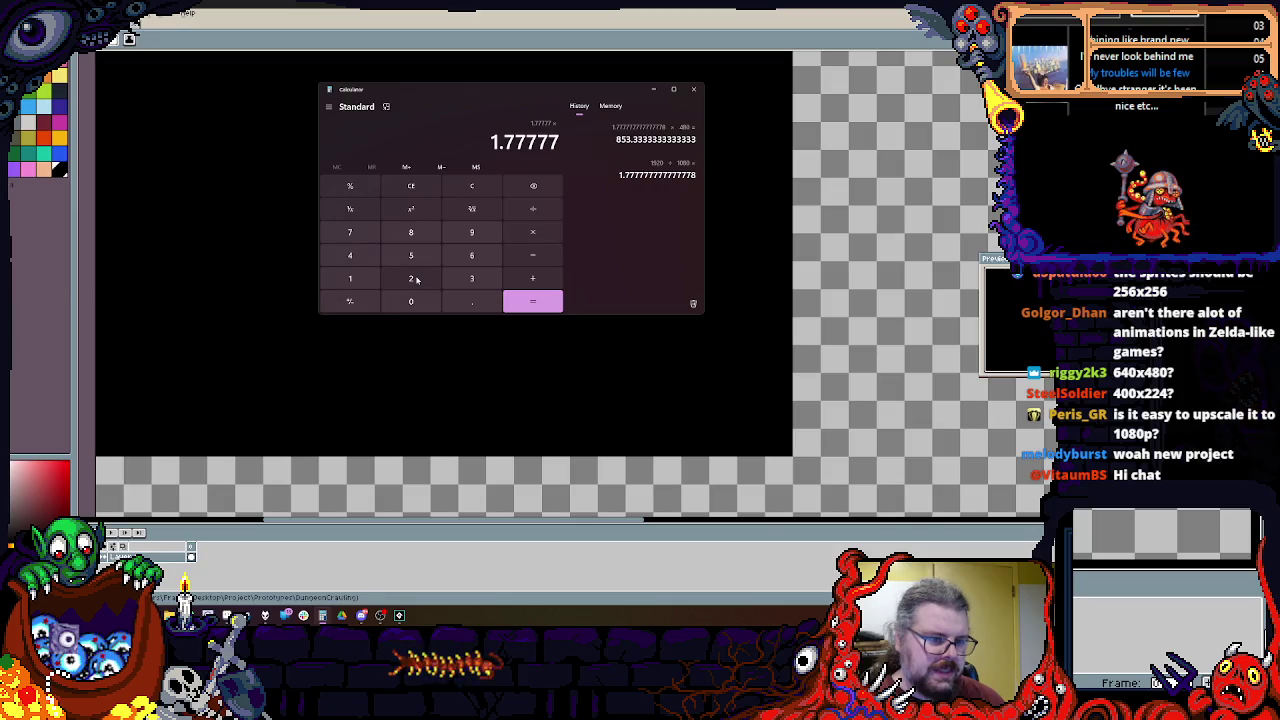
Step: In Calculator, multiply 1.77777 by 240, then square 10 to get 100
type("24")
left_click(411, 304)
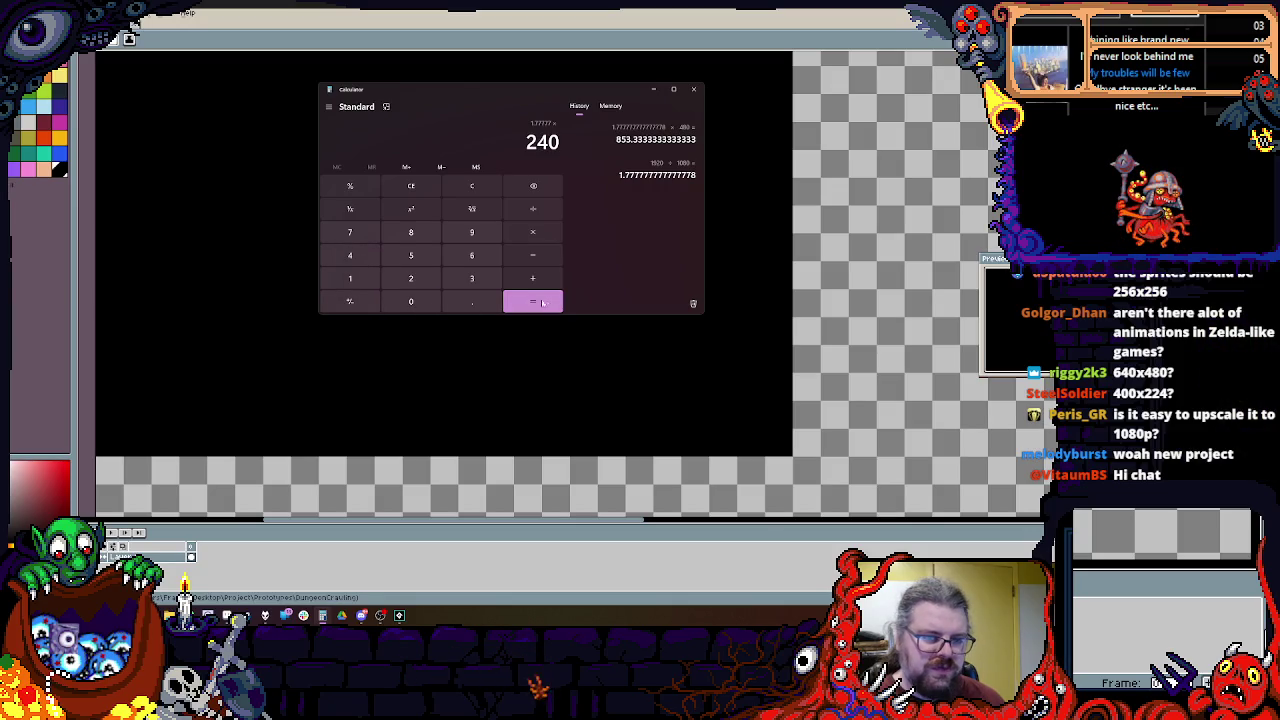
left_click(532, 302)
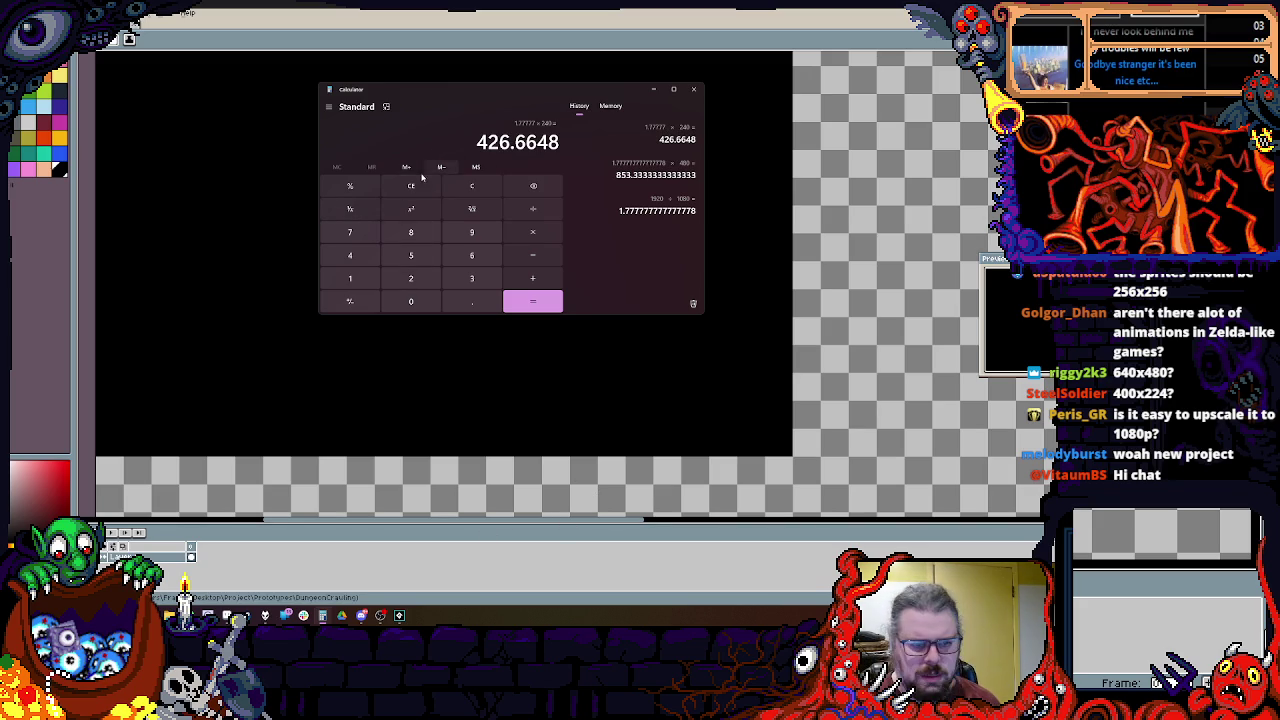
left_click(466, 188)
left_click(347, 277)
left_click(405, 300)
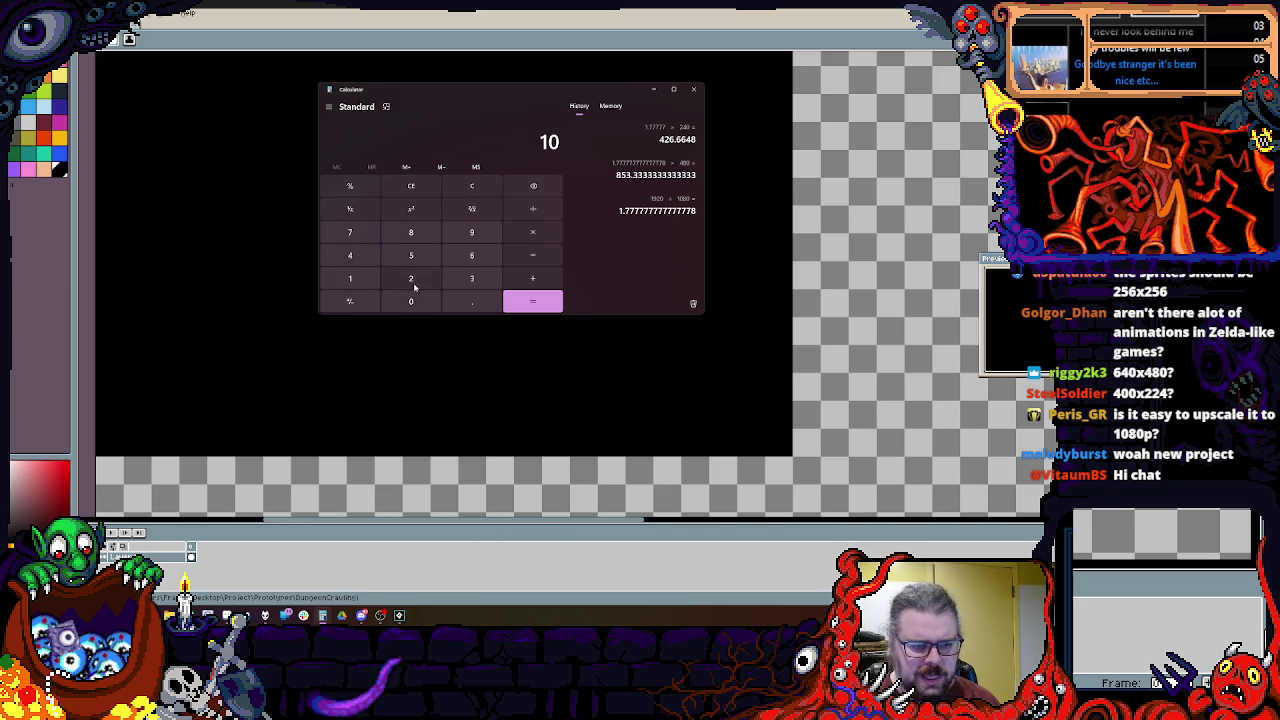
key("q")
Step: Divide 1080 by 4 to get 270
left_click(428, 300)
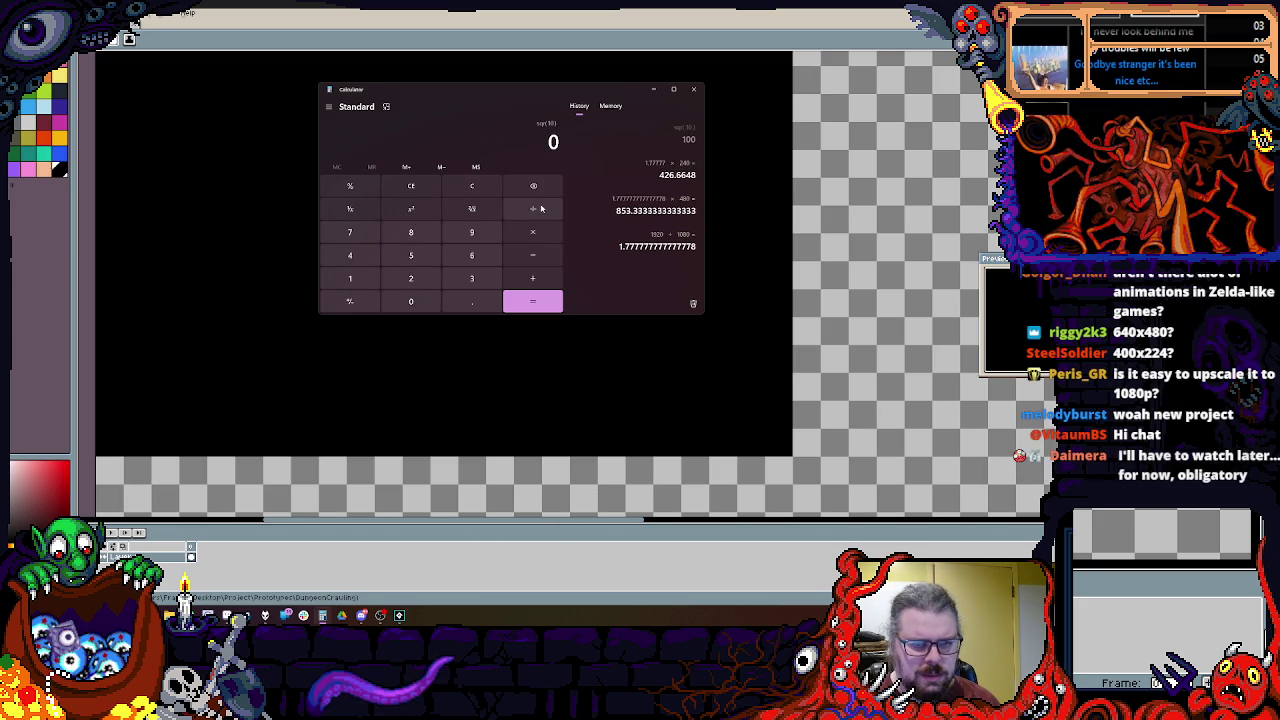
left_click(350, 278)
left_click(410, 301)
left_click(410, 232)
left_click(410, 301)
left_click(533, 208)
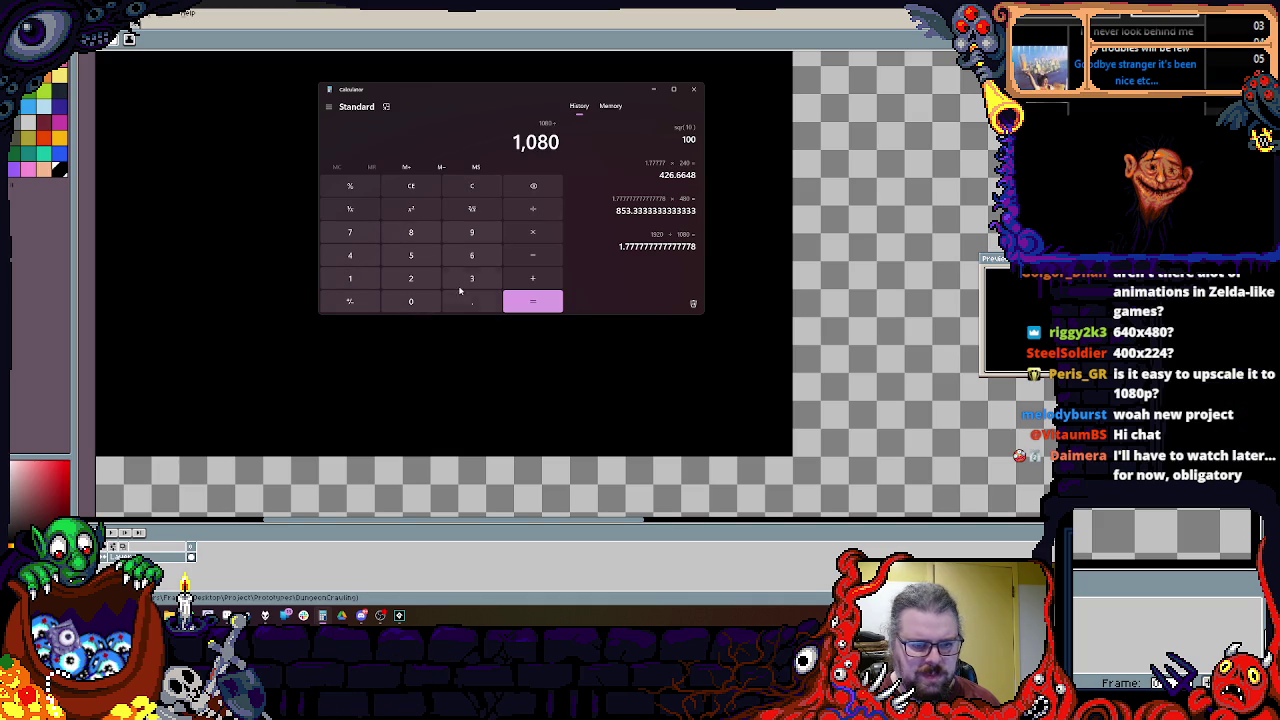
left_click(355, 255)
left_click(540, 301)
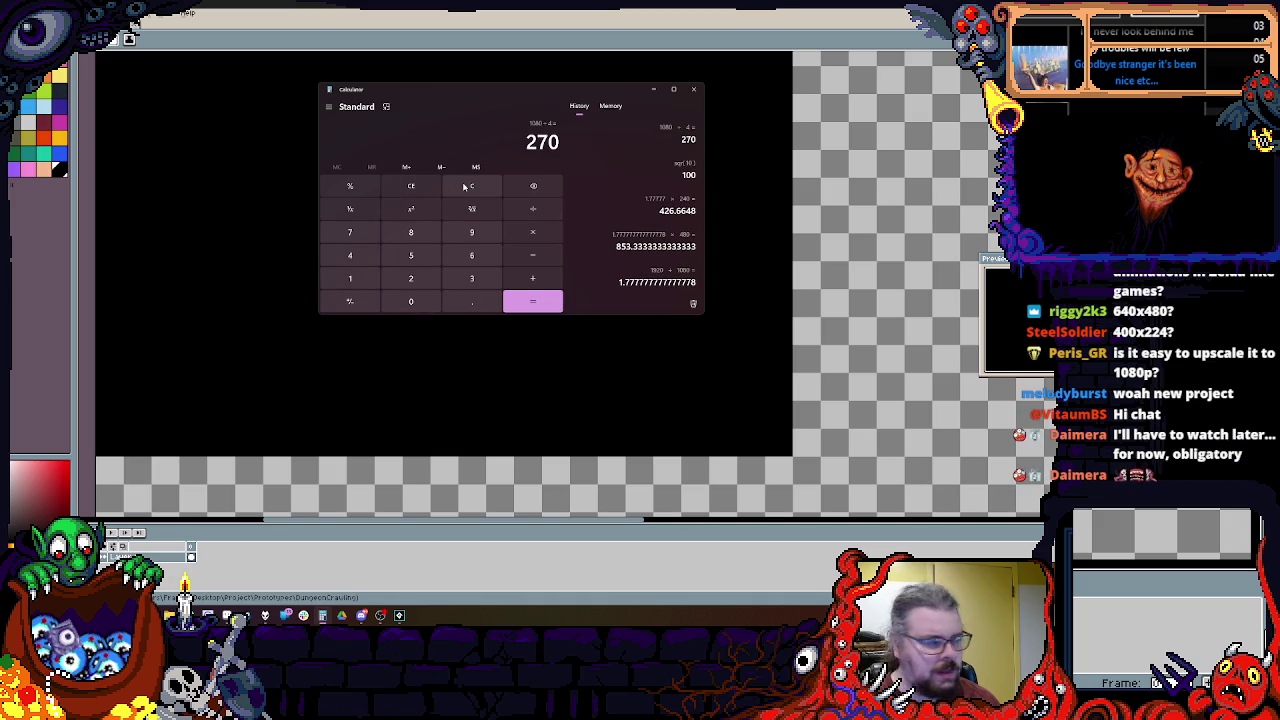
Step: Divide 1920 by 4 to get 480, then minimize Calculator
left_click(350, 278)
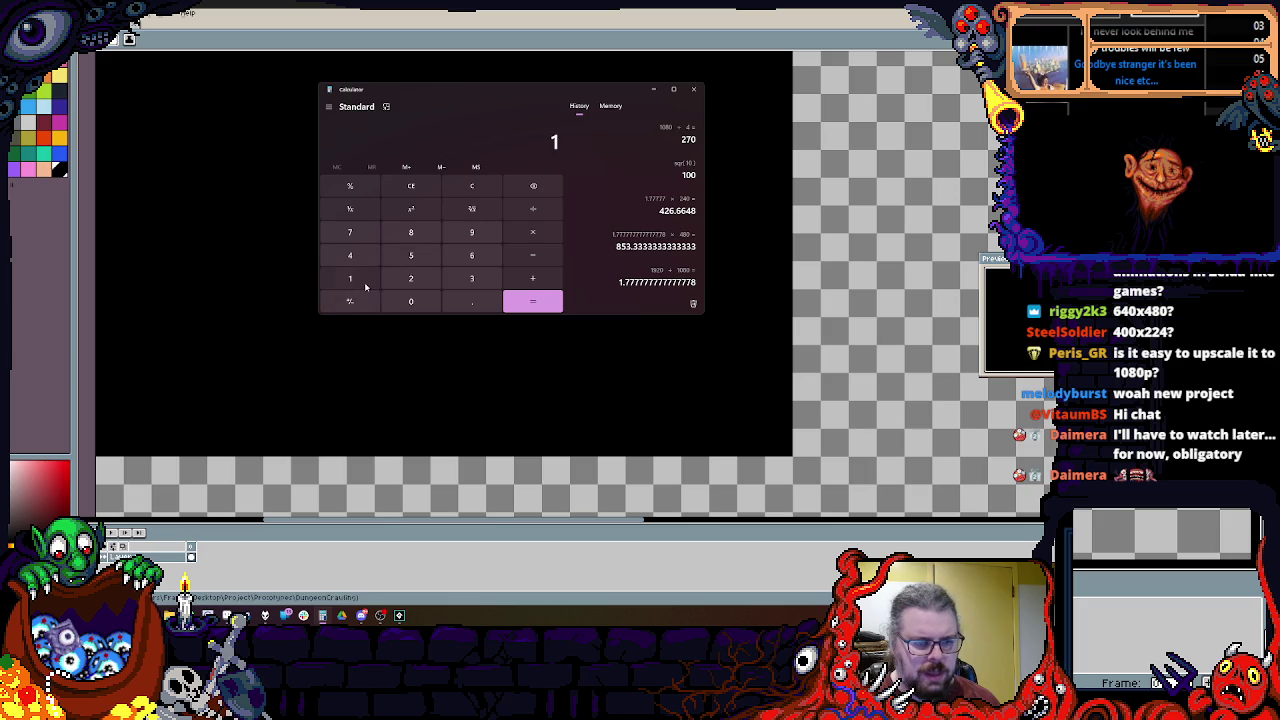
left_click(471, 232)
left_click(410, 278)
left_click(410, 301)
left_click(533, 209)
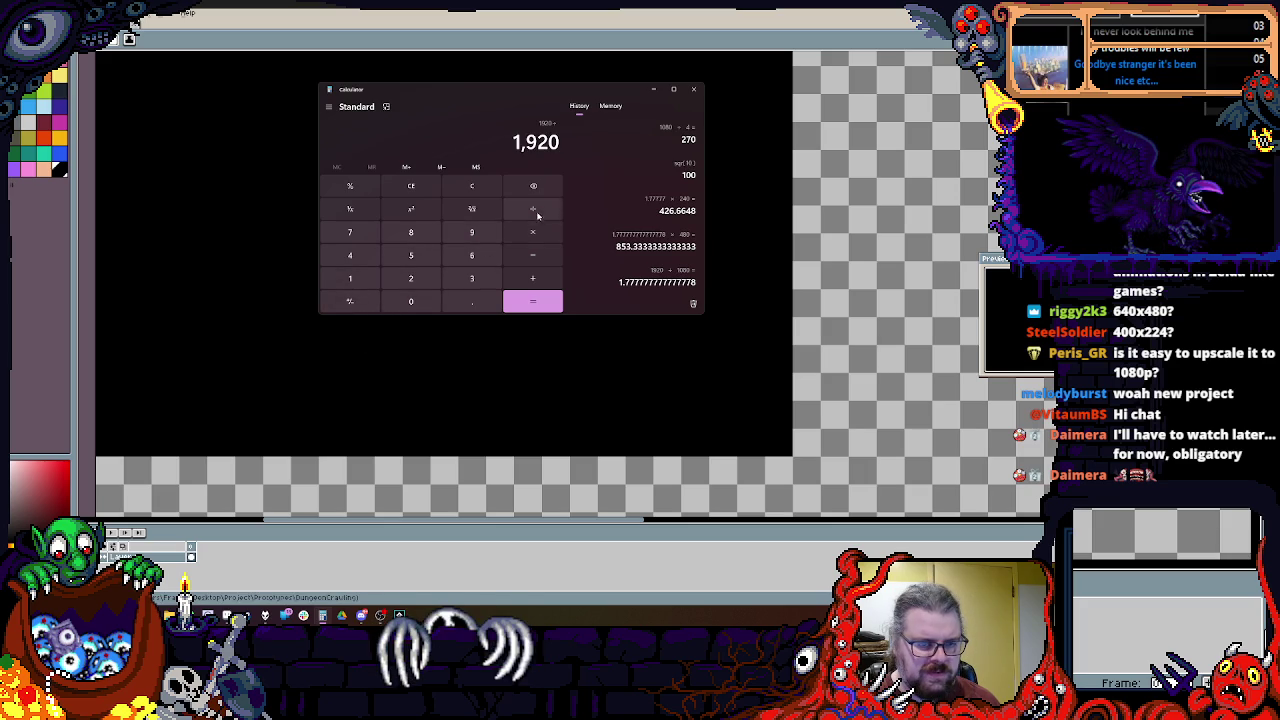
left_click(350, 255)
left_click(540, 301)
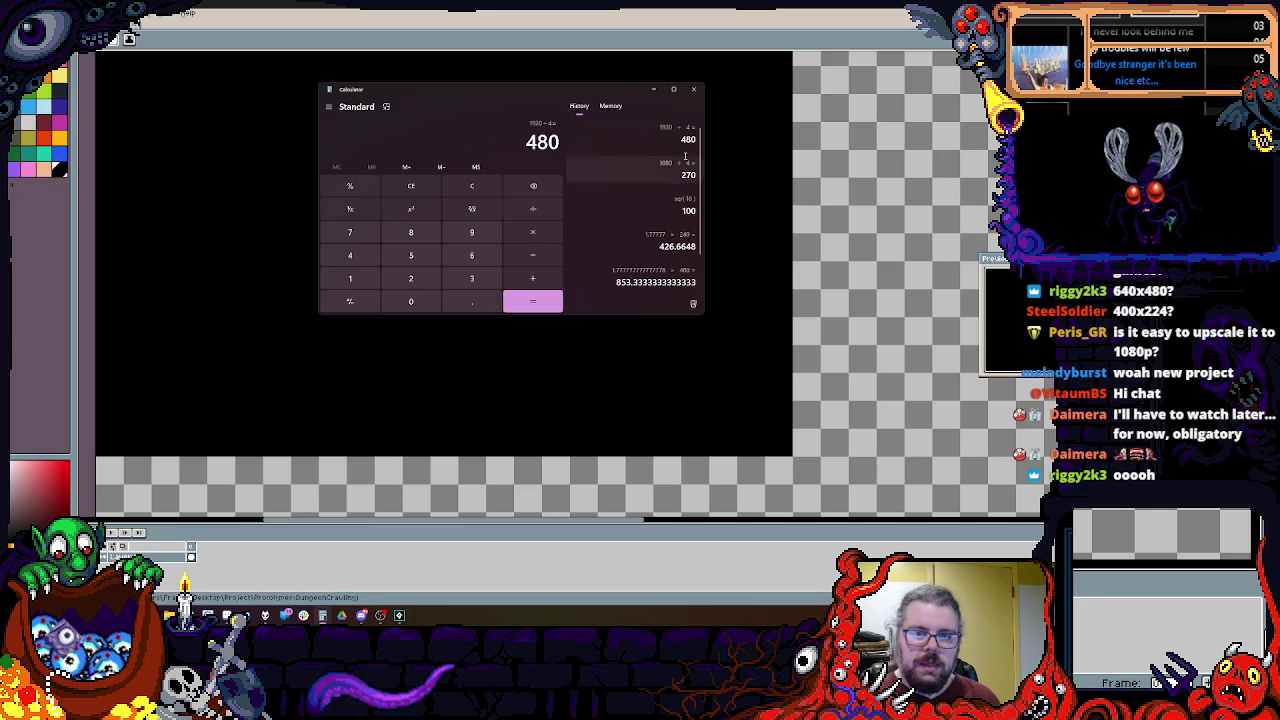
left_click(653, 89)
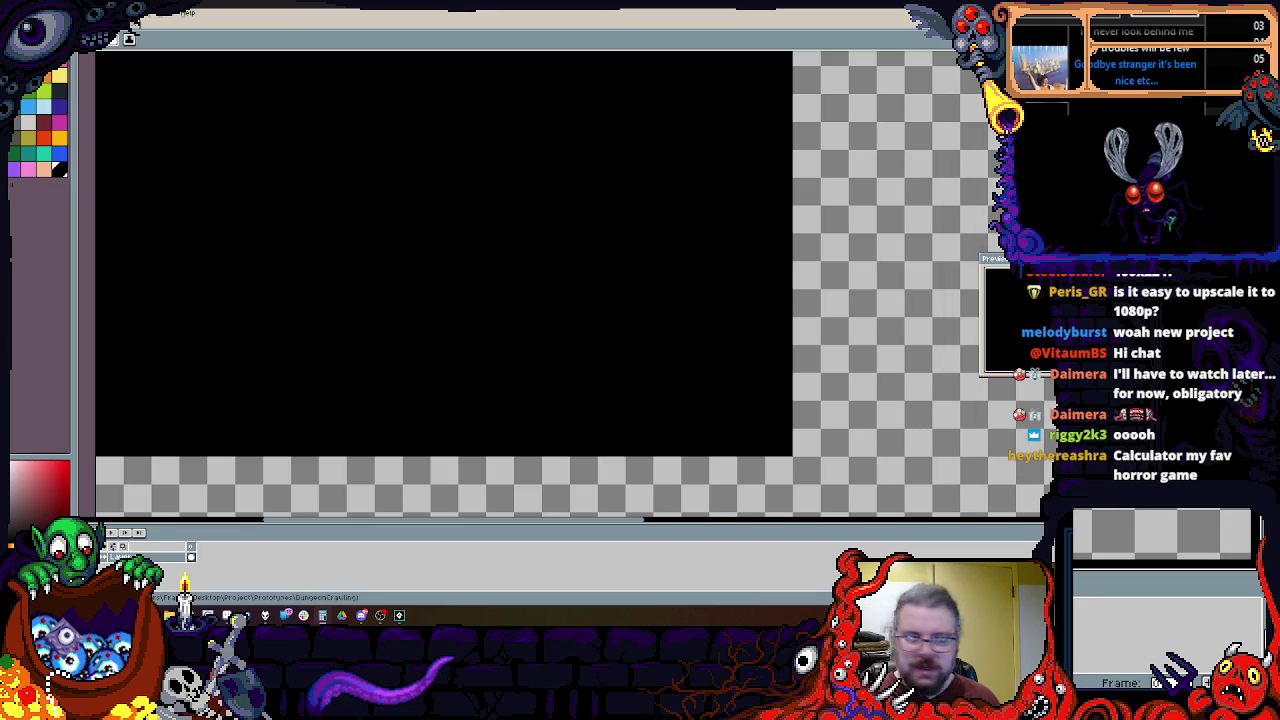
Step: Clear the black canvas to transparent with Delete
scroll(645, 248, "down", 2)
scroll(645, 248, "up", 2)
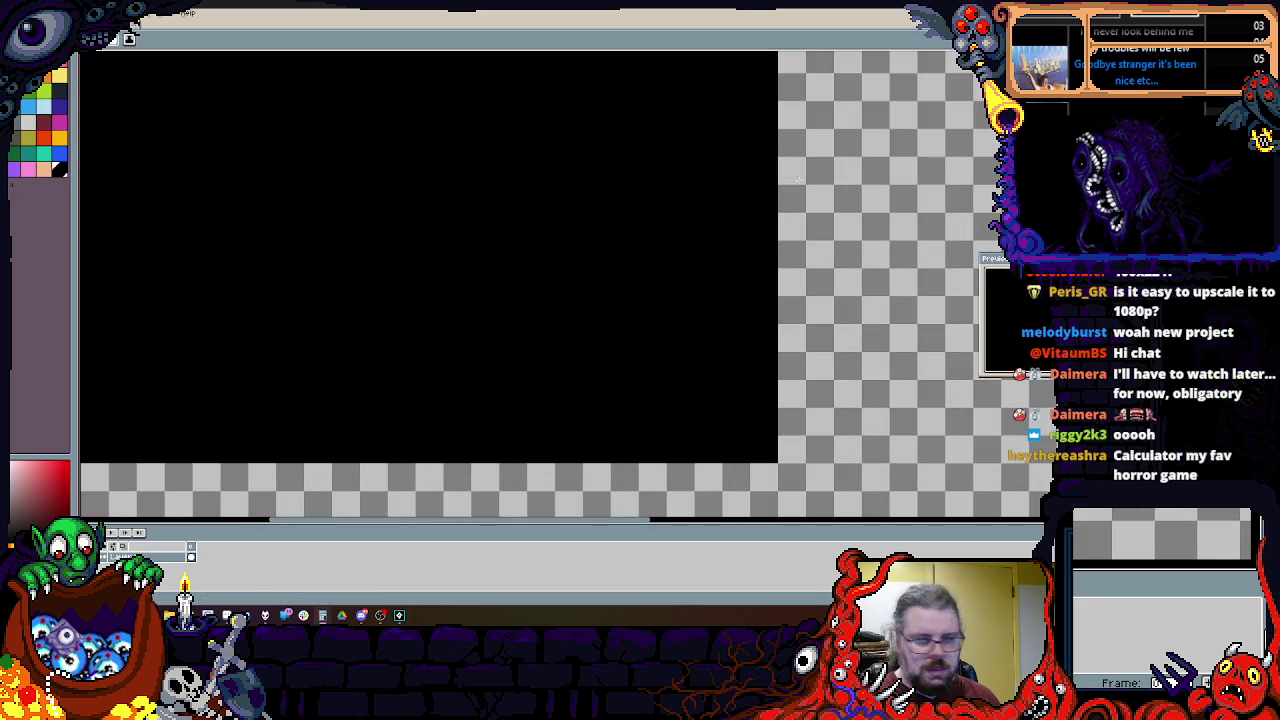
scroll(800, 462, "down", 1)
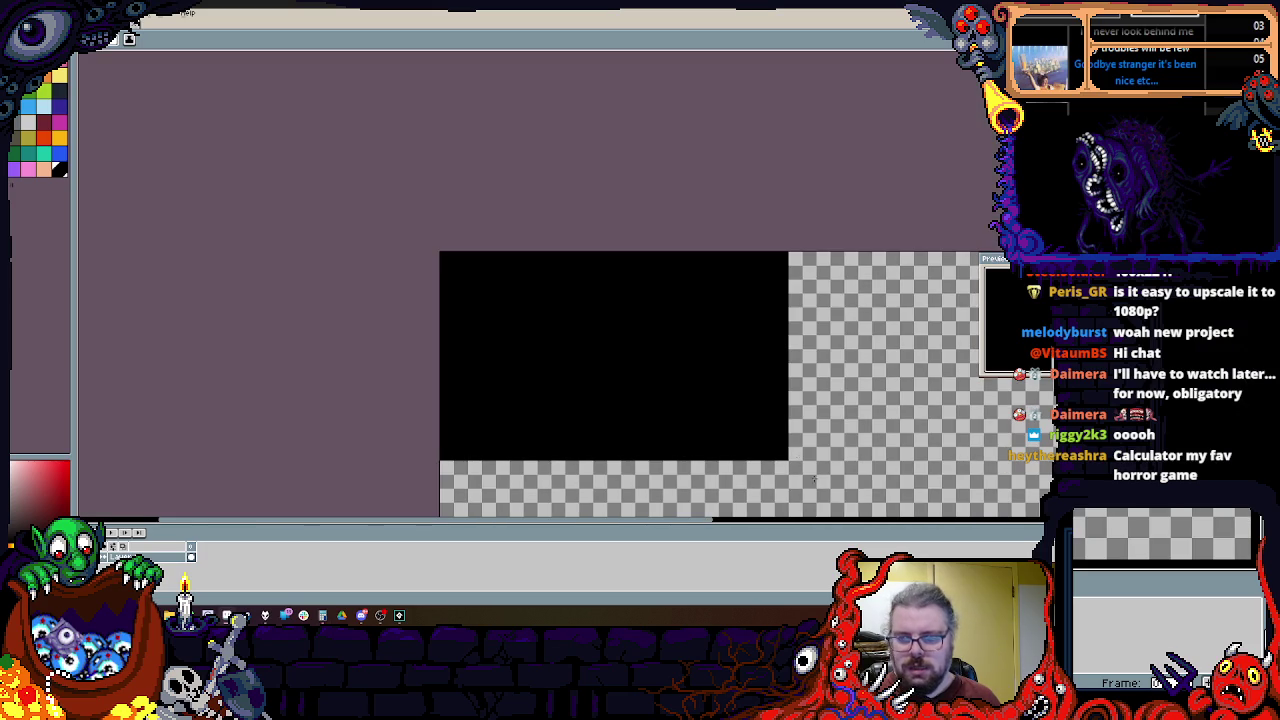
key("Delete")
Step: Outline a rectangle from the canvas's top-left corner, nudging its right edge slightly left
scroll(330, 148, "up", 1)
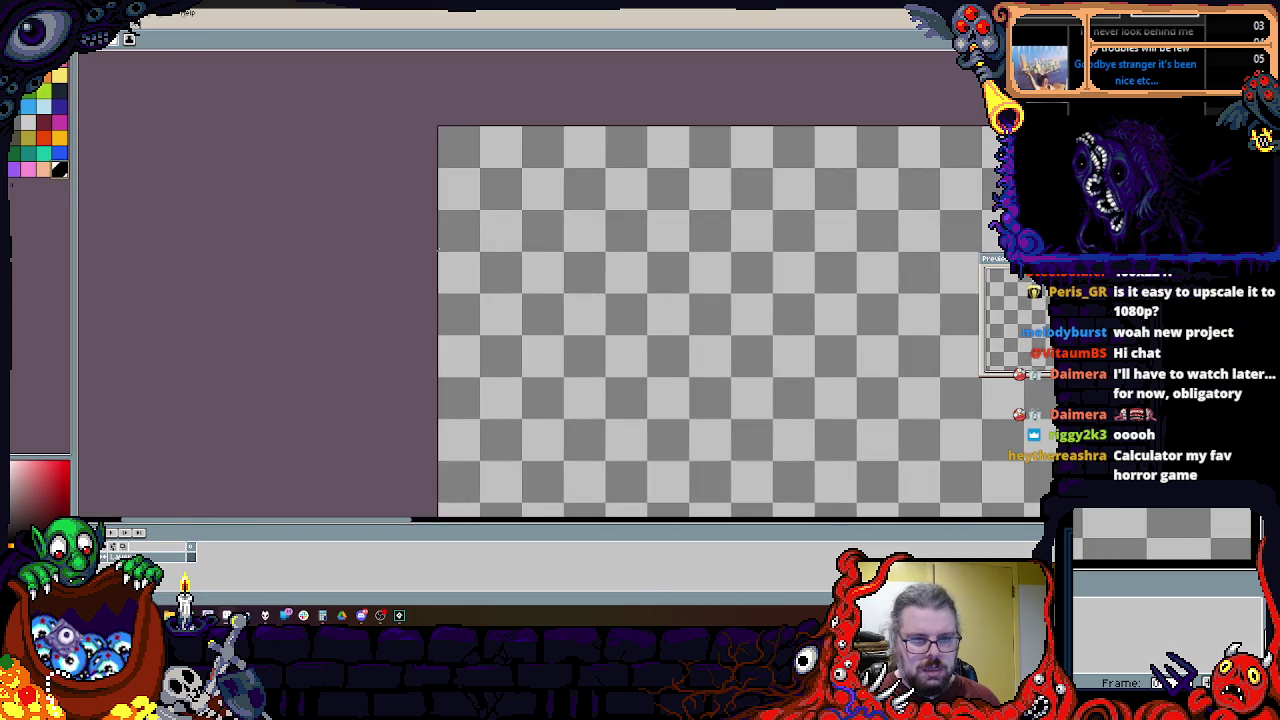
scroll(292, 122, "up", 1)
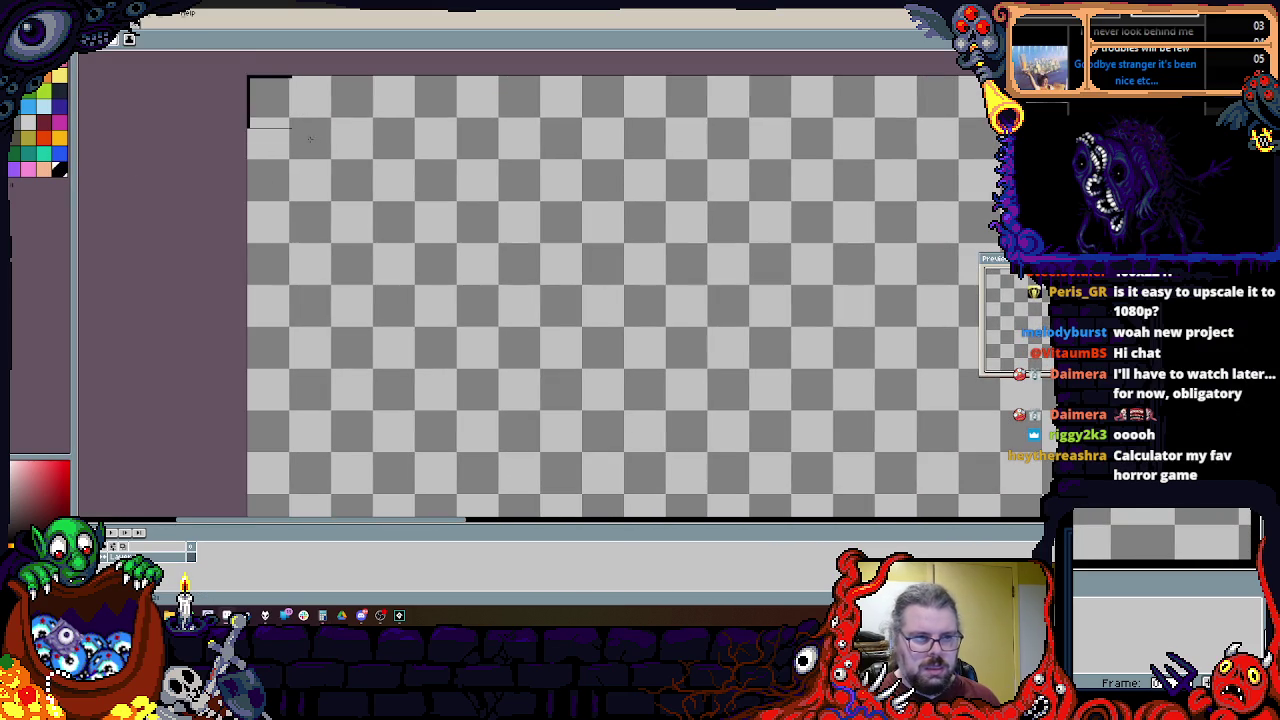
scroll(288, 122, "down", 3)
scroll(428, 207, "up", 1)
mouse_move(428, 207)
left_mouse_down()
mouse_move(631, 212)
mouse_move(574, 224)
mouse_move(615, 231)
mouse_move(612, 290)
left_mouse_up()
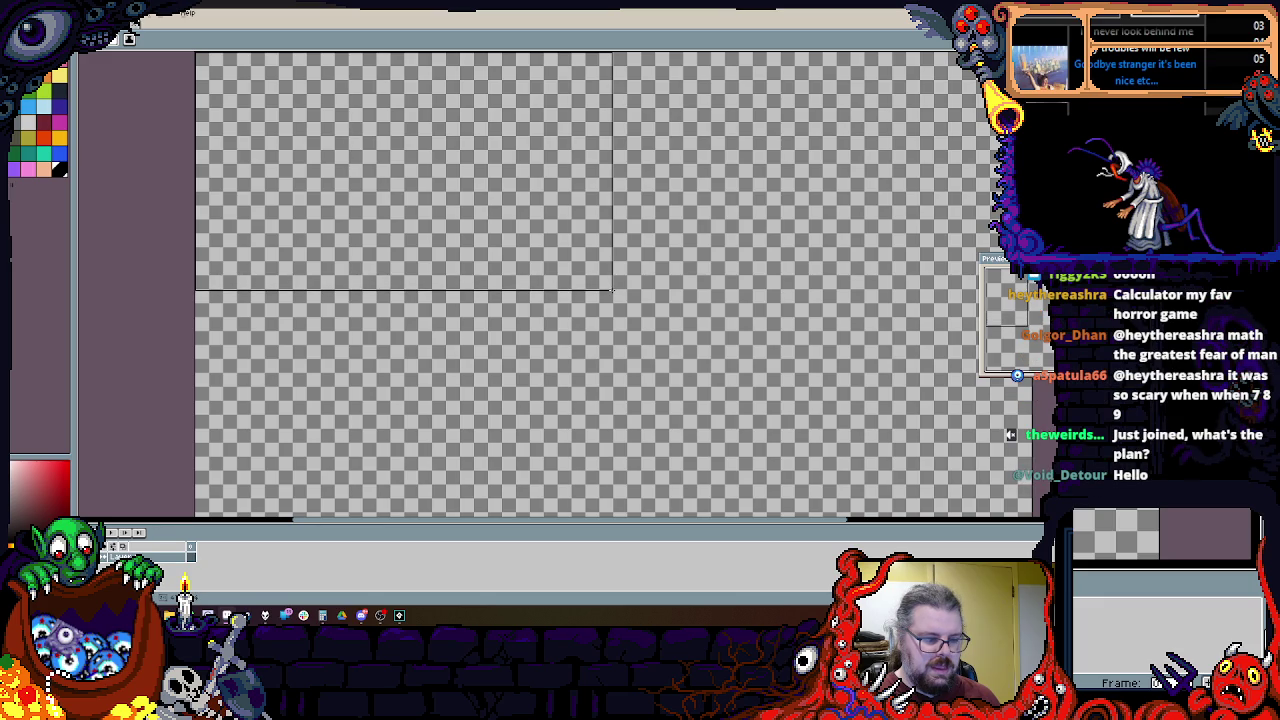
left_click_drag(613, 289, 613, 289)
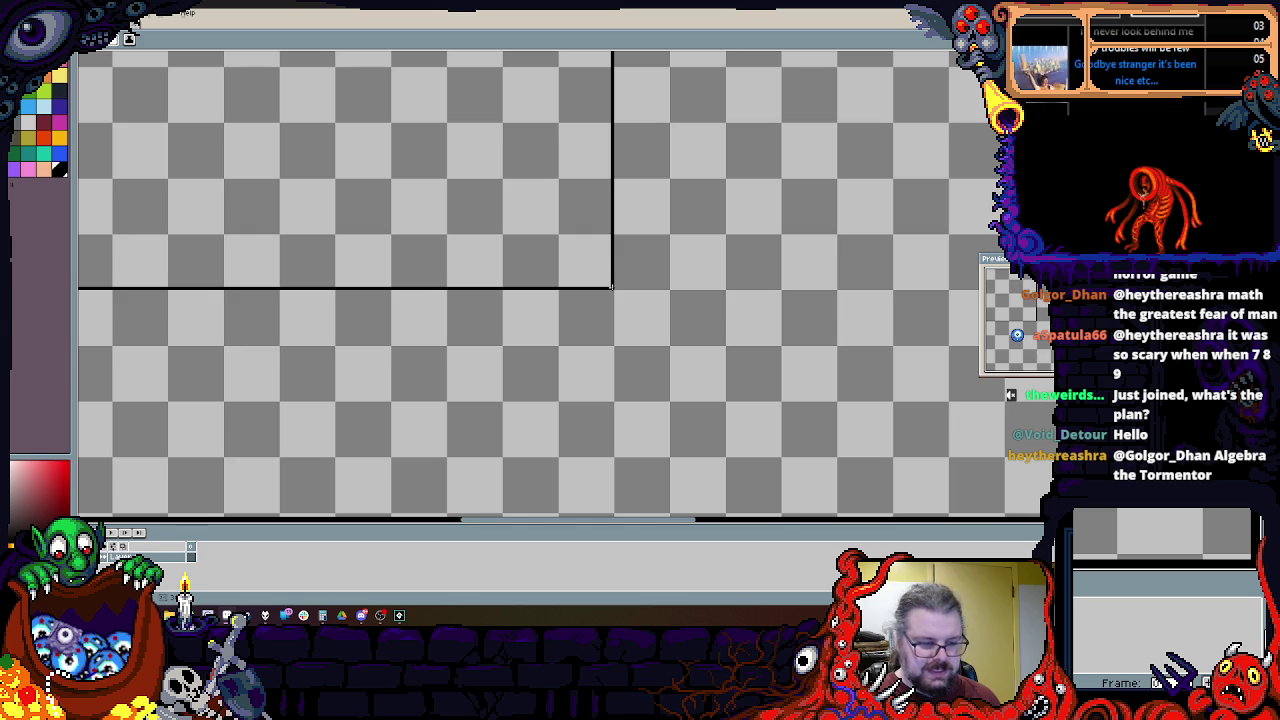
left_click_drag(609, 289, 612, 281)
Step: Zoom in and out to inspect the black block at the canvas's top-left
scroll(534, 251, "down", 2)
scroll(534, 251, "up", 3)
scroll(577, 354, "down", 1)
scroll(577, 354, "up", 1)
scroll(405, 310, "up", 2)
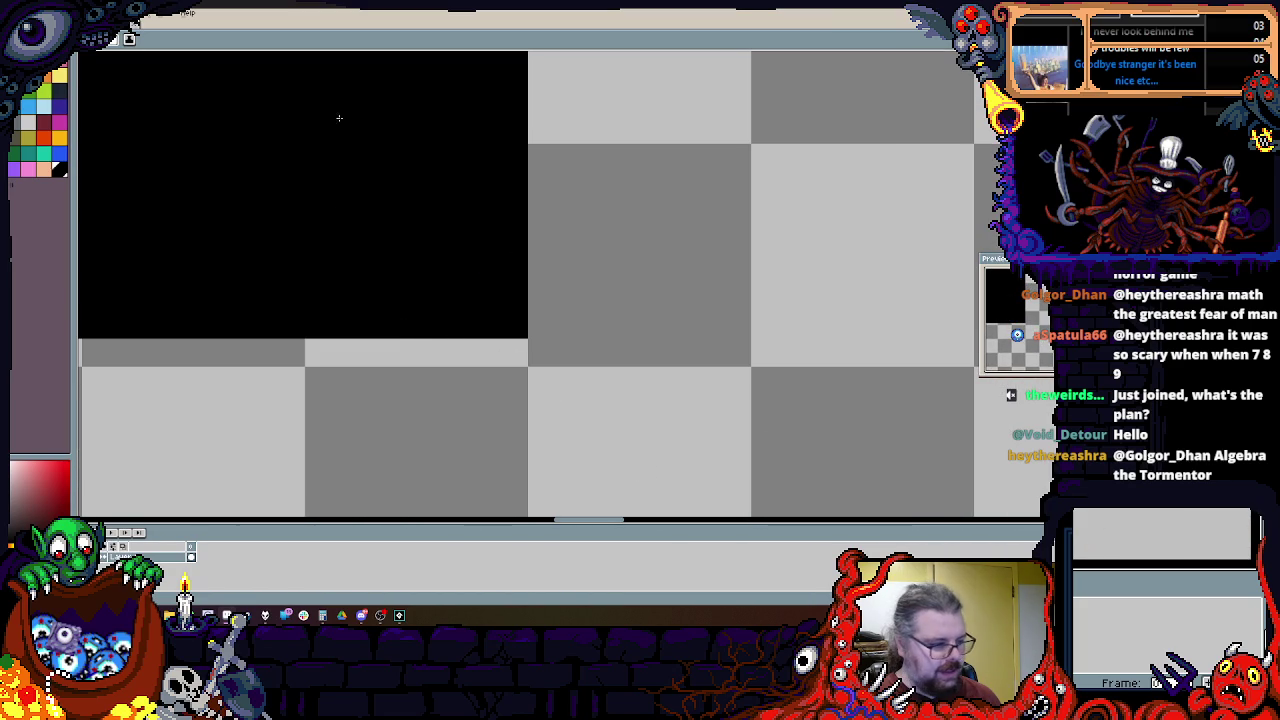
scroll(402, 322, "down", 1)
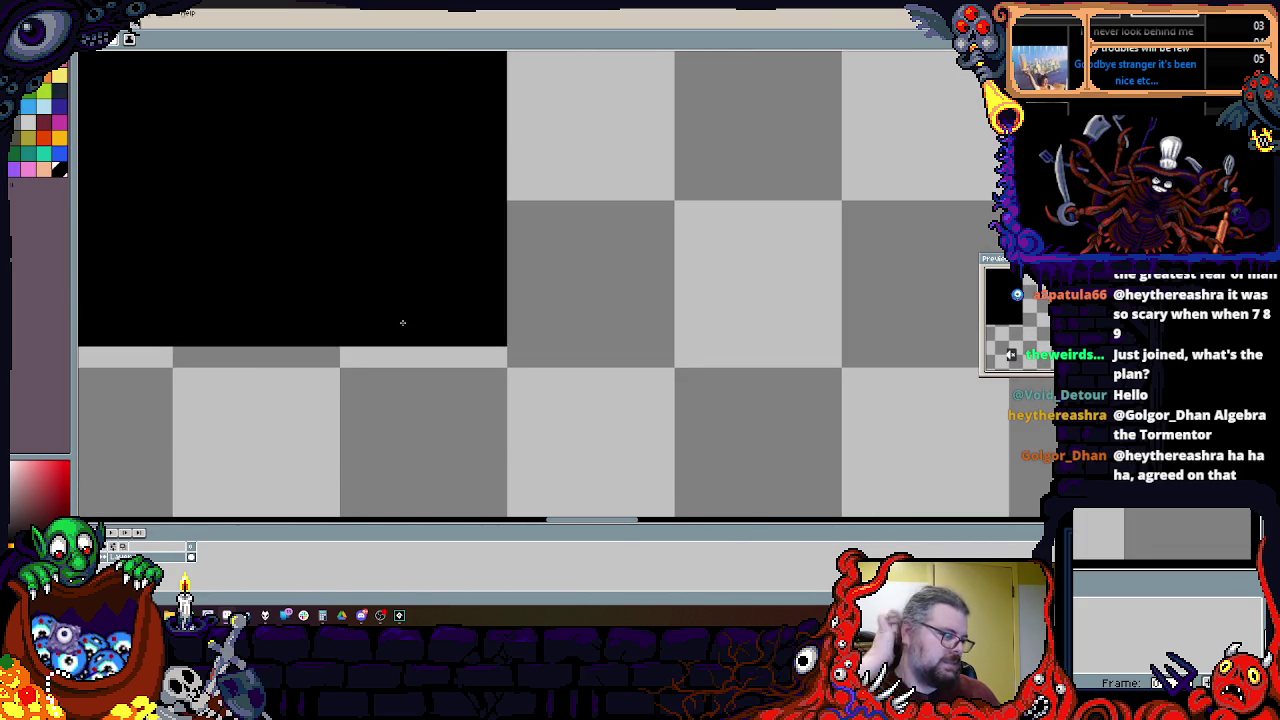
scroll(491, 314, "up", 1)
scroll(520, 332, "up", 1)
scroll(757, 329, "up", 1)
scroll(700, 318, "down", 1)
scroll(640, 340, "up", 1)
scroll(774, 434, "up", 1)
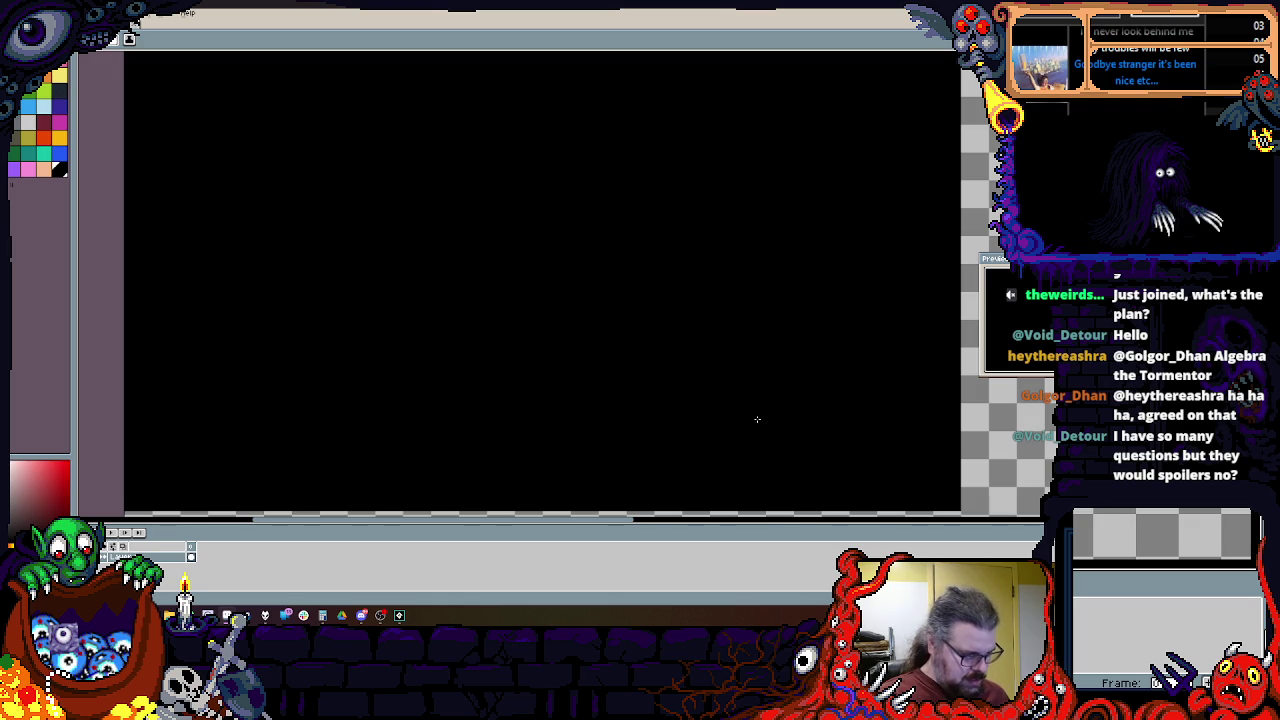
Step: Zoom in further, scroll the view right, and pick an orange drawing colour
scroll(757, 419, "down", 3)
scroll(720, 371, "up", 1)
scroll(703, 300, "up", 1)
scroll(839, 383, "up", 1)
scroll(839, 383, "right", 2)
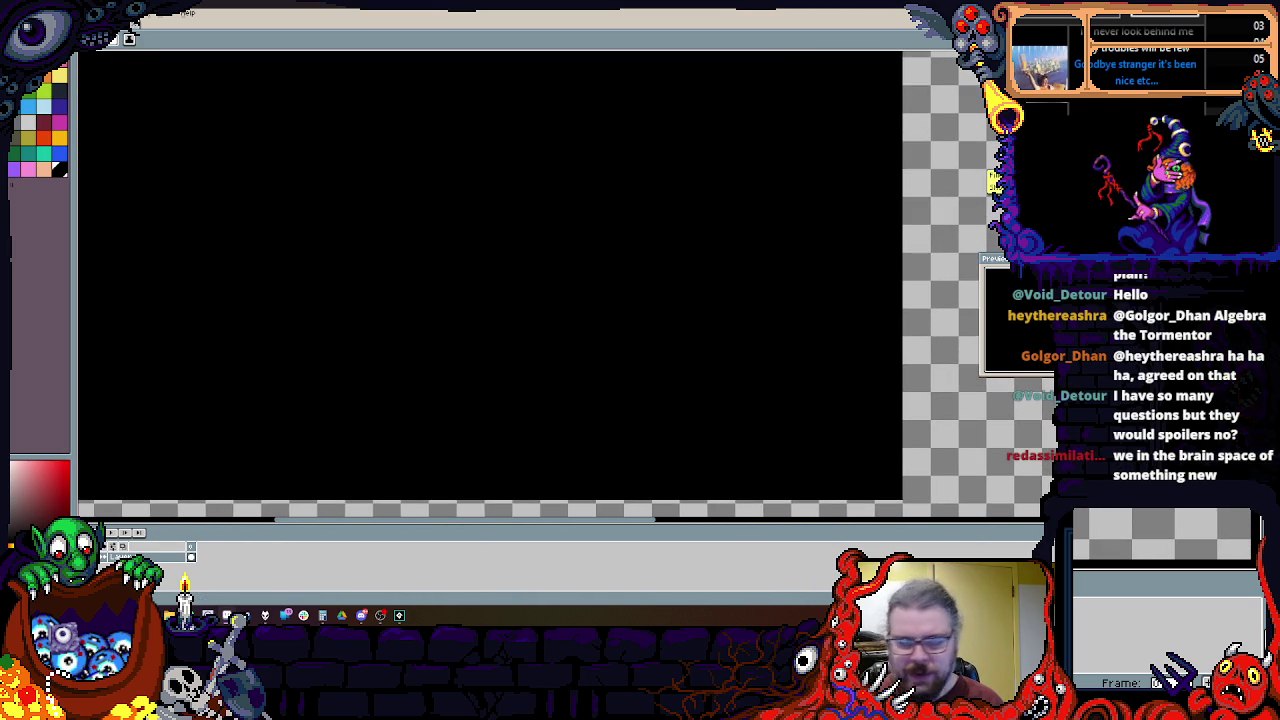
left_click(55, 79)
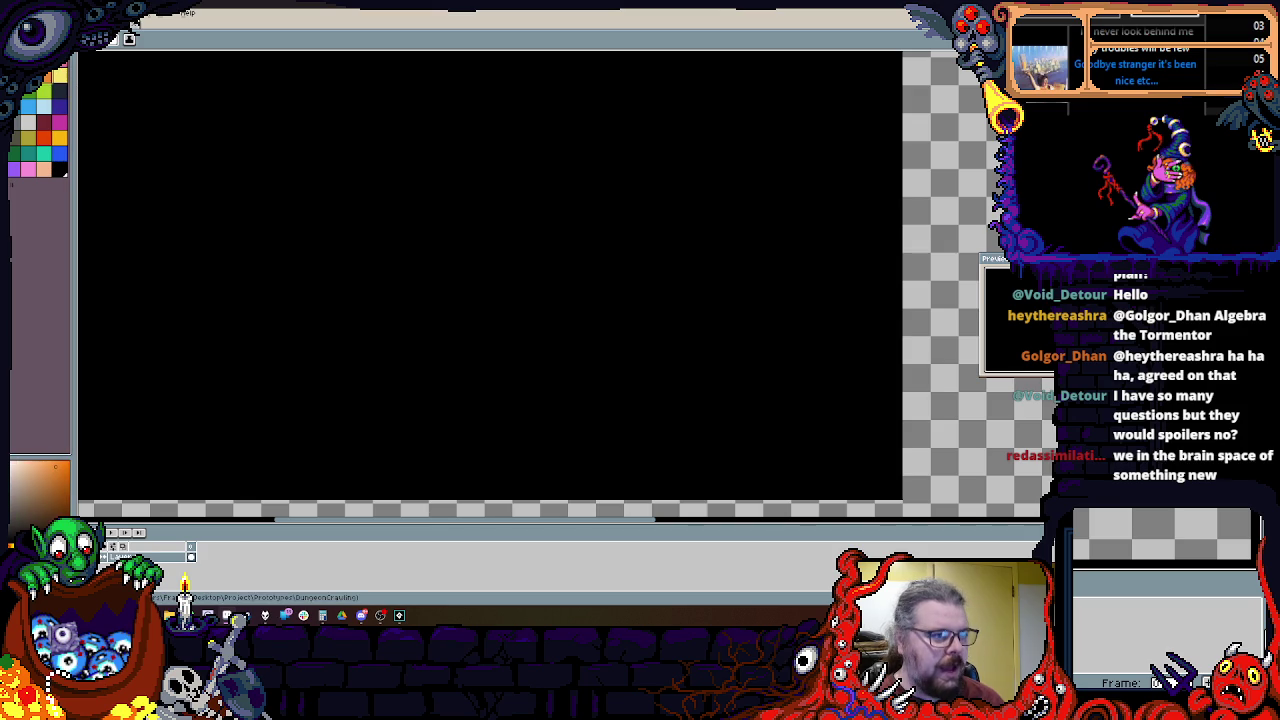
Step: Load a different preset palette from the palette options' Presets list
left_click(45, 42)
left_click(80, 205)
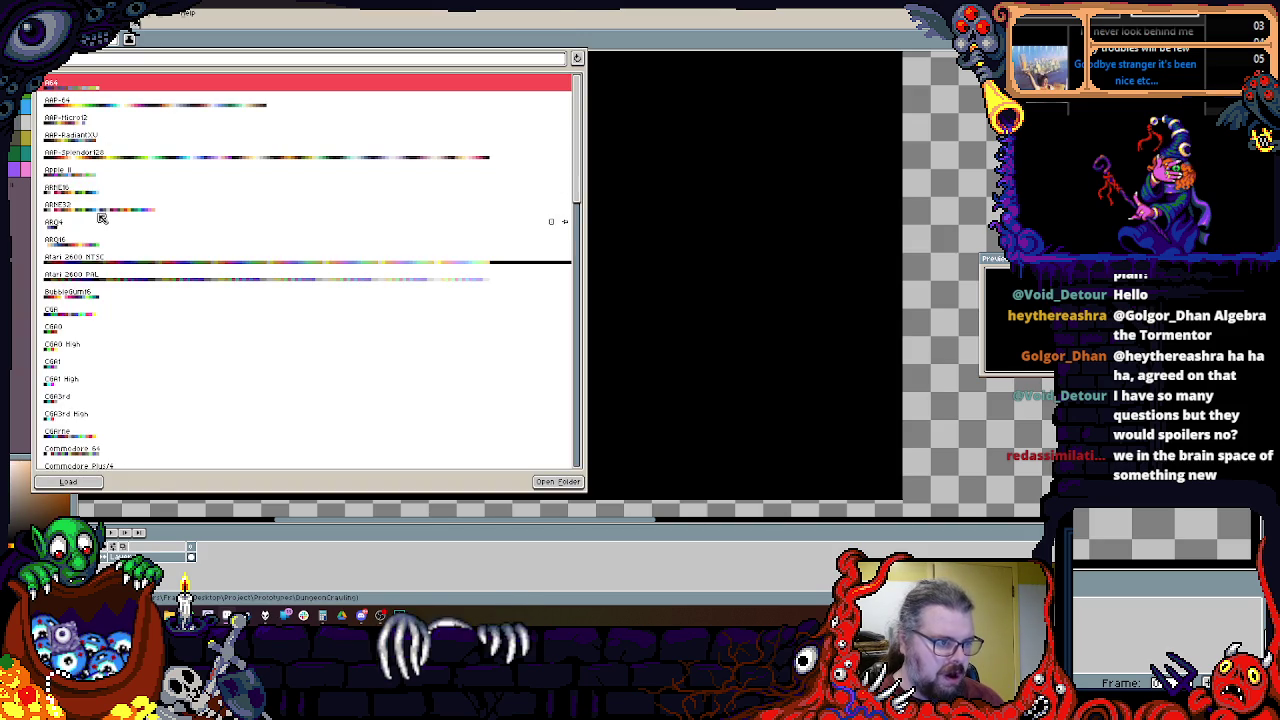
double_click(112, 213)
Step: Try dark red, blue and green swatches and widen the palette panel slightly
left_click(56, 119)
left_click(58, 91)
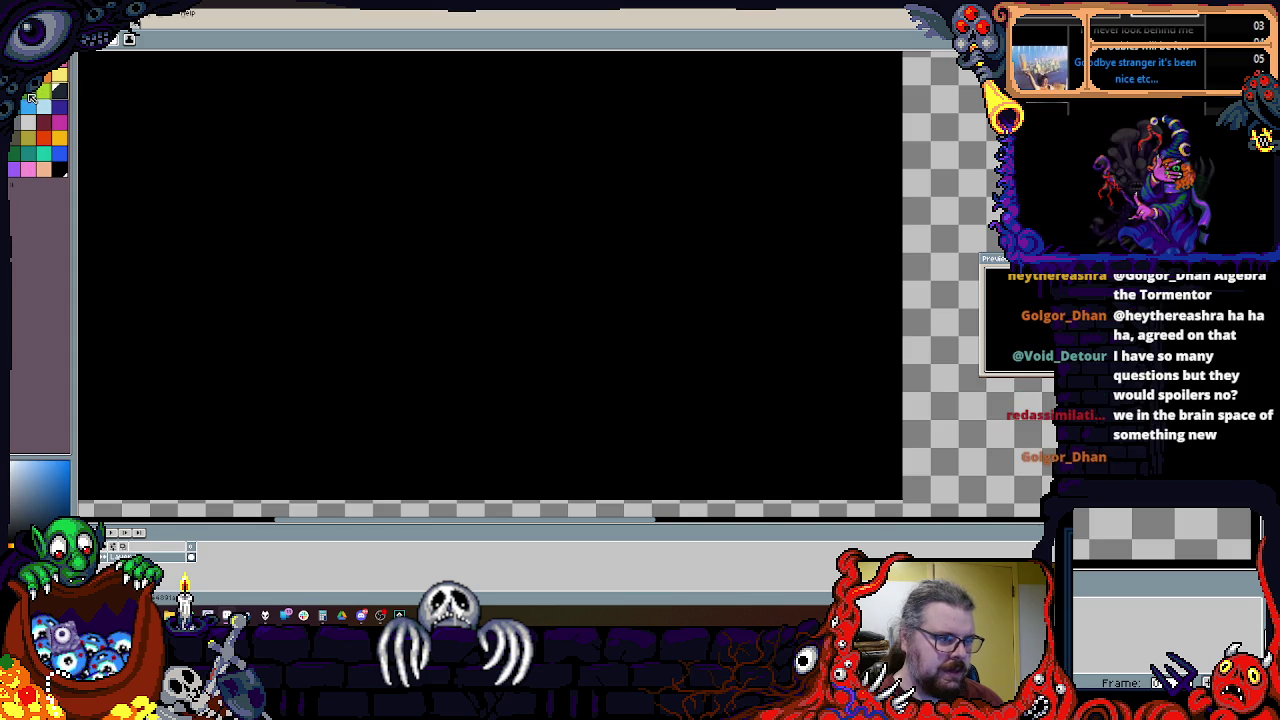
left_click(43, 91)
left_click_drag(74, 74, 80, 74)
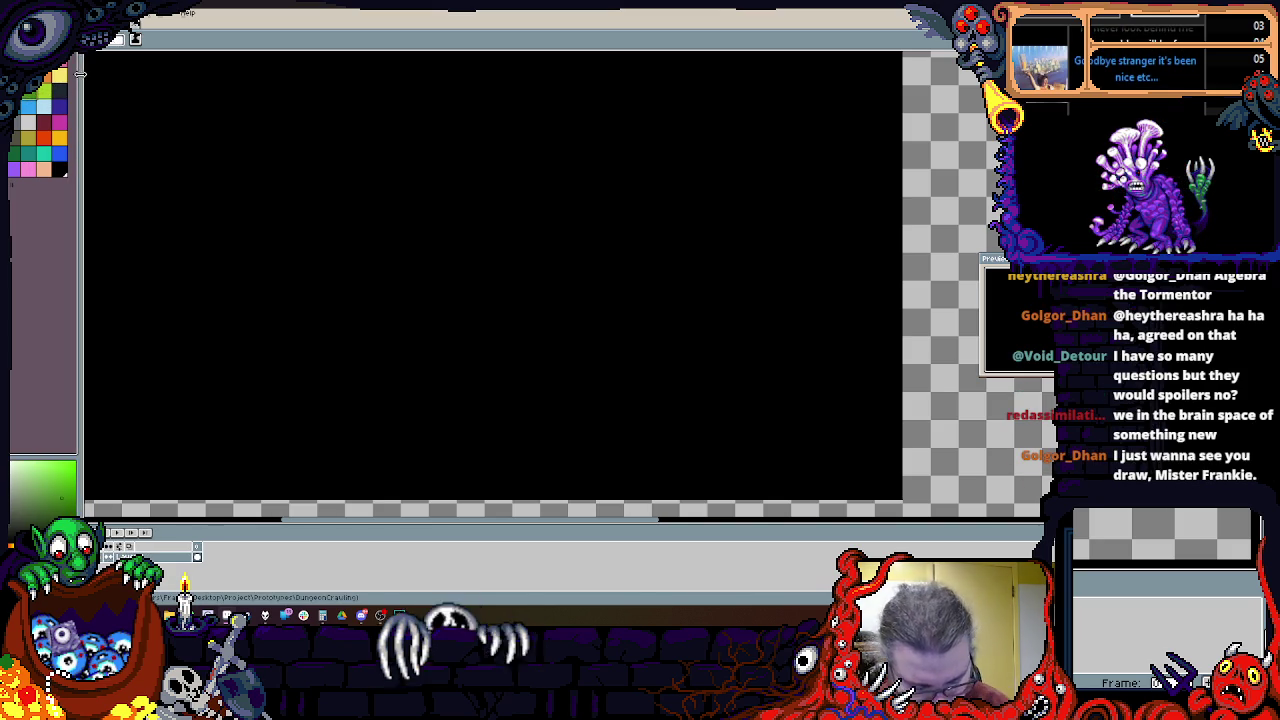
scroll(395, 185, "down", 1)
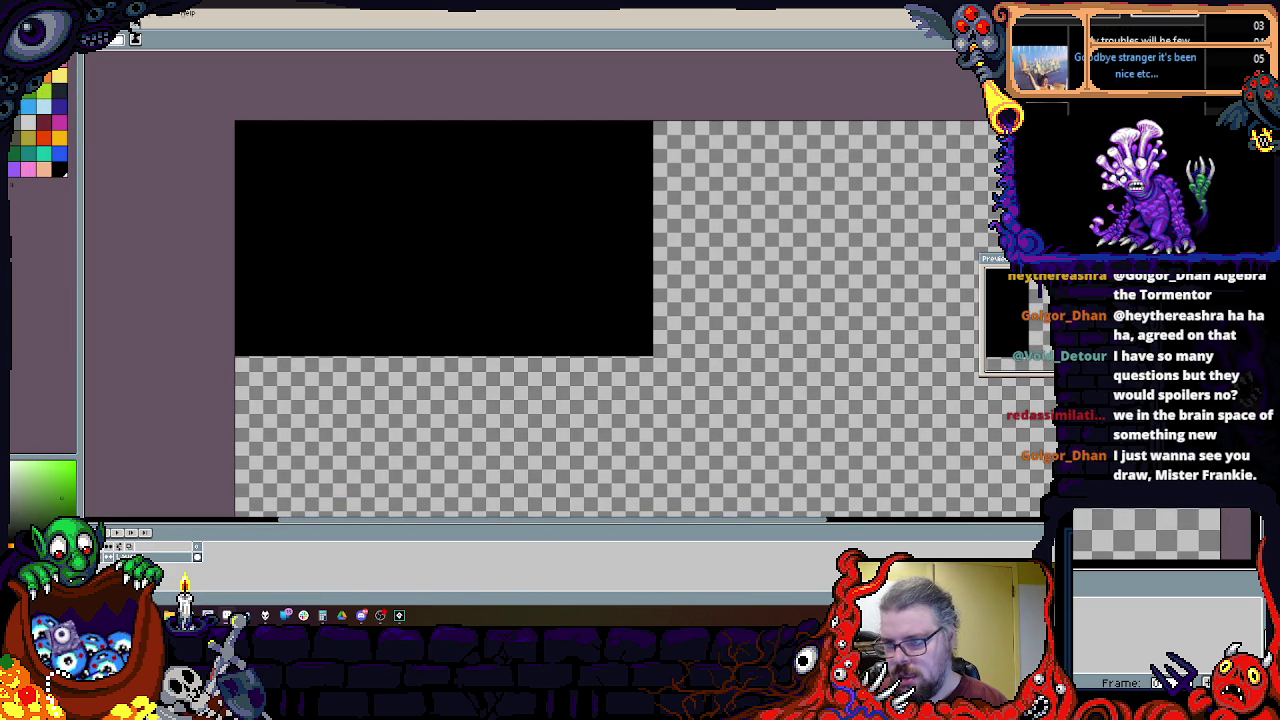
Step: Fill a strip just around the black block with gold
left_click(67, 140)
left_click_drag(727, 405, 674, 368)
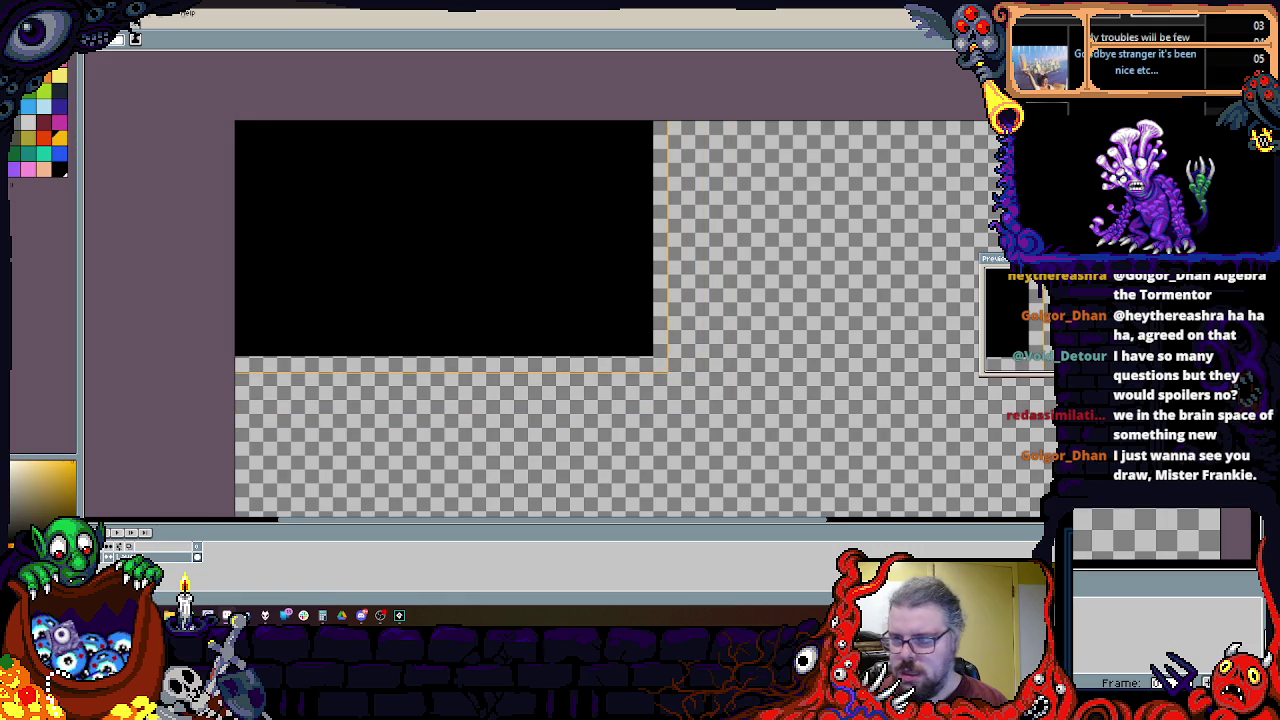
key("f")
left_click(661, 367)
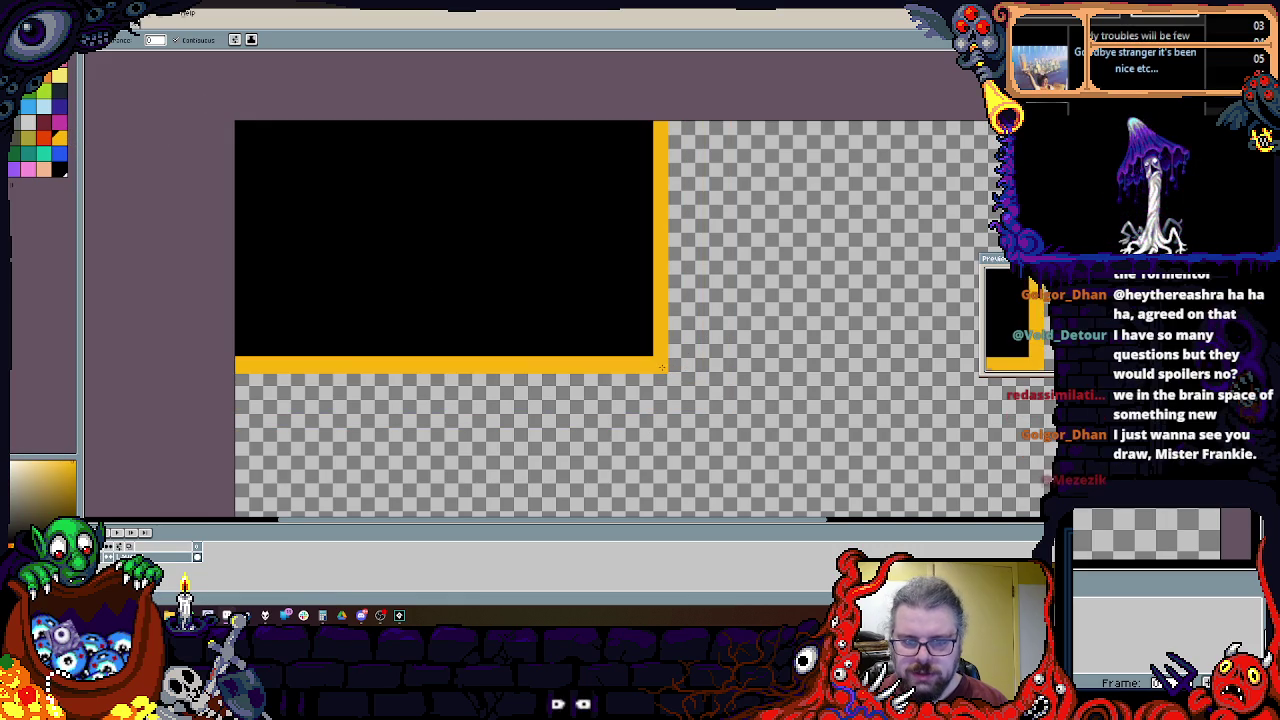
Step: Move the black-and-gold block down and right, then deselect it
key("m")
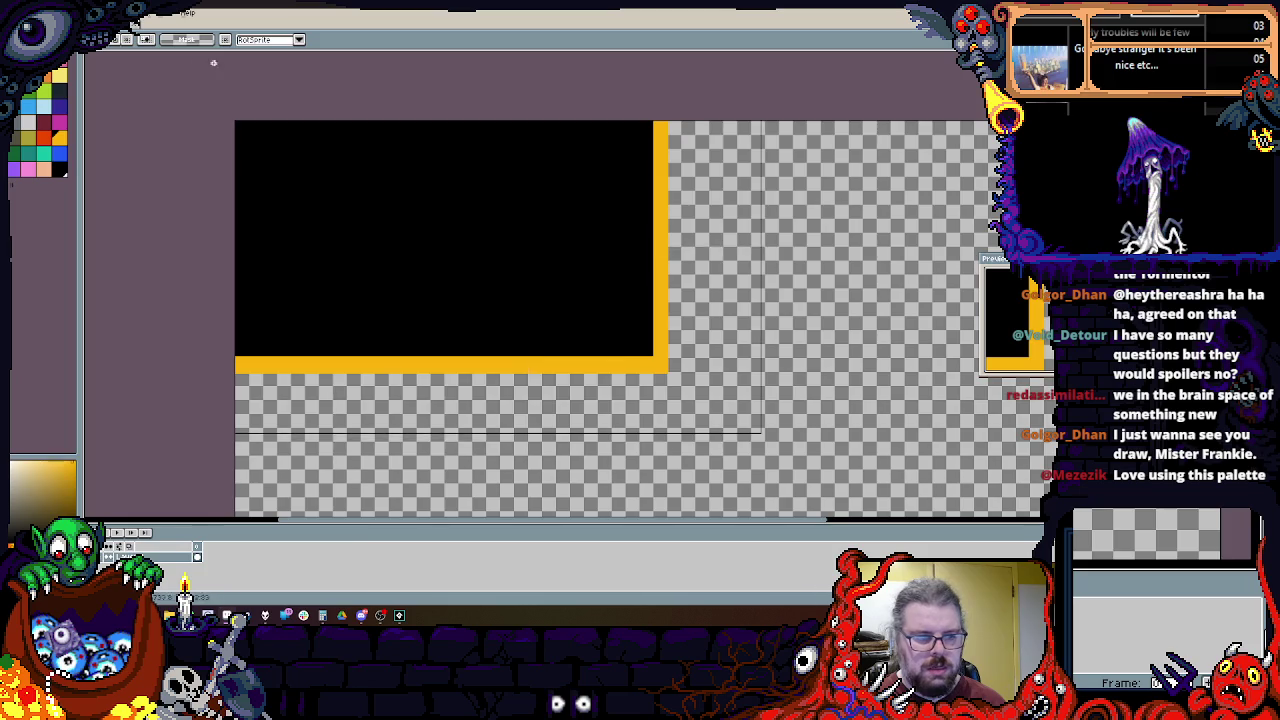
left_click_drag(360, 214, 447, 287)
scroll(505, 280, "up", 1)
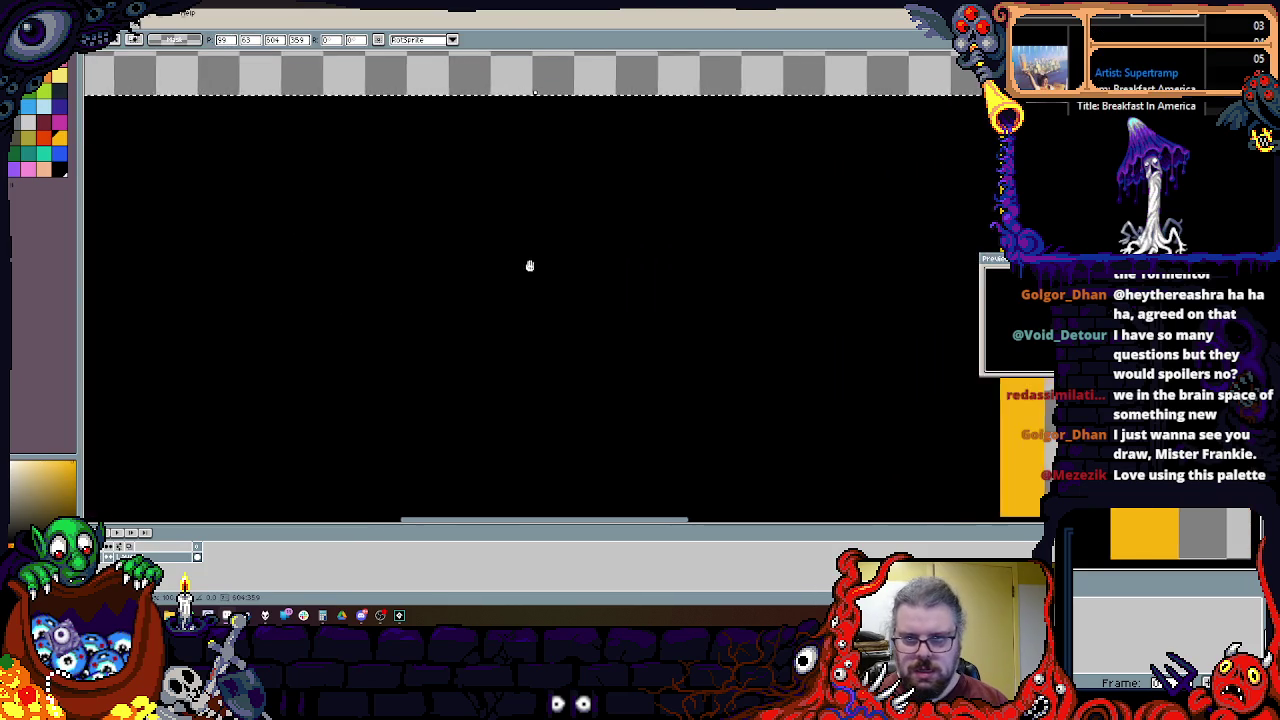
key("ctrl+d")
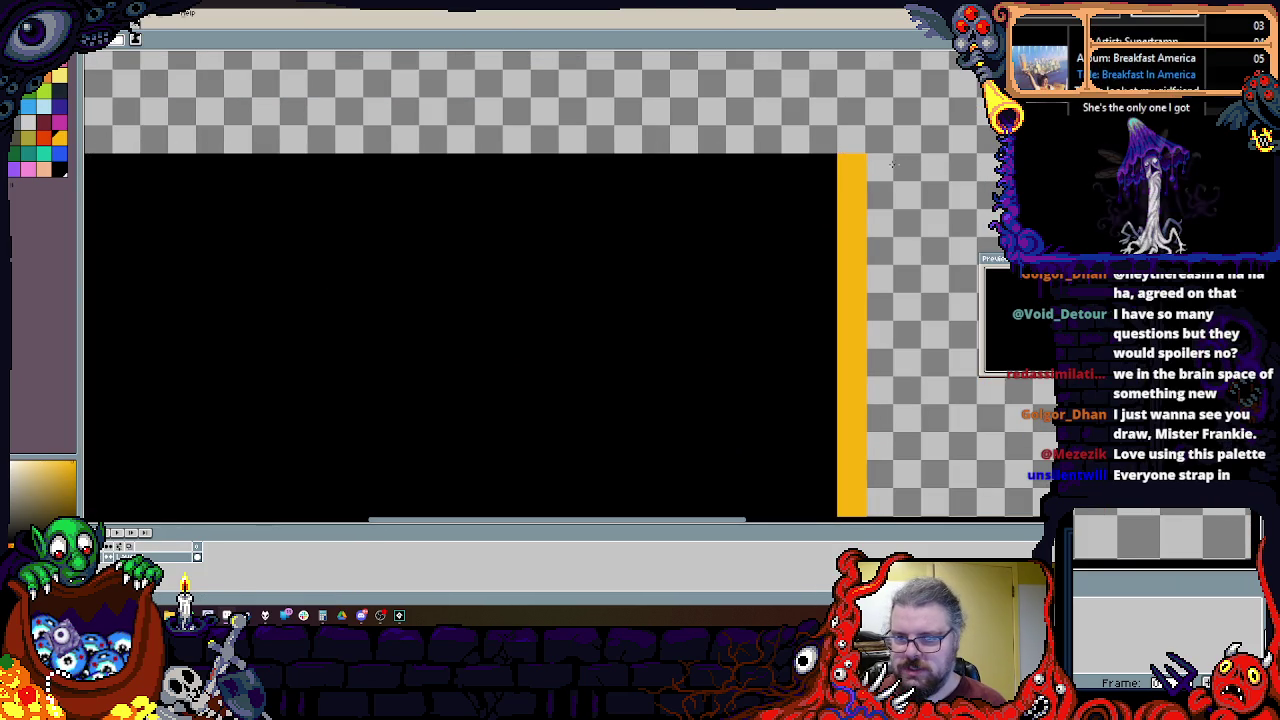
Step: Swap the drawing colour to red with X, panning and zooming to see more of the image
scroll(838, 150, "up", 1)
scroll(820, 157, "down", 2)
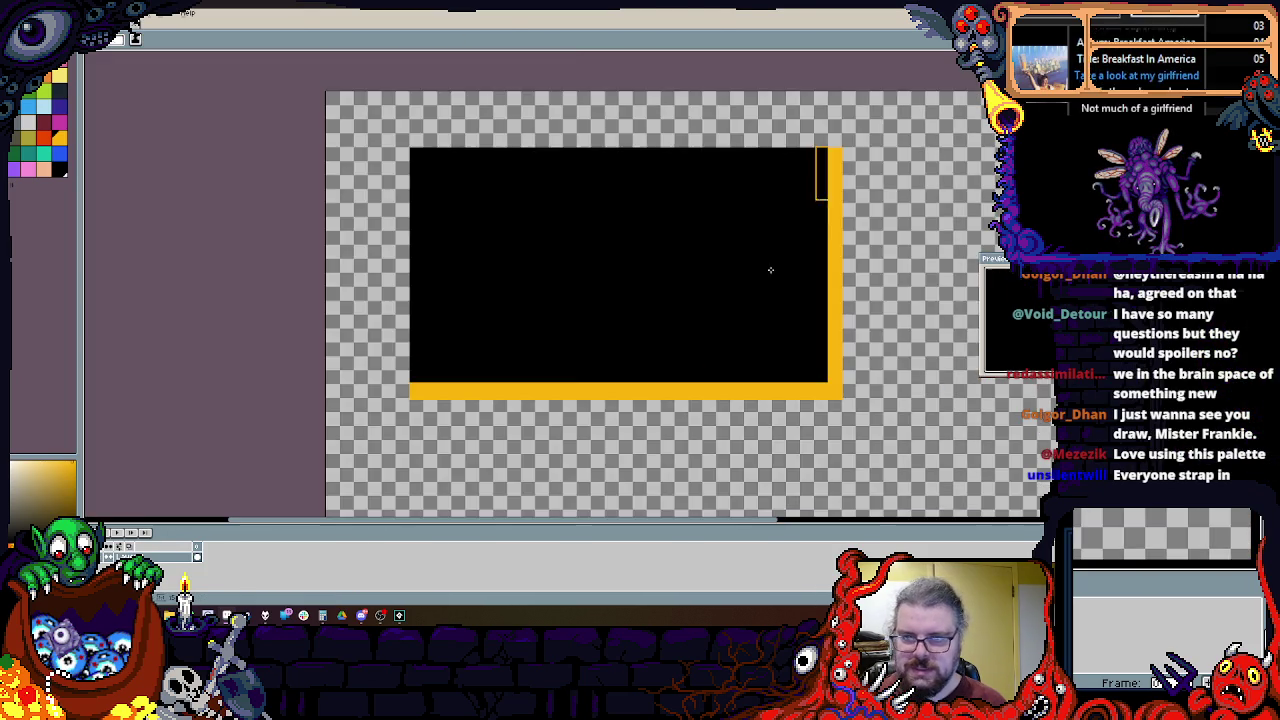
scroll(565, 318, "up", 1)
scroll(565, 318, "up", 1)
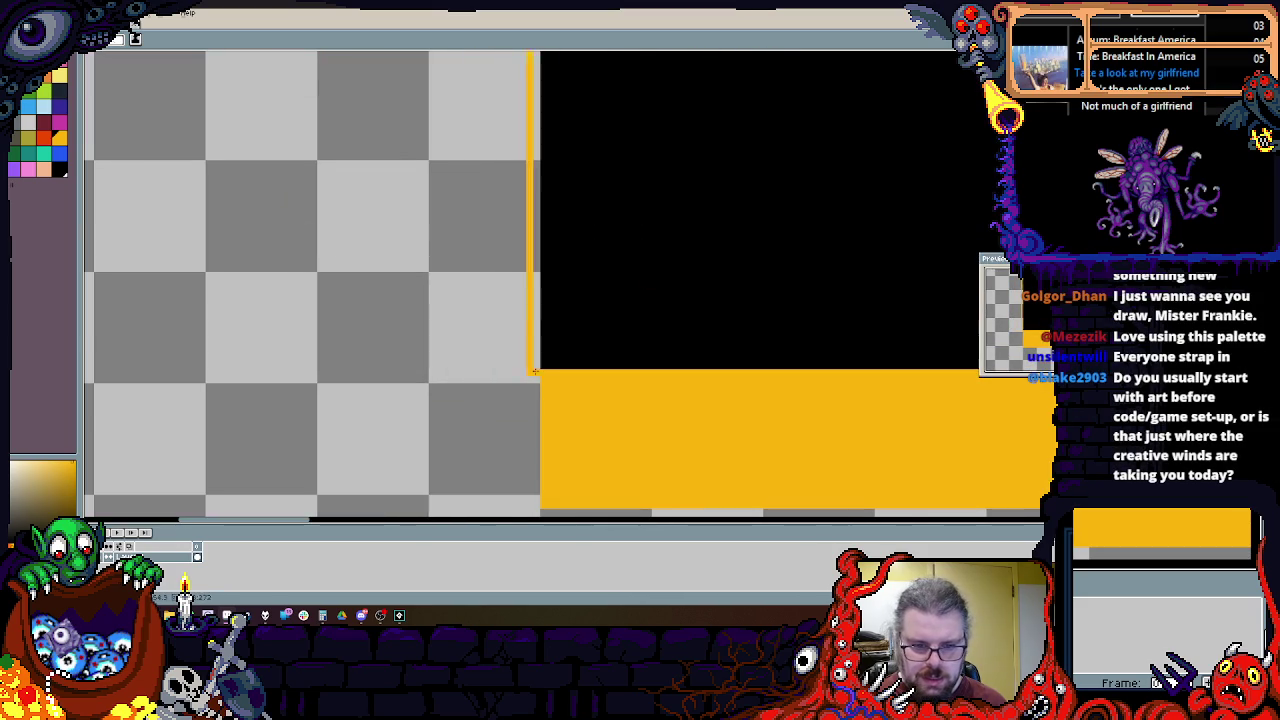
scroll(434, 397, "down", 1)
left_click_drag(508, 417, 360, 369)
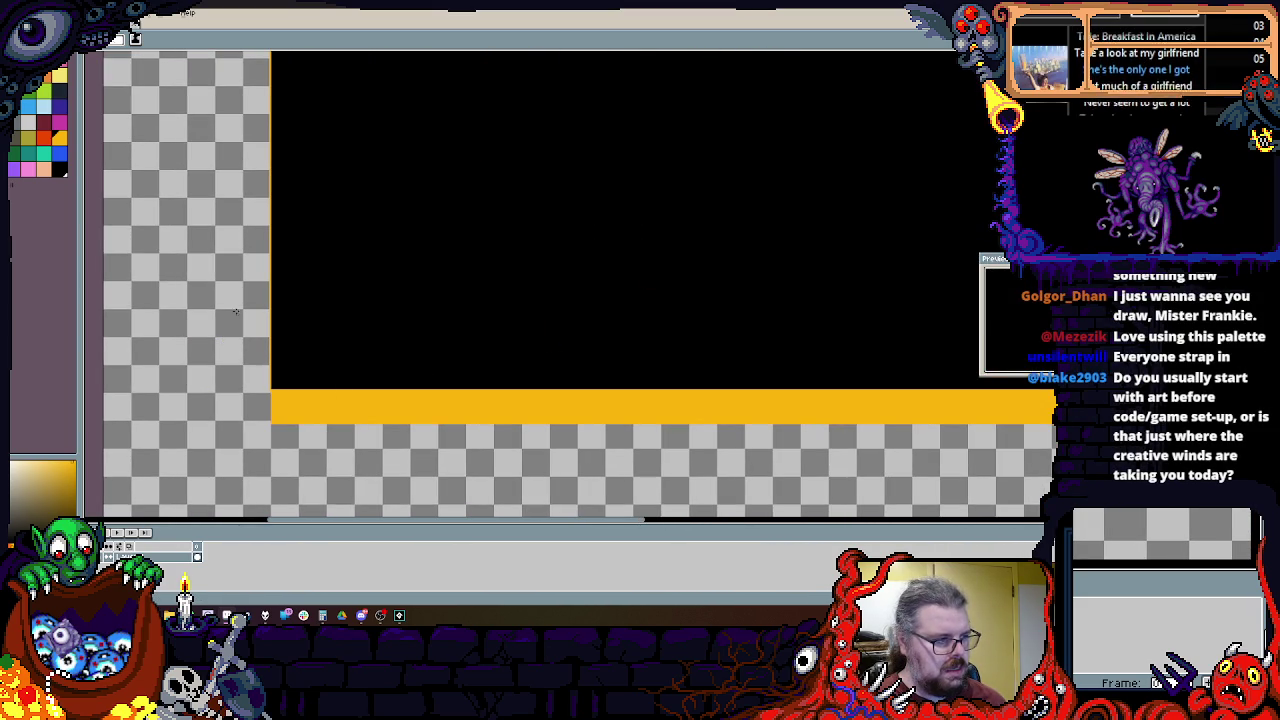
key("x")
scroll(280, 427, "up", 1)
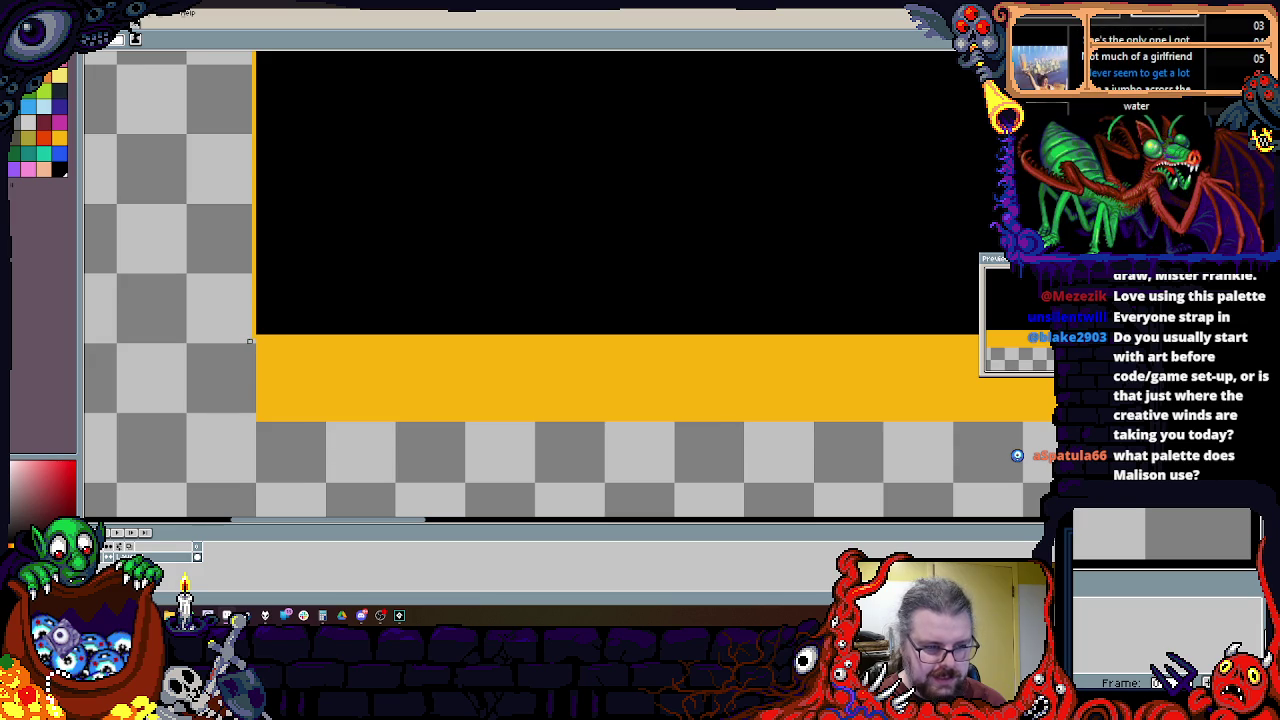
scroll(245, 341, "down", 1)
scroll(700, 105, "up", 1)
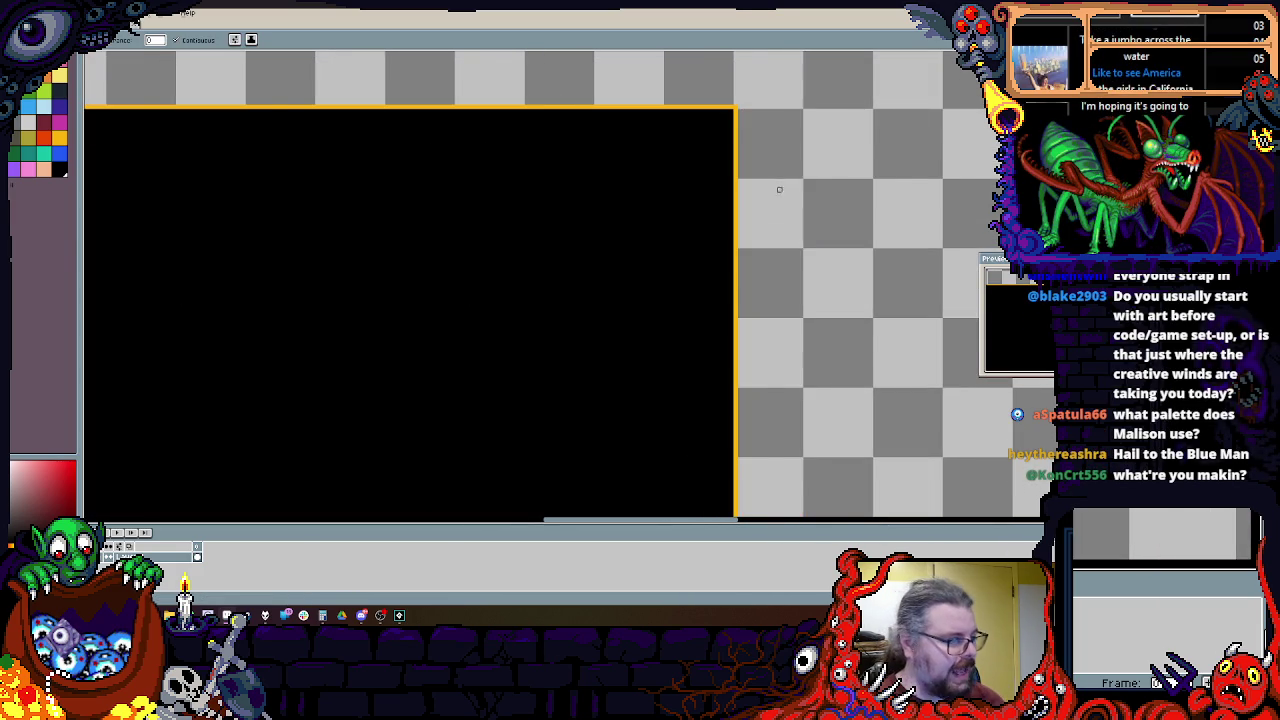
Step: Zoom and pan to bring the image's top edge into view
scroll(800, 188, "down", 2)
scroll(800, 188, "down", 1)
scroll(686, 206, "down", 1)
scroll(637, 201, "down", 1)
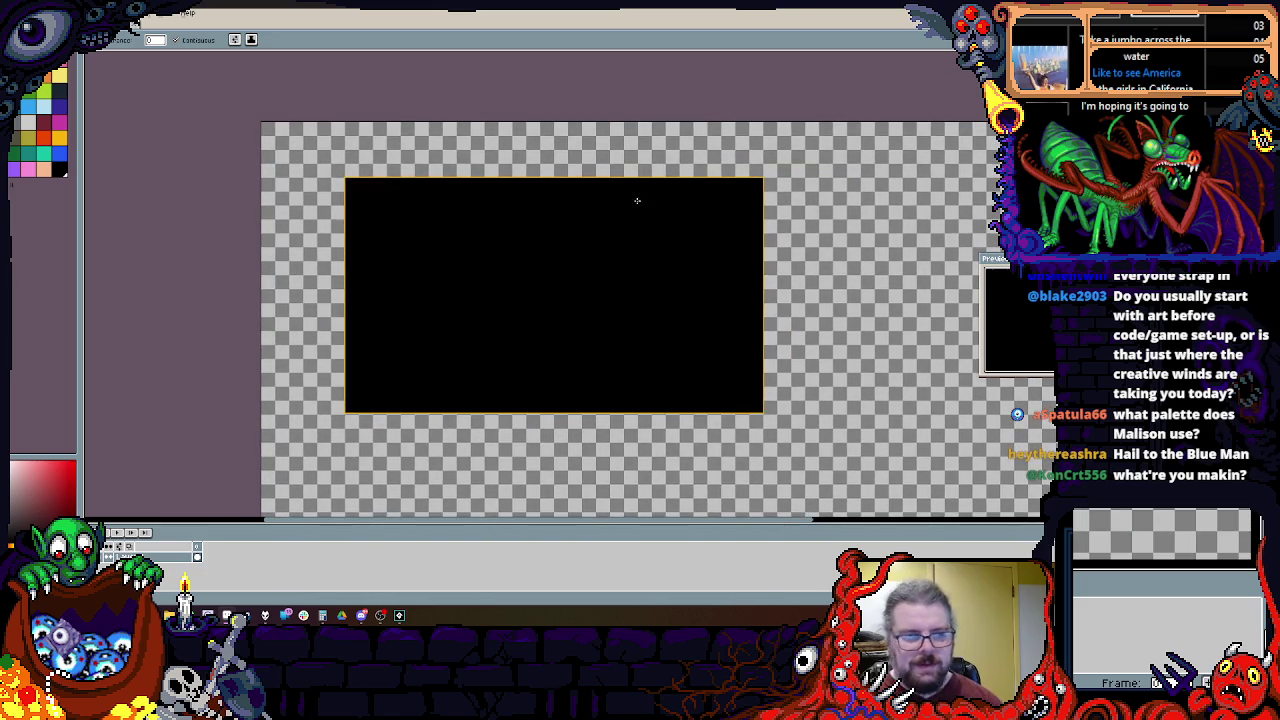
scroll(611, 214, "up", 1)
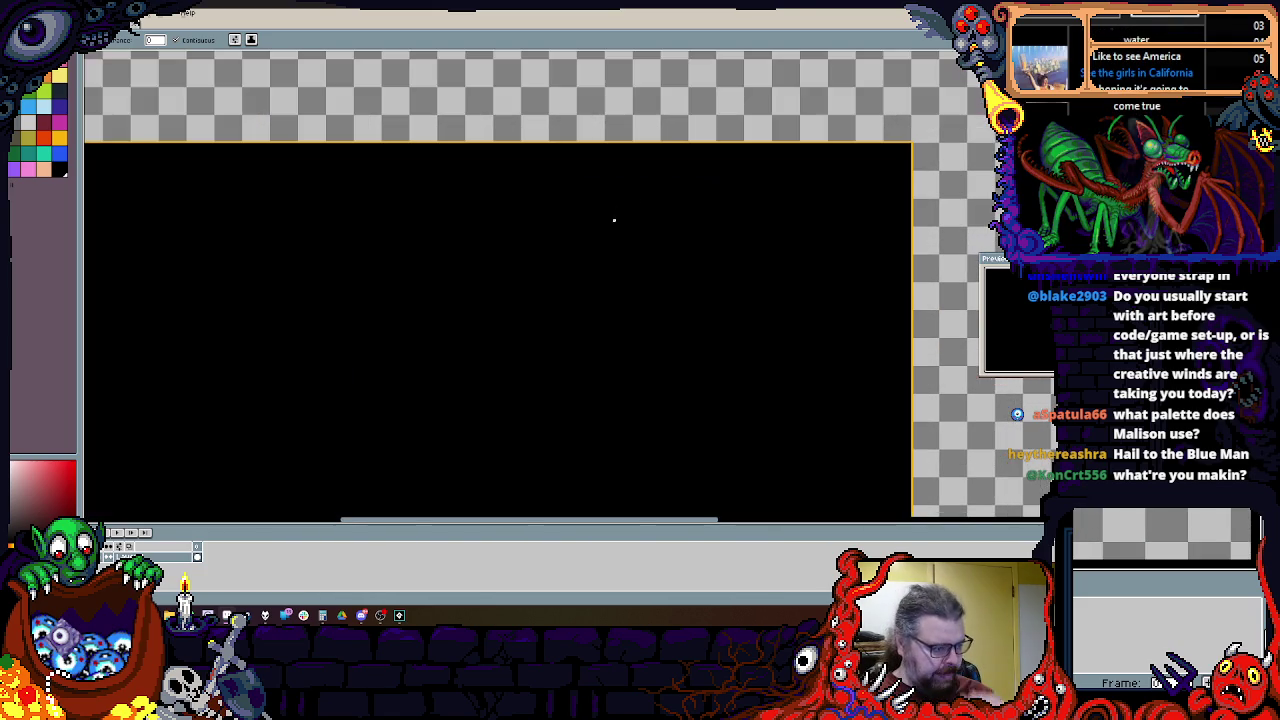
scroll(688, 132, "down", 1)
scroll(688, 132, "up", 1)
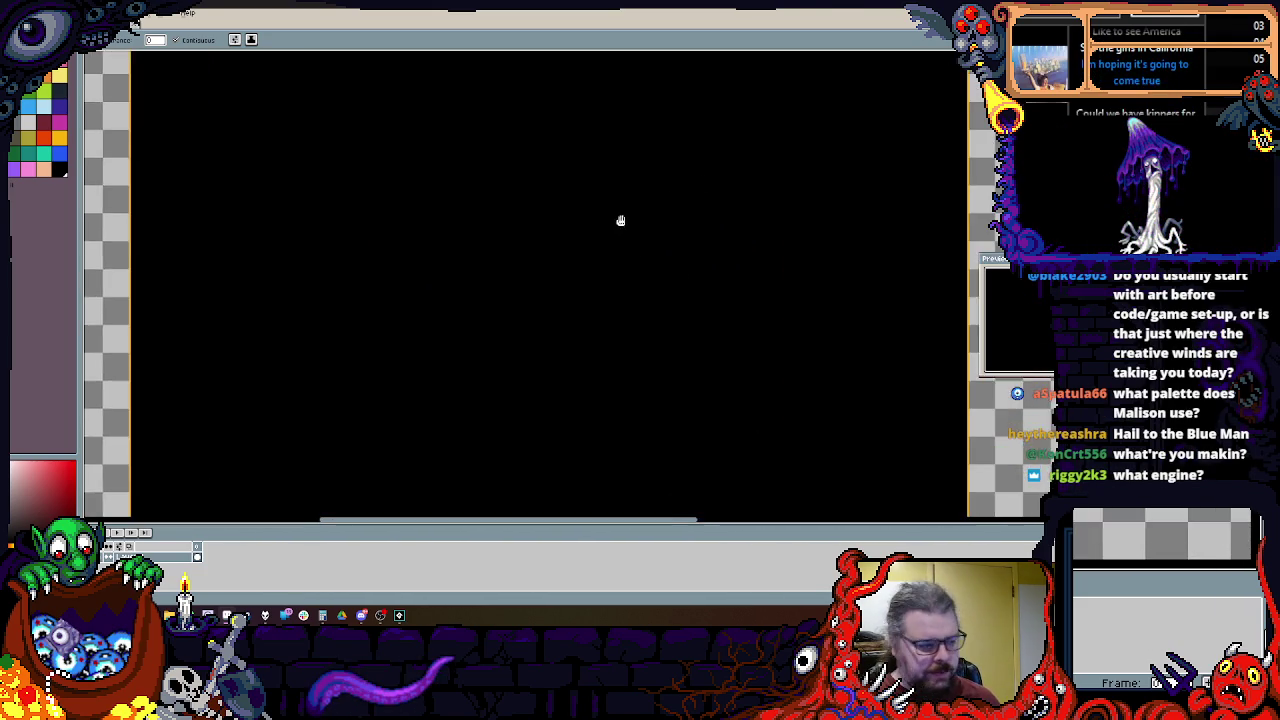
left_click_drag(614, 221, 617, 257)
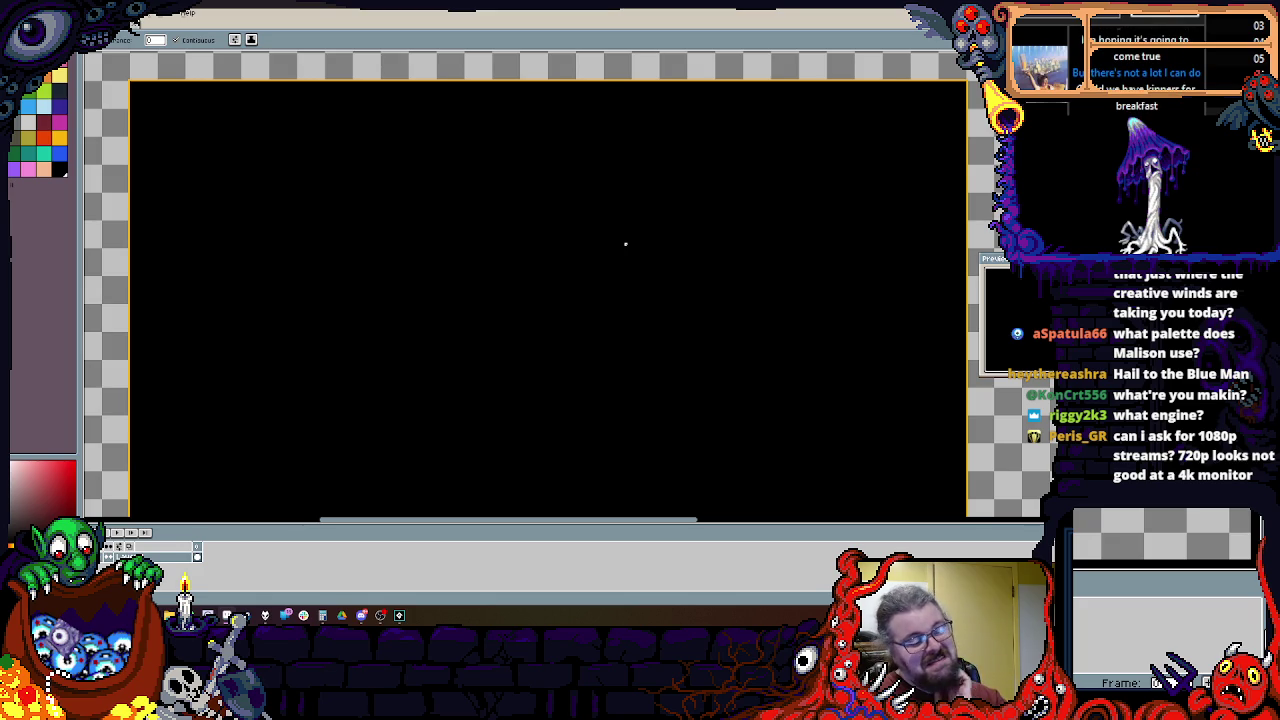
scroll(625, 243, "up", 1)
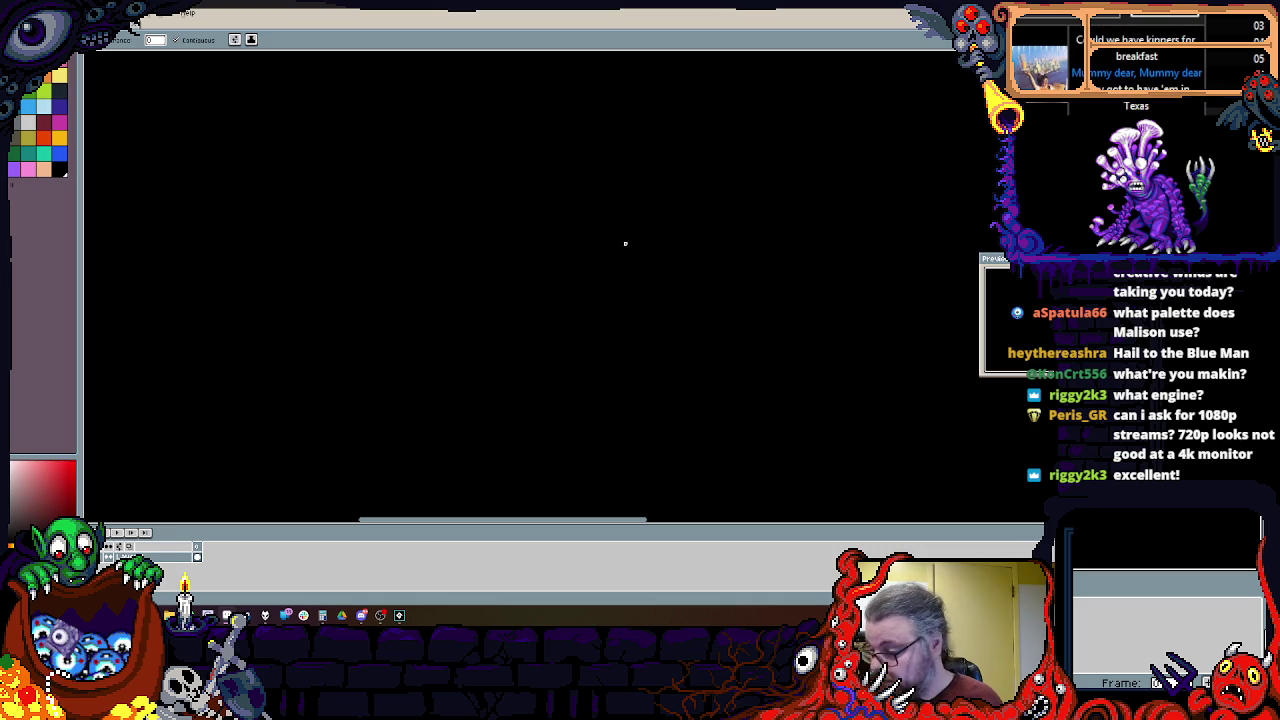
scroll(709, 231, "down", 2)
scroll(690, 300, "up", 2)
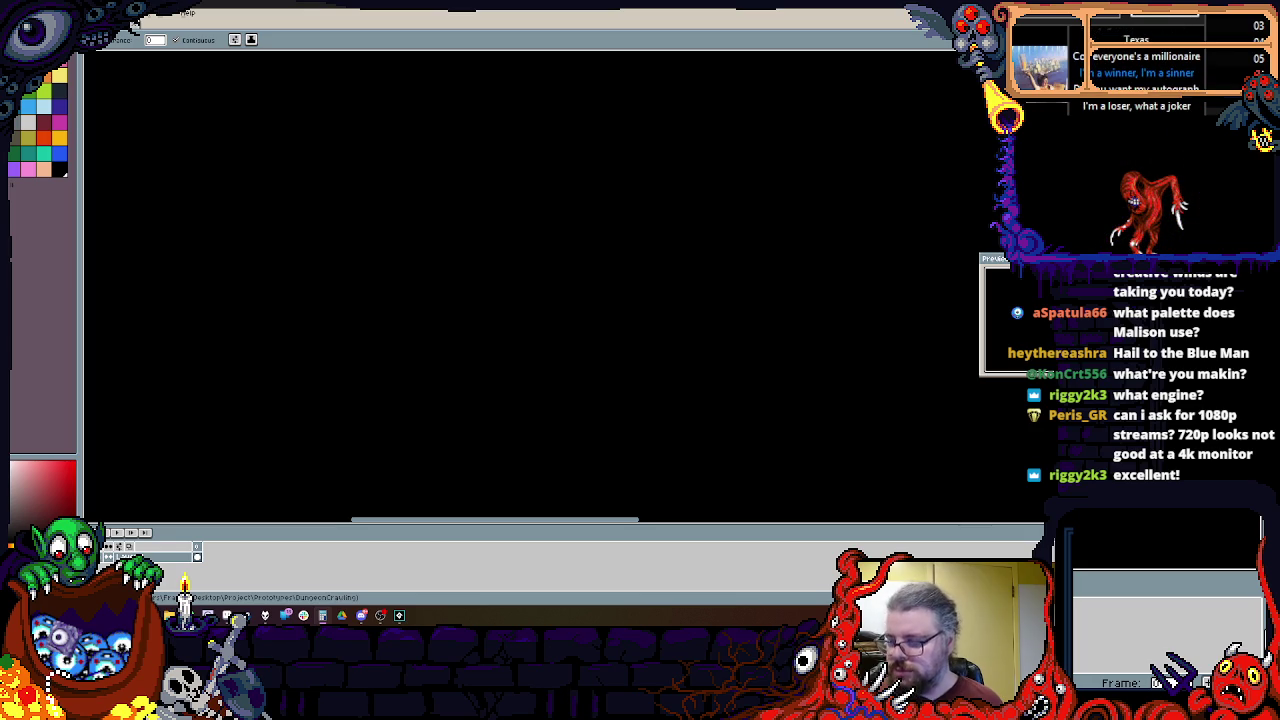
scroll(731, 371, "down", 2)
scroll(694, 320, "up", 2)
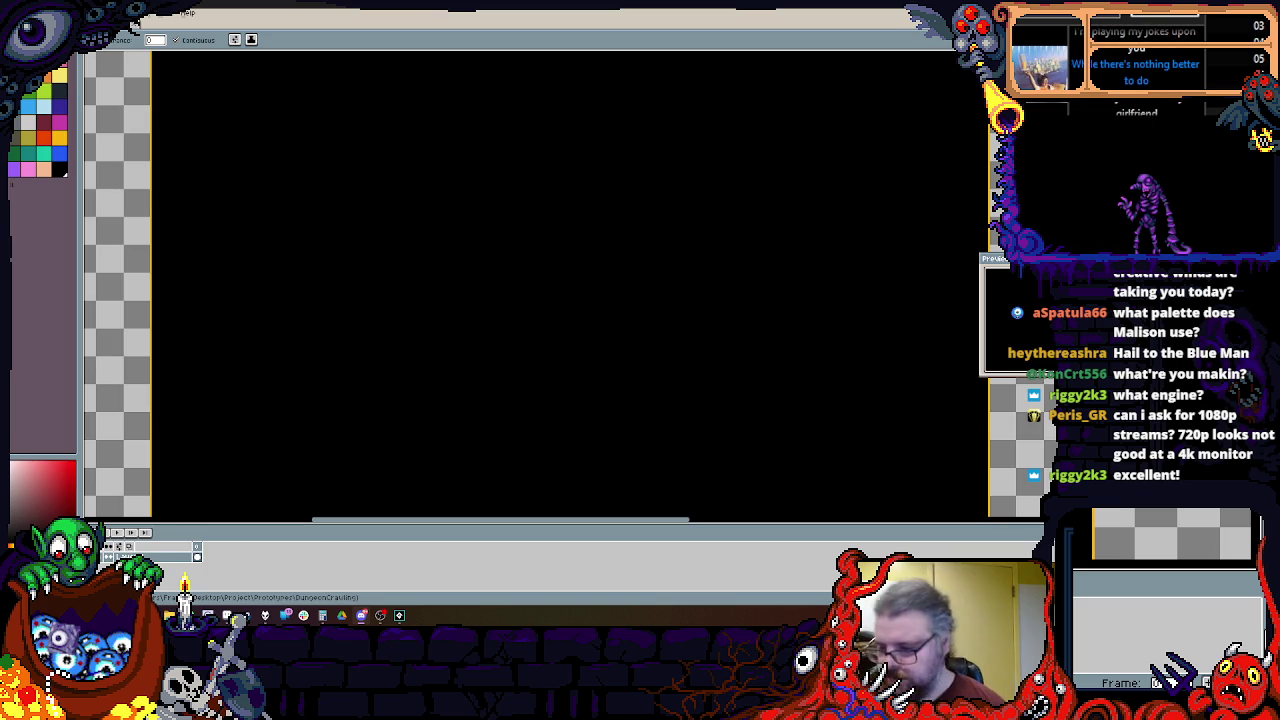
scroll(626, 283, "down", 3)
scroll(603, 214, "up", 3)
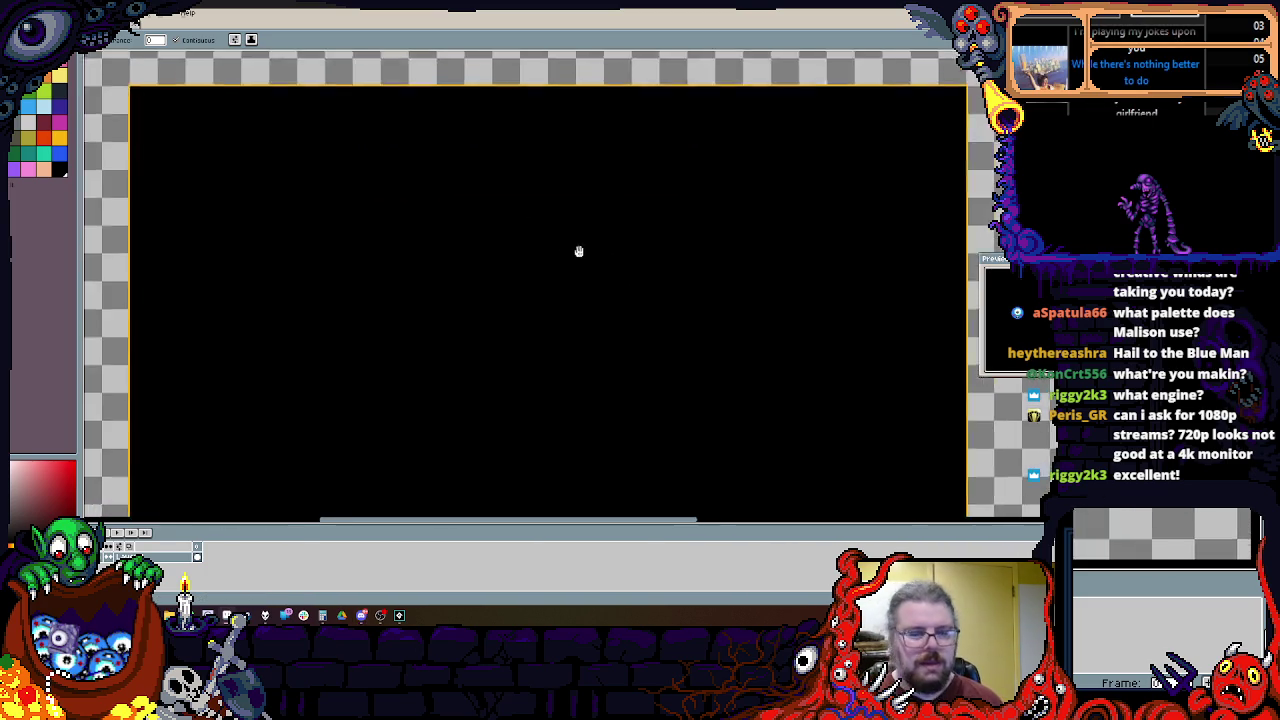
mouse_move(613, 215)
left_mouse_down()
mouse_move(580, 171)
mouse_move(614, 343)
mouse_move(614, 194)
mouse_move(617, 316)
mouse_move(637, 254)
left_mouse_up()
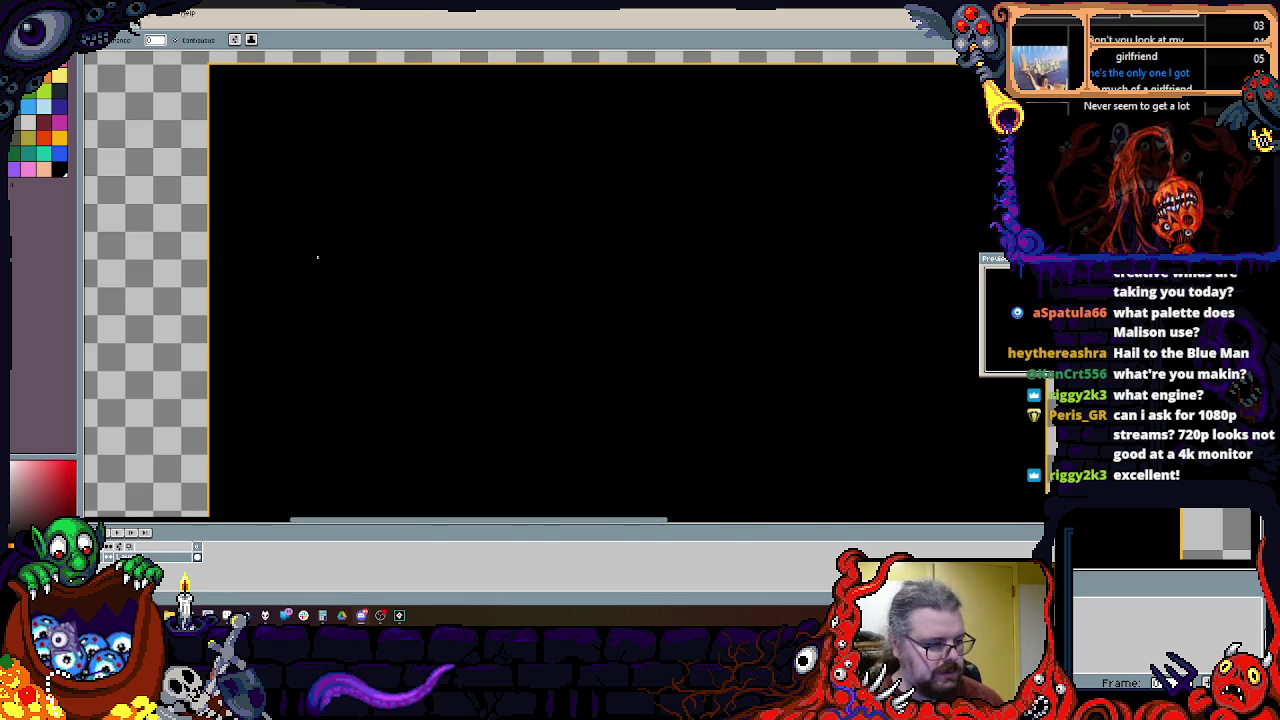
Step: Recentre the image in view and drag the timeline splitter down for more canvas room
scroll(314, 263, "down", 2)
mouse_move(394, 266)
left_mouse_down()
mouse_move(555, 276)
mouse_move(329, 229)
mouse_move(394, 266)
left_mouse_up()
scroll(555, 276, "up", 1)
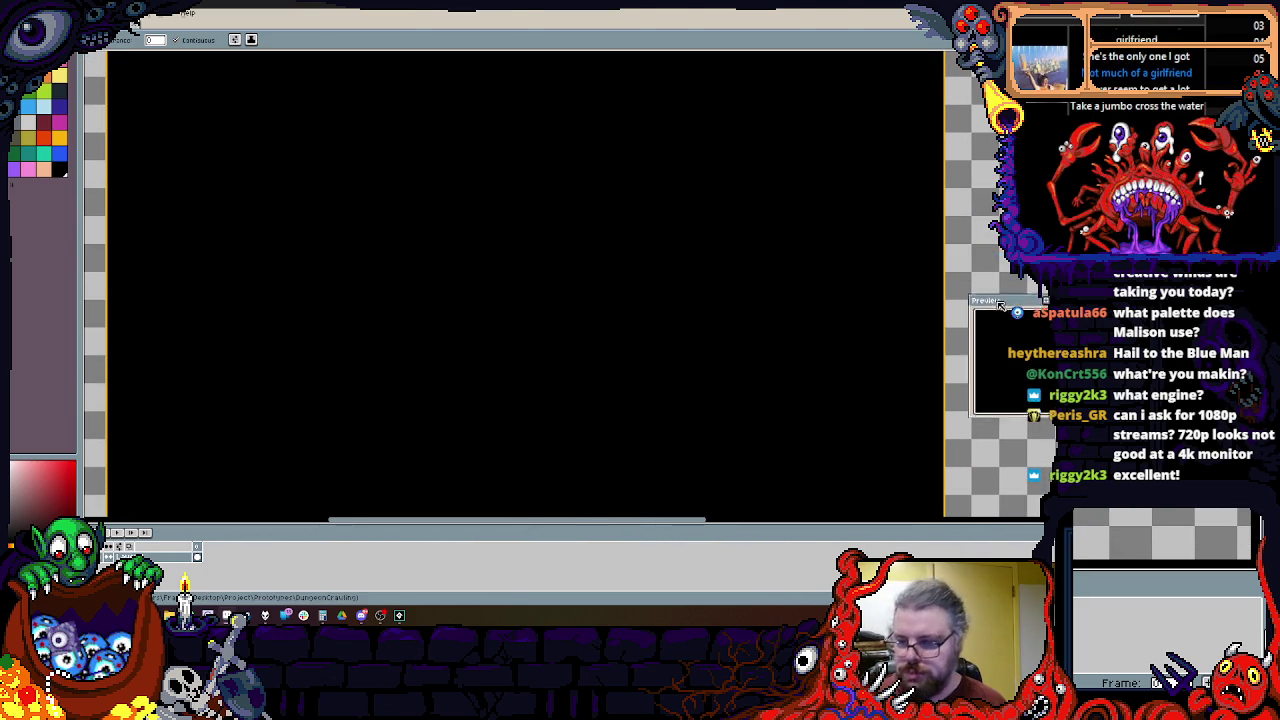
scroll(643, 248, "down", 1)
scroll(643, 248, "up", 1)
mouse_move(640, 251)
left_mouse_down()
mouse_move(723, 206)
mouse_move(708, 169)
mouse_move(696, 183)
mouse_move(715, 167)
left_mouse_up()
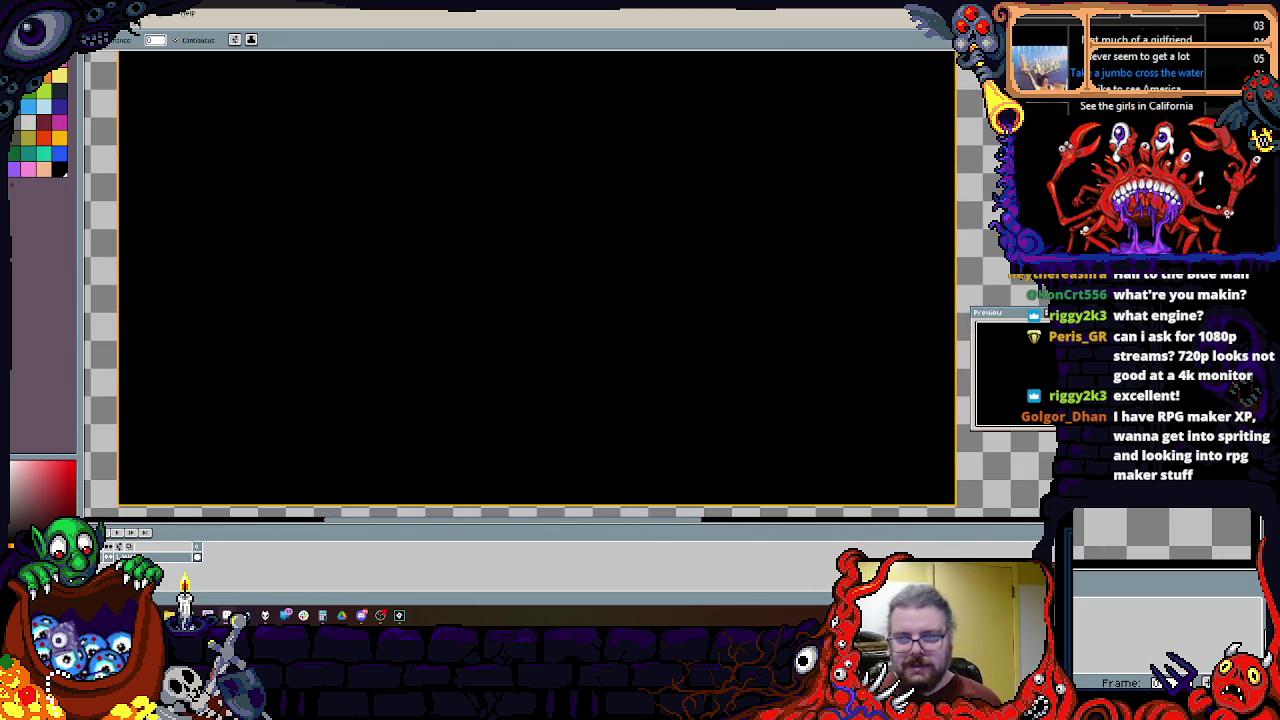
scroll(707, 171, "down", 1)
left_click_drag(586, 180, 551, 274)
scroll(551, 274, "up", 1)
scroll(563, 240, "down", 1)
scroll(579, 275, "up", 1)
scroll(629, 320, "down", 1)
scroll(629, 320, "up", 1)
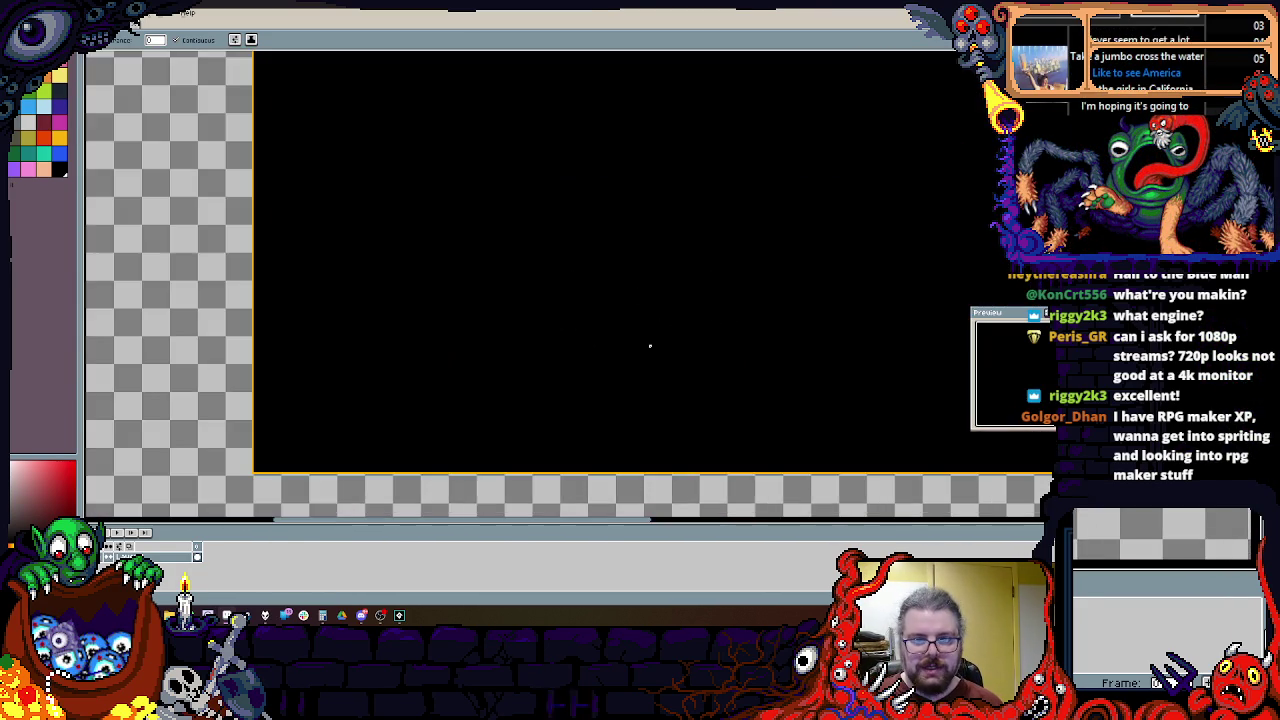
scroll(648, 346, "up", 1)
mouse_move(643, 357)
left_mouse_down()
mouse_move(723, 311)
mouse_move(706, 303)
left_mouse_up()
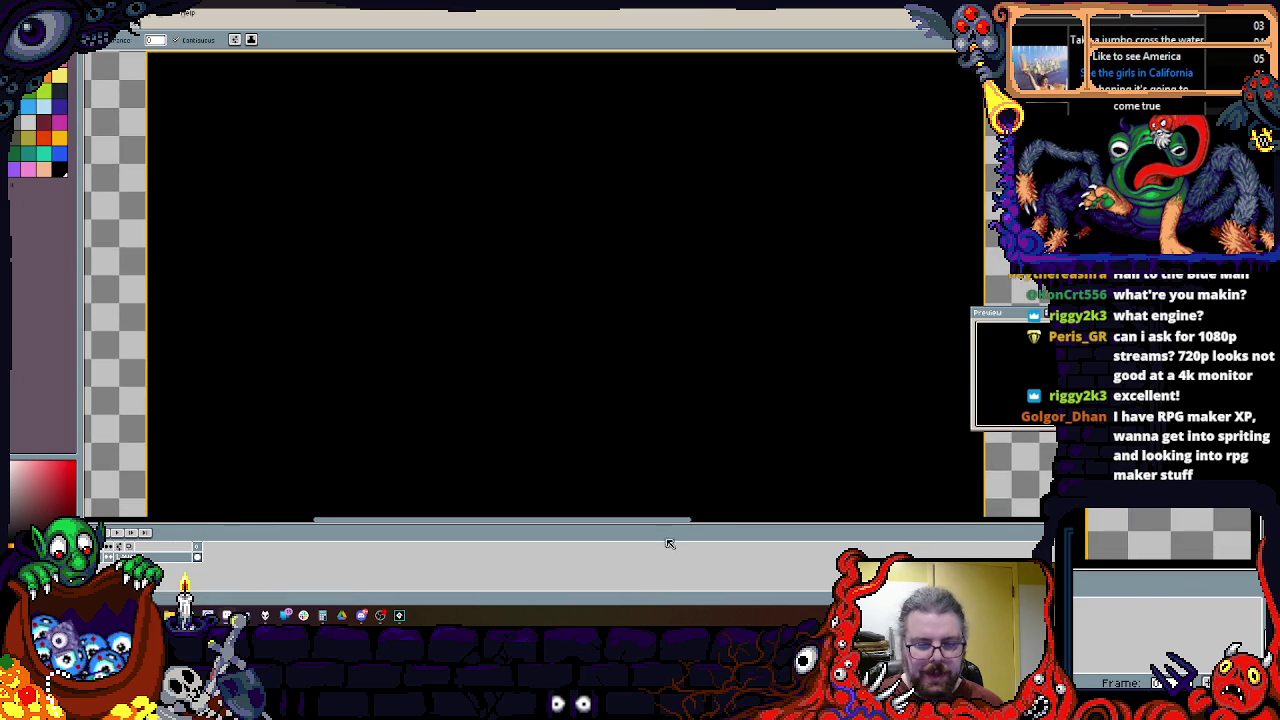
left_click_drag(665, 525, 665, 545)
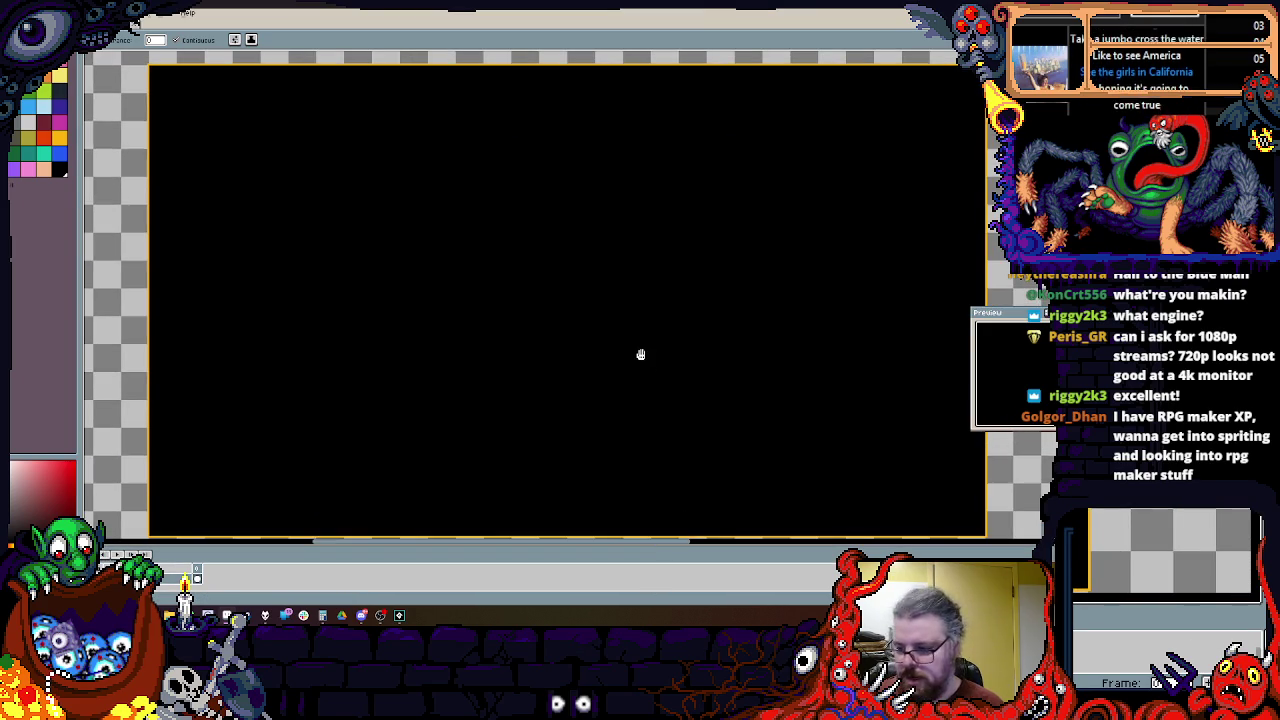
scroll(637, 348, "down", 1)
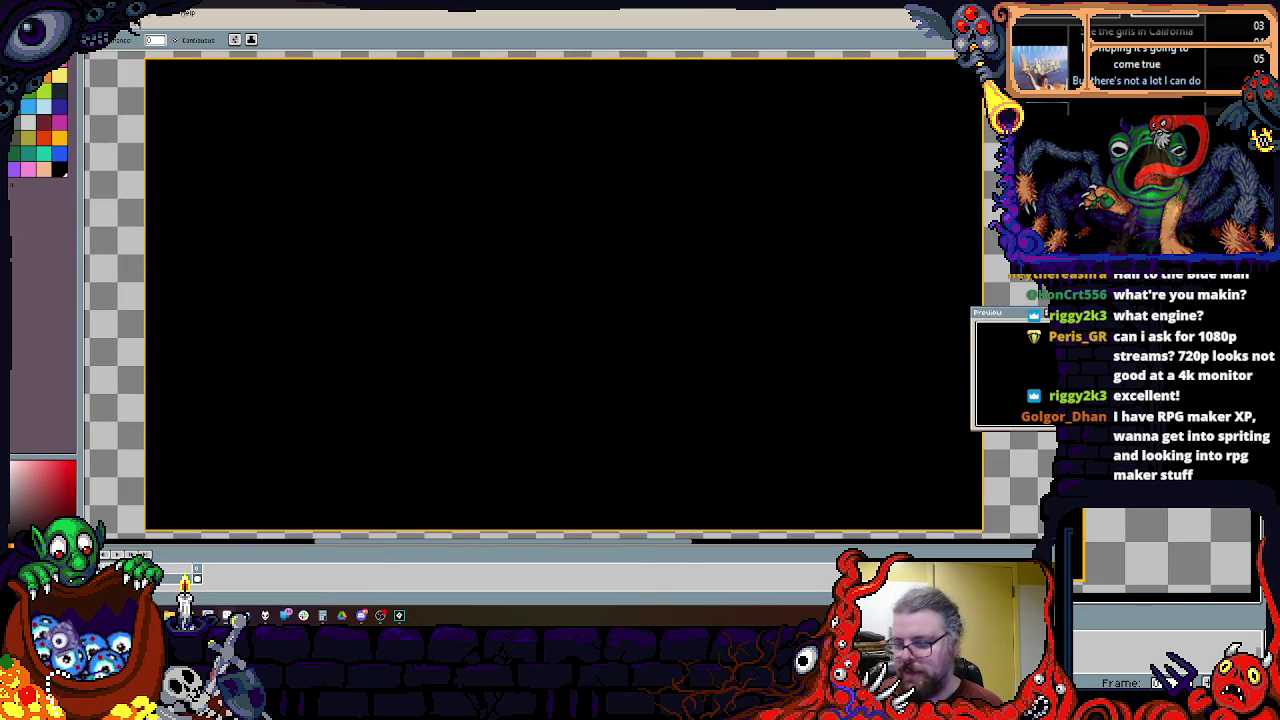
Step: Change tool and undo the black fill so the whole image is transparent
key("h")
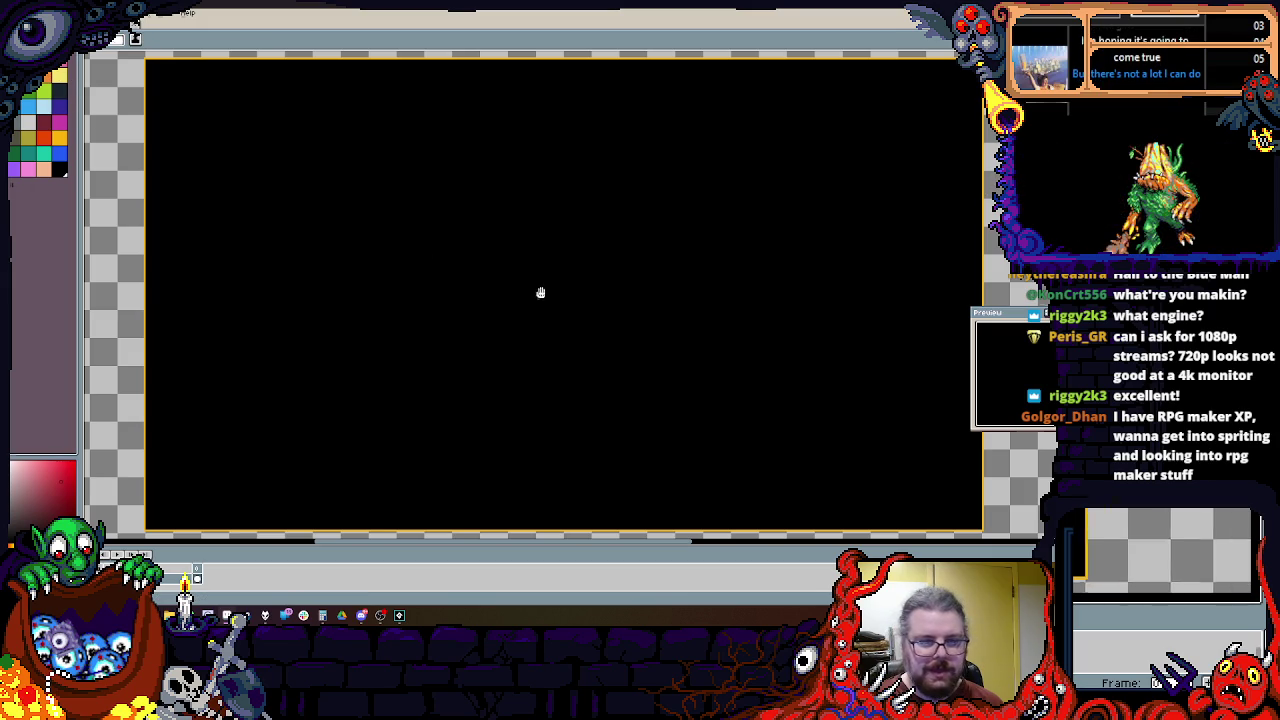
key("ctrl+z")
scroll(694, 338, "up", 2)
scroll(694, 338, "up", 2)
scroll(546, 294, "down", 1)
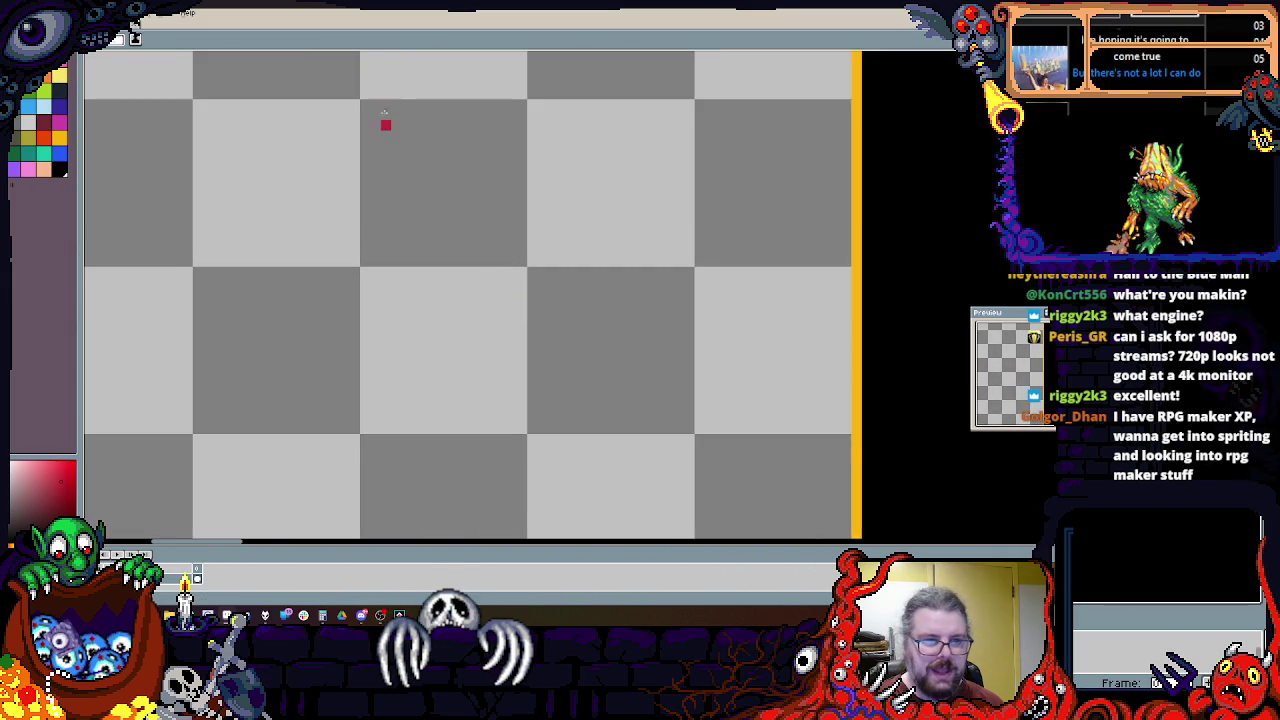
Step: Draw a tall red rectangle outline, then a dark olive rectangle outline inside it
left_click_drag(362, 108, 437, 192)
left_click_drag(461, 236, 561, 475)
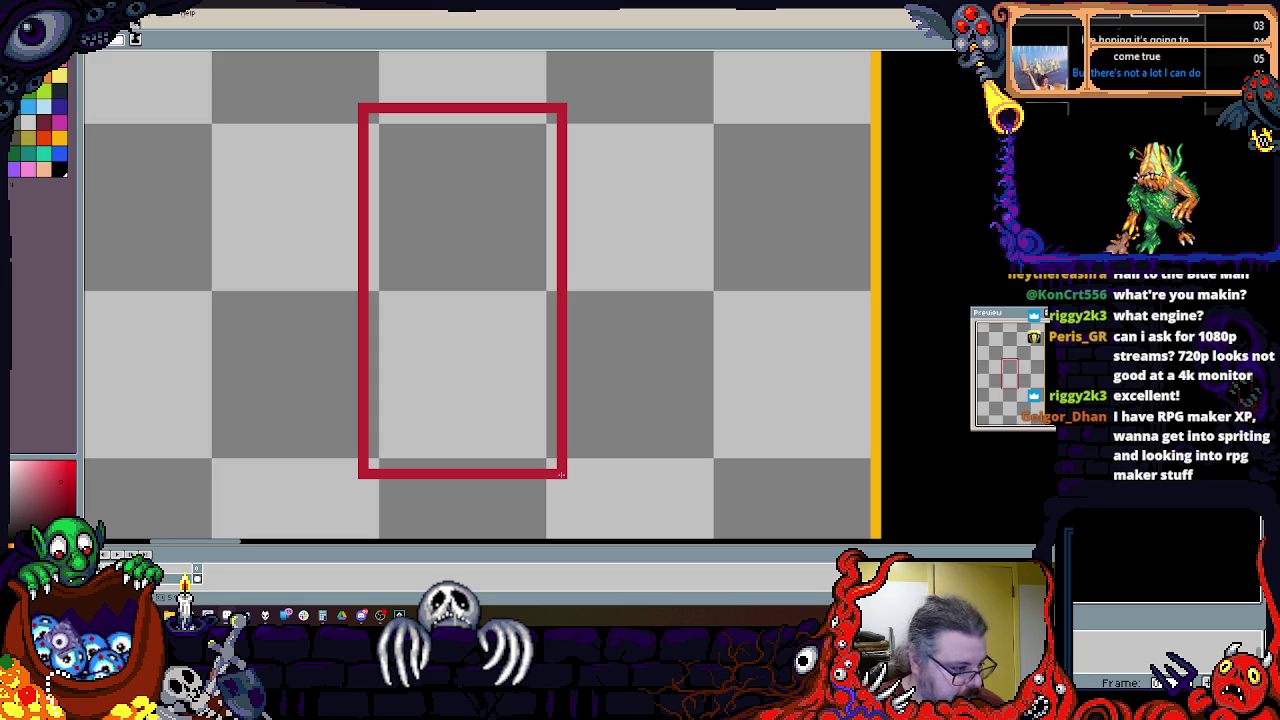
mouse_move(571, 483)
left_mouse_down()
mouse_move(348, 95)
mouse_move(539, 451)
left_mouse_up()
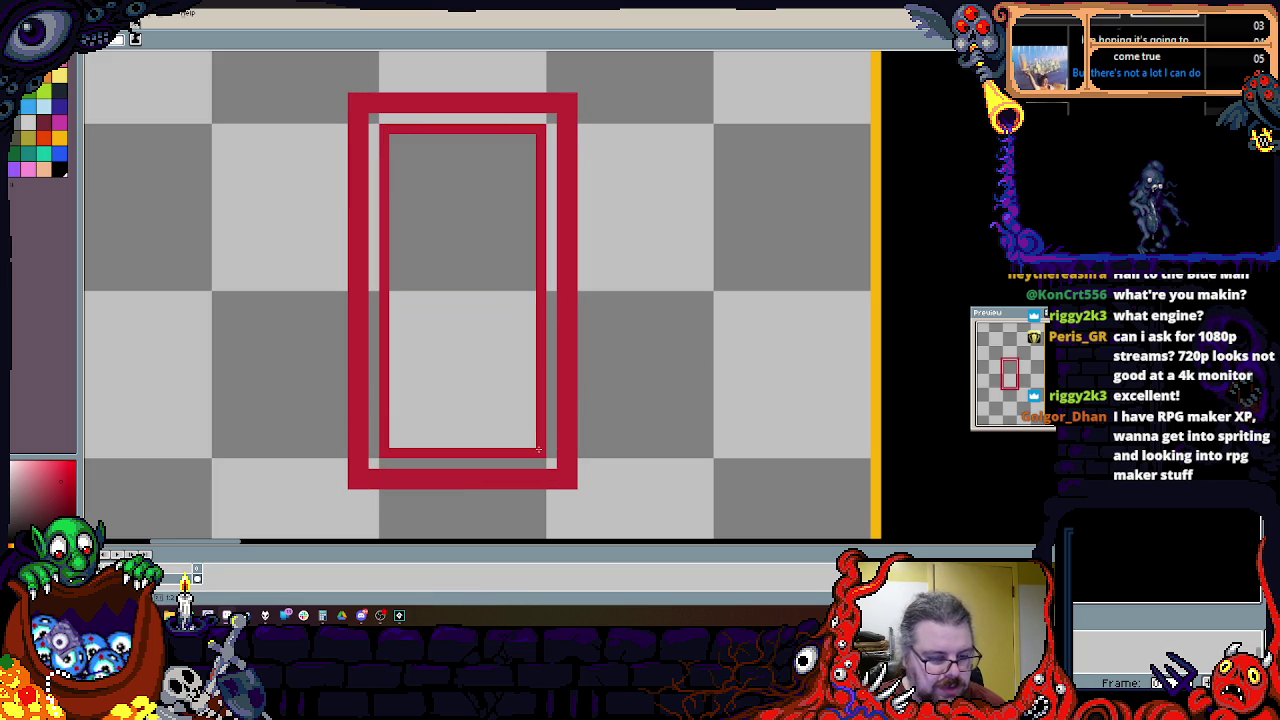
key("ctrl+z")
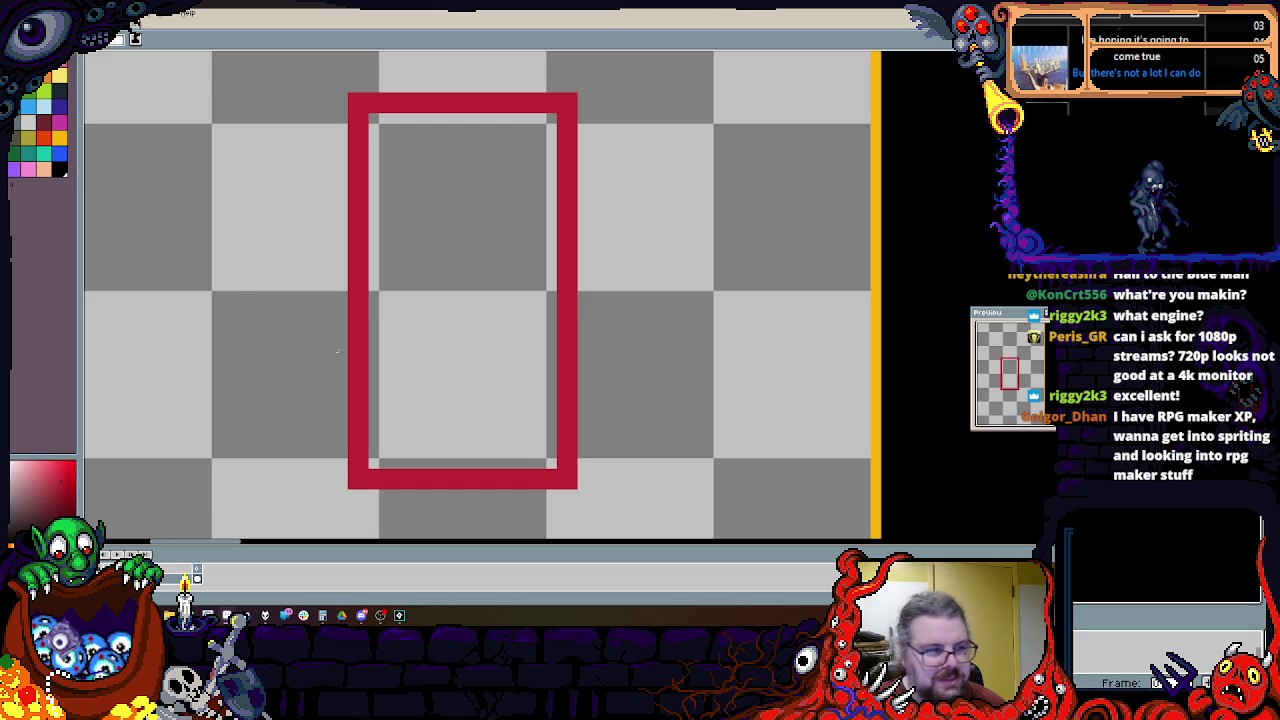
left_click(20, 140)
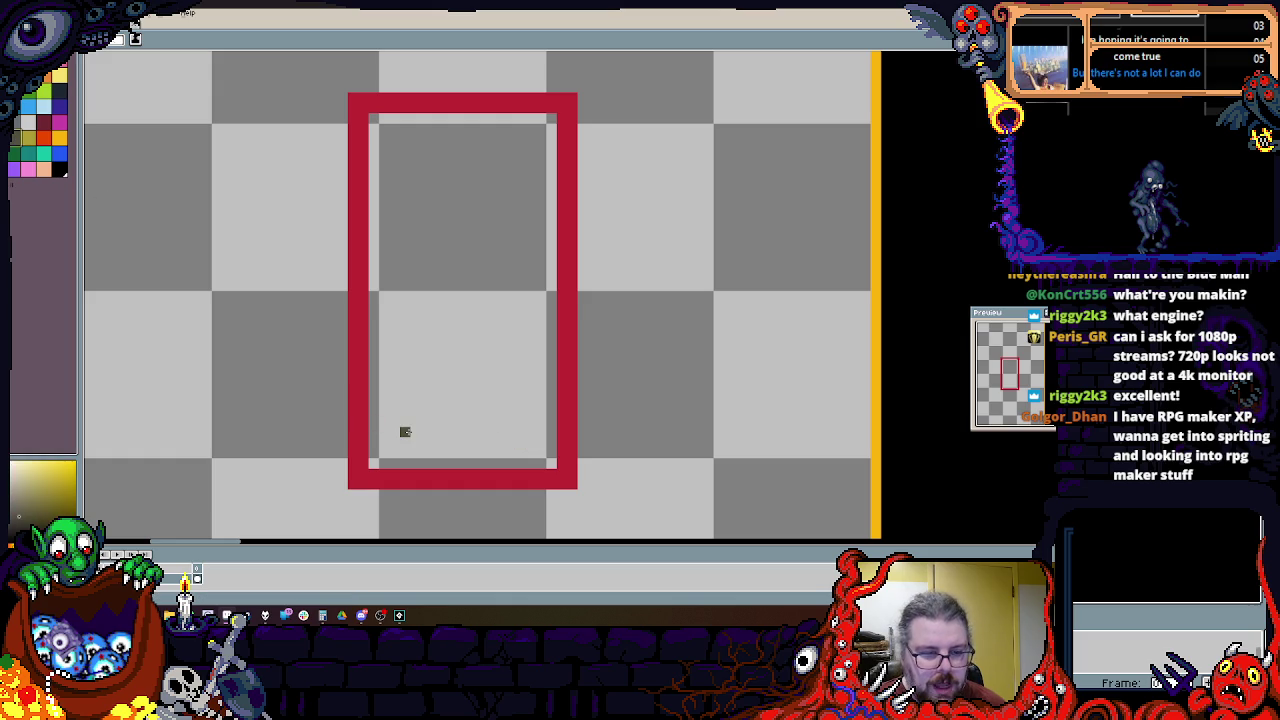
left_click_drag(403, 435, 522, 210)
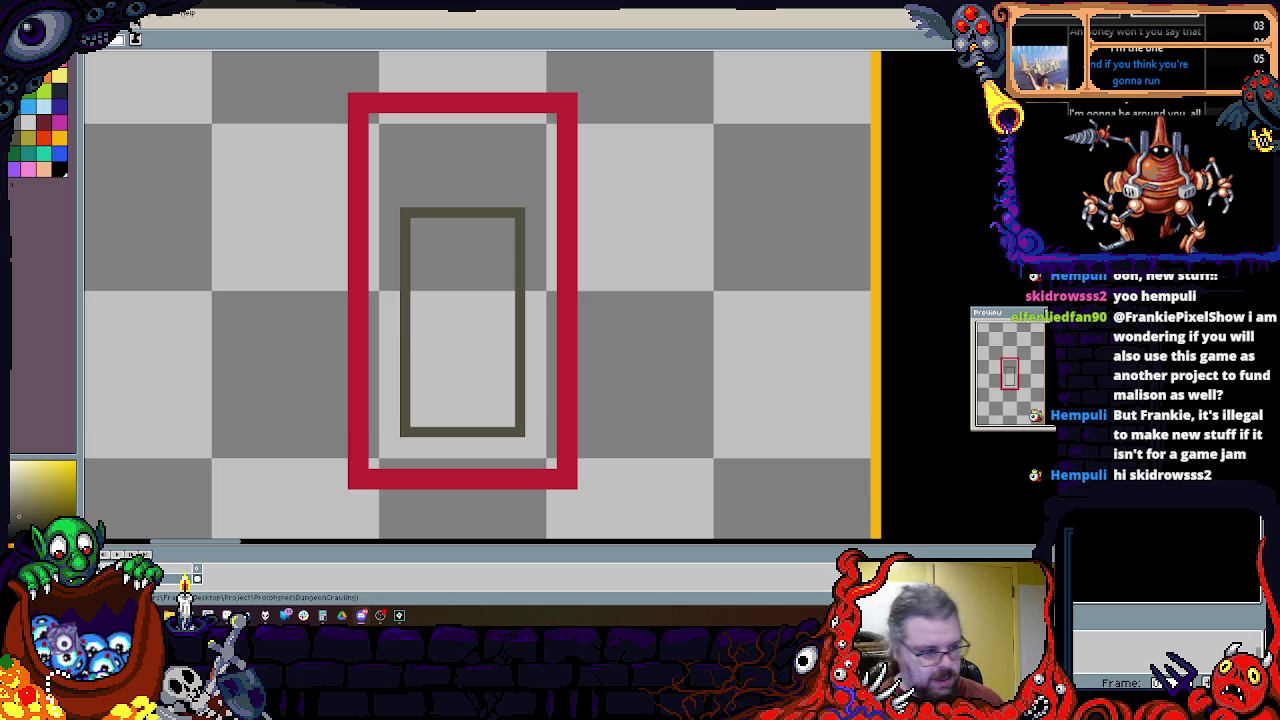
Step: Zoom in and out to inspect the red and dark olive rectangle outlines
scroll(549, 286, "down", 1)
scroll(533, 386, "up", 1)
scroll(561, 368, "up", 1)
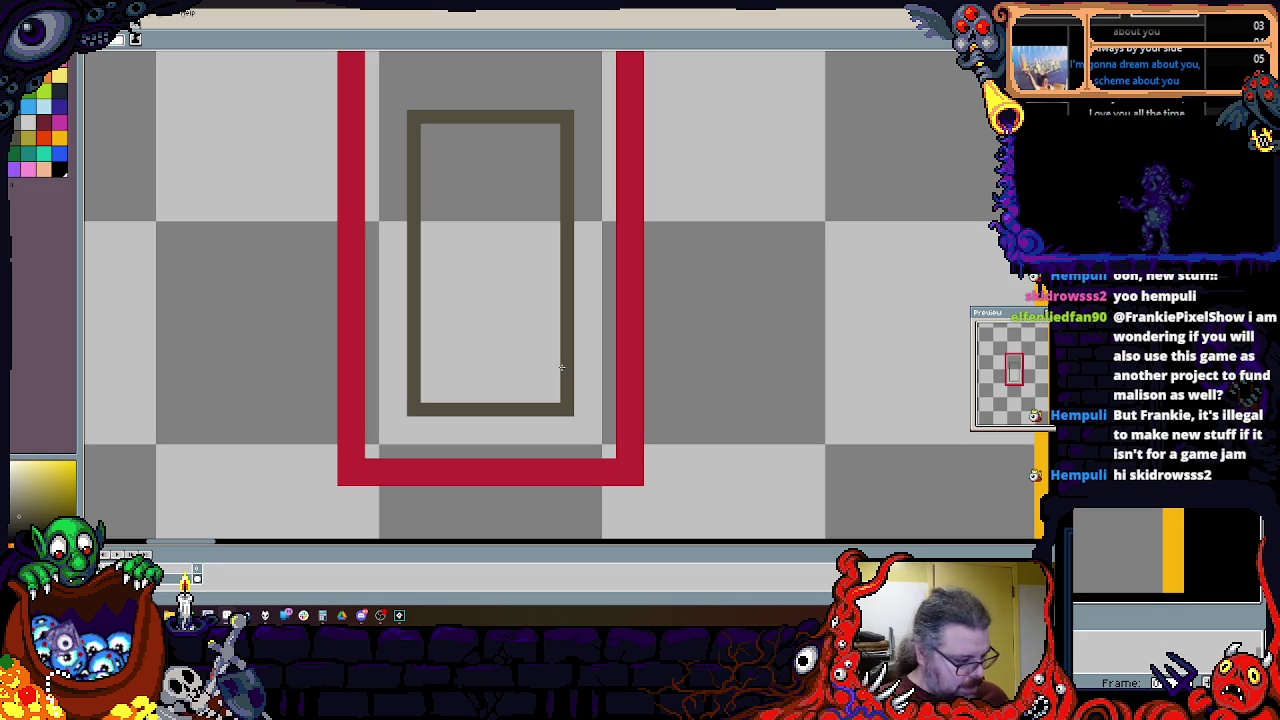
scroll(548, 369, "down", 3)
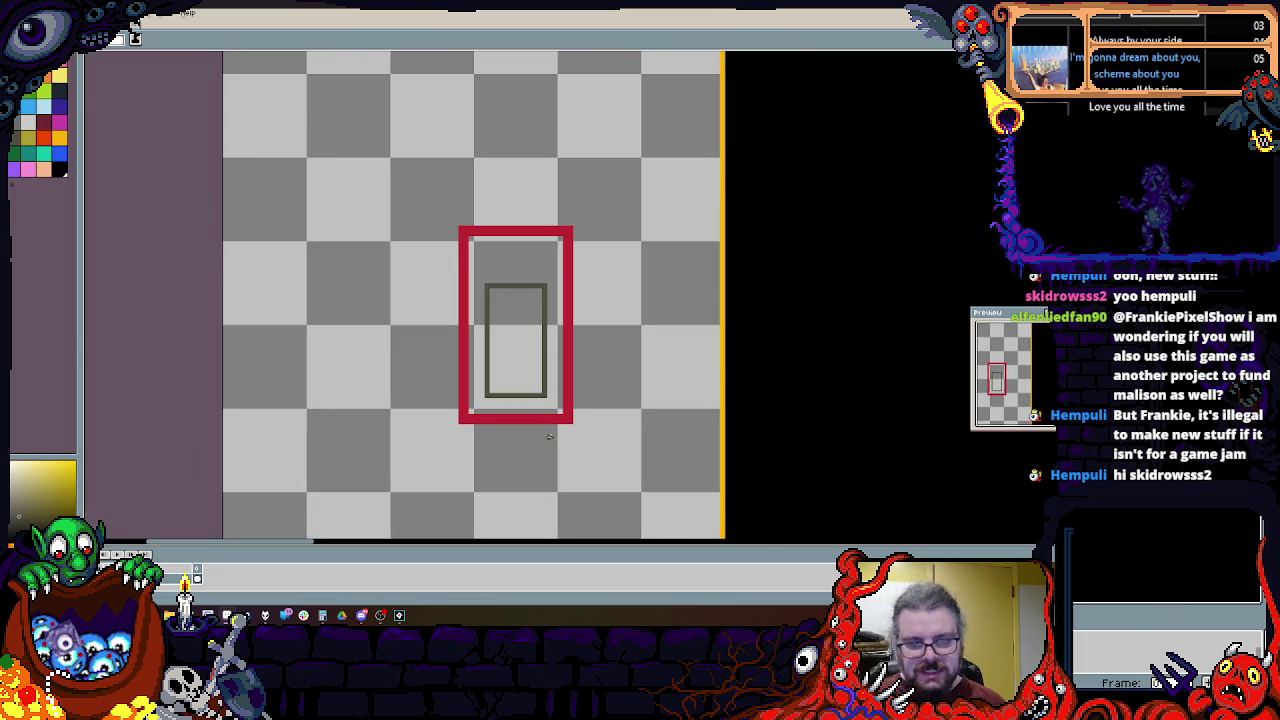
Step: Fill the lower inner panel of the frame solid dark
scroll(534, 297, "up", 2)
scroll(662, 307, "up", 1)
left_click_drag(640, 314, 506, 314)
mouse_move(639, 322)
left_mouse_down()
mouse_move(500, 461)
mouse_move(512, 322)
left_mouse_up()
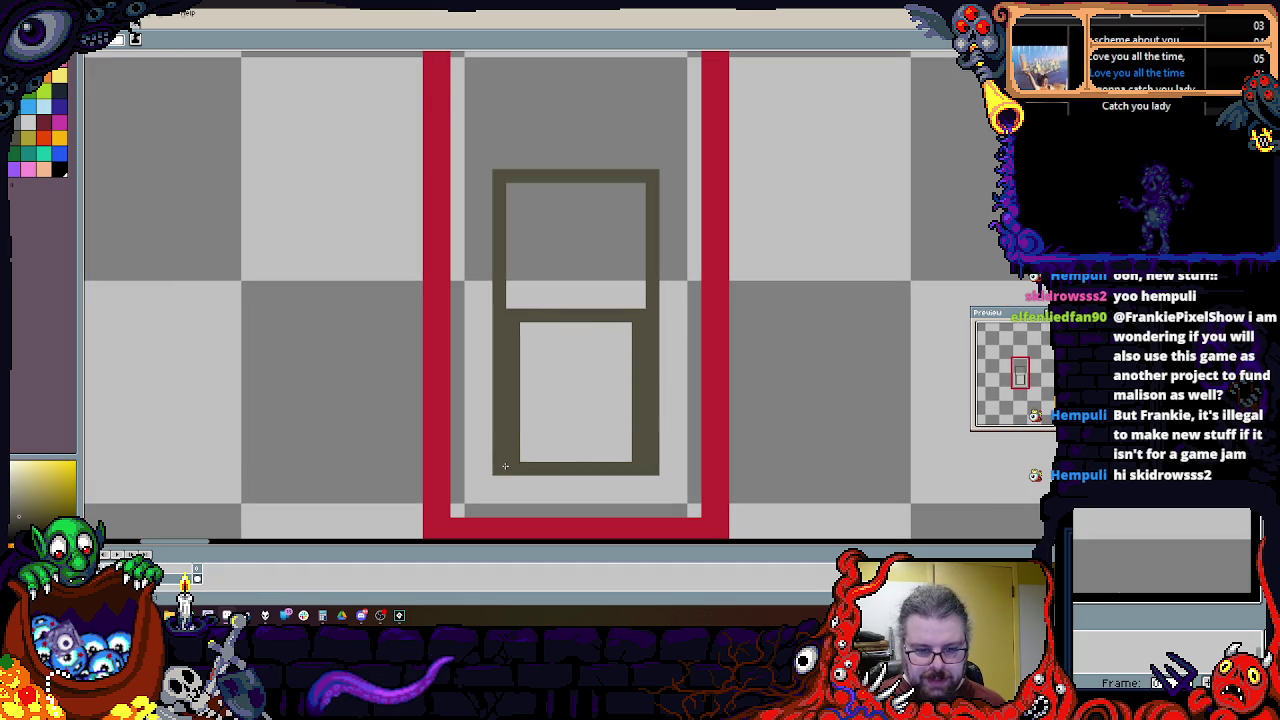
mouse_move(526, 461)
left_mouse_down()
mouse_move(526, 322)
mouse_move(625, 332)
left_mouse_up()
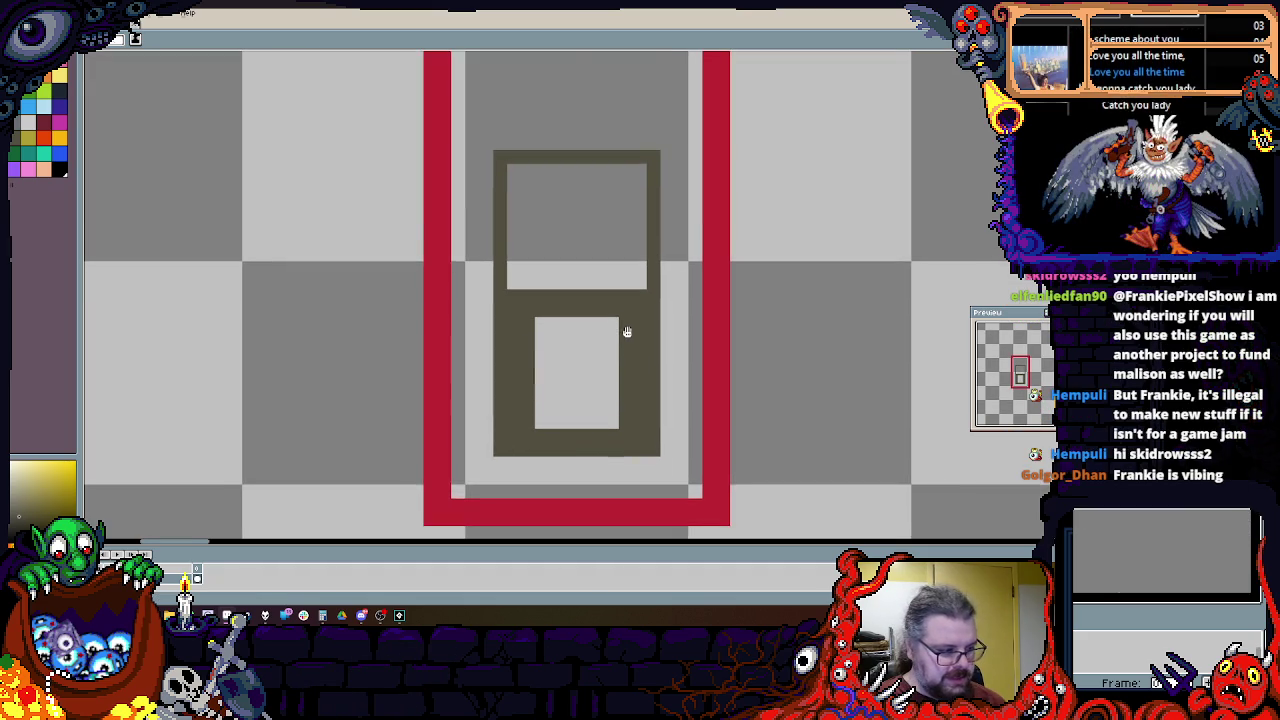
scroll(626, 340, "up", 1)
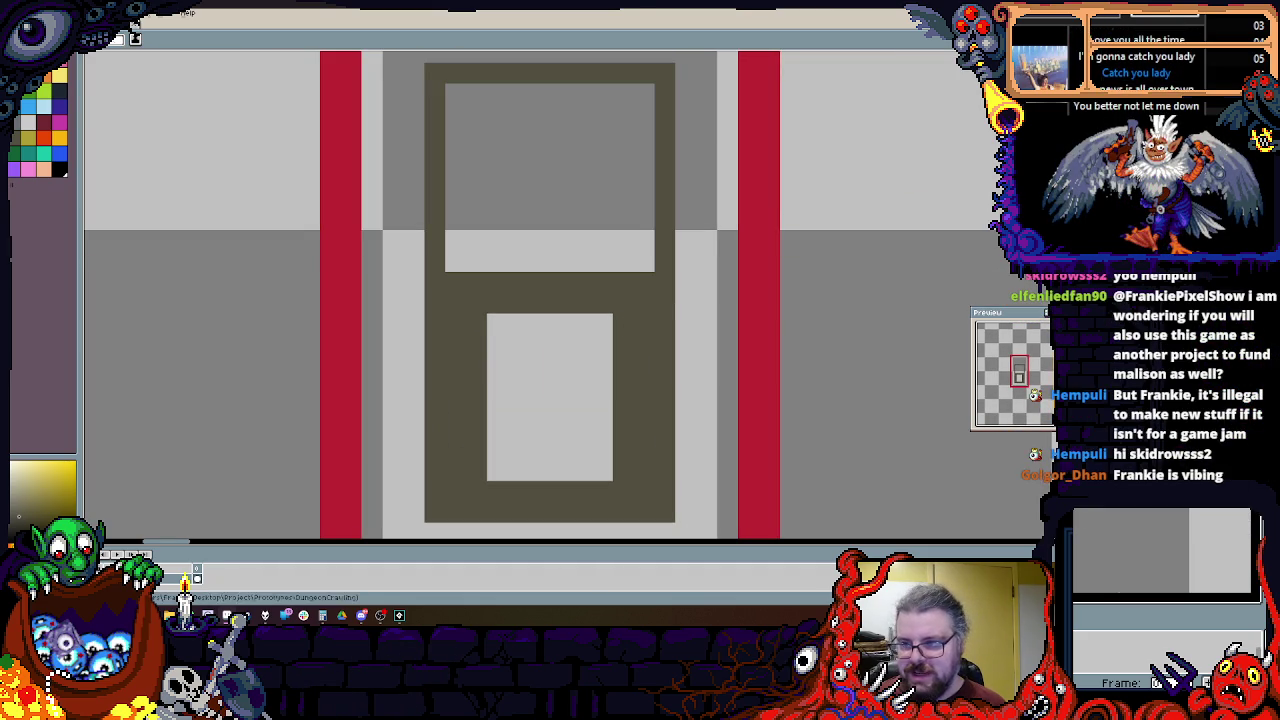
left_click_drag(612, 316, 488, 479)
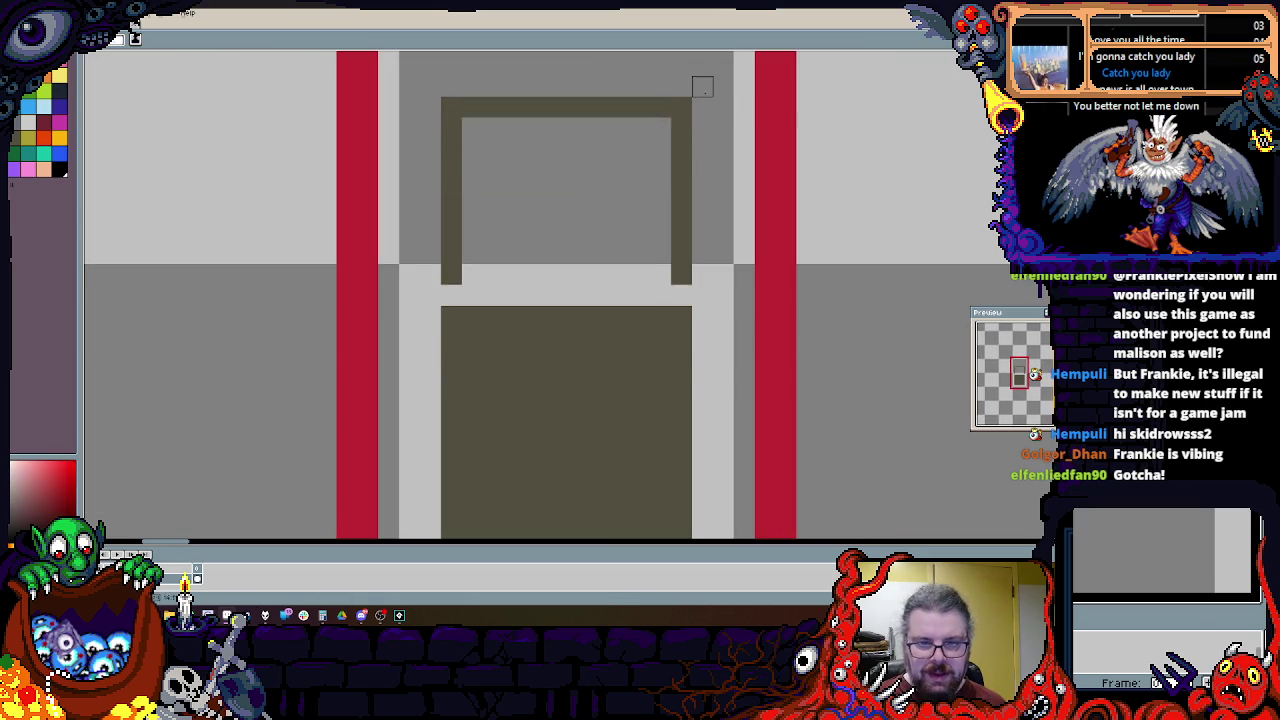
Step: Eyedropper the square's dark colour and draw a dark filled rectangle left of the frame
scroll(757, 257, "down", 3)
left_click_drag(757, 257, 477, 414)
scroll(535, 422, "up", 1)
scroll(535, 422, "up", 1)
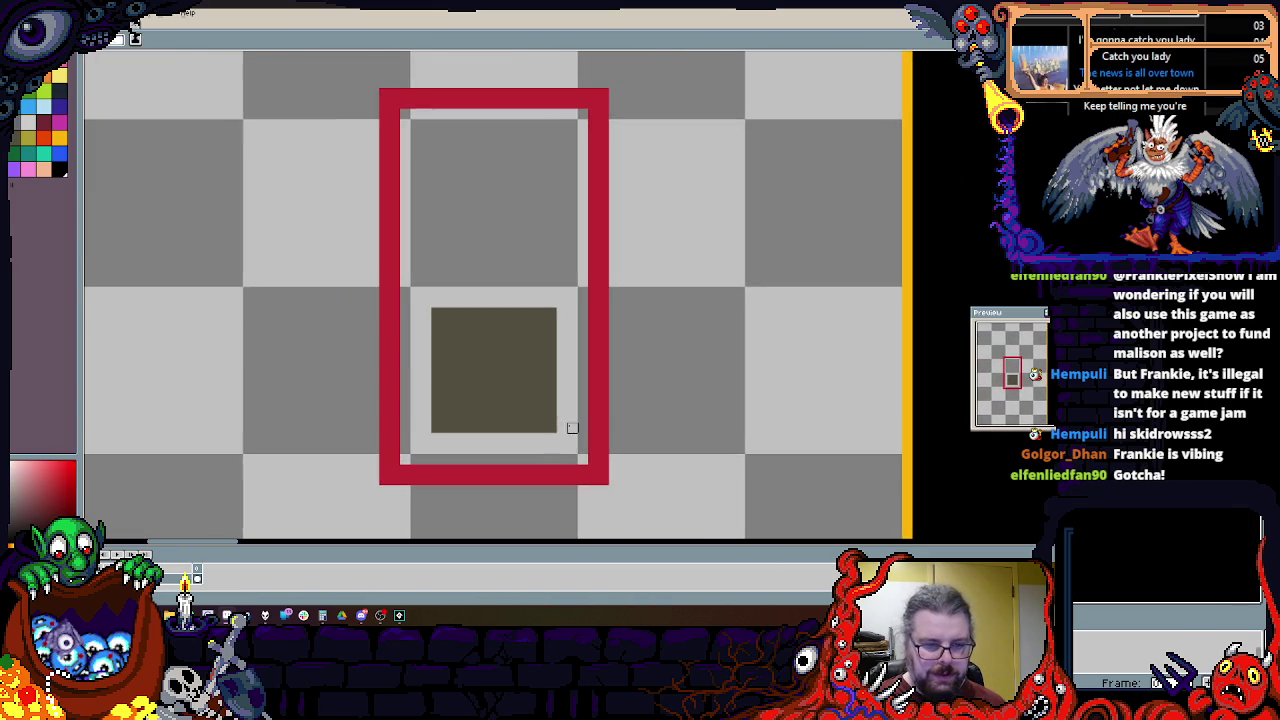
scroll(449, 322, "up", 1)
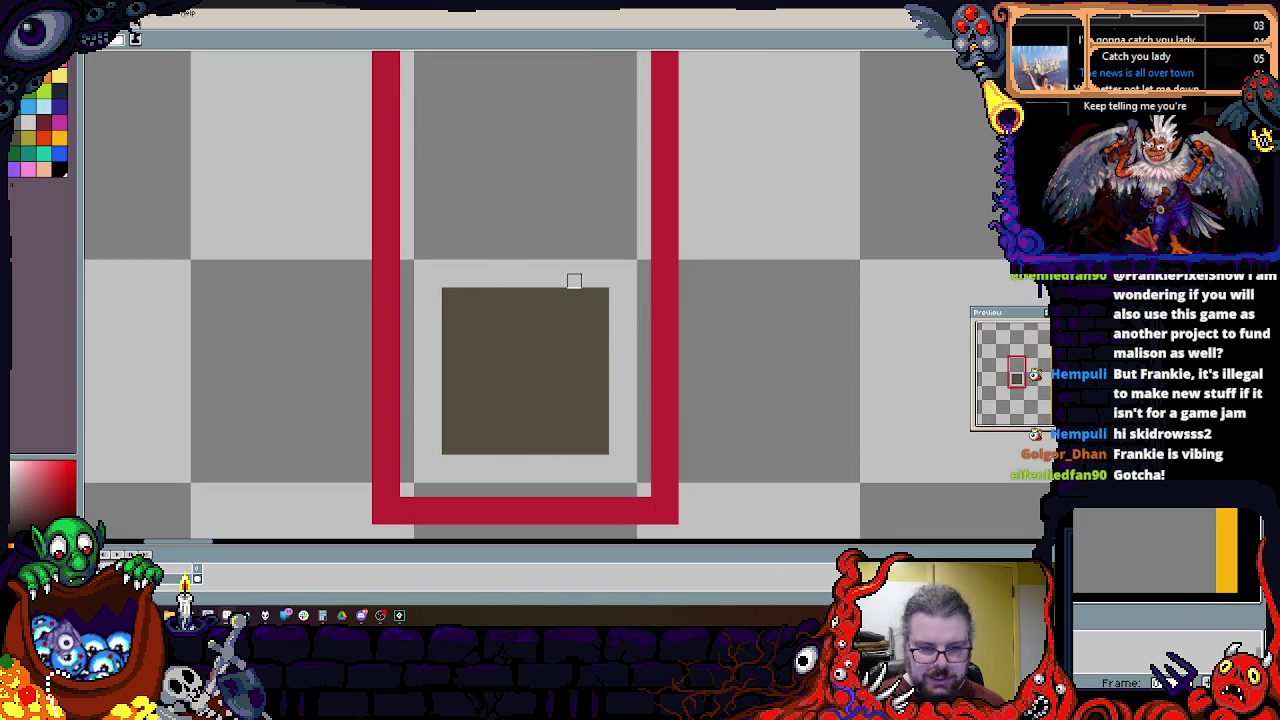
left_click_drag(457, 431, 541, 416)
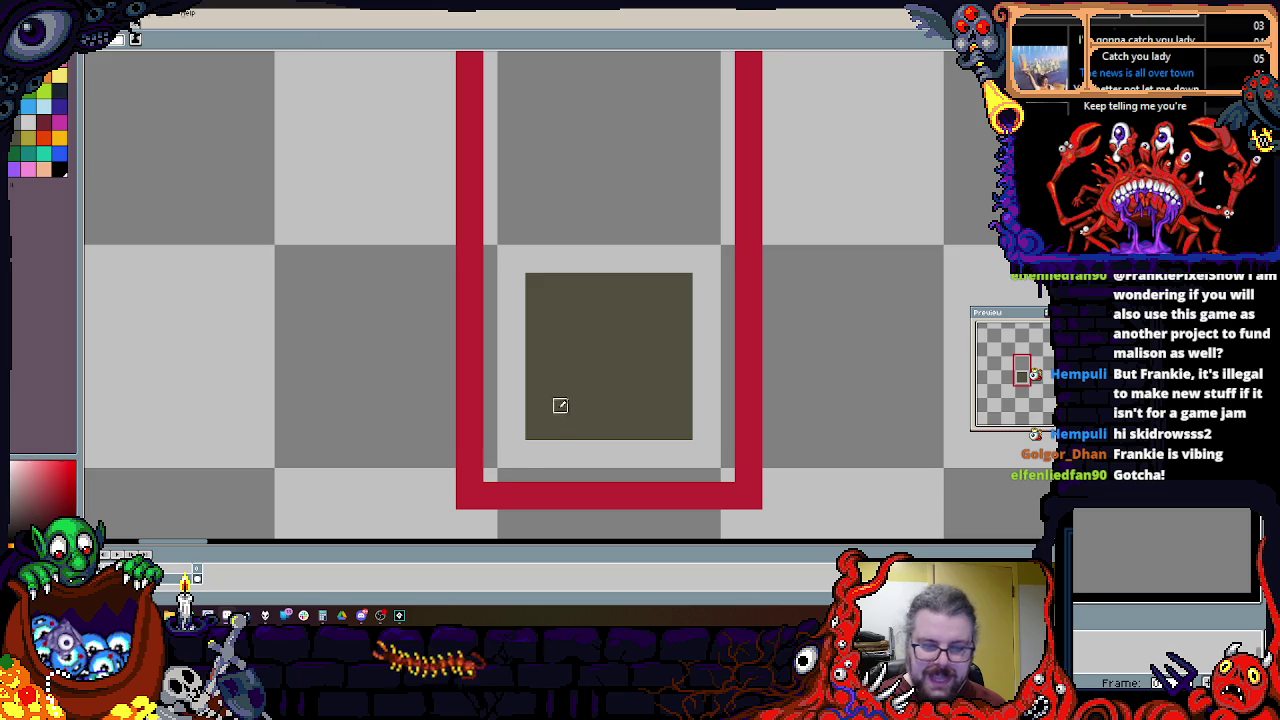
left_click(560, 406, "alt")
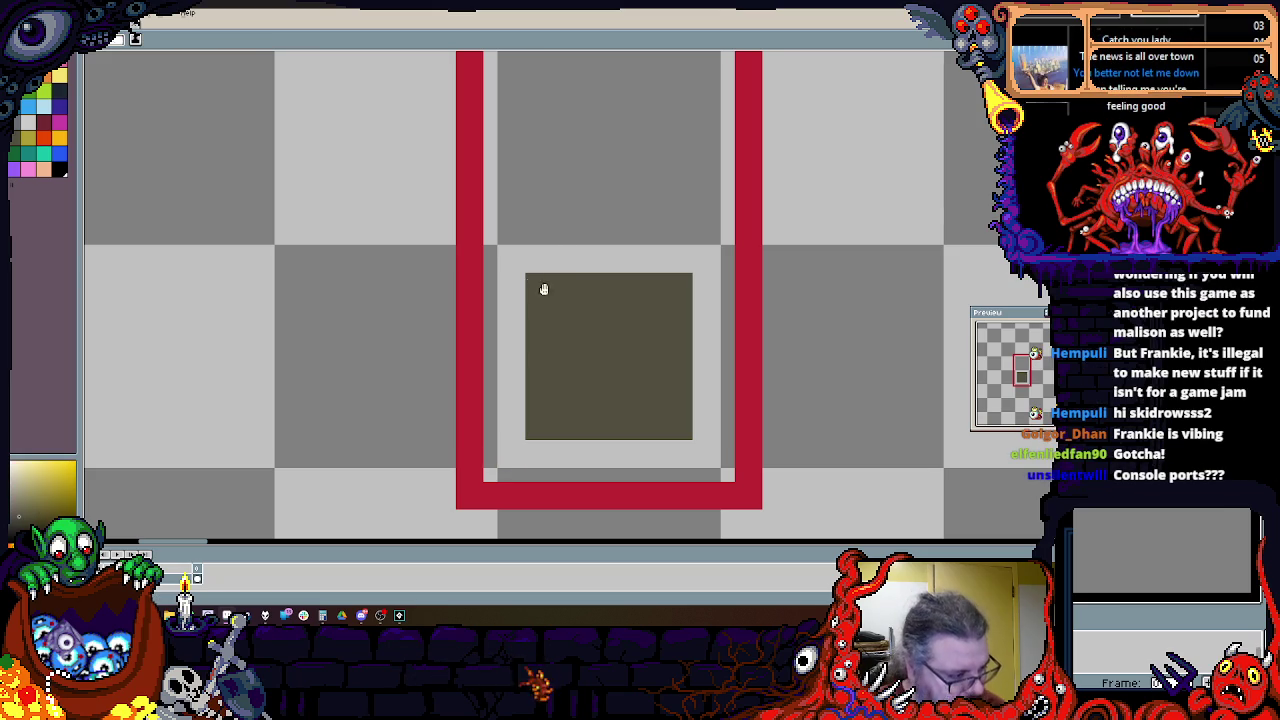
left_click_drag(488, 515, 726, 424)
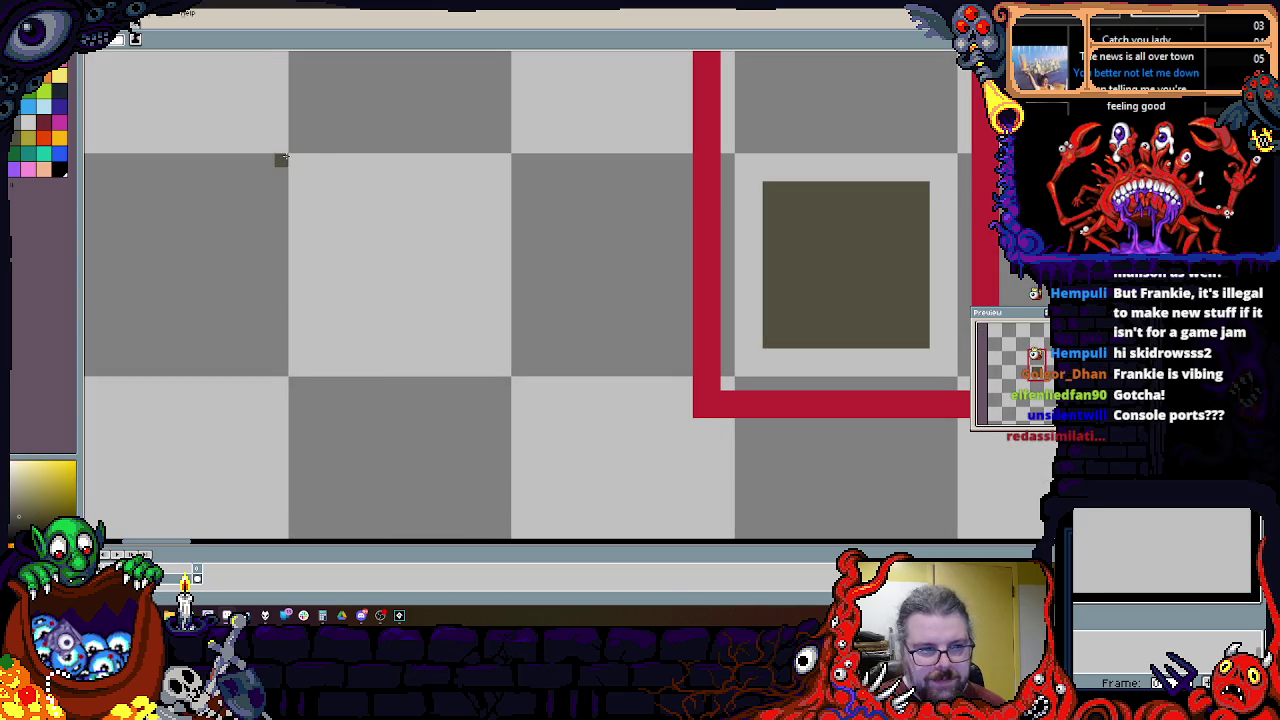
left_click_drag(280, 157, 606, 371)
left_click_drag(686, 452, 428, 252)
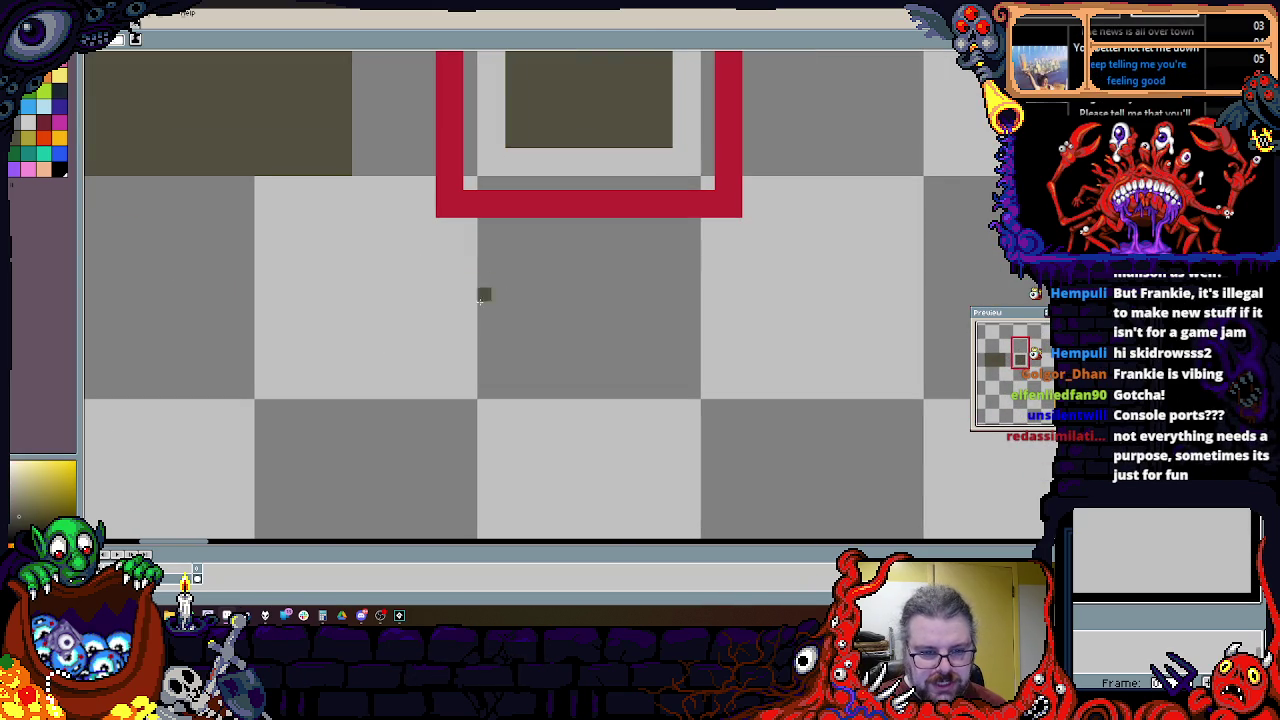
Step: Draw another large dark block below the frame, then switch the colour to red
scroll(743, 337, "left", 5)
scroll(620, 300, "down", 3)
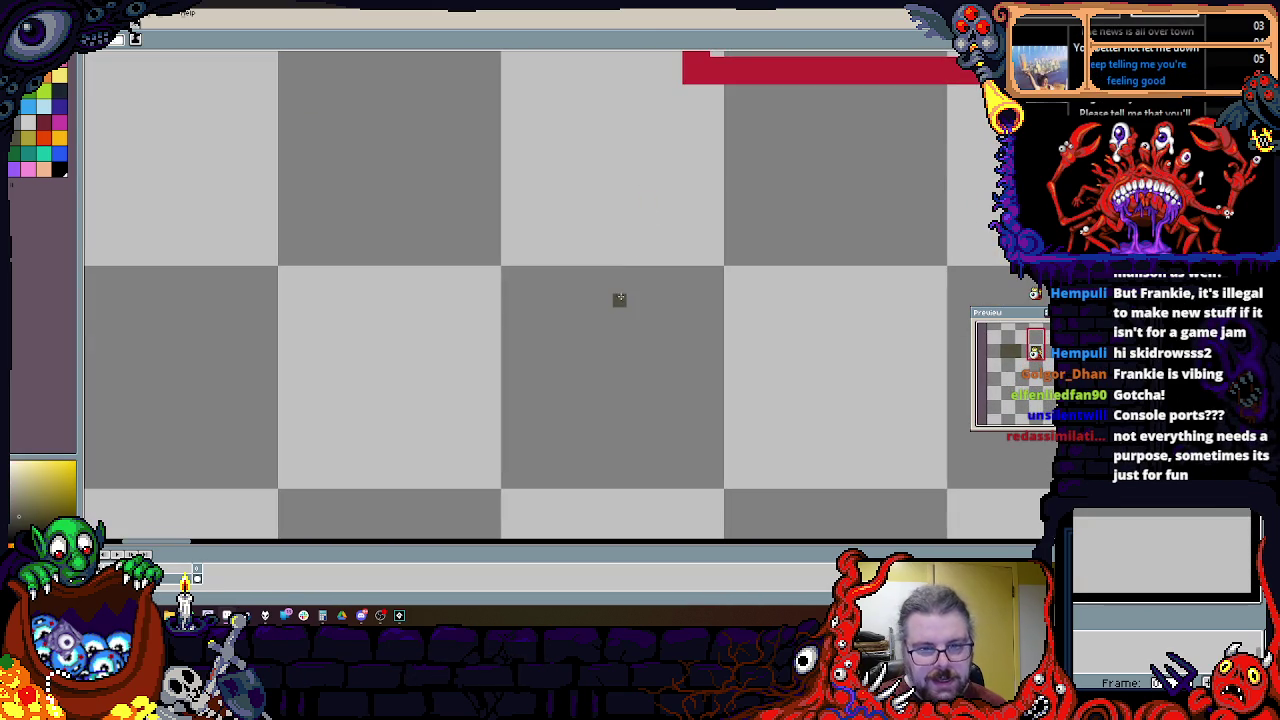
left_click_drag(620, 300, 494, 272)
left_click_drag(386, 348, 237, 480)
scroll(471, 365, "up", 3)
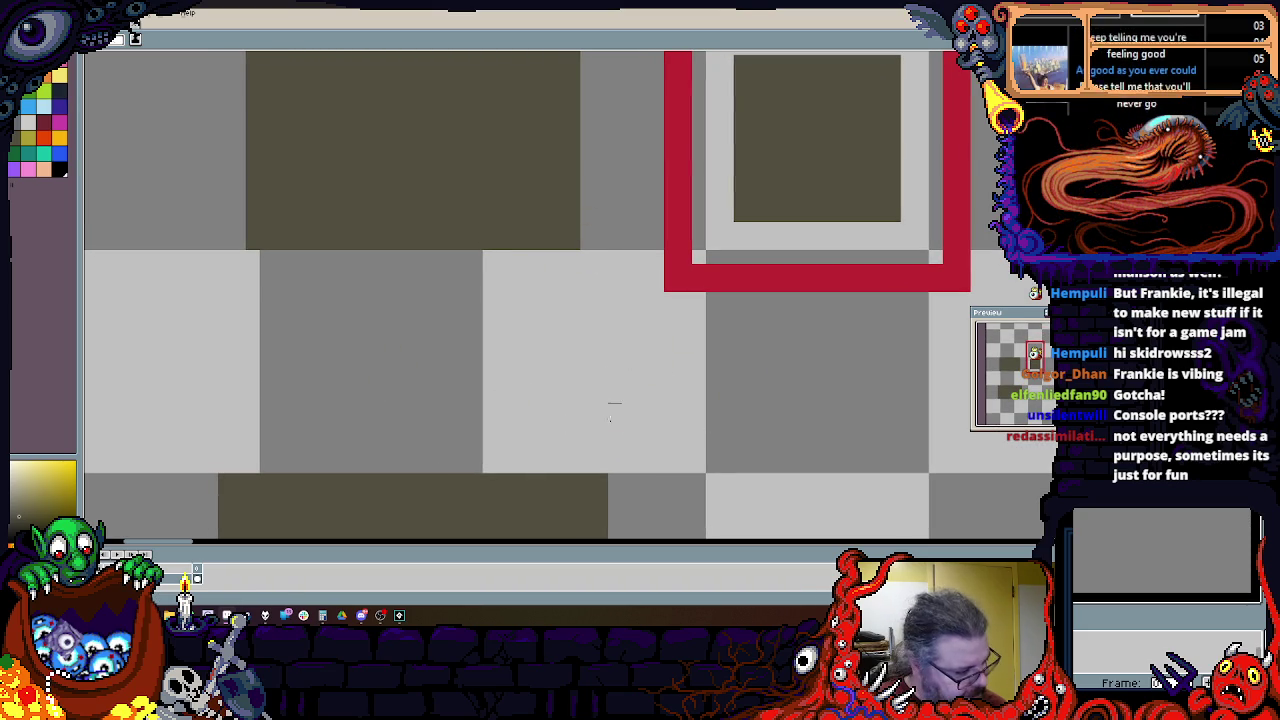
scroll(600, 286, "down", 2)
scroll(636, 159, "up", 4)
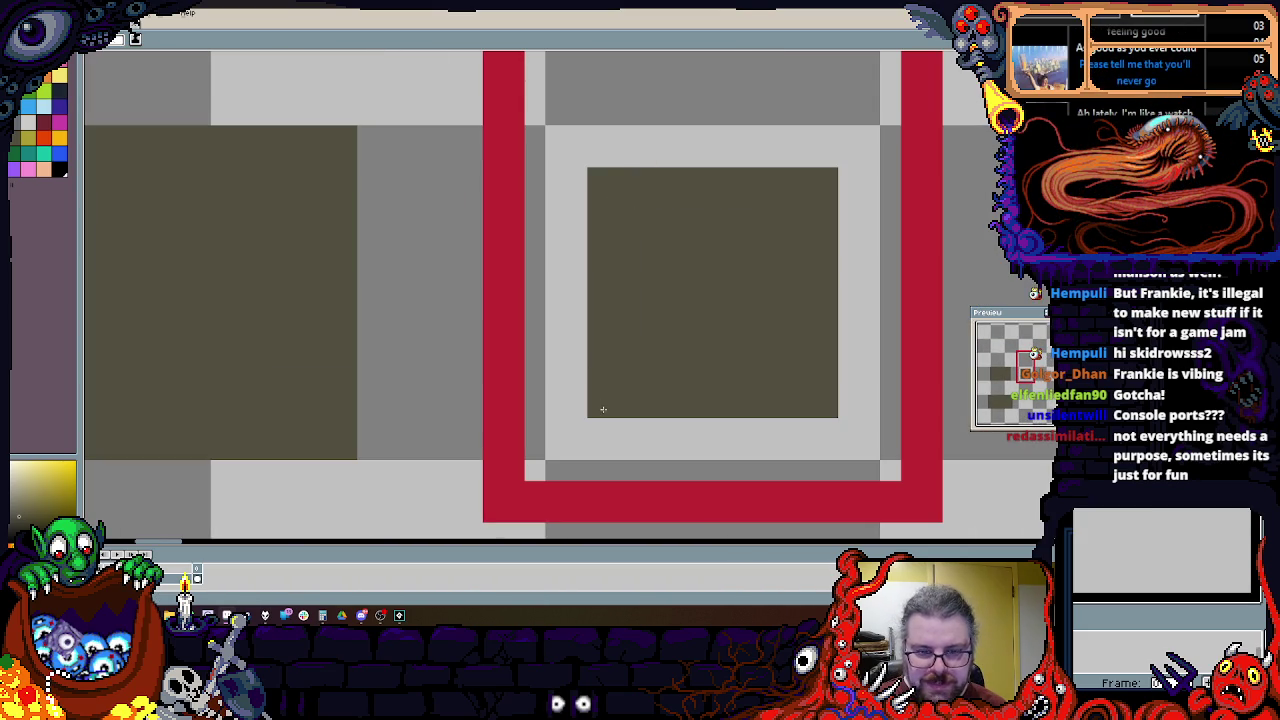
scroll(632, 432, "down", 2)
scroll(503, 346, "up", 1)
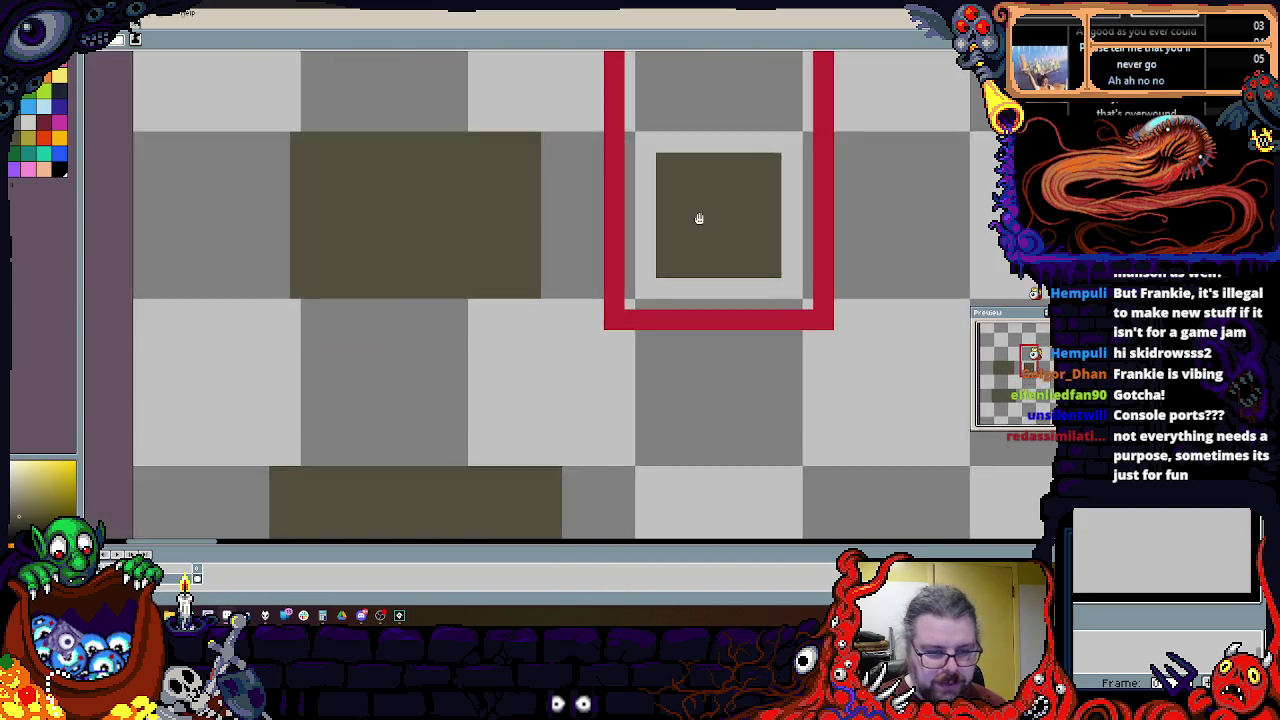
scroll(524, 403, "down", 1)
scroll(500, 403, "up", 1)
left_click(493, 403, "alt")
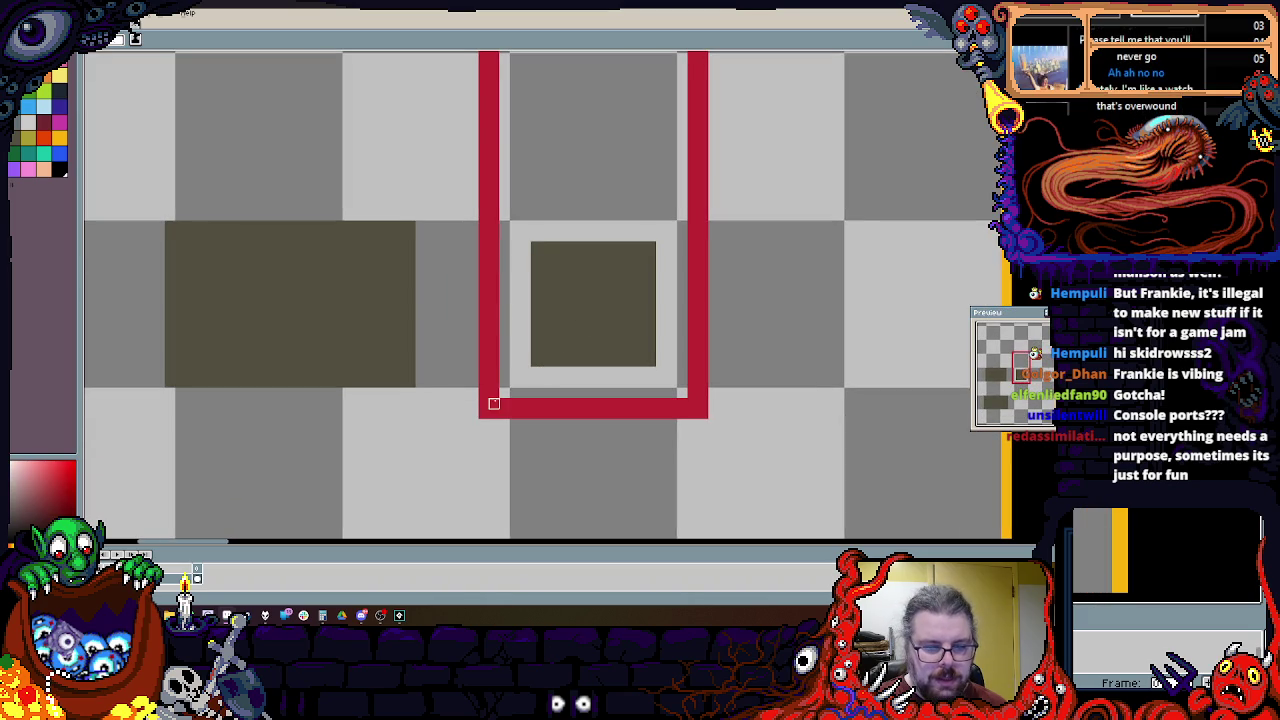
Step: Paint light grey over stray red and the old top band, and draw a lower red top edge
left_click_drag(493, 121, 472, 239)
mouse_move(472, 165)
left_mouse_down()
mouse_move(671, 160)
mouse_move(660, 511)
left_mouse_up()
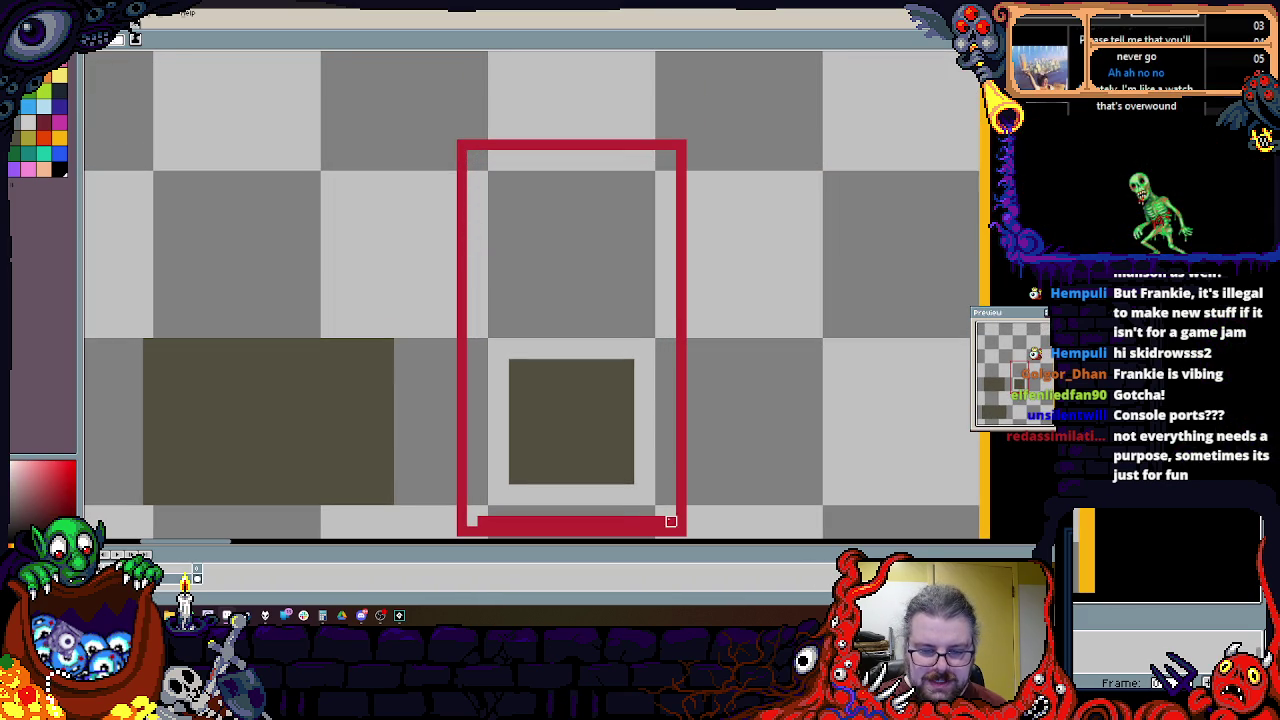
left_click_drag(524, 511, 472, 479)
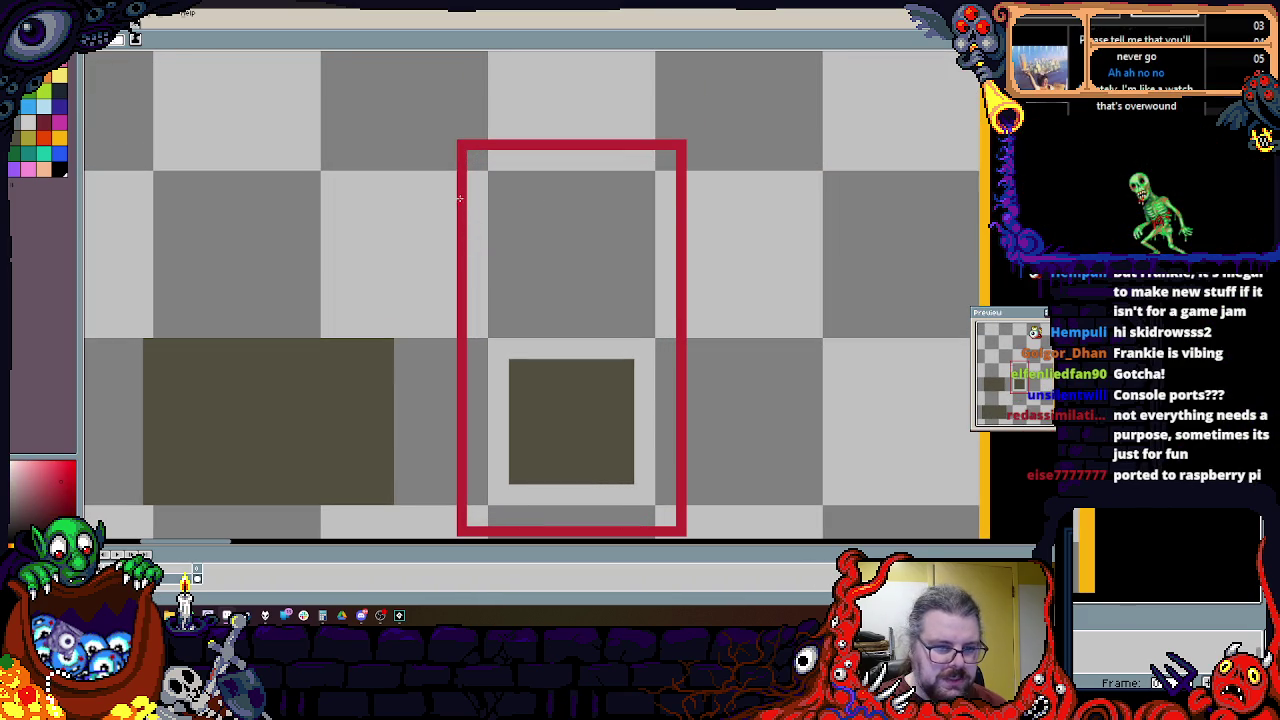
left_click_drag(676, 196, 592, 196)
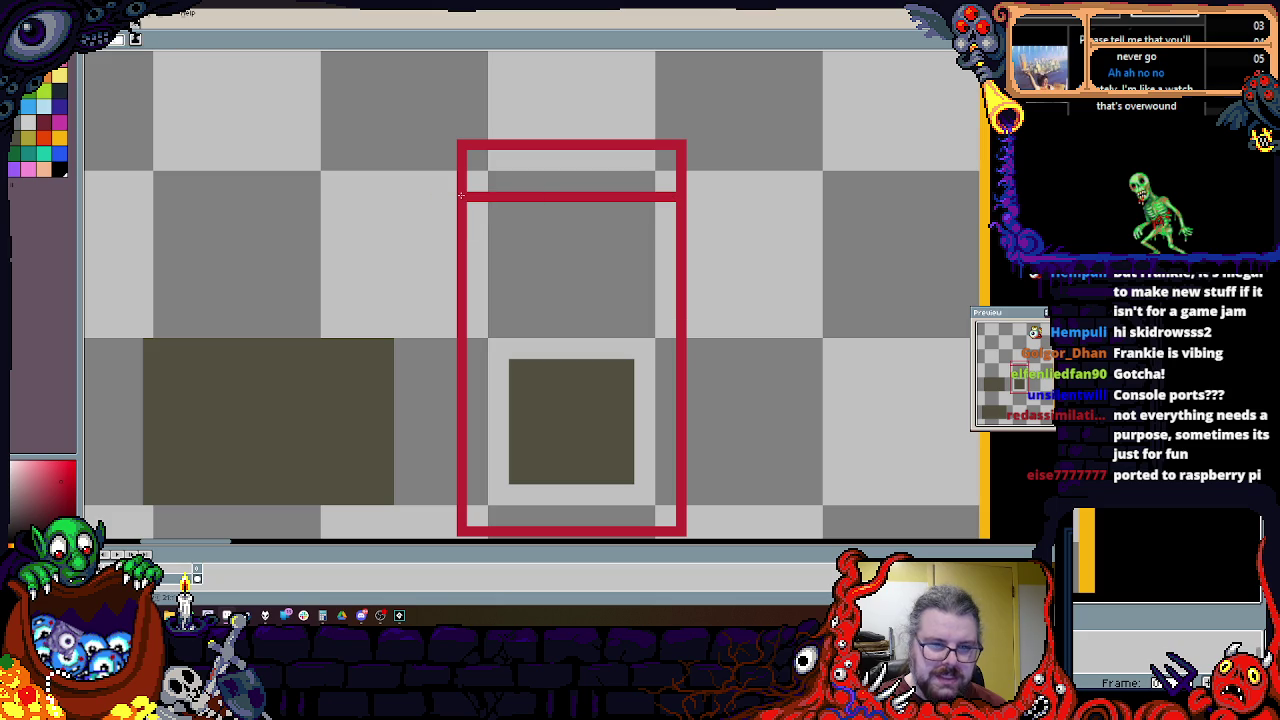
mouse_move(462, 190)
left_mouse_down()
mouse_move(462, 146)
mouse_move(680, 180)
left_mouse_up()
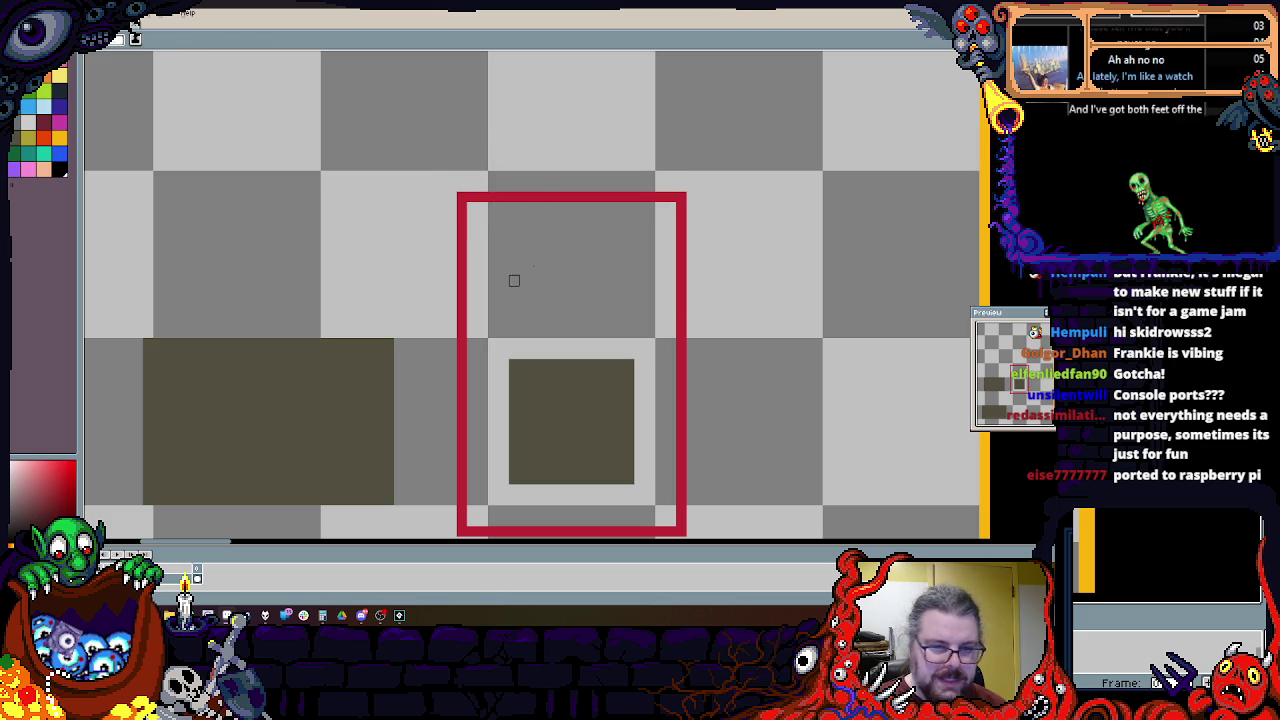
Step: Trace the red outline up the square's left side
scroll(534, 214, "down", 1)
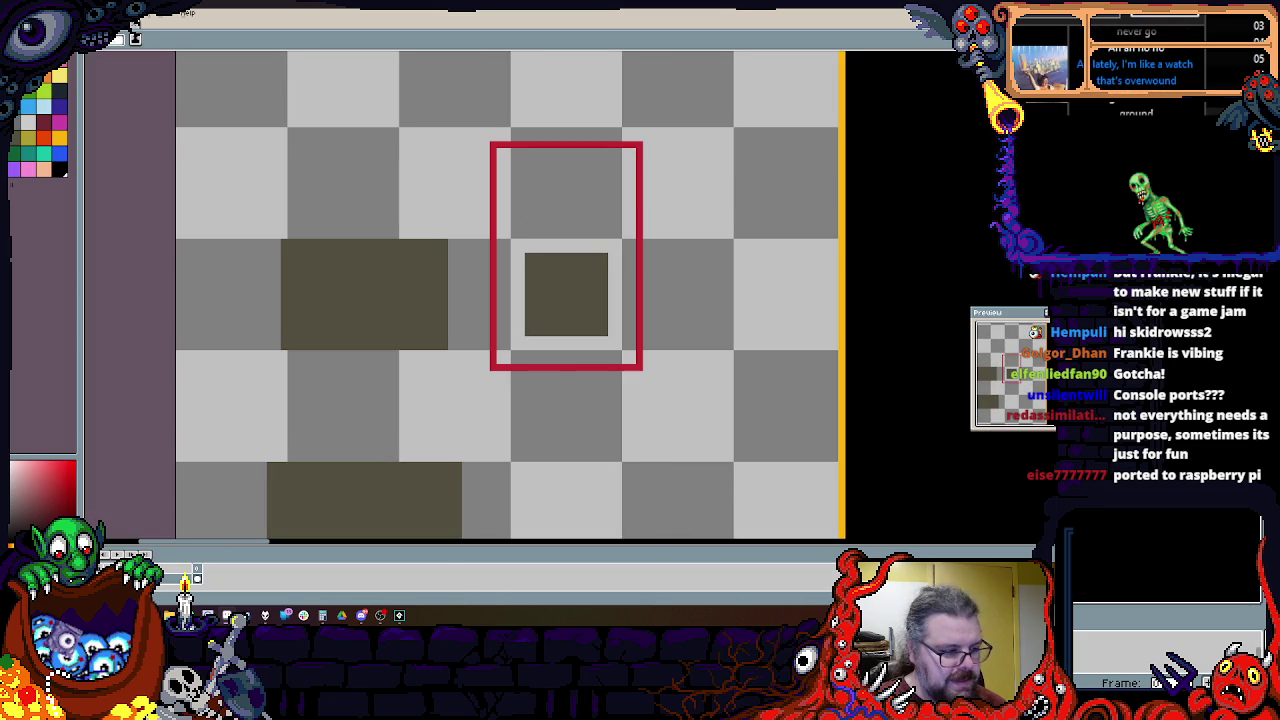
scroll(612, 320, "up", 1)
scroll(585, 350, "down", 1)
scroll(587, 349, "up", 1)
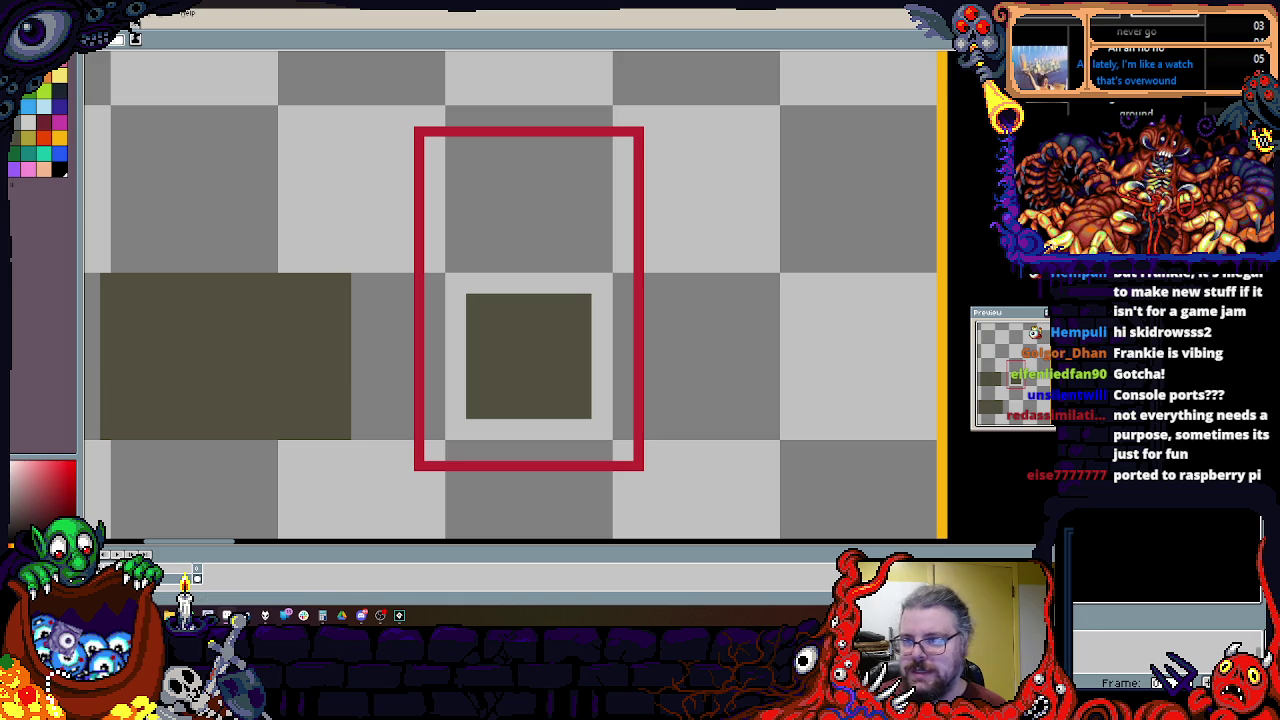
scroll(757, 172, "down", 2)
scroll(768, 177, "up", 1)
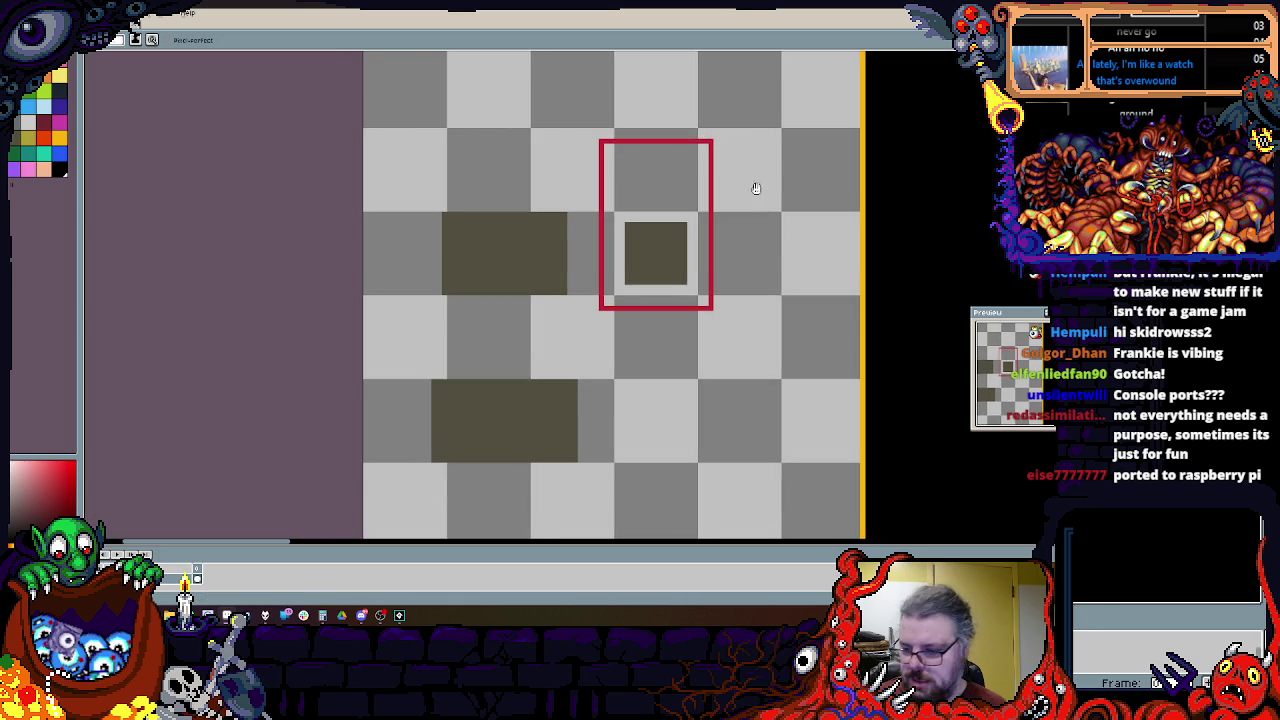
scroll(766, 177, "up", 1)
scroll(631, 294, "up", 1)
left_click_drag(537, 379, 533, 242)
key("ctrl+z")
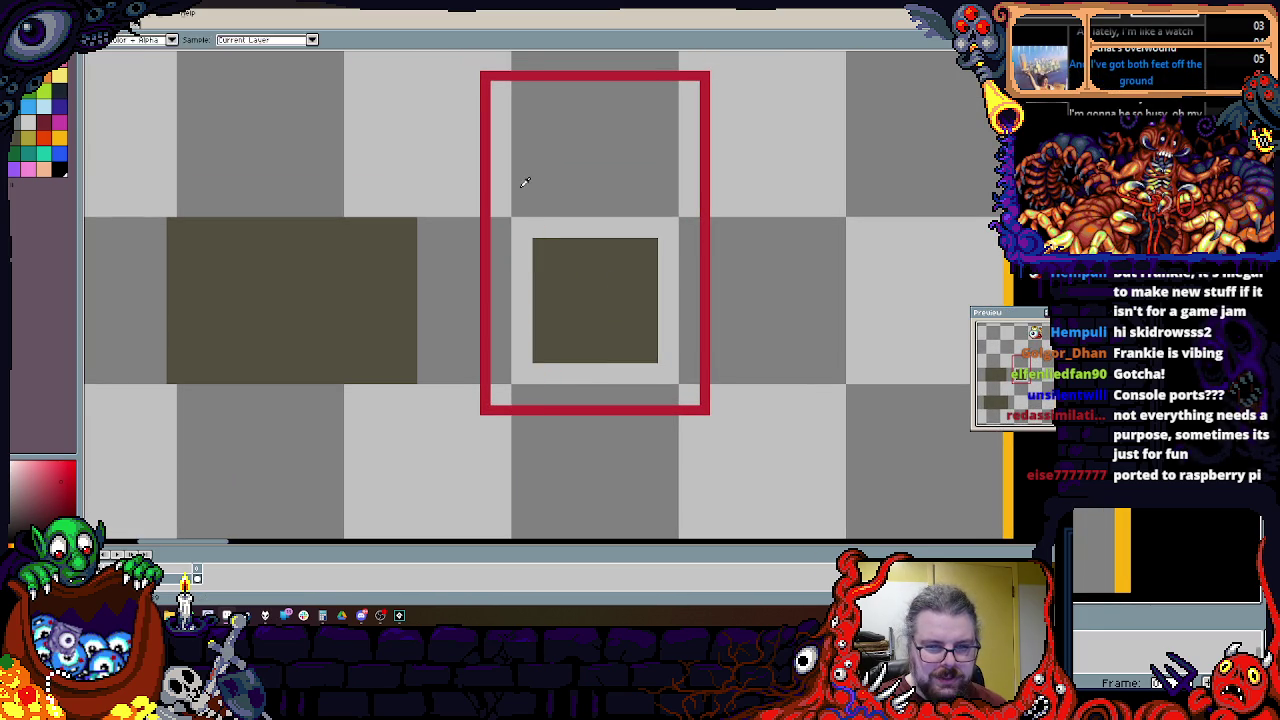
left_click_drag(517, 298, 673, 354)
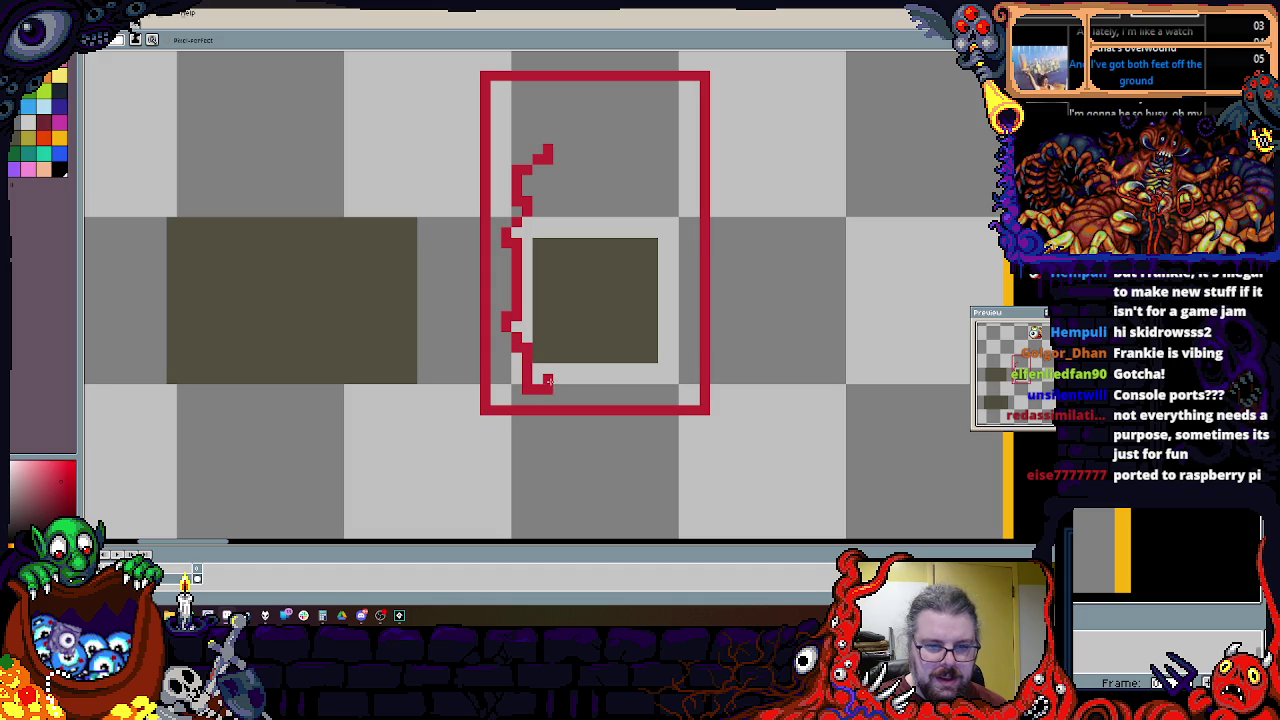
key("ctrl+z")
scroll(683, 334, "up", 1)
left_click(670, 247)
left_click_drag(642, 323, 524, 404)
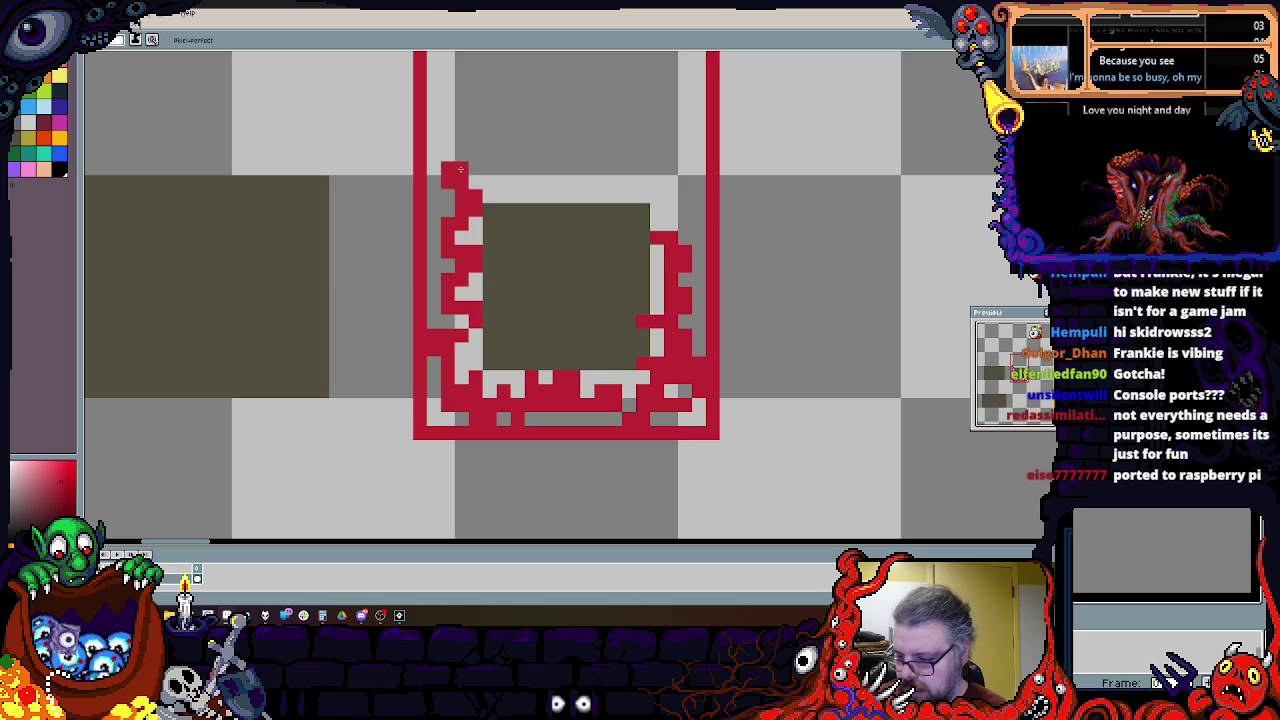
key("ctrl+z")
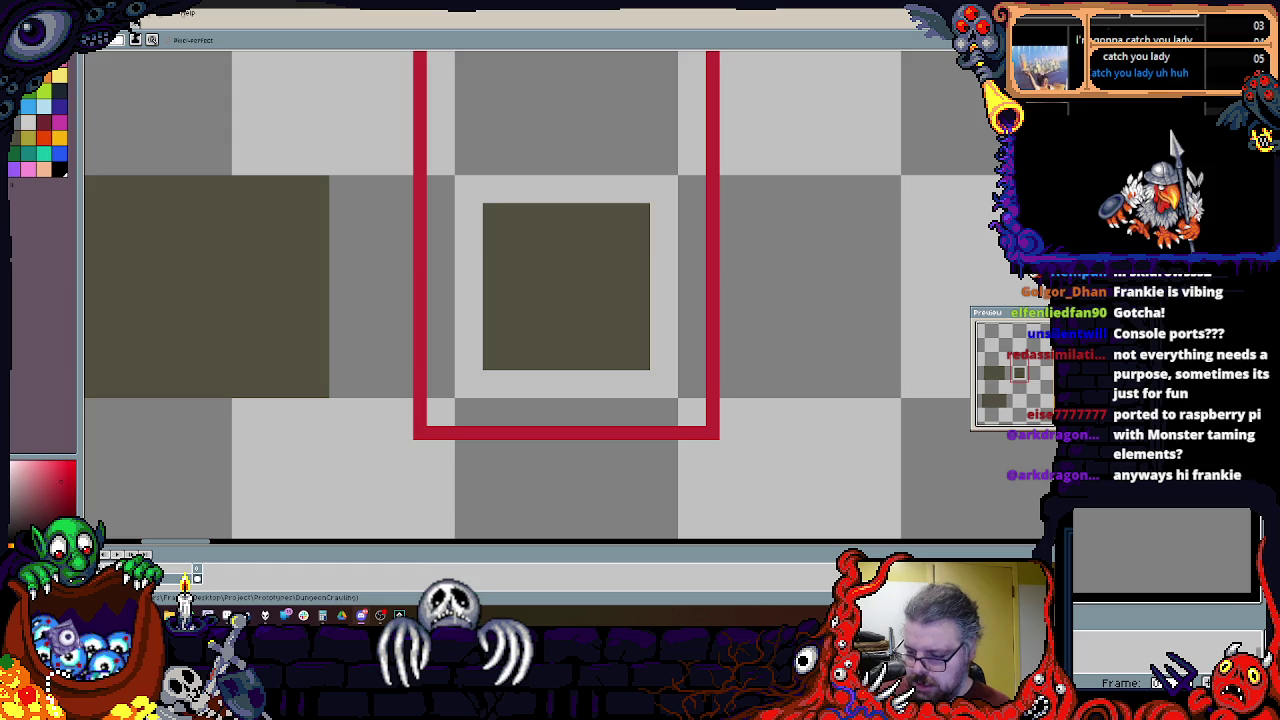
scroll(429, 277, "down", 1)
scroll(591, 360, "down", 1)
scroll(600, 357, "up", 1)
Step: Pan and zoom the canvas to centre the red-framed square
mouse_move(600, 357)
left_mouse_down()
mouse_move(545, 371)
mouse_move(576, 383)
left_mouse_up()
scroll(545, 371, "down", 1)
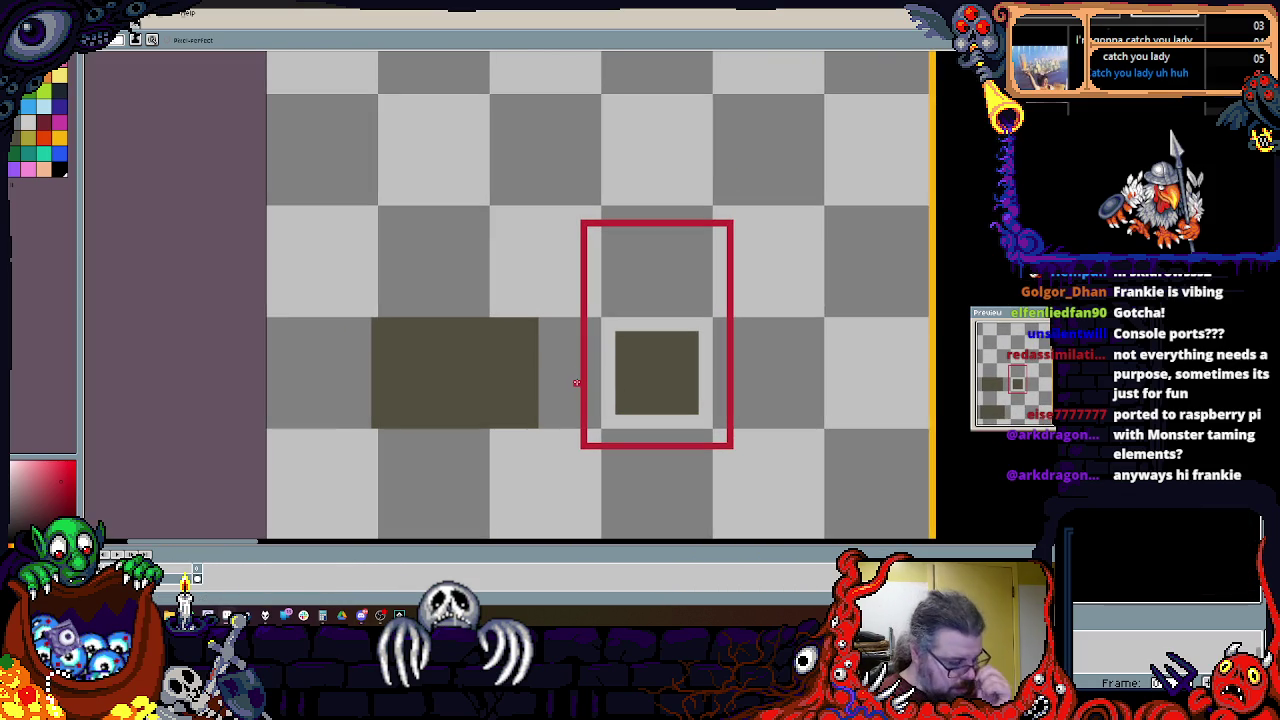
scroll(603, 400, "up", 1)
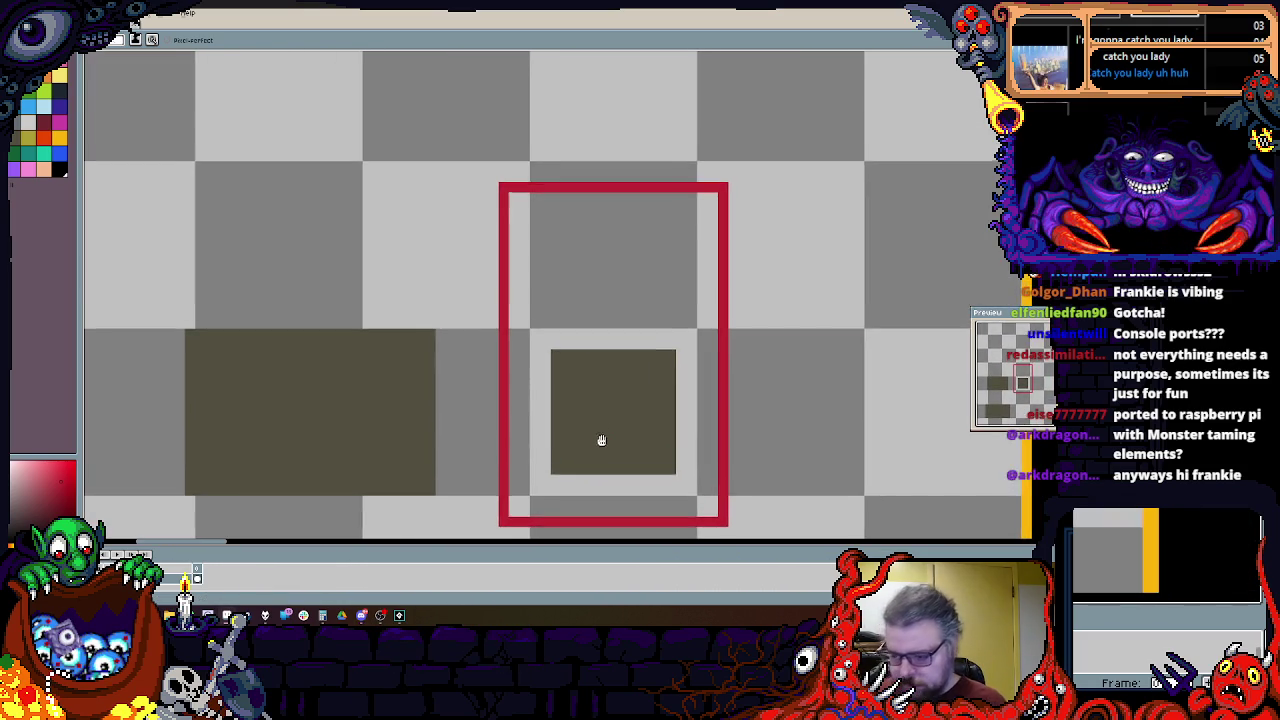
mouse_move(645, 360)
left_mouse_down()
mouse_move(571, 357)
mouse_move(666, 337)
left_mouse_up()
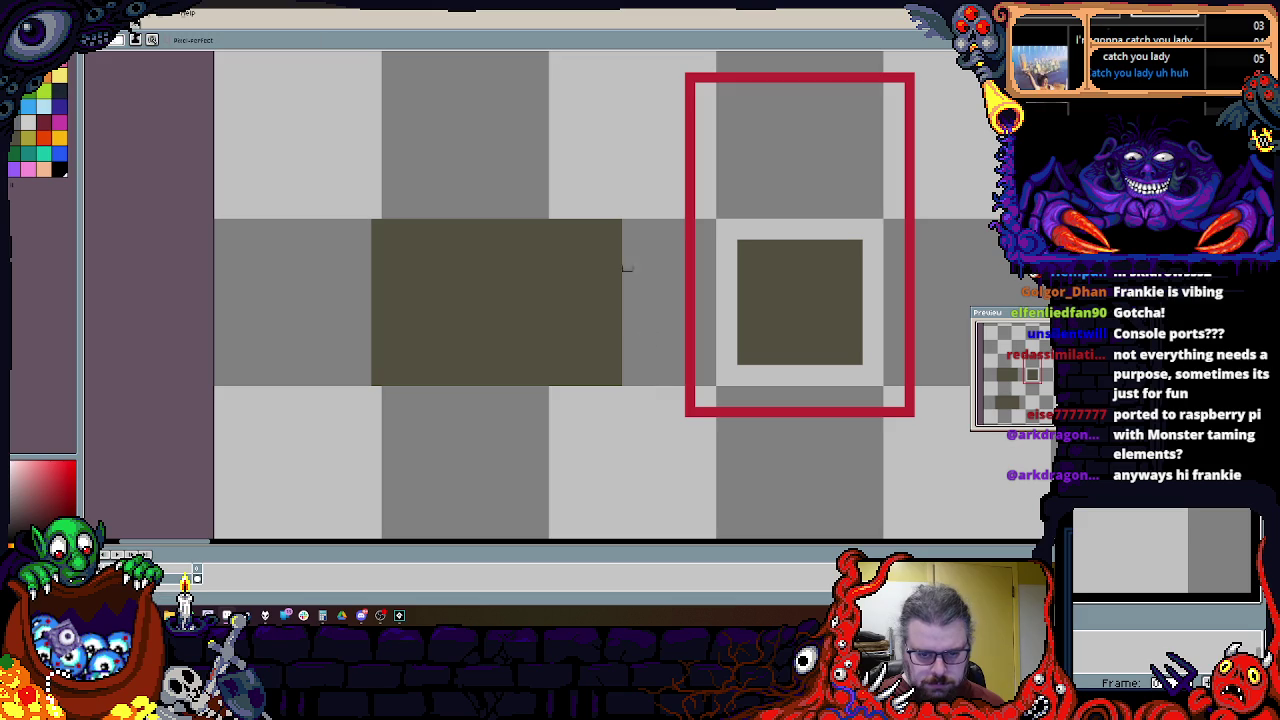
left_click_drag(638, 213, 451, 234)
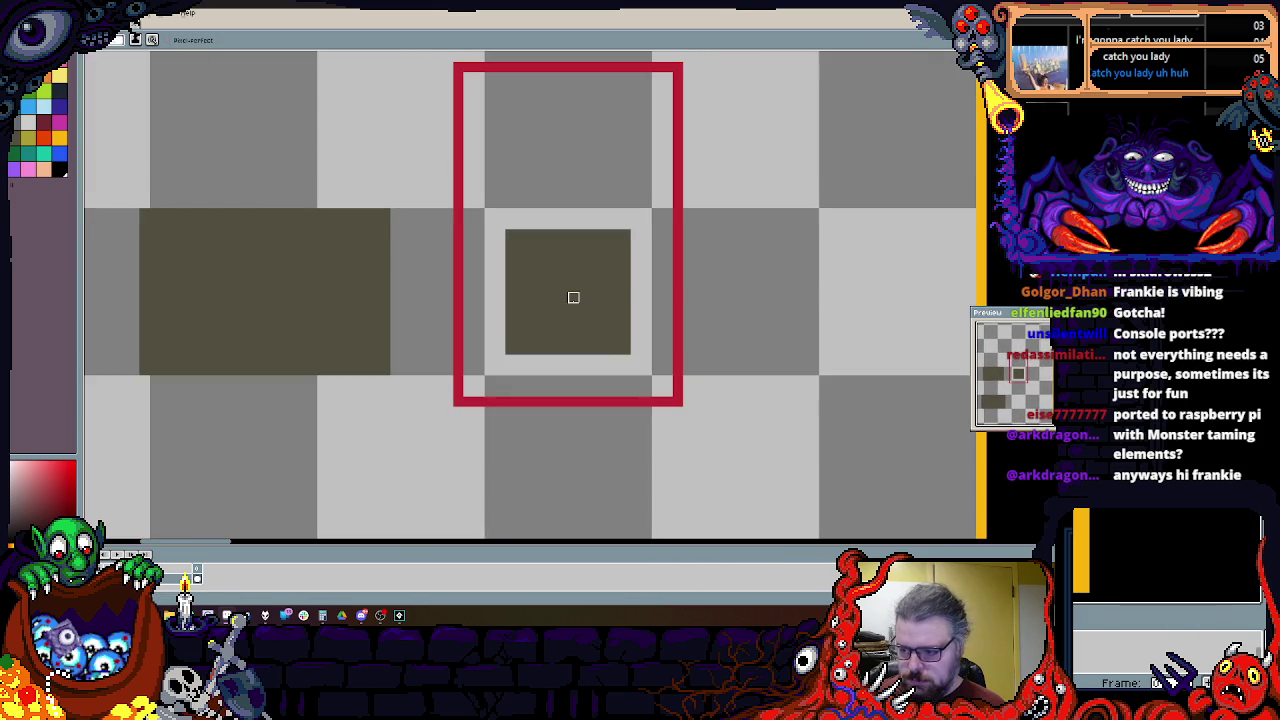
left_click_drag(571, 297, 574, 330)
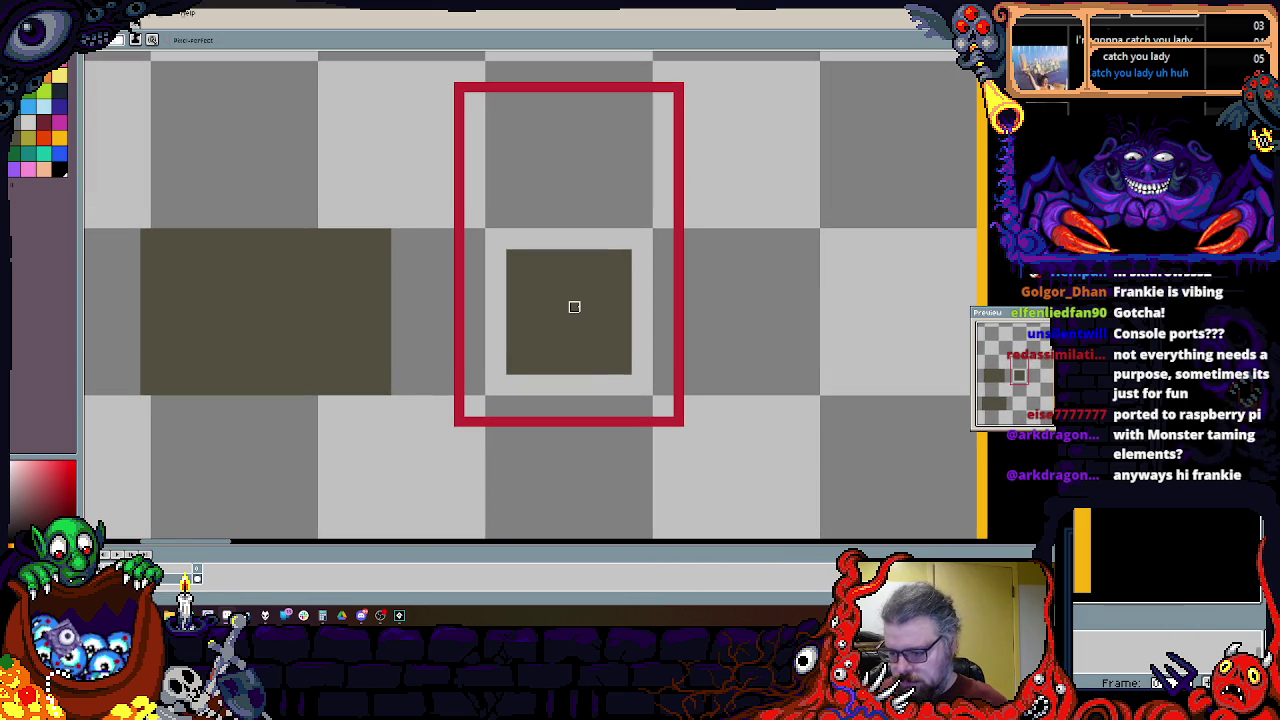
scroll(688, 300, "up", 1)
scroll(735, 336, "down", 1)
scroll(720, 344, "up", 1)
mouse_move(720, 344)
left_mouse_down()
mouse_move(700, 360)
mouse_move(877, 334)
left_mouse_up()
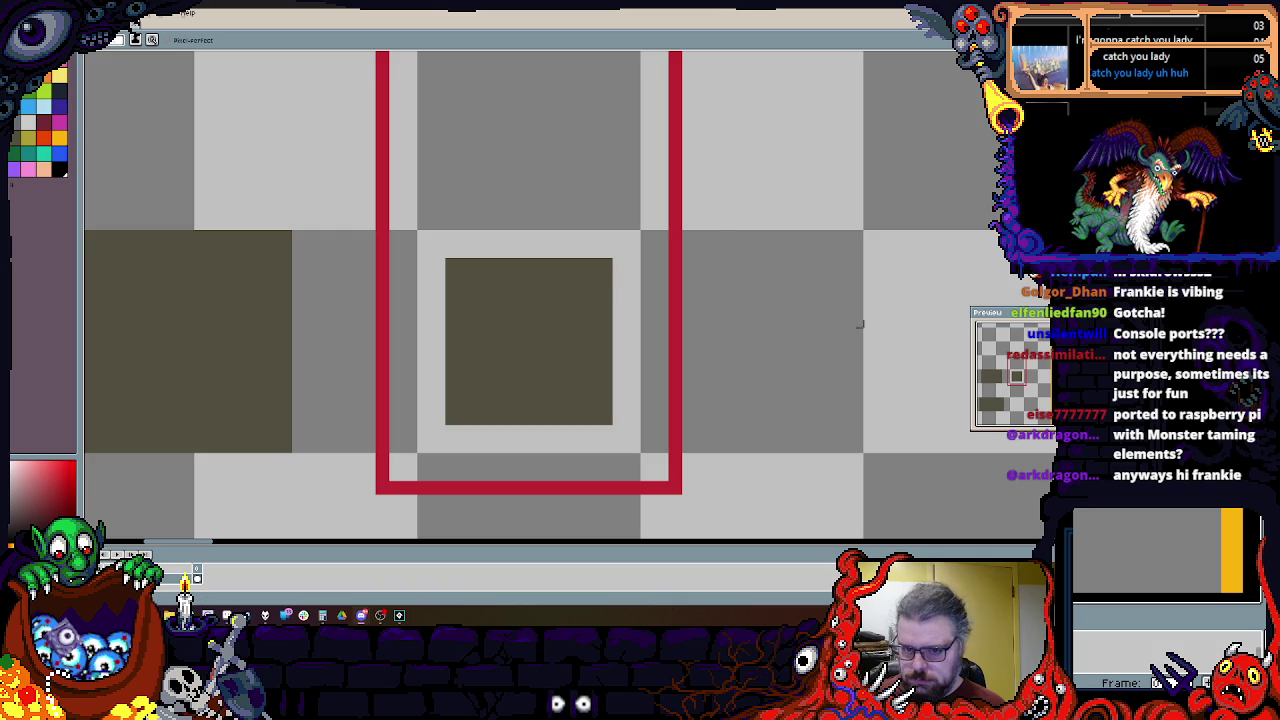
left_click_drag(701, 238, 691, 277)
Step: Zoom in over the dark square and undo the small black mark placed there
scroll(691, 277, "down", 1)
scroll(597, 186, "down", 1)
scroll(599, 184, "up", 1)
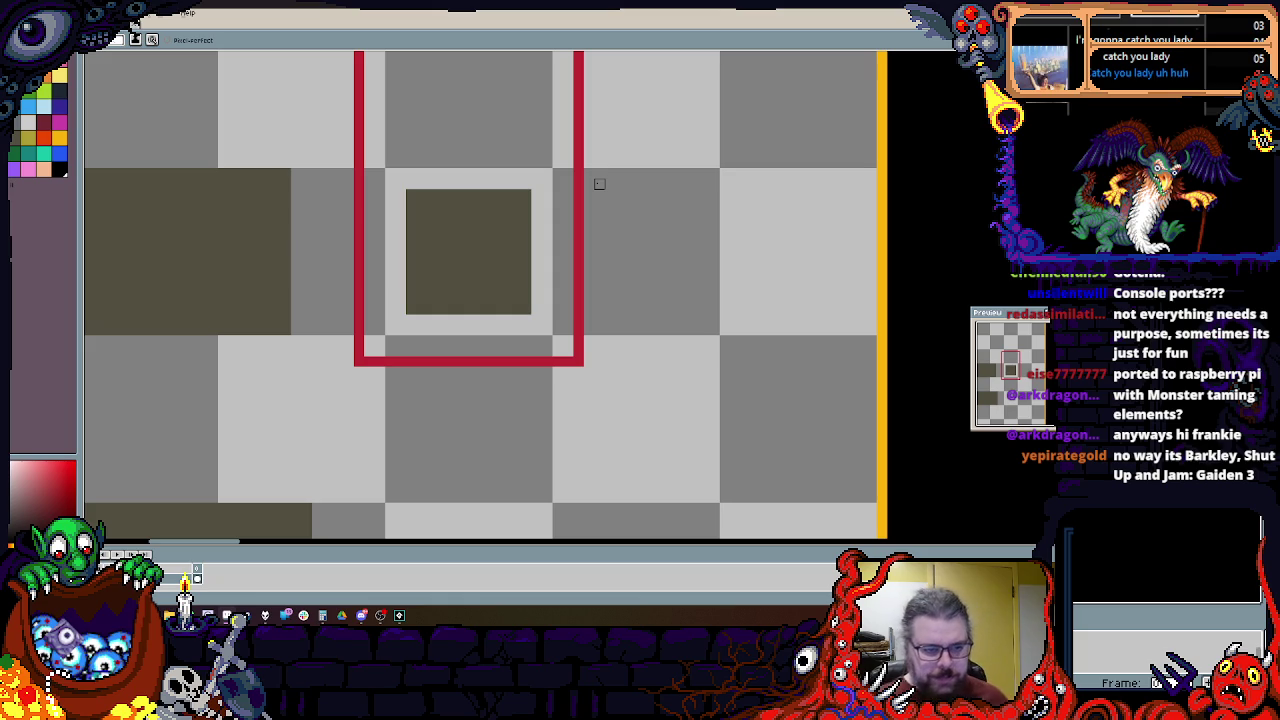
scroll(599, 184, "down", 1)
scroll(646, 350, "up", 2)
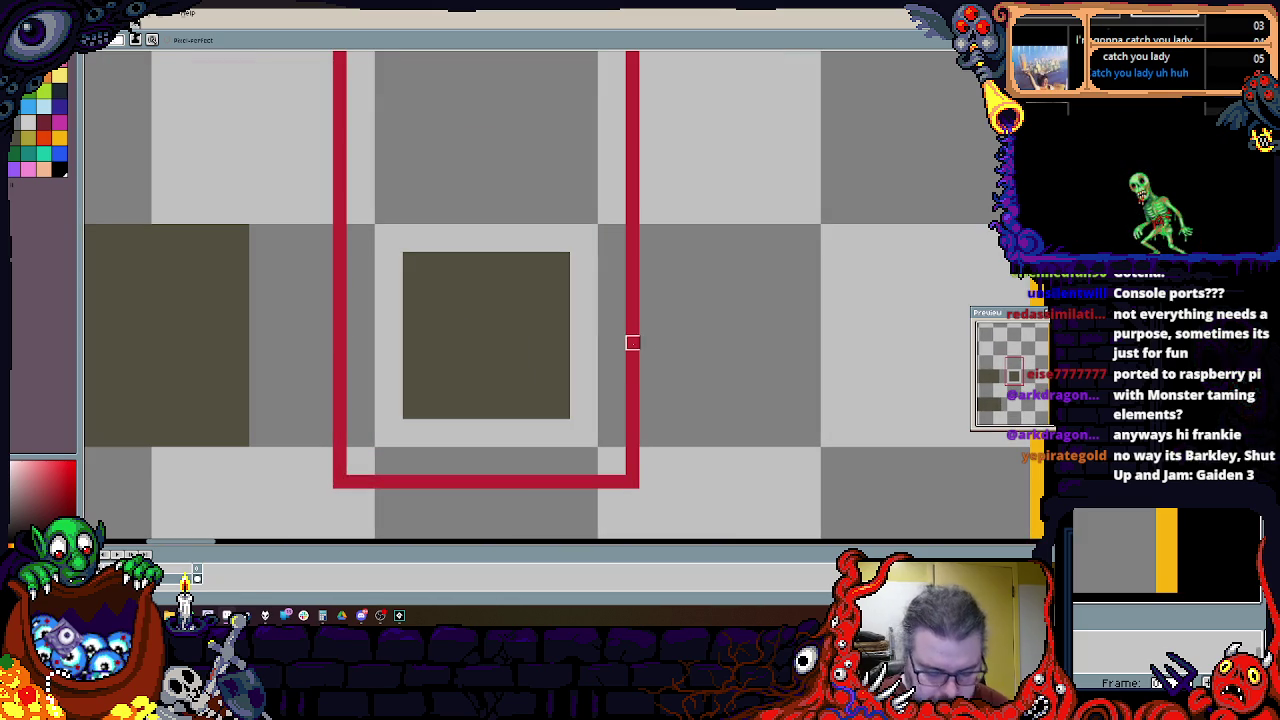
scroll(643, 332, "up", 1)
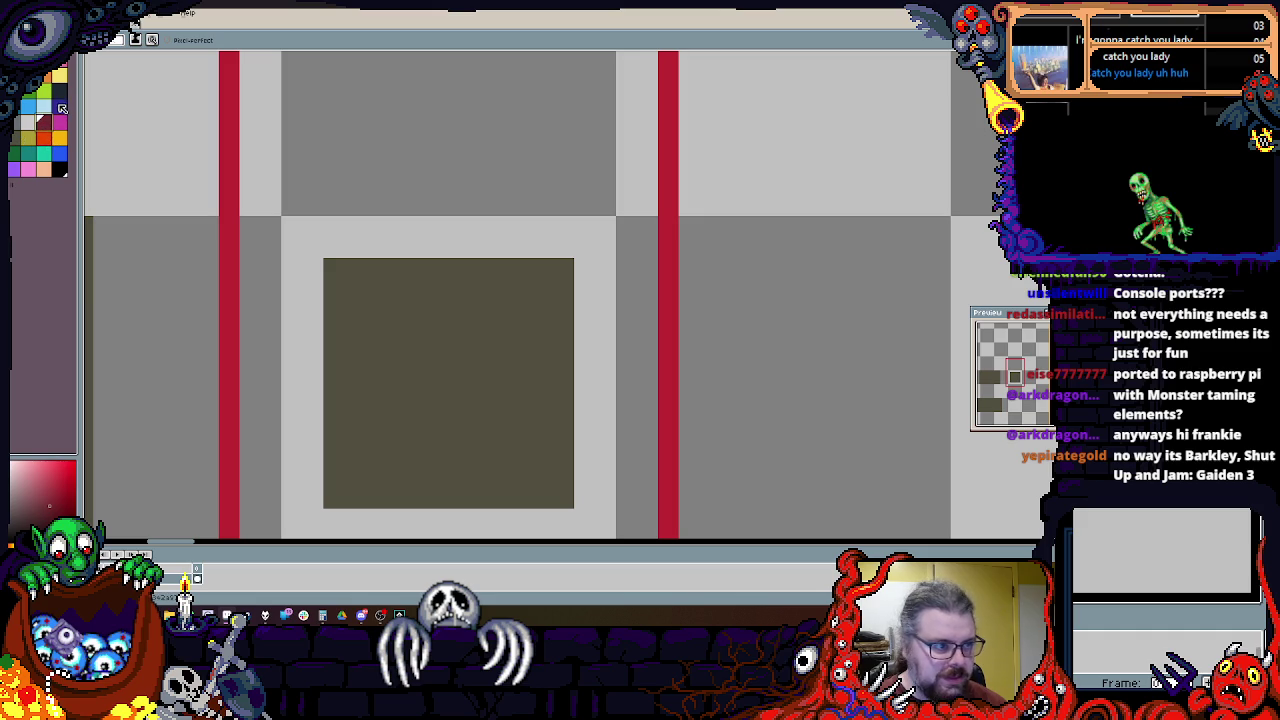
scroll(170, 232, "down", 1)
scroll(471, 374, "down", 1)
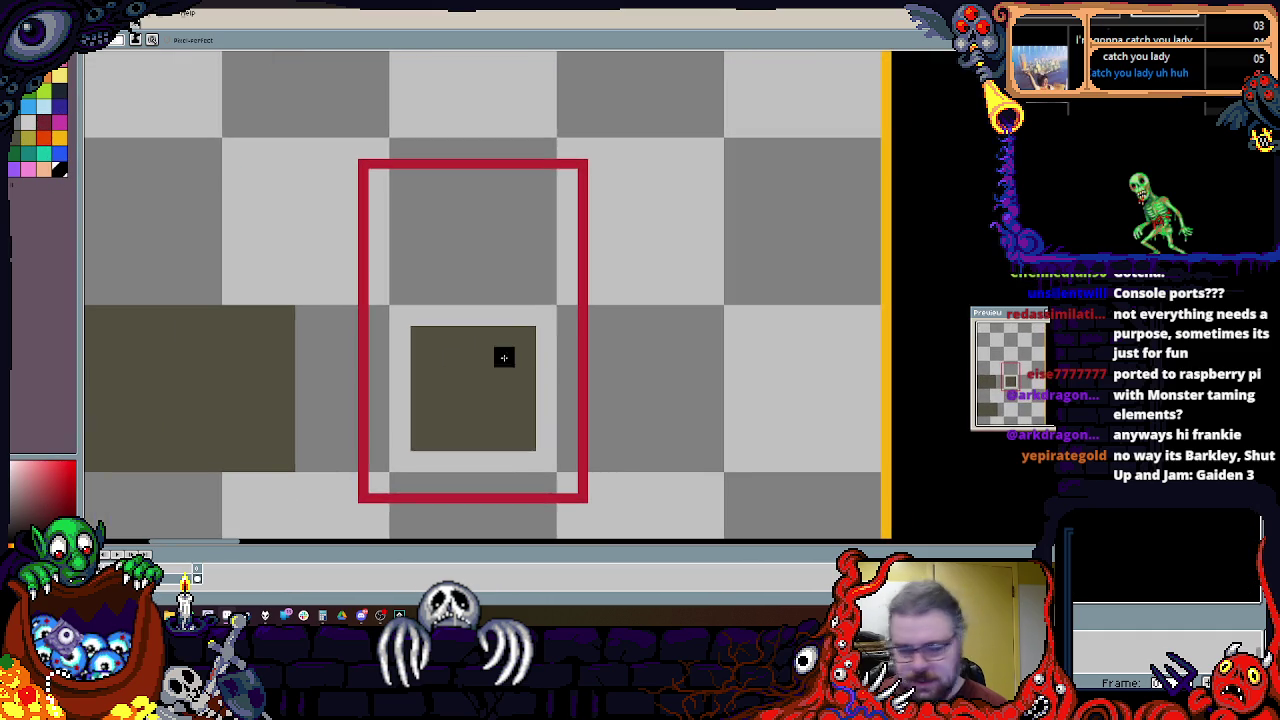
left_click_drag(464, 406, 466, 408)
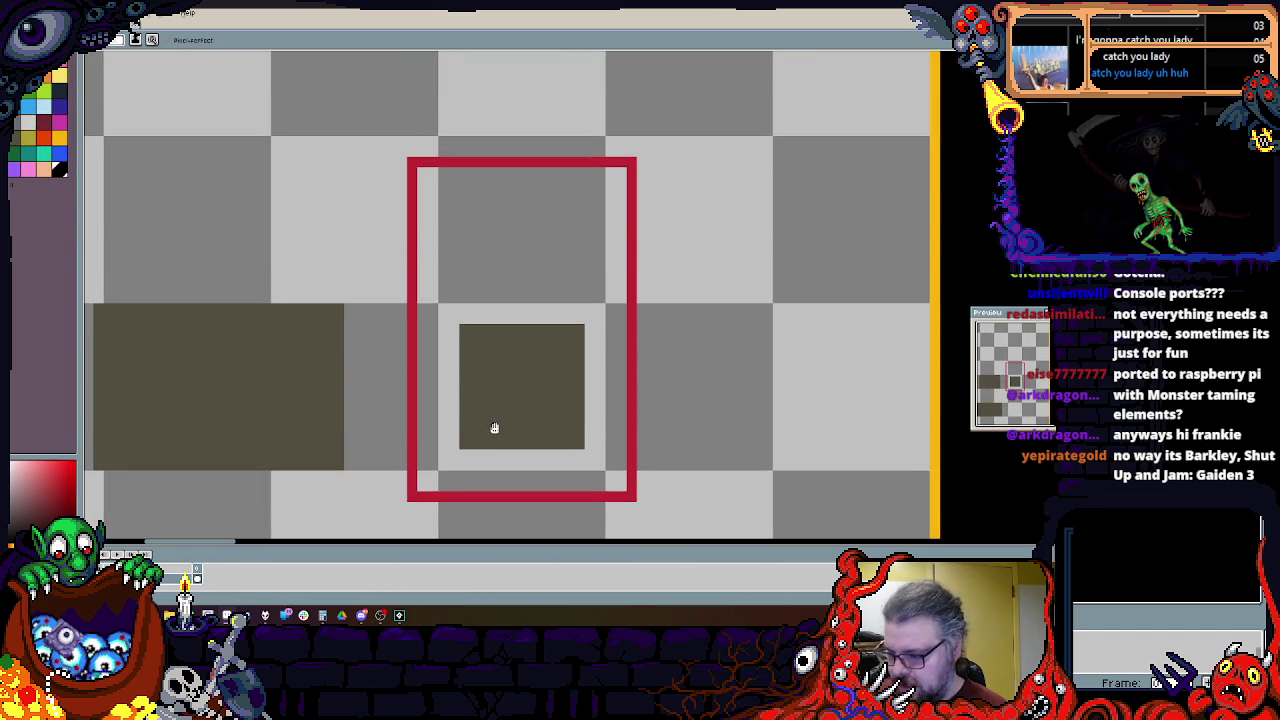
scroll(466, 408, "up", 1)
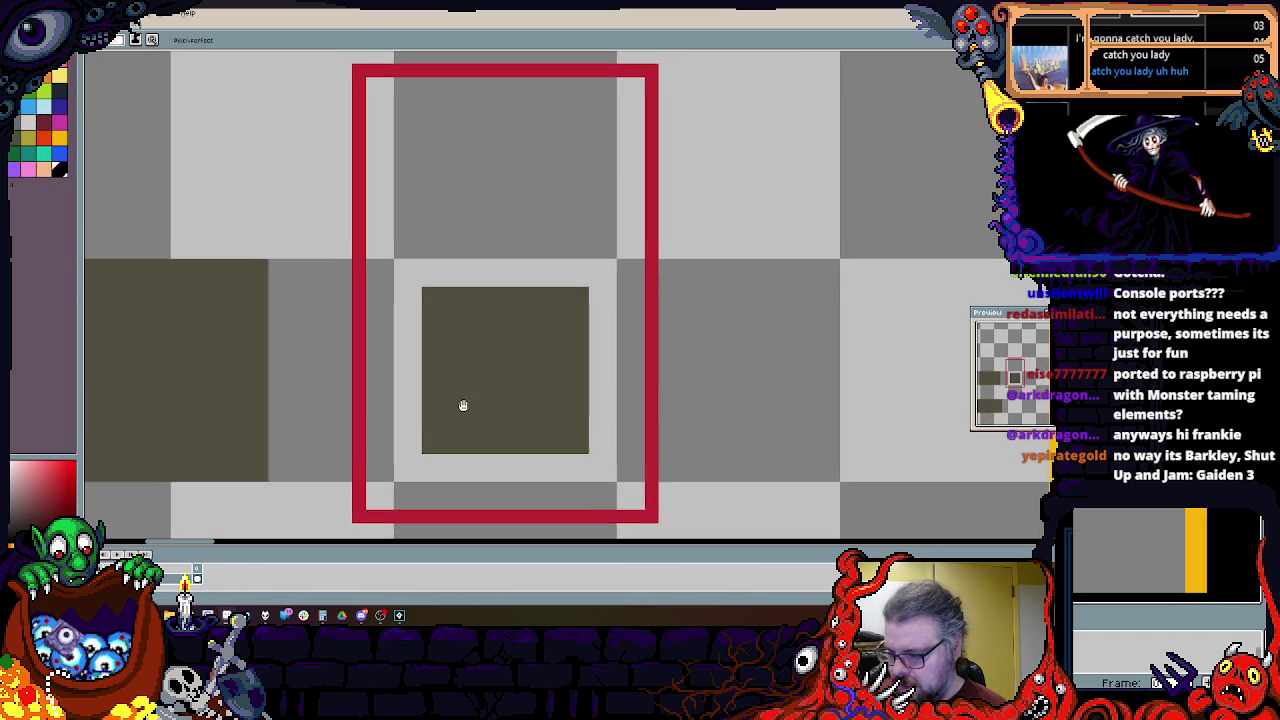
mouse_move(465, 393)
left_mouse_down()
mouse_move(460, 411)
mouse_move(466, 397)
mouse_move(434, 394)
mouse_move(429, 374)
mouse_move(421, 484)
left_mouse_up()
key("ctrl+z")
Step: Paint the figure's black body, hood and raised shoulder
mouse_move(457, 374)
left_mouse_down()
mouse_move(371, 457)
mouse_move(510, 500)
mouse_move(580, 375)
mouse_move(528, 172)
left_mouse_up()
mouse_move(510, 330)
left_mouse_down()
mouse_move(420, 330)
mouse_move(447, 281)
mouse_move(428, 314)
mouse_move(519, 243)
left_mouse_up()
left_click(451, 284)
left_click_drag(424, 314, 526, 366)
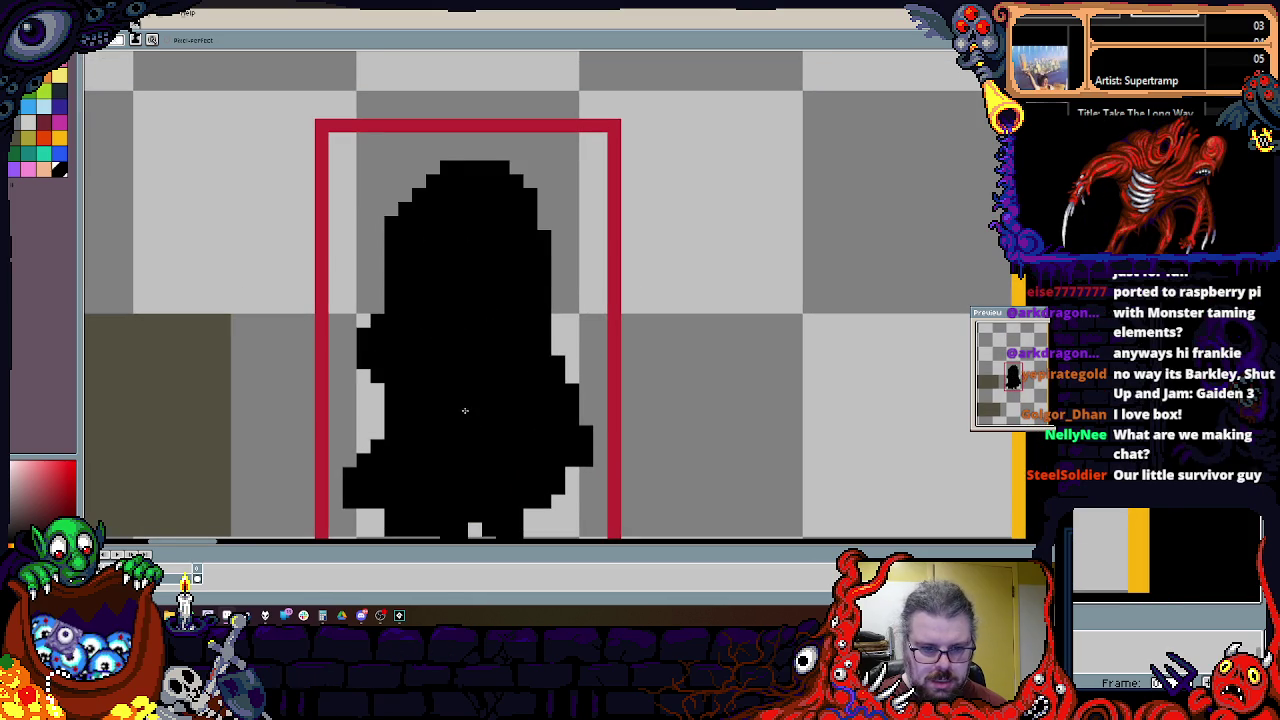
scroll(561, 388, "up", 1)
Step: Extend black along the figure's right edge and erase stray pixels at the lower left
left_click_drag(561, 388, 602, 492)
mouse_move(596, 402)
left_mouse_down()
mouse_move(630, 390)
mouse_move(442, 279)
left_mouse_up()
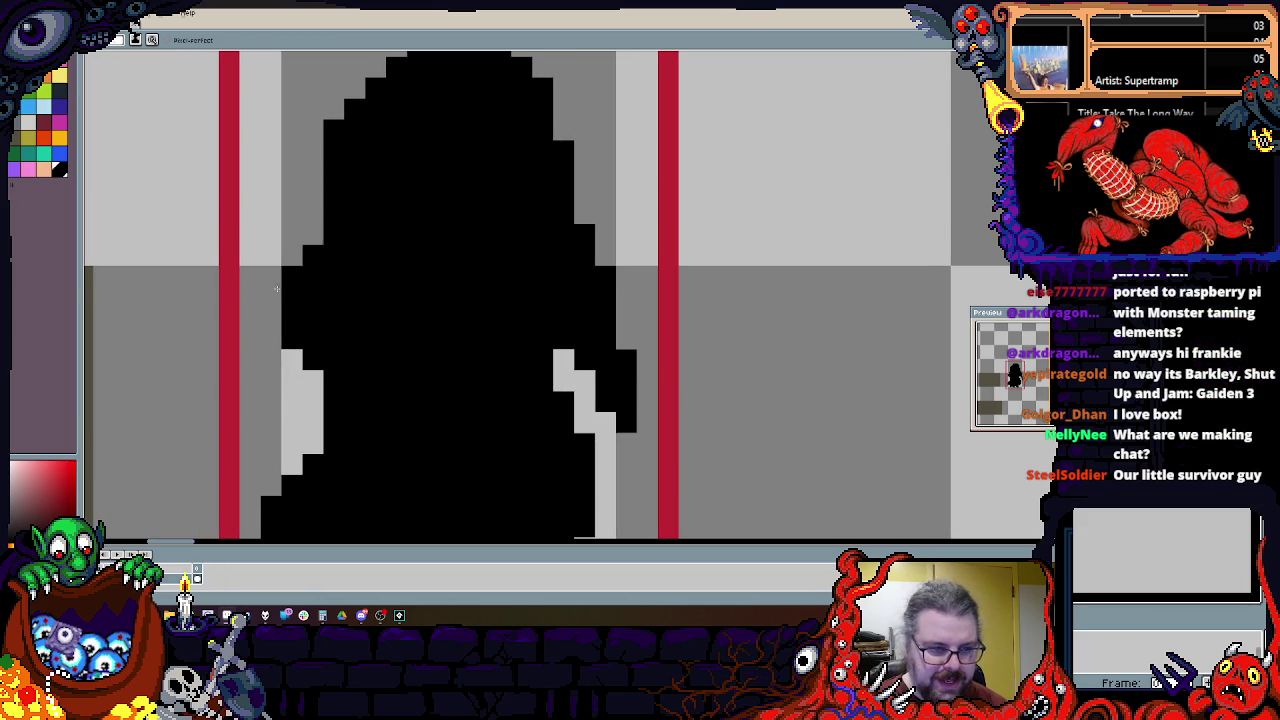
left_click(313, 256)
right_click(292, 359)
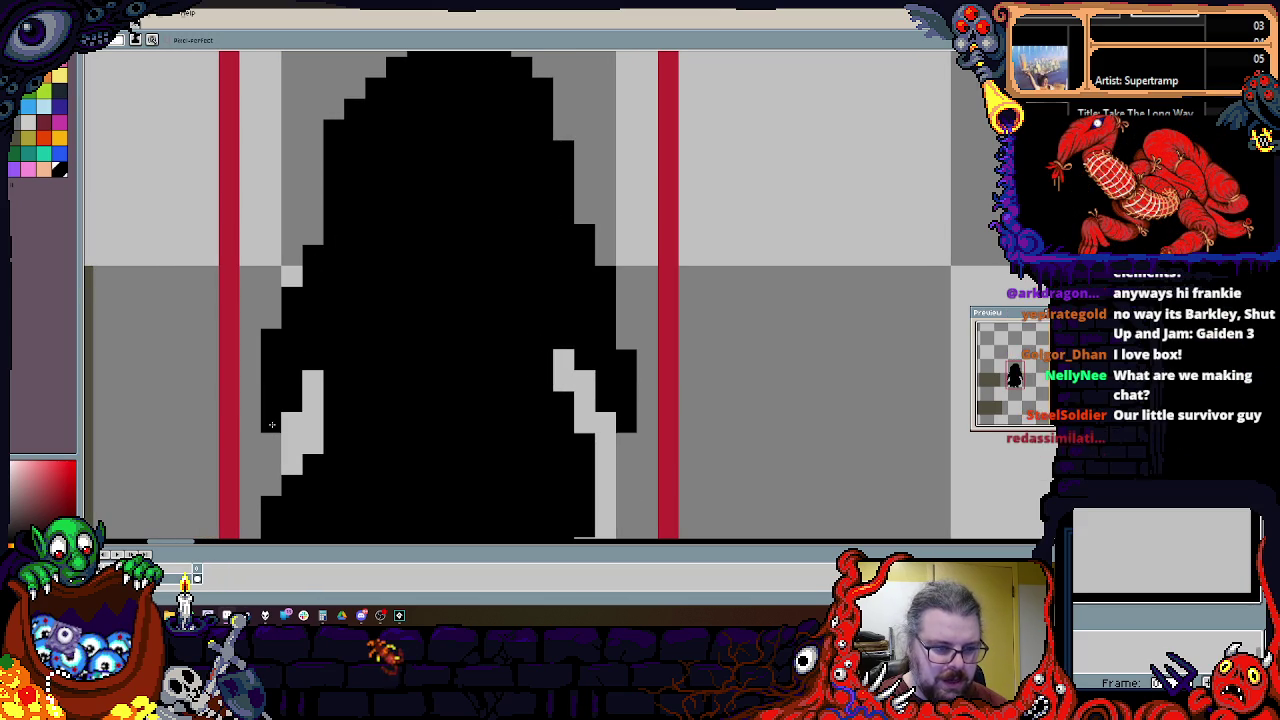
left_click_drag(309, 545, 367, 463)
left_click_drag(355, 360, 300, 470)
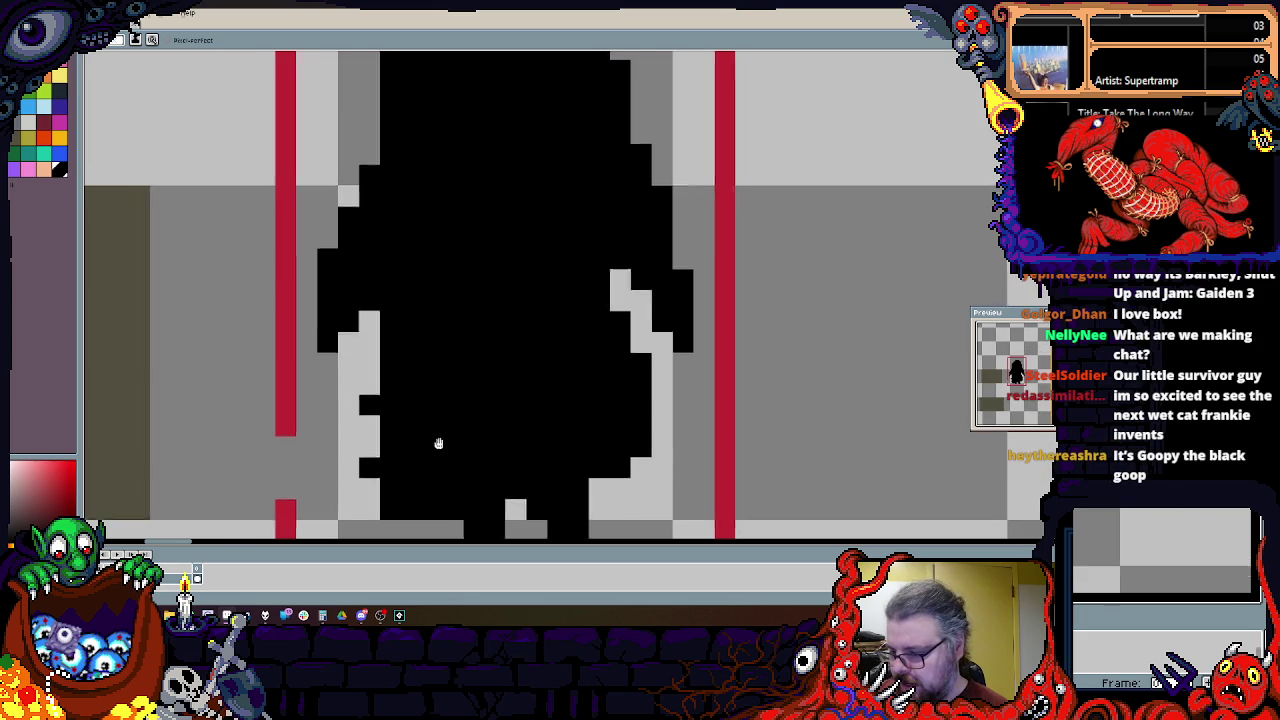
Step: Fill gap pixels and trim the silhouette's left and right edges
scroll(436, 427, "down", 1)
scroll(427, 420, "up", 1)
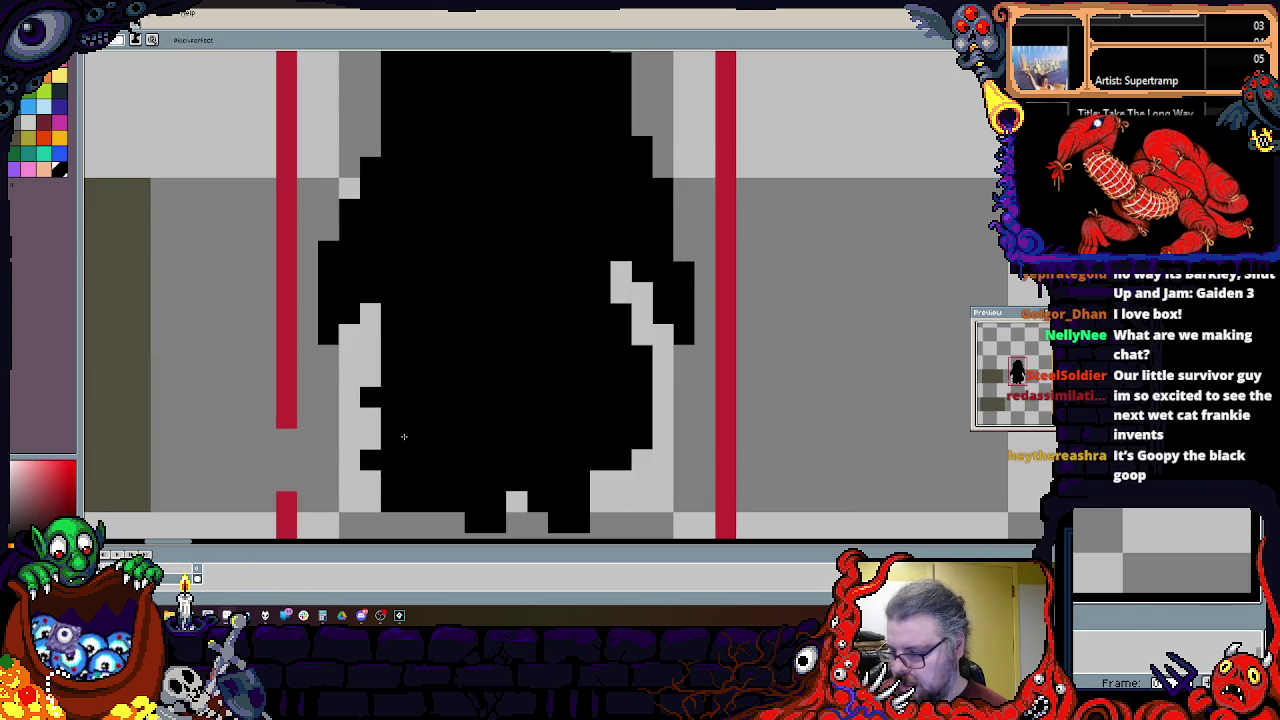
scroll(404, 436, "up", 1)
scroll(406, 430, "down", 1)
left_click(395, 355)
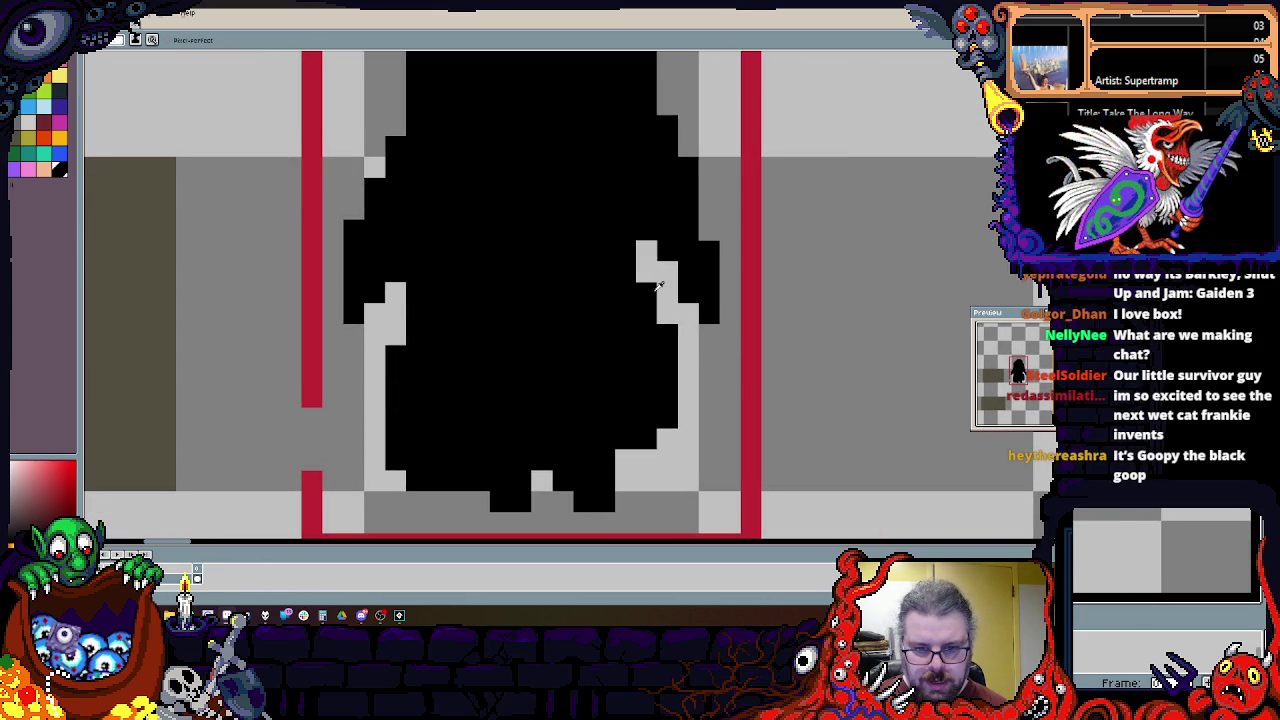
left_click_drag(660, 337, 667, 377)
left_click_drag(354, 377, 351, 481)
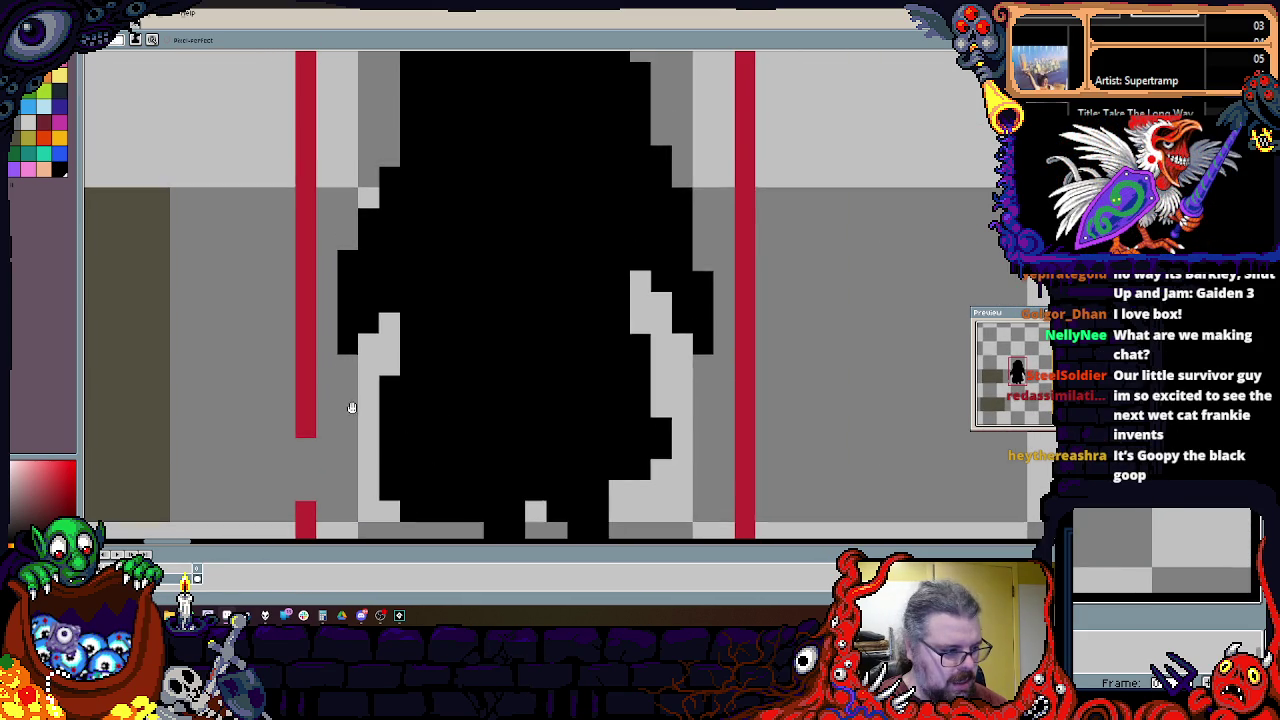
left_click_drag(404, 354, 399, 405)
left_click(362, 354)
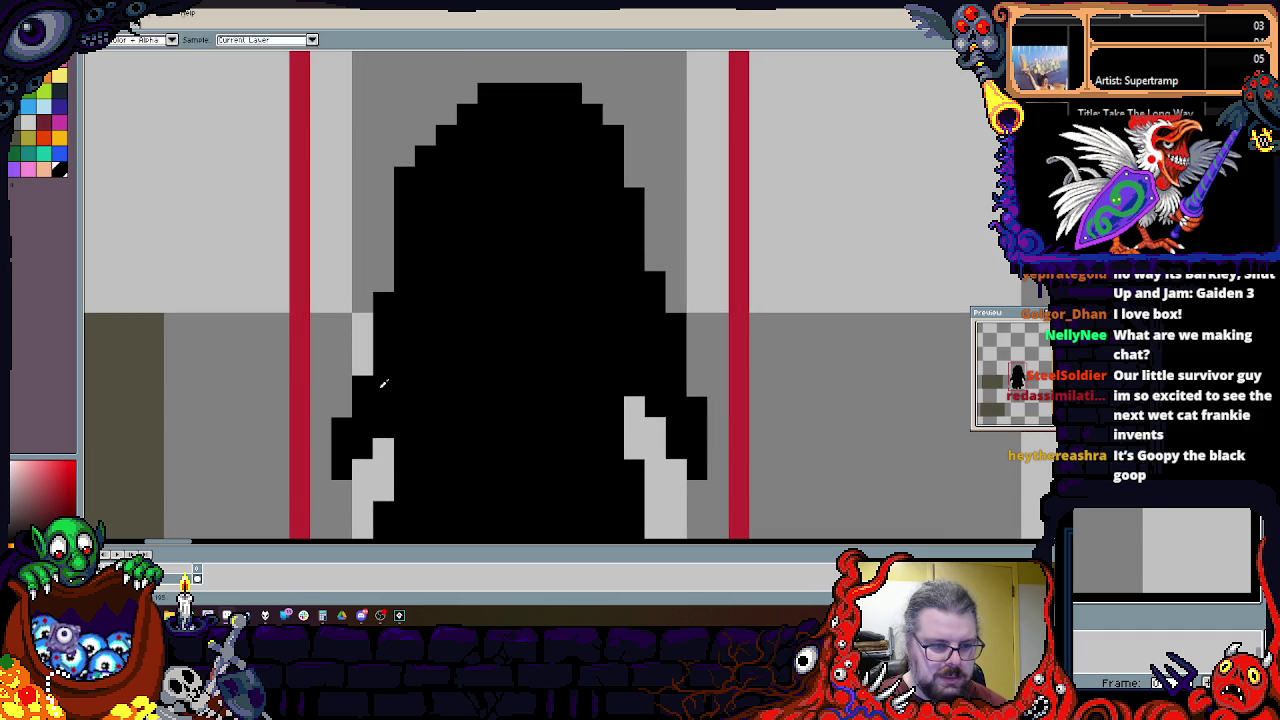
left_click(338, 489)
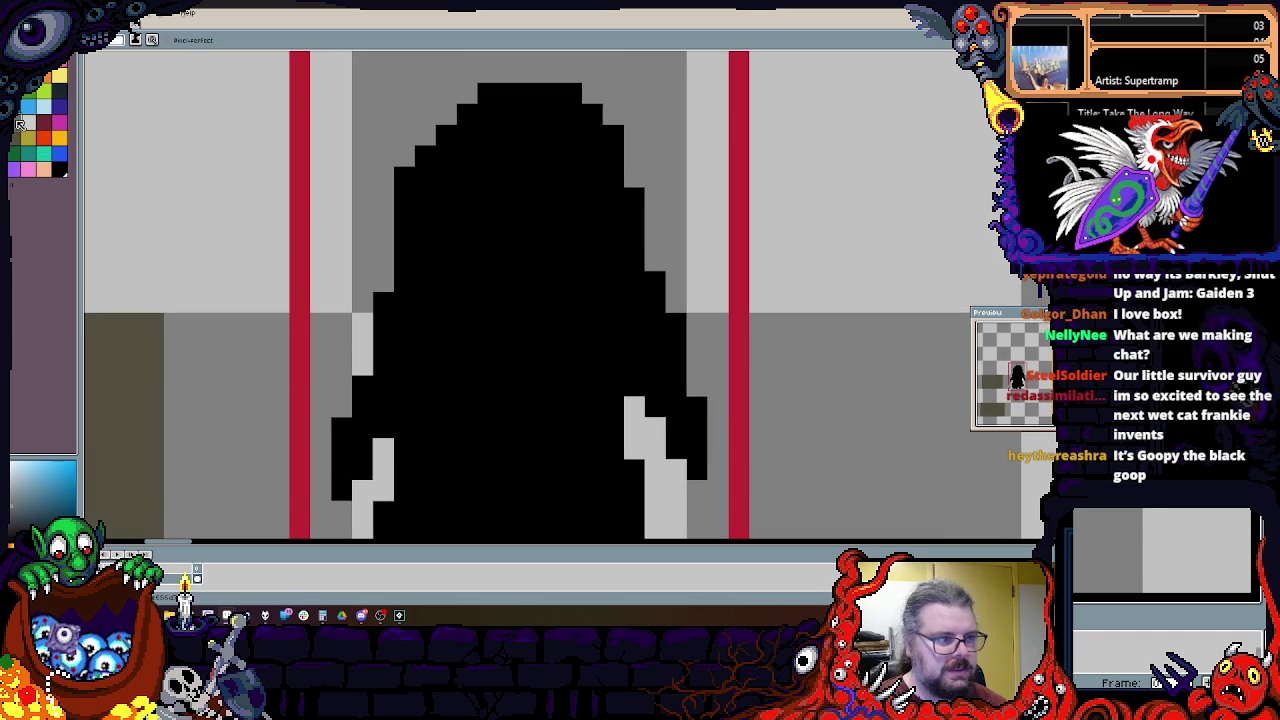
scroll(458, 174, "up", 2)
scroll(353, 264, "down", 2)
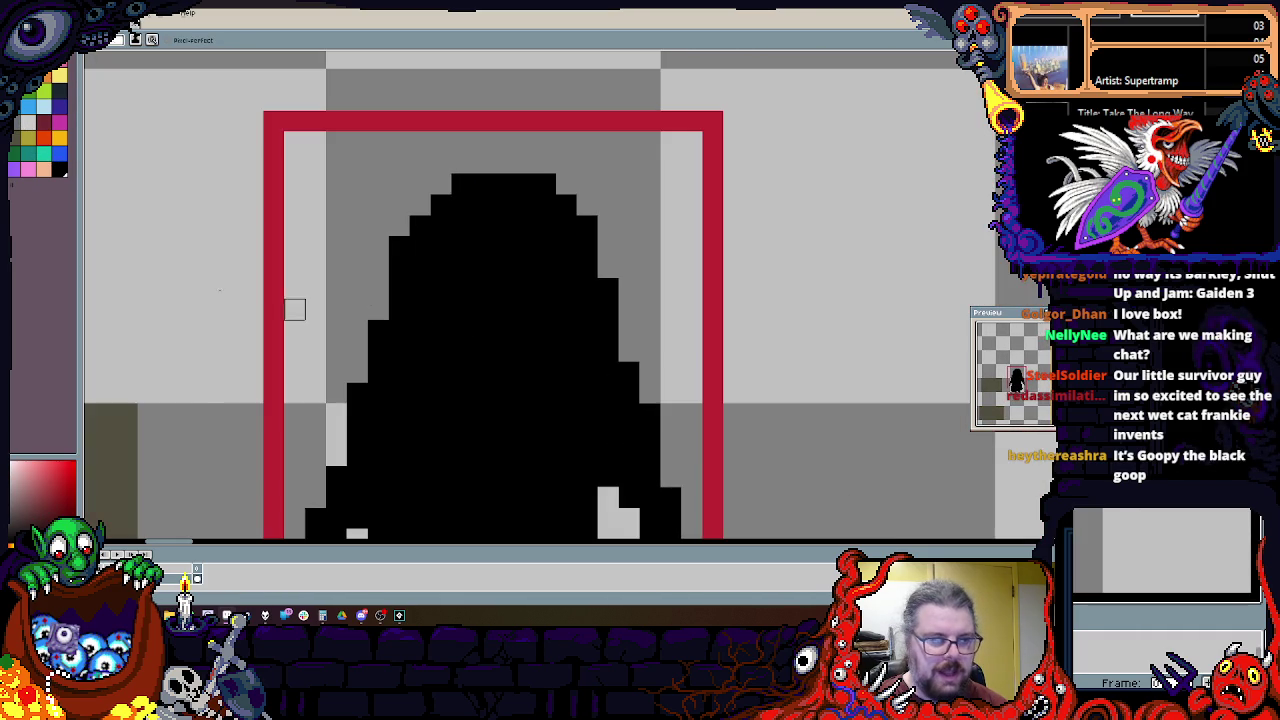
scroll(397, 434, "down", 2)
scroll(397, 434, "up", 2)
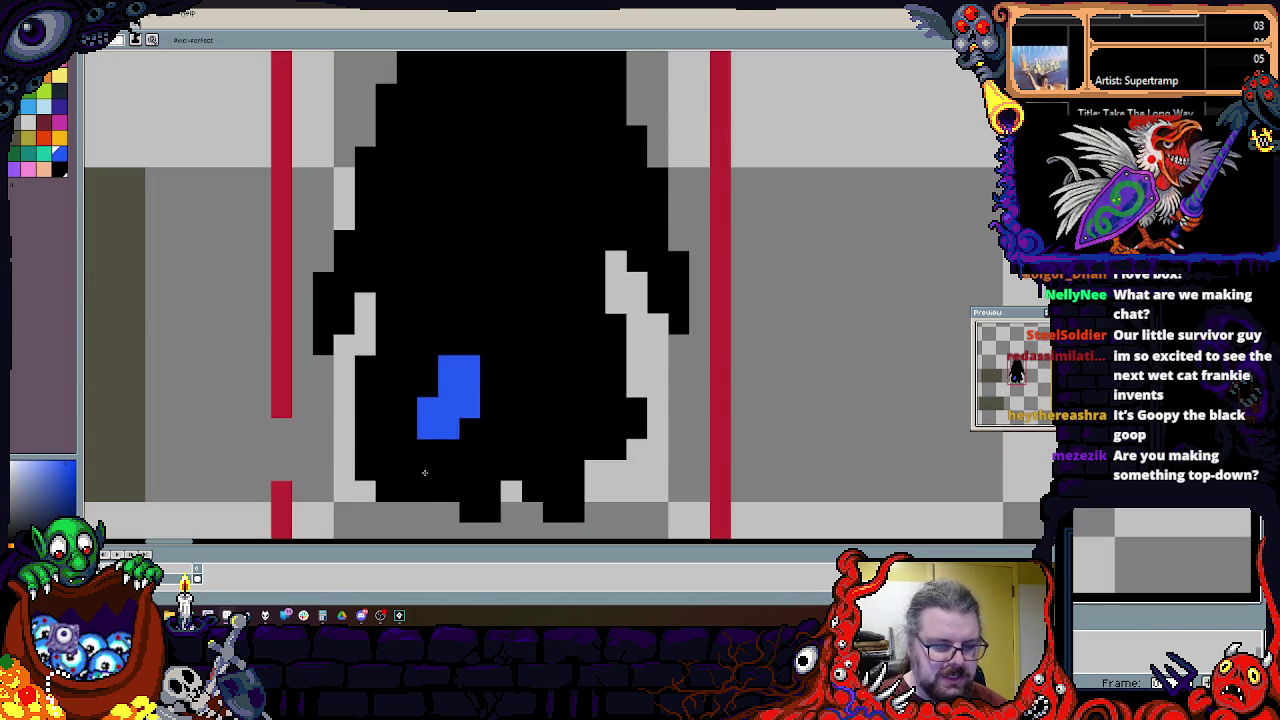
Step: Paint the figure's interior blue and touch up the black outline on both sides
left_click_drag(453, 424, 516, 128)
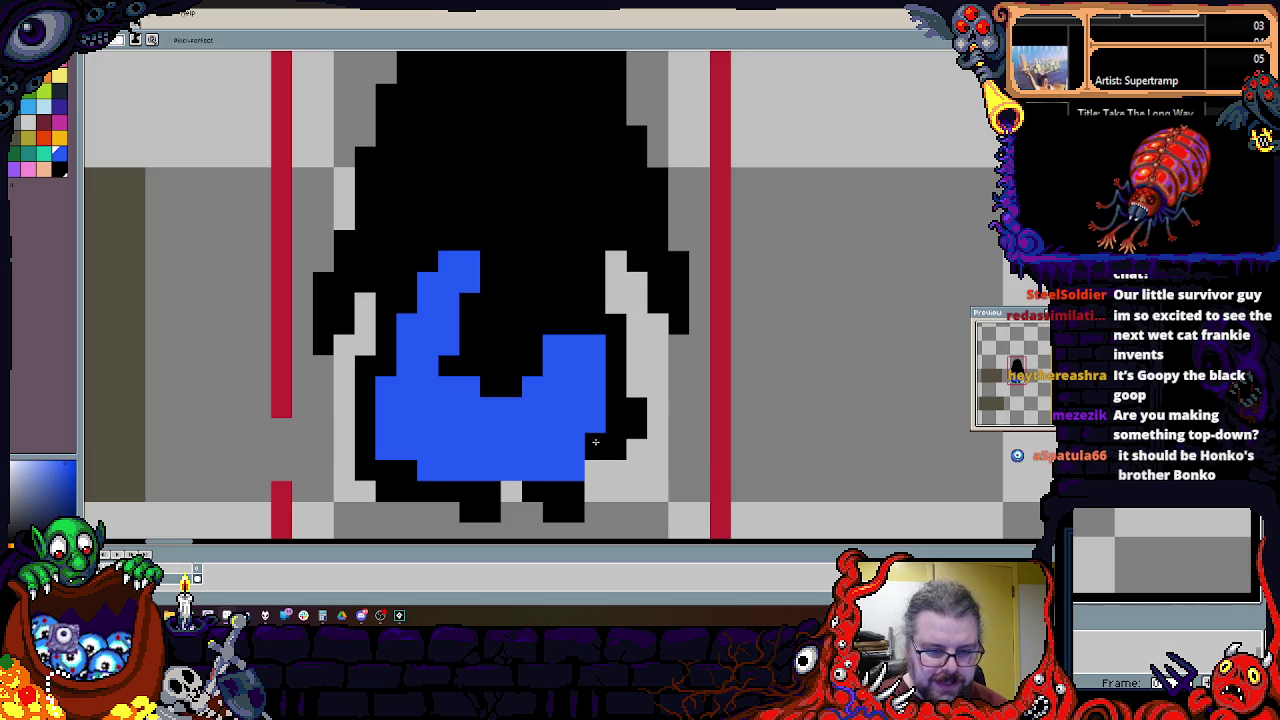
scroll(516, 128, "up", 1)
mouse_move(498, 360)
left_mouse_down()
mouse_move(368, 370)
mouse_move(470, 100)
mouse_move(533, 198)
mouse_move(615, 500)
mouse_move(538, 228)
left_mouse_up()
scroll(470, 100, "up", 1)
mouse_move(629, 355)
left_mouse_down()
mouse_move(570, 400)
mouse_move(610, 490)
mouse_move(654, 386)
left_mouse_up()
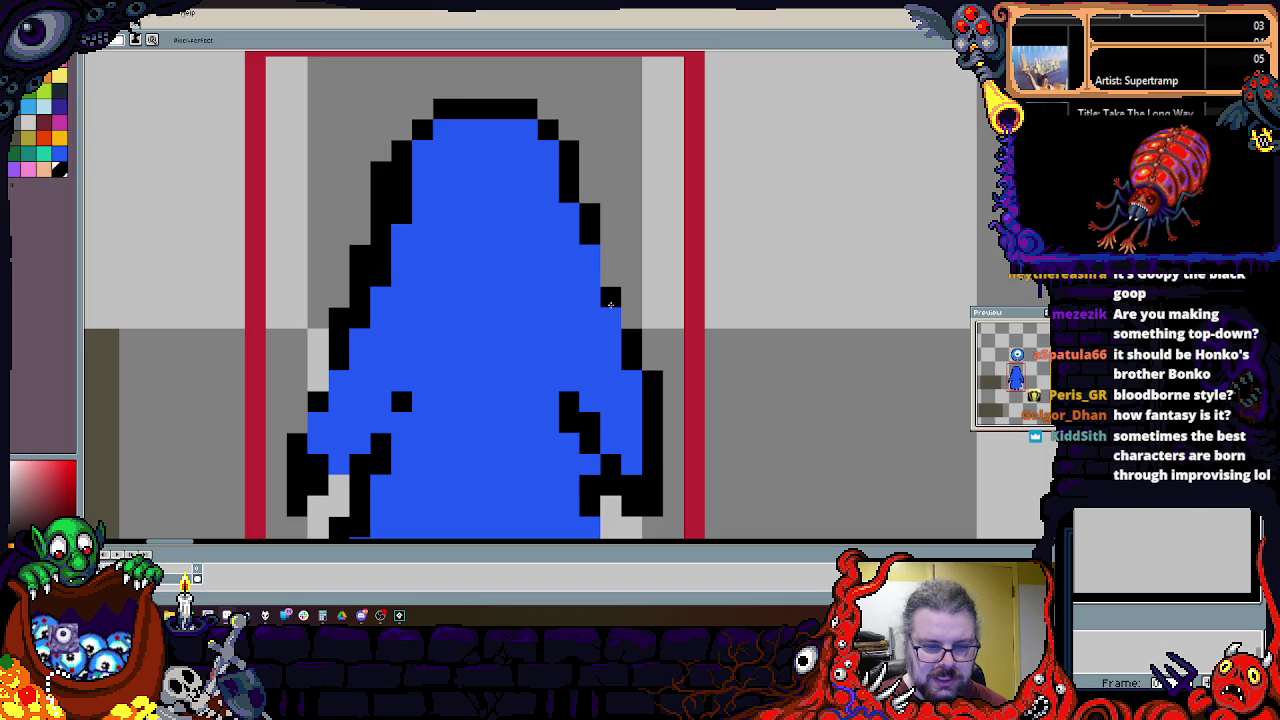
scroll(620, 285, "up", 2)
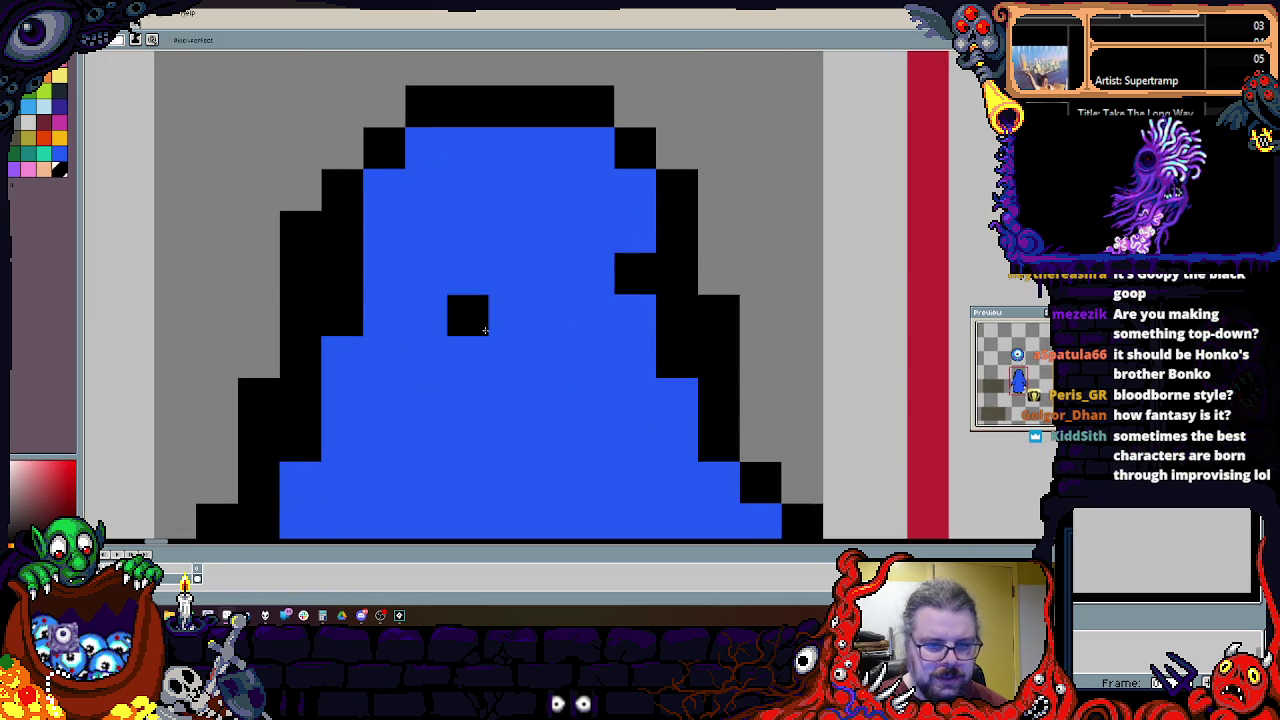
left_click(677, 357)
mouse_move(342, 318)
left_mouse_down()
mouse_move(342, 190)
mouse_move(300, 230)
mouse_move(342, 280)
left_mouse_up()
left_click_drag(424, 318, 452, 276)
Step: Draw the black eyes and mouth on the figure's face
left_click(496, 225)
left_click_drag(455, 225, 439, 260)
left_click_drag(624, 251, 600, 225)
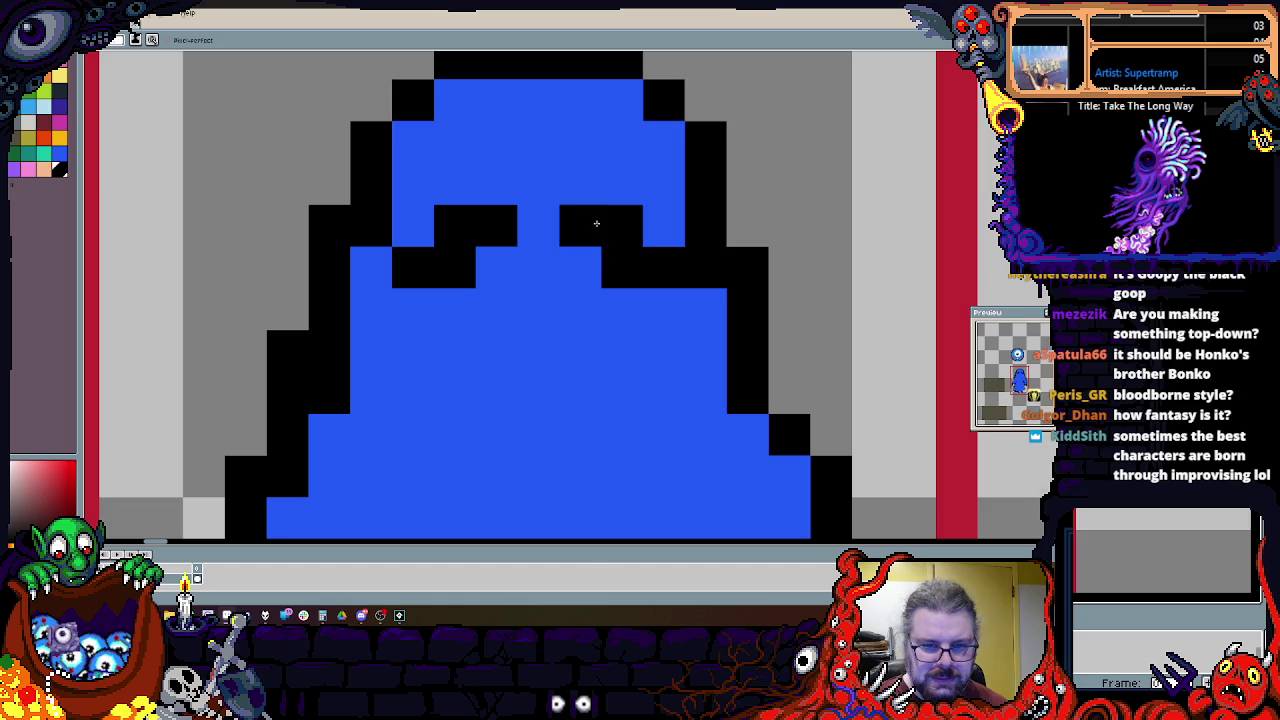
scroll(574, 320, "down", 3)
mouse_move(449, 165)
left_mouse_down()
mouse_move(632, 191)
mouse_move(596, 250)
left_mouse_up()
left_click_drag(658, 165, 616, 206)
right_click(616, 206)
scroll(560, 250, "up", 1)
left_click(430, 268)
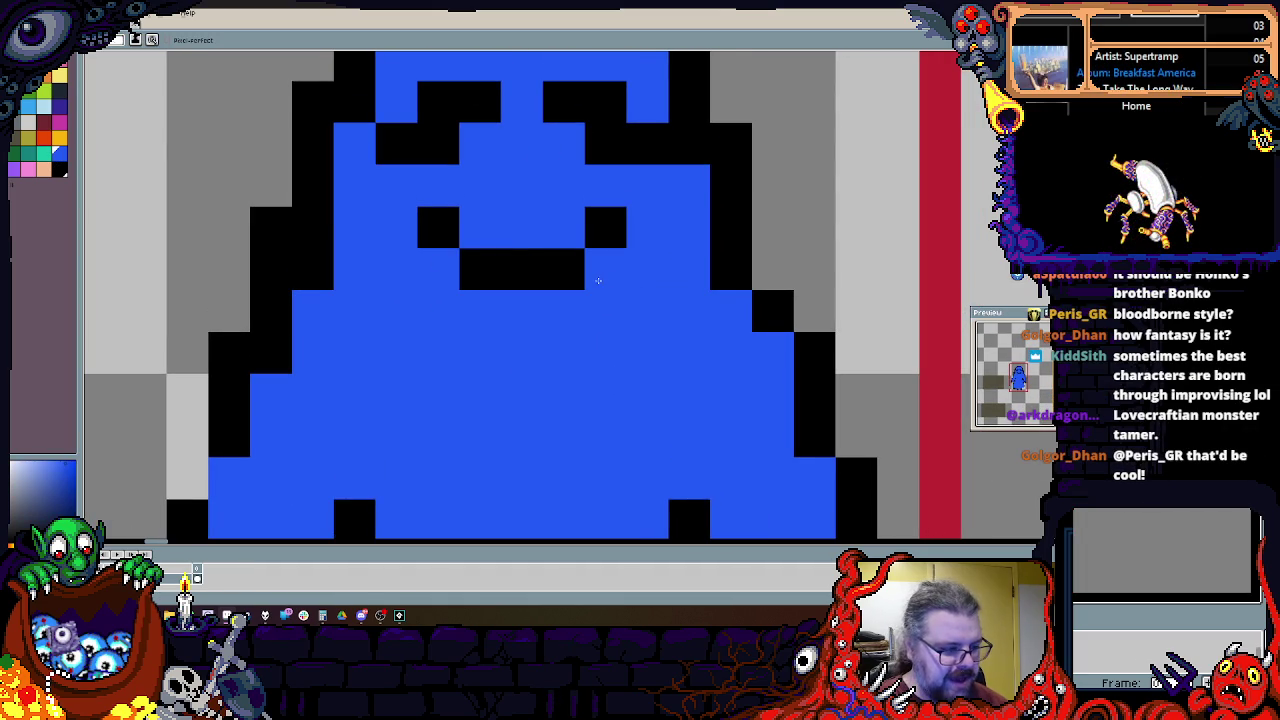
Step: Add a black pixel beside the mouth to form the smile
left_click(553, 271)
scroll(553, 271, "down", 3)
scroll(450, 320, "up", 2)
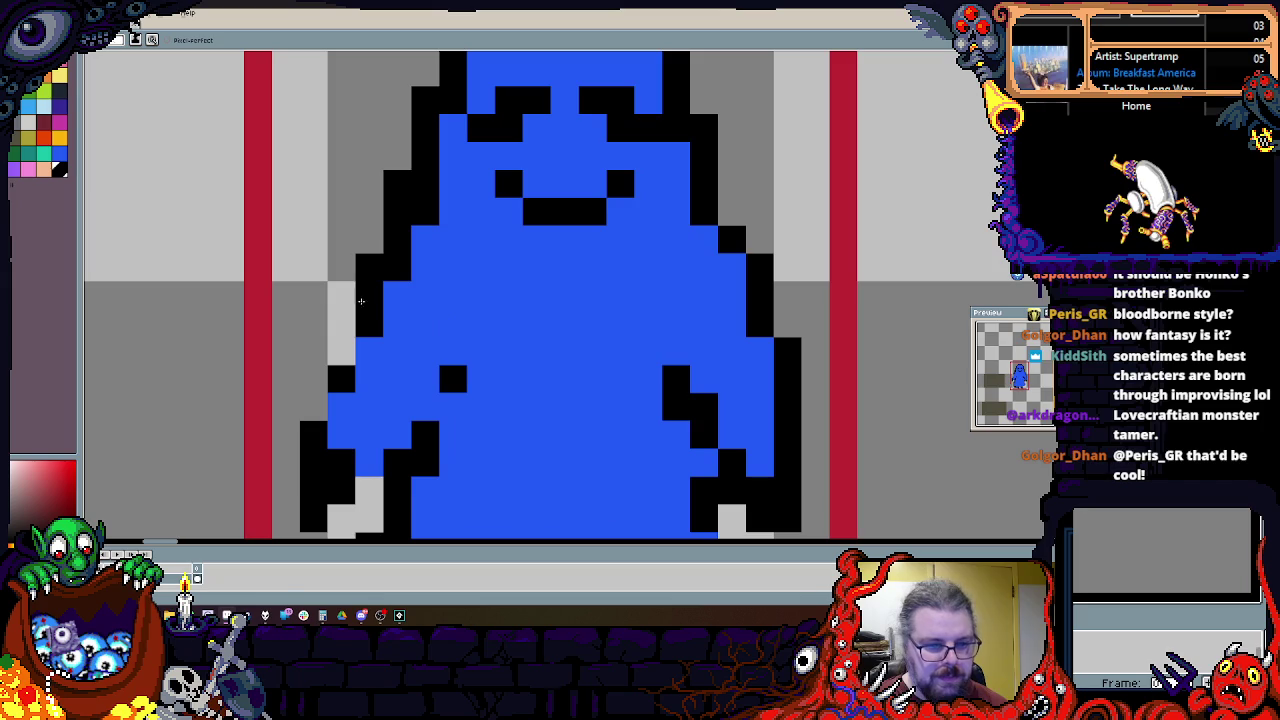
scroll(399, 309, "up", 1)
scroll(420, 315, "down", 2)
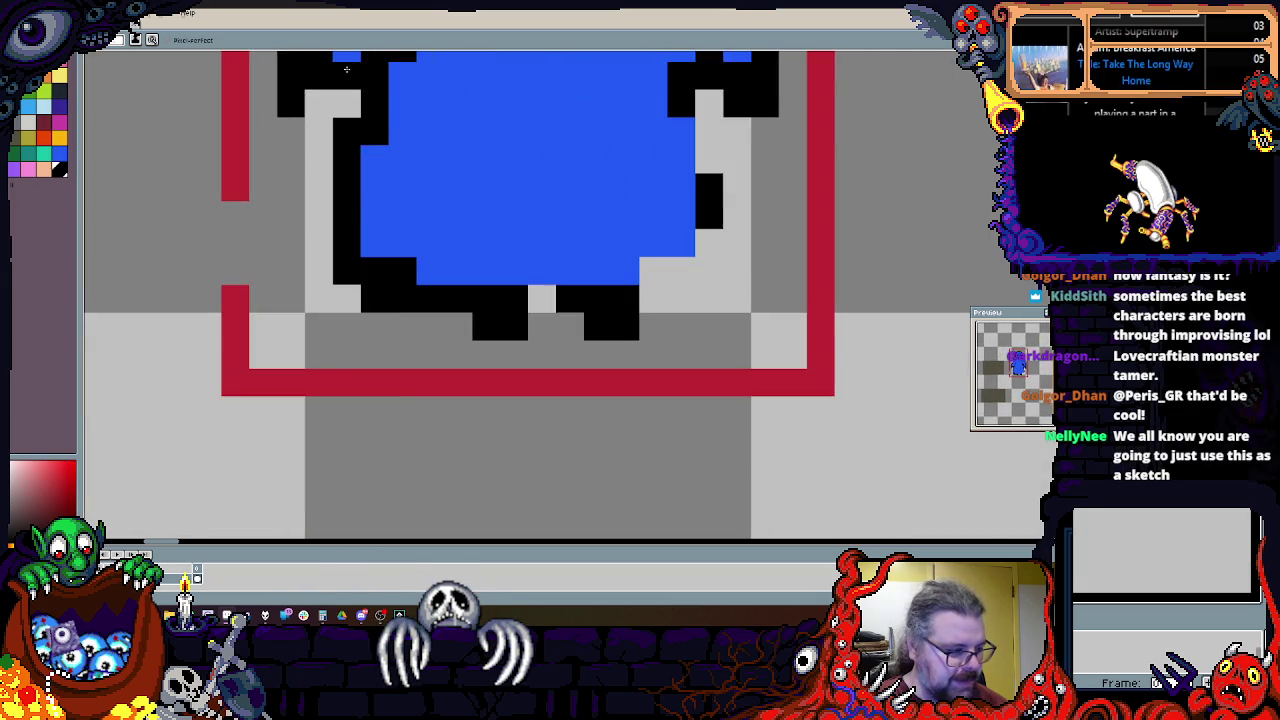
scroll(450, 325, "down", 1)
scroll(477, 333, "down", 1)
scroll(477, 333, "up", 1)
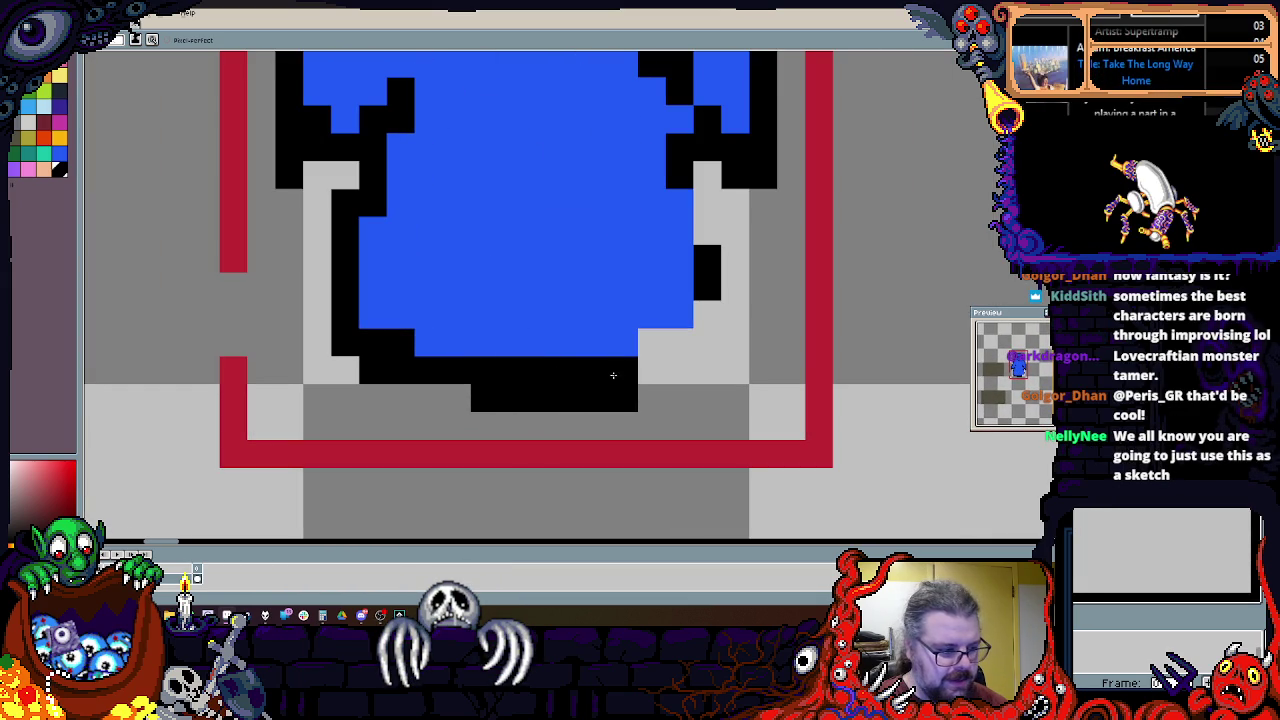
scroll(725, 301, "down", 1)
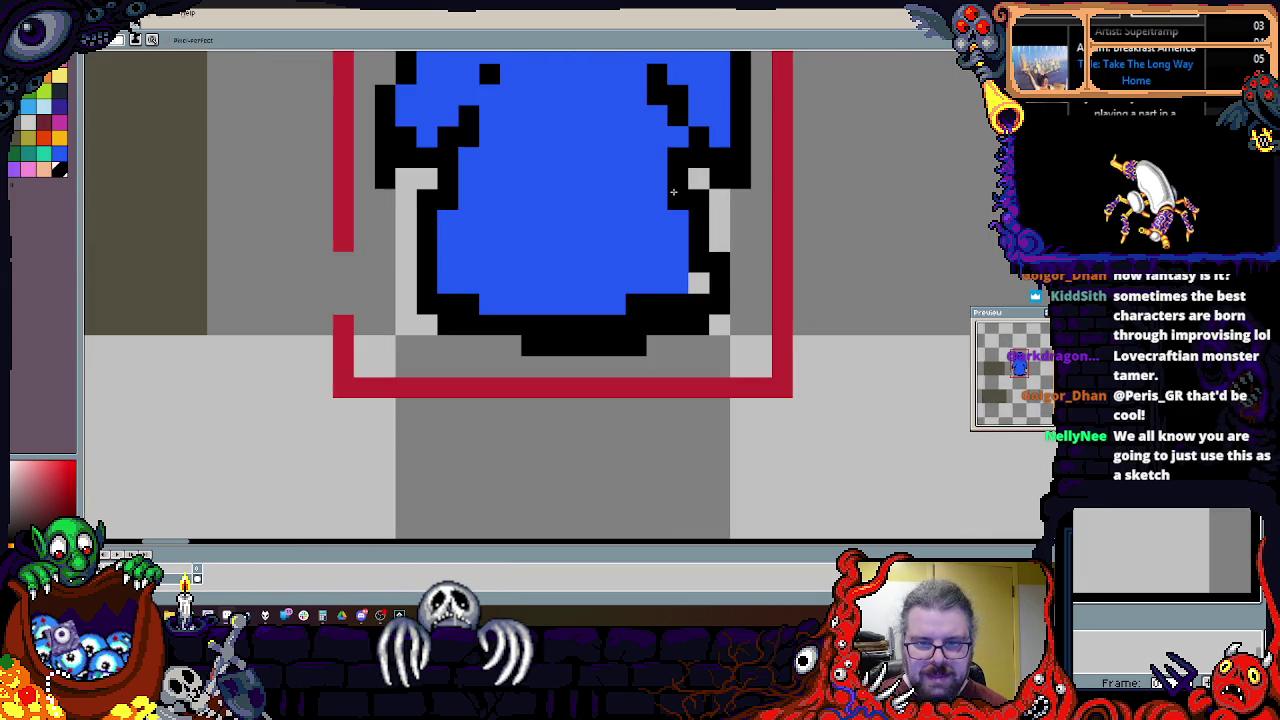
scroll(694, 277, "down", 1)
scroll(670, 404, "up", 1)
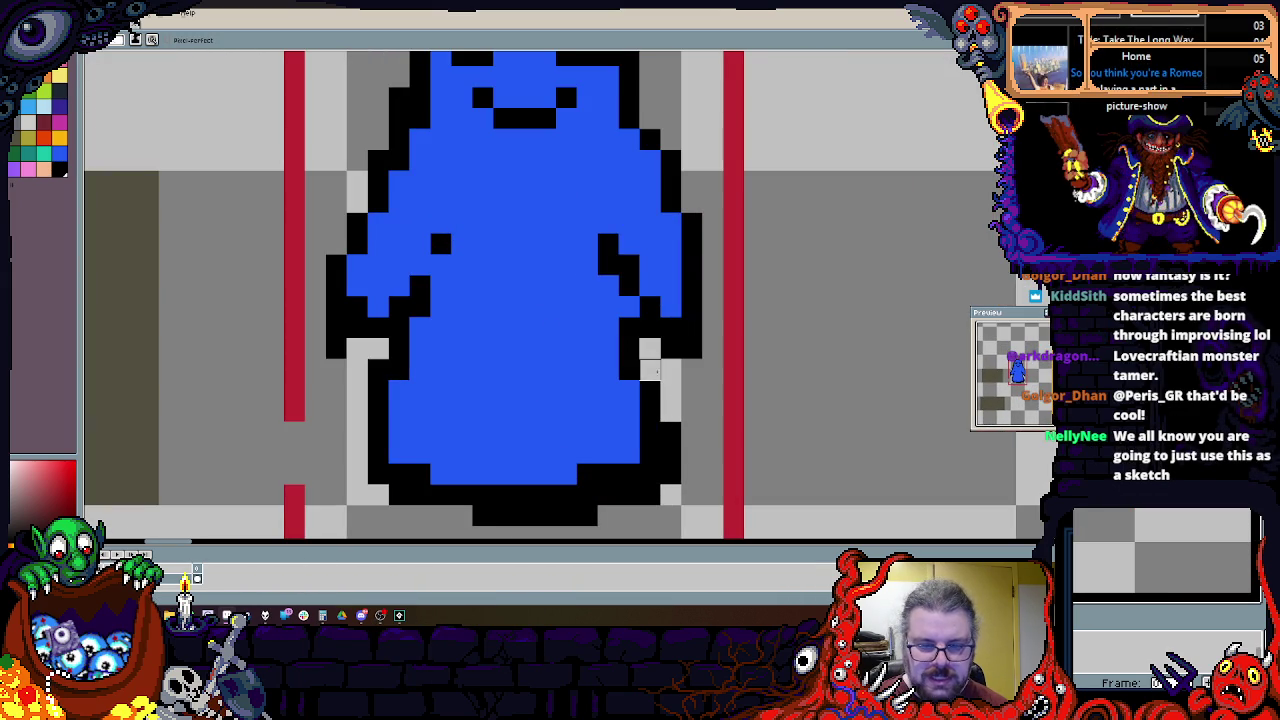
Step: Clean up the outline along the top of the figure's head
left_click_drag(670, 328, 654, 408)
scroll(593, 356, "down", 2)
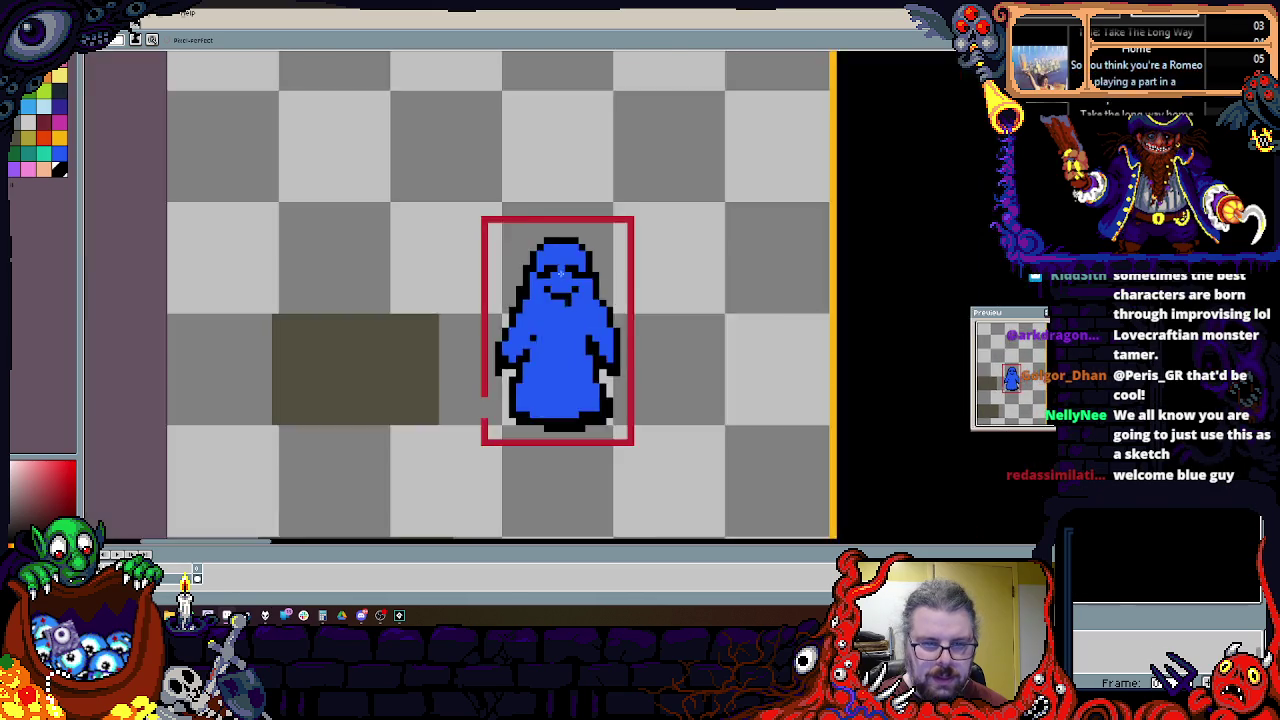
scroll(492, 246, "up", 2)
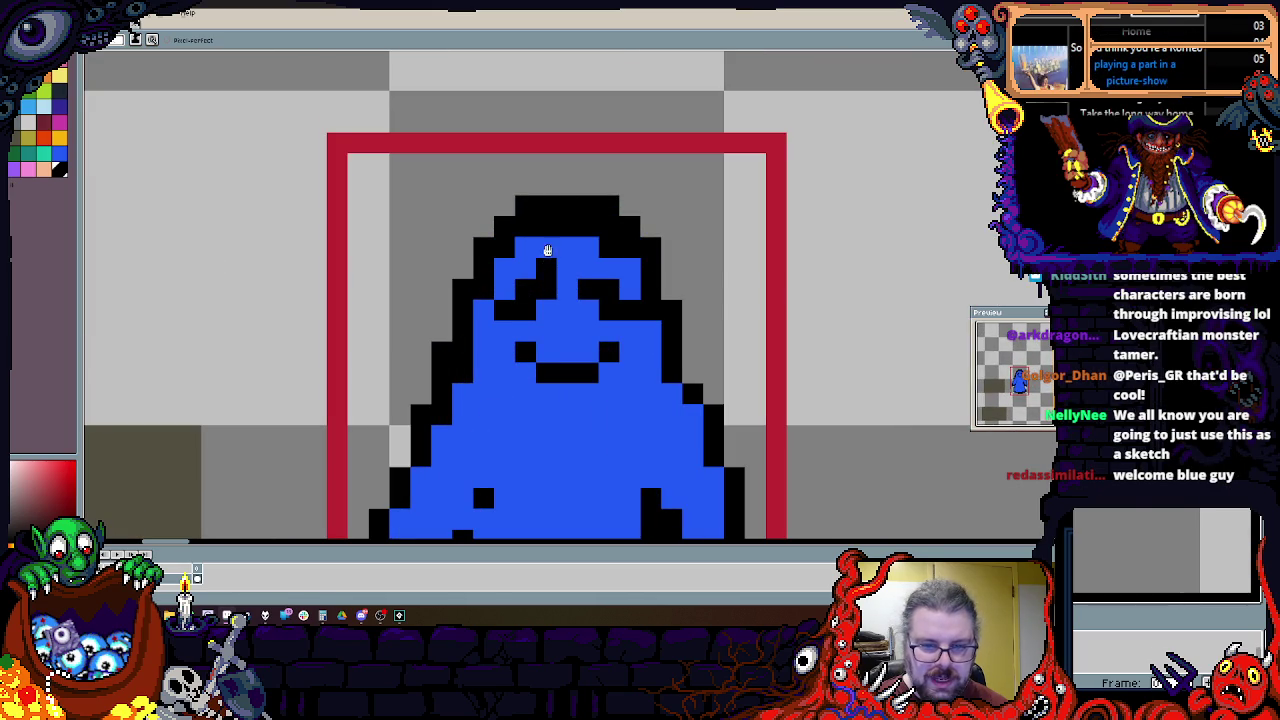
scroll(545, 262, "up", 1)
left_click_drag(379, 186, 602, 186)
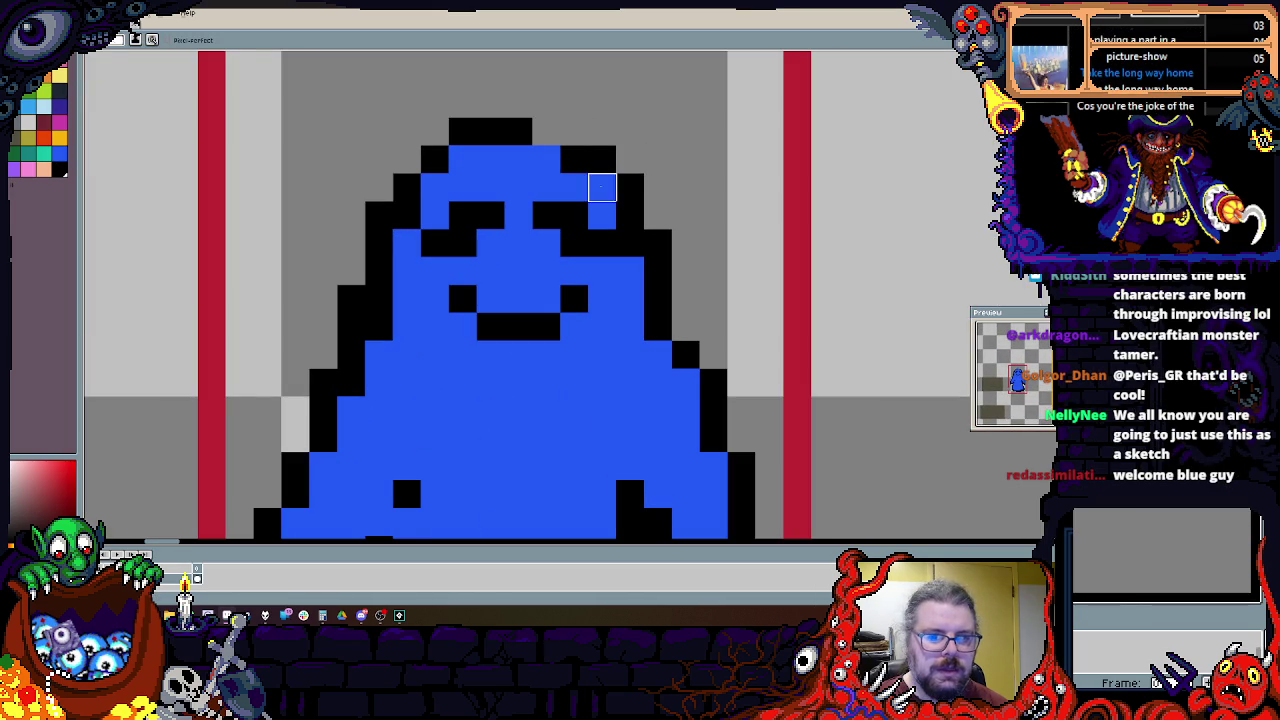
scroll(507, 127, "down", 1)
scroll(507, 127, "up", 1)
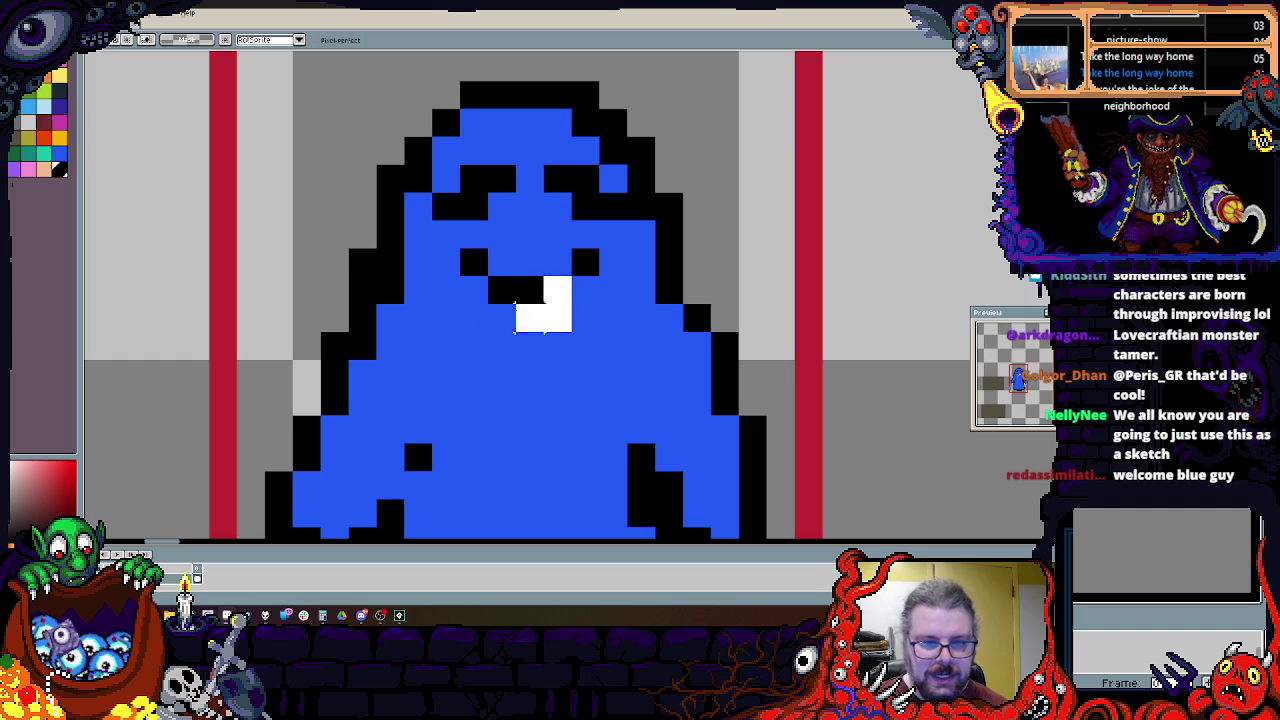
Step: Select the face and lower the eyes and mouth by two pixels
left_click_drag(543, 300, 600, 290)
key("ctrl+z")
left_click_drag(501, 345, 474, 178)
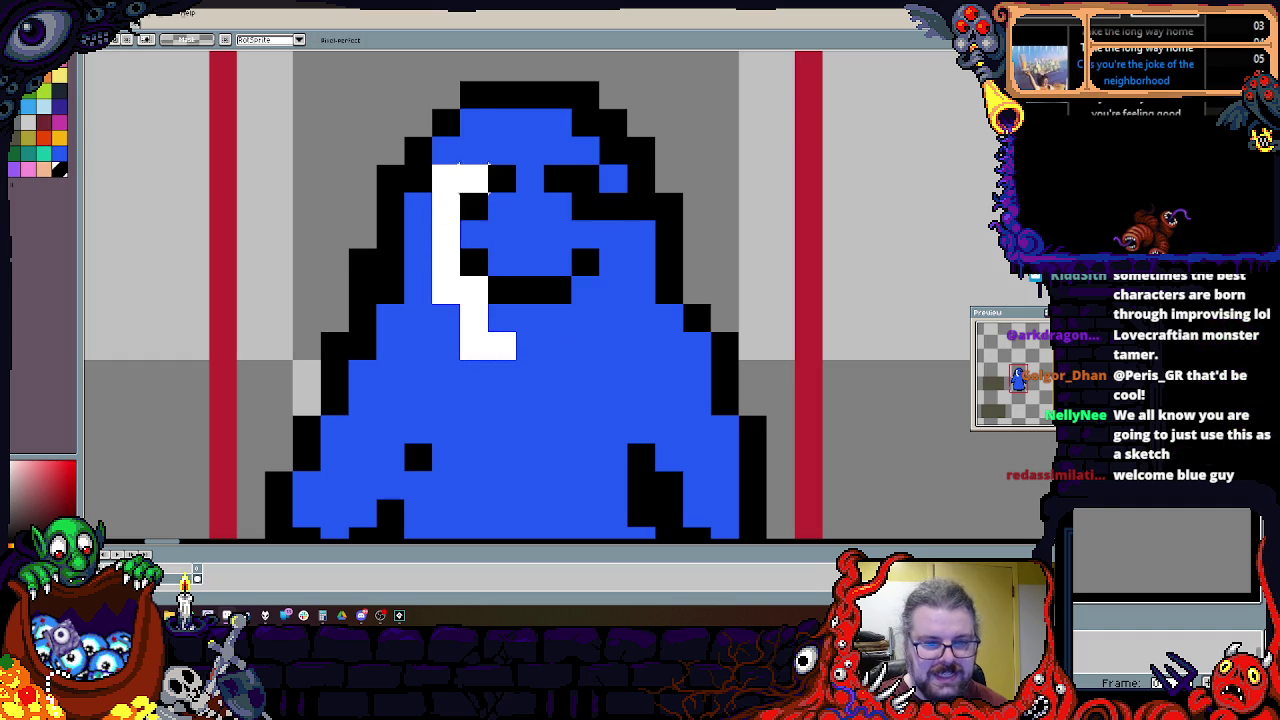
mouse_move(620, 215)
left_mouse_down()
mouse_move(563, 280)
mouse_move(551, 346)
left_mouse_up()
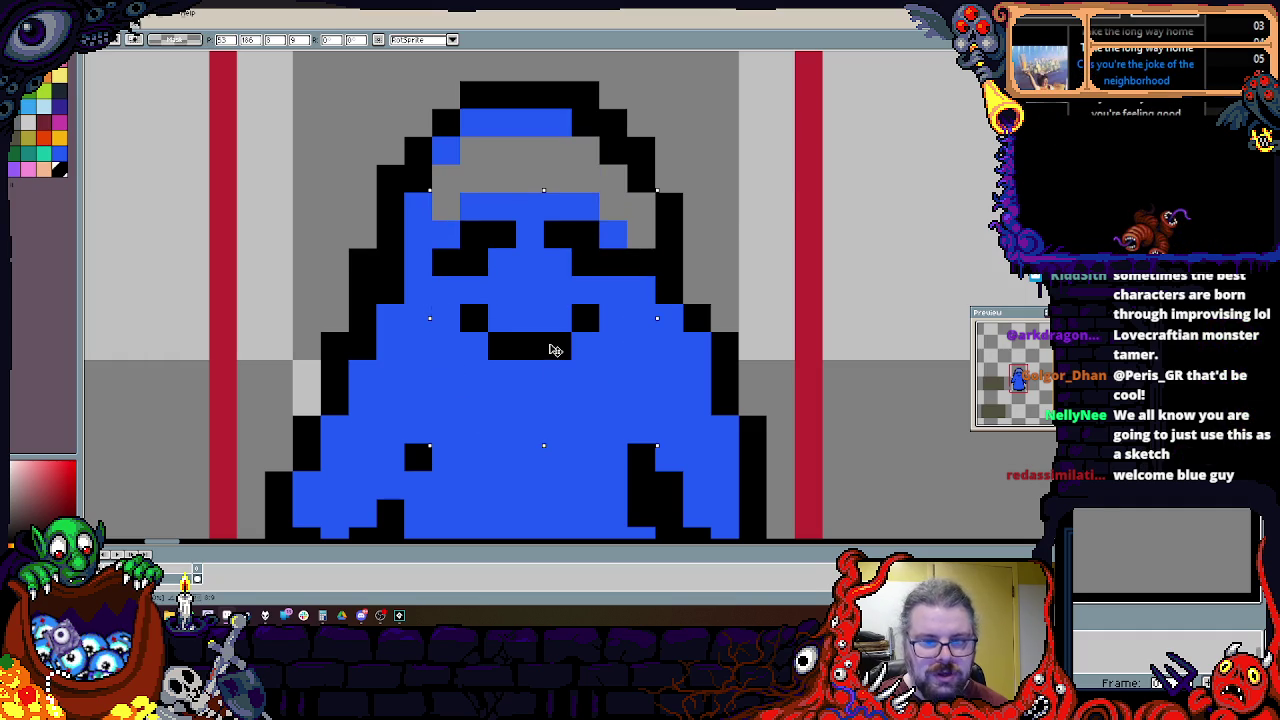
Step: Paint the grey row of pixels in the head blue
key("b")
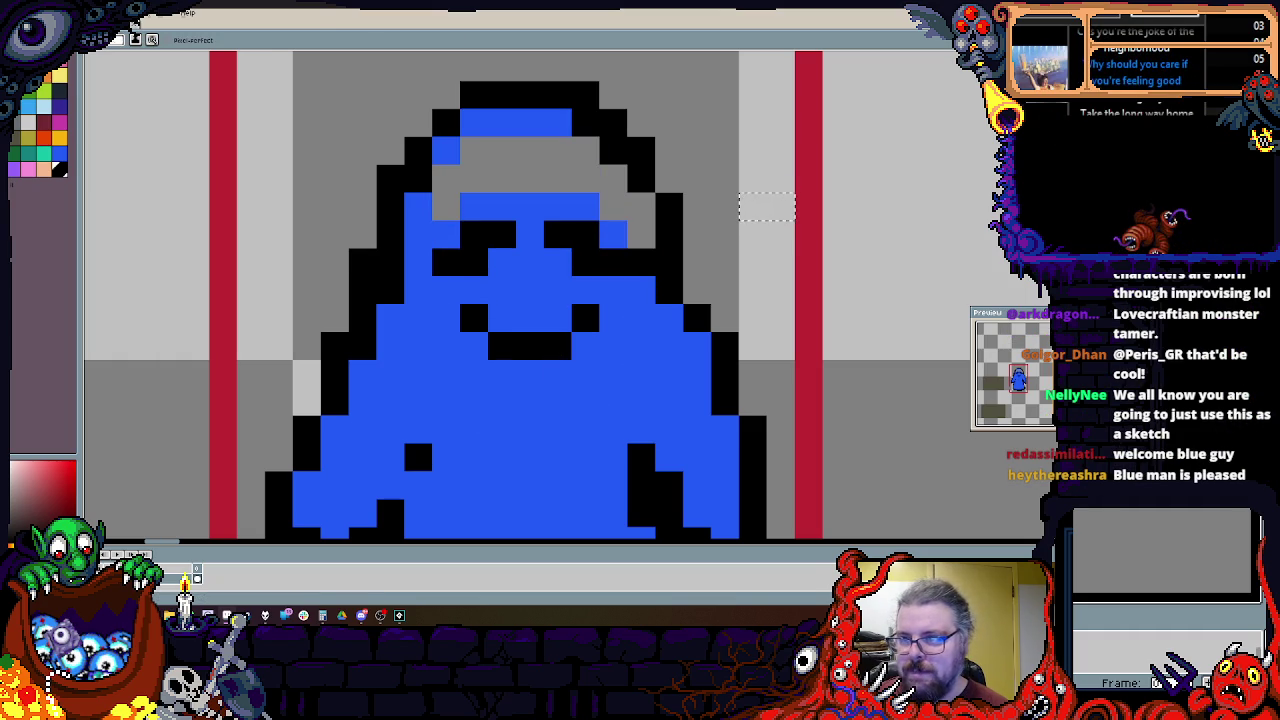
key("m")
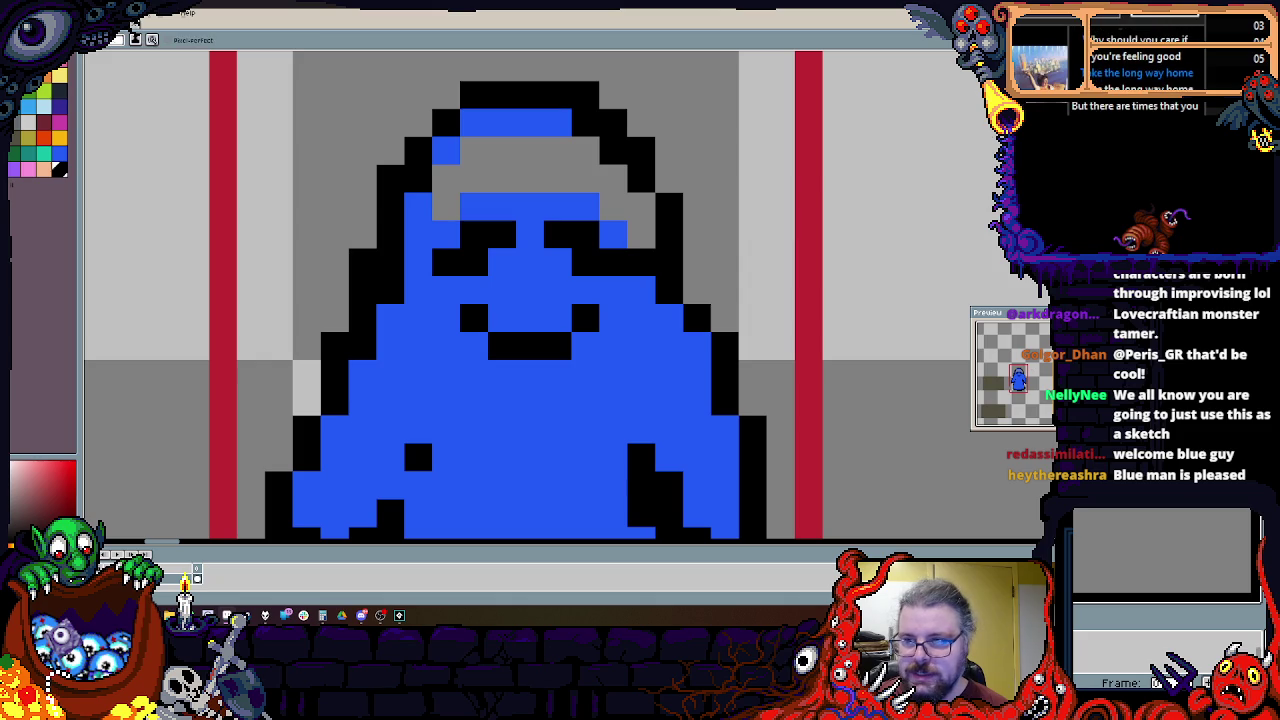
scroll(680, 357, "up", 1)
scroll(651, 200, "up", 1)
mouse_move(651, 200)
left_mouse_down()
mouse_move(478, 201)
mouse_move(560, 256)
mouse_move(666, 210)
left_mouse_up()
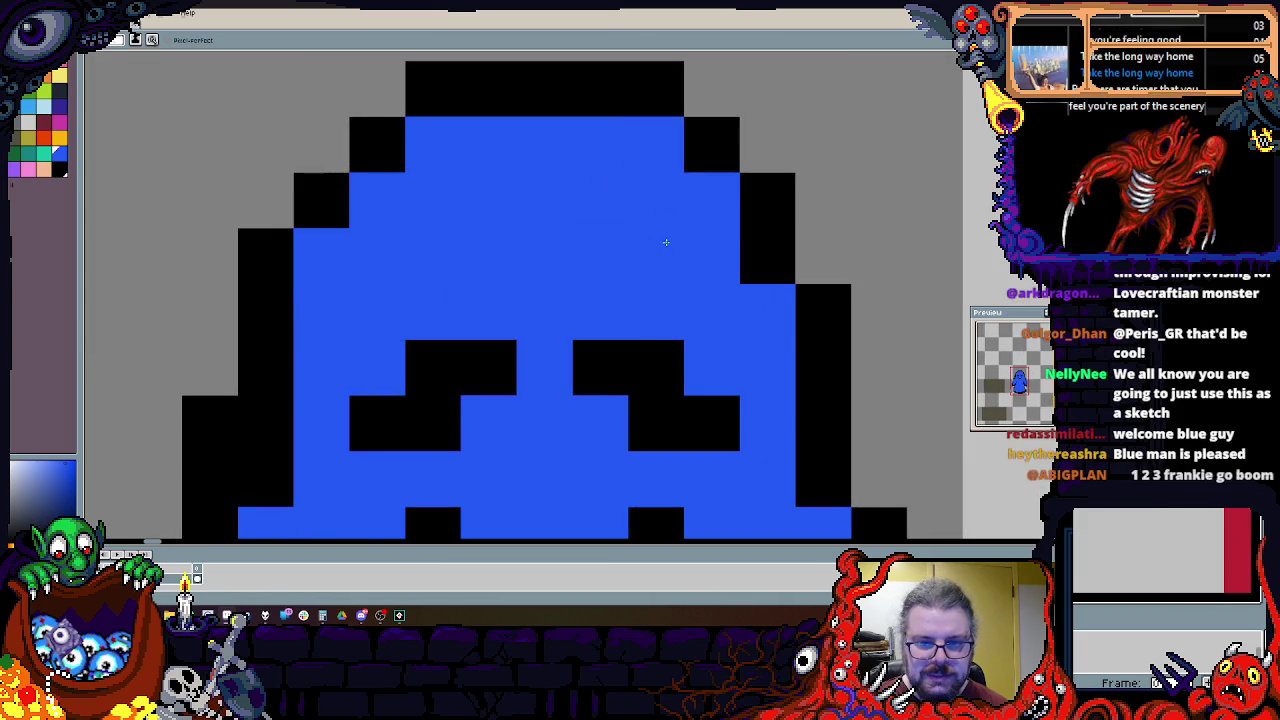
scroll(580, 153, "down", 3)
scroll(580, 153, "down", 1)
scroll(454, 312, "up", 1)
Step: Add black outline pixels along the left arm and recolour the stray black robe dot blue
key("b")
left_click_drag(472, 305, 510, 250)
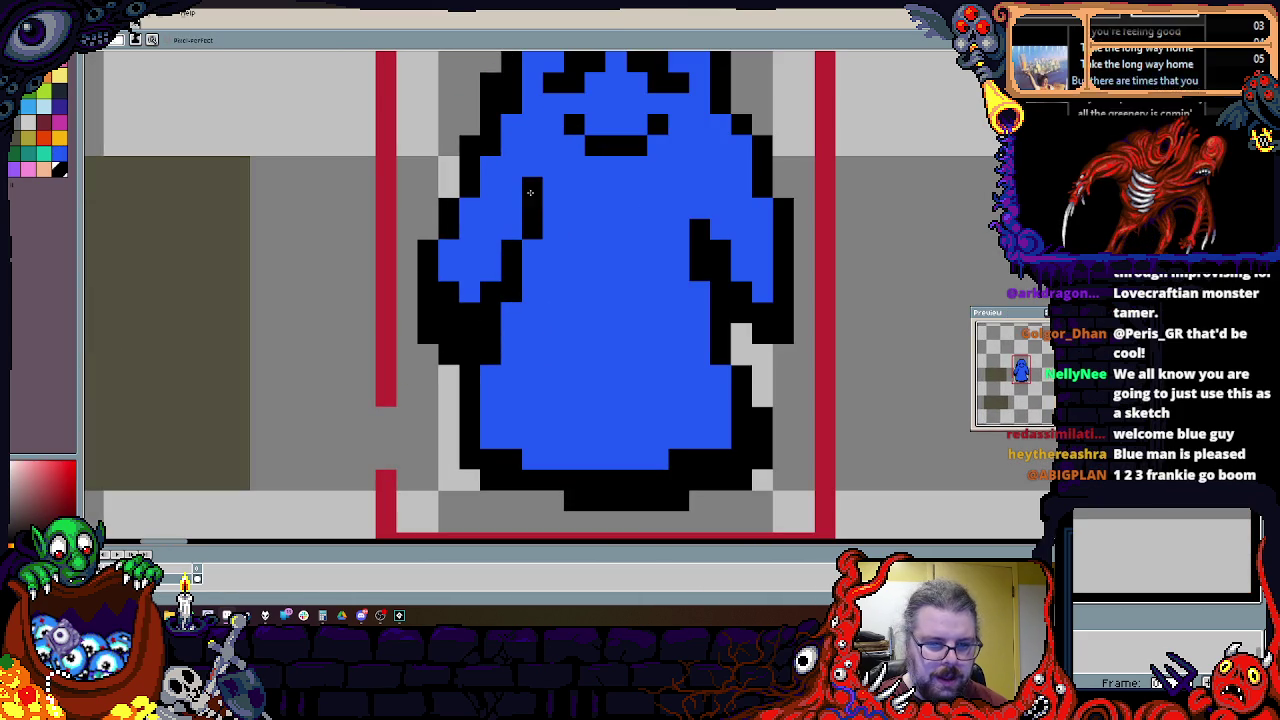
left_click(532, 230)
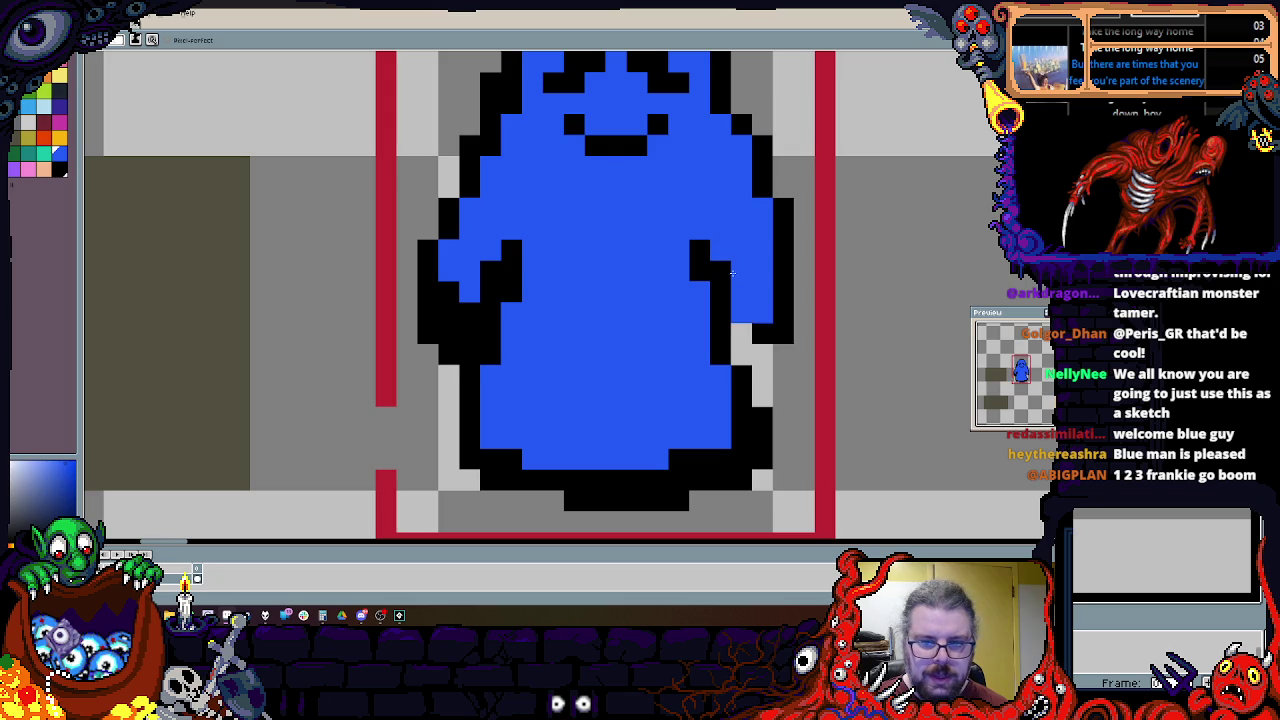
scroll(746, 303, "down", 1)
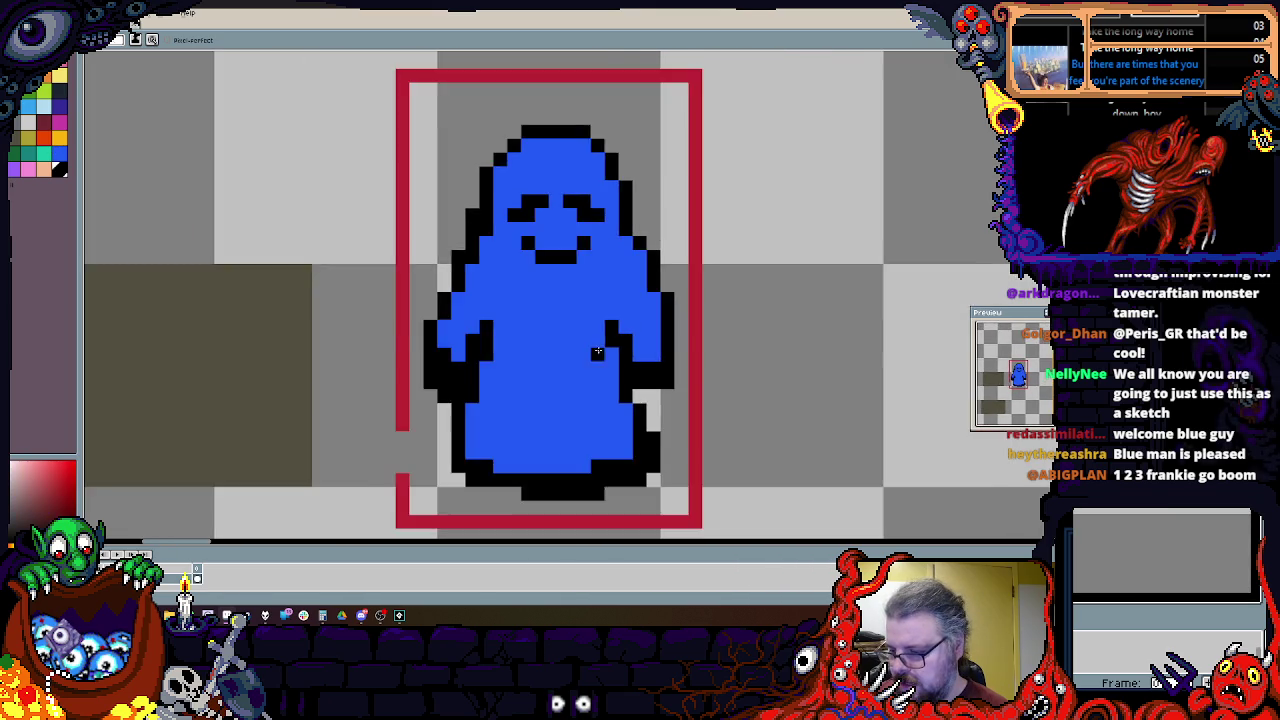
scroll(594, 493, "up", 1)
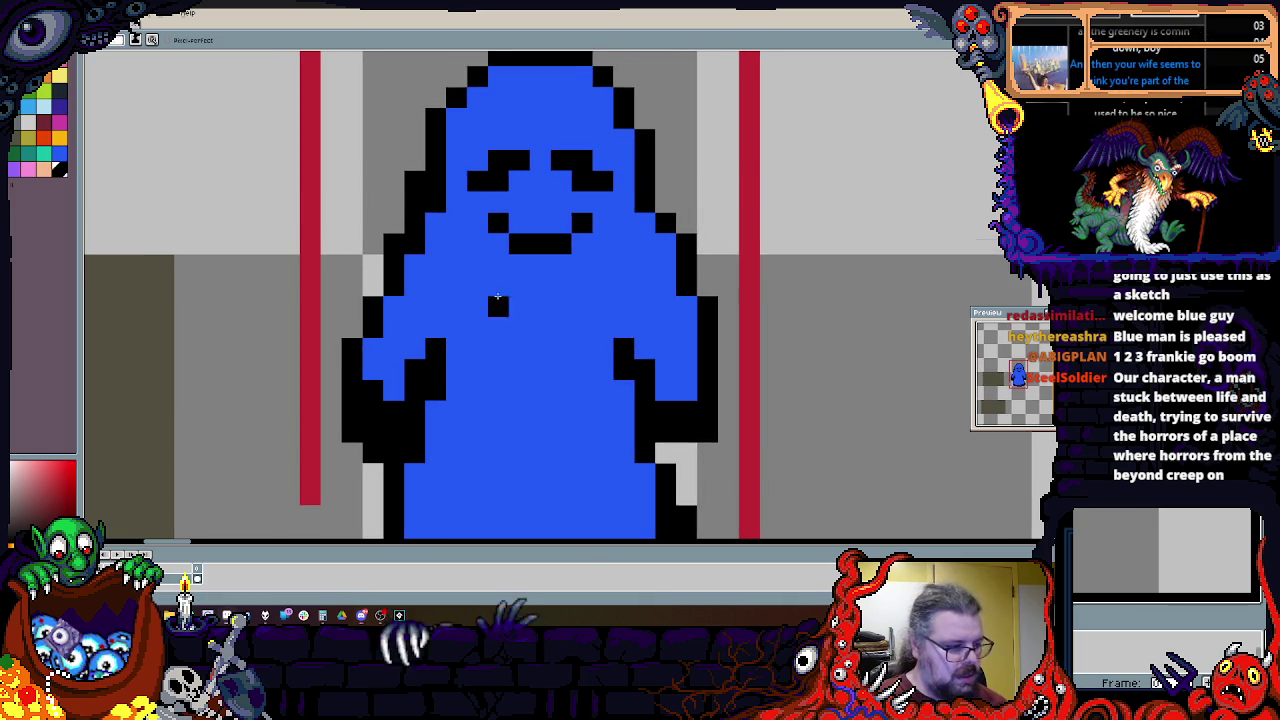
scroll(388, 450, "up", 2)
left_click(388, 450)
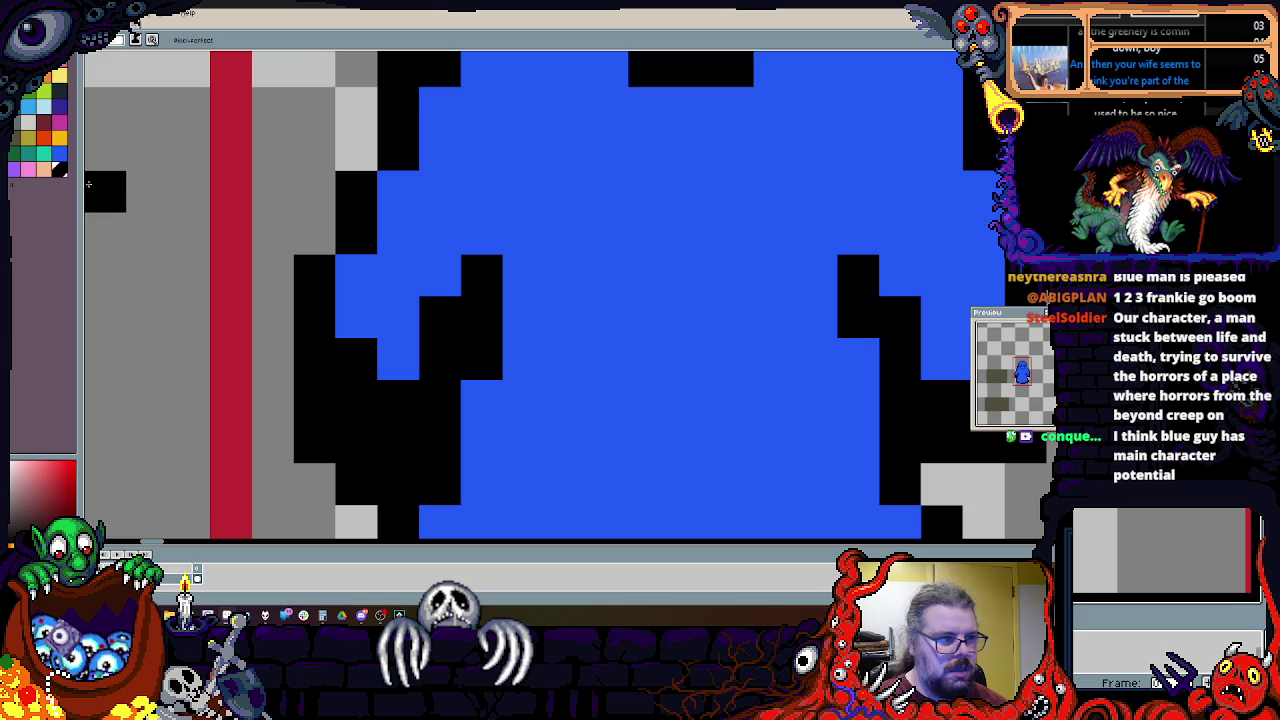
Step: Paint a small peach hand at the left sleeve
left_click(38, 172)
left_click_drag(356, 358, 440, 275)
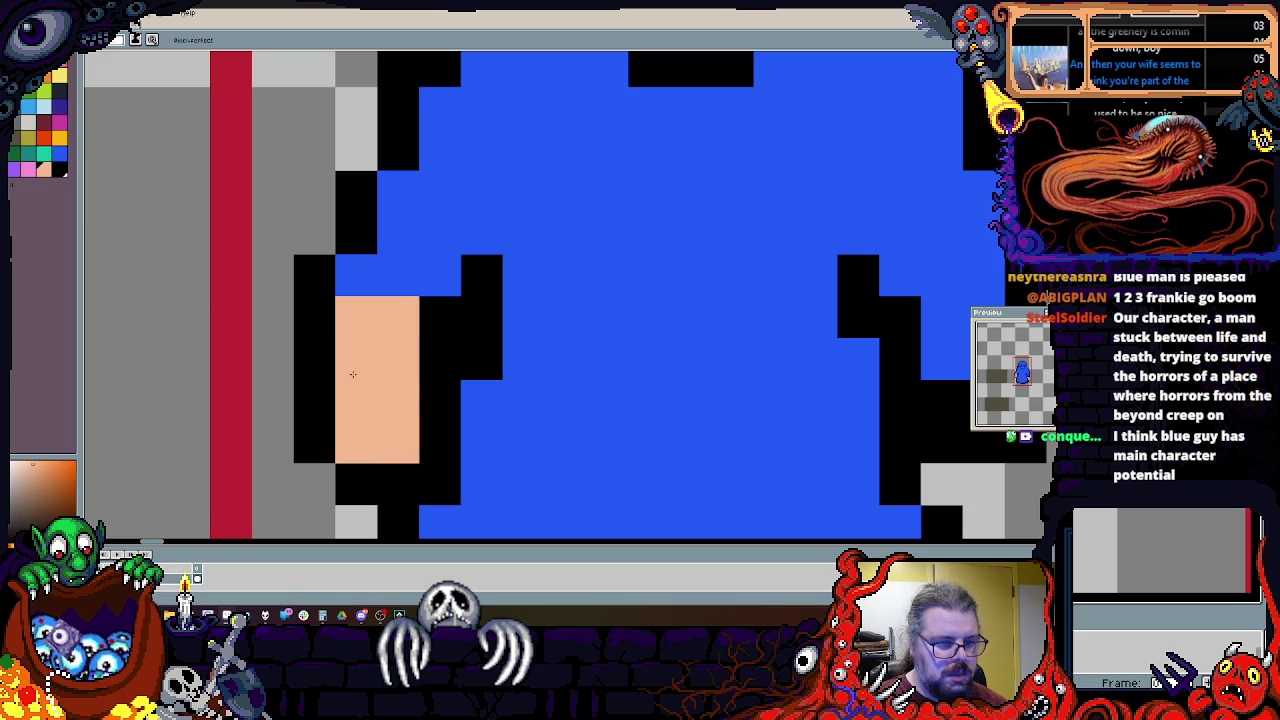
left_click_drag(440, 320, 398, 384)
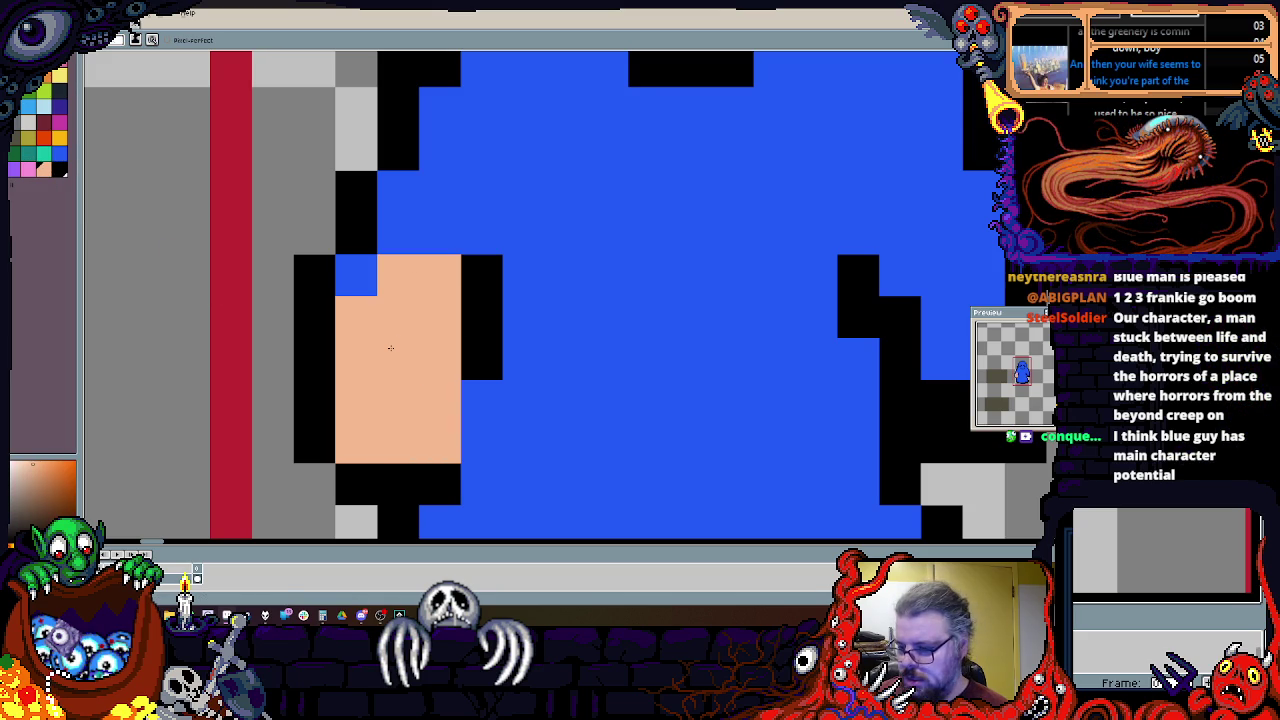
key("ctrl+z")
left_click_drag(312, 400, 420, 360)
scroll(343, 371, "down", 2)
Step: Paint the right hand peach and outline it with black pixels
left_click_drag(635, 375, 712, 349)
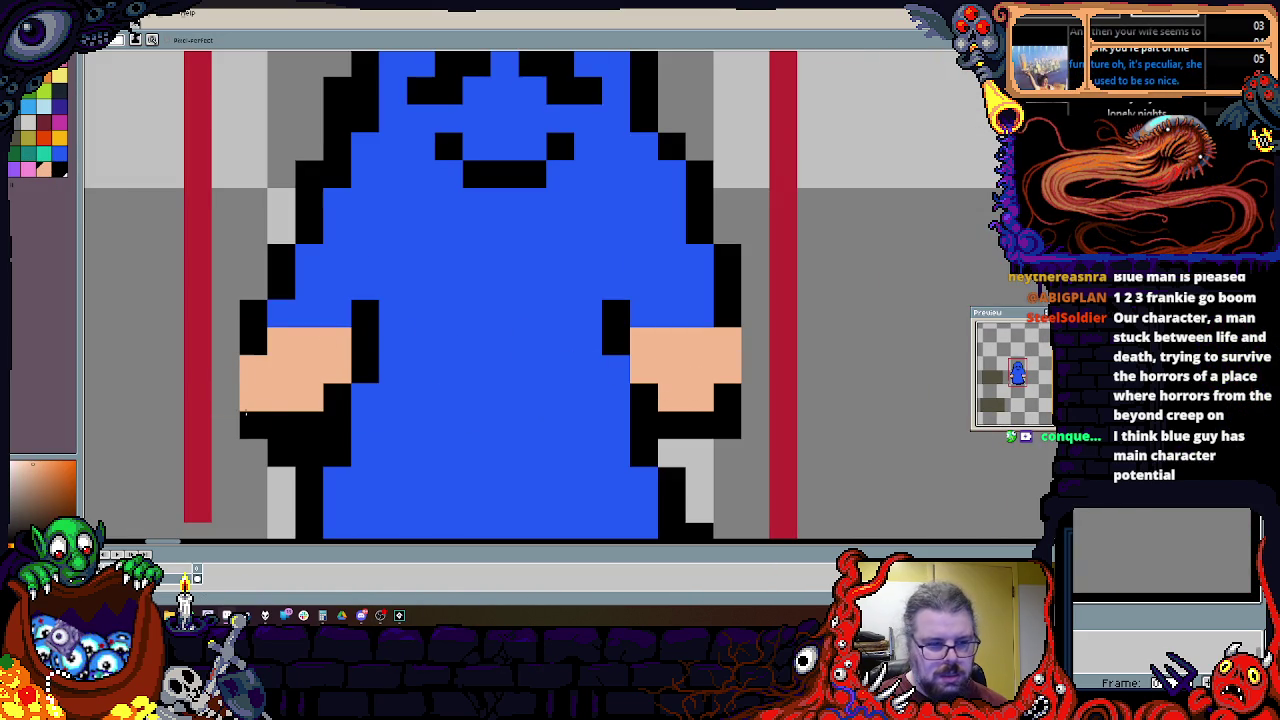
left_click_drag(235, 404, 253, 370)
left_click(393, 313)
scroll(393, 313, "up", 2)
mouse_move(308, 414)
left_mouse_down()
mouse_move(265, 470)
mouse_move(320, 440)
left_mouse_up()
left_click(684, 469)
left_click_drag(712, 469, 627, 441)
Step: Outline the face area on the head in teal
left_click(35, 160)
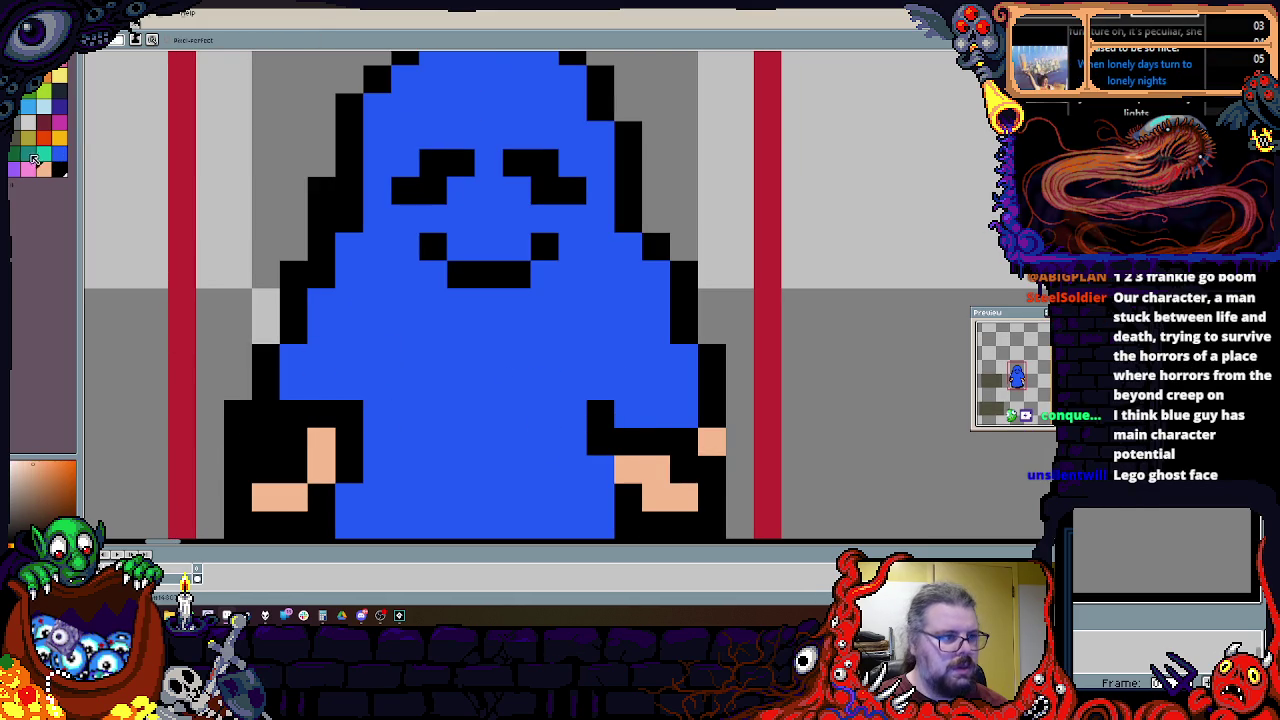
left_click(29, 104)
left_click_drag(282, 226, 245, 308)
mouse_move(370, 335)
left_mouse_down()
mouse_move(342, 290)
mouse_move(425, 165)
mouse_move(500, 220)
mouse_move(537, 219)
left_mouse_up()
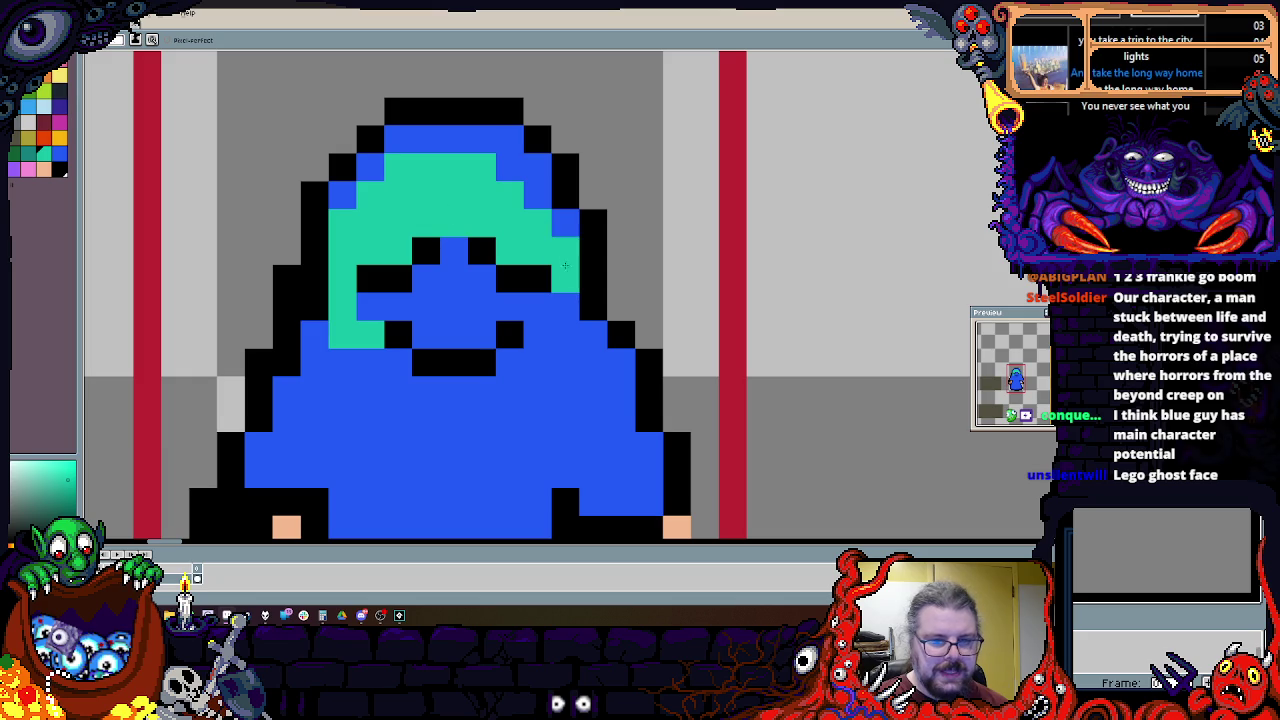
Step: Fill the face with teal, keeping black pixels at the right eye
mouse_move(561, 313)
left_mouse_down()
mouse_move(368, 307)
mouse_move(447, 288)
left_mouse_up()
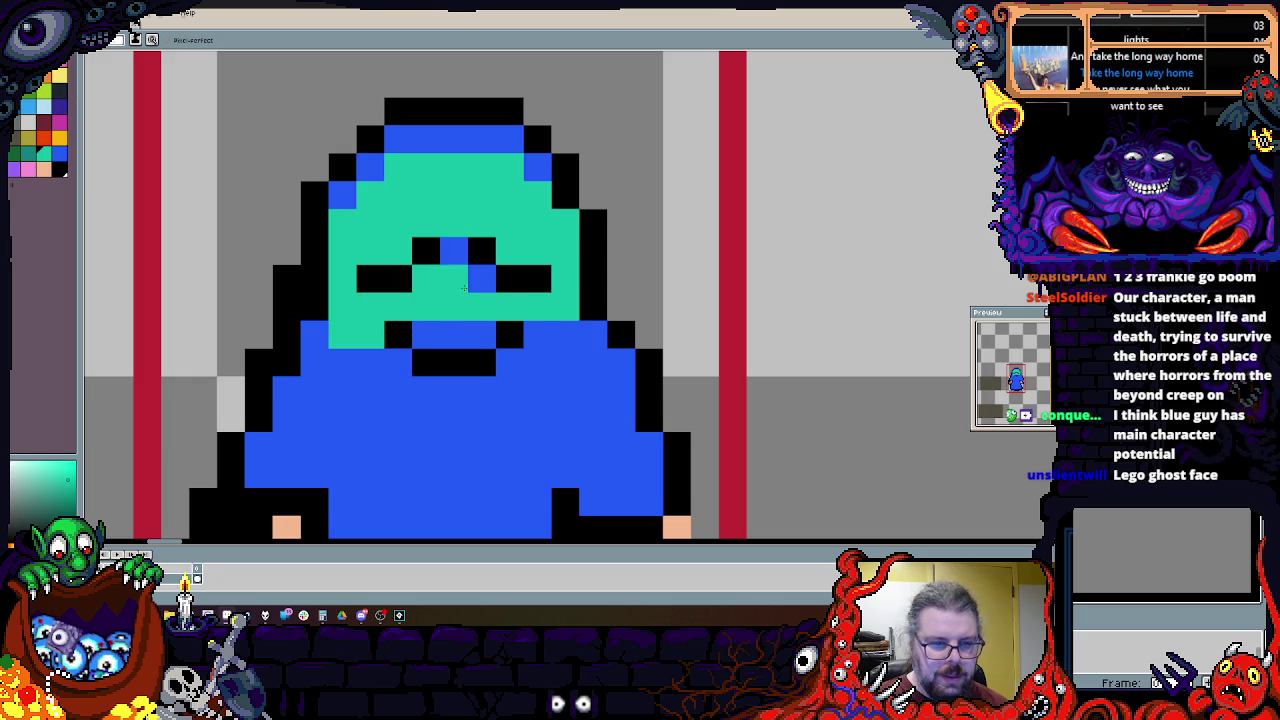
key("x")
left_click(537, 279)
left_click(481, 250)
key("x")
mouse_move(510, 363)
left_mouse_down()
mouse_move(537, 363)
mouse_move(493, 393)
left_mouse_up()
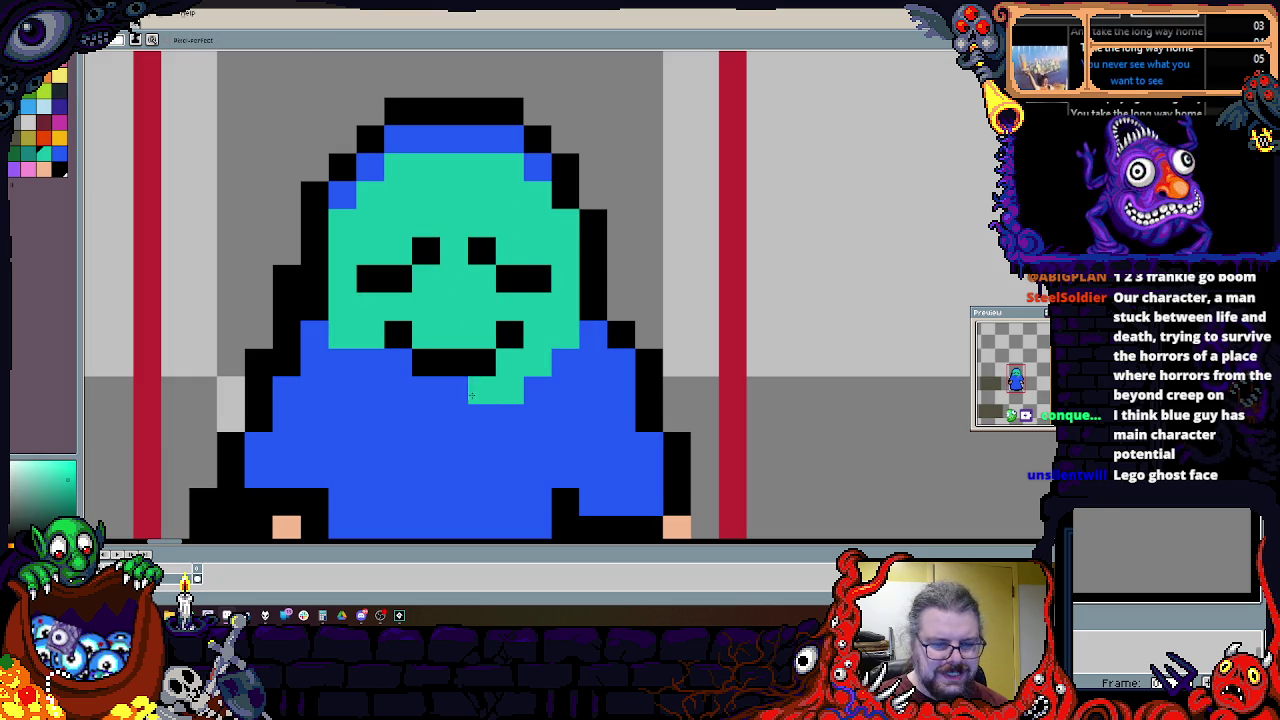
Step: Paint the head's left edge and top teal, including the top-left corner pixel
scroll(379, 353, "down", 3)
left_click(368, 326)
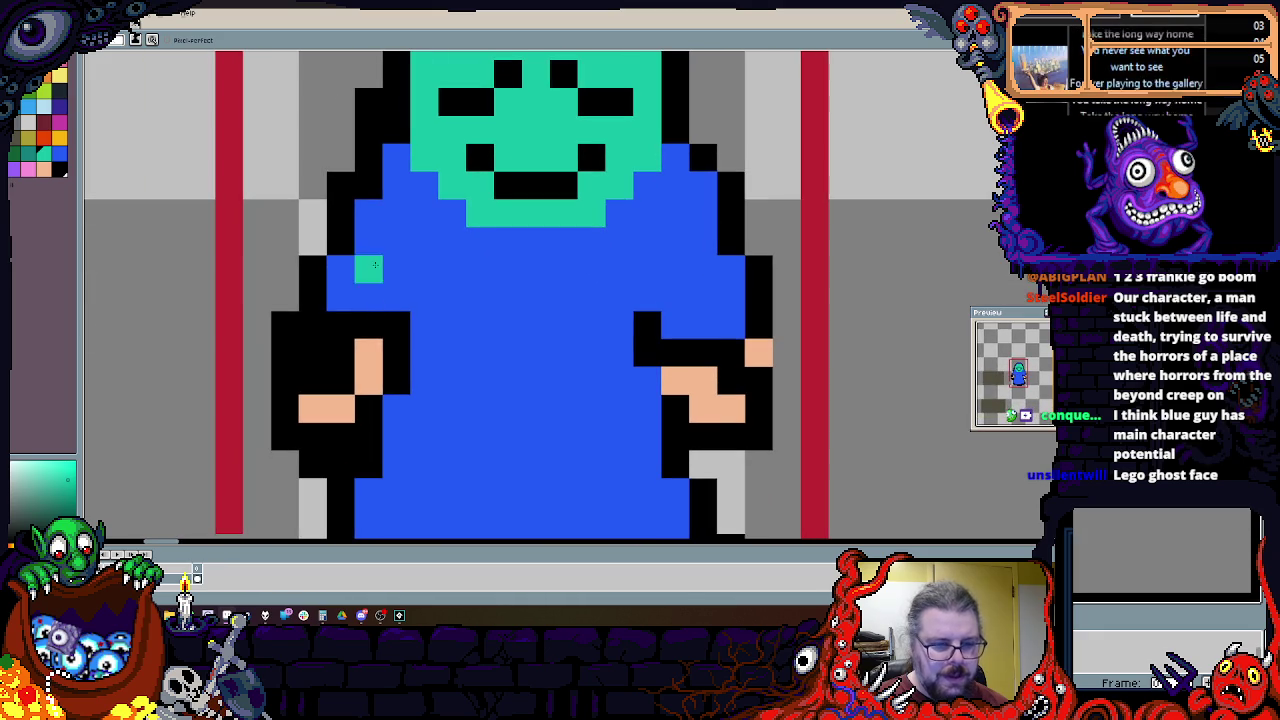
scroll(357, 341, "up", 2)
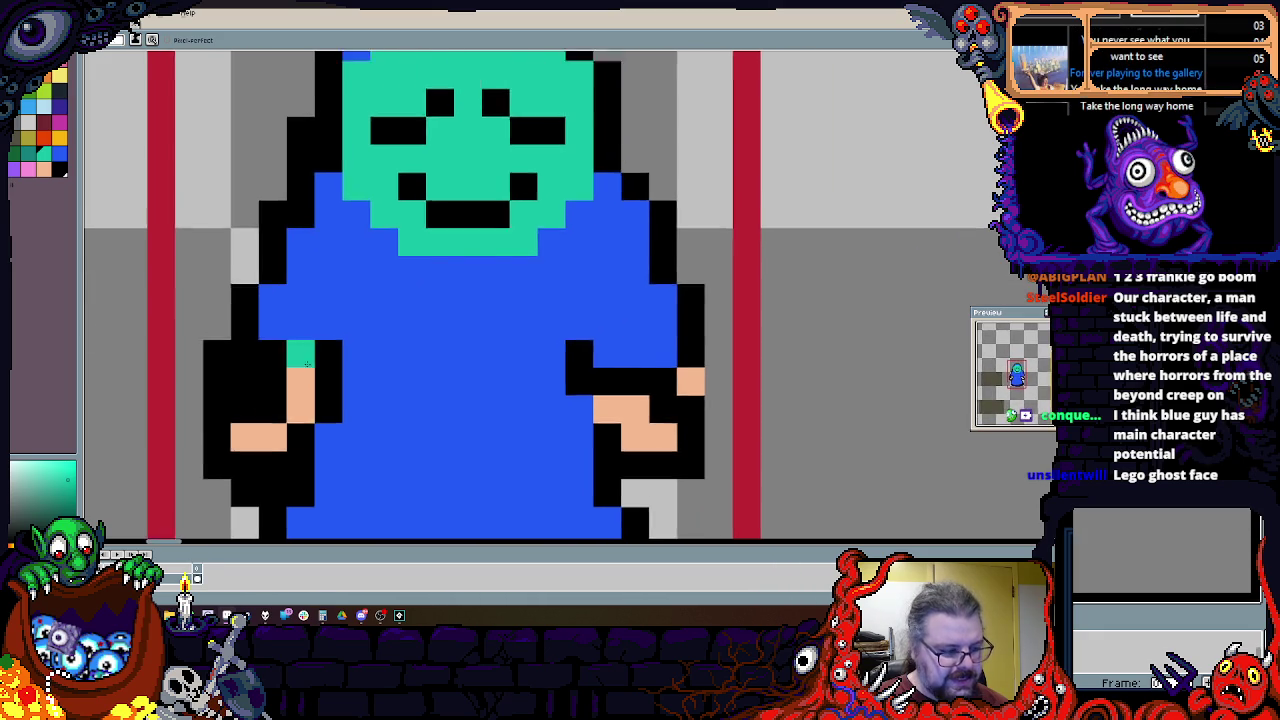
scroll(357, 341, "up", 3)
mouse_move(319, 199)
left_mouse_down()
mouse_move(470, 115)
mouse_move(590, 162)
left_mouse_up()
left_click(403, 115)
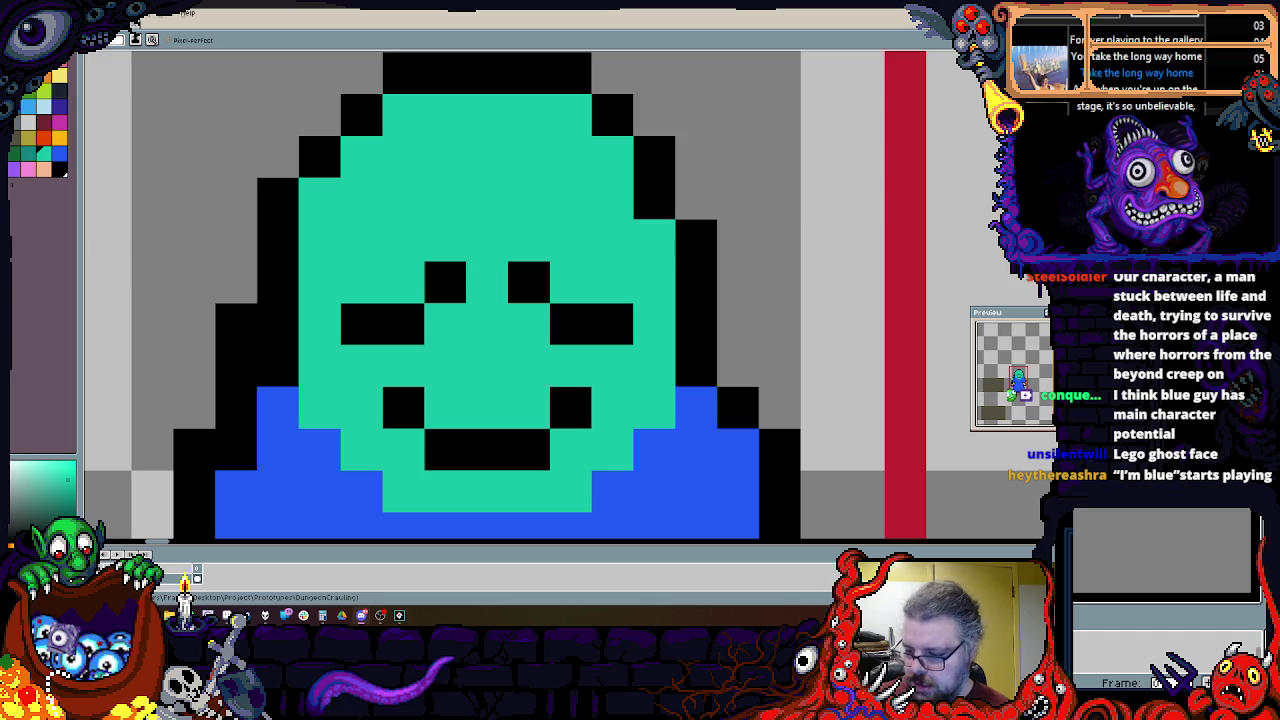
scroll(687, 433, "down", 1)
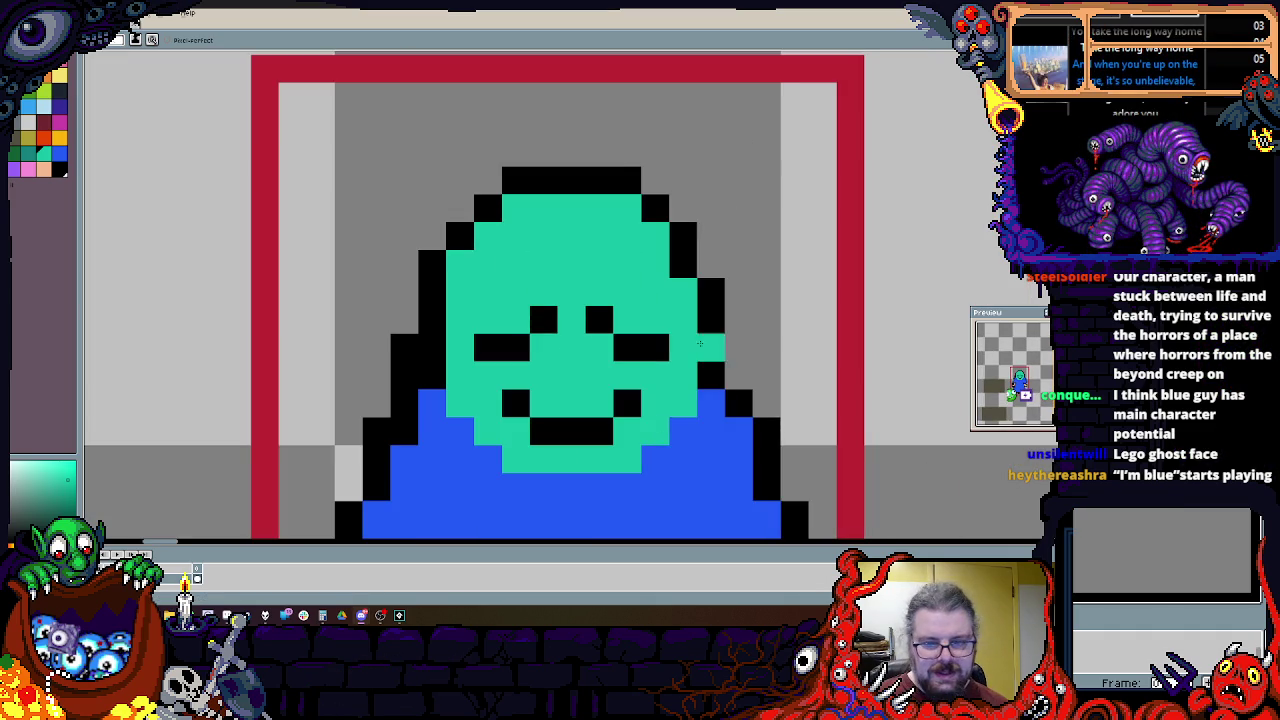
scroll(687, 433, "up", 1)
Step: Tidy the head and body outline pixels on the left and right edges
left_click(720, 190)
scroll(712, 378, "down", 1)
scroll(712, 378, "up", 1)
scroll(712, 378, "down", 1)
scroll(712, 378, "up", 1)
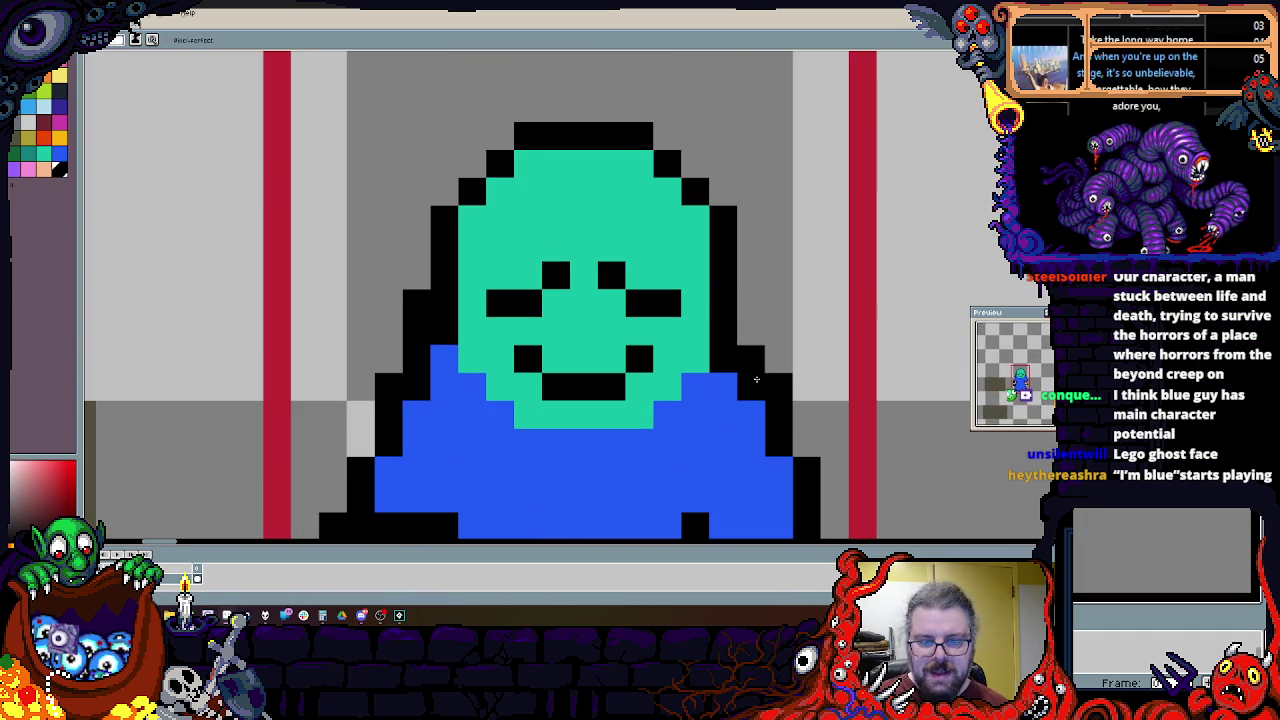
left_click(416, 358)
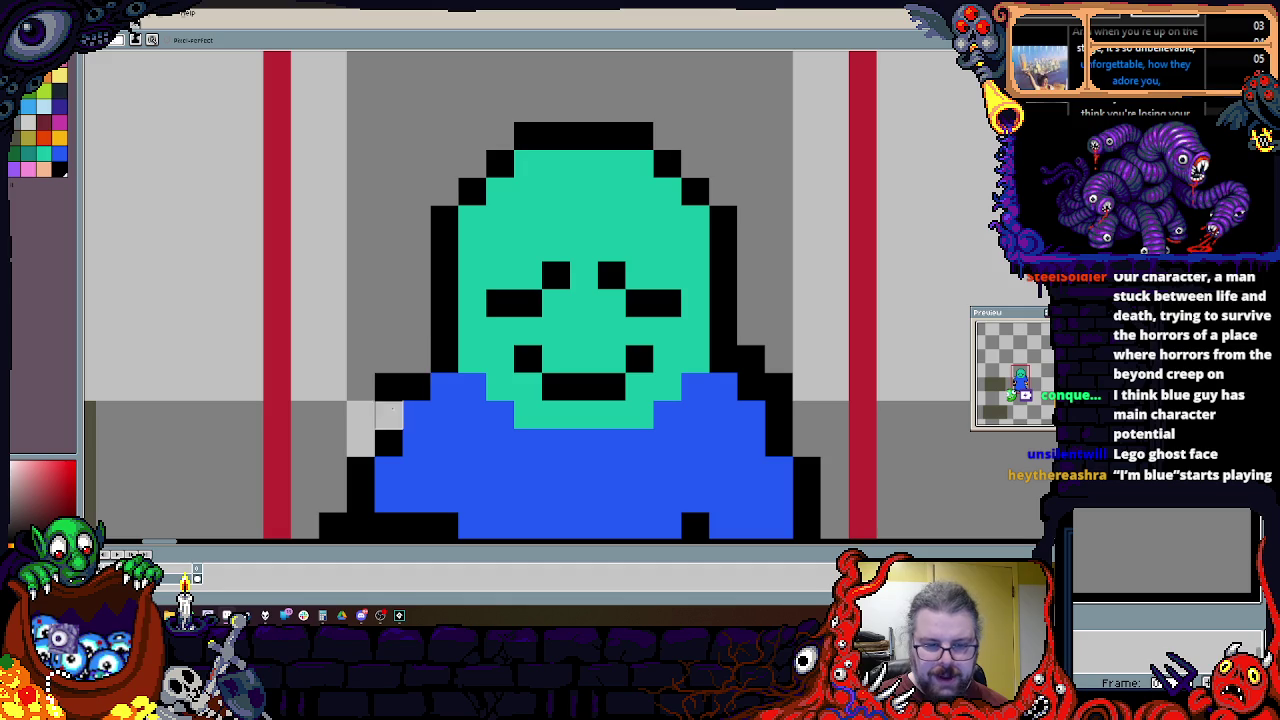
left_click(751, 358)
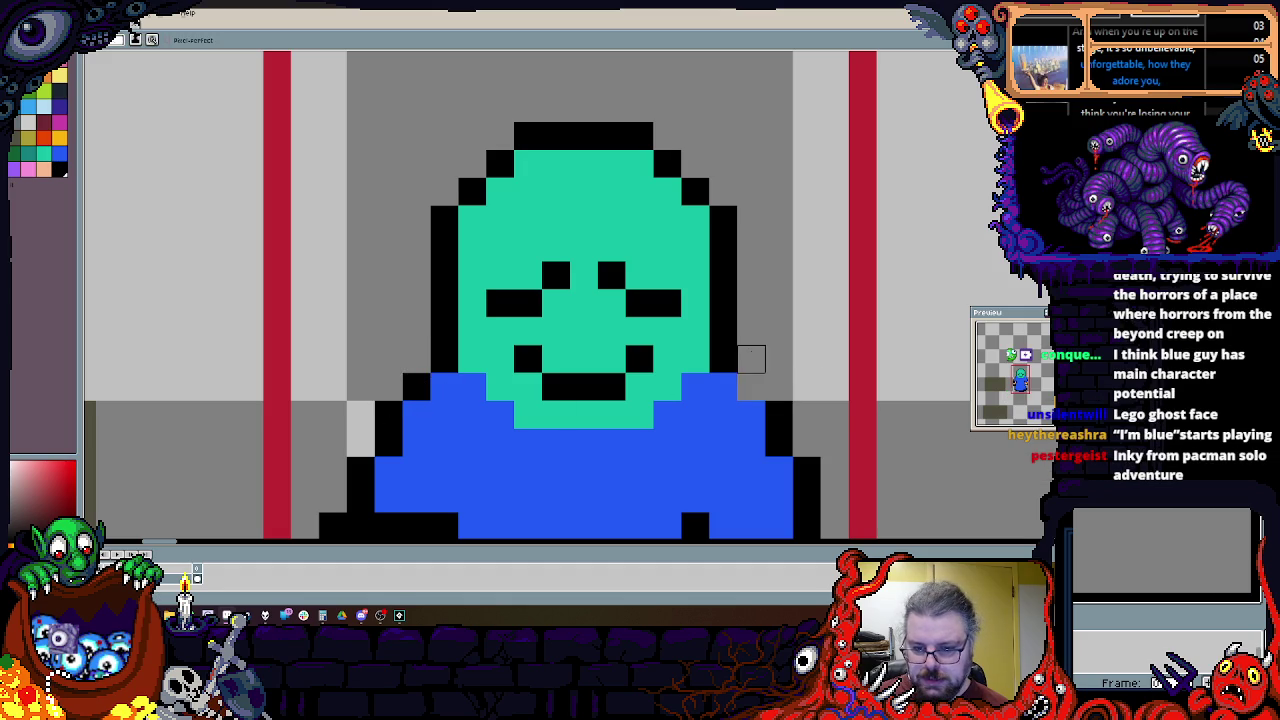
left_click(751, 386)
Step: Fix the left arm's black outline and add a black pixel beside the right arm
left_click_drag(751, 386, 772, 256)
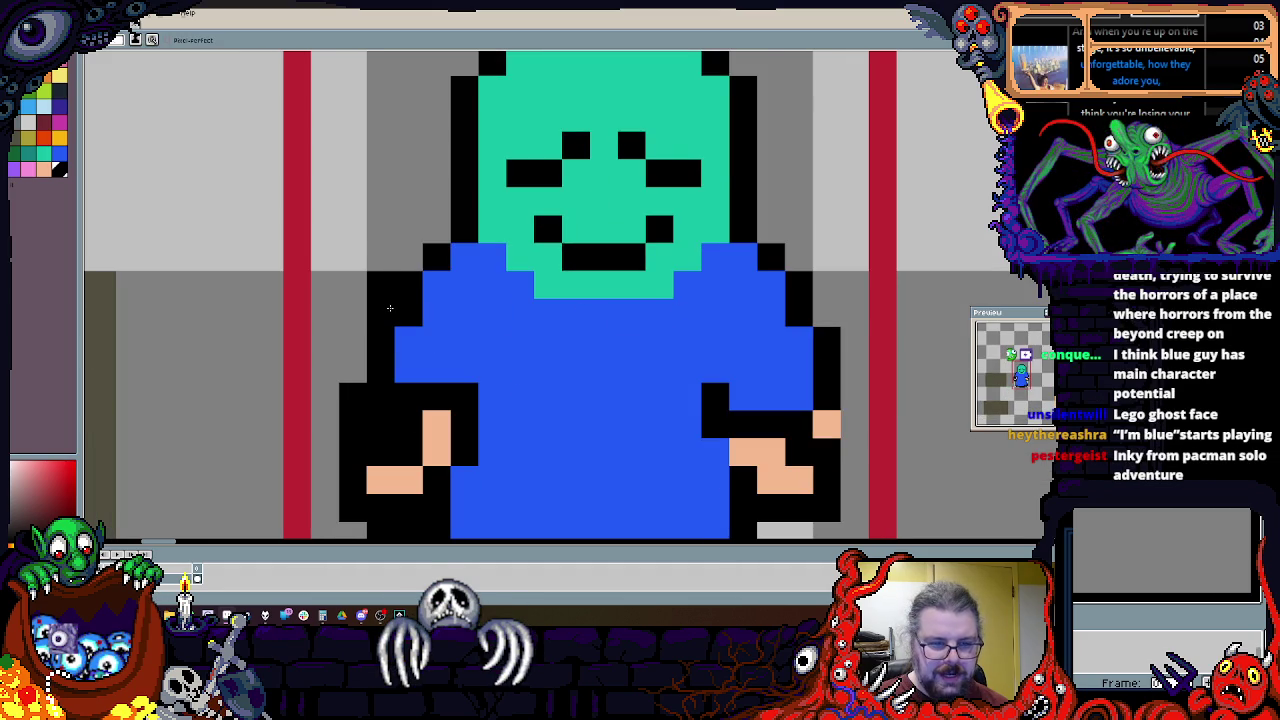
left_click_drag(464, 340, 464, 369)
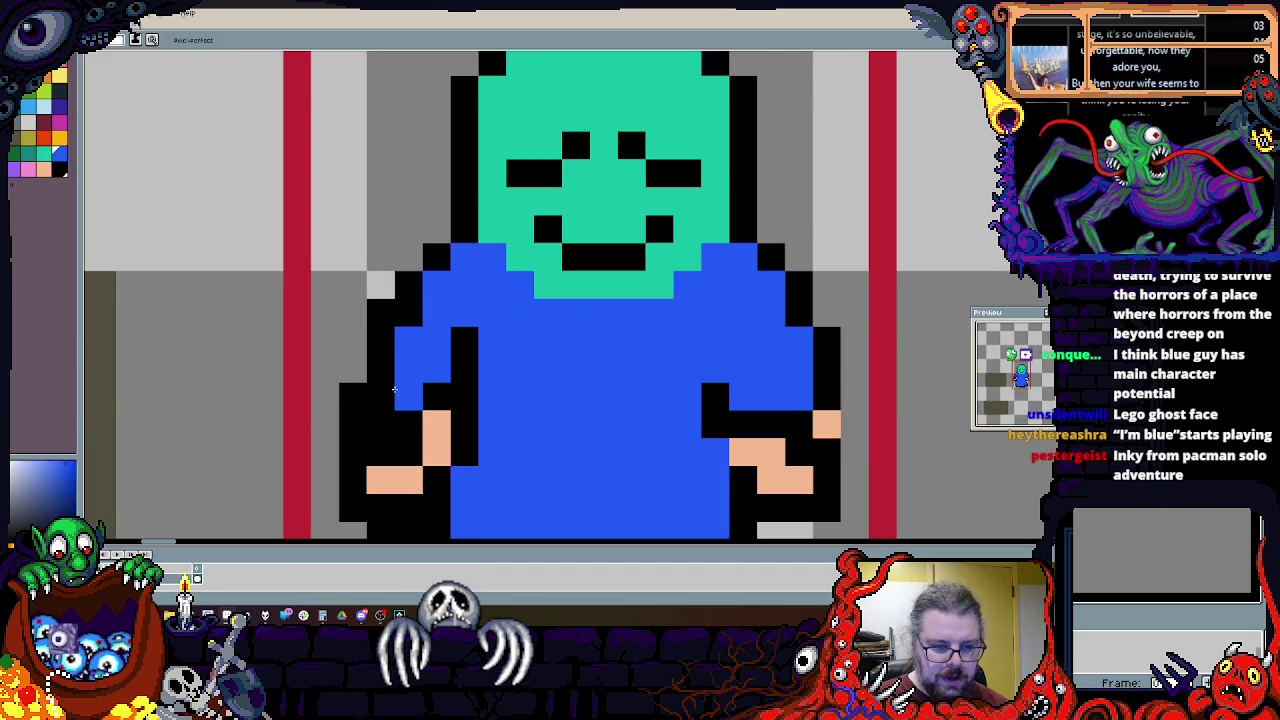
left_click(380, 397)
left_click(380, 341)
left_click(380, 369)
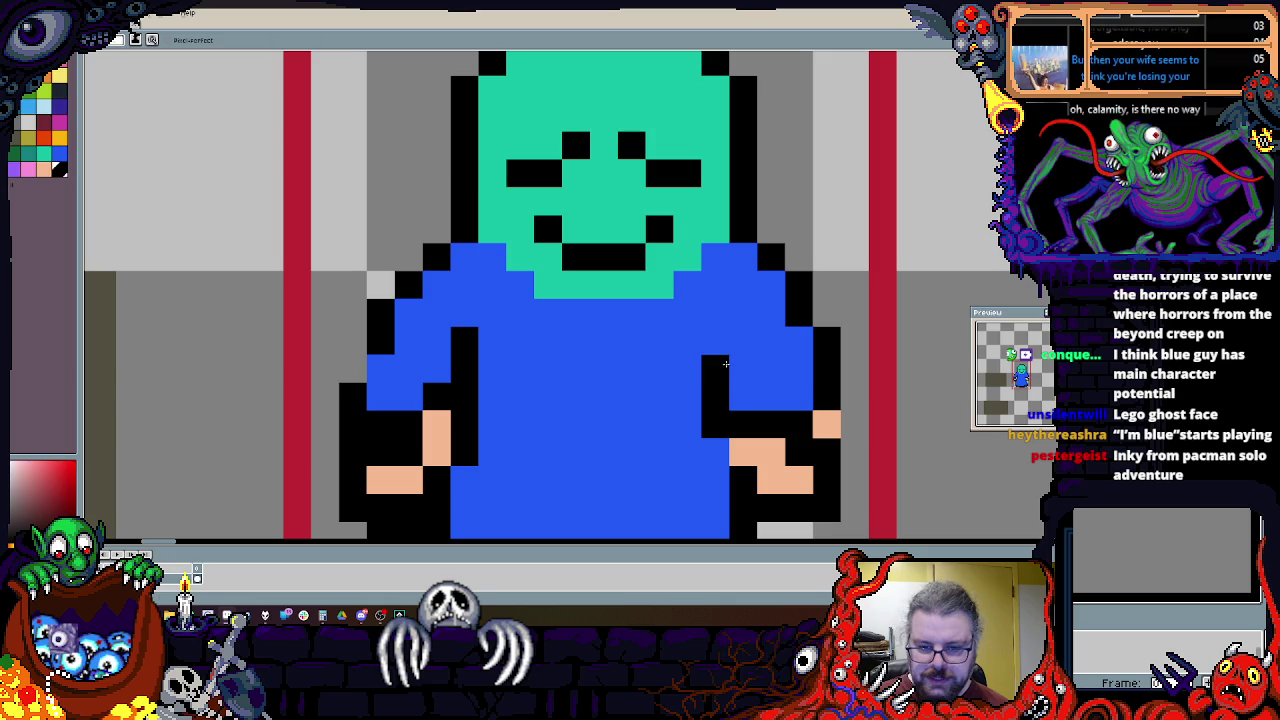
left_click(743, 397)
left_click_drag(731, 448, 690, 348)
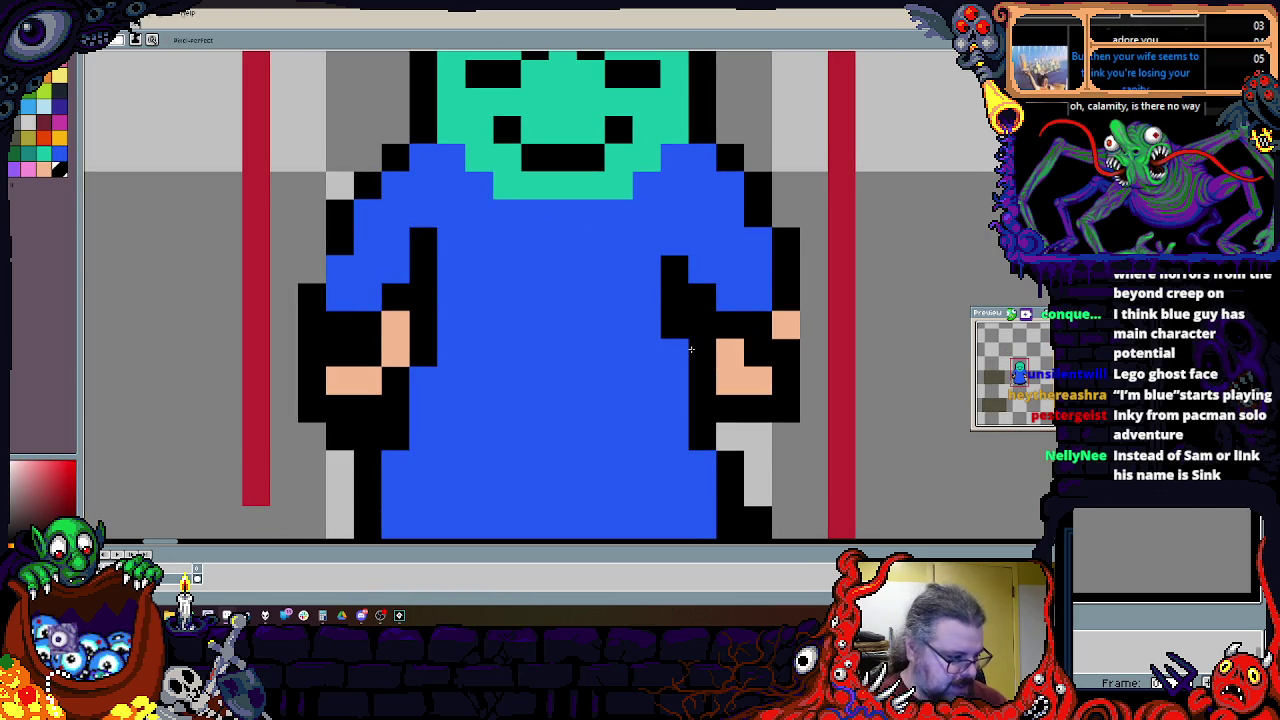
Step: Erase stray black pixels near the robe's lower edge and repaint one robe pixel blue
scroll(690, 348, "down", 2)
scroll(760, 430, "up", 1)
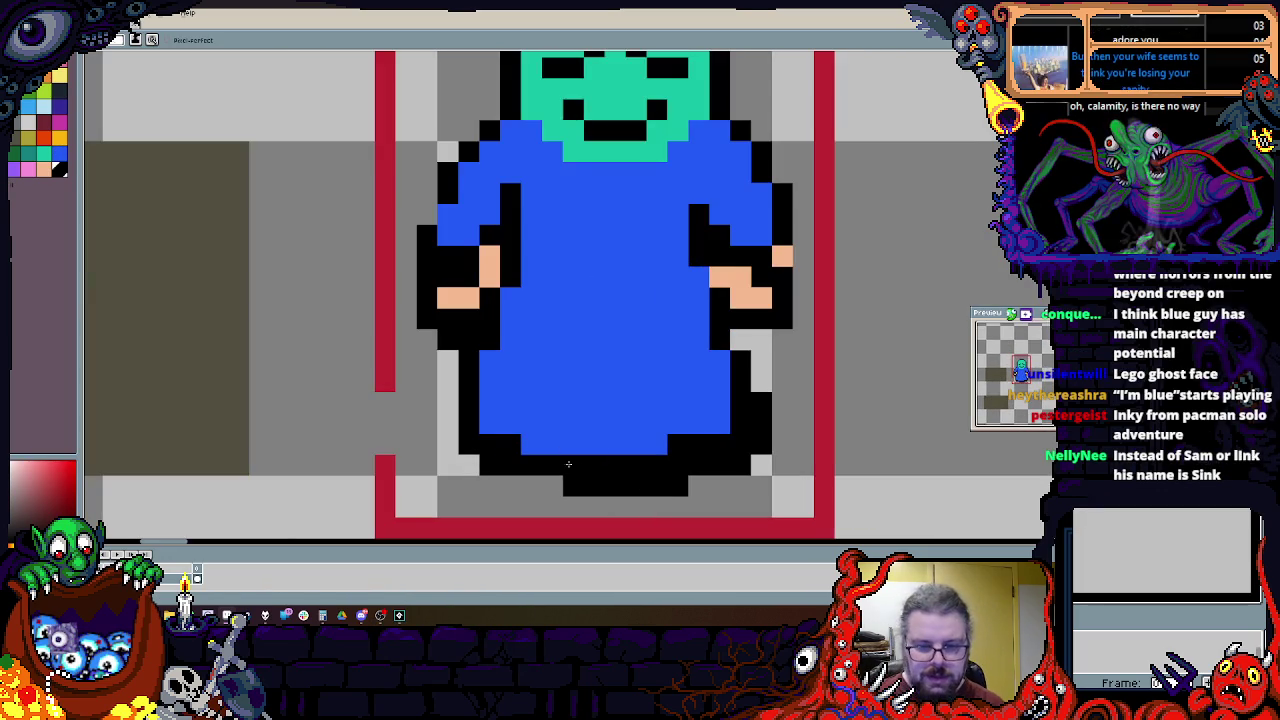
scroll(773, 436, "up", 1)
left_click_drag(773, 436, 766, 414)
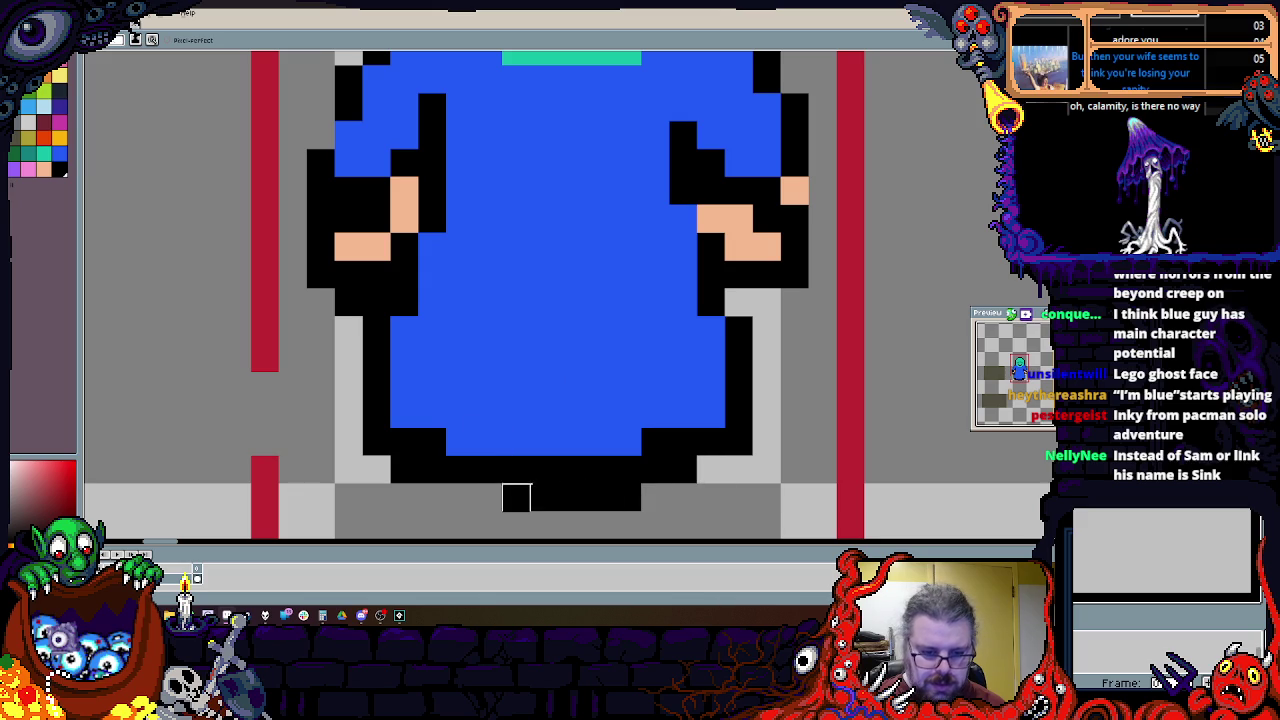
left_click(413, 535)
scroll(413, 535, "down", 1)
scroll(640, 503, "up", 1)
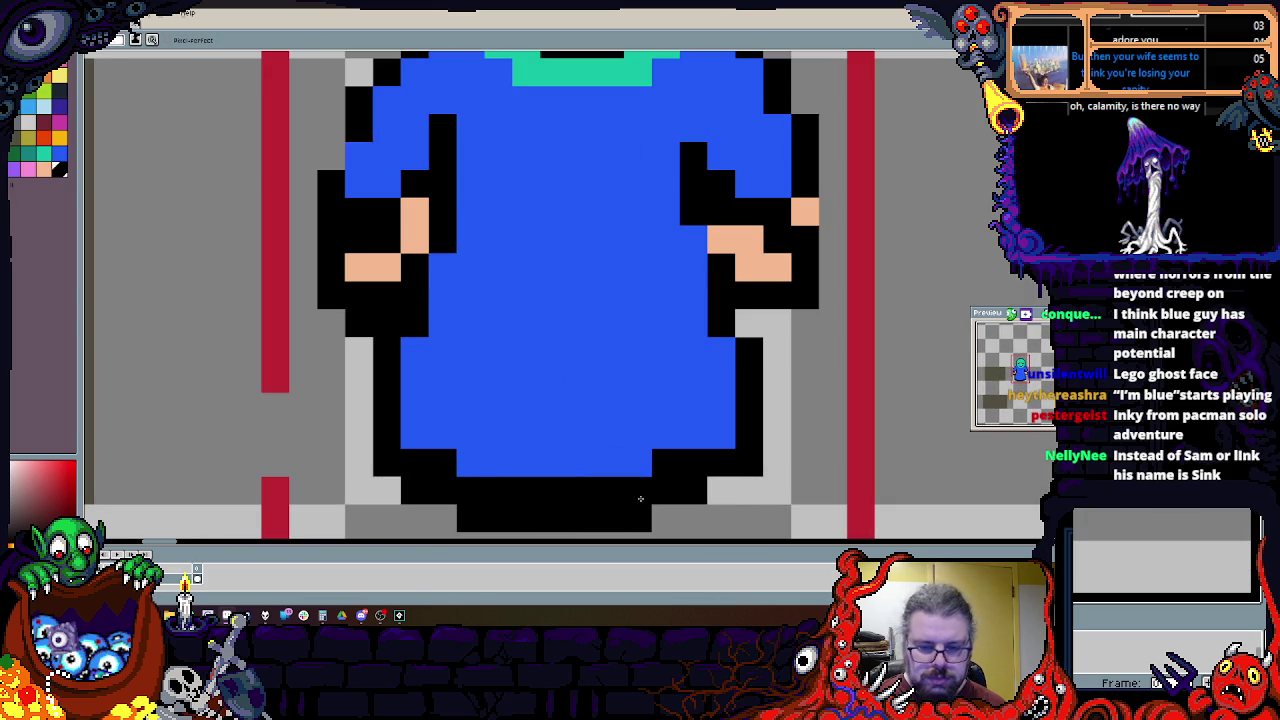
scroll(517, 434, "down", 1)
left_click(490, 474)
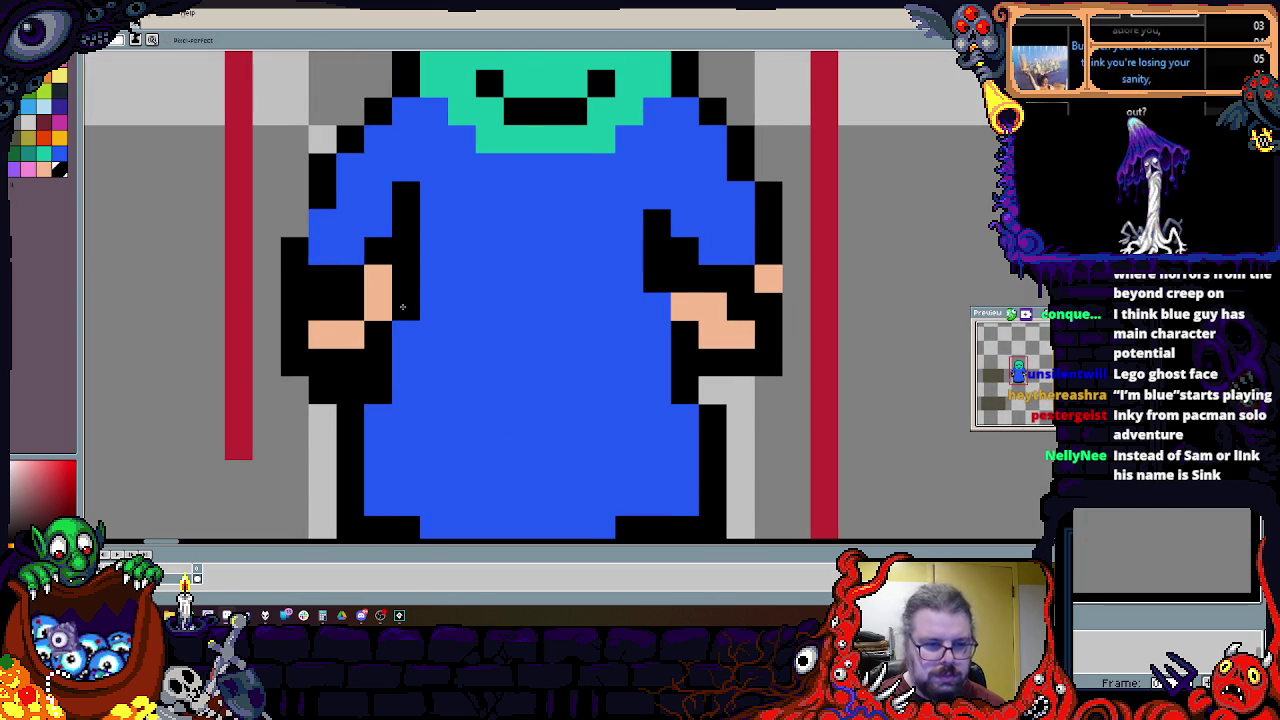
Step: Turn a black pixel on the right hand peach and pick a dark purple-blue shading colour
scroll(703, 293, "up", 1)
left_click(686, 280)
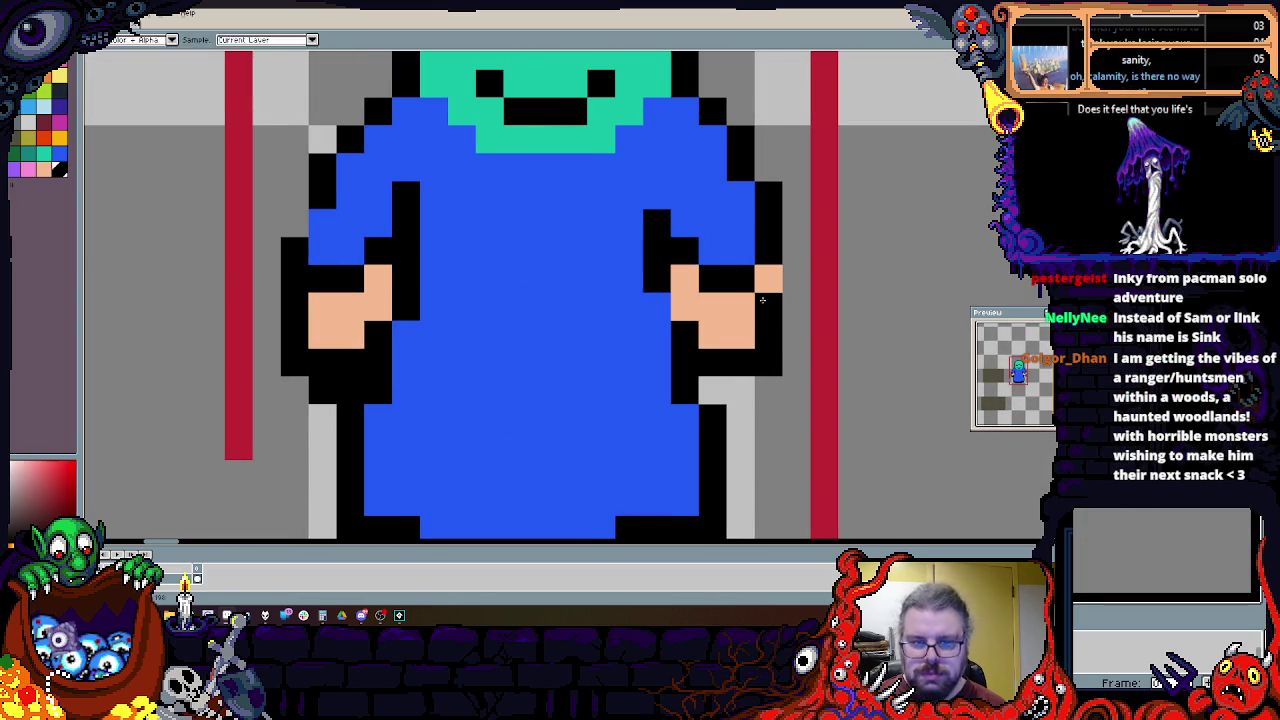
scroll(646, 311, "down", 1)
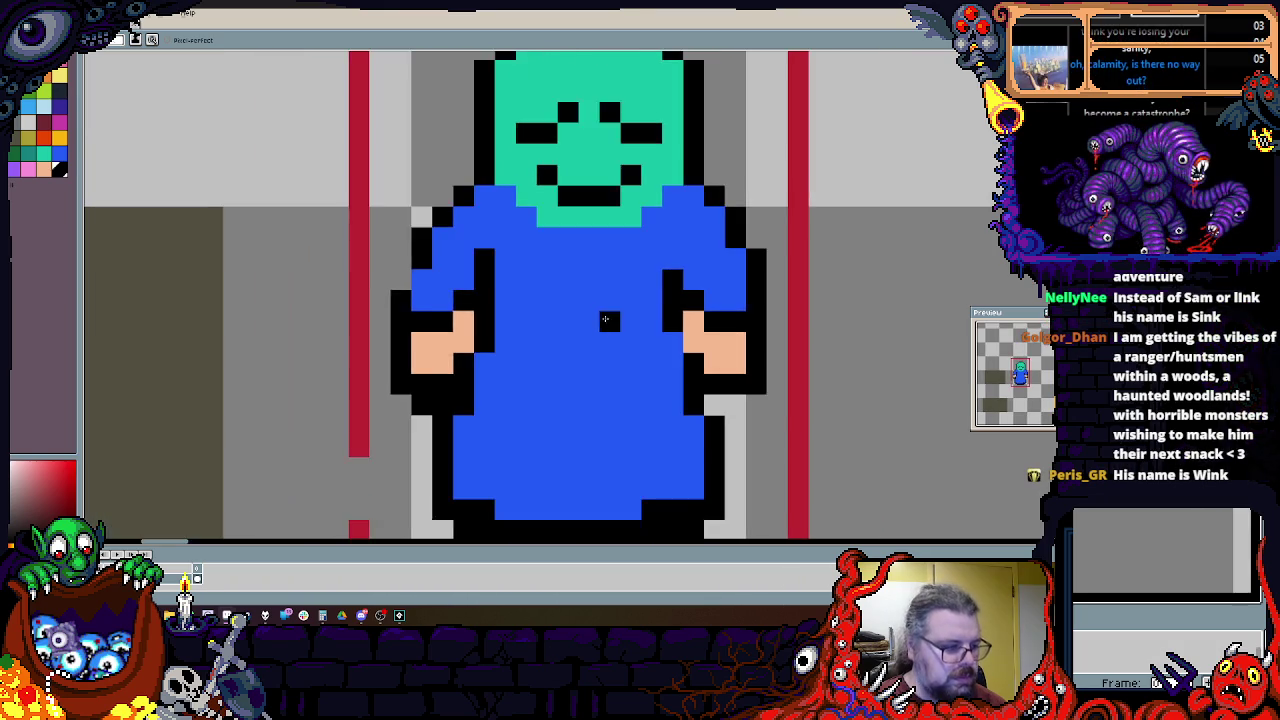
scroll(551, 472, "up", 1)
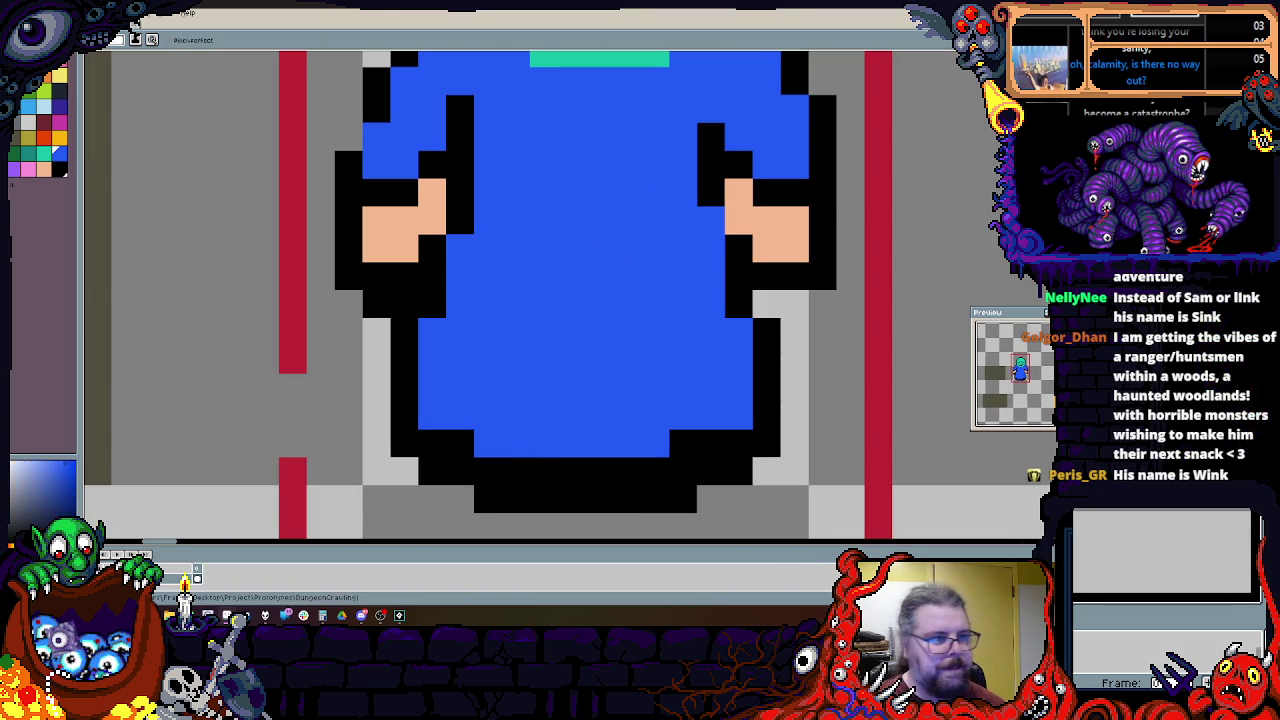
left_click(62, 106)
Step: Shade the robe's bottom hem and both shoulders dark purple
left_click_drag(494, 461, 545, 470)
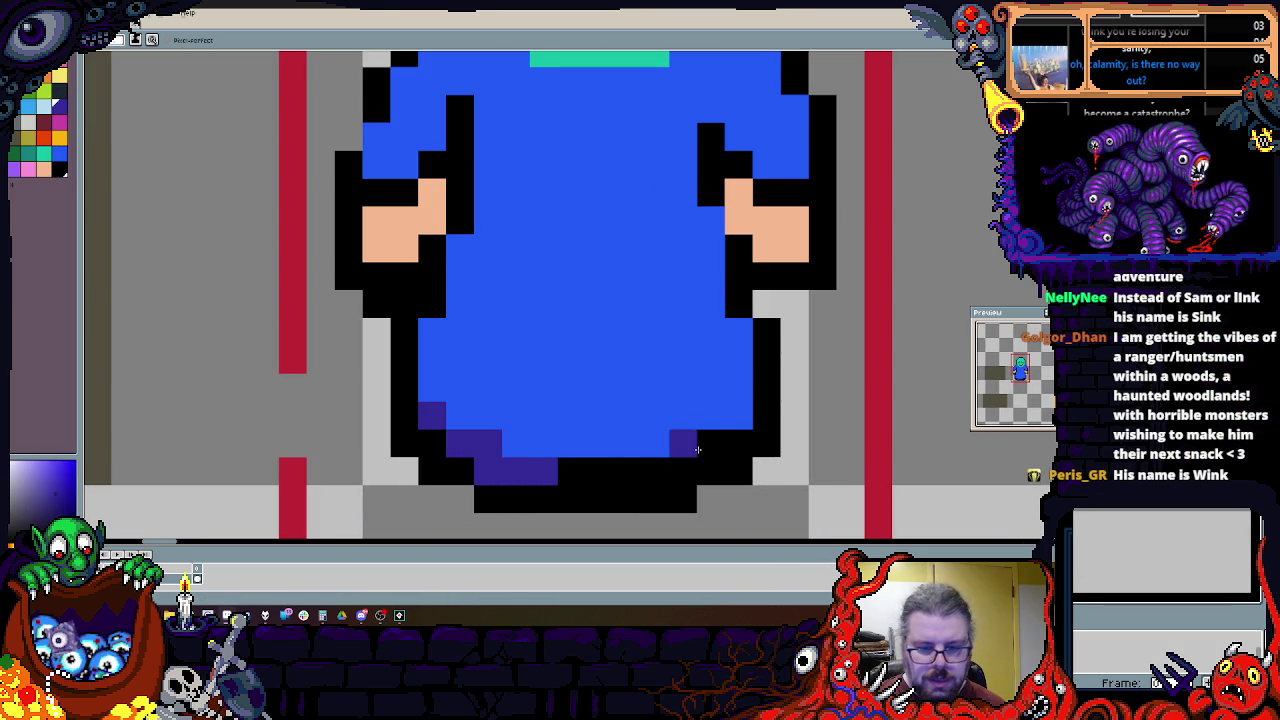
left_click_drag(721, 428, 593, 469)
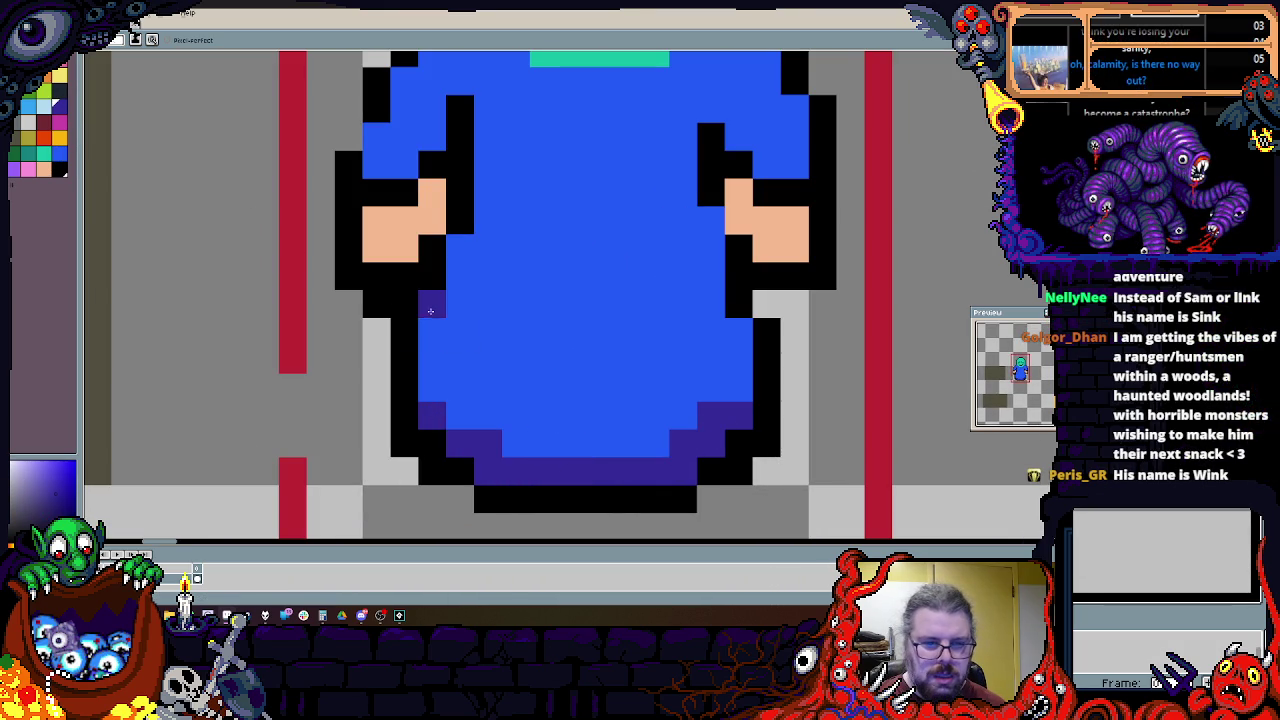
scroll(478, 216, "up", 3)
left_click_drag(342, 344, 423, 199)
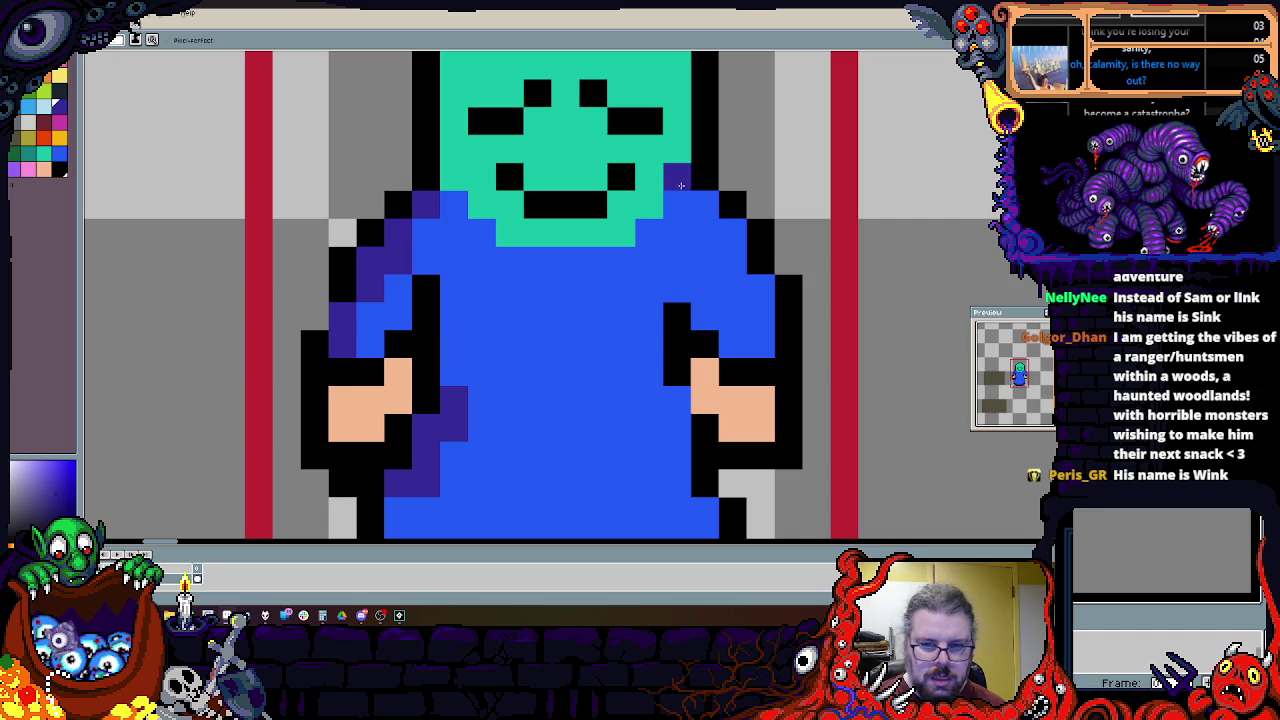
mouse_move(698, 207)
left_mouse_down()
mouse_move(760, 295)
mouse_move(648, 262)
left_mouse_up()
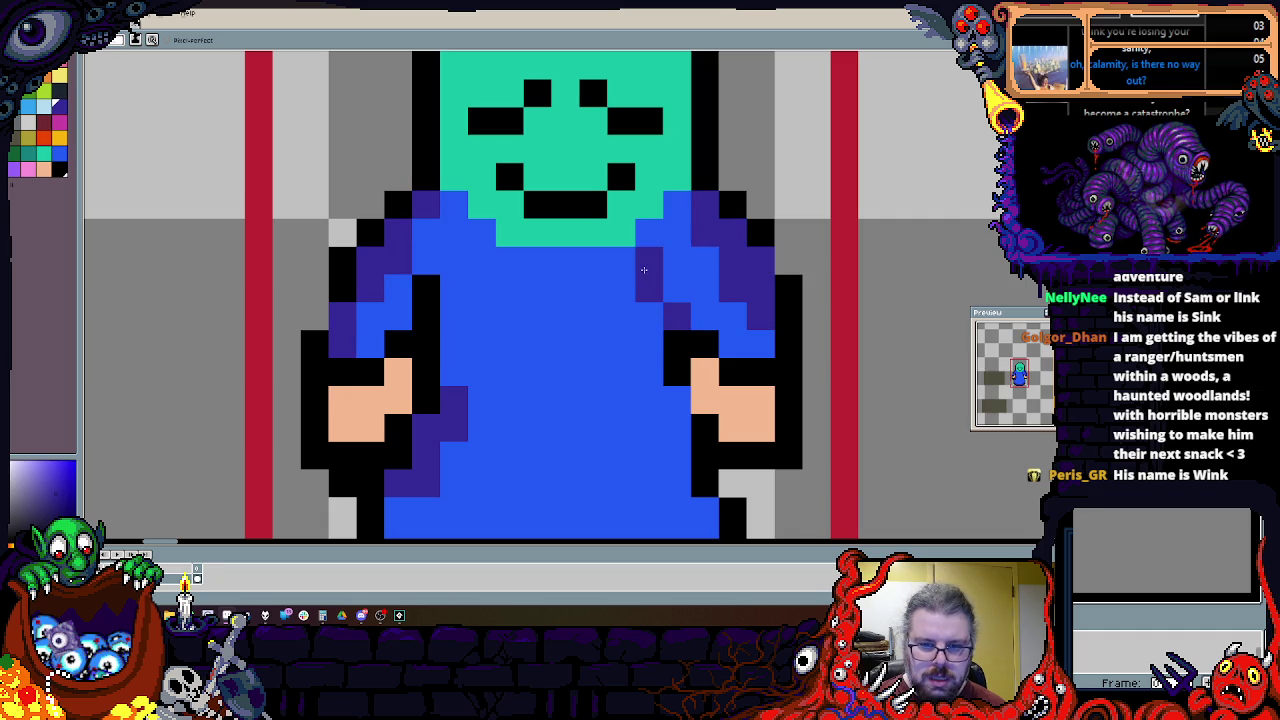
Step: Add dark-purple shading beside the hands, a diagonal belt band and lower robe folds
mouse_move(454, 260)
left_mouse_down()
mouse_move(426, 316)
mouse_move(454, 400)
left_mouse_up()
left_click(583, 344)
key("ctrl+z")
left_click_drag(676, 398, 676, 484)
mouse_move(648, 300)
left_mouse_down()
mouse_move(520, 371)
mouse_move(474, 442)
mouse_move(620, 428)
left_mouse_up()
scroll(474, 442, "down", 3)
mouse_move(416, 334)
left_mouse_down()
mouse_move(530, 418)
mouse_move(626, 418)
left_mouse_up()
left_click_drag(724, 362, 640, 418)
left_click(598, 405)
scroll(598, 405, "down", 2)
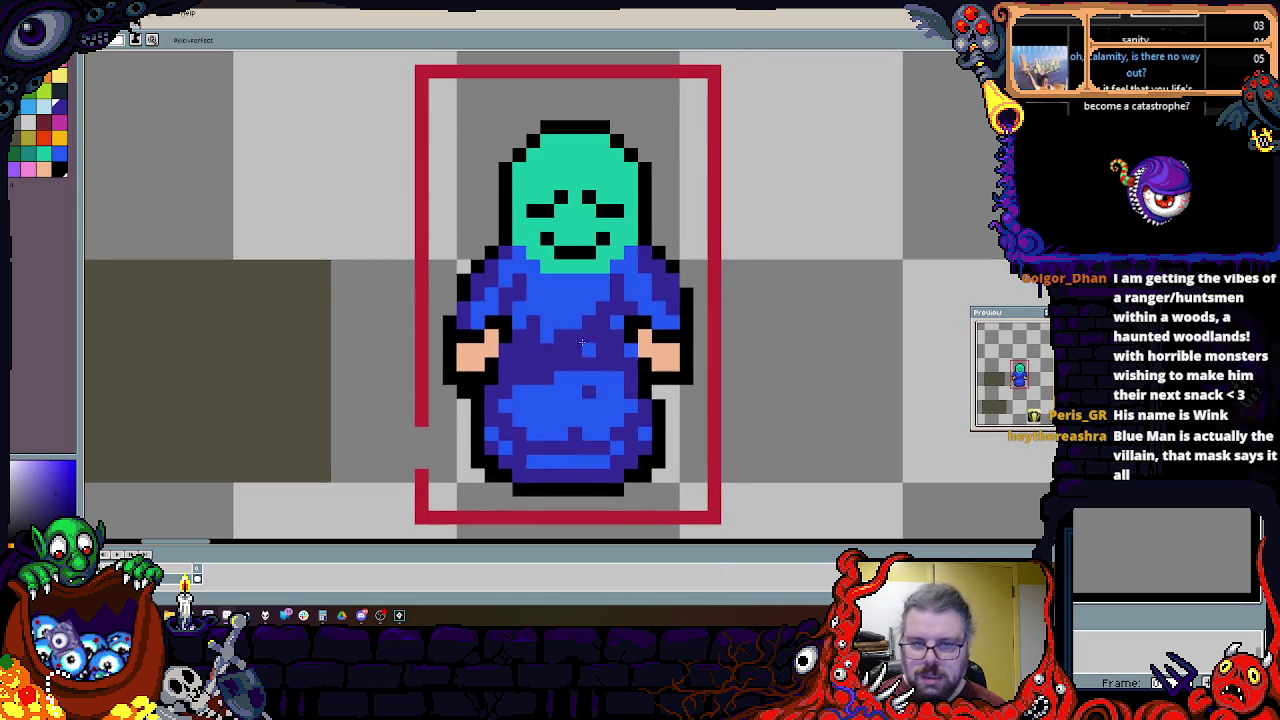
scroll(563, 191, "up", 3)
Step: Paint spiky dark-purple hair across the top and sides of the head
left_click_drag(486, 245, 458, 313)
left_click_drag(520, 145, 300, 255)
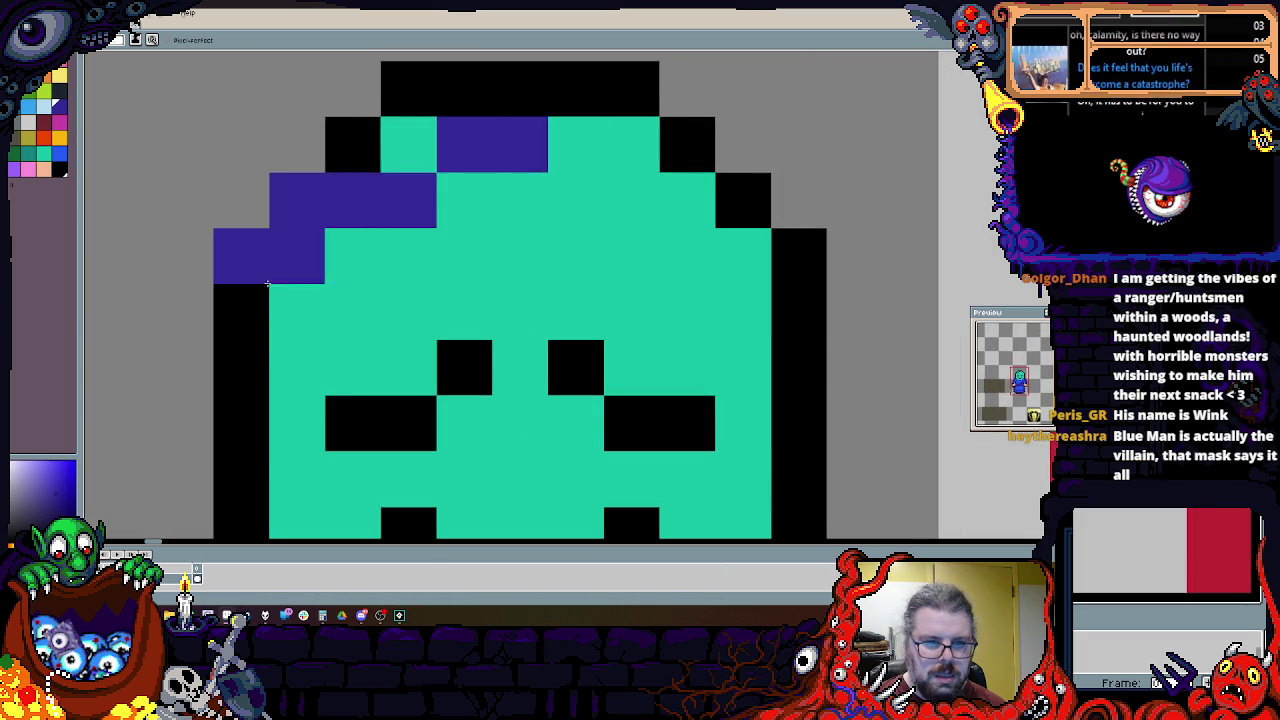
left_click_drag(630, 145, 240, 310)
left_click_drag(520, 255, 350, 200)
left_click_drag(240, 150, 630, 92)
scroll(634, 140, "down", 2)
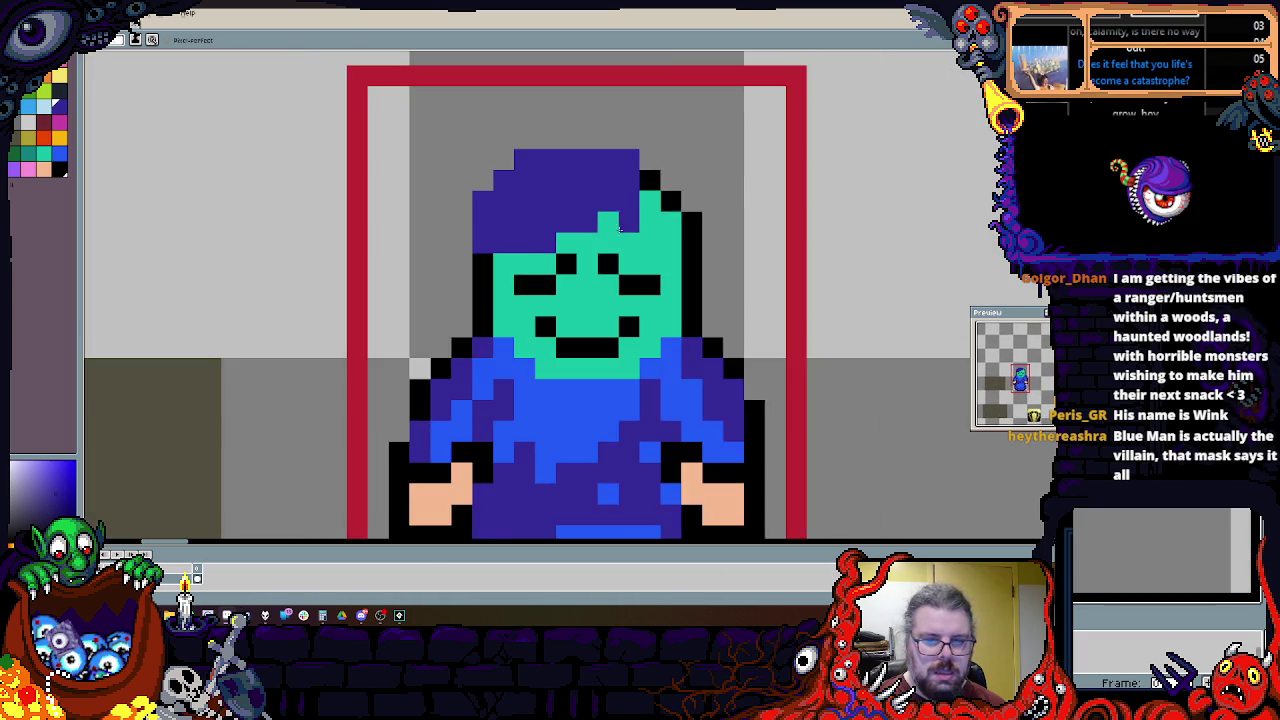
scroll(634, 140, "up", 1)
left_click_drag(446, 267, 504, 267)
left_click_drag(726, 212, 718, 121)
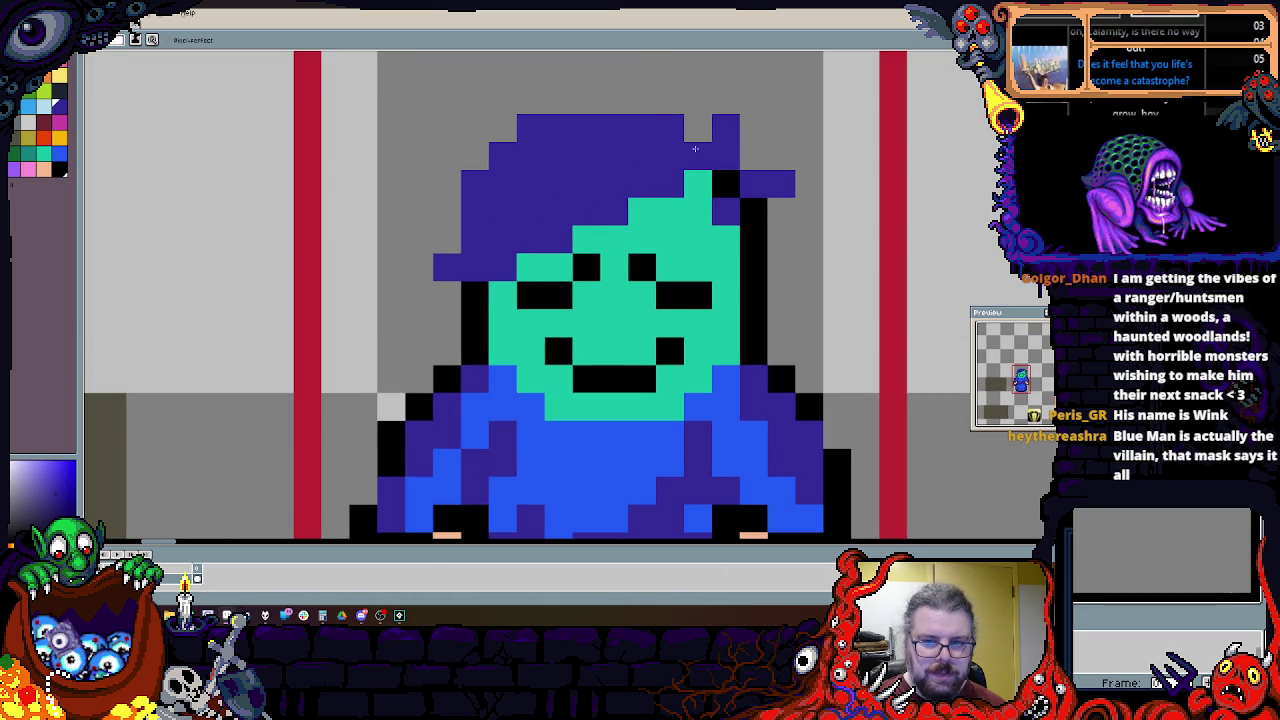
scroll(606, 141, "down", 2)
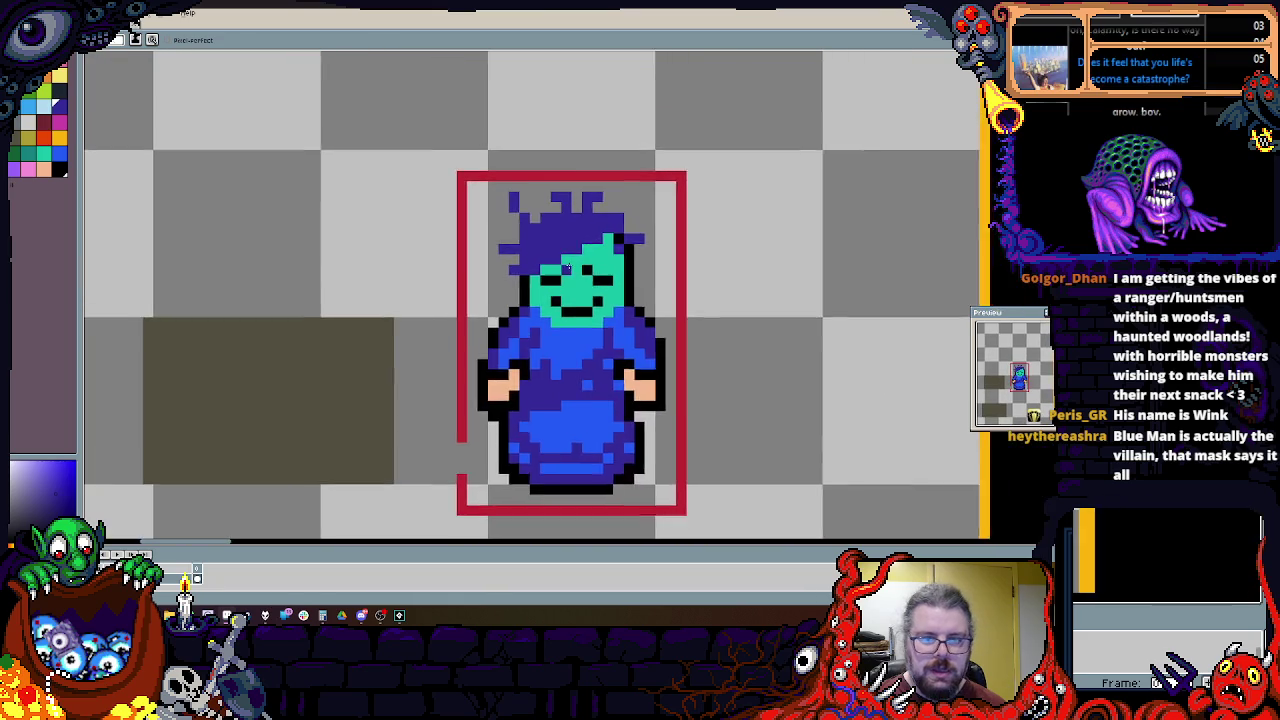
scroll(606, 141, "up", 1)
Step: Nudge the hair and face selection down one pixel, then select the whole sprite
key("m")
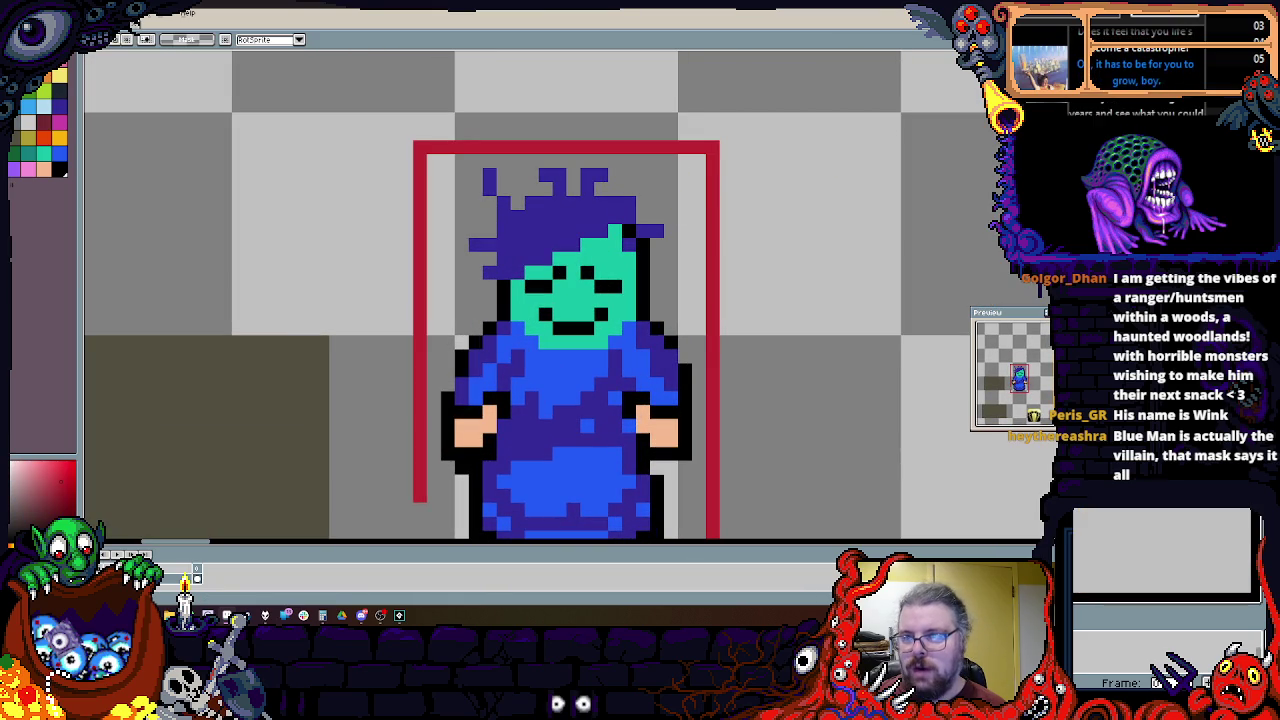
left_click_drag(467, 172, 682, 354)
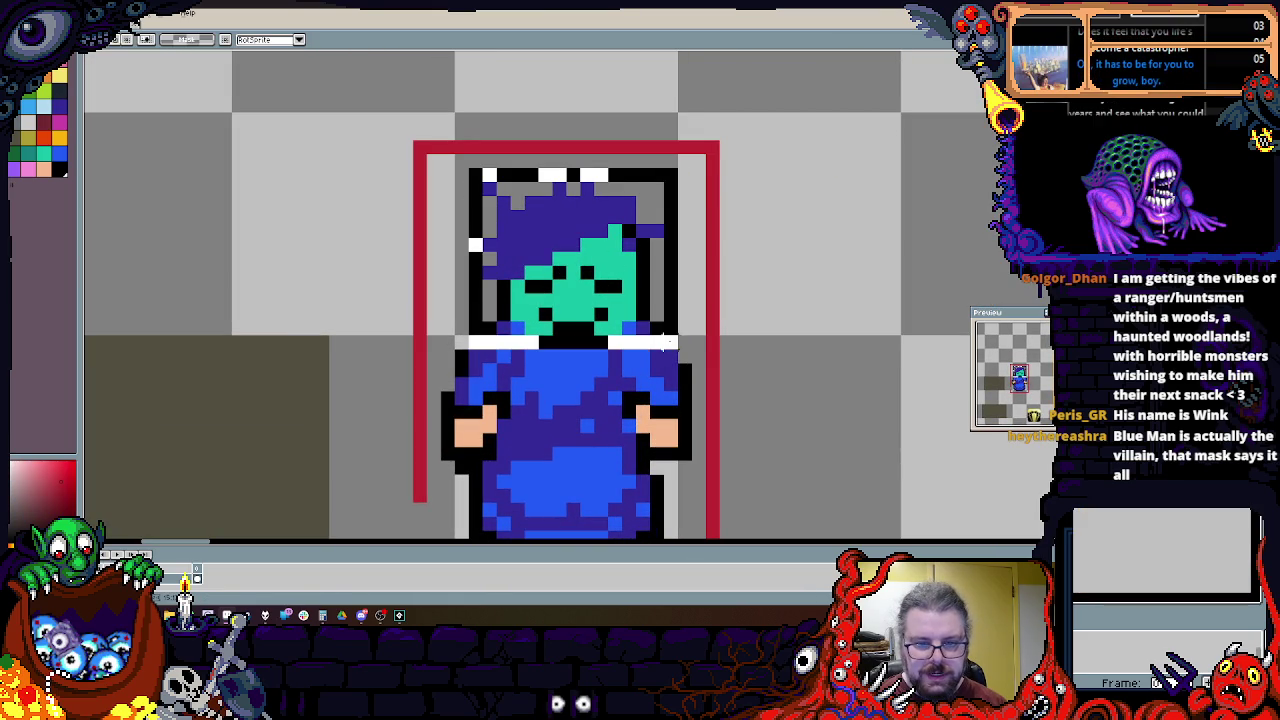
key("Down")
key("ctrl+d")
scroll(530, 383, "up", 1)
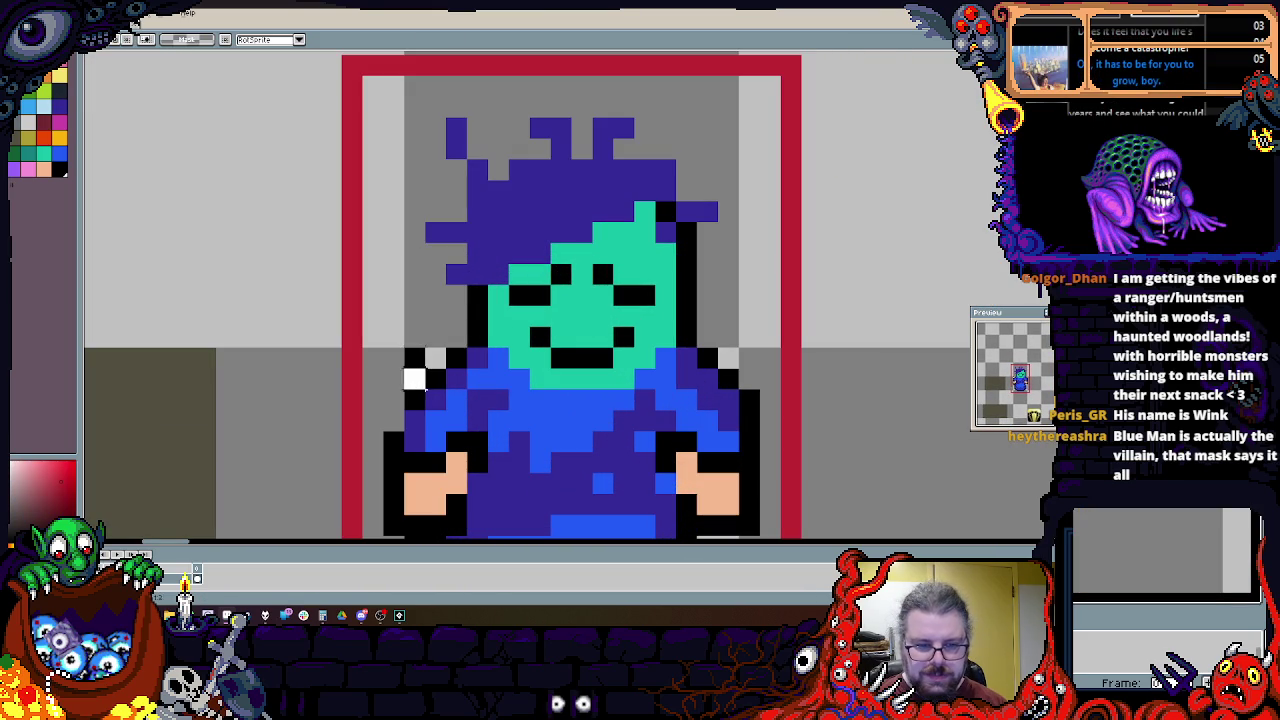
scroll(660, 441, "down", 2)
scroll(600, 430, "up", 2)
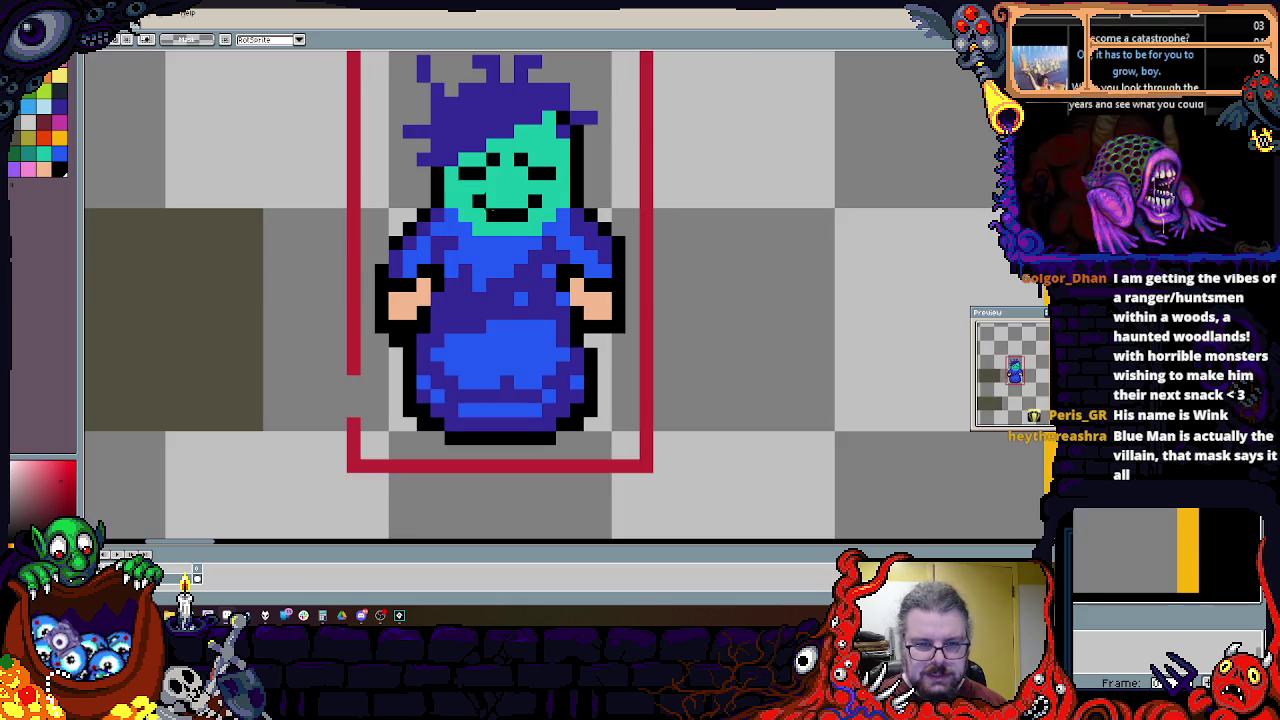
scroll(550, 420, "down", 1)
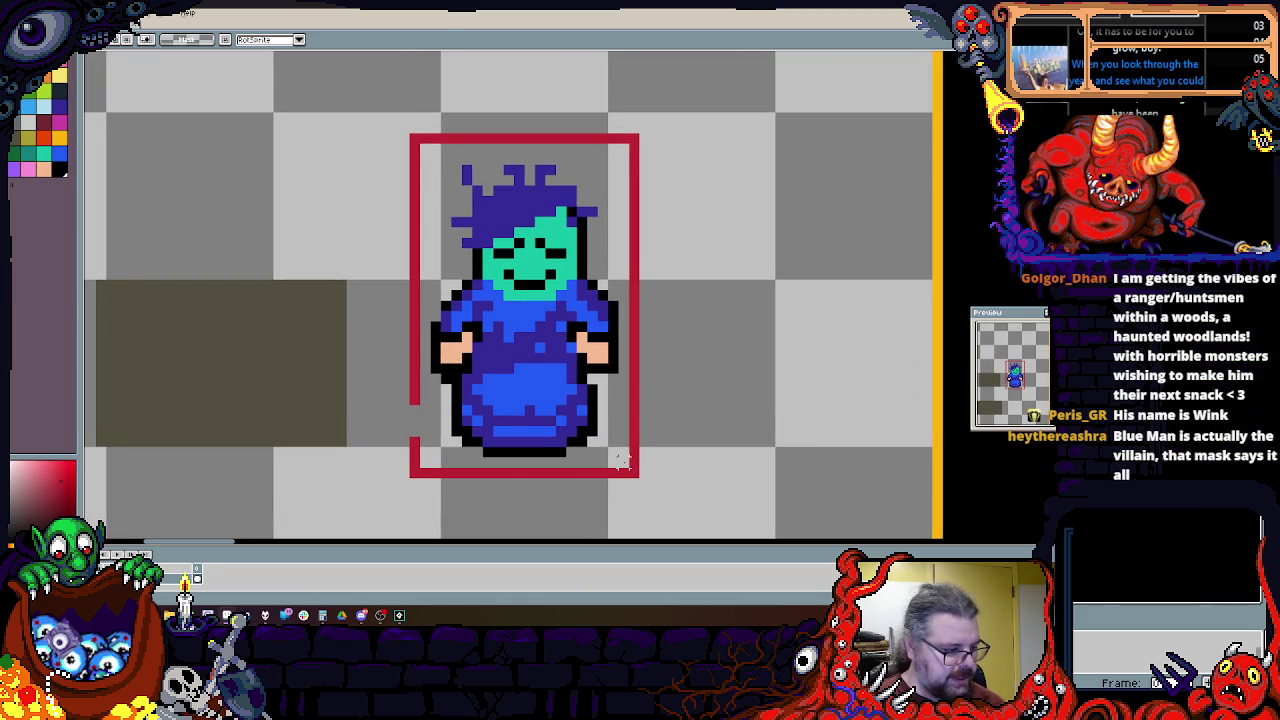
key("ctrl+a")
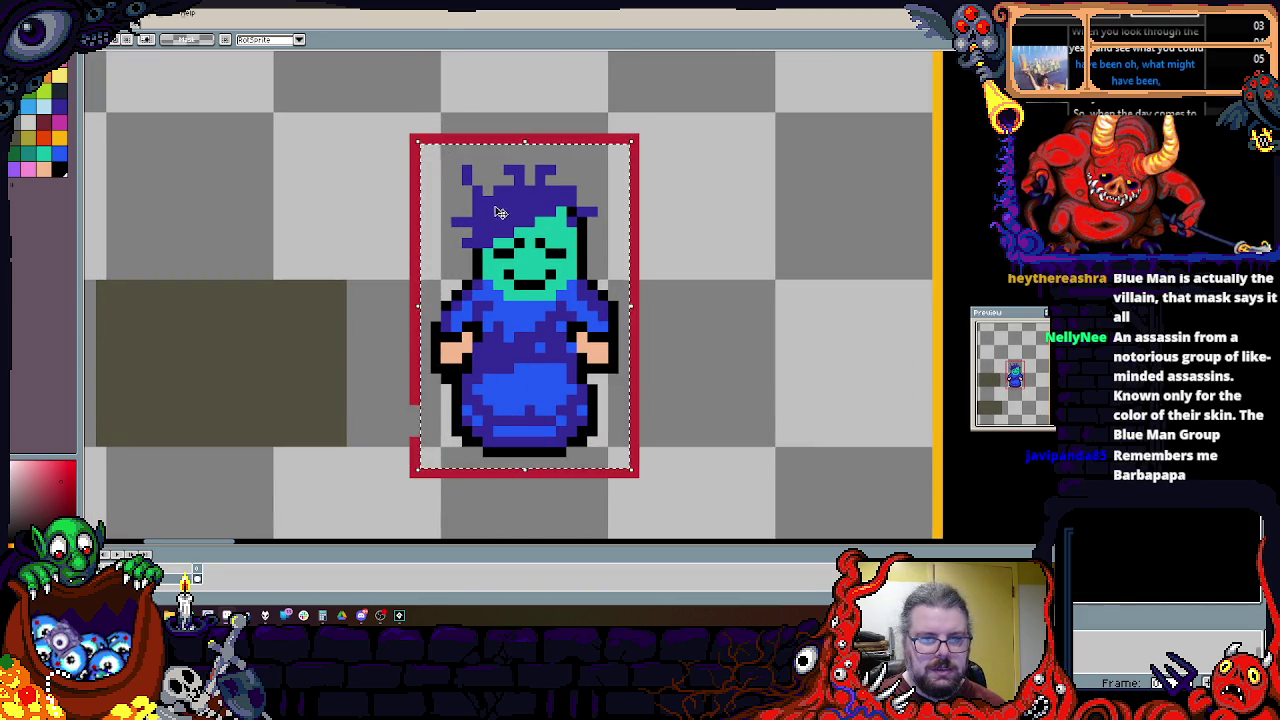
Step: Paste a copy of the character and drag it to the canvas's upper left
scroll(500, 400, "down", 2)
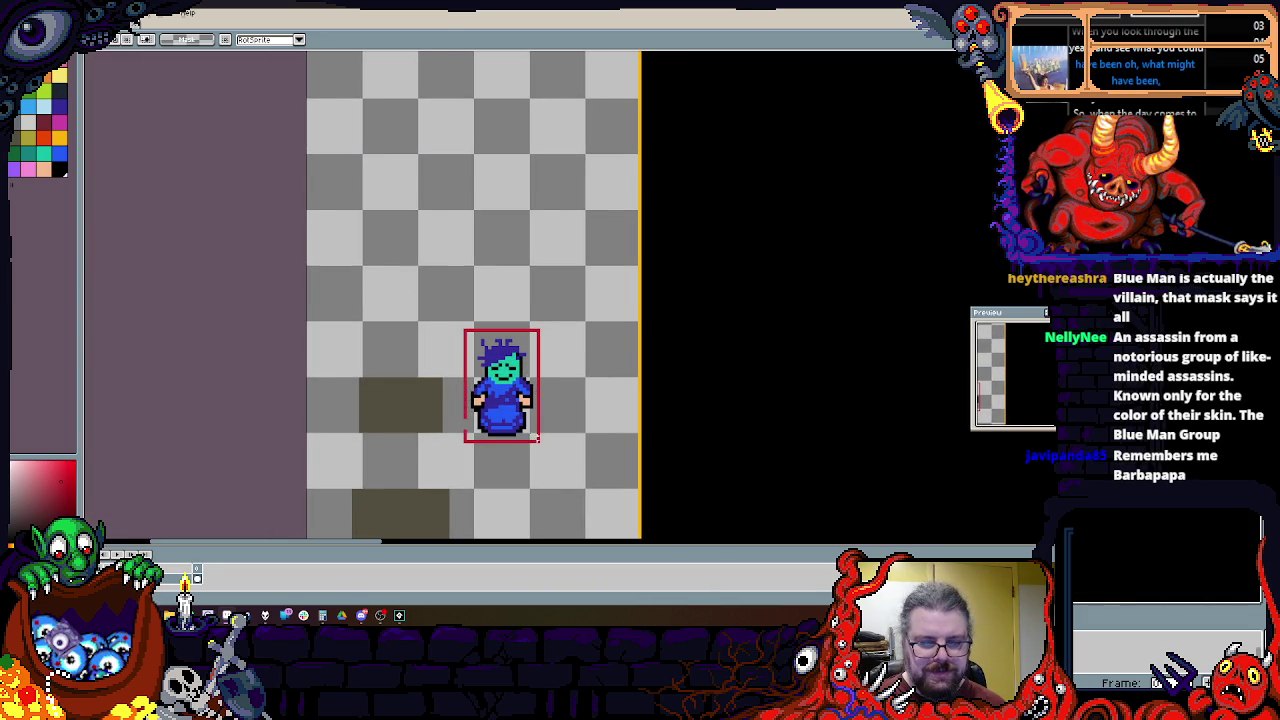
scroll(547, 448, "up", 1)
scroll(522, 425, "up", 1)
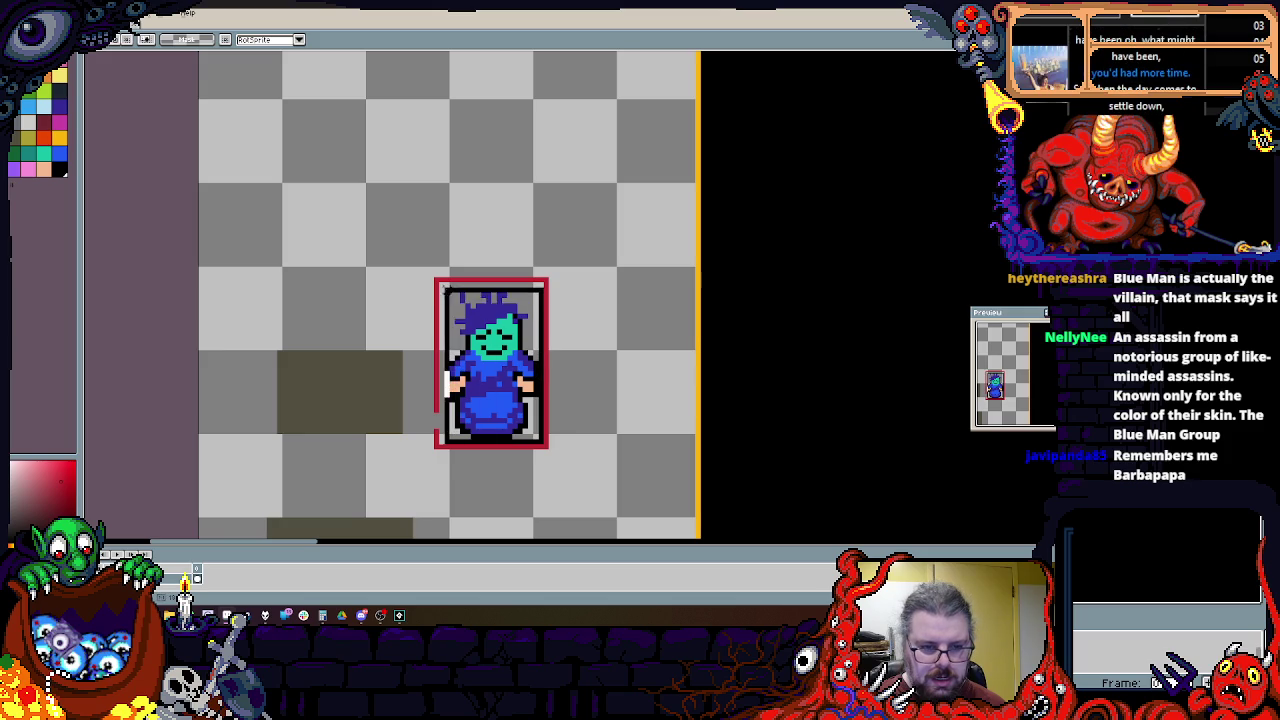
scroll(465, 207, "up", 3)
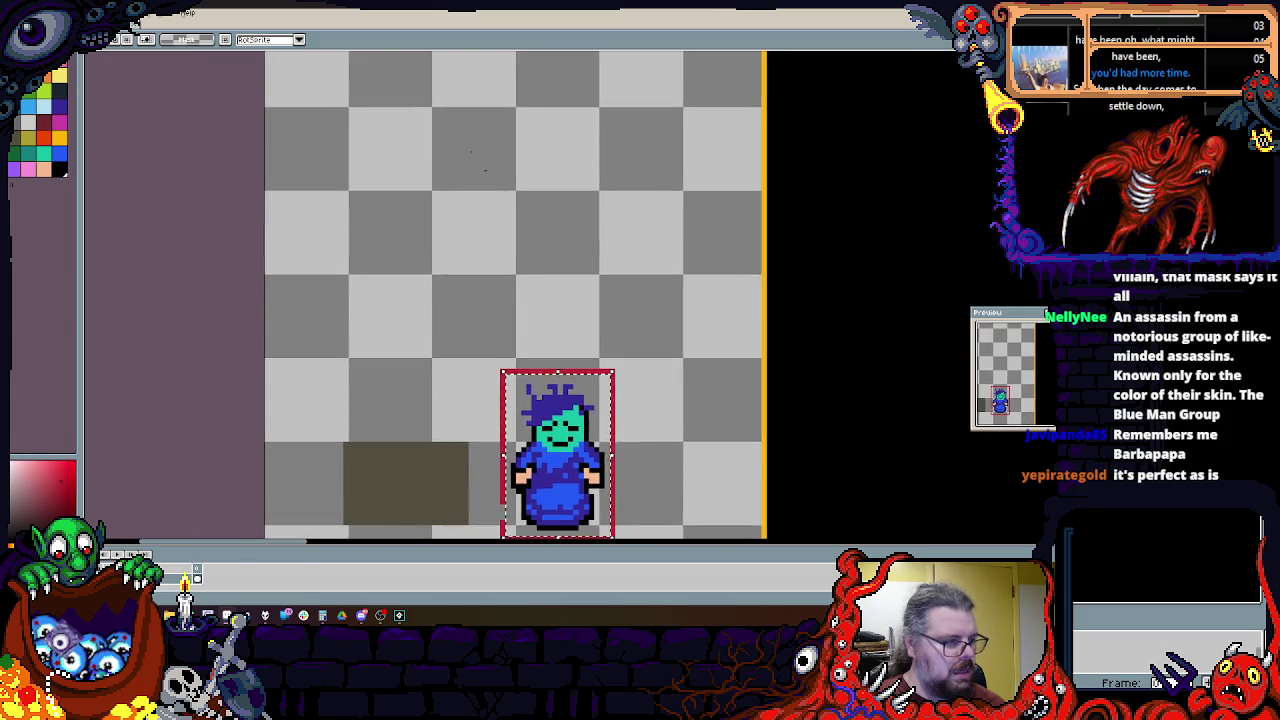
scroll(443, 150, "down", 1)
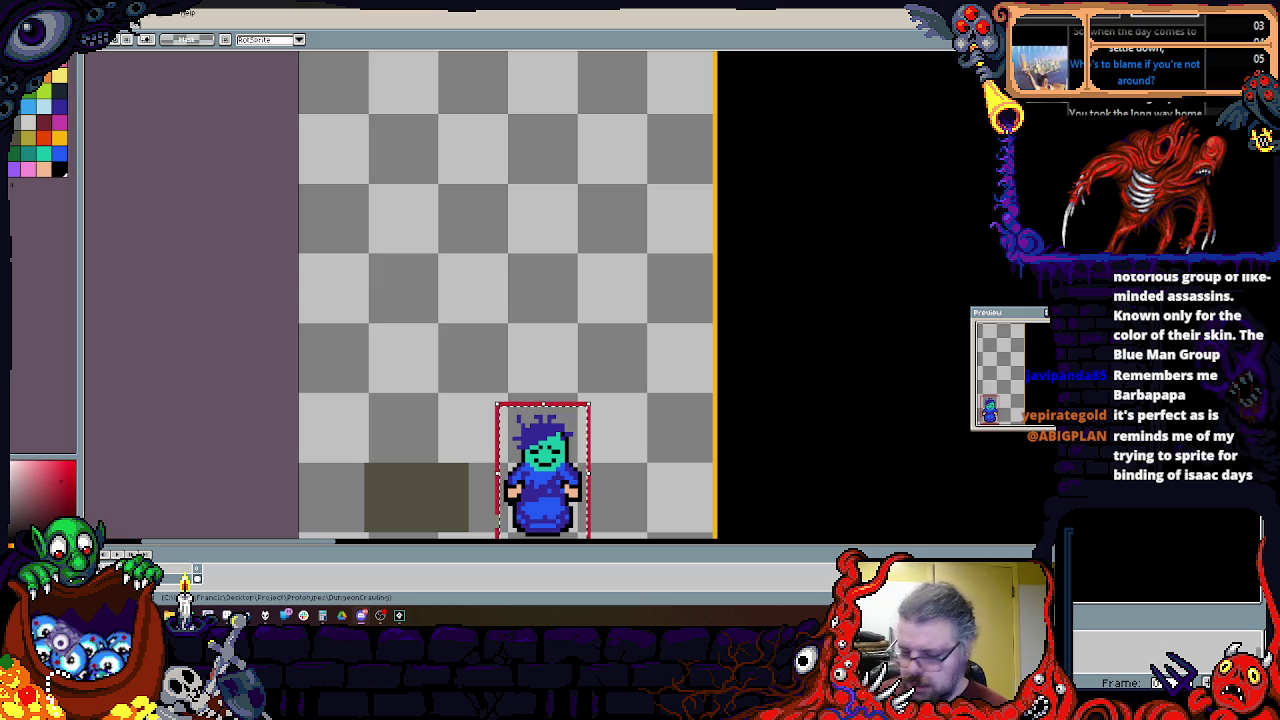
scroll(380, 246, "up", 2)
key("ctrl+v")
mouse_move(602, 311)
left_mouse_down()
mouse_move(372, 185)
mouse_move(452, 190)
mouse_move(438, 190)
left_mouse_up()
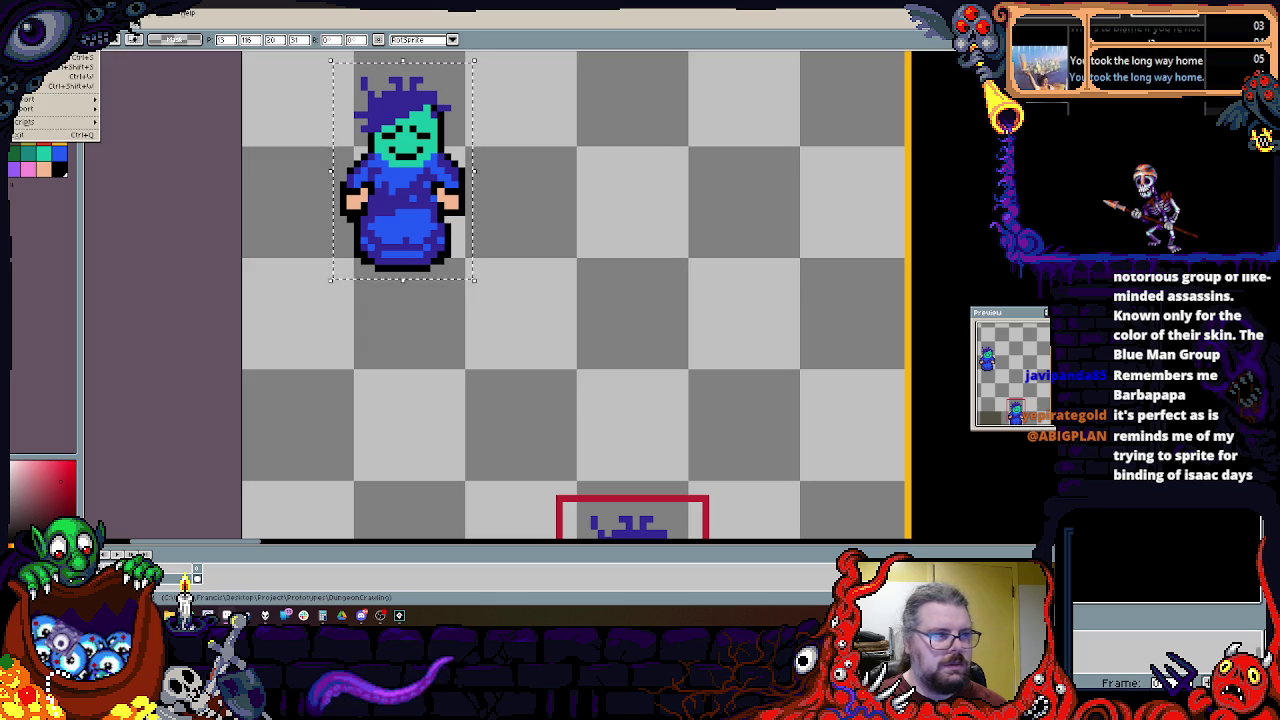
Step: Create a new clipboard-sized sprite containing the copied character
key("ctrl+n")
left_click(531, 385)
scroll(500, 298, "up", 3)
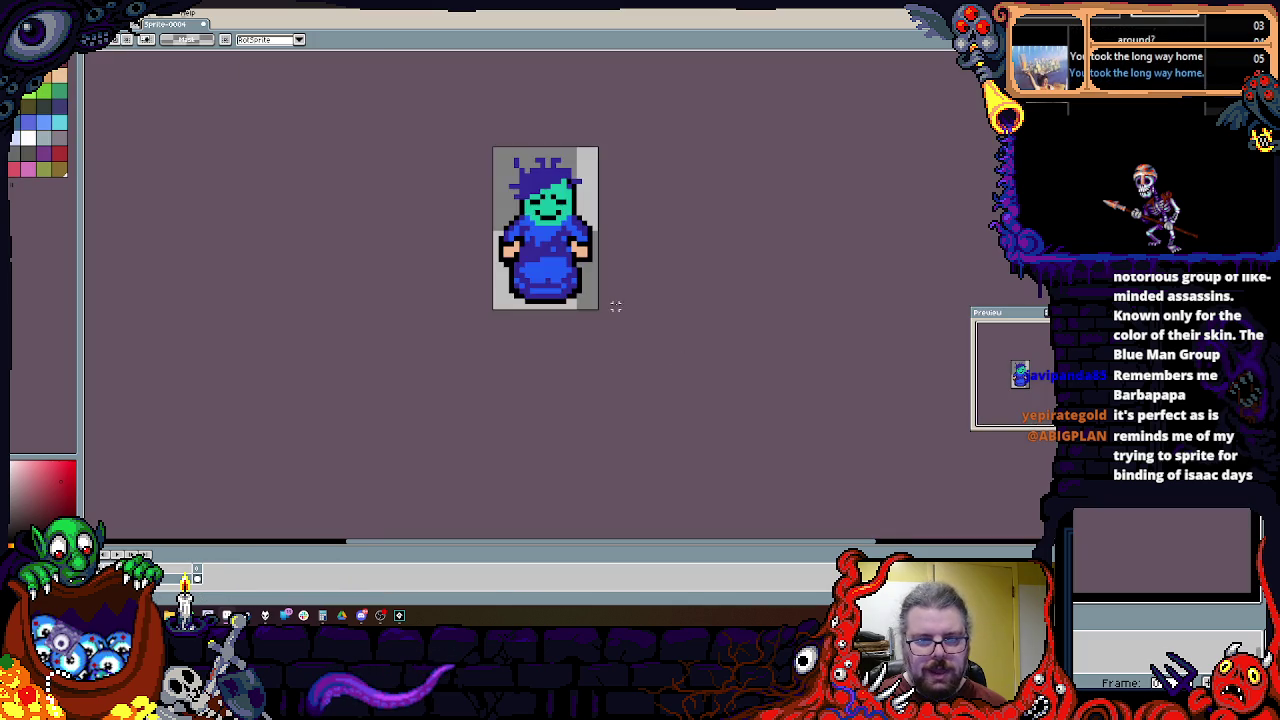
scroll(503, 314, "up", 2)
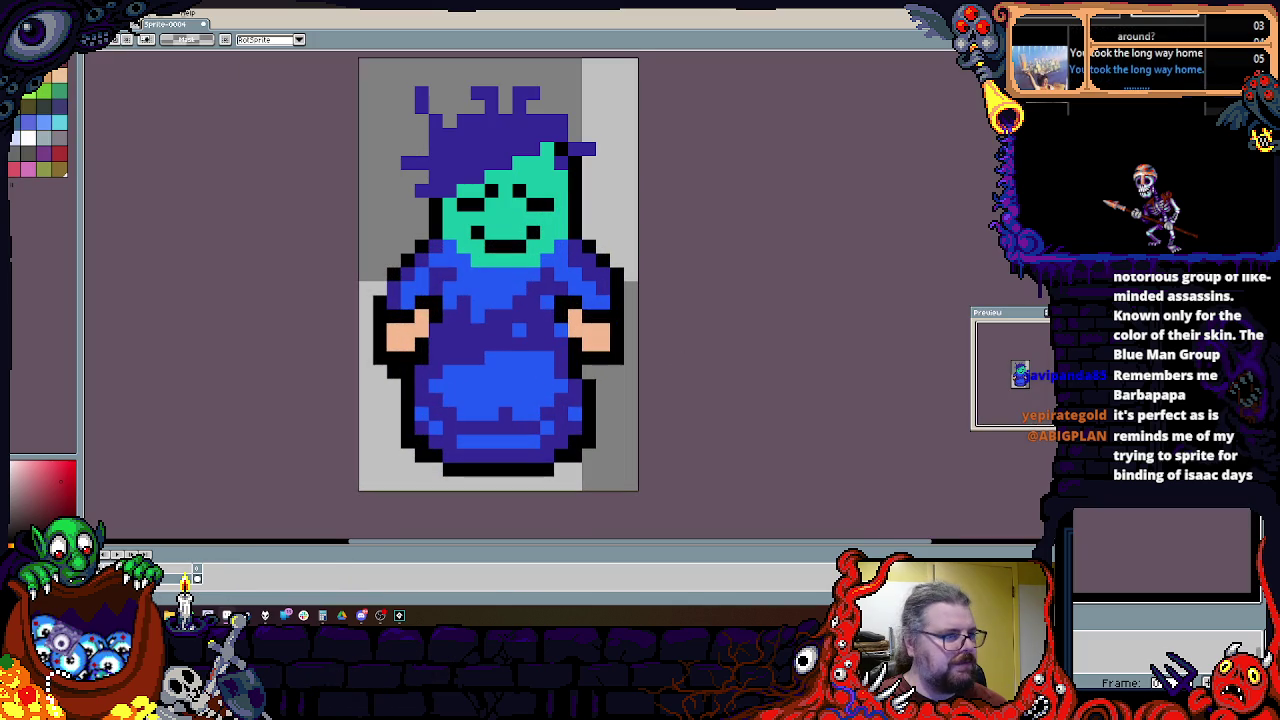
Step: Save the sprite as mainGuy.gif in GIF format in the assets folder
key("alt+f")
key("Return")
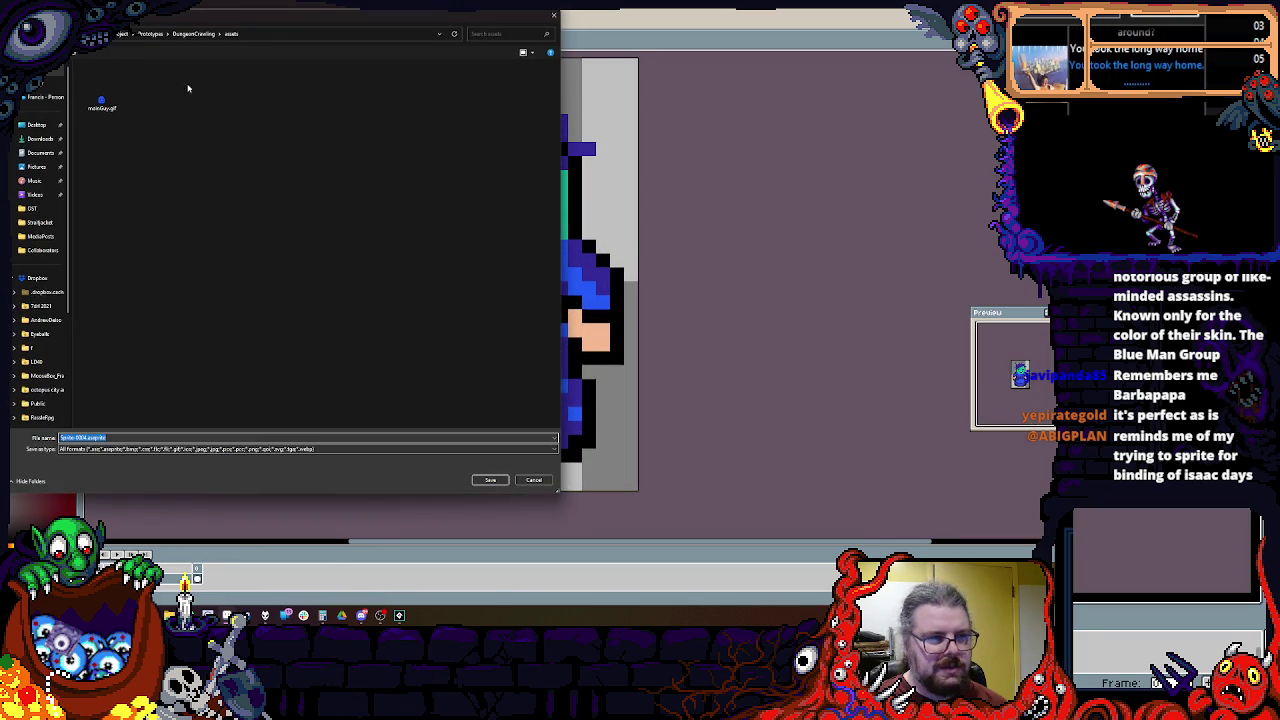
left_click(140, 449)
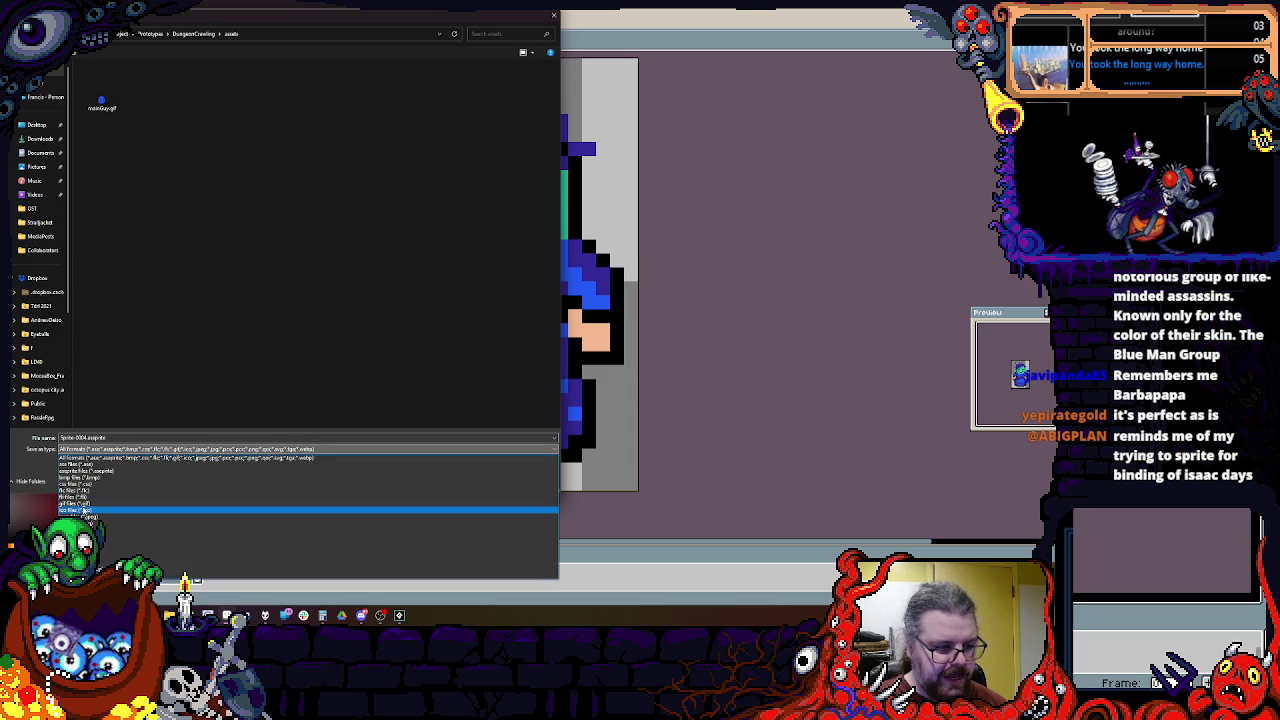
left_click(84, 506)
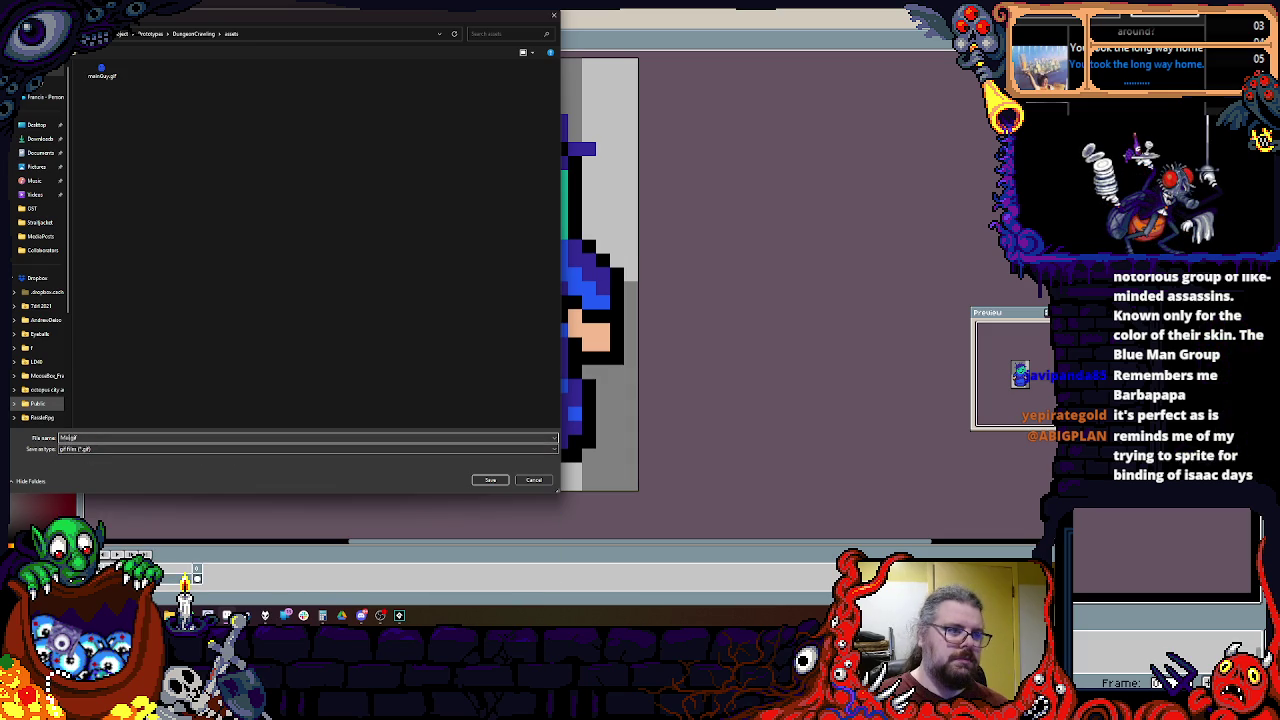
key("Return")
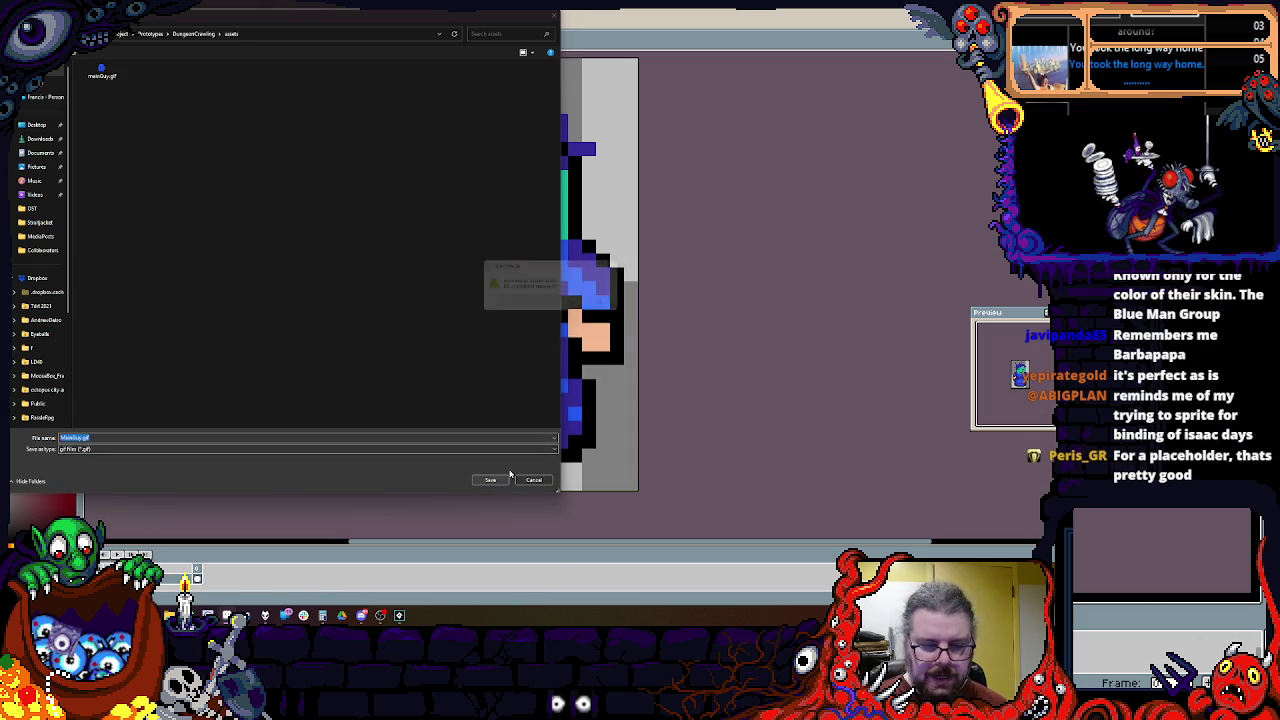
Step: Add two new animation frames for the back view
left_click(130, 16)
left_click(130, 16)
left_click(130, 16)
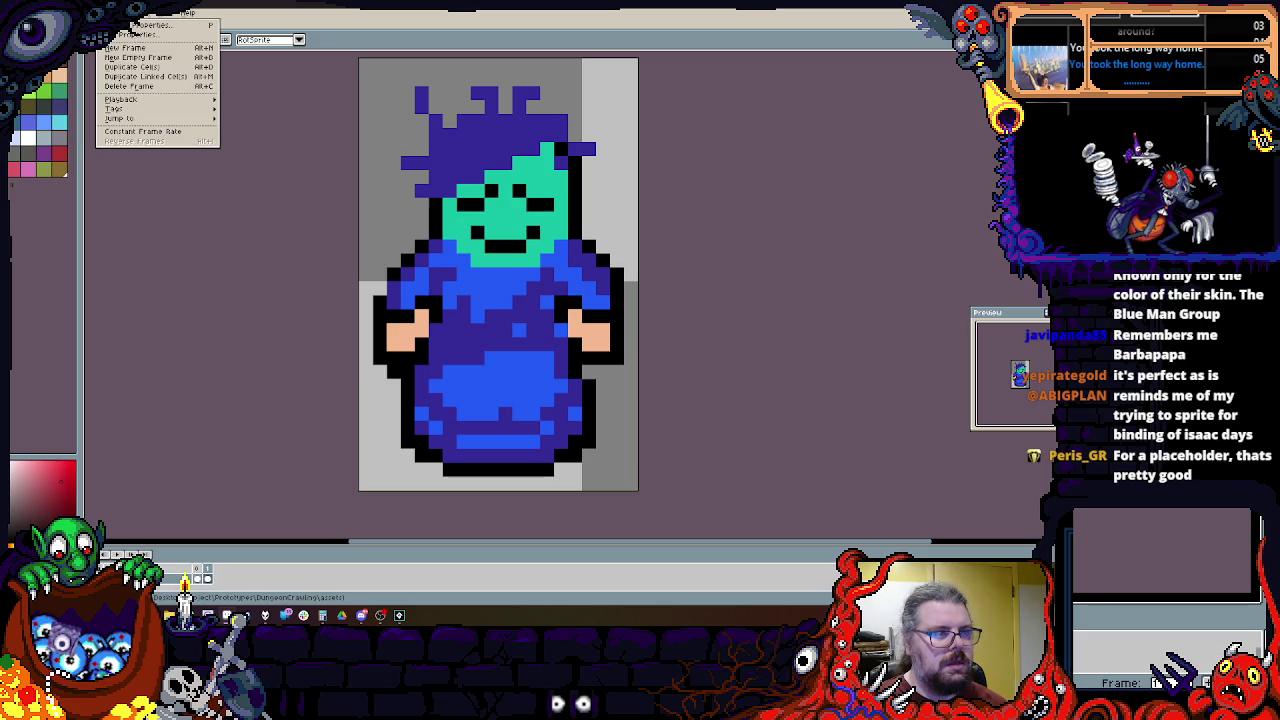
left_click(124, 50)
left_click(130, 16)
left_click(124, 50)
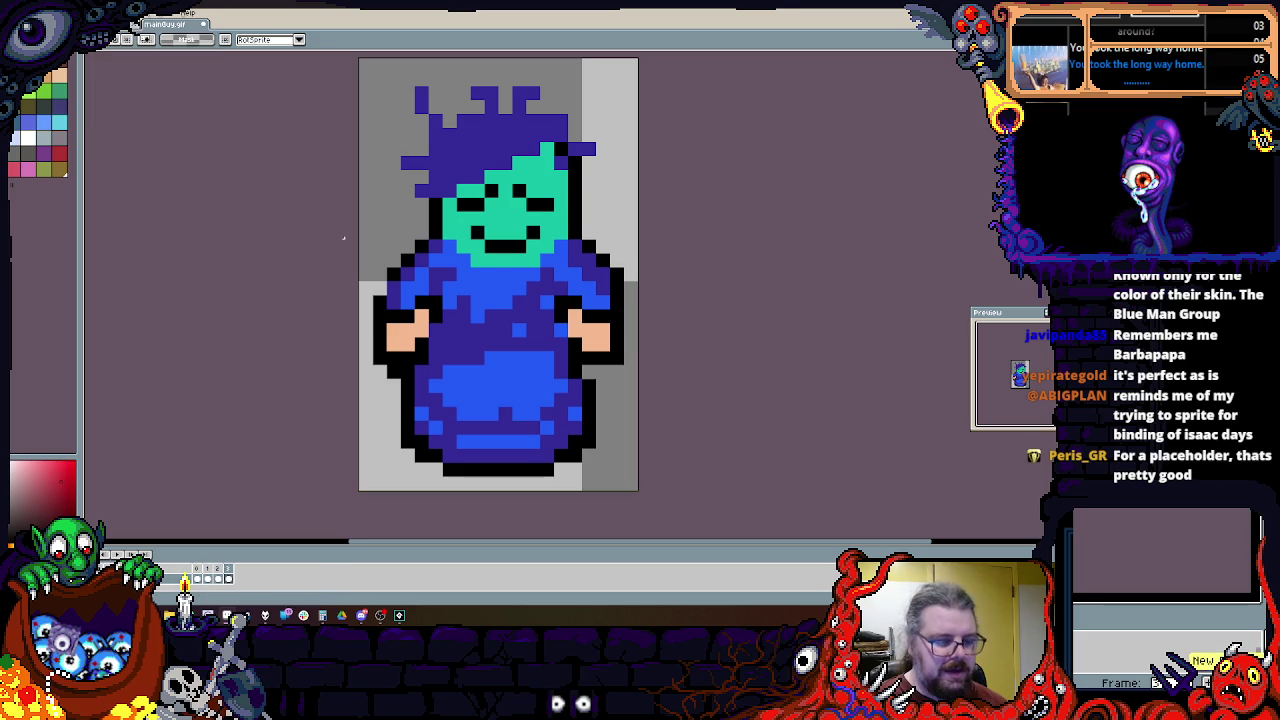
scroll(513, 258, "down", 1)
scroll(550, 259, "up", 2)
scroll(550, 259, "down", 1)
scroll(540, 311, "up", 1)
scroll(540, 313, "up", 1)
scroll(590, 345, "down", 1)
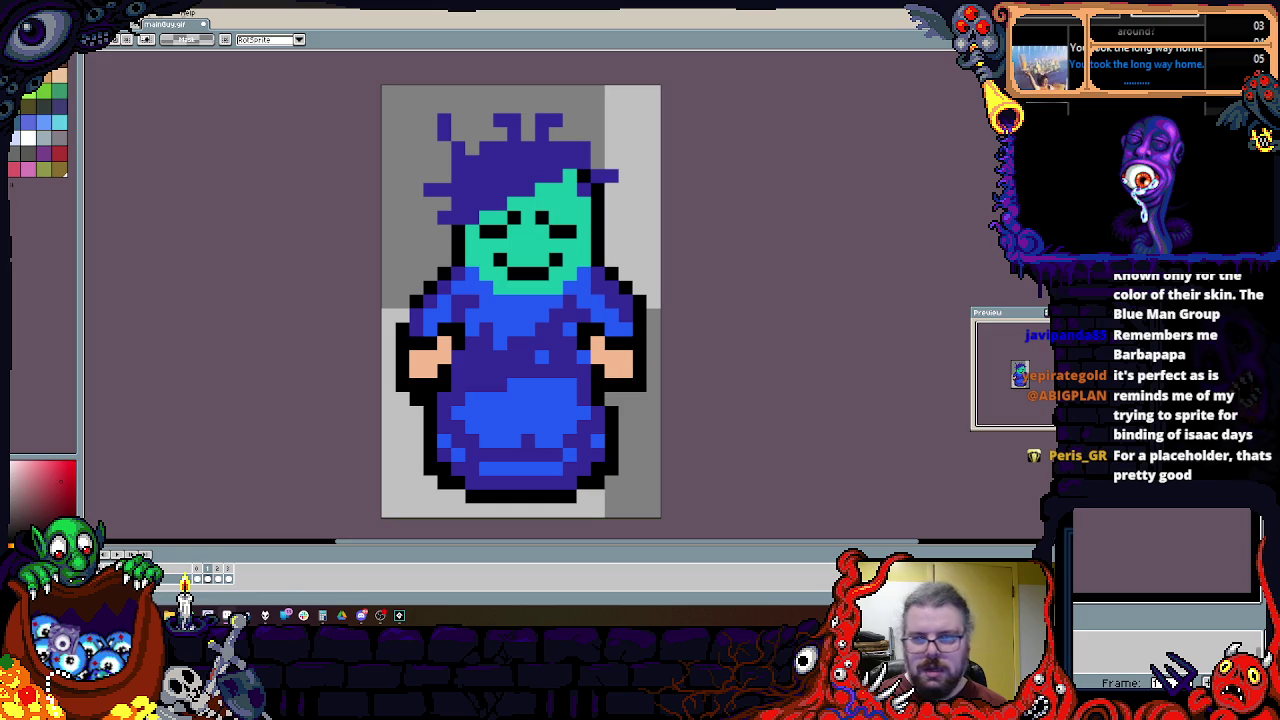
Step: Paint over the mouth, both eyebrows and an eye pixel in teal
key("b")
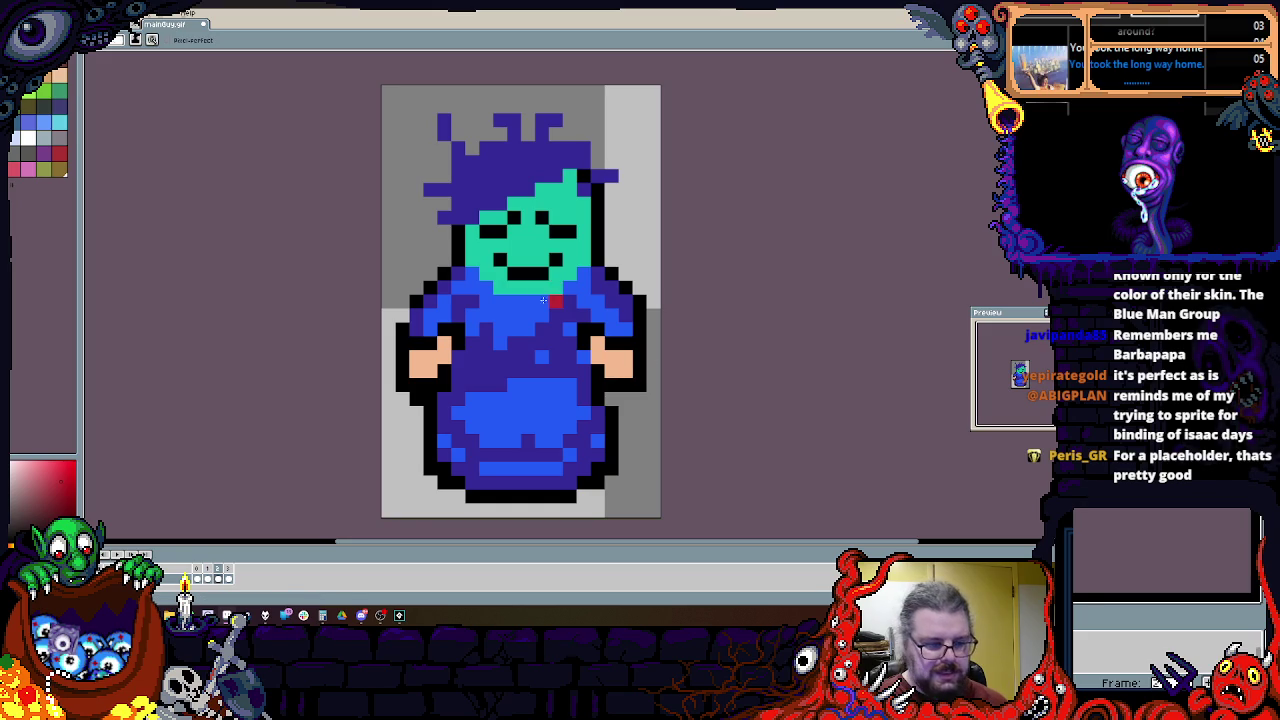
scroll(555, 300, "up", 1)
scroll(570, 305, "up", 1)
left_click(586, 309, "alt")
left_click_drag(468, 354, 552, 354)
left_click_drag(524, 256, 578, 256)
left_click_drag(496, 256, 440, 256)
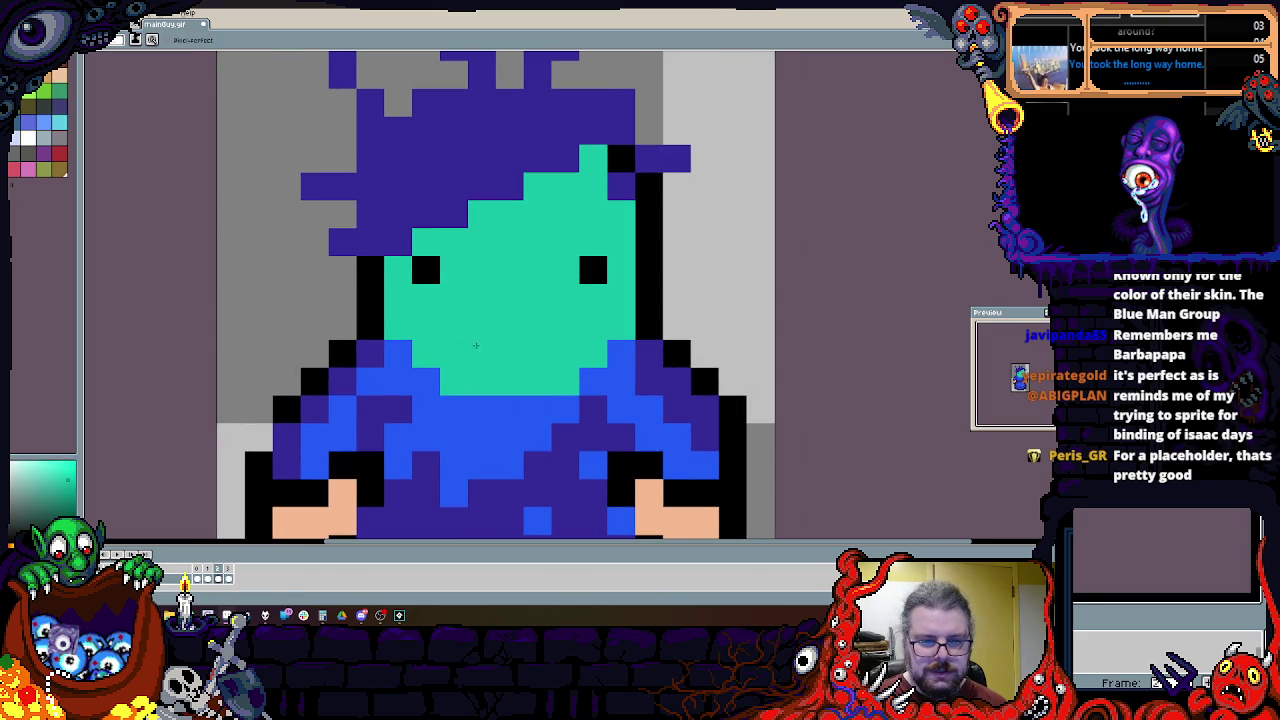
left_click(425, 270)
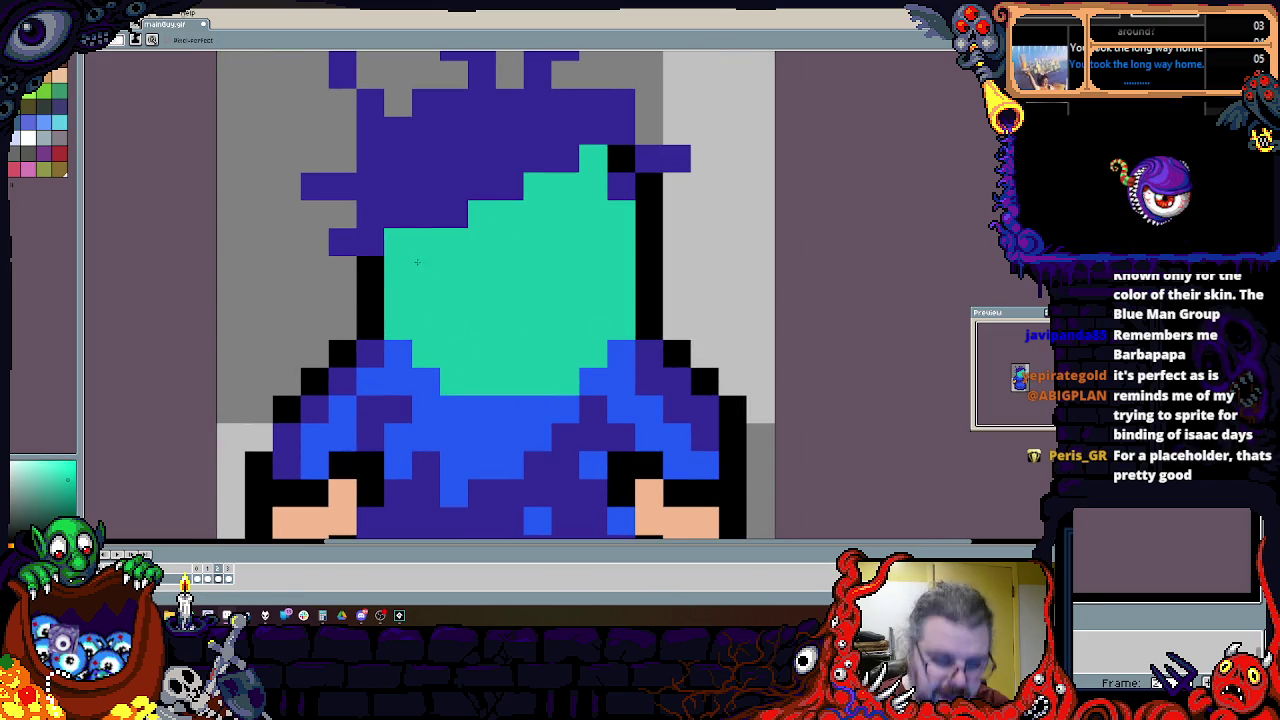
Step: Cover the face with dark-blue hair and erase the spikes atop the head
left_click(500, 155, "alt")
left_click_drag(500, 160, 470, 370)
left_click_drag(430, 330, 540, 190)
mouse_move(560, 360)
left_mouse_down()
mouse_move(600, 190)
mouse_move(640, 300)
left_mouse_up()
key("e")
left_click(690, 190)
scroll(700, 225, "up", 2)
left_click_drag(650, 175, 557, 100)
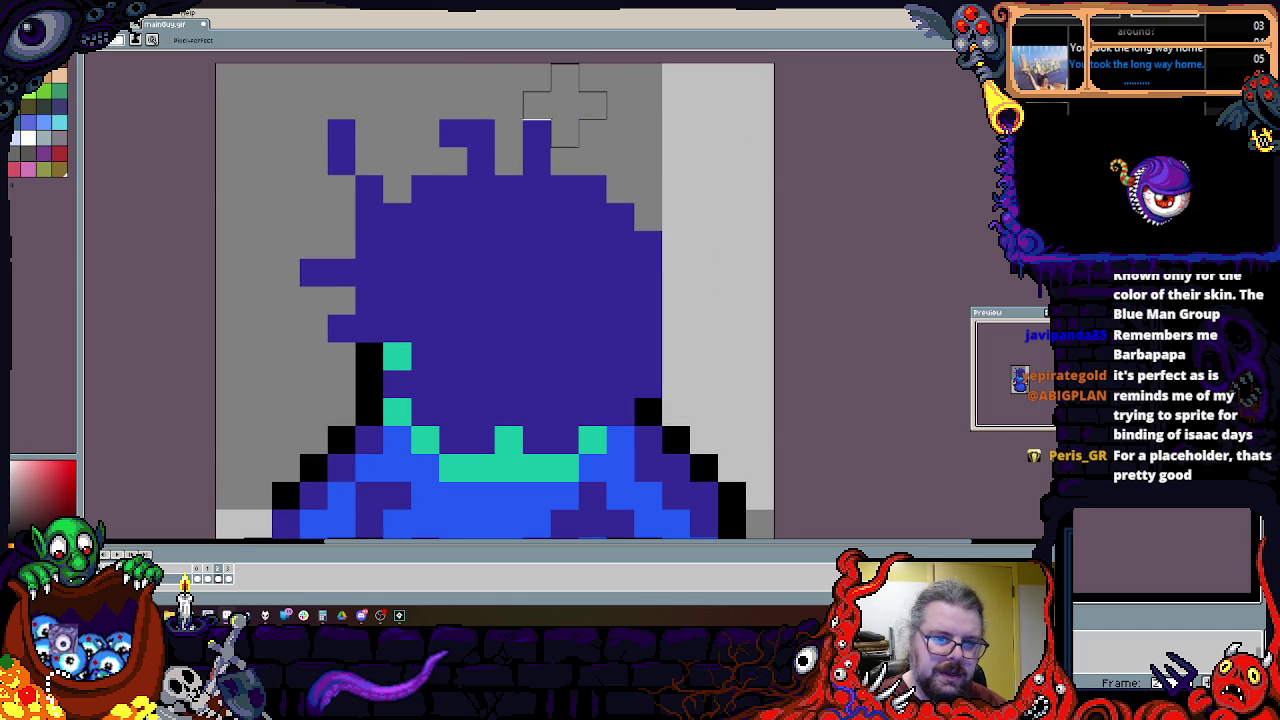
left_click_drag(390, 130, 286, 217)
scroll(500, 300, "down", 3)
scroll(645, 311, "up", 3)
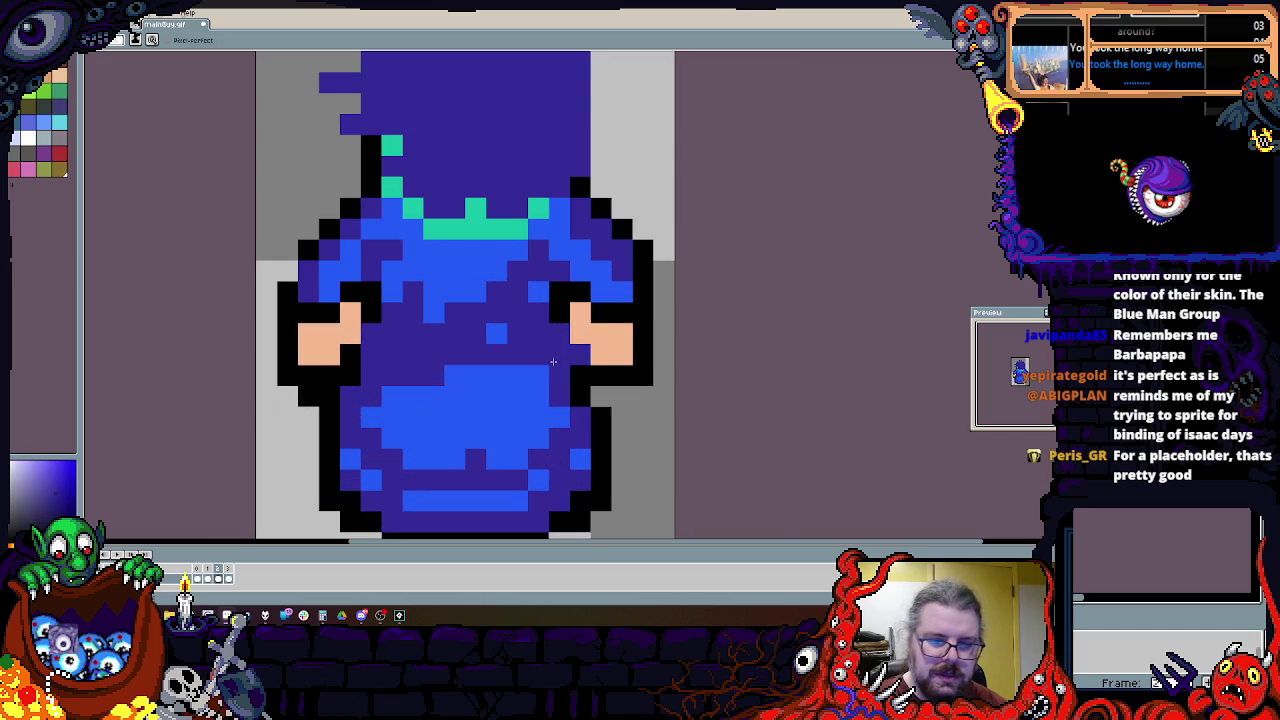
Step: Repaint both shoulders in dark and light blue, with black at the hands
key("b")
left_click_drag(612, 333, 580, 330)
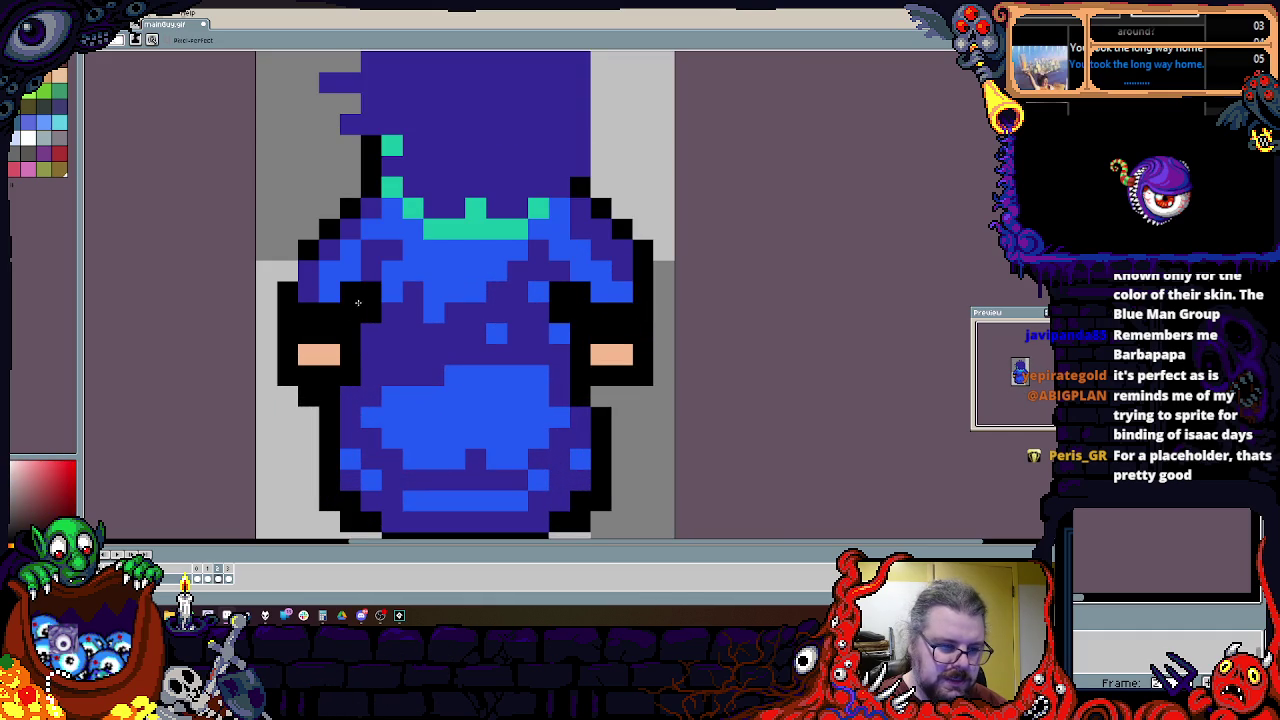
left_click(330, 285, "alt")
left_click_drag(310, 290, 368, 290)
left_click(370, 313)
mouse_move(600, 330)
left_mouse_down()
mouse_move(620, 300)
mouse_move(586, 272)
mouse_move(618, 313)
left_mouse_up()
left_click(580, 290, "alt")
left_click(342, 285, "alt")
left_click_drag(330, 290, 340, 310)
Step: Reshade the robe's chest, lower-left and collar with alternating light and dark blue
scroll(389, 348, "down", 2)
left_click_drag(389, 348, 455, 442)
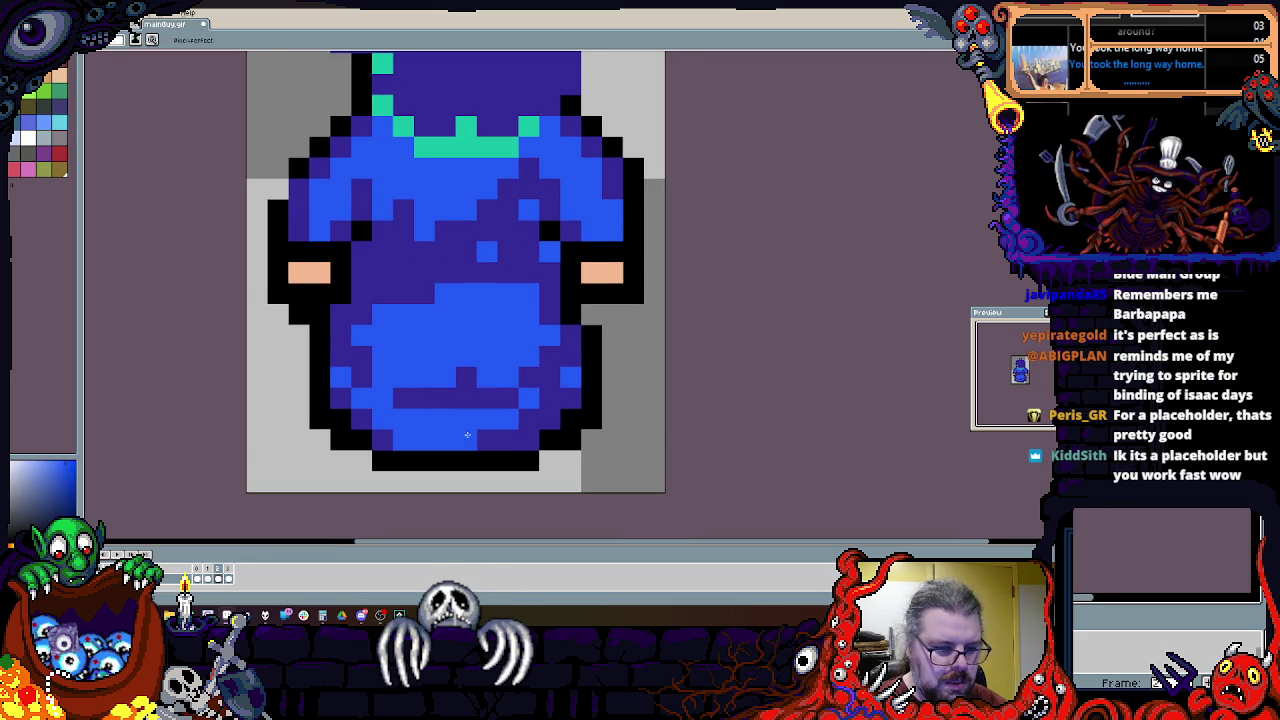
scroll(487, 251, "up", 1)
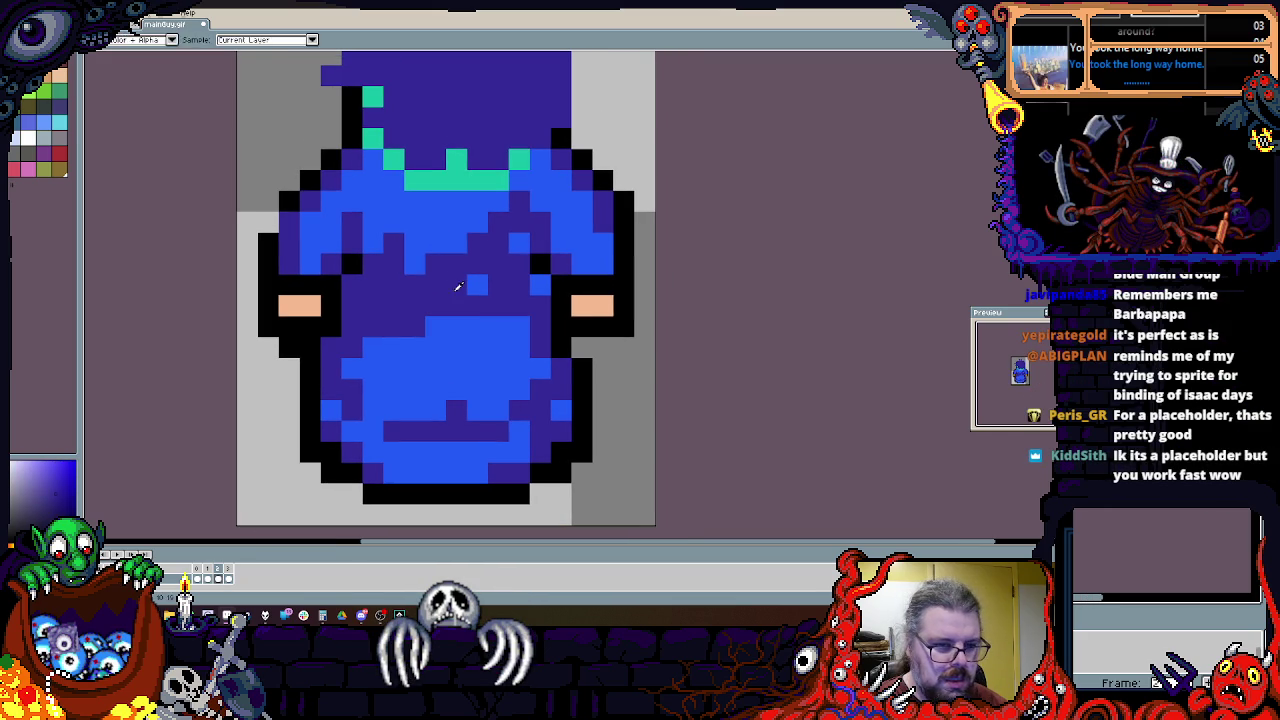
left_click_drag(443, 280, 480, 360)
mouse_move(470, 240)
left_mouse_down()
mouse_move(380, 230)
mouse_move(384, 309)
mouse_move(509, 300)
mouse_move(414, 222)
left_mouse_up()
left_click(383, 200, "alt")
left_click(456, 262, "alt")
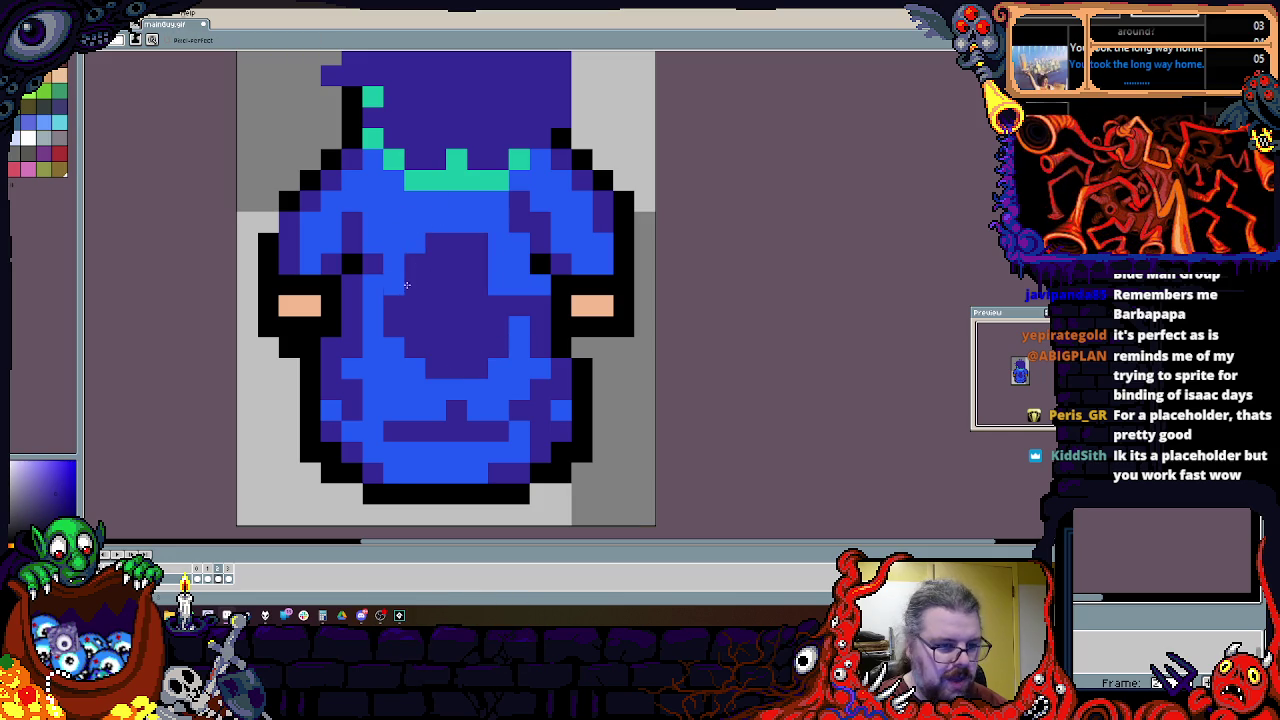
left_click_drag(384, 280, 384, 341)
scroll(415, 364, "down", 1)
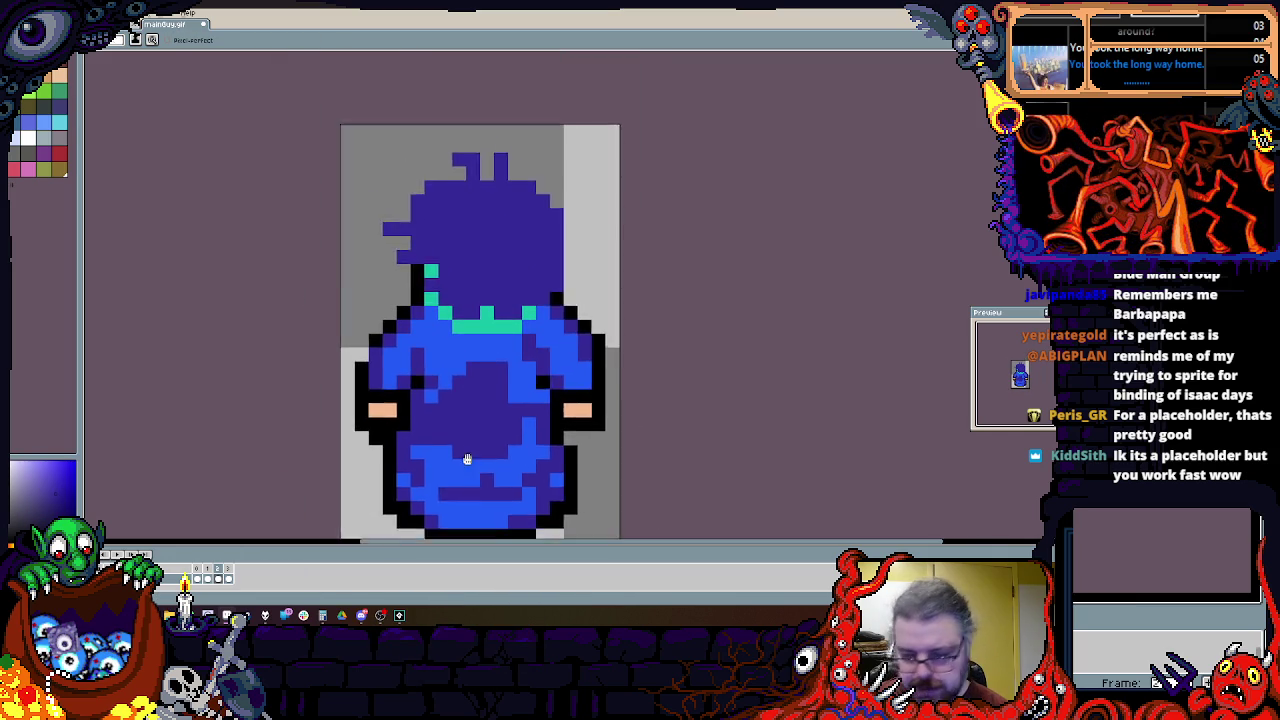
scroll(466, 457, "up", 1)
left_click(513, 360, "alt")
left_click(409, 263)
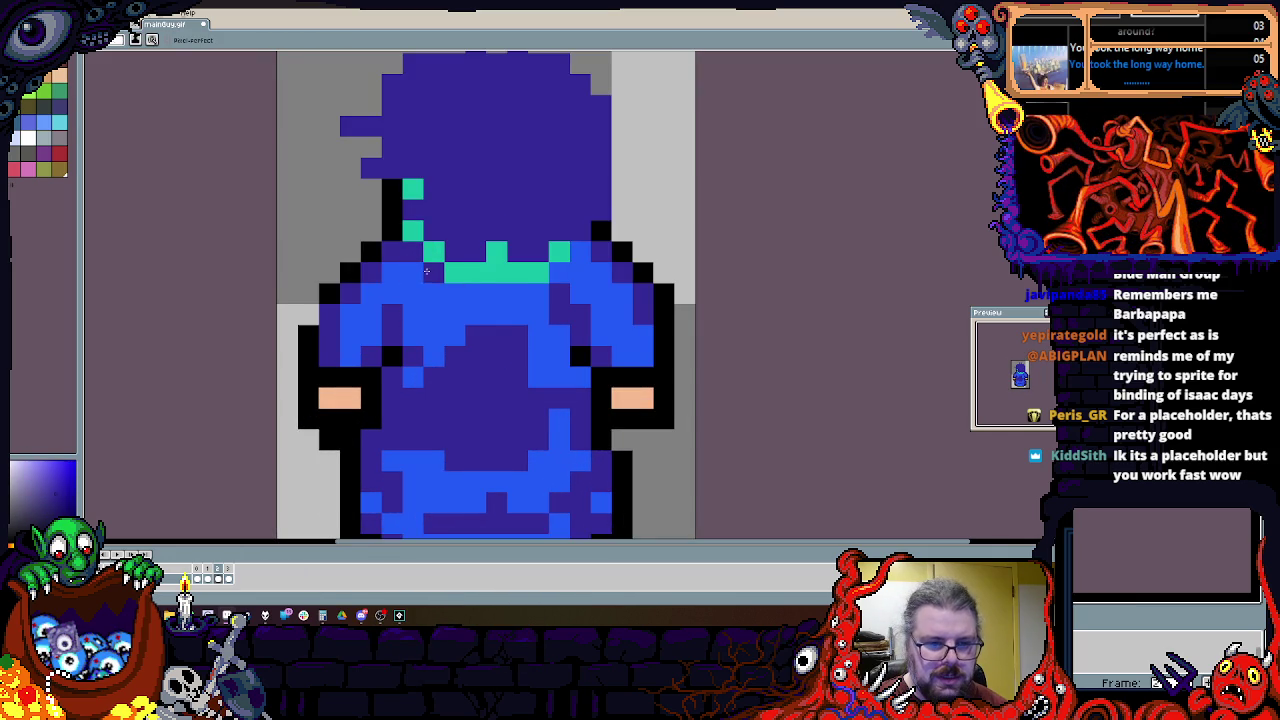
Step: Notch the hood's top-left corner with a grey background pixel
scroll(441, 421, "down", 1)
scroll(423, 303, "up", 1)
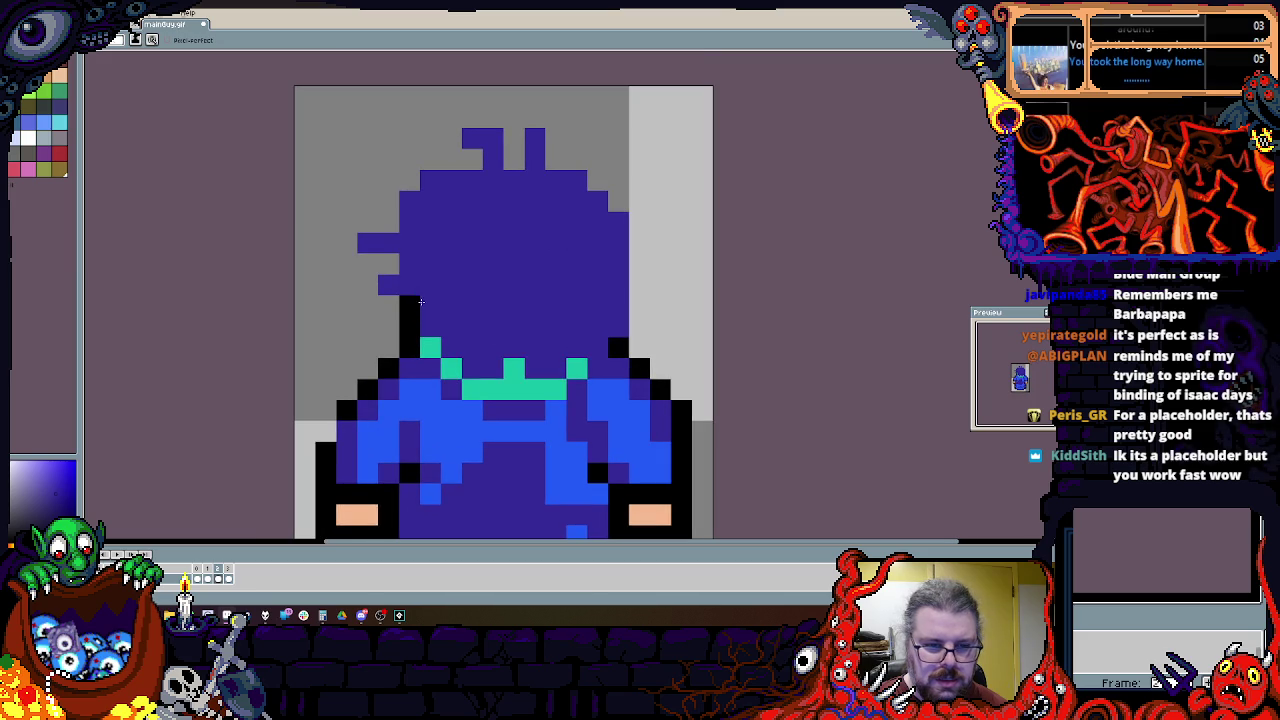
left_click(389, 159, "alt")
left_click(430, 180)
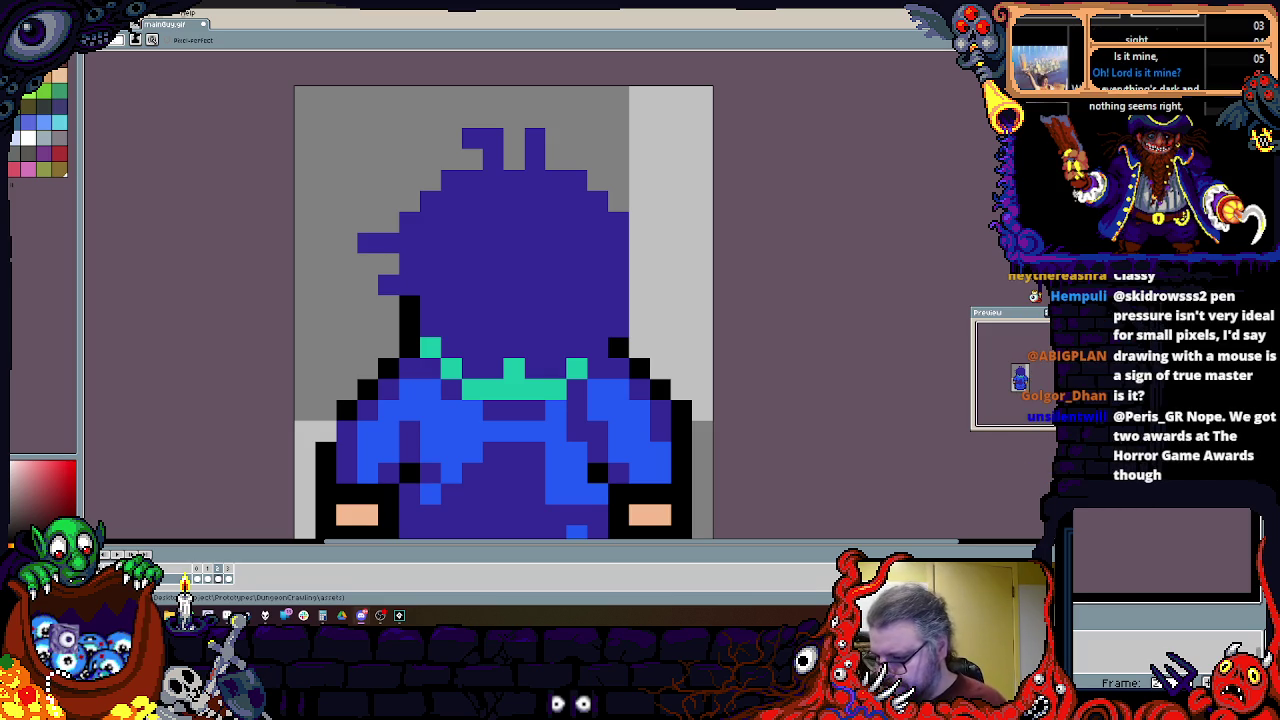
left_click_drag(618, 369, 656, 357)
Step: Add black outline pixels down the left edge of the hood
scroll(656, 357, "up", 1)
scroll(340, 218, "down", 1)
scroll(340, 218, "up", 1)
left_click(340, 218)
left_click(349, 175)
left_click(310, 217)
scroll(320, 214, "up", 3)
left_click(318, 263)
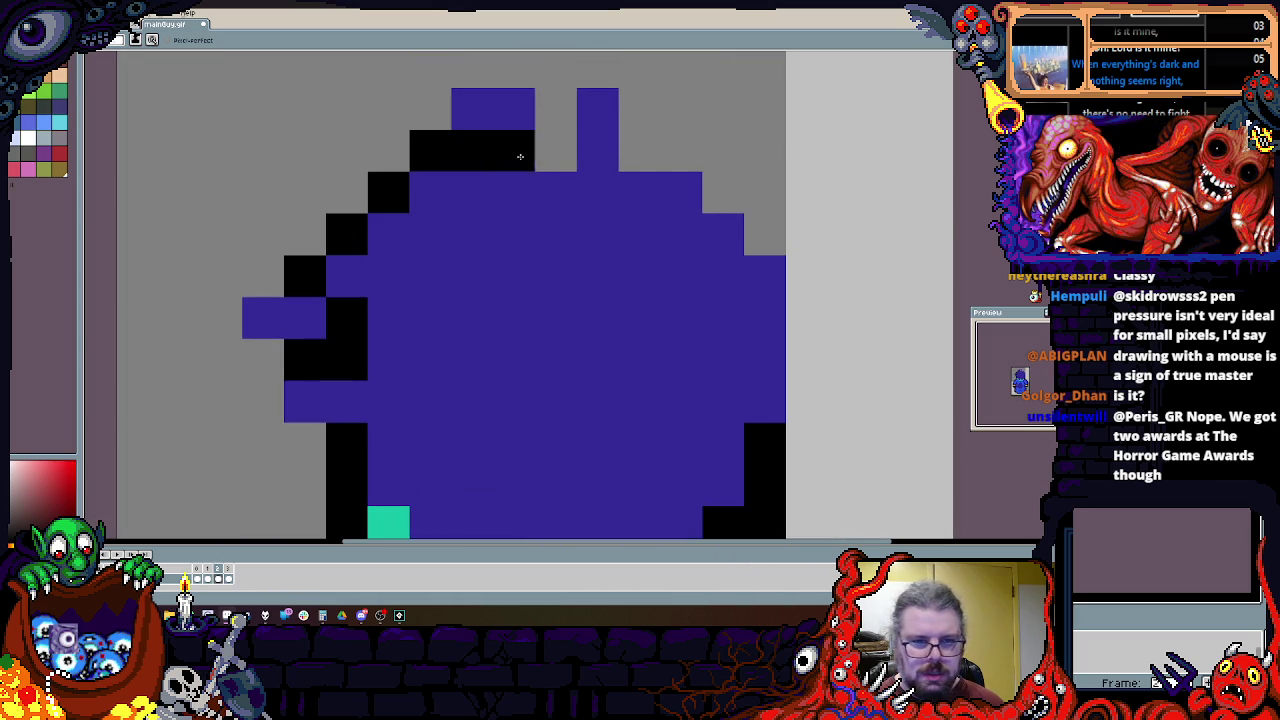
Step: Fix the right ear base with blue, blacken a right-edge pixel, then show the front-view frame
right_click(586, 106)
left_click_drag(597, 150, 640, 148)
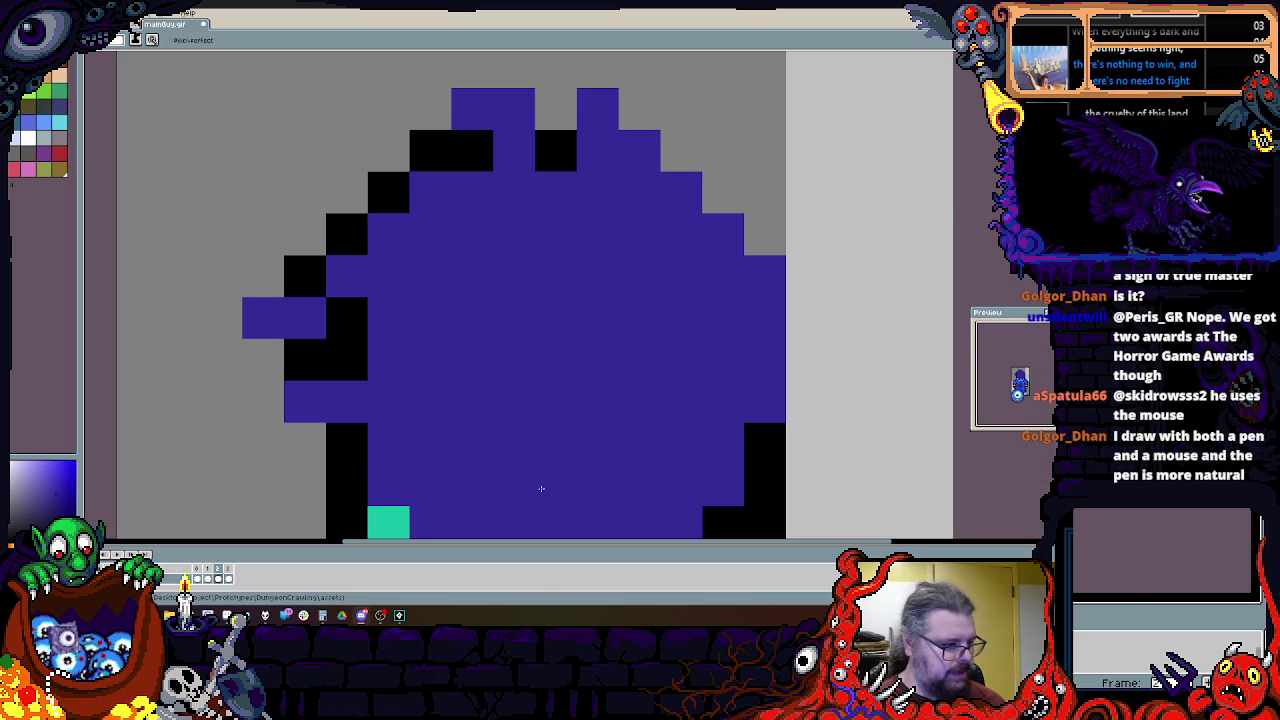
scroll(564, 418, "down", 1)
scroll(564, 418, "up", 1)
scroll(723, 294, "up", 3)
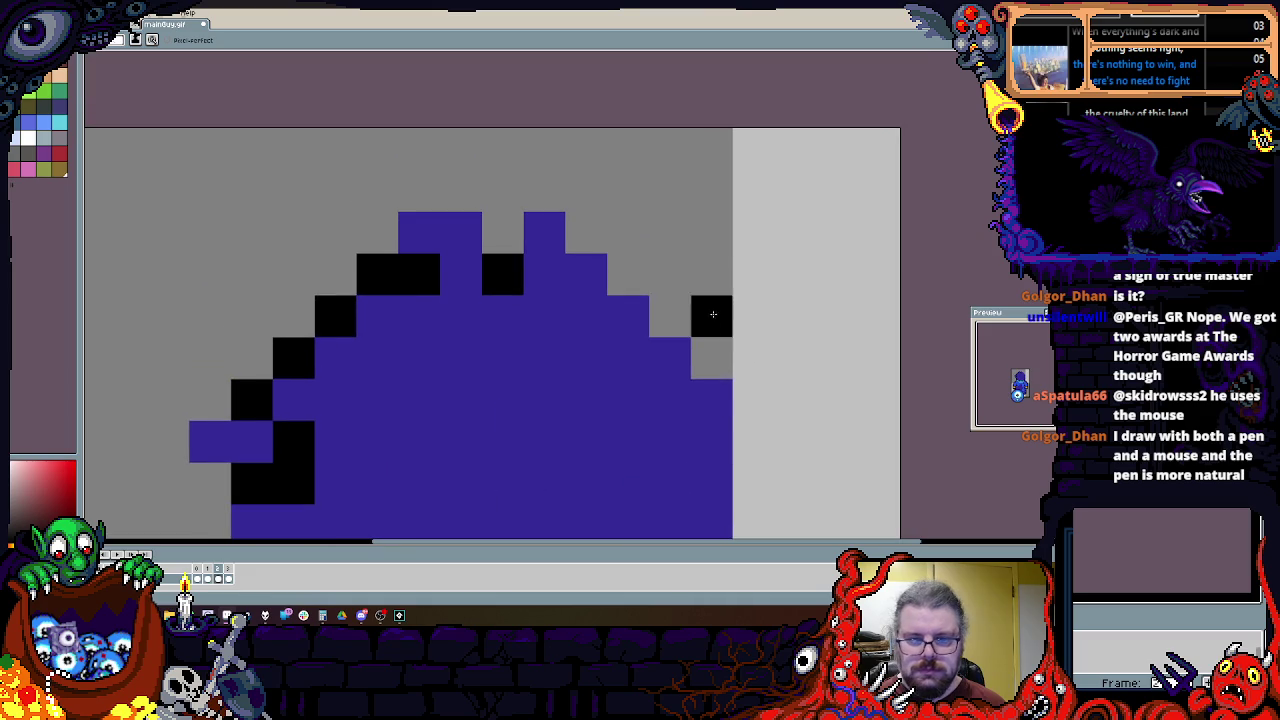
left_click(711, 400)
scroll(614, 273, "down", 2)
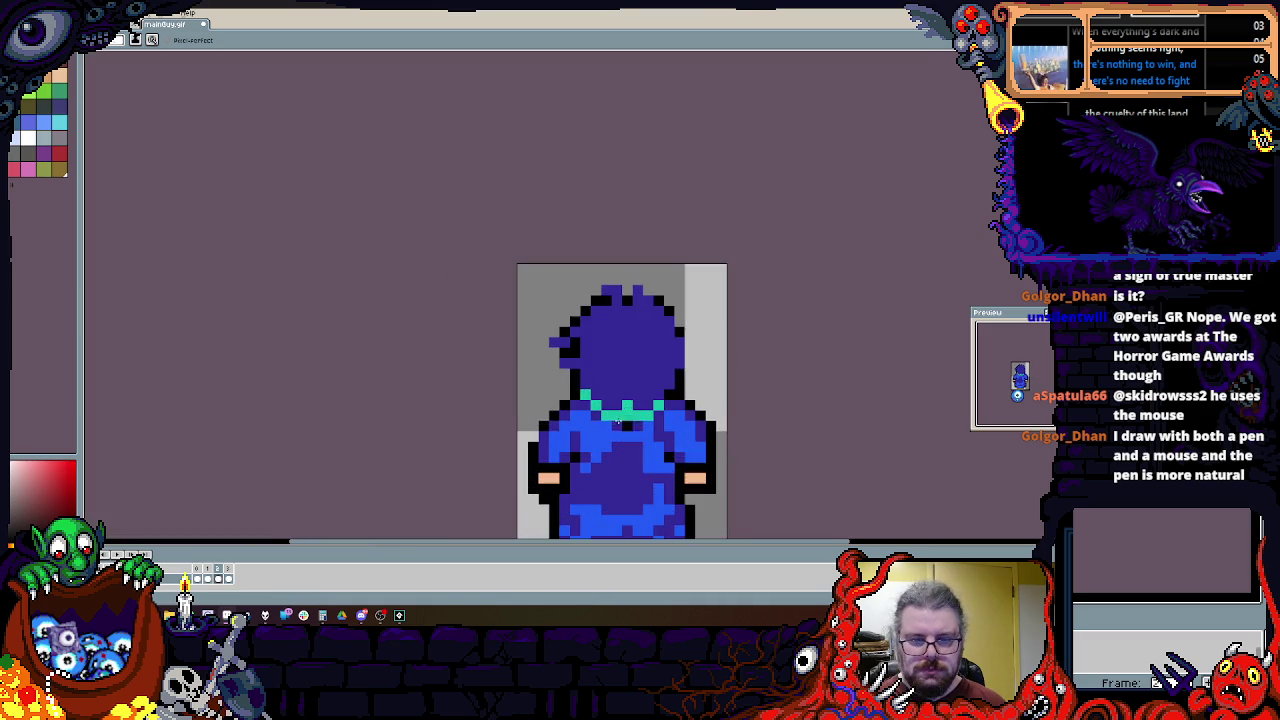
key("Right")
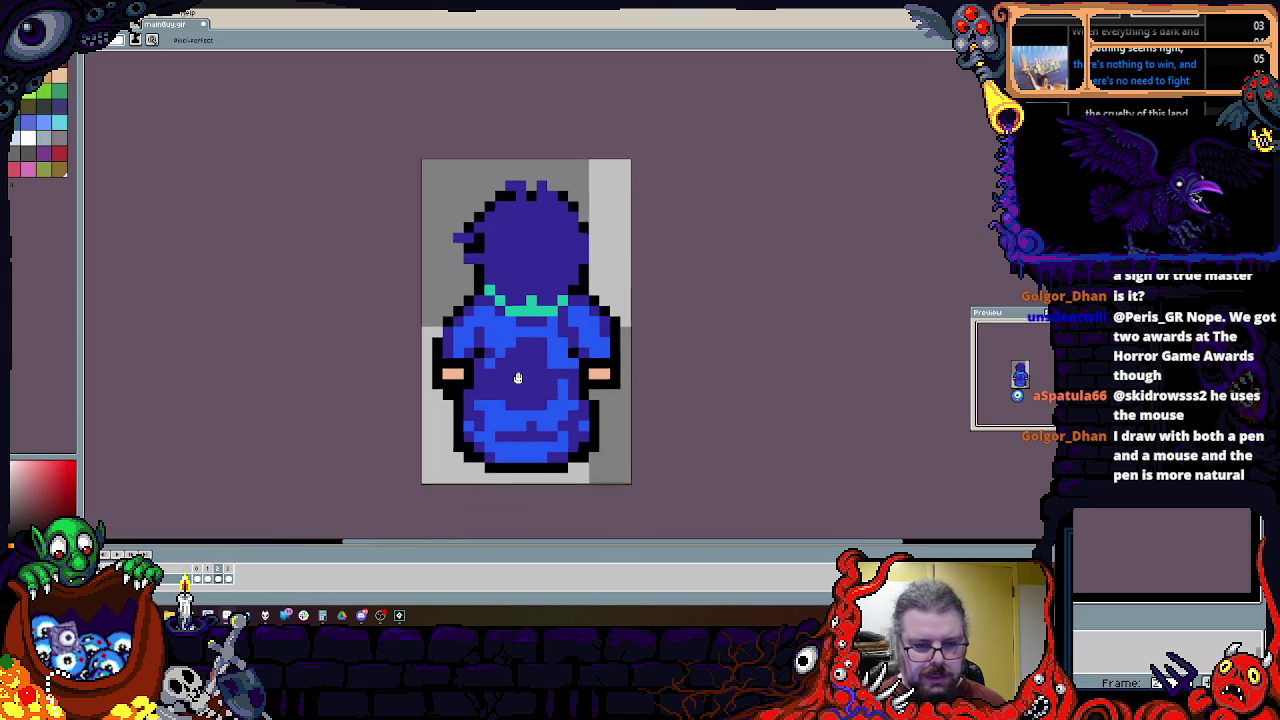
key("Left")
Step: Repaint the face pixels teal and shift the black eye, brow and mouth for a sideways look
scroll(479, 267, "up", 2)
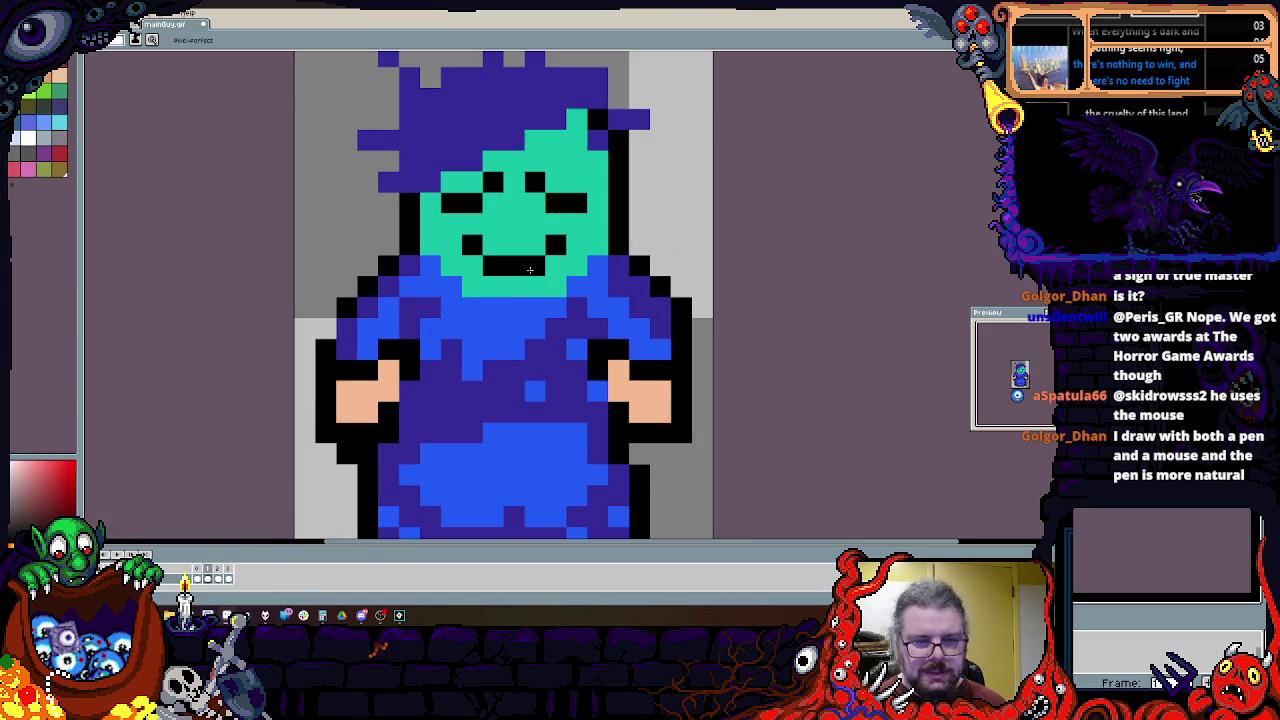
left_click(493, 265)
left_click(451, 203)
left_click(575, 180)
left_click(493, 182)
left_click(535, 203)
left_click(493, 266)
left_click(576, 245)
Step: Reshape the black mouth line into a side-profile mouth
left_click(555, 266)
left_click_drag(493, 265, 514, 265)
left_click(556, 245)
left_click(597, 245)
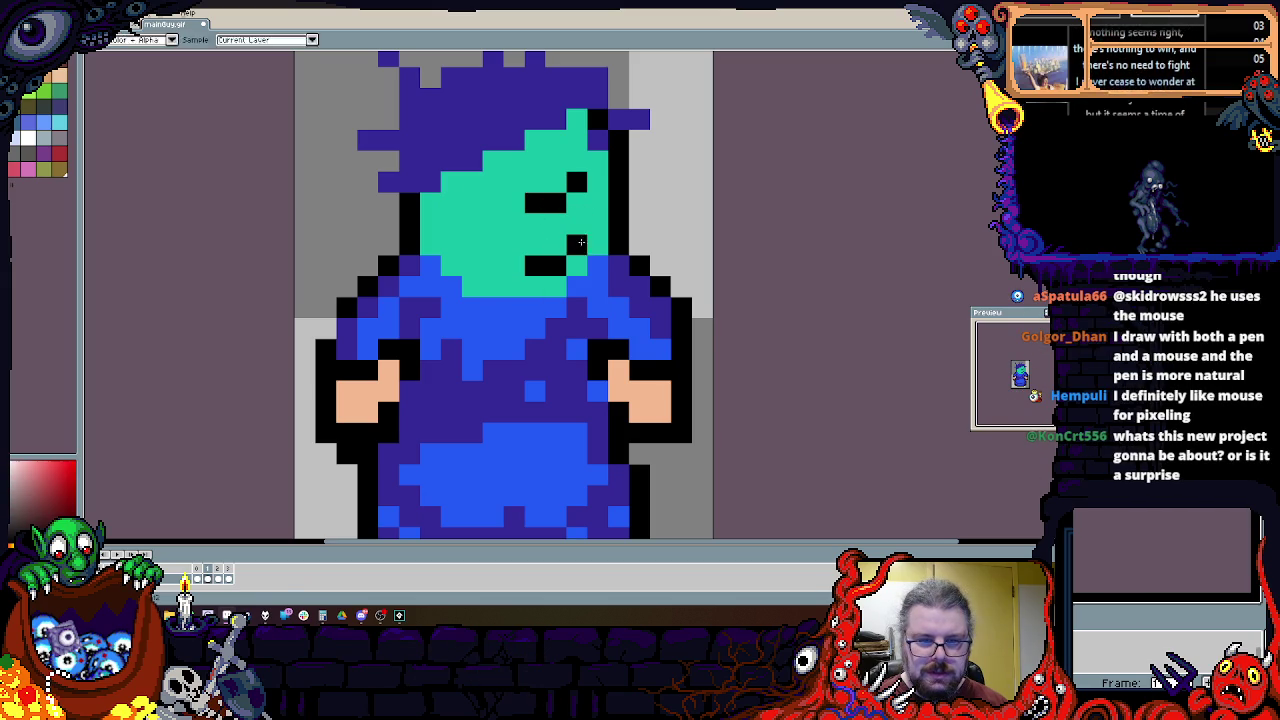
left_click(576, 245)
left_click(535, 265)
left_click(535, 245)
left_click(576, 265)
Step: Erase the right arm and the right outline of the side-view figure
left_click_drag(430, 216, 392, 269)
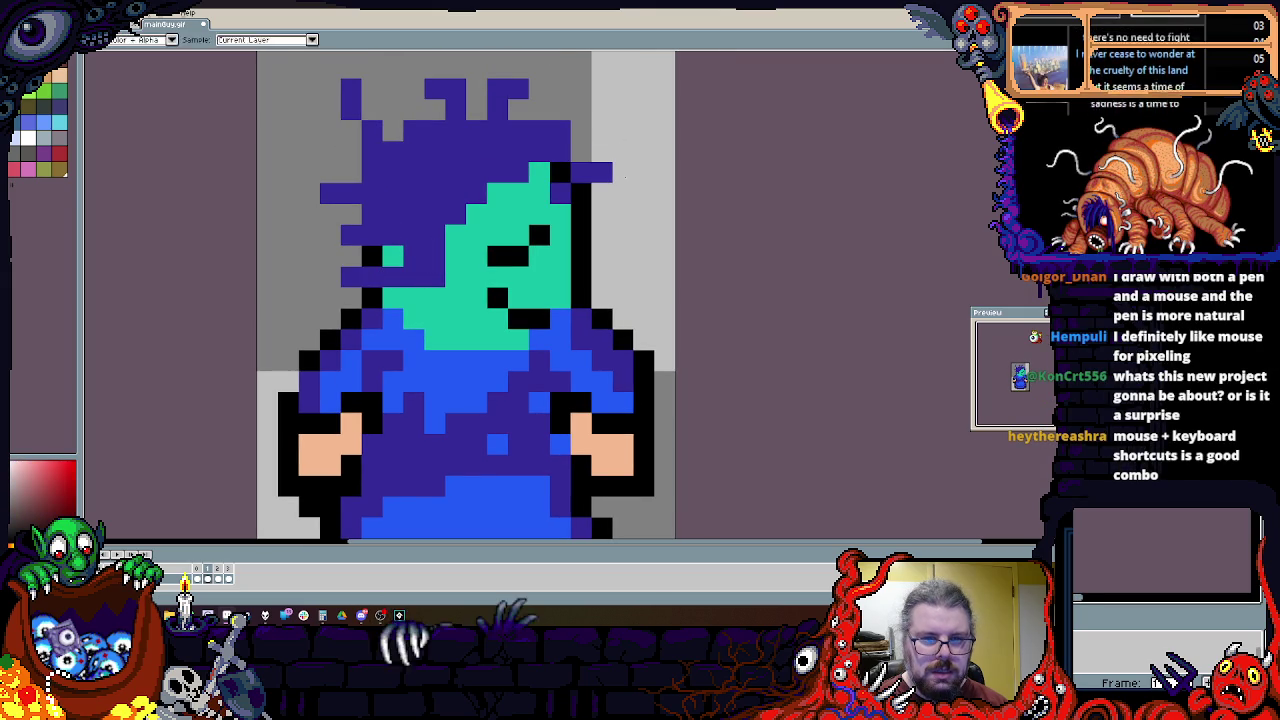
scroll(549, 312, "down", 1)
scroll(549, 312, "up", 1)
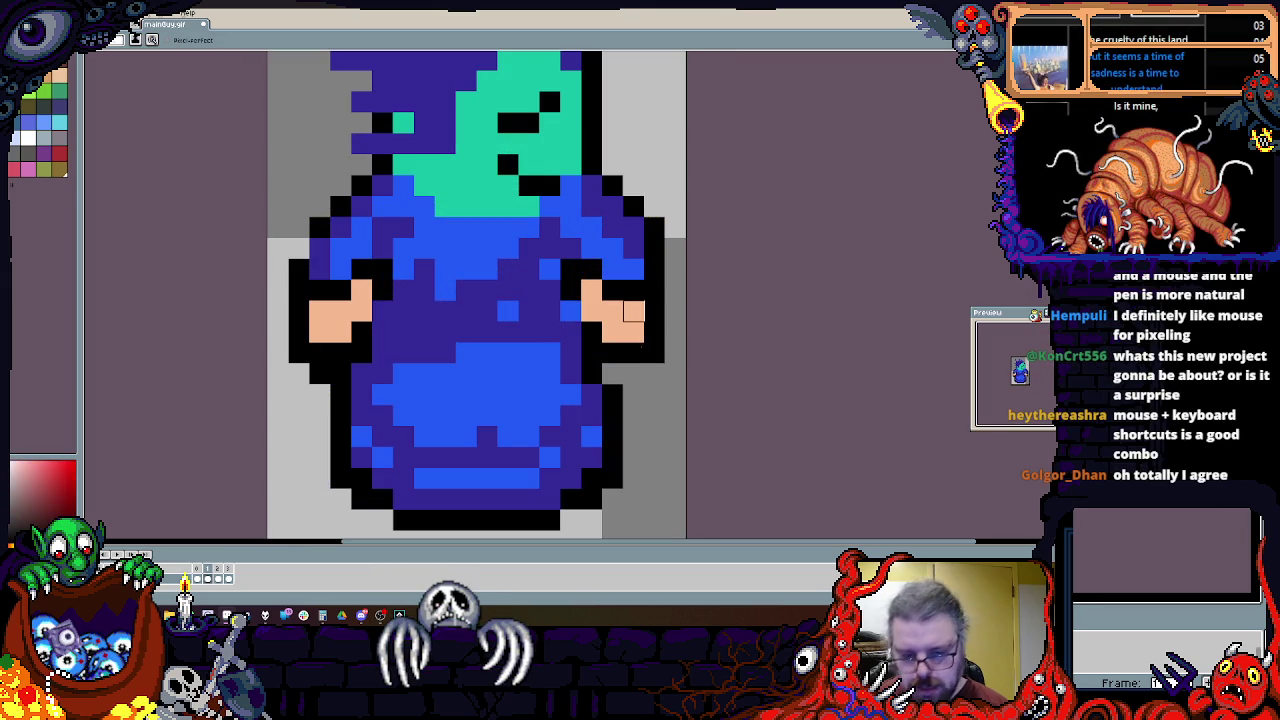
mouse_move(640, 420)
left_mouse_down()
mouse_move(610, 290)
mouse_move(654, 311)
left_mouse_up()
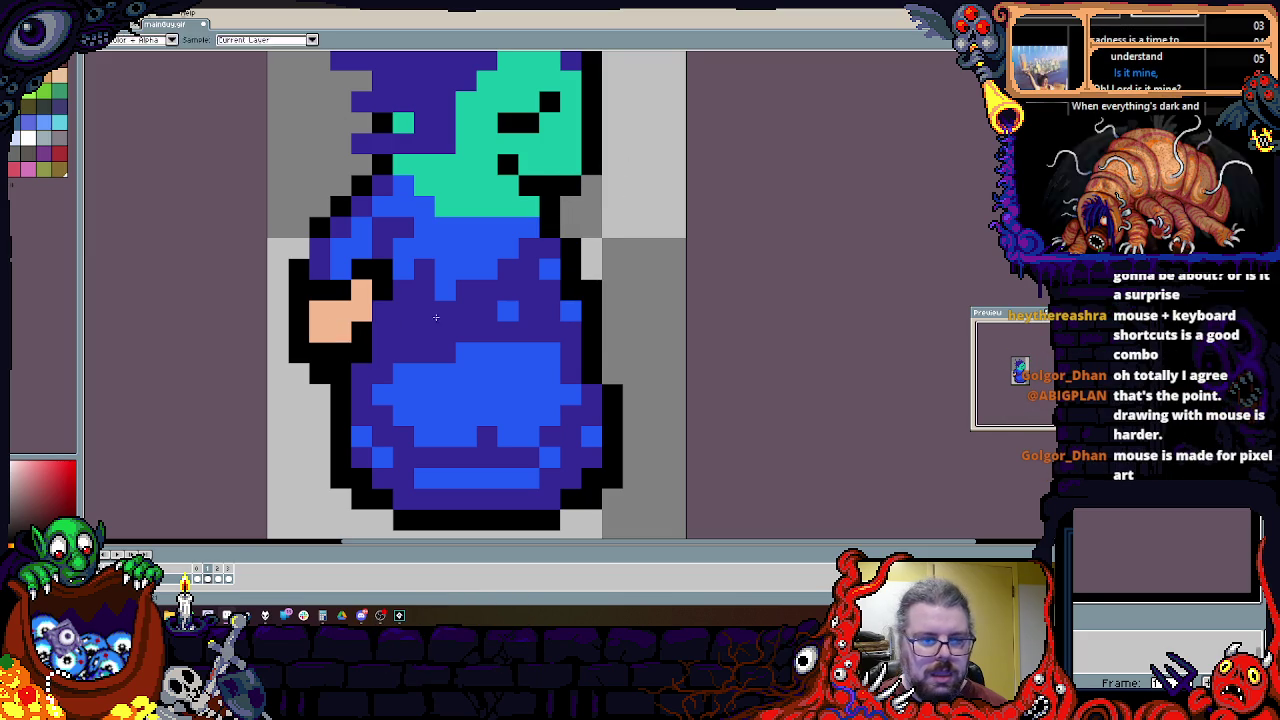
Step: Select the hand and arm and move them two pixels right and down
key("m")
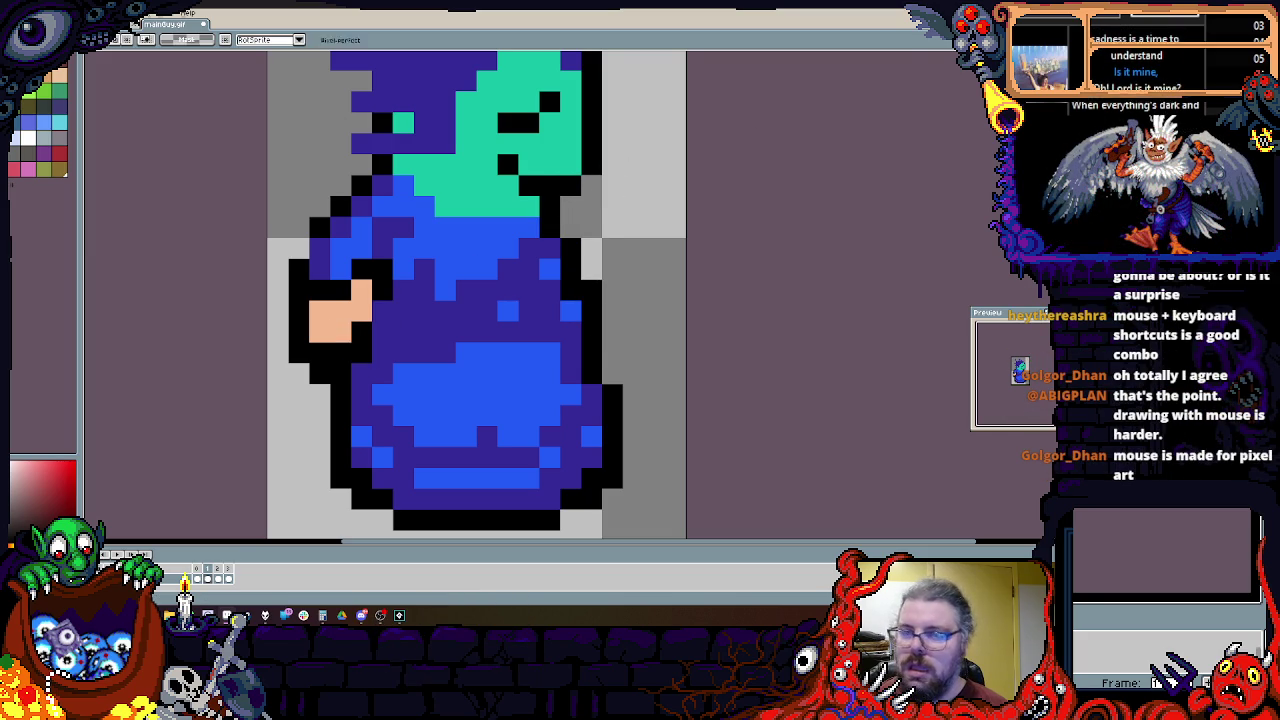
left_click_drag(376, 368, 306, 214)
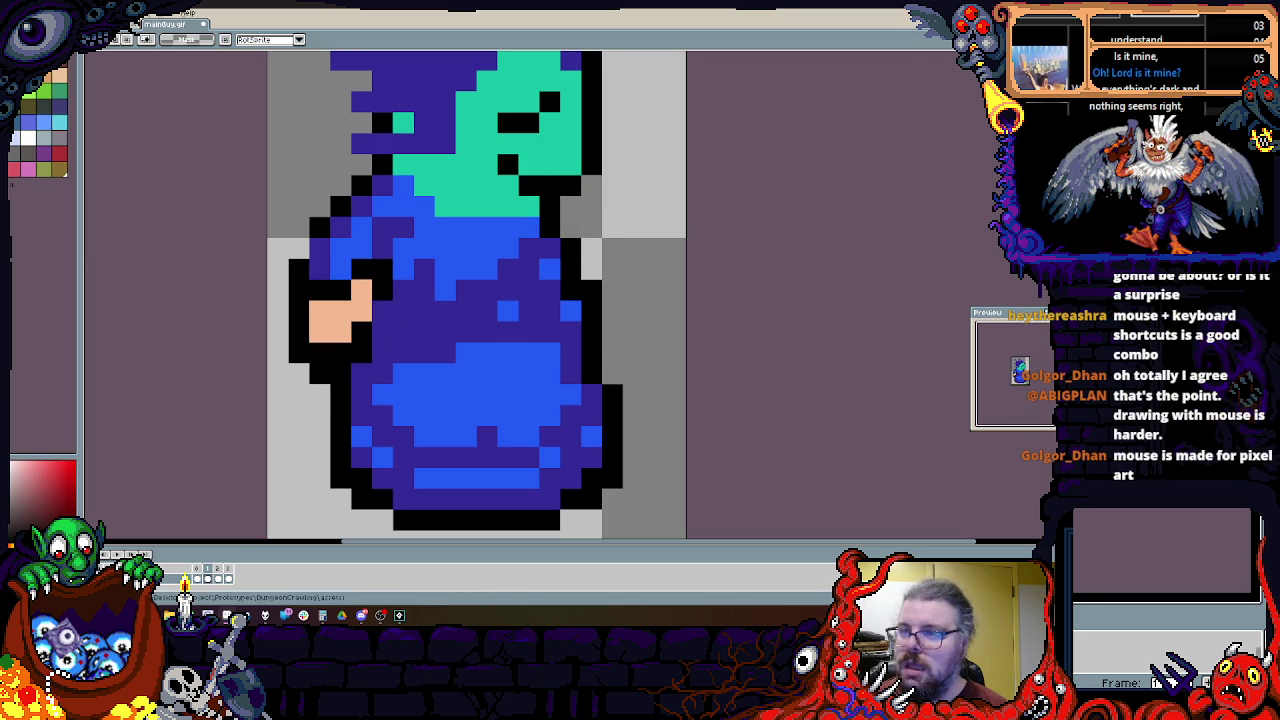
key("b")
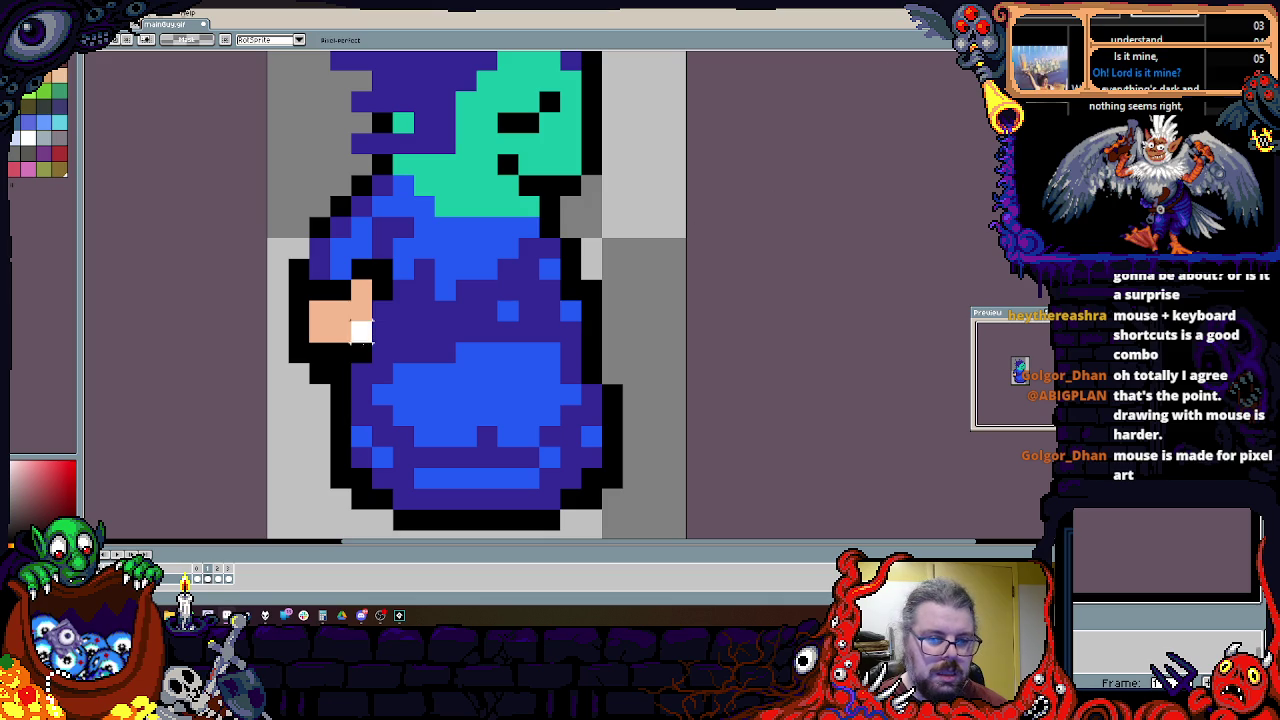
left_click_drag(289, 290, 330, 364)
left_click_drag(365, 296, 407, 338)
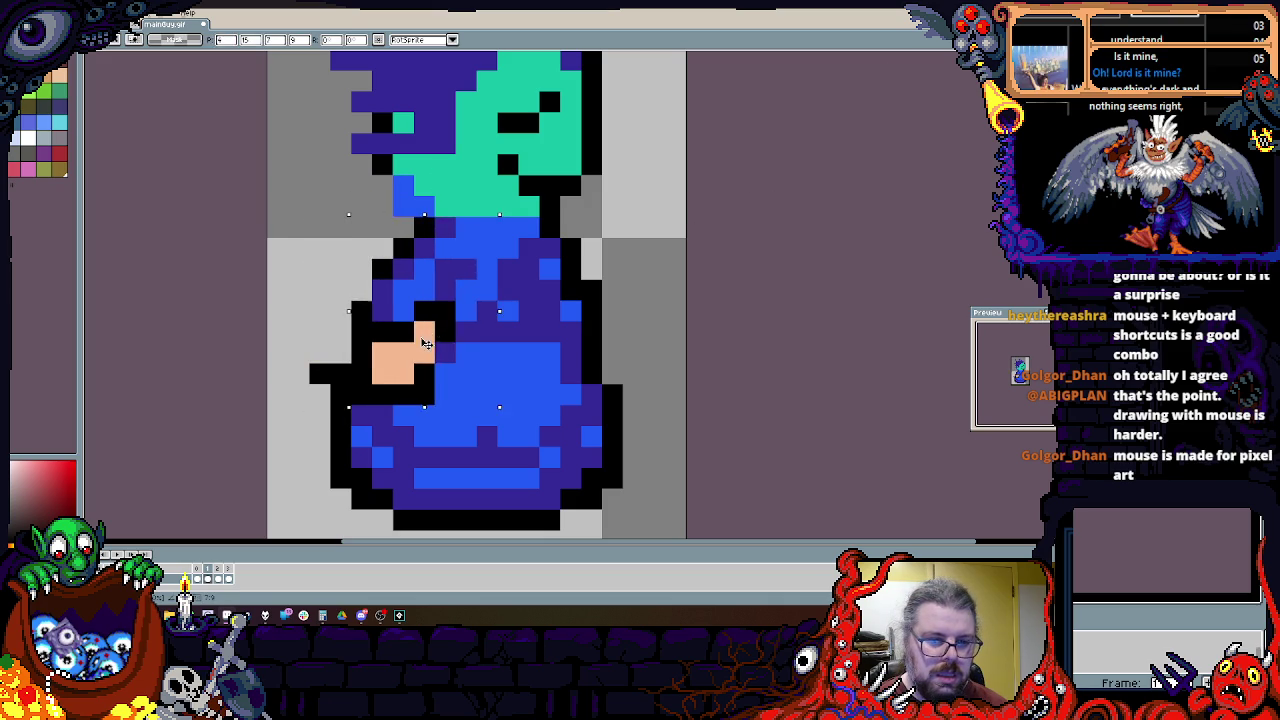
key("ctrl+d")
Step: Draw a black outline down the robe's left edge and near the head's top-left
scroll(760, 450, "down", 1)
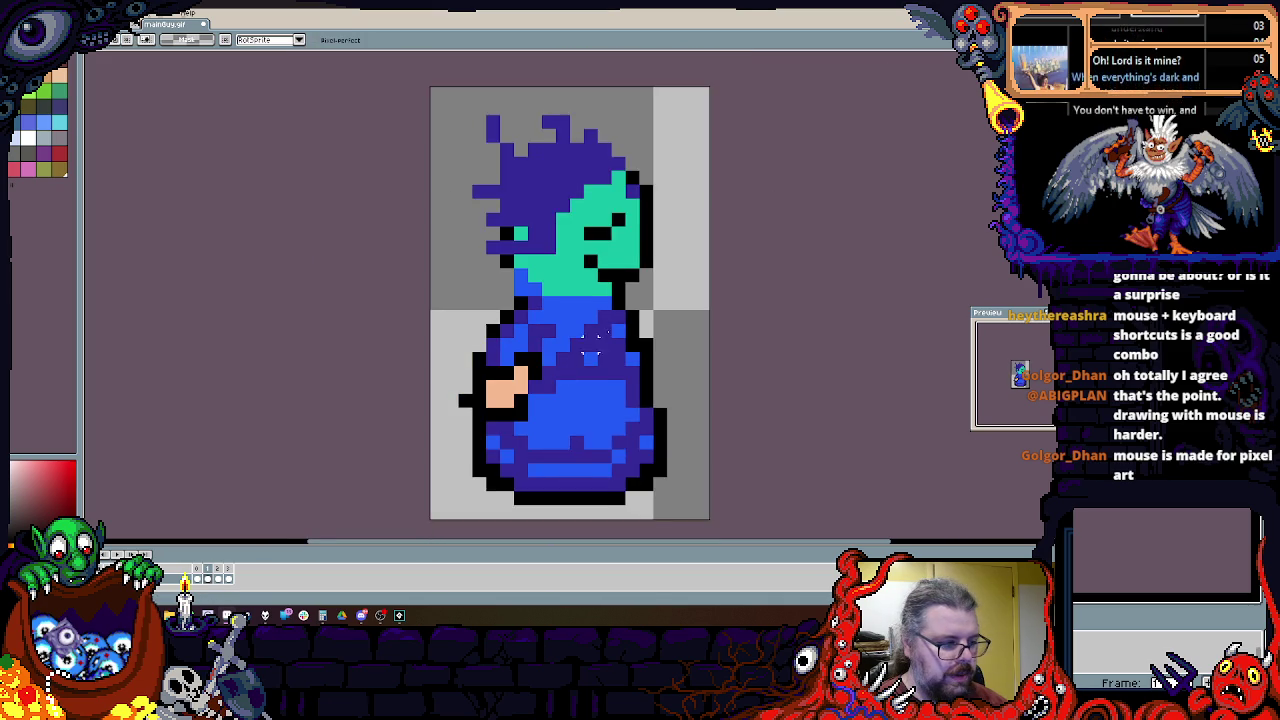
scroll(637, 340, "up", 1)
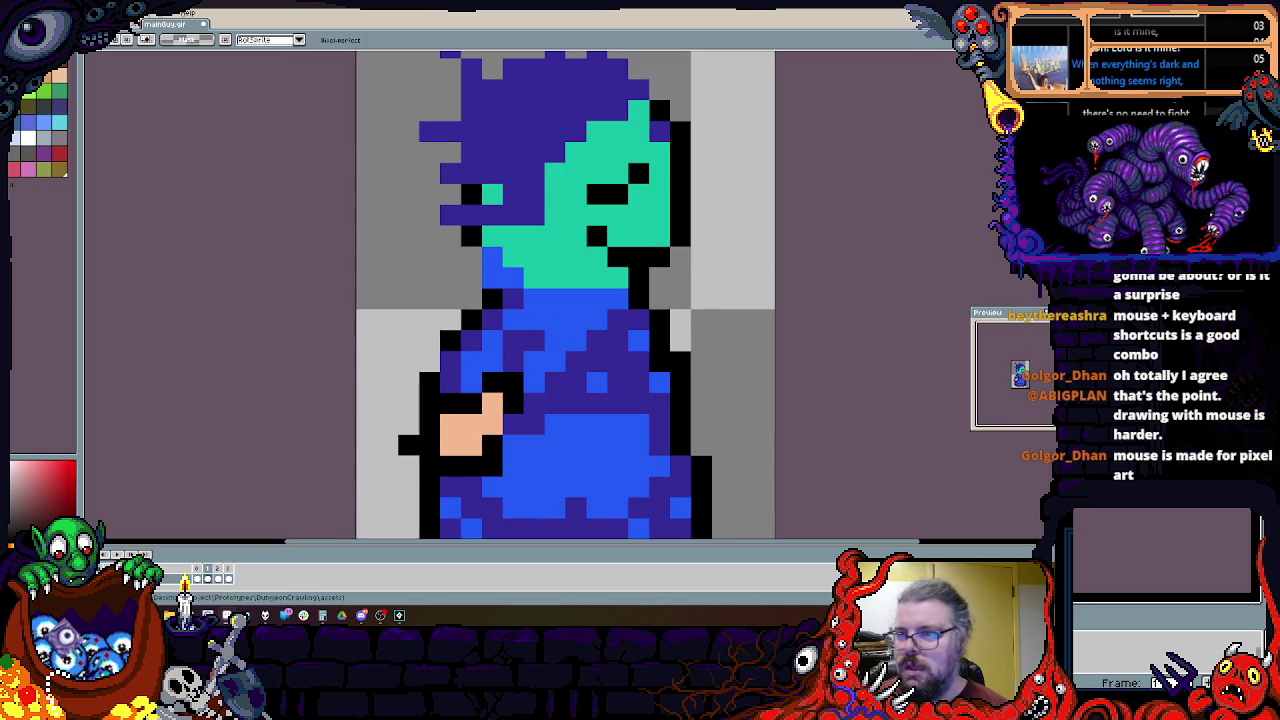
scroll(460, 263, "up", 2)
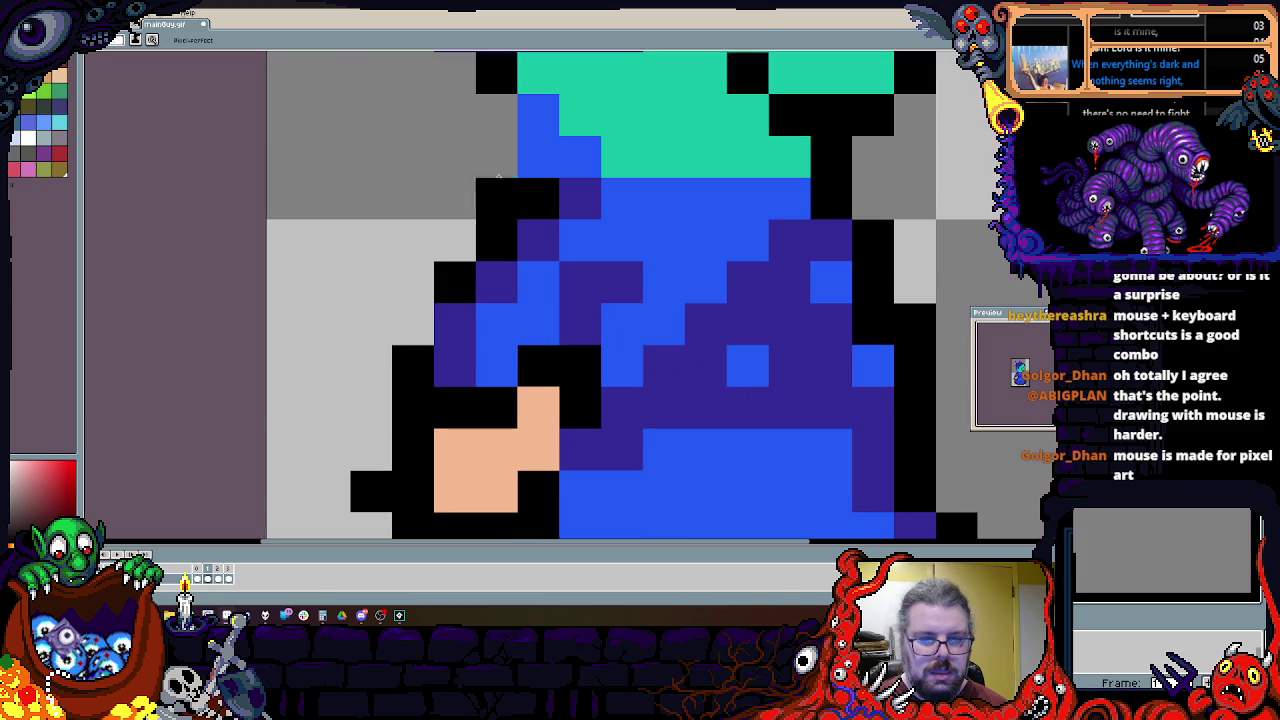
left_click_drag(524, 185, 409, 351)
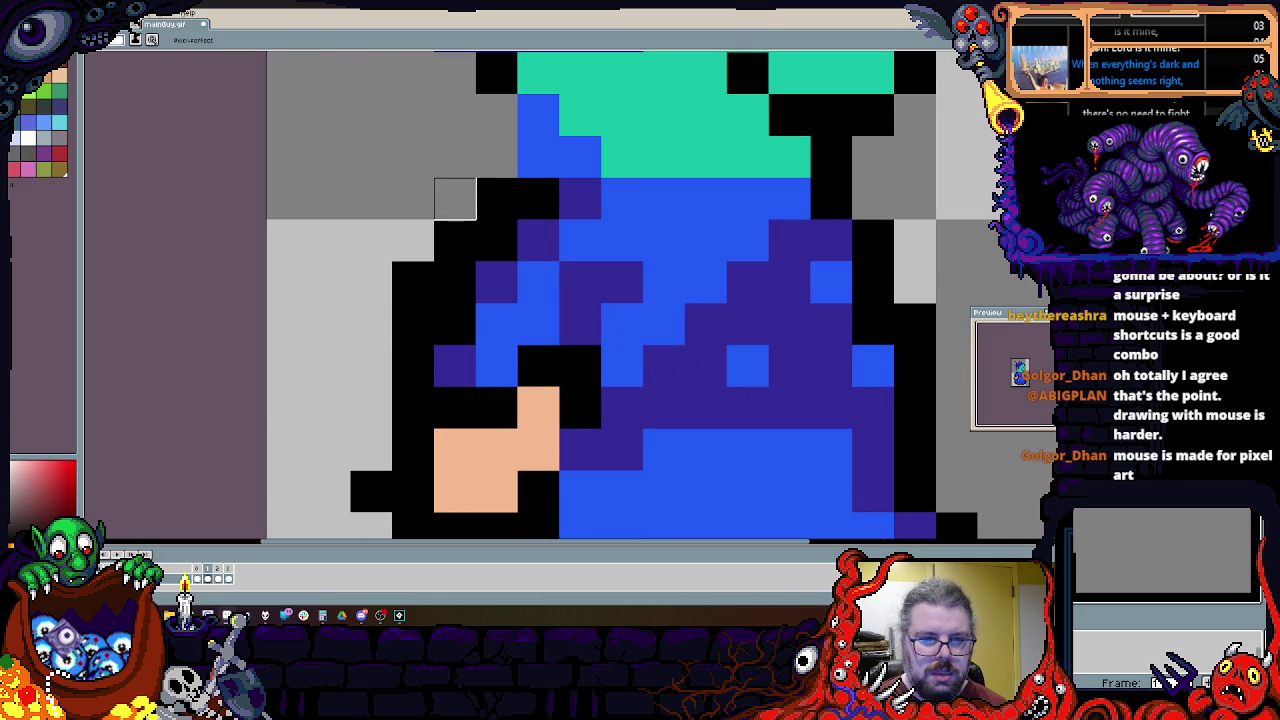
left_click_drag(497, 199, 497, 115)
scroll(470, 288, "down", 2)
left_click_drag(470, 288, 516, 203)
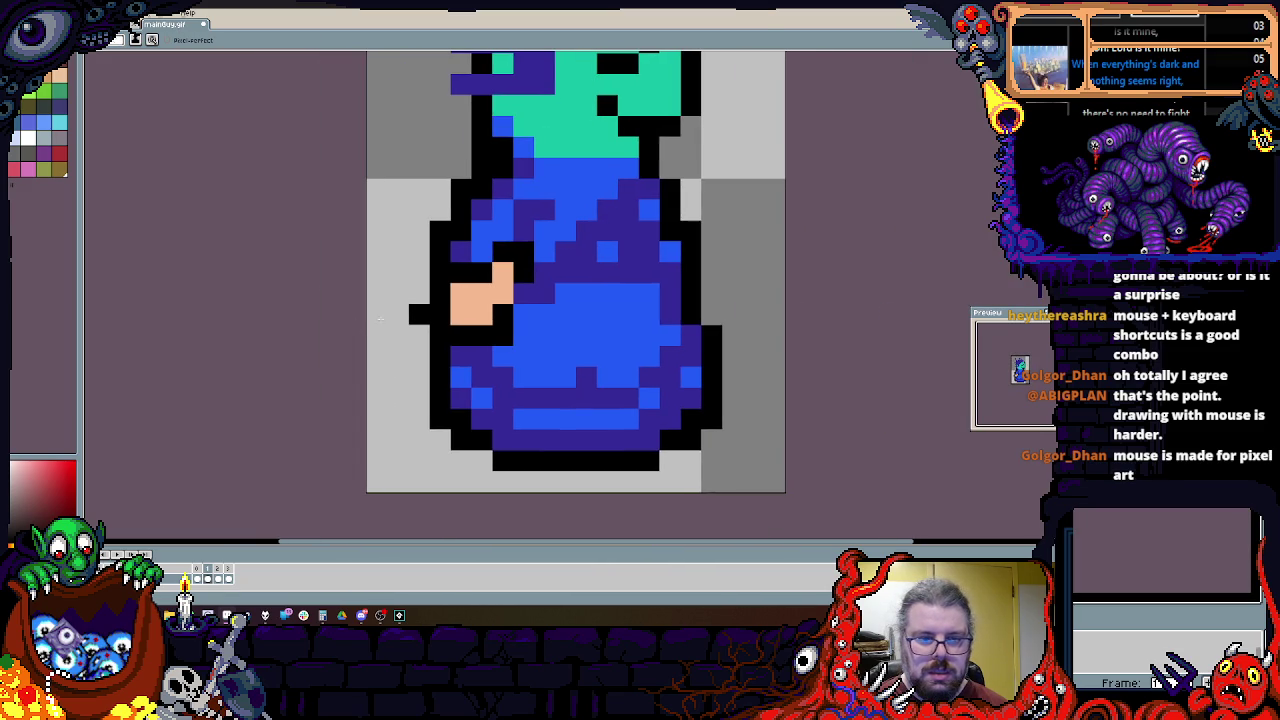
scroll(514, 344, "up", 2)
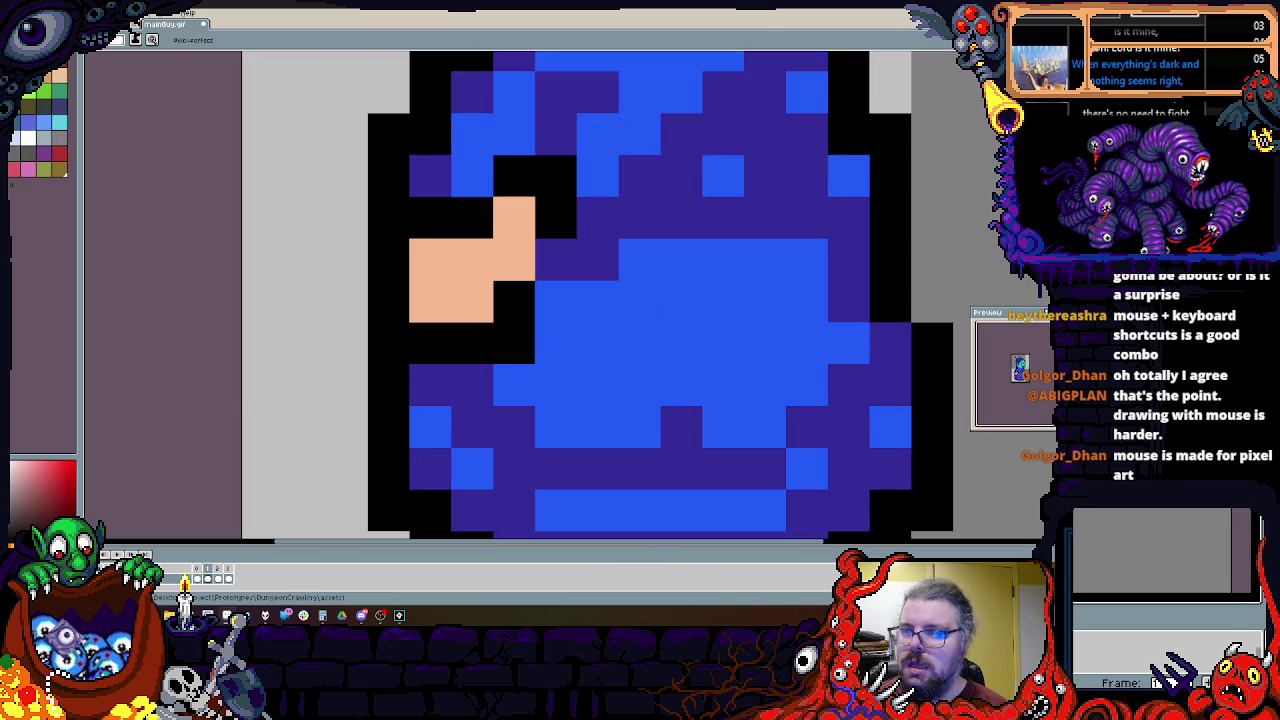
Step: Move the face-and-hand block one pixel right and one pixel down
key("m")
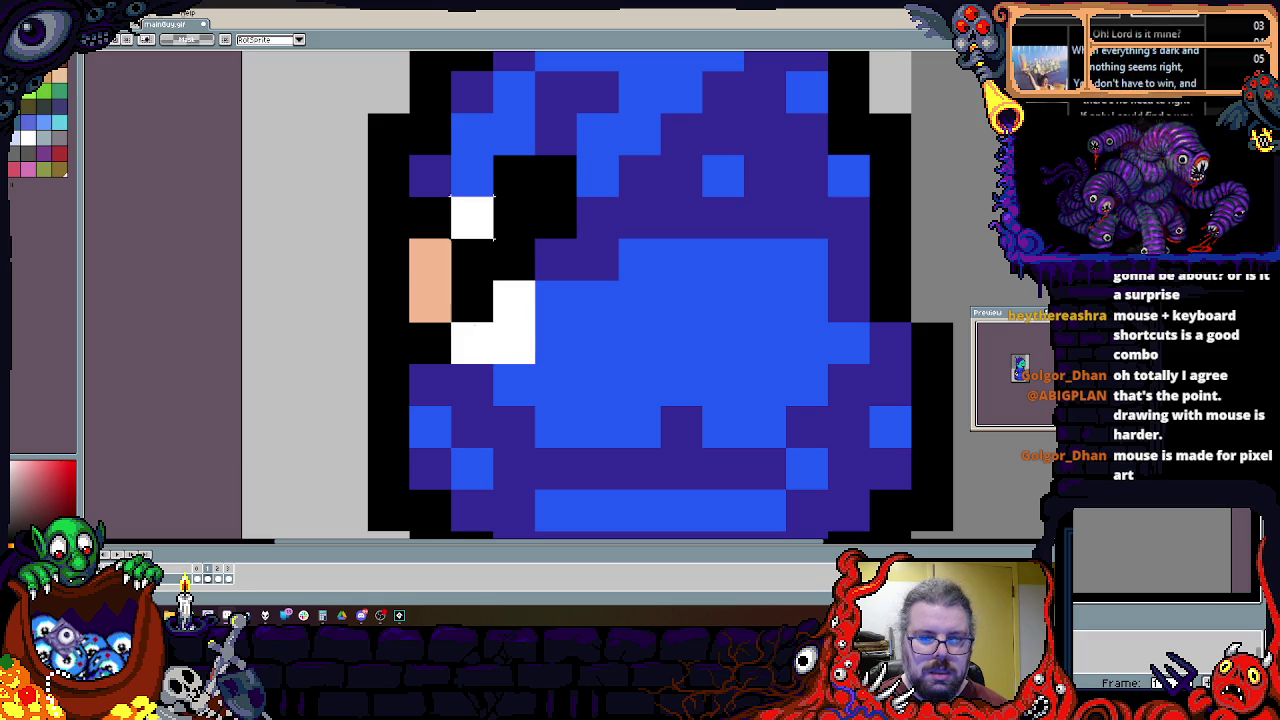
left_click_drag(408, 154, 578, 408)
mouse_move(525, 318)
left_mouse_down()
mouse_move(567, 318)
mouse_move(567, 360)
left_mouse_up()
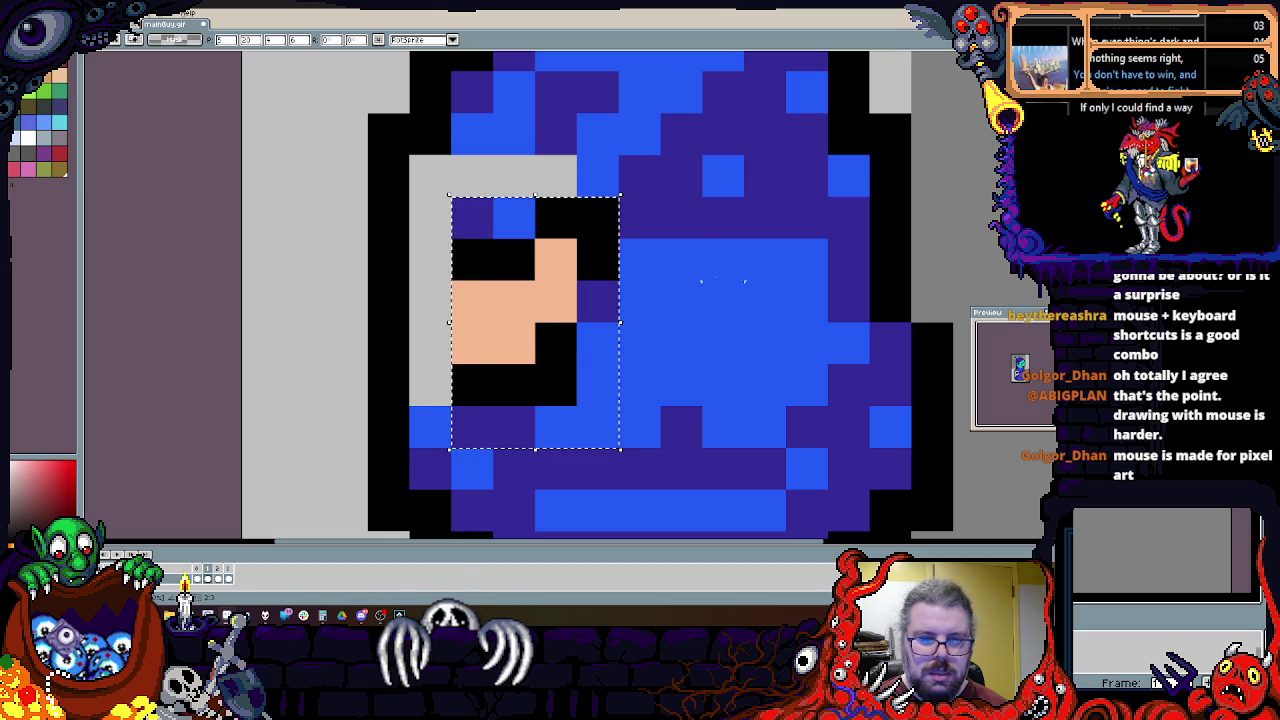
left_click(723, 257)
key("b")
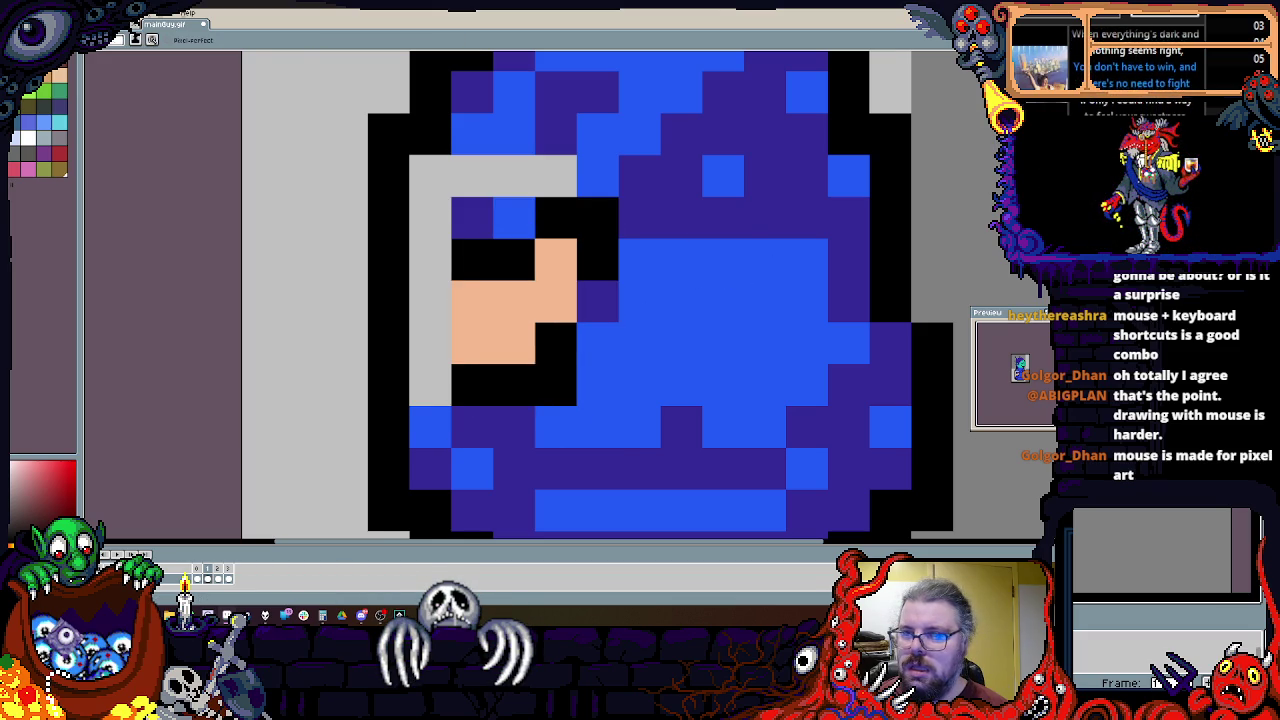
Step: Outline the face's left edge in black and fill the nearby gaps and robe edge with blue
left_click(428, 262)
left_click(431, 377)
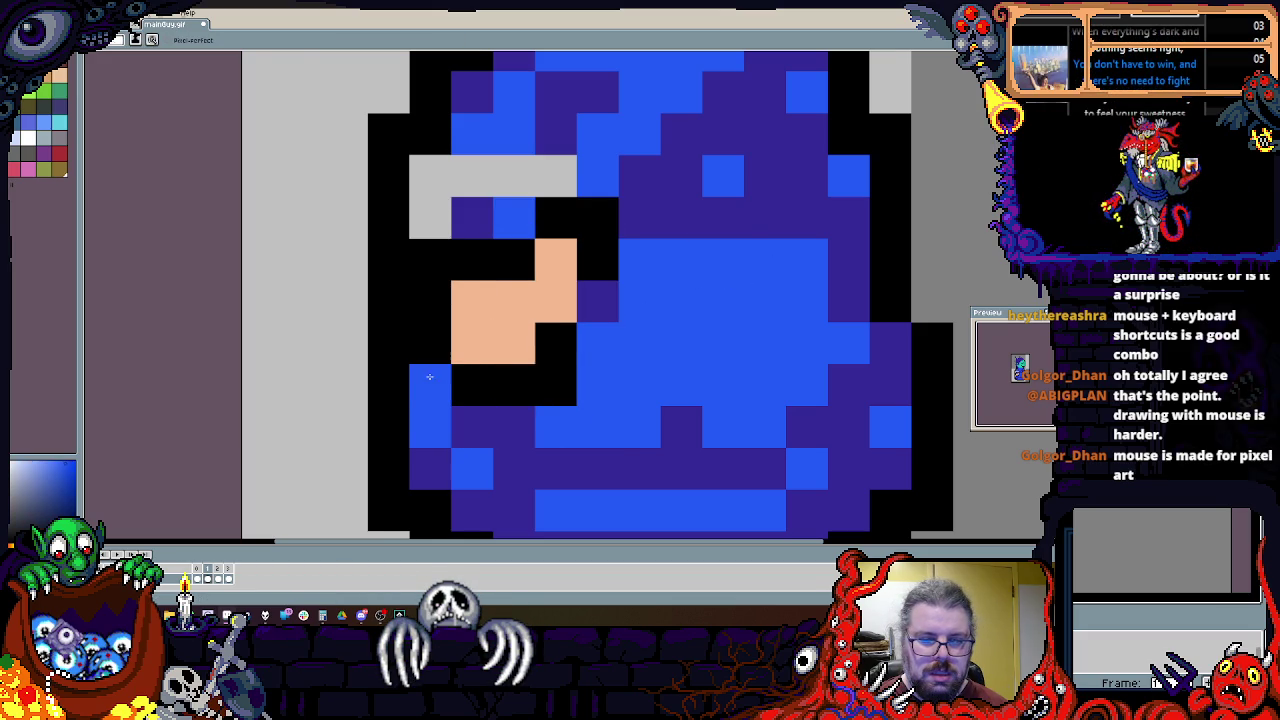
left_click(422, 270, "alt")
left_click(430, 217)
left_click(430, 176)
scroll(437, 244, "up", 3)
left_click(465, 280, "alt")
left_click_drag(465, 321, 509, 321)
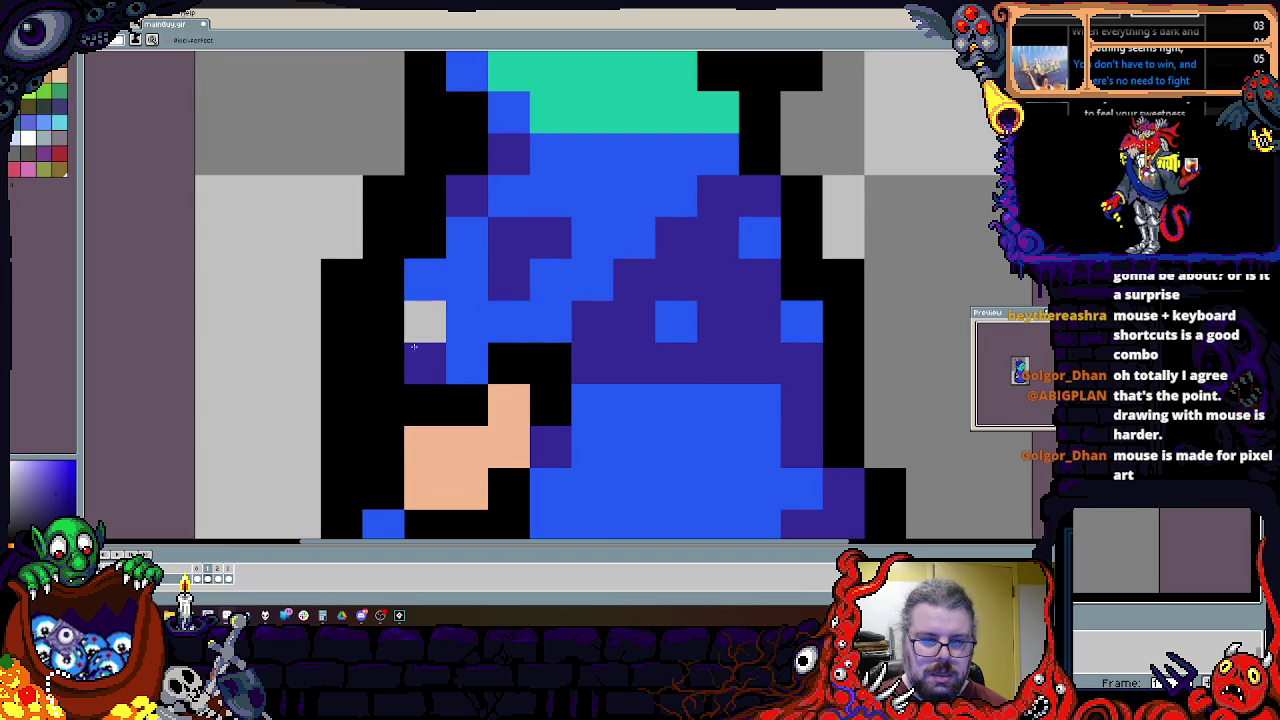
Step: Paint a dark purple band and blue highlights across the robe, plus purple shading around the hand
left_click(509, 196)
left_click_drag(676, 196, 553, 190)
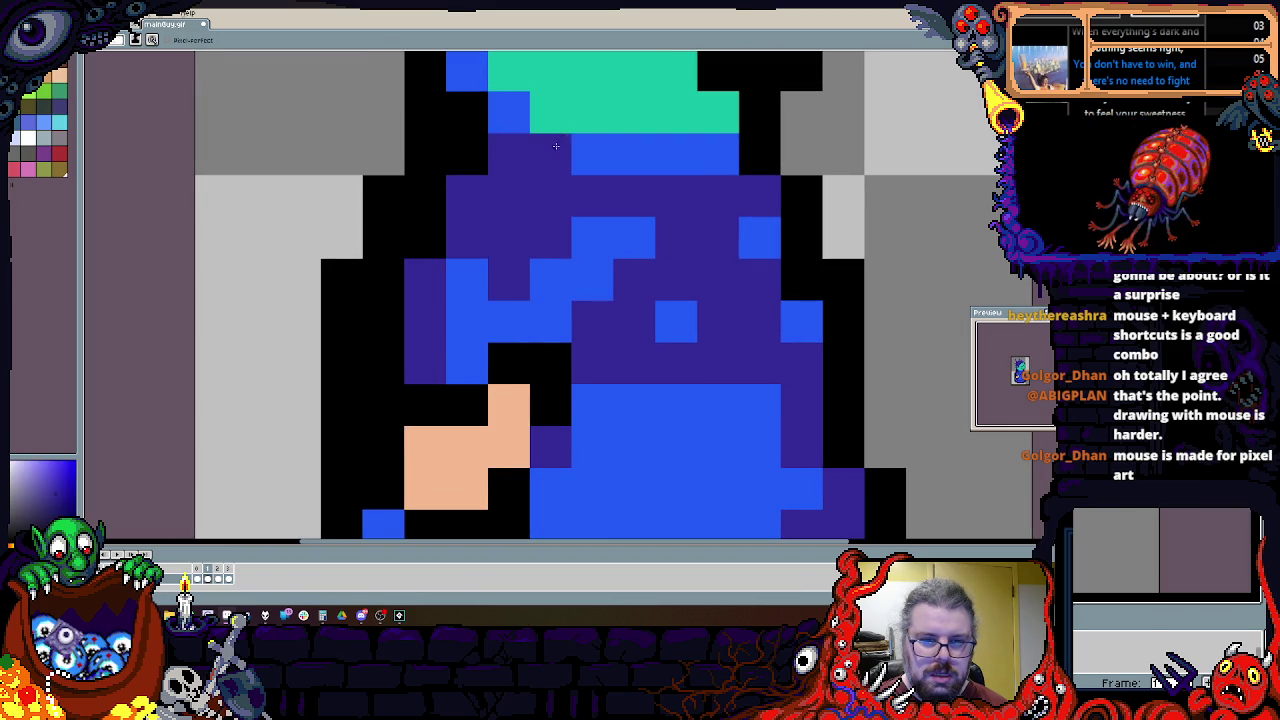
left_click_drag(592, 251, 425, 320)
key("ctrl+z")
left_click_drag(509, 280, 565, 189)
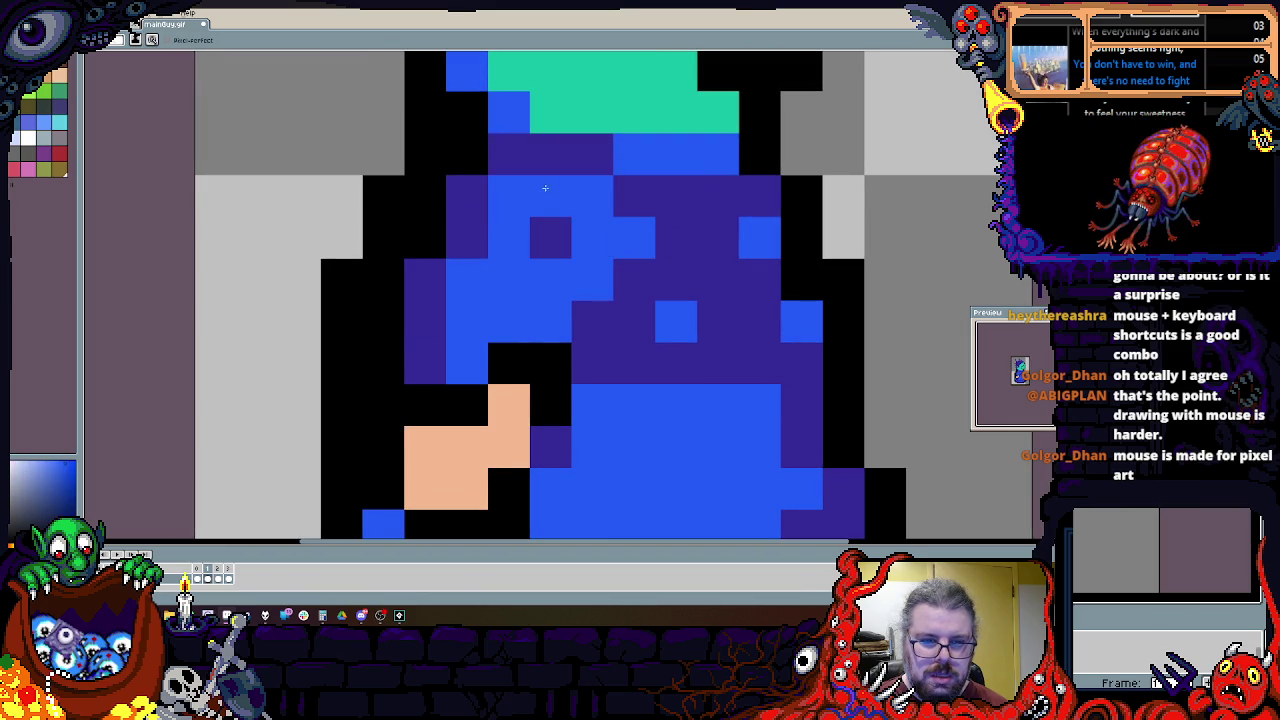
left_click(425, 360, "alt")
left_click(425, 321)
left_click_drag(383, 405, 390, 354)
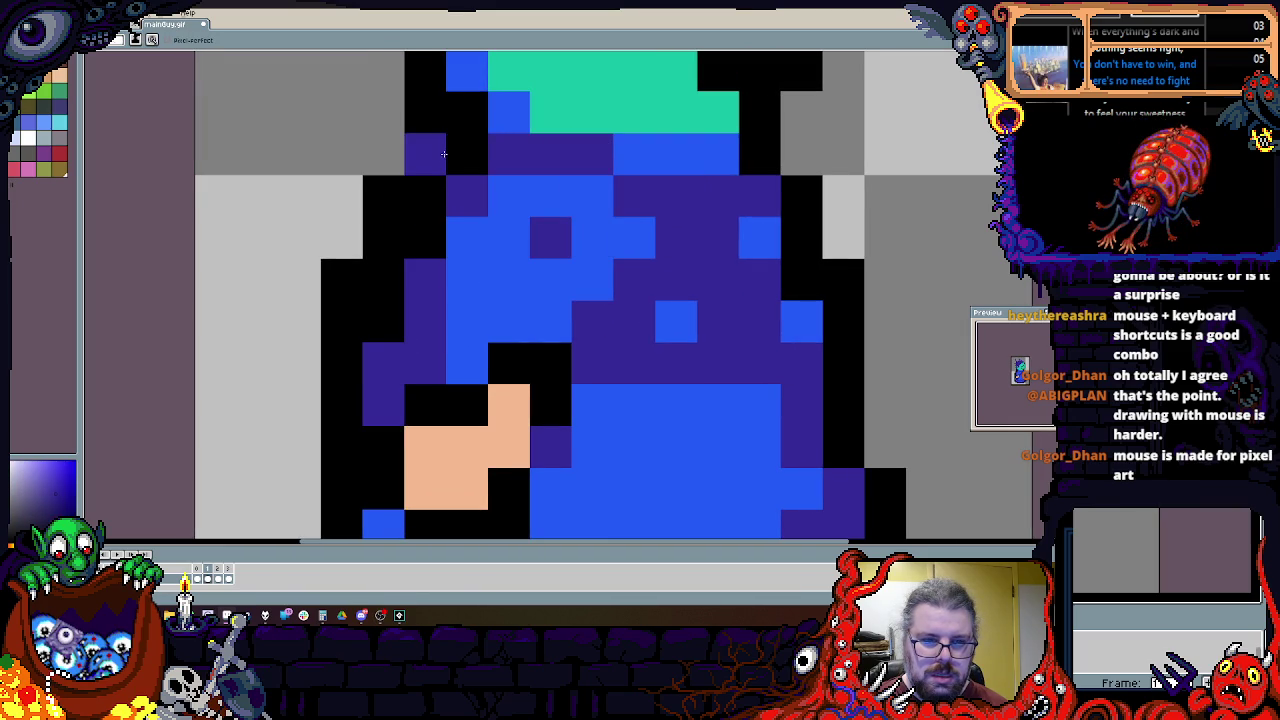
scroll(444, 152, "down", 1)
scroll(437, 294, "down", 2)
Step: Bucket-fill a robe area with dark purple
key("g")
left_click(551, 352, "alt")
left_click(563, 386)
left_click(505, 313, "alt")
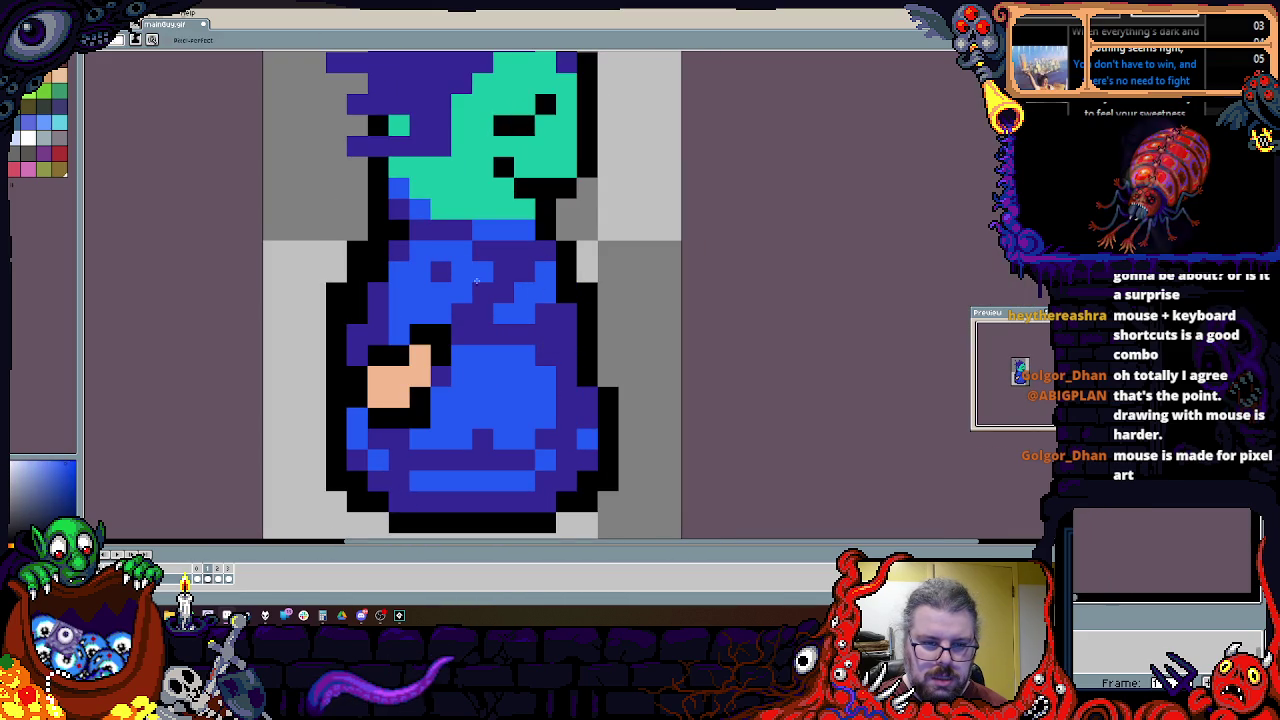
scroll(499, 273, "down", 3)
scroll(499, 273, "up", 1)
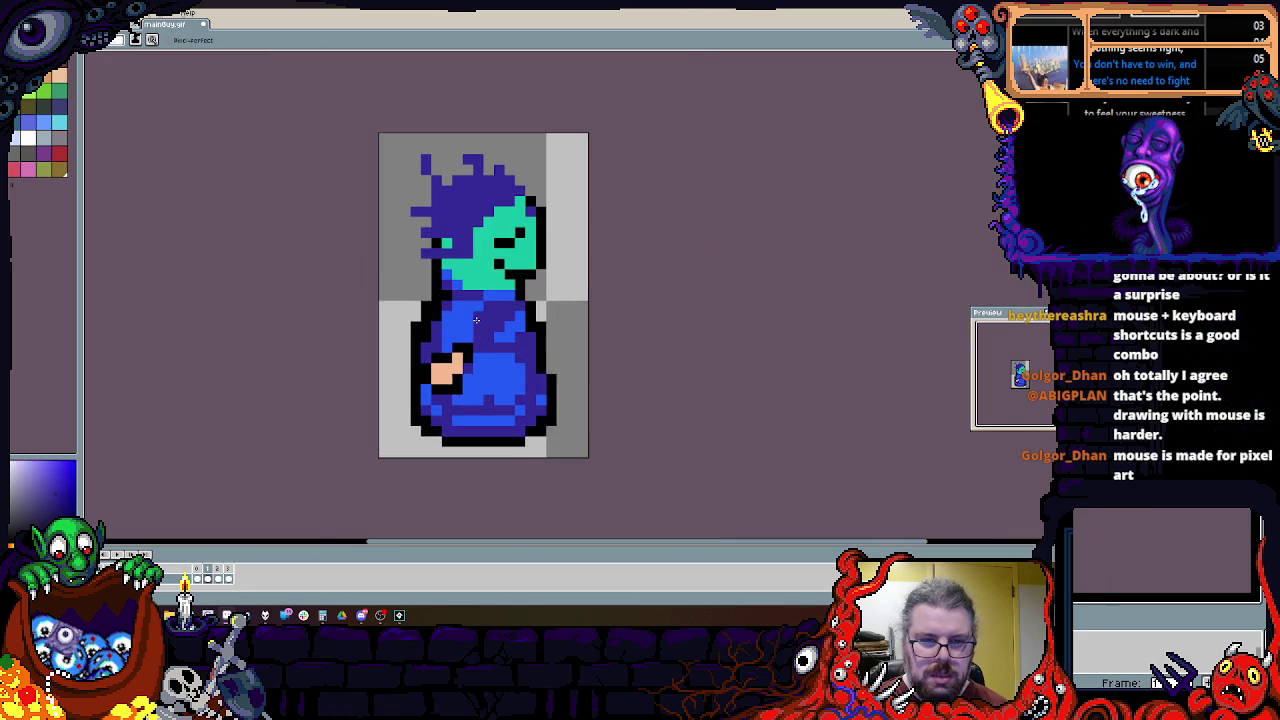
left_click_drag(503, 330, 573, 320)
Step: Add dark purple hair pixels along the face's edge near the eye
scroll(573, 320, "up", 1)
scroll(549, 352, "up", 1)
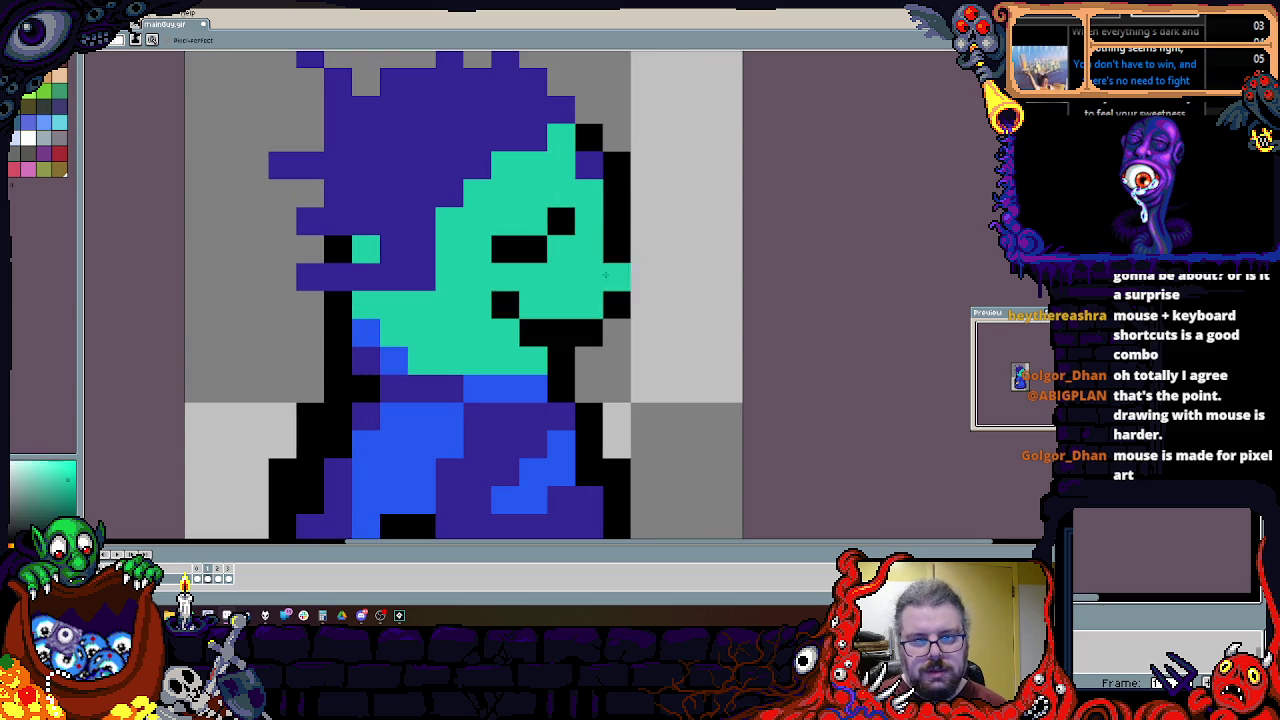
left_click(597, 172, "alt")
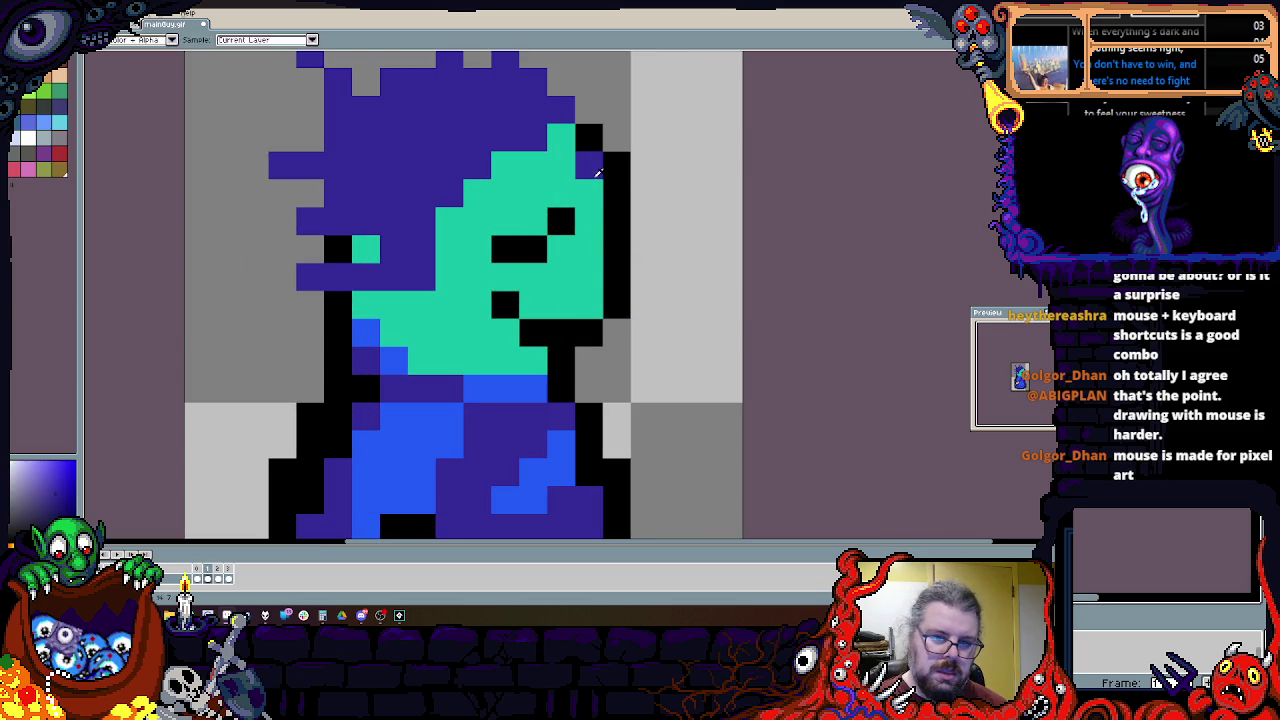
left_click(561, 277)
left_click(589, 277)
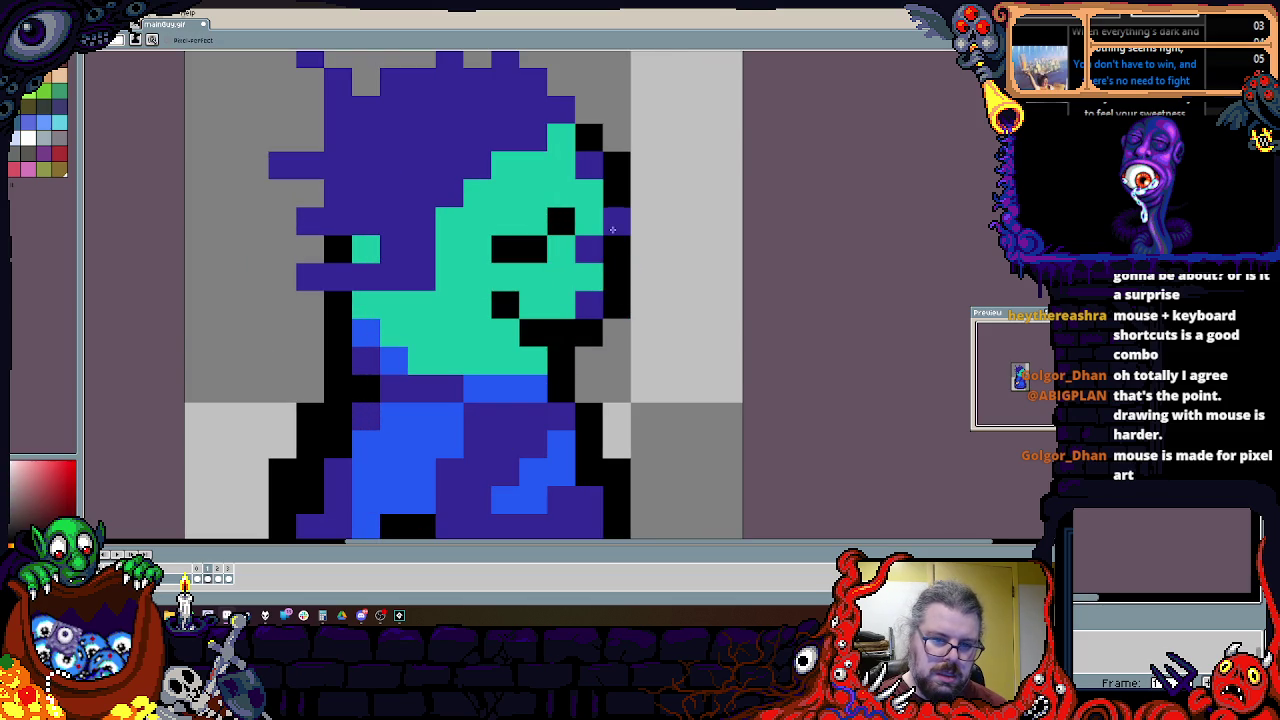
left_click(616, 221)
scroll(616, 240, "down", 2)
key("Return")
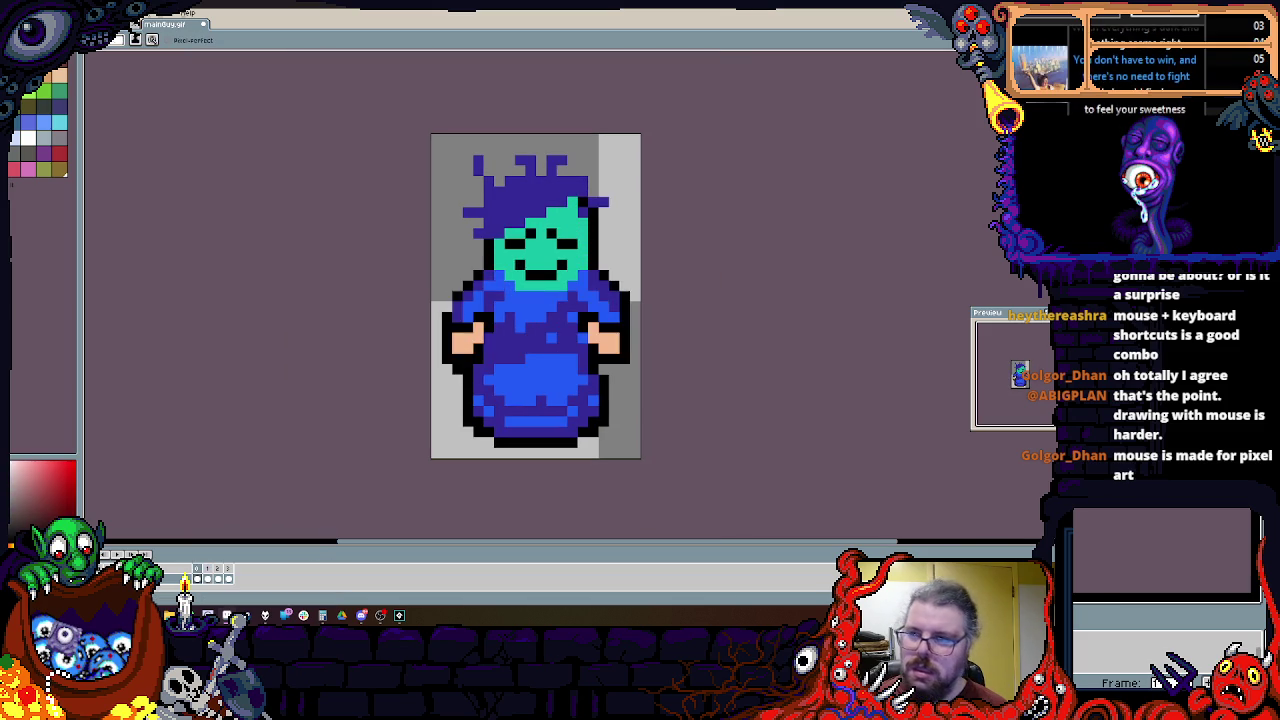
Step: Select the whole side-view frame and flip it horizontally
key("Return")
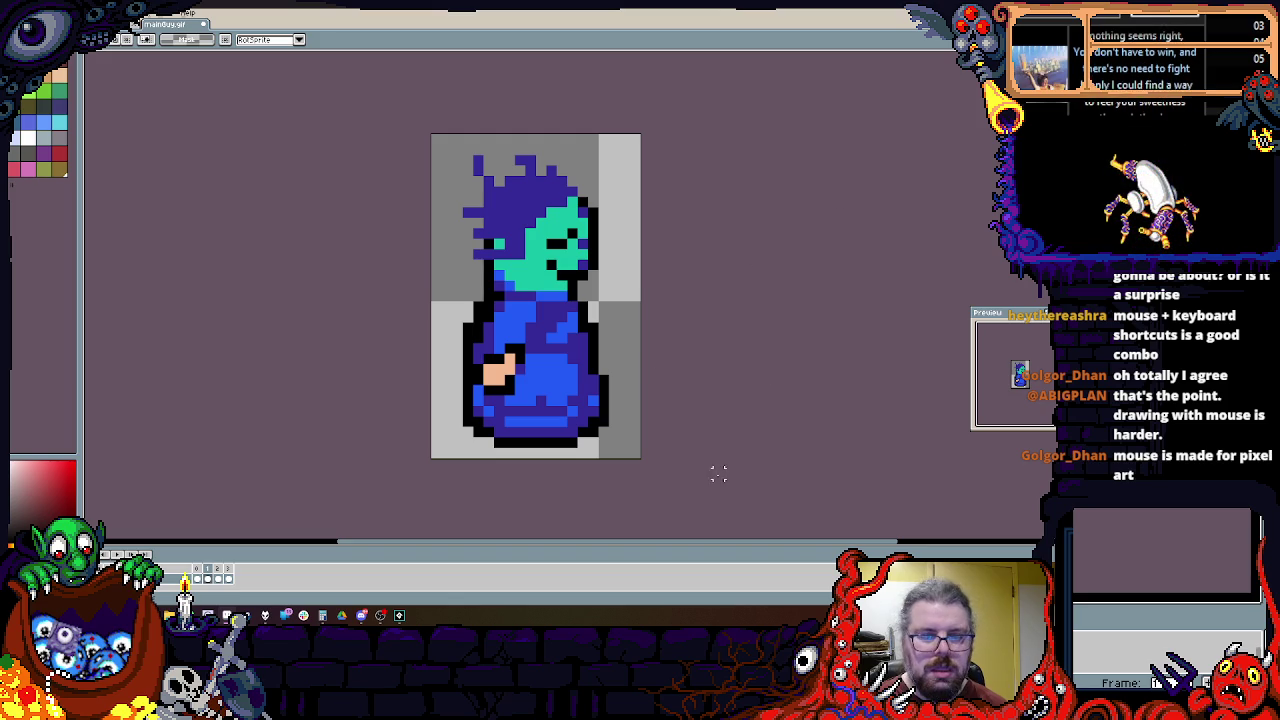
key("Return")
key("Return")
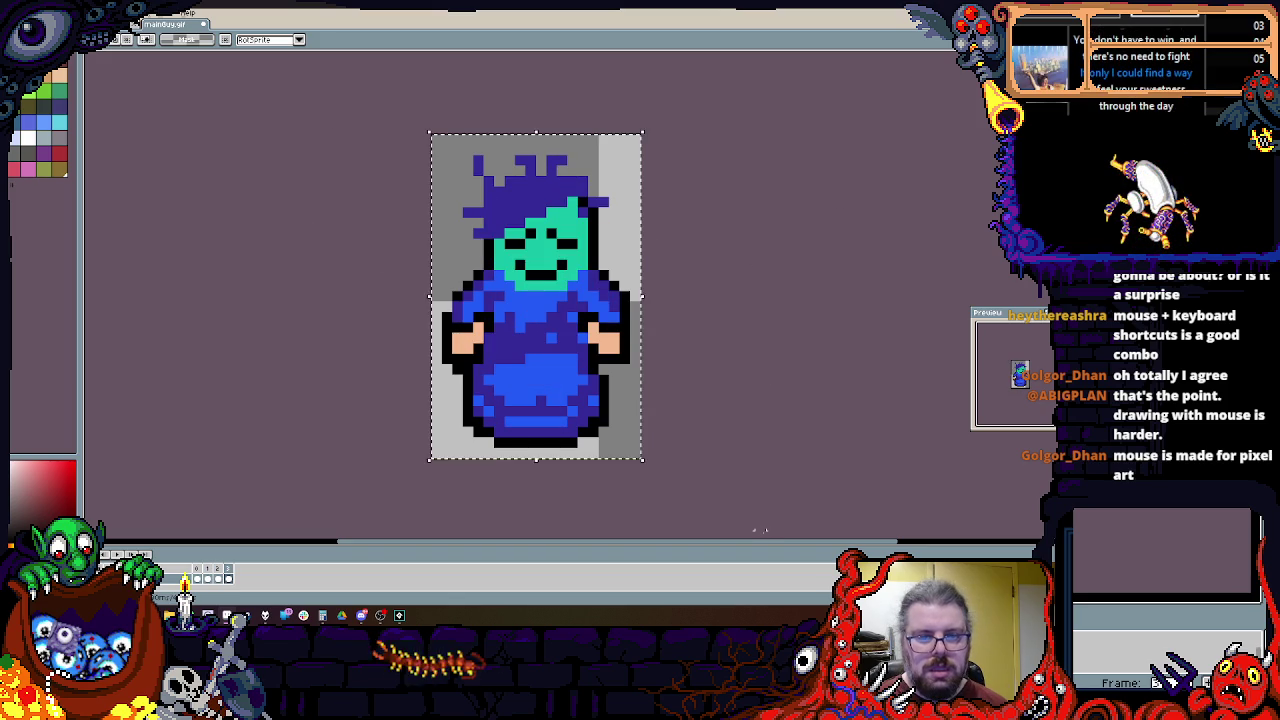
key("Return")
key("ctrl+a")
left_click(45, 12)
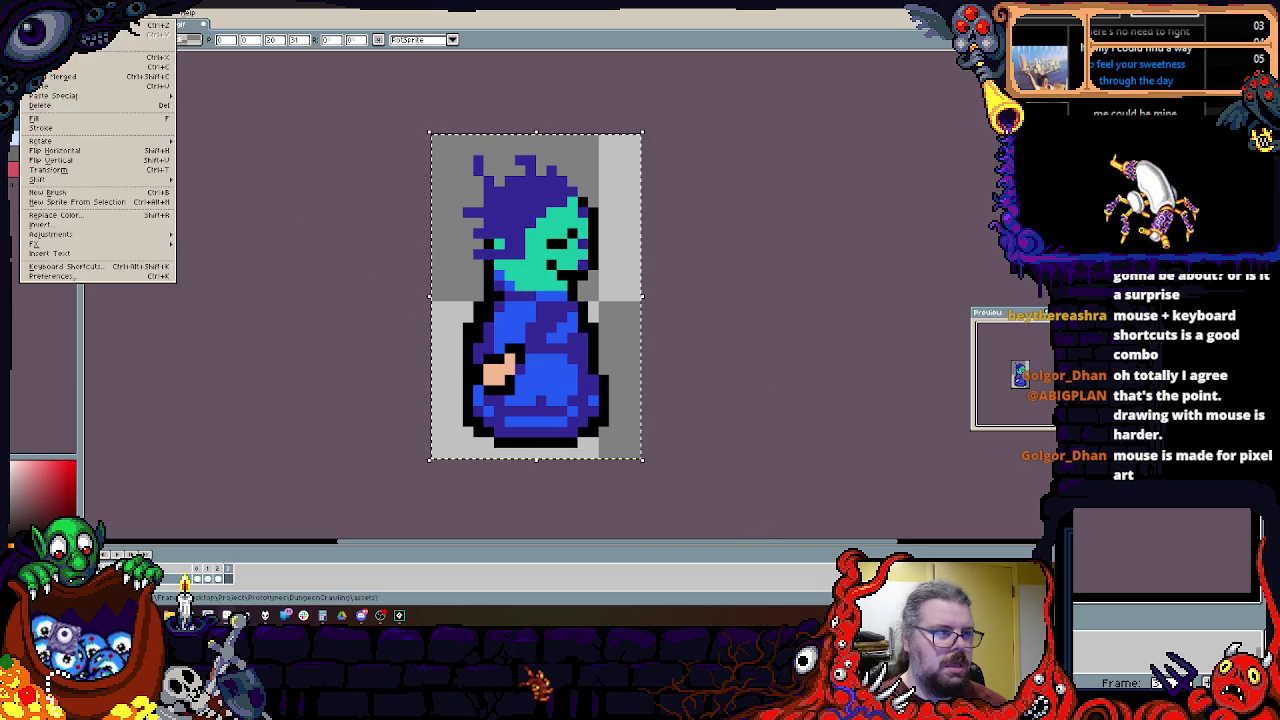
left_click(55, 150)
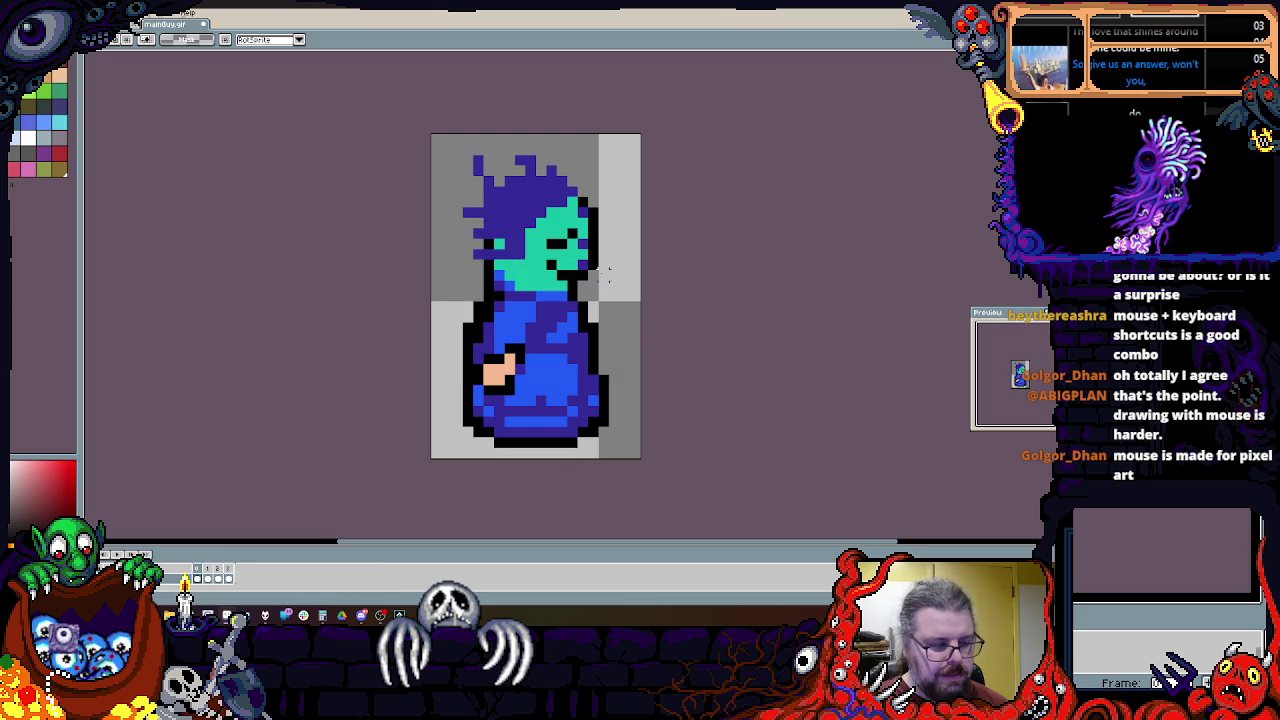
Step: Add several new frames to the walk animation with Frame > New Frame
left_click_drag(608, 275, 533, 233)
left_click_drag(385, 112, 402, 109)
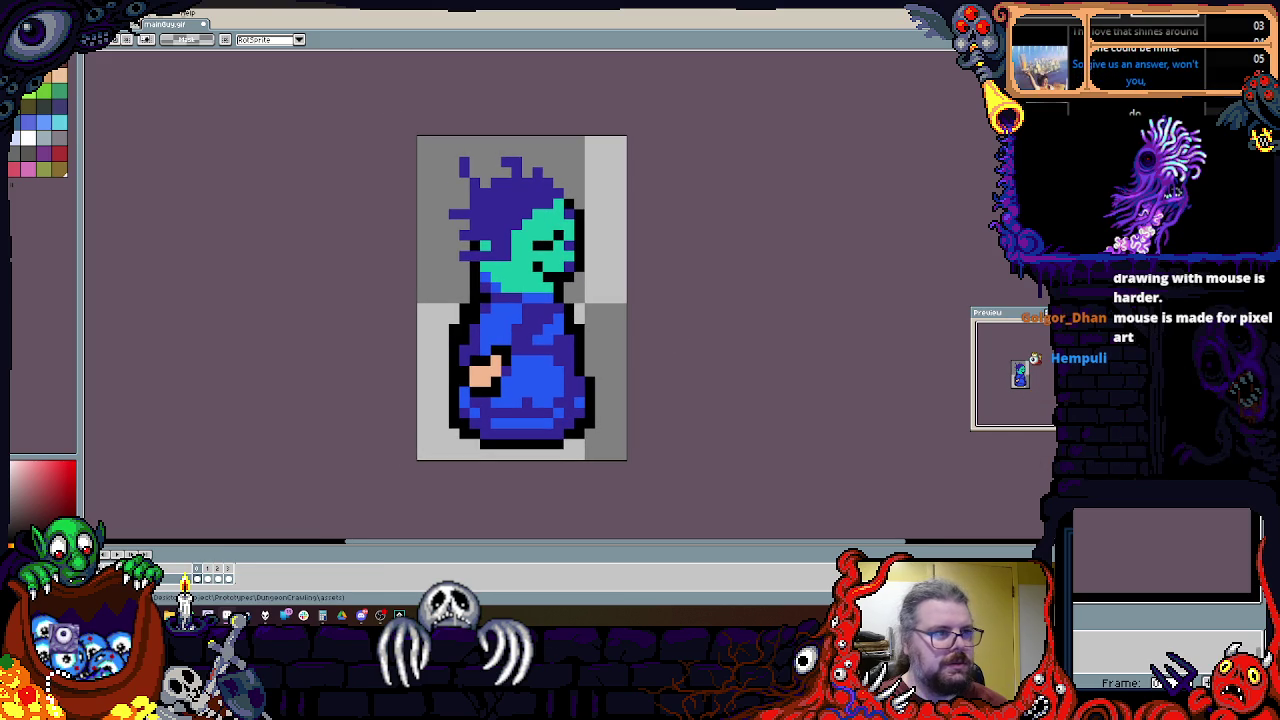
left_click(110, 14)
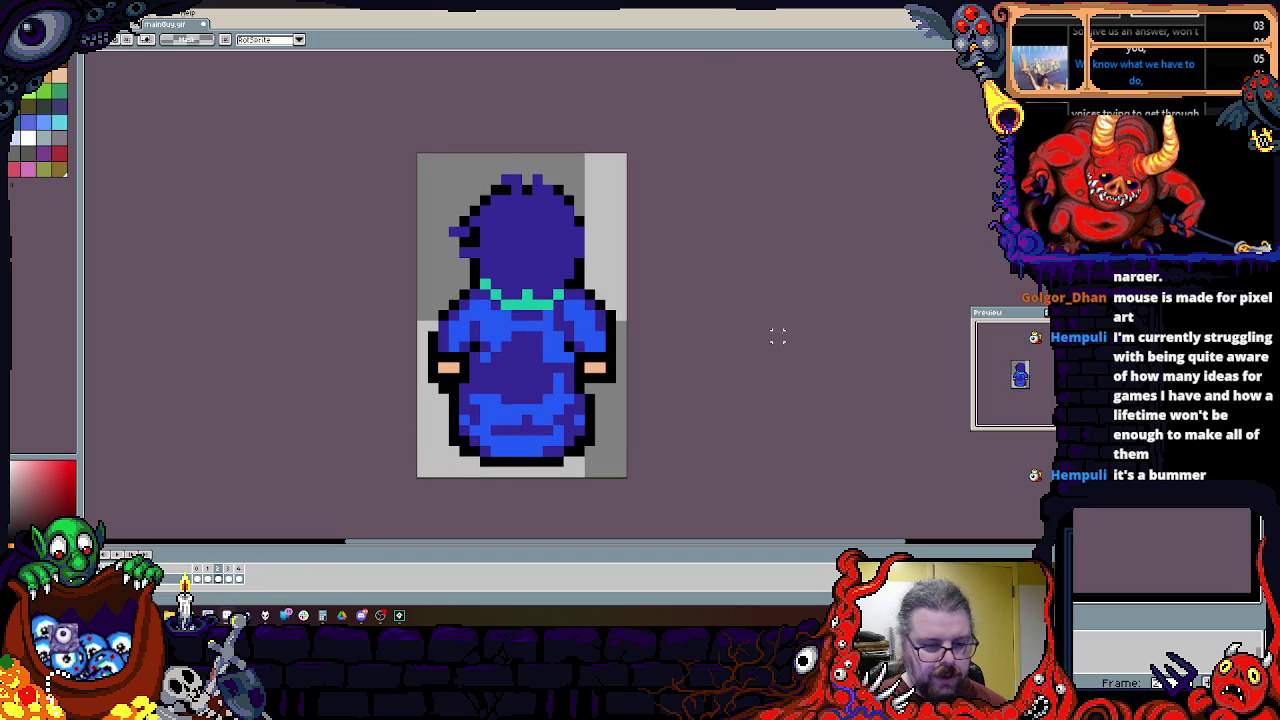
left_click(134, 14)
left_click(296, 206)
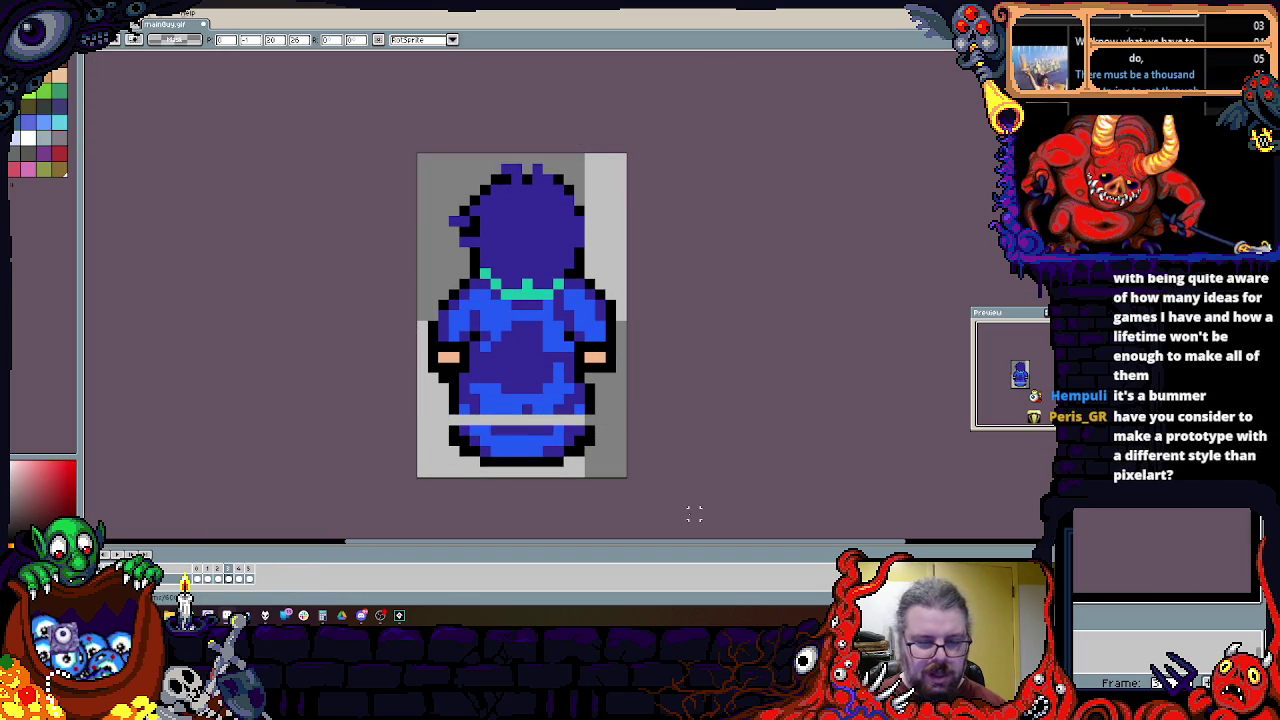
left_click(134, 14)
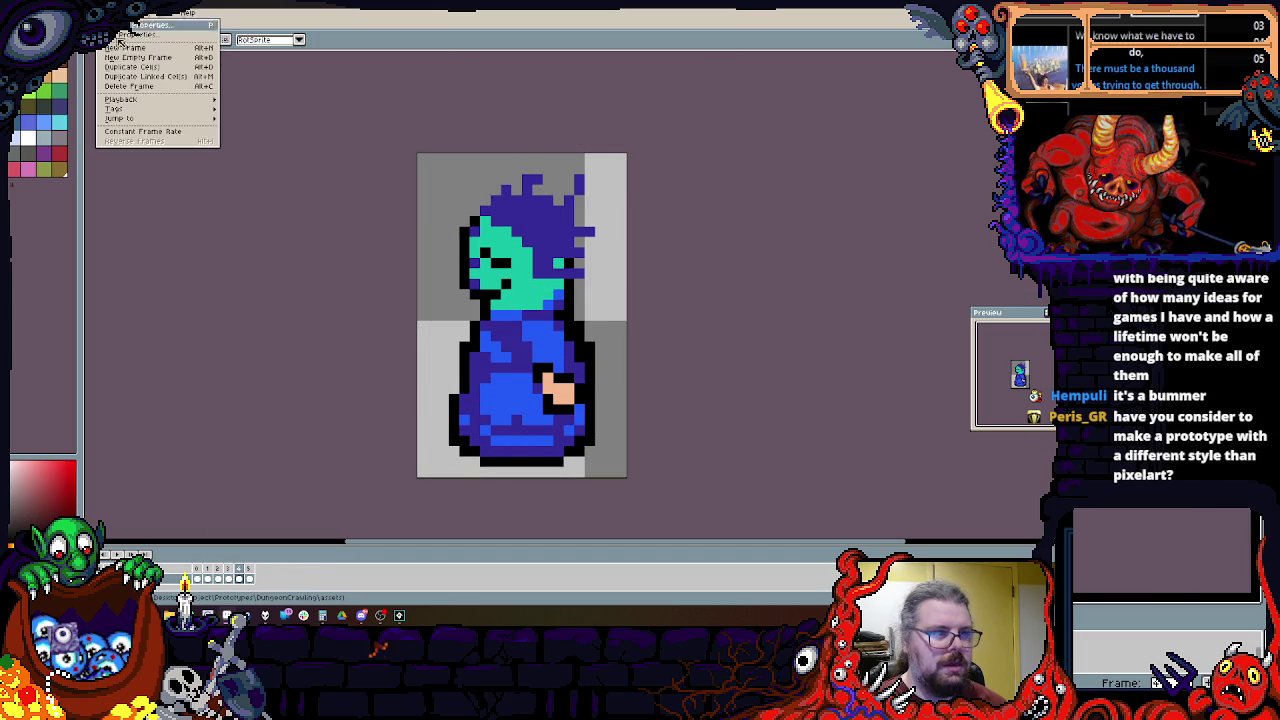
left_click(150, 51)
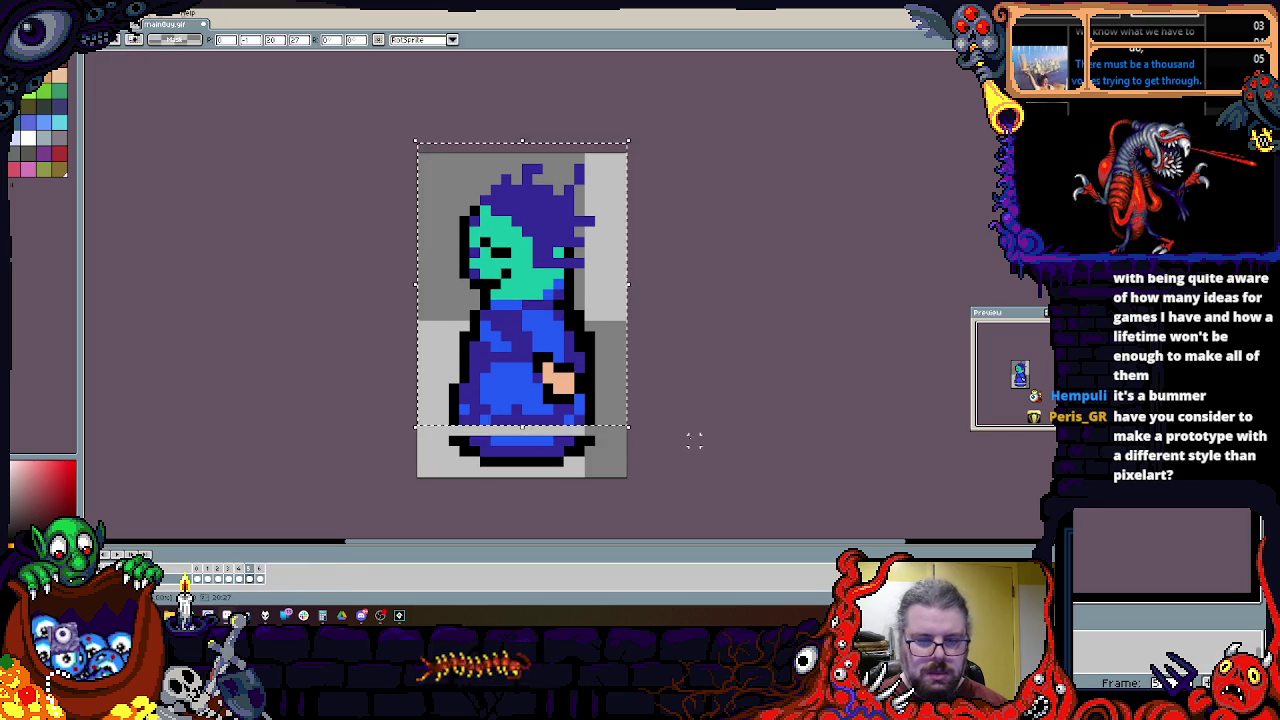
left_click(133, 20)
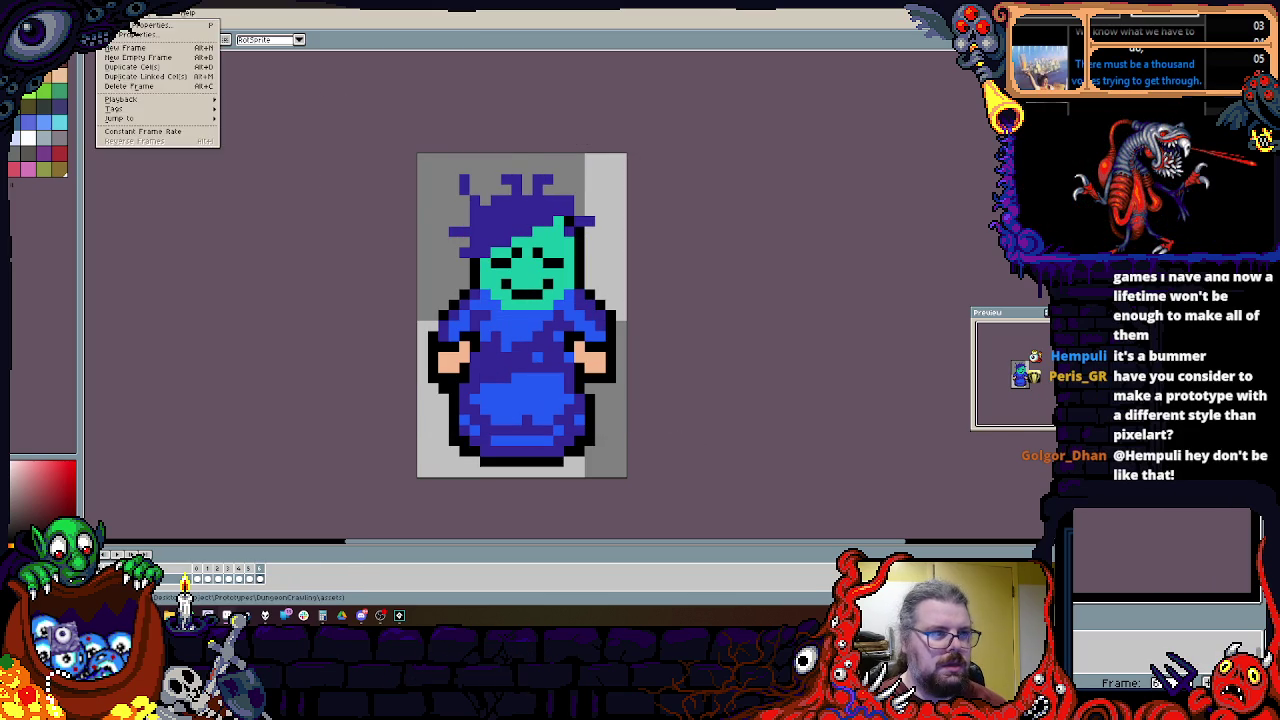
left_click(122, 48)
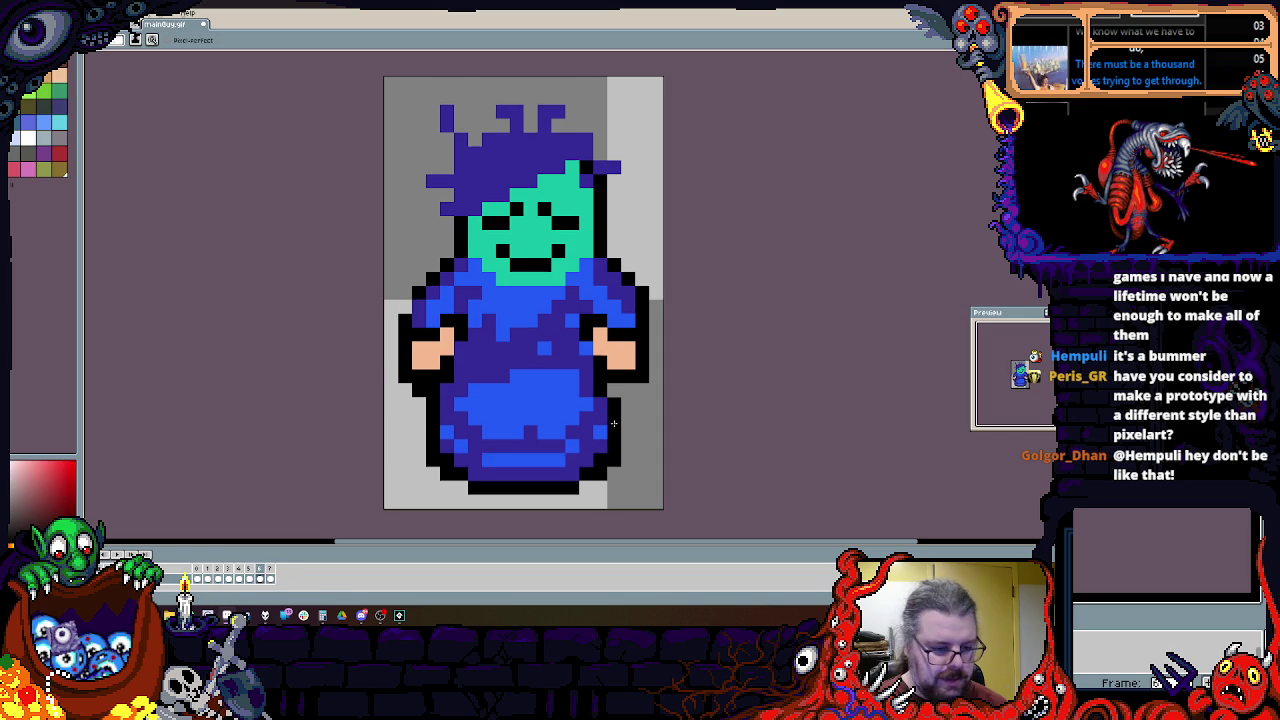
scroll(630, 418, "up", 2)
Step: Fill the grey gap rows in the first two walk frames with black ends and dark blue
left_click(705, 380)
left_click_drag(665, 380, 290, 380)
left_click(245, 380)
key("Right")
left_click(245, 338)
left_click(204, 296)
left_click(245, 296)
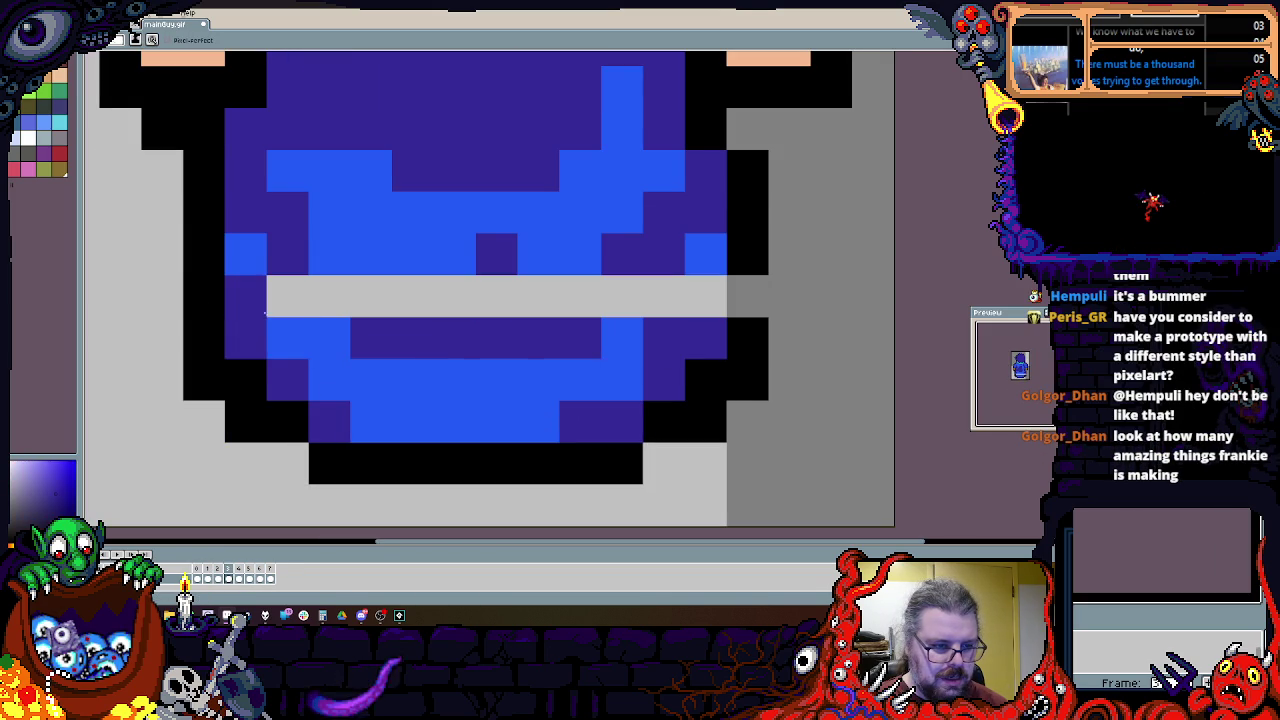
mouse_move(270, 296)
left_mouse_down()
mouse_move(745, 296)
mouse_move(585, 338)
mouse_move(204, 338)
left_mouse_up()
left_click(747, 296)
Step: In the next frame, fill the grey gap row with dark blue between black end pixels
key("Right")
key("Right")
key("Right")
key("Right")
scroll(297, 392, "down", 2)
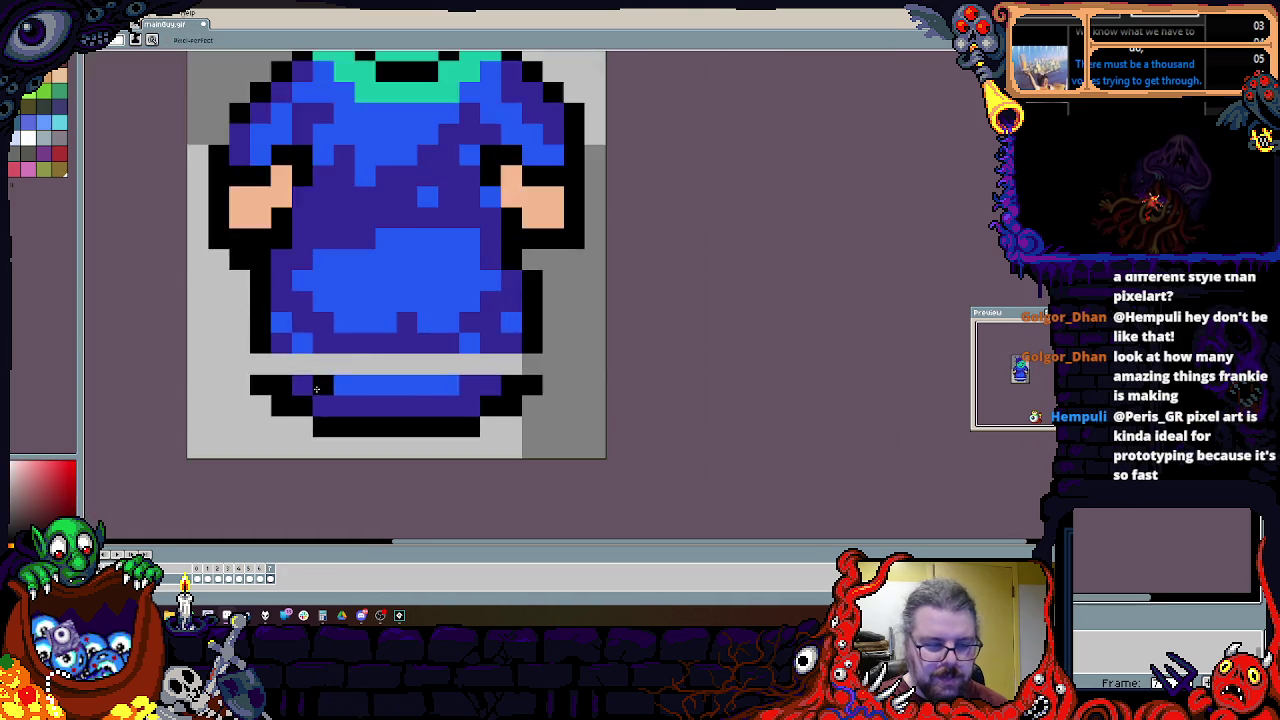
scroll(214, 380, "up", 3)
left_click(131, 349)
left_click(225, 358)
left_click_drag(225, 358, 797, 338)
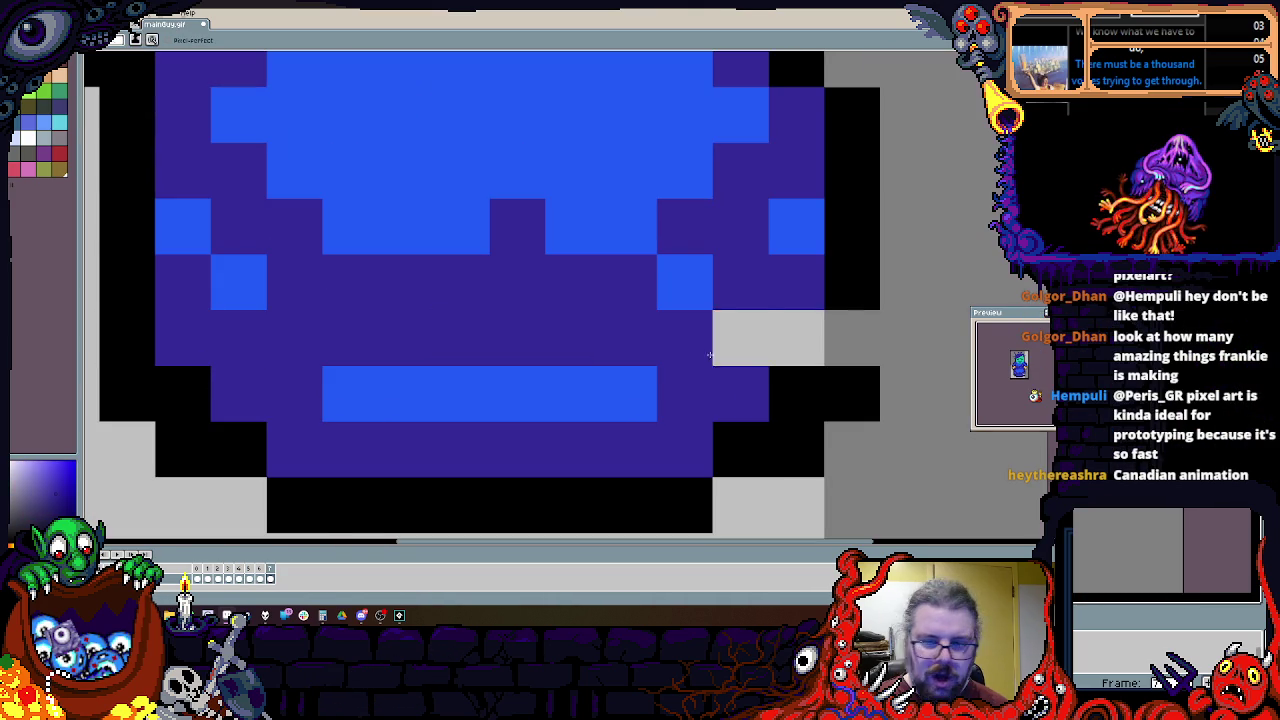
left_click(852, 338)
Step: Add bright blue highlights, folds and dark blue shading to that frame's robe
left_click(684, 338)
left_click(654, 334)
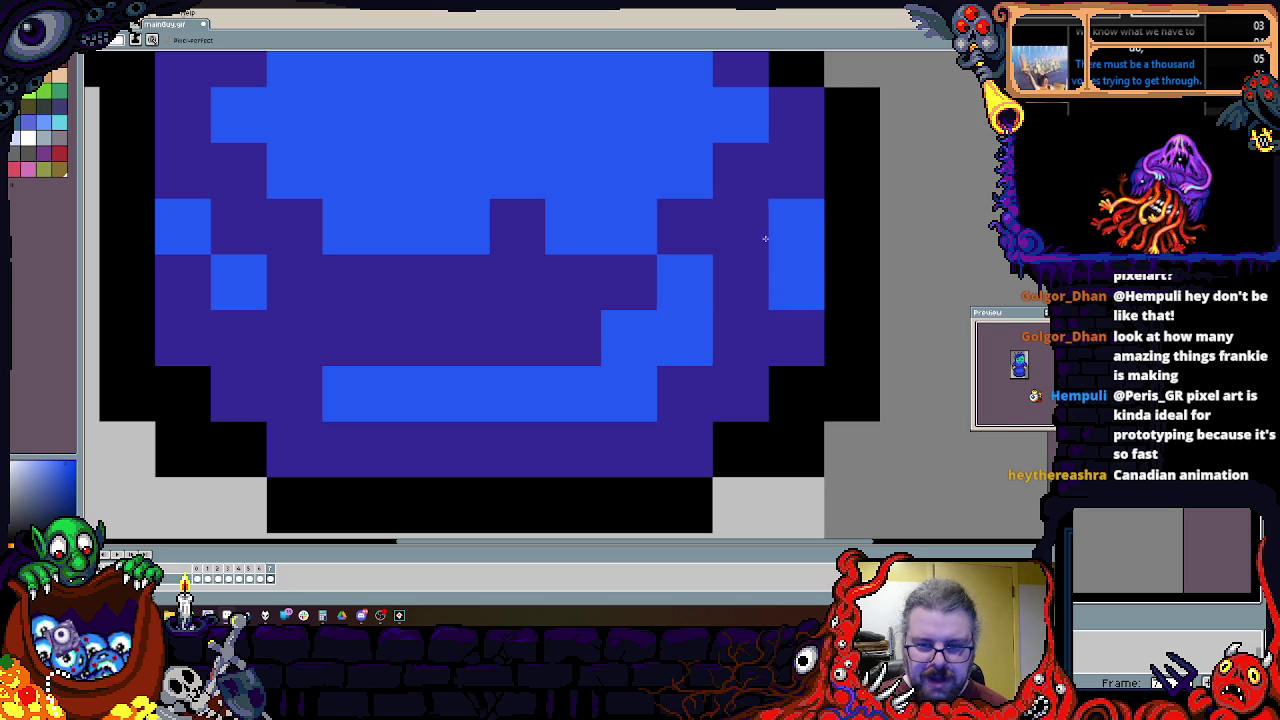
left_click_drag(797, 282, 741, 282)
key("x")
left_click(685, 282)
left_click(797, 226)
left_click(238, 338)
left_click_drag(265, 317, 299, 329)
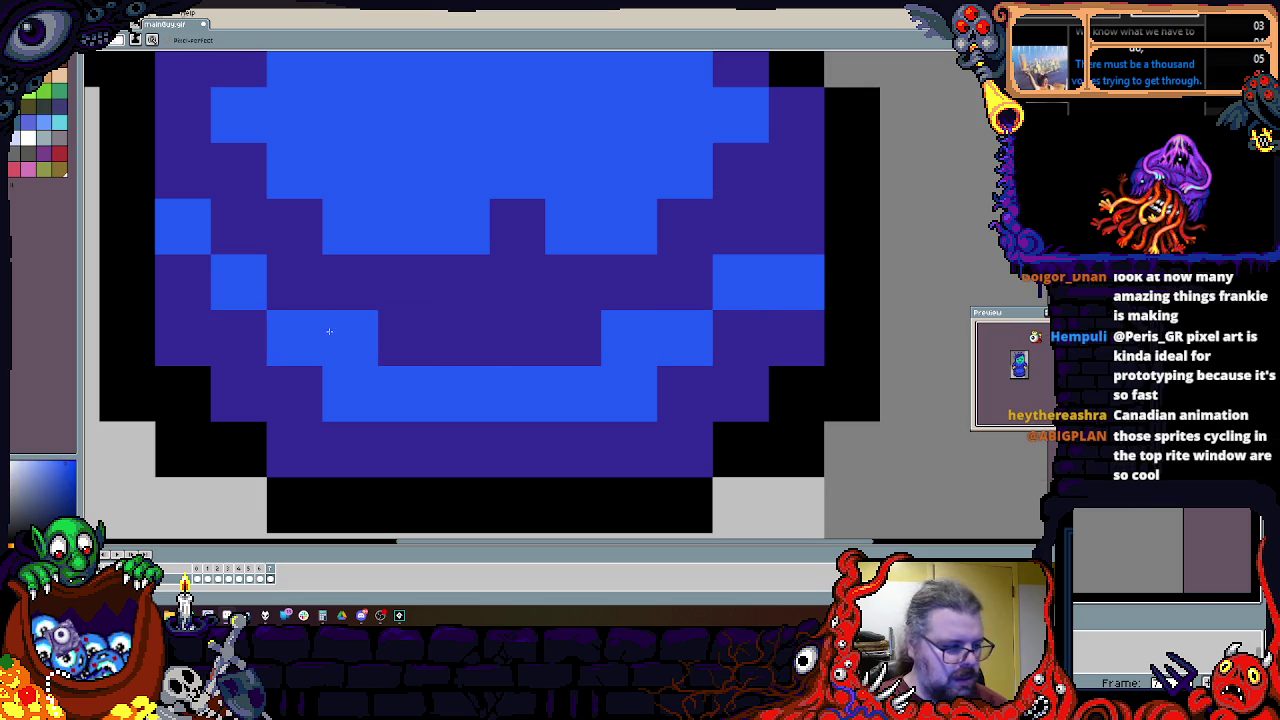
left_click(349, 338)
Step: Fix the left arm and right shoulder outline pixels in the following frame
scroll(349, 338, "down", 2)
scroll(544, 437, "down", 1)
scroll(544, 437, "up", 1)
key("period")
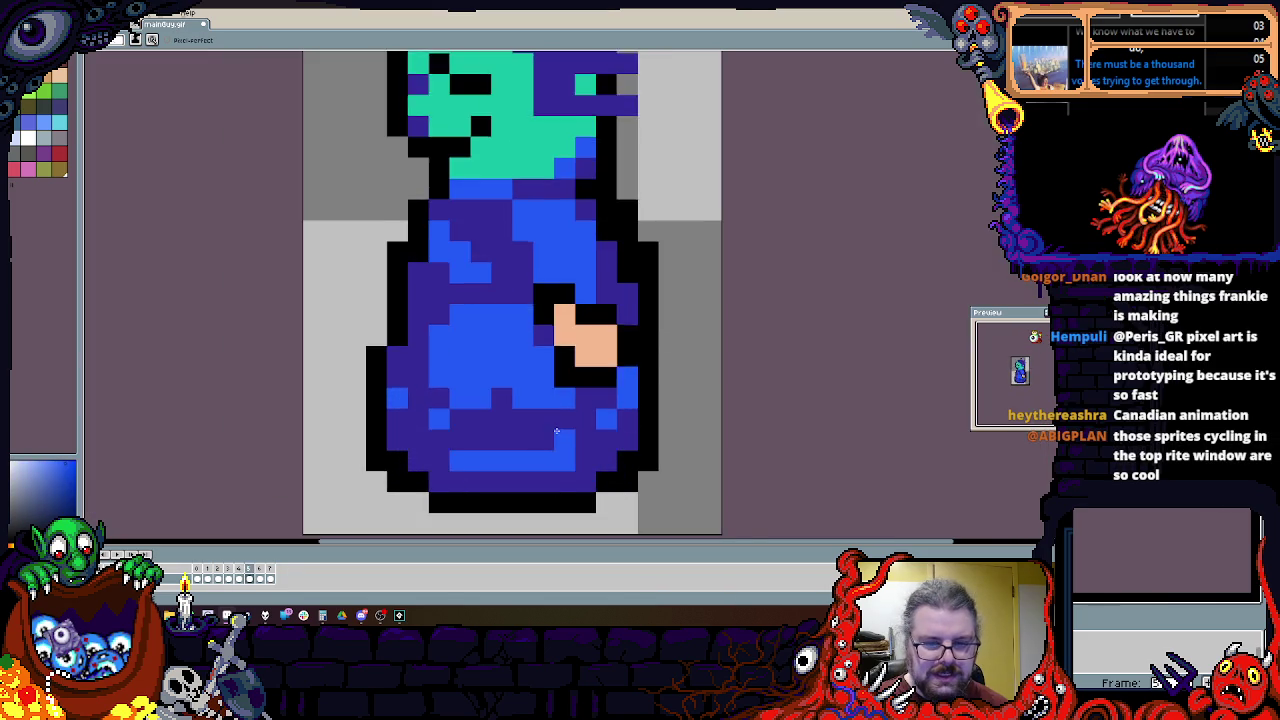
key("period")
key("period")
key("period")
left_click(380, 326)
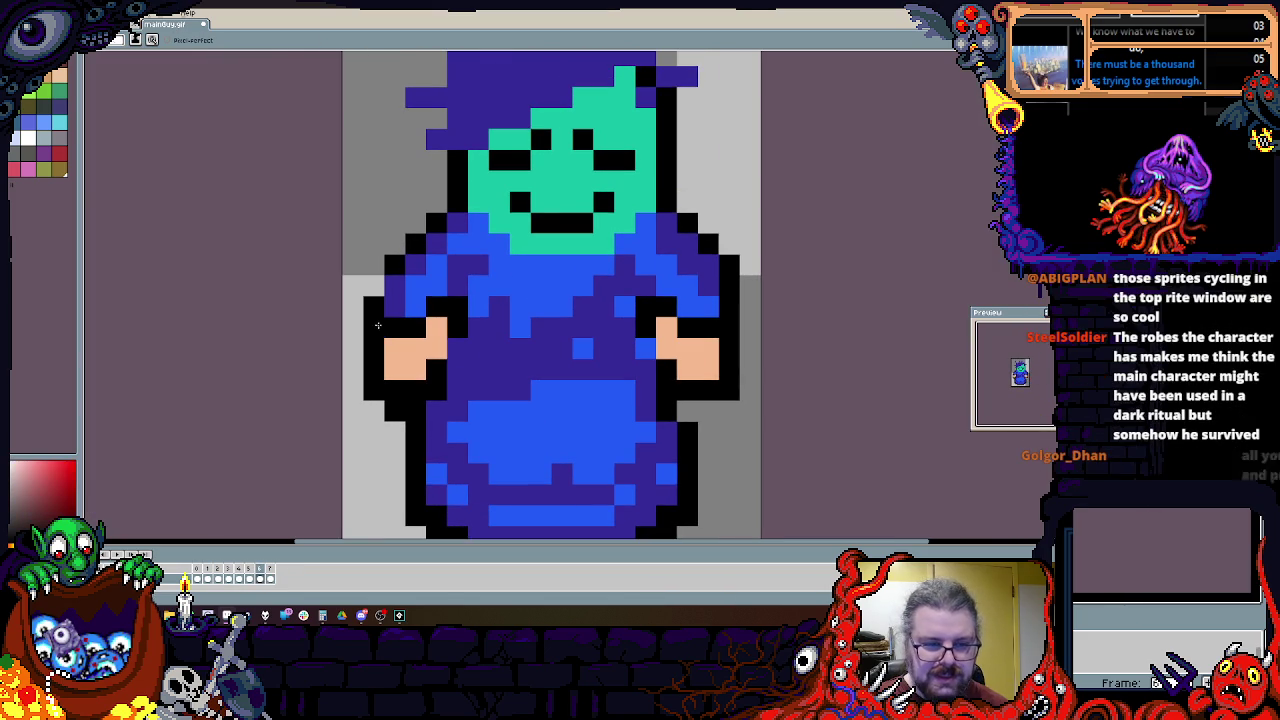
left_click(728, 244)
left_click(687, 244)
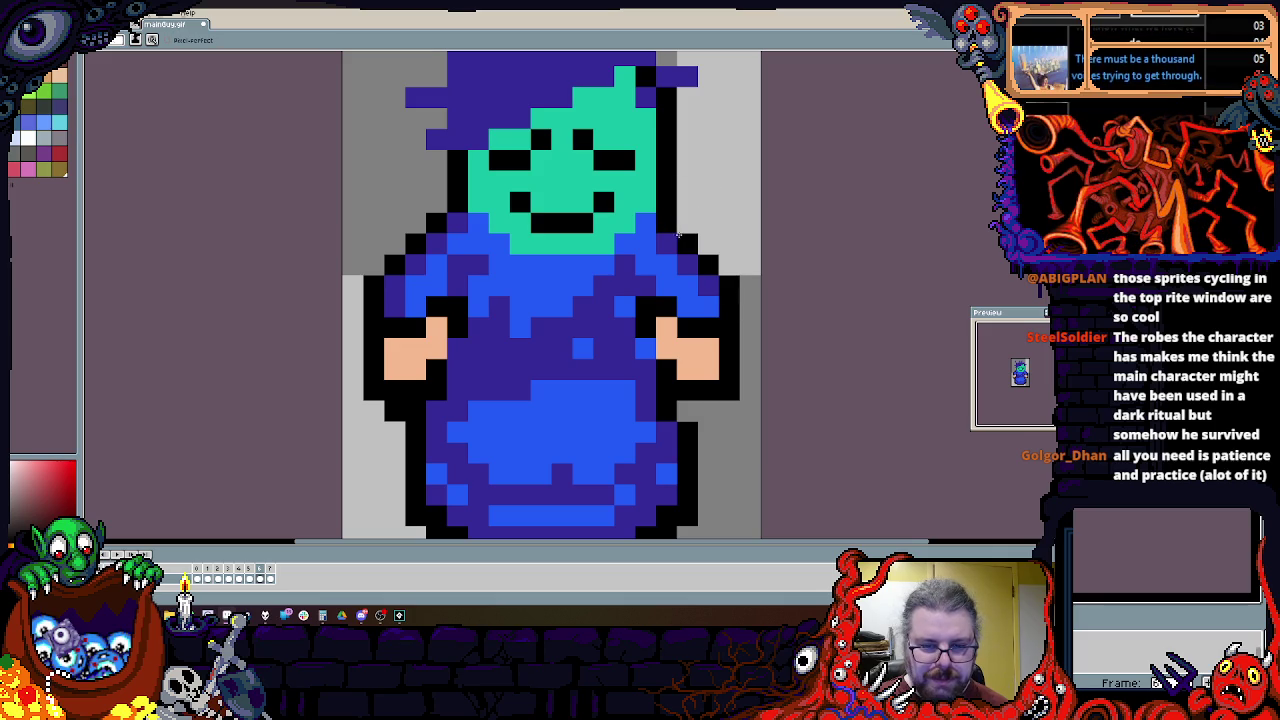
Step: Pick the robe's light blue and compare neighbouring walk frames
right_click(493, 287)
key("Right")
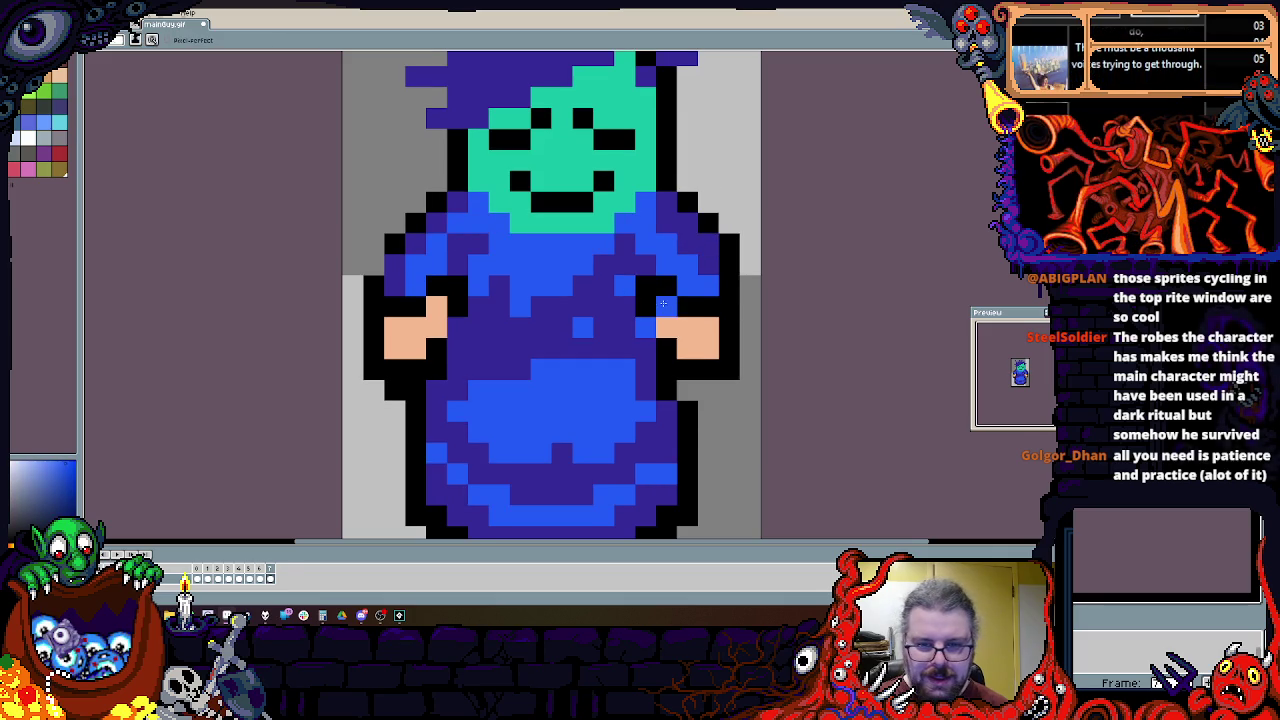
key("Left")
scroll(679, 237, "down", 2)
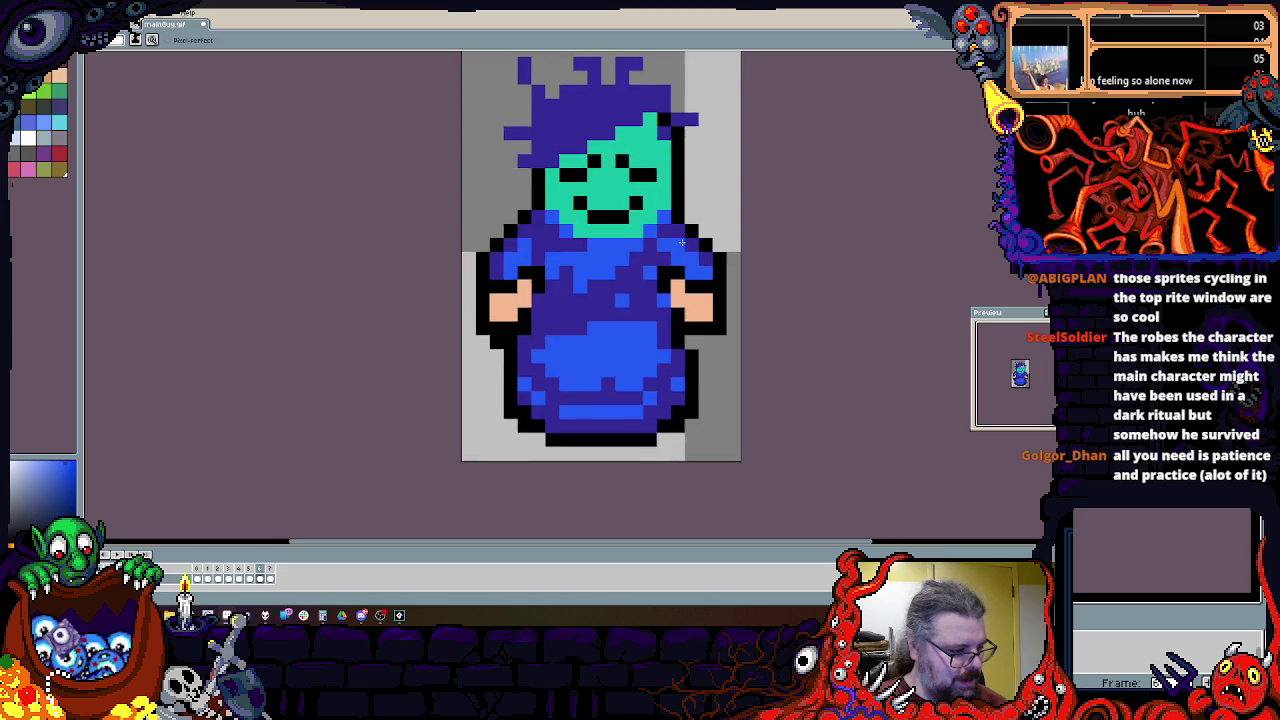
scroll(642, 356, "down", 1)
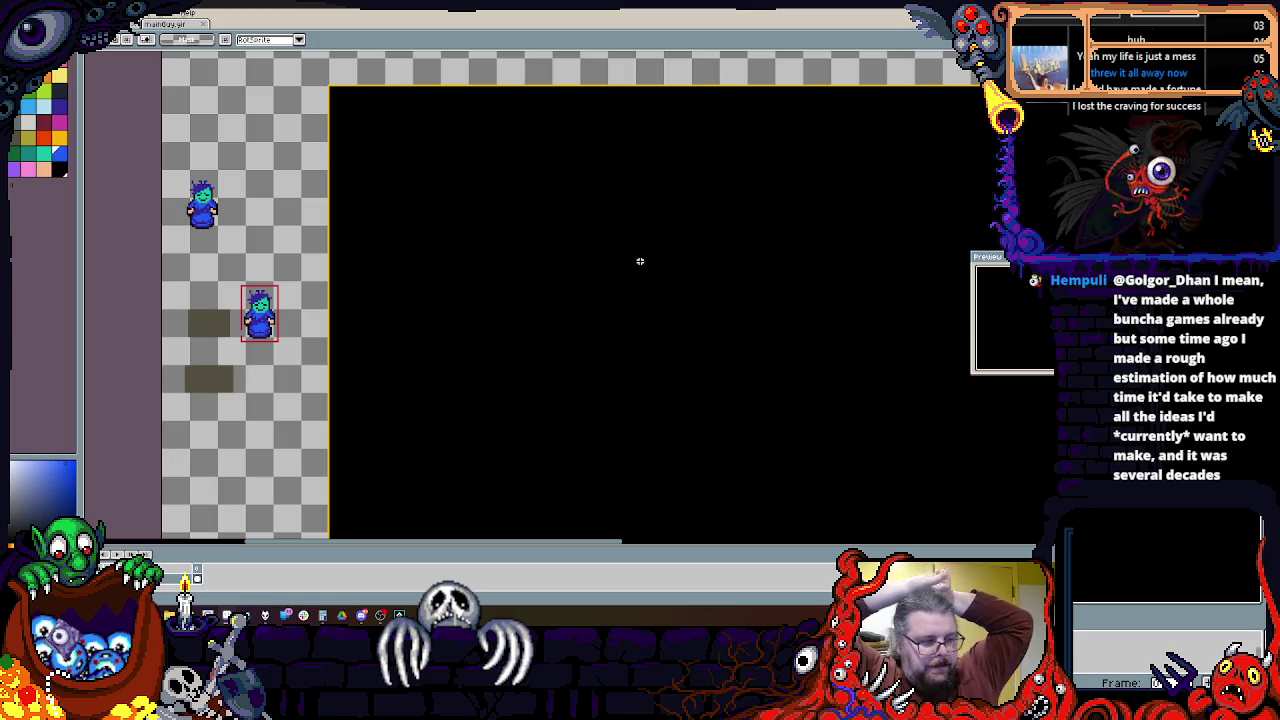
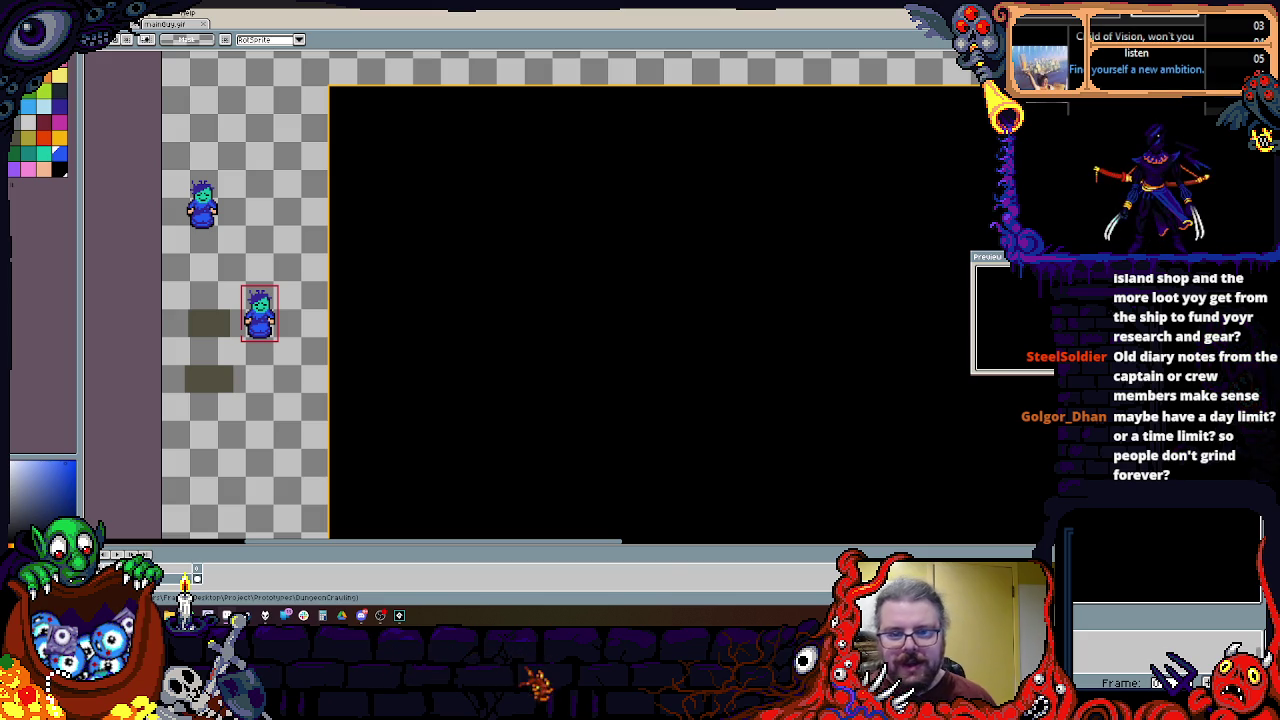
Step: Marquee a large square in the middle of the canvas and bucket-fill it dark green
scroll(734, 180, "down", 3)
scroll(679, 311, "up", 3)
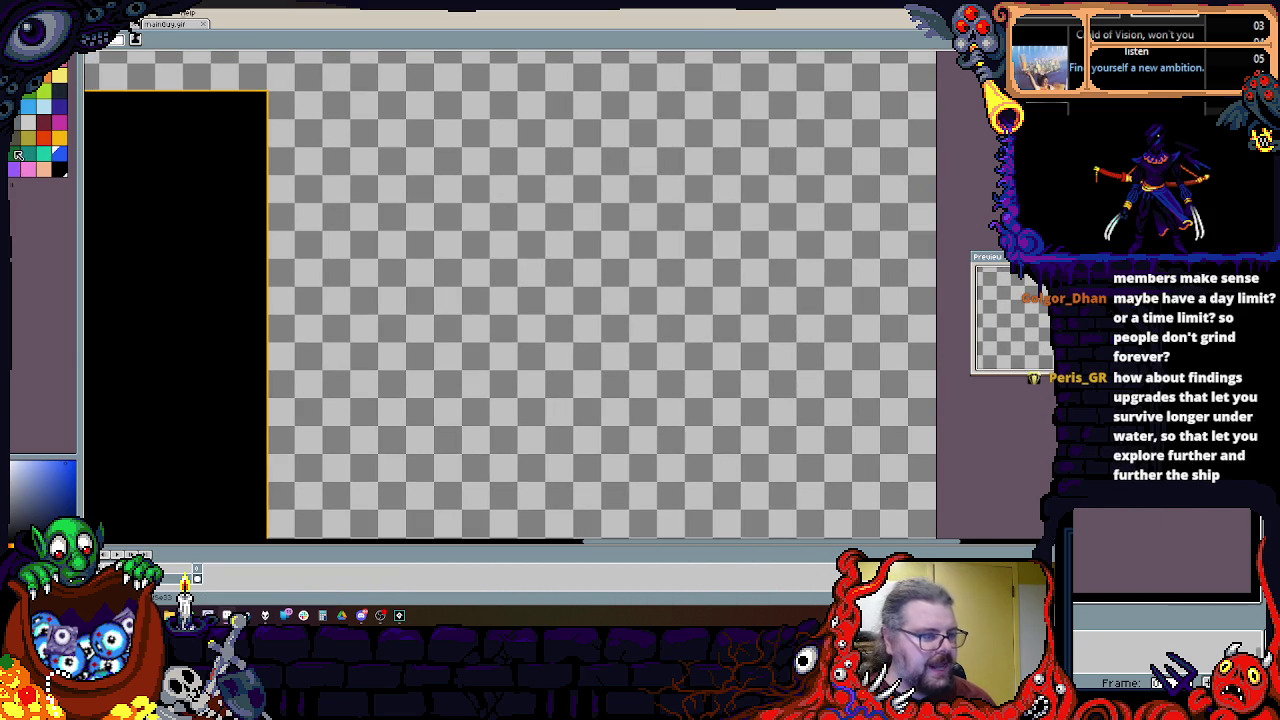
left_click_drag(380, 128, 829, 503)
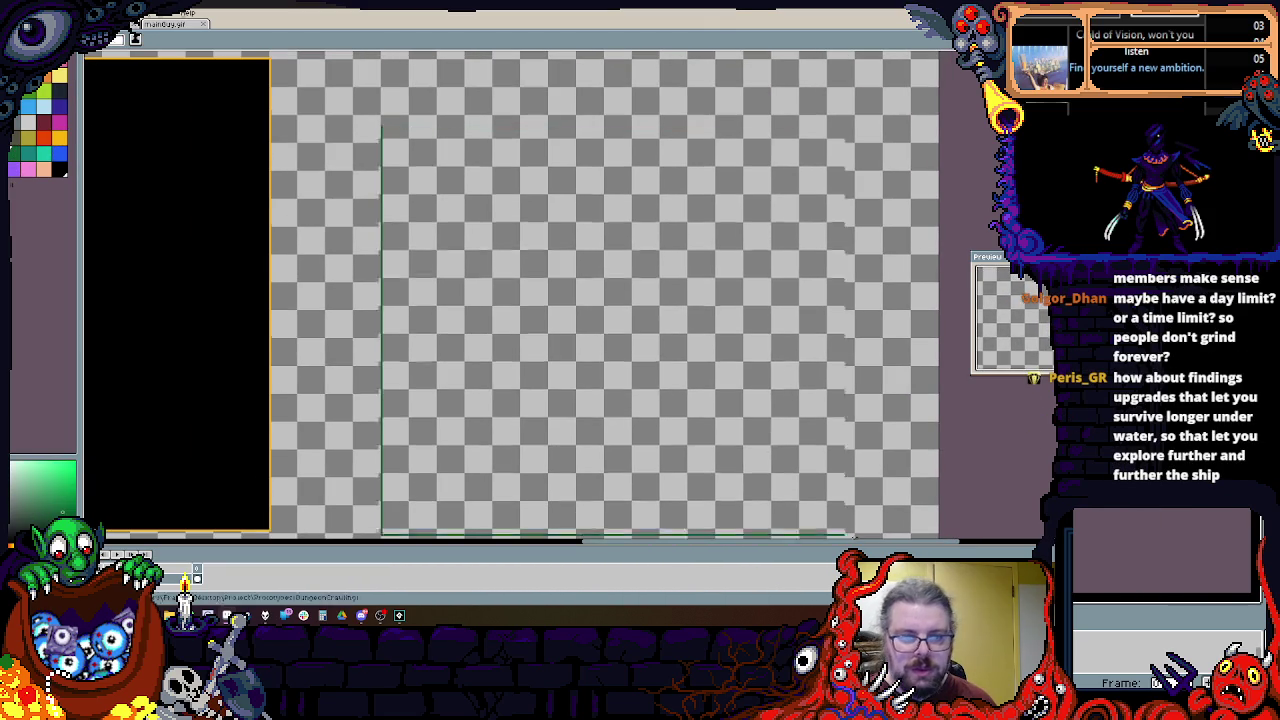
key("w")
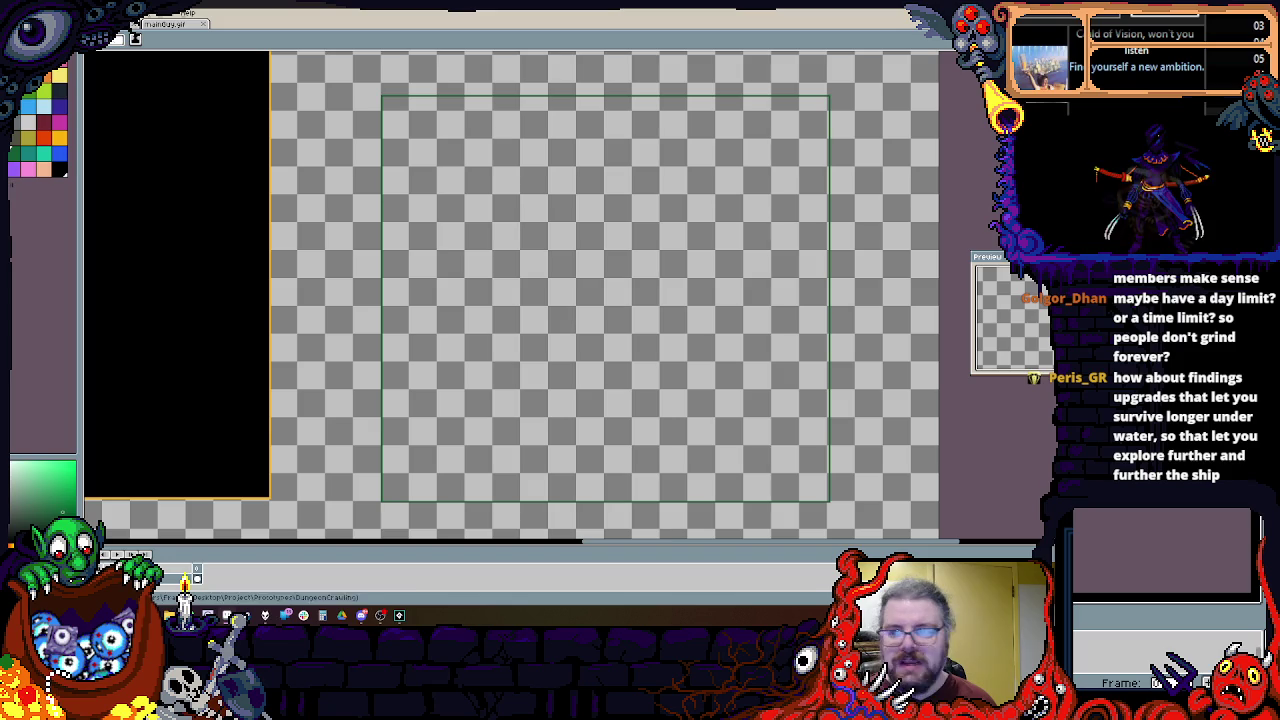
left_click(605, 300)
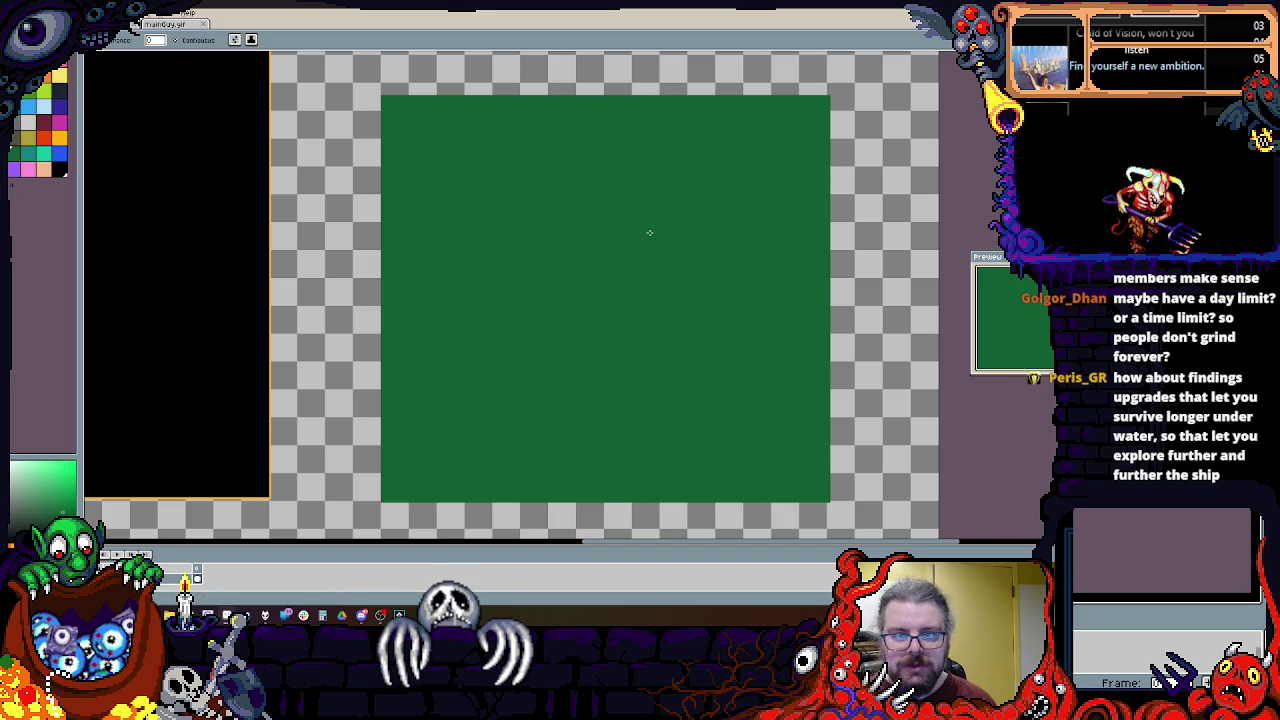
Step: With the Pencil, trace a blue island outline inside the green square, undoing two false starts
key("b")
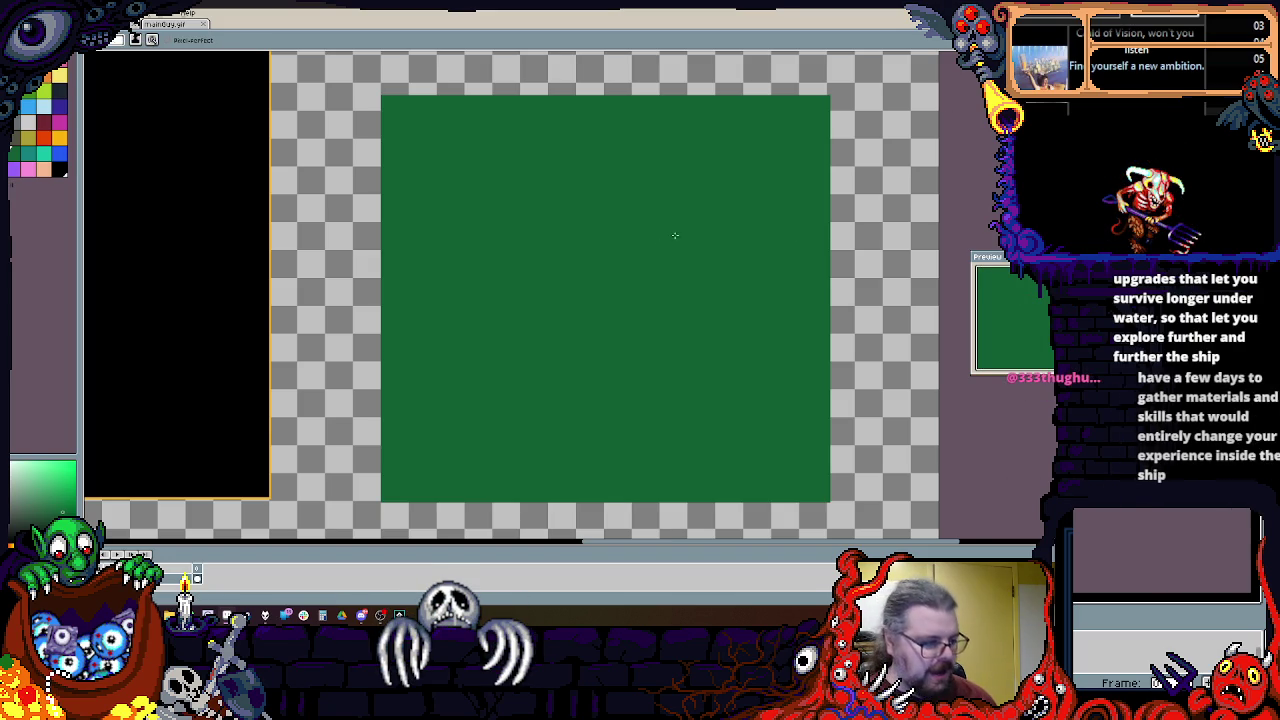
scroll(616, 316, "up", 1)
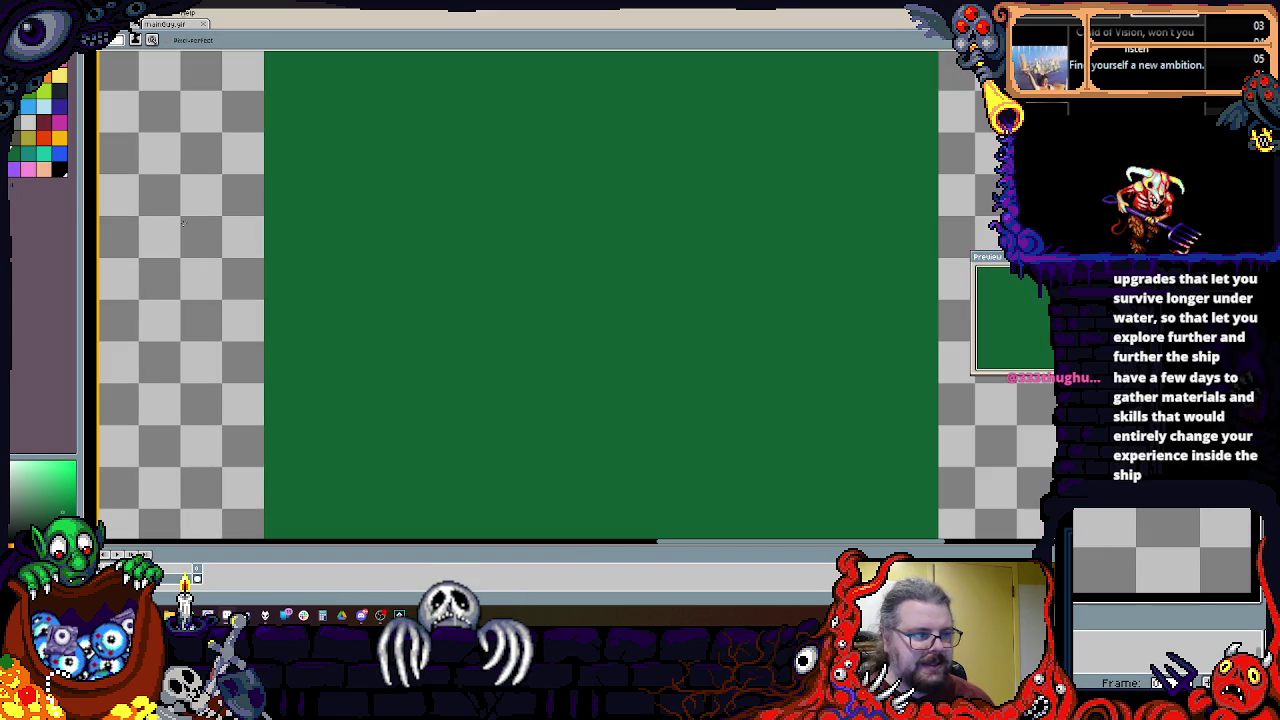
scroll(322, 276, "down", 1)
left_click_drag(322, 276, 309, 356)
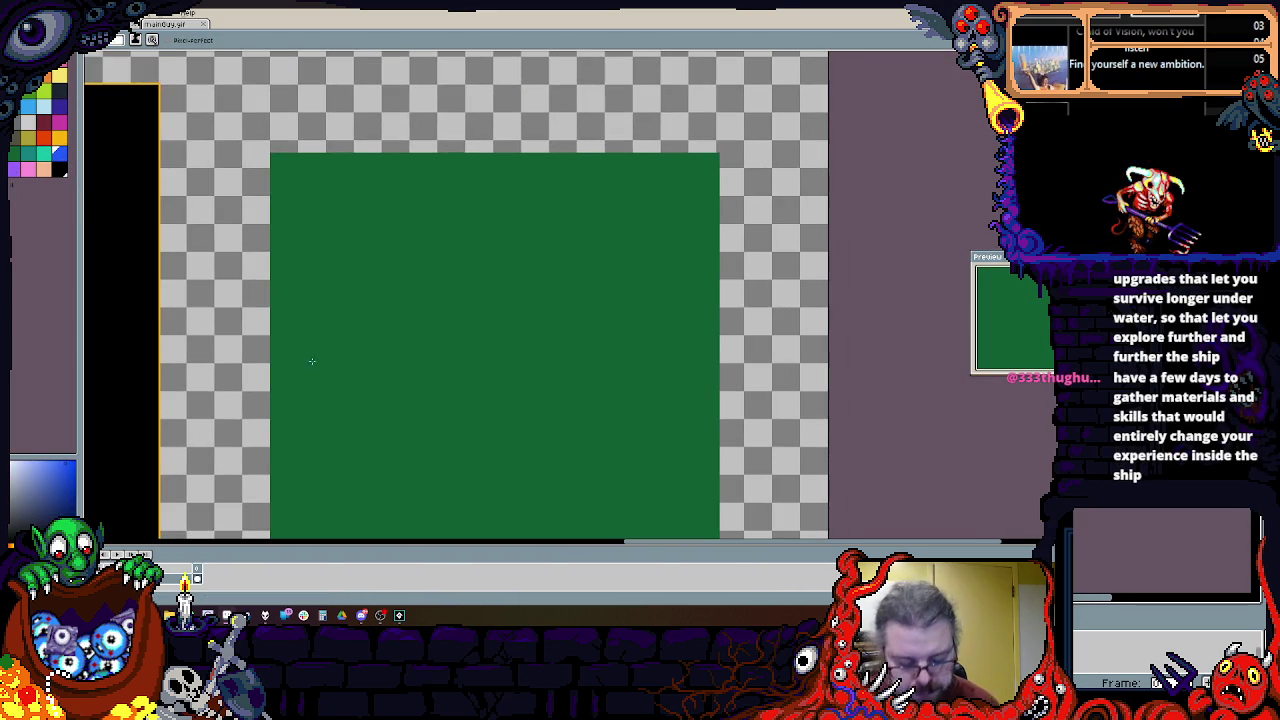
mouse_move(481, 181)
left_mouse_down()
mouse_move(394, 206)
mouse_move(329, 337)
mouse_move(354, 437)
mouse_move(364, 303)
left_mouse_up()
key("ctrl+z")
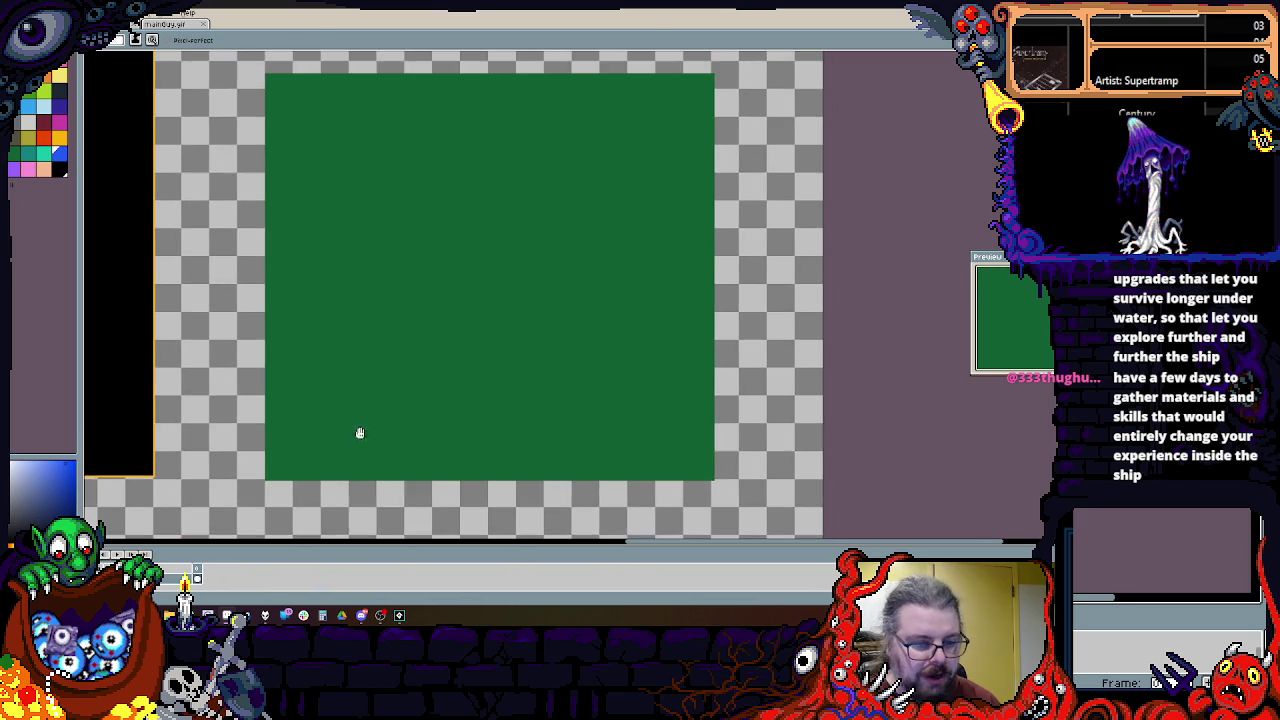
mouse_move(445, 455)
left_mouse_down()
mouse_move(363, 394)
mouse_move(327, 268)
left_mouse_up()
key("ctrl+z")
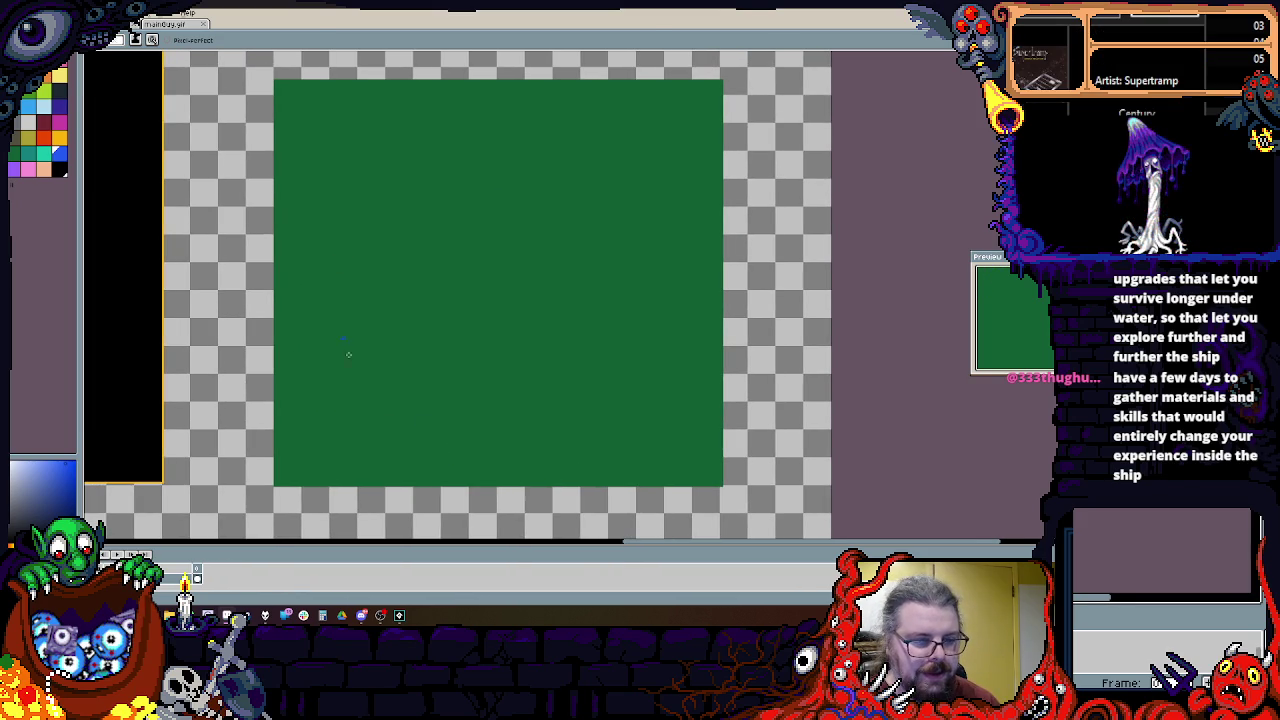
mouse_move(444, 446)
left_mouse_down()
mouse_move(337, 394)
mouse_move(328, 264)
mouse_move(350, 170)
mouse_move(448, 118)
mouse_move(586, 177)
mouse_move(586, 271)
mouse_move(686, 417)
mouse_move(456, 471)
mouse_move(438, 446)
left_mouse_up()
Step: Bucket-fill everything outside the island outline with blue water
key("g")
left_click(697, 142)
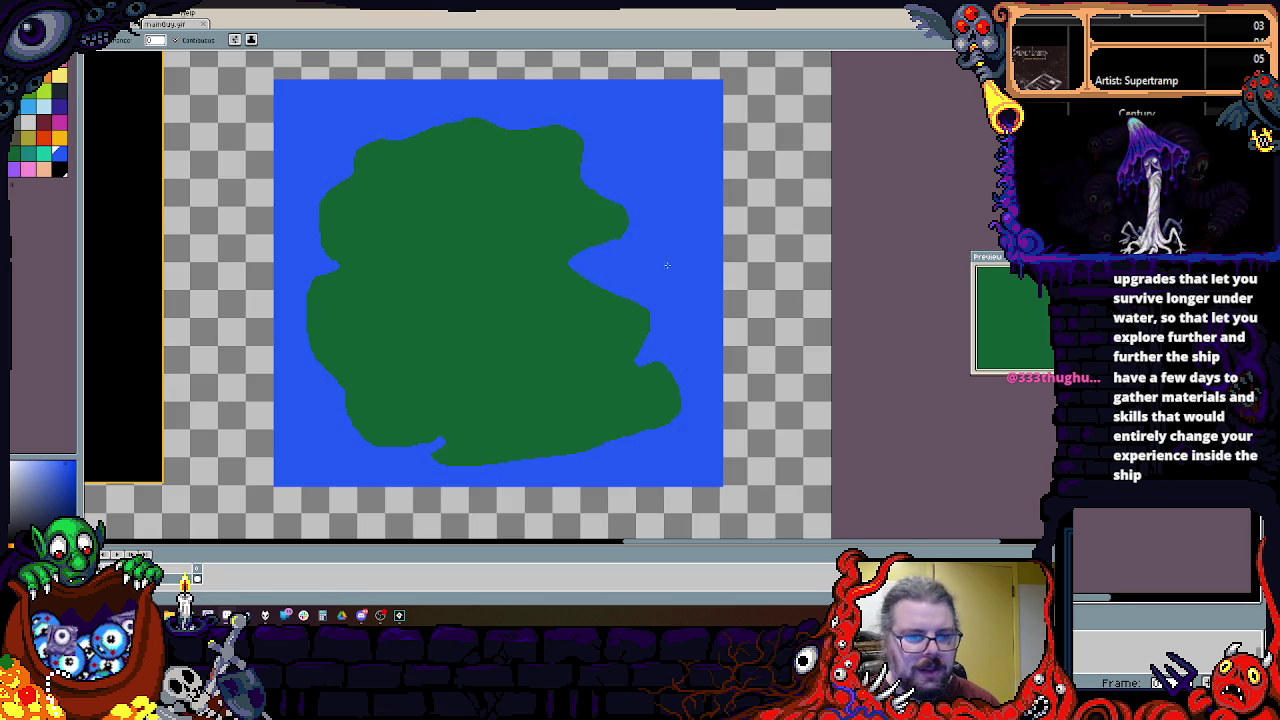
scroll(672, 250, "up", 1)
Step: Carve a deep blue bay and channel westward into the island's east coast
key("b")
mouse_move(148, 233)
left_mouse_down()
mouse_move(494, 294)
mouse_move(517, 383)
left_mouse_up()
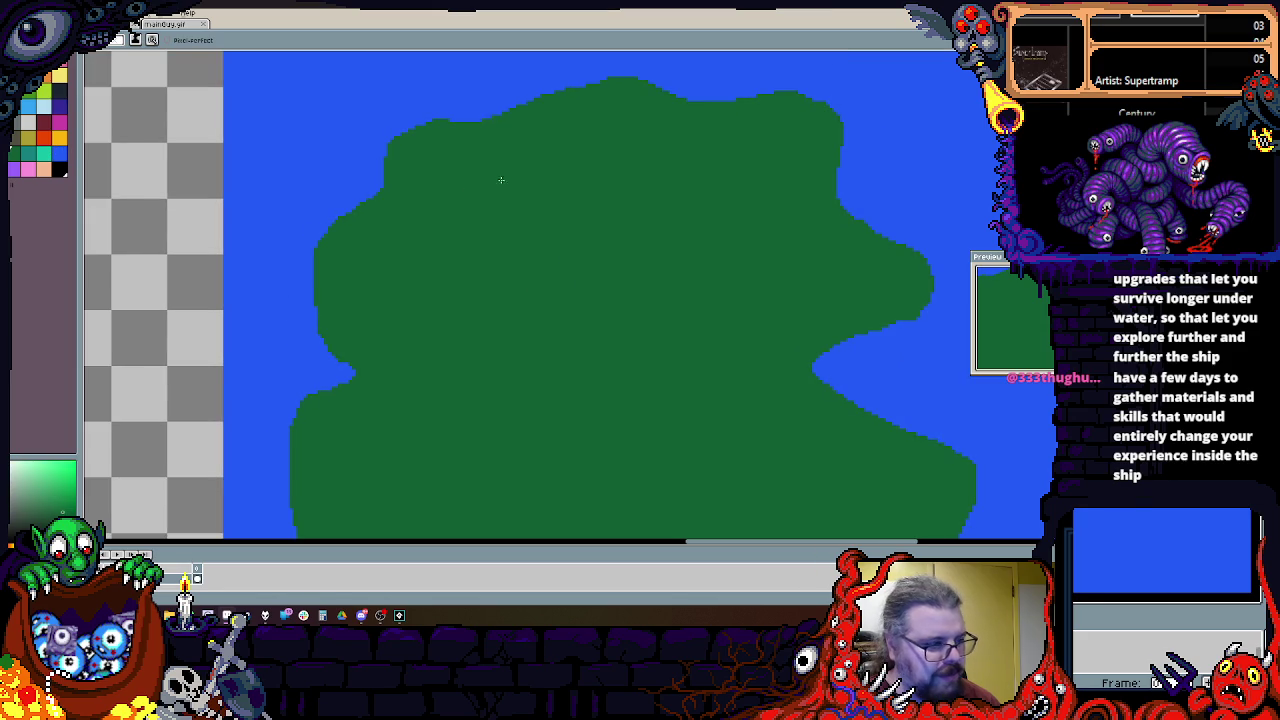
scroll(374, 290, "right", 3)
mouse_move(680, 345)
left_mouse_down()
mouse_move(640, 385)
mouse_move(670, 410)
left_mouse_up()
mouse_move(720, 335)
left_mouse_down()
mouse_move(712, 360)
mouse_move(648, 206)
left_mouse_up()
key("ctrl+z")
key("ctrl+z")
key("ctrl+z")
scroll(719, 280, "up", 5)
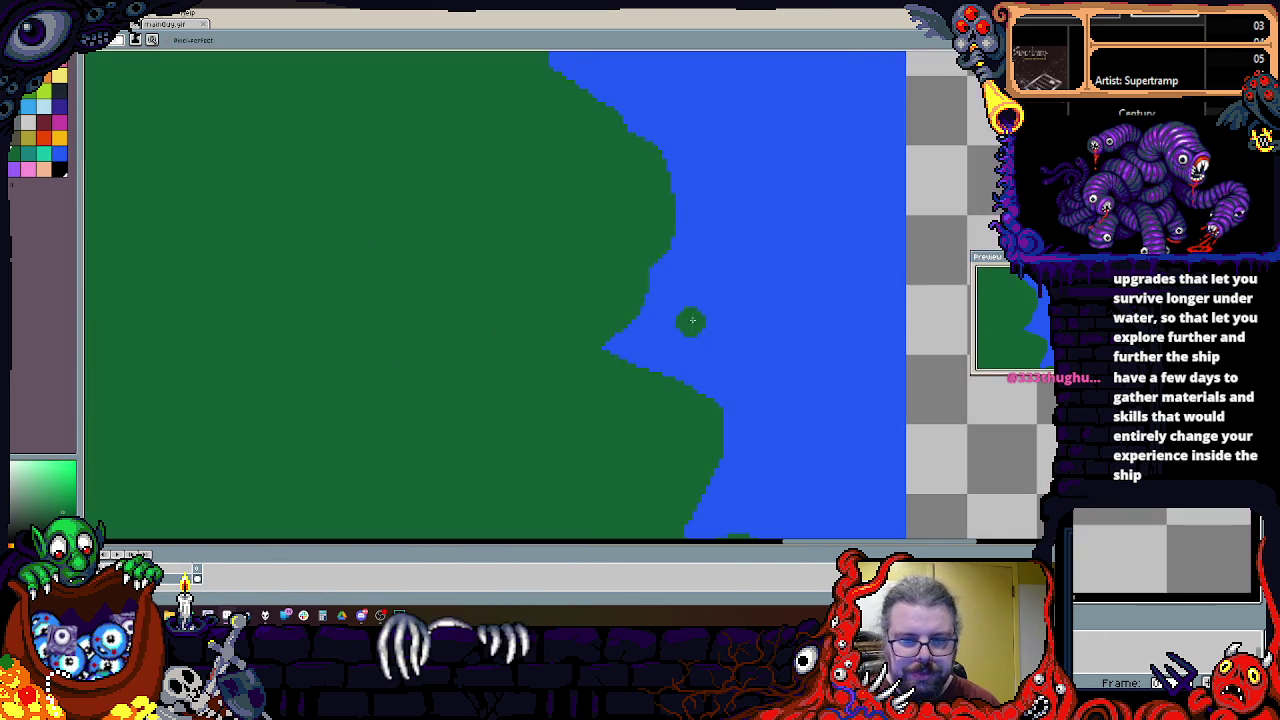
mouse_move(610, 290)
left_mouse_down()
mouse_move(597, 342)
mouse_move(705, 415)
left_mouse_up()
scroll(705, 415, "down", 3)
scroll(723, 386, "up", 3)
mouse_move(725, 340)
left_mouse_down()
mouse_move(535, 297)
mouse_move(632, 379)
mouse_move(673, 103)
mouse_move(698, 338)
mouse_move(533, 206)
left_mouse_up()
Step: Pick dark navy and paint a deep-water pool inside the eastern bay
scroll(533, 206, "down", 1)
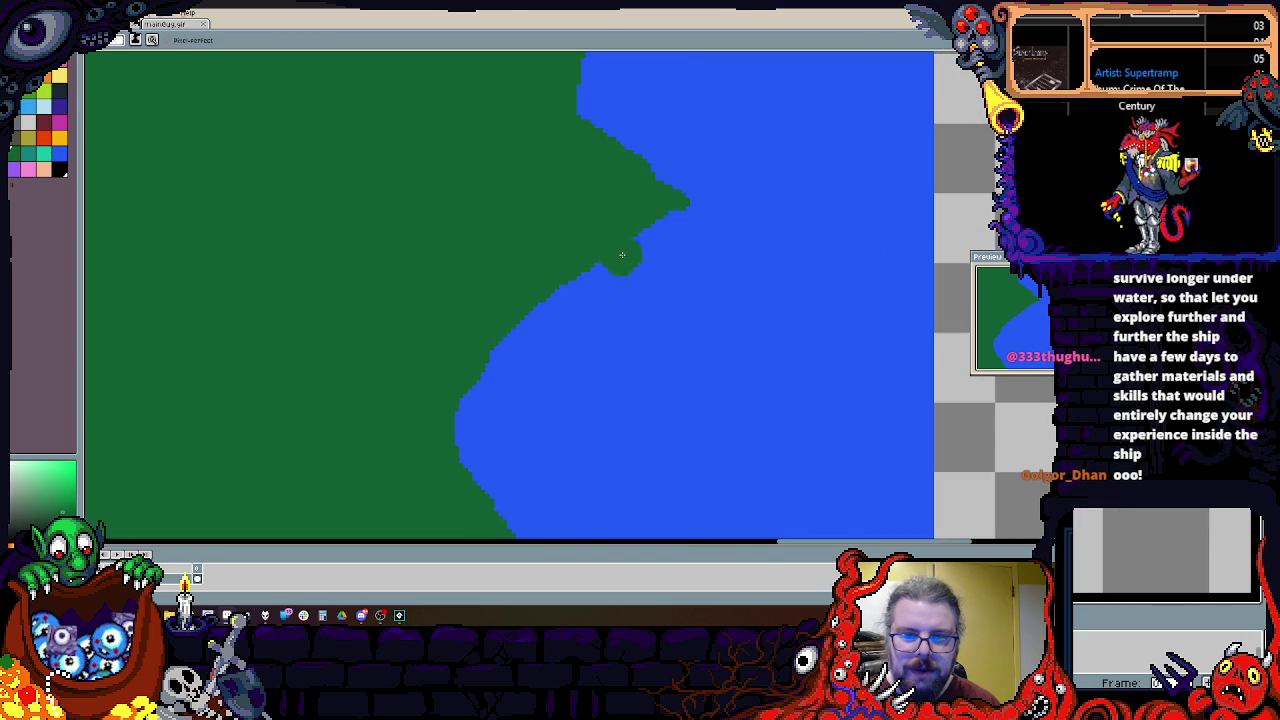
scroll(606, 257, "down", 2)
left_click_drag(606, 257, 634, 308)
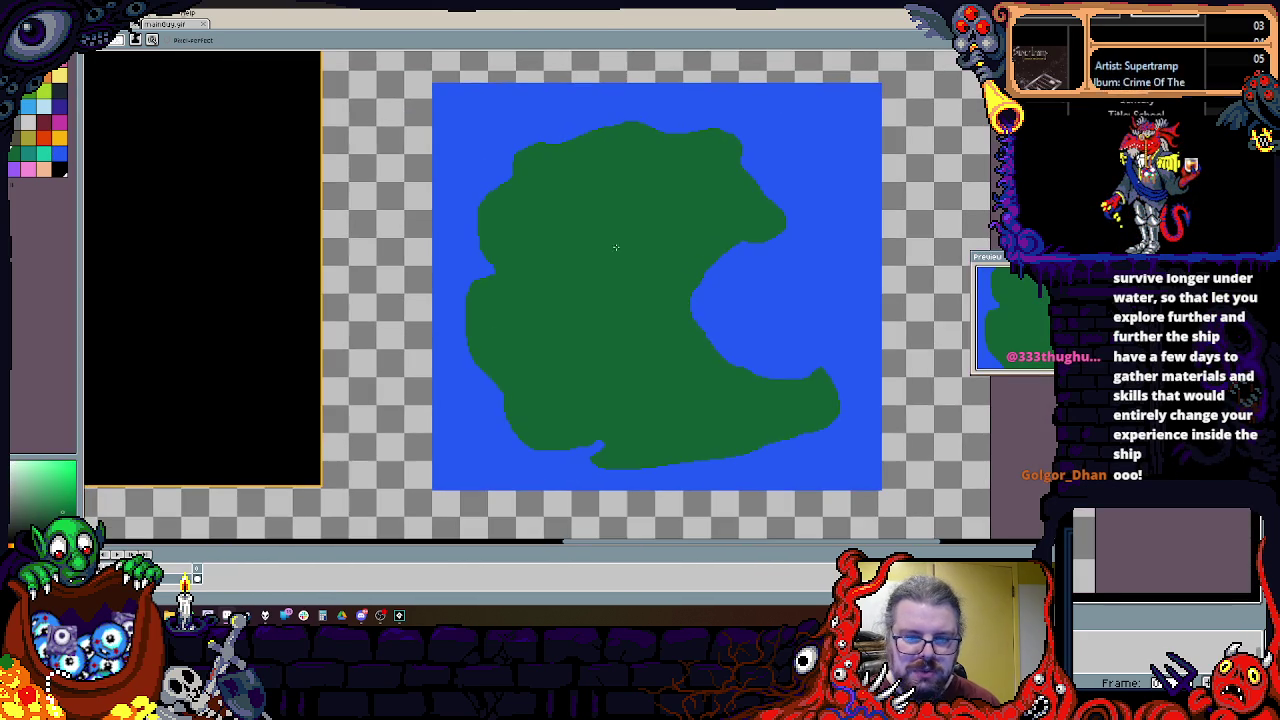
scroll(369, 286, "up", 2)
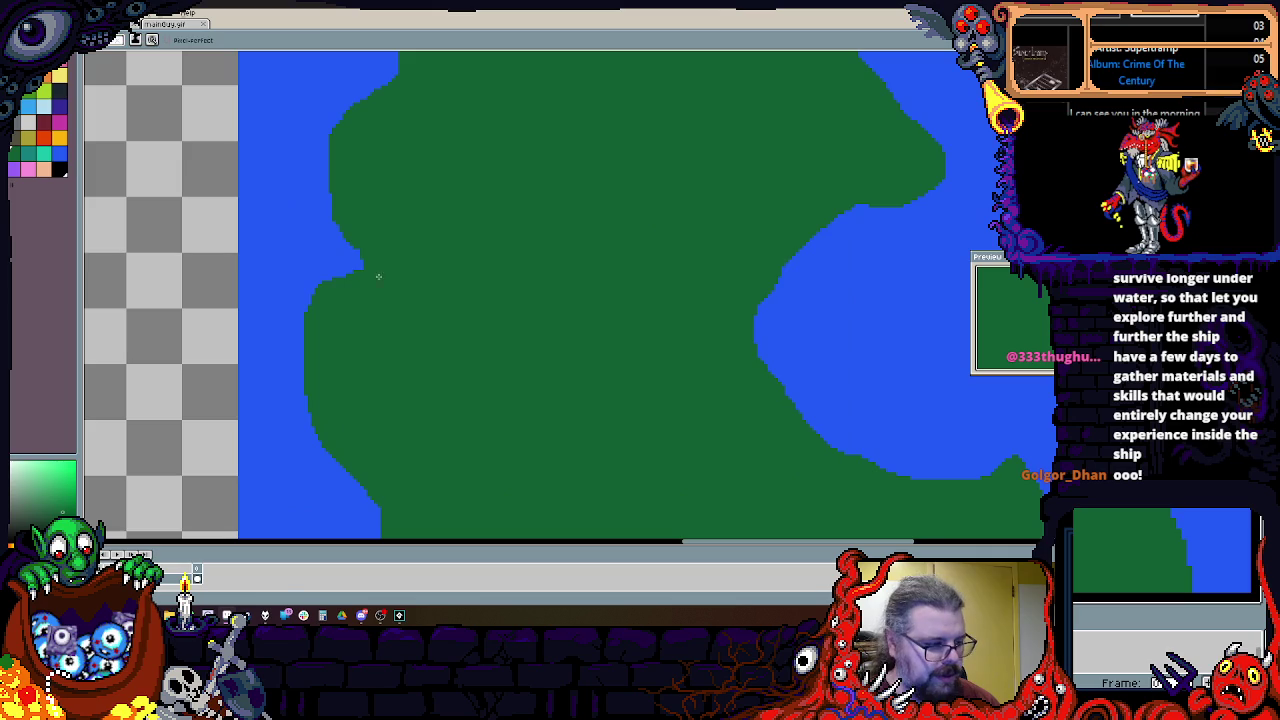
left_click_drag(543, 270, 303, 305)
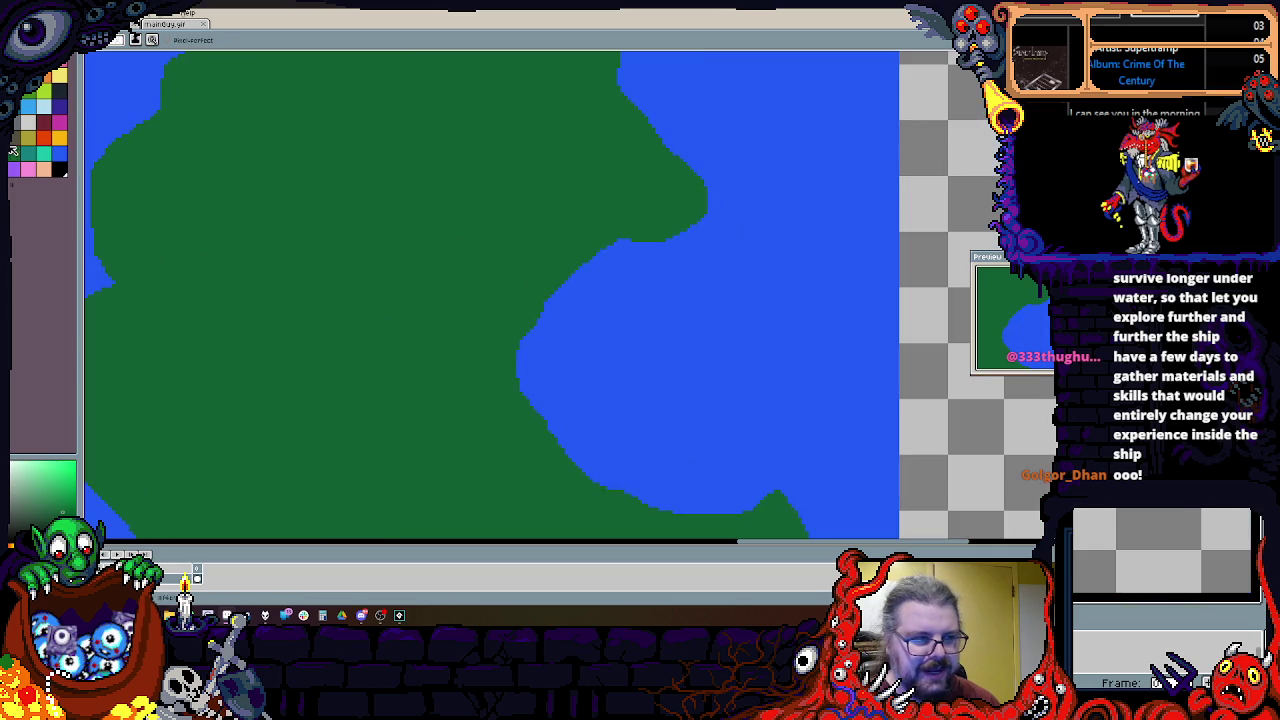
left_click(60, 105)
scroll(634, 366, "up", 1)
mouse_move(634, 366)
left_mouse_down()
mouse_move(535, 331)
mouse_move(600, 240)
mouse_move(710, 260)
mouse_move(580, 430)
mouse_move(544, 330)
mouse_move(640, 285)
mouse_move(641, 395)
left_mouse_up()
Step: Reshape the navy pool, cutting light-blue inlets into its lower-left and left edges
mouse_move(603, 459)
left_mouse_down()
mouse_move(530, 345)
mouse_move(571, 303)
left_mouse_up()
mouse_move(560, 351)
left_mouse_down()
mouse_move(515, 320)
mouse_move(608, 280)
left_mouse_up()
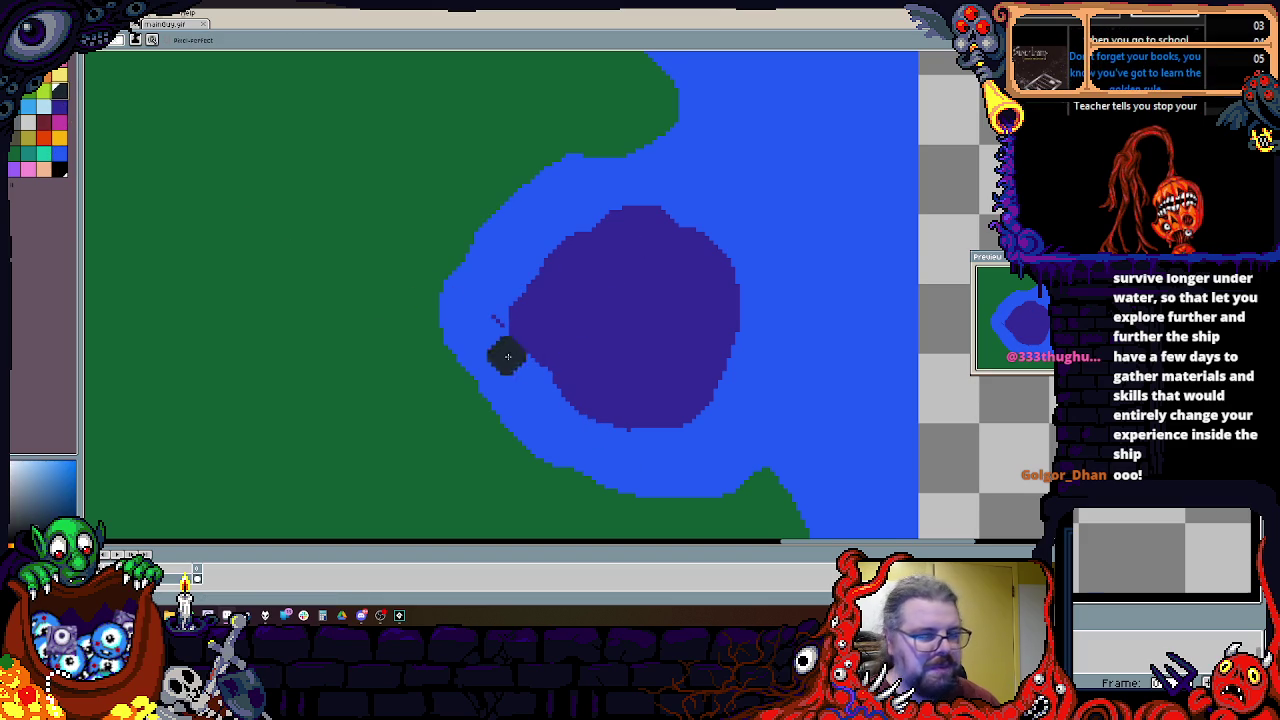
scroll(480, 345, "up", 1)
left_click_drag(505, 315, 540, 266)
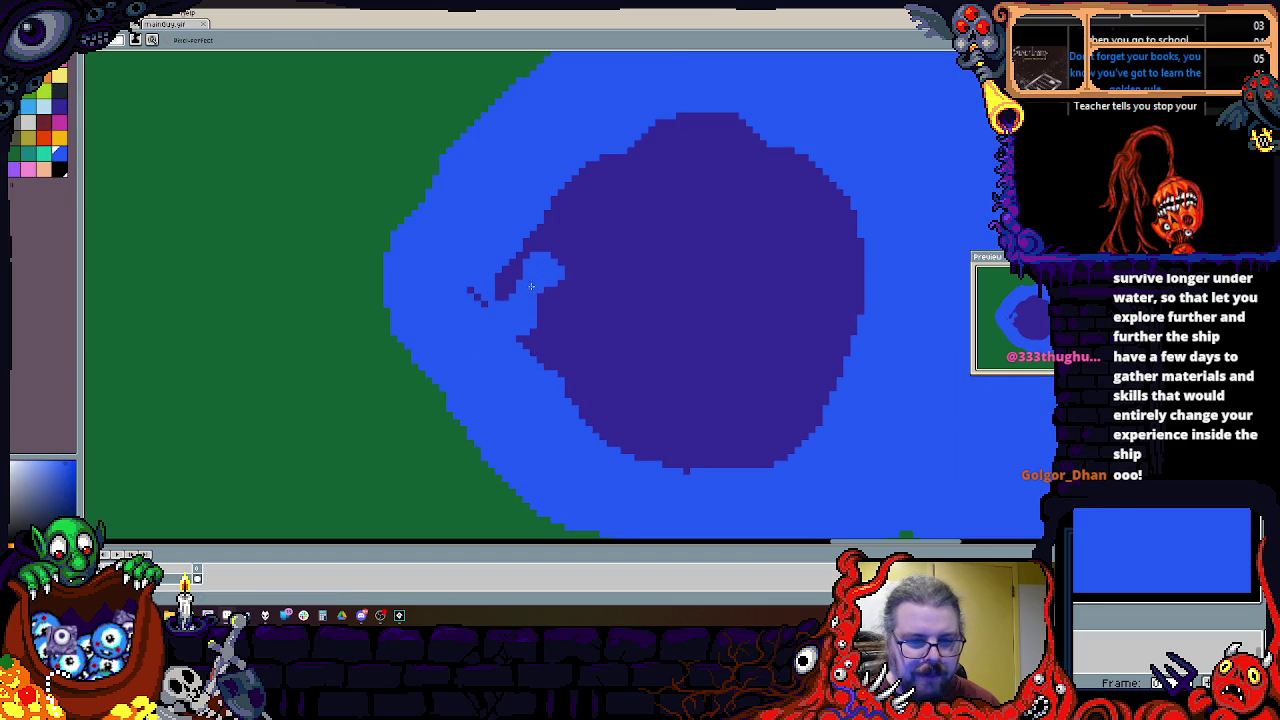
left_click_drag(623, 317, 645, 308)
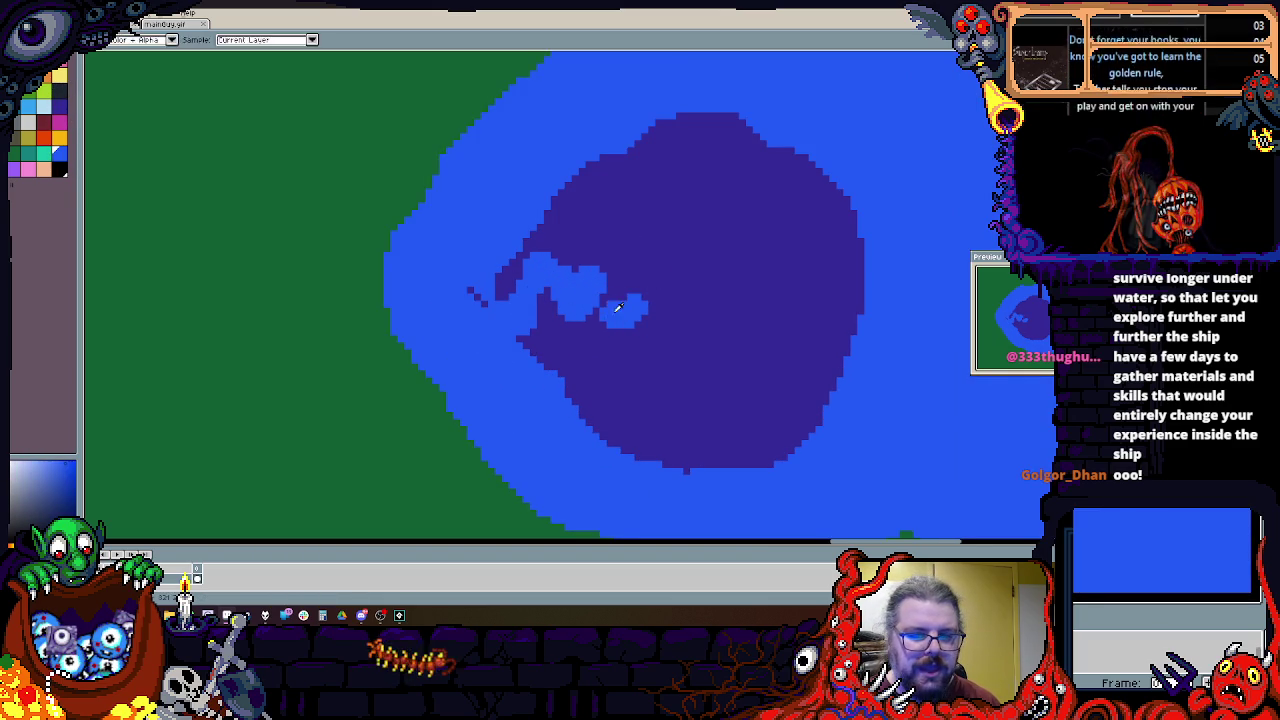
Step: Pick black and try black strokes on the navy pool, undoing both attempts
scroll(619, 301, "up", 1)
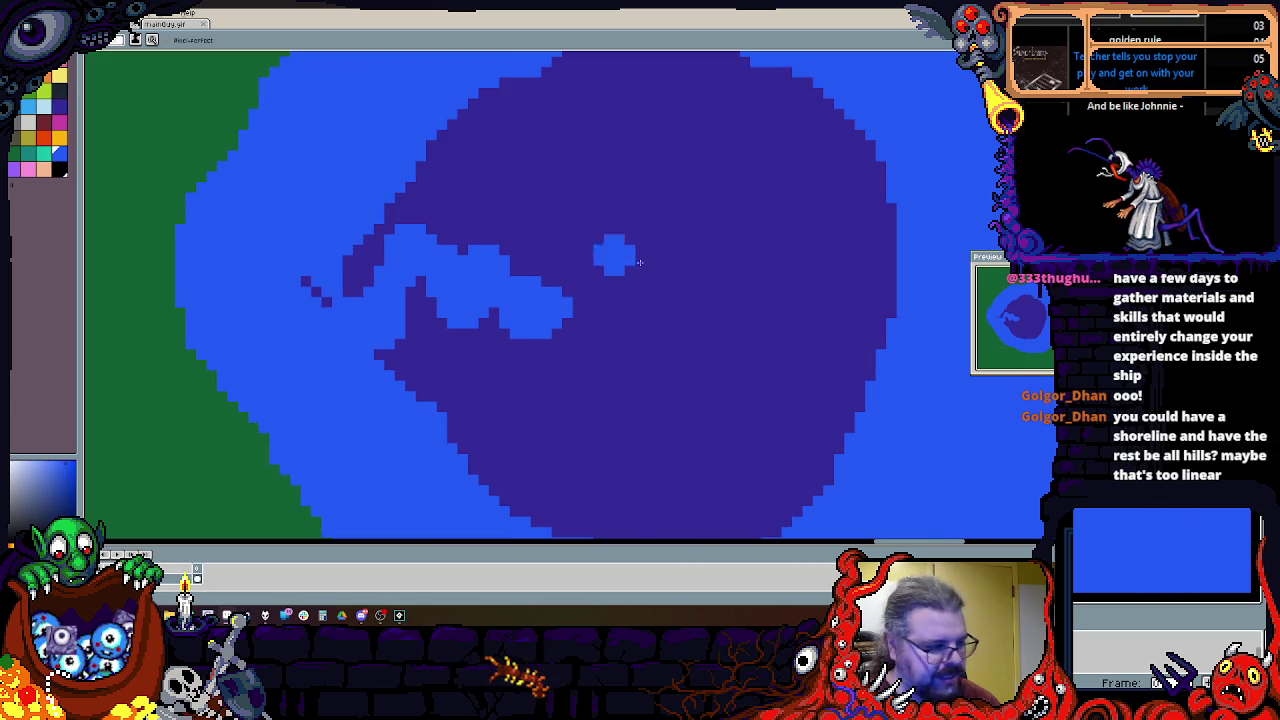
left_click_drag(551, 200, 473, 324)
scroll(473, 324, "down", 2)
scroll(750, 300, "down", 1)
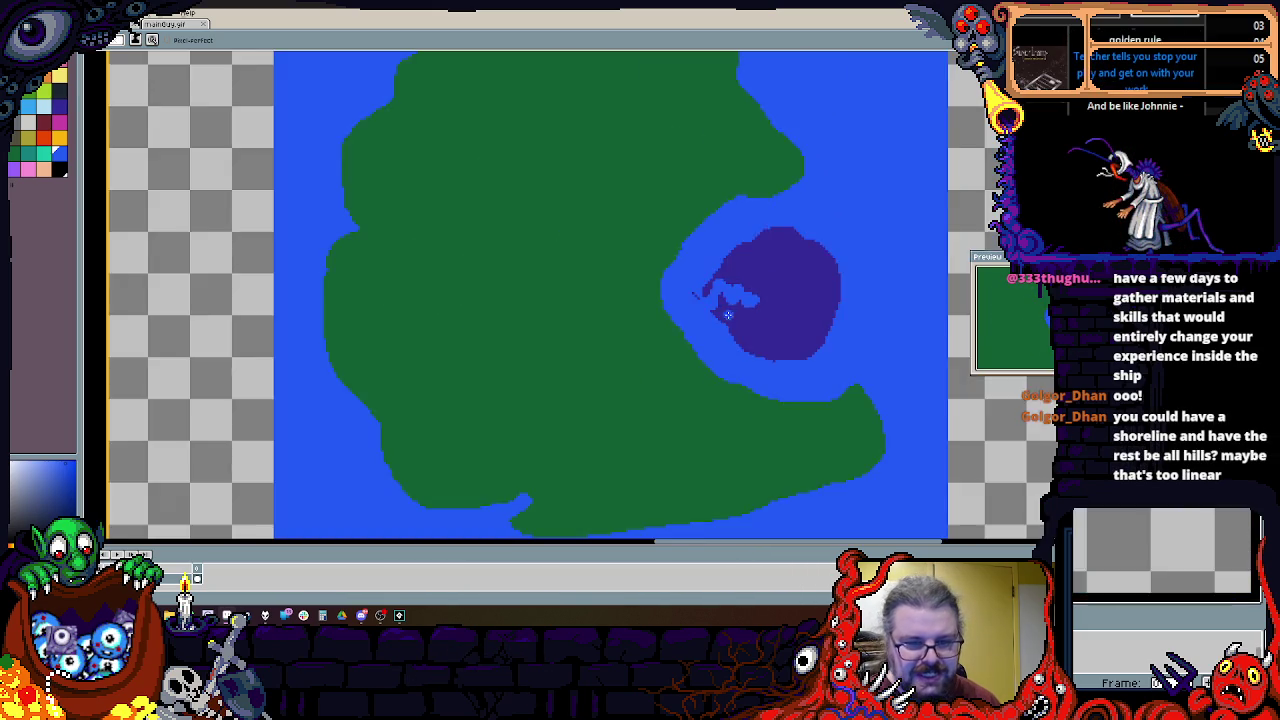
left_click_drag(756, 336, 571, 394)
scroll(640, 356, "up", 2)
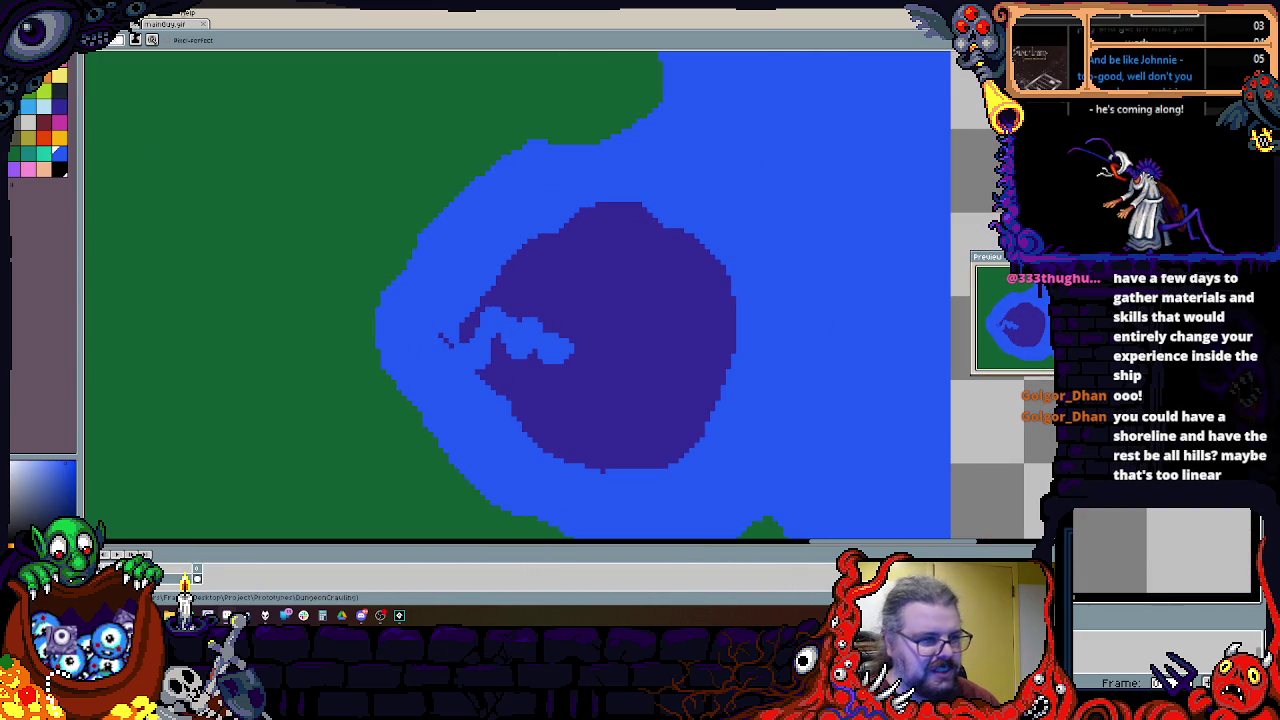
left_click(67, 168)
scroll(663, 286, "up", 1)
left_click_drag(555, 238, 472, 298)
key("ctrl+z")
mouse_move(598, 372)
left_mouse_down()
mouse_move(498, 409)
mouse_move(665, 235)
mouse_move(718, 335)
mouse_move(665, 415)
mouse_move(560, 462)
mouse_move(590, 360)
mouse_move(640, 300)
mouse_move(630, 280)
mouse_move(620, 322)
left_mouse_up()
key("ctrl+z")
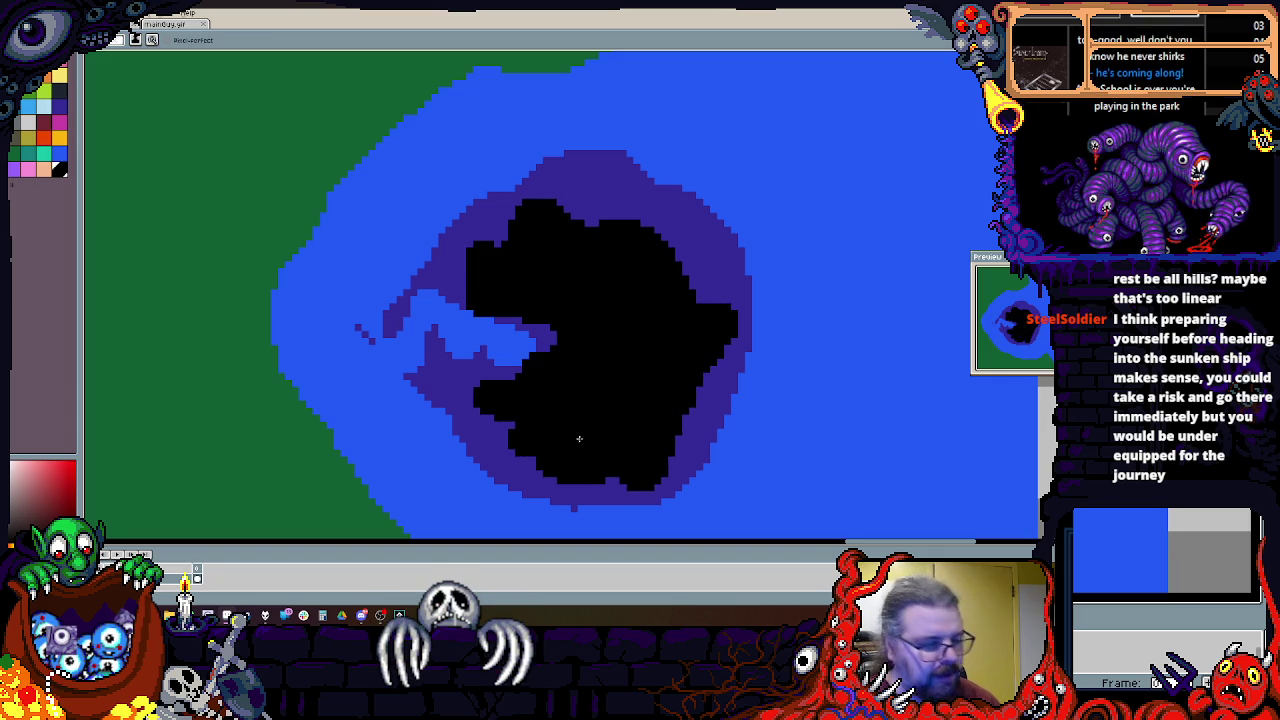
Step: Zoom in and touch up the pool's lower edge around the black silhouette
scroll(508, 420, "up", 2)
scroll(554, 409, "up", 1)
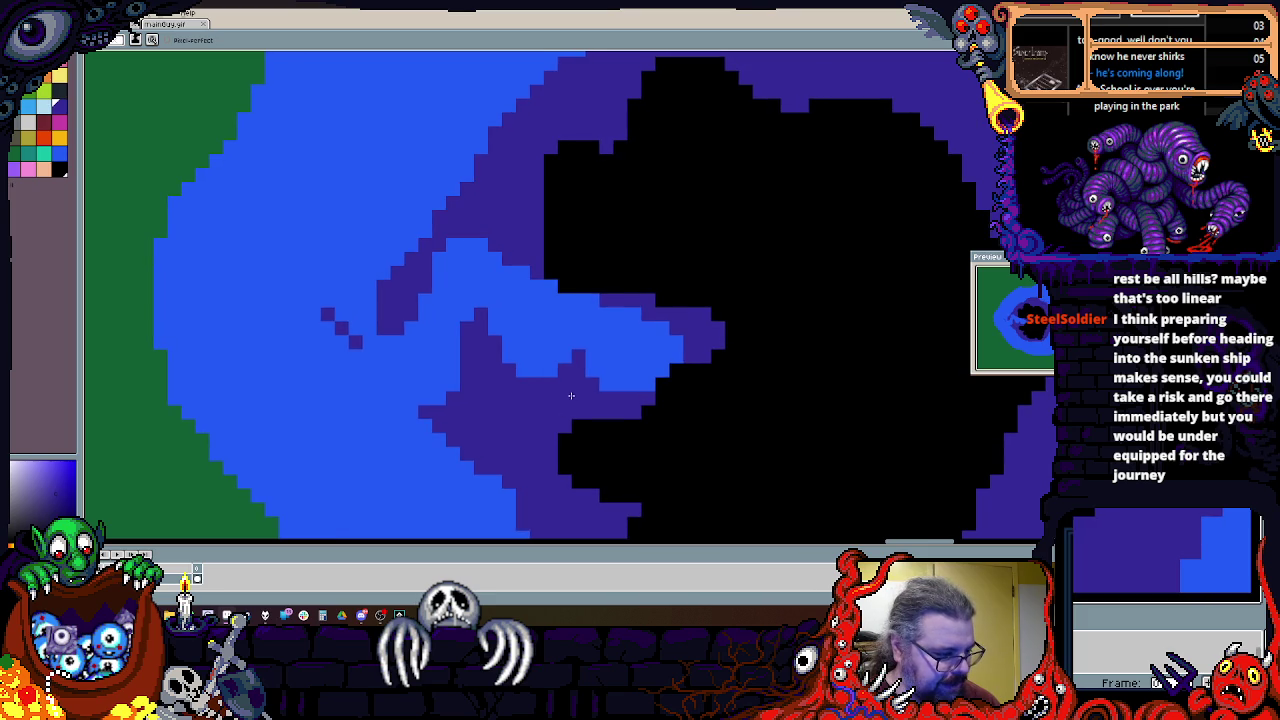
scroll(571, 396, "down", 1)
left_click_drag(590, 380, 630, 320)
scroll(600, 380, "up", 1)
mouse_move(590, 370)
left_mouse_down()
mouse_move(615, 405)
mouse_move(596, 315)
mouse_move(360, 300)
left_mouse_up()
Step: Pick khaki and paint zig-zag streaks across the black silhouette in the pool
left_click(55, 122)
left_click(44, 123)
mouse_move(440, 185)
left_mouse_down()
mouse_move(676, 349)
mouse_move(721, 277)
left_mouse_up()
mouse_move(720, 290)
left_mouse_down()
mouse_move(752, 357)
mouse_move(560, 260)
mouse_move(640, 450)
left_mouse_up()
mouse_move(700, 300)
left_mouse_down()
mouse_move(581, 275)
mouse_move(470, 280)
mouse_move(390, 305)
mouse_move(440, 380)
left_mouse_up()
scroll(466, 425, "down", 3)
scroll(560, 400, "down", 2)
scroll(706, 420, "down", 1)
scroll(786, 429, "up", 3)
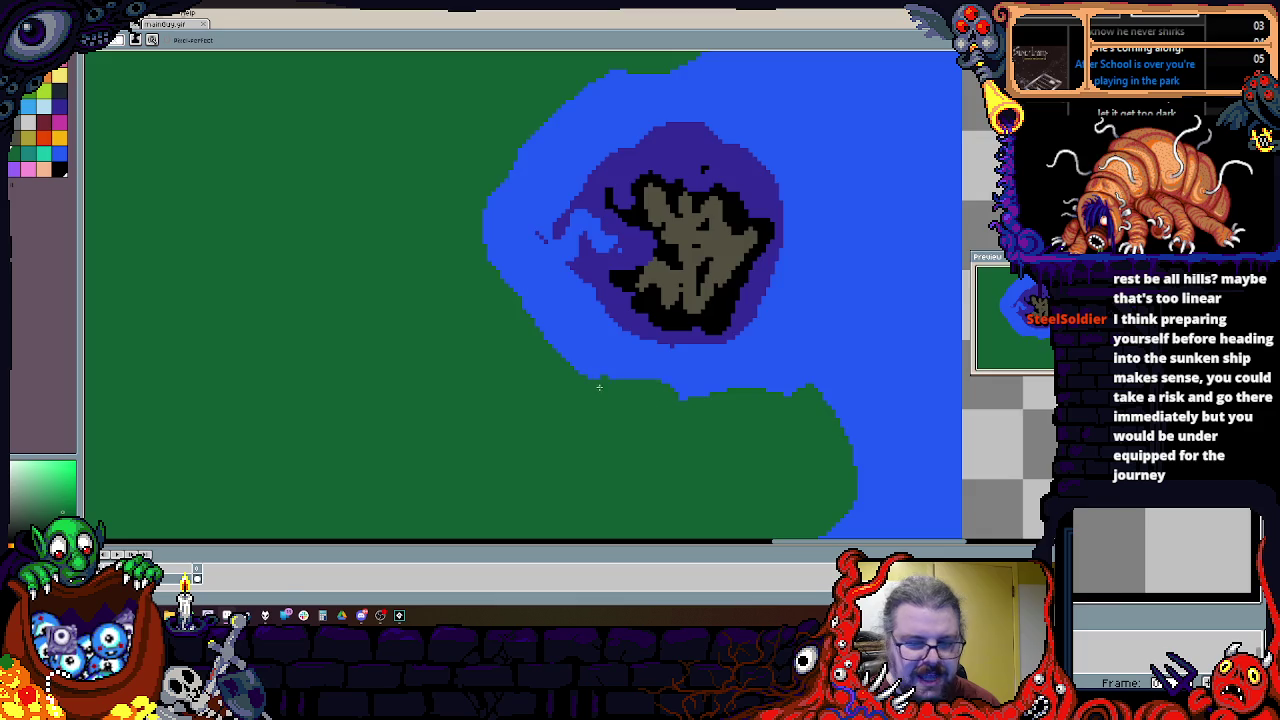
Step: Pick a dark colour and paint mottled forest strokes across the island's western interior
scroll(518, 345, "down", 1)
left_click(60, 98)
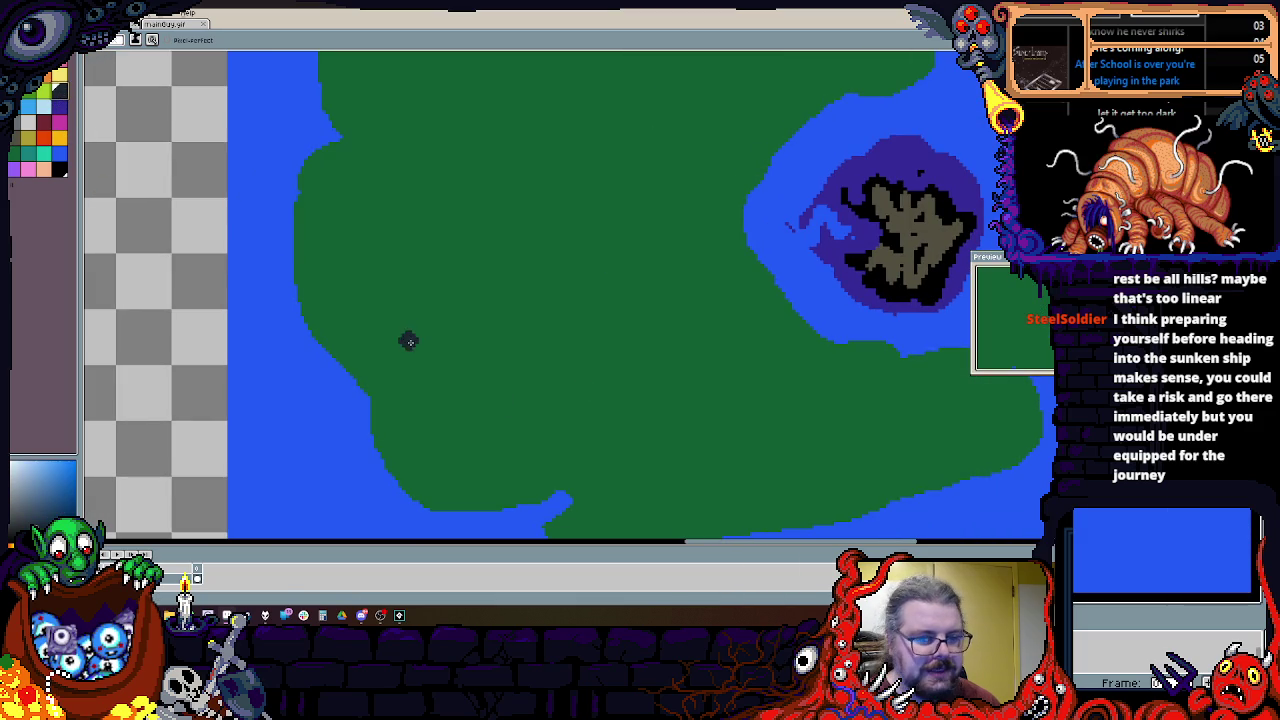
left_click_drag(410, 337, 420, 365)
left_click_drag(512, 382, 470, 440)
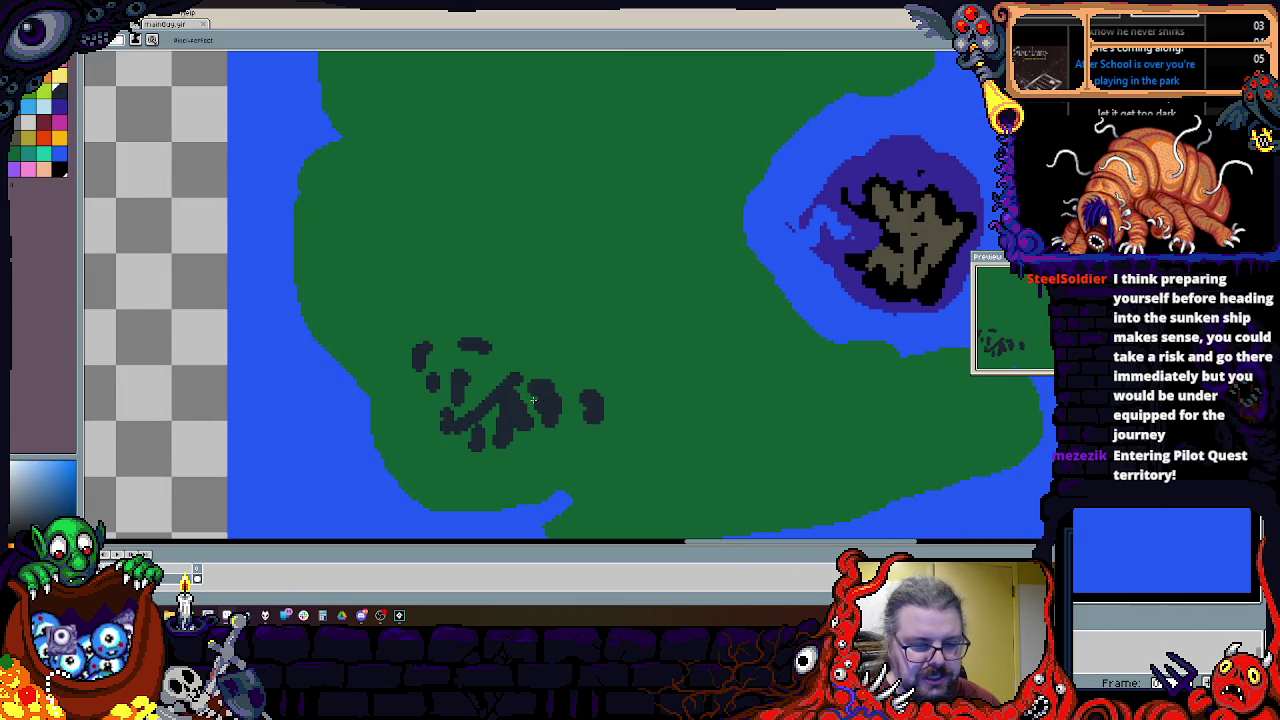
left_click_drag(420, 327, 488, 347)
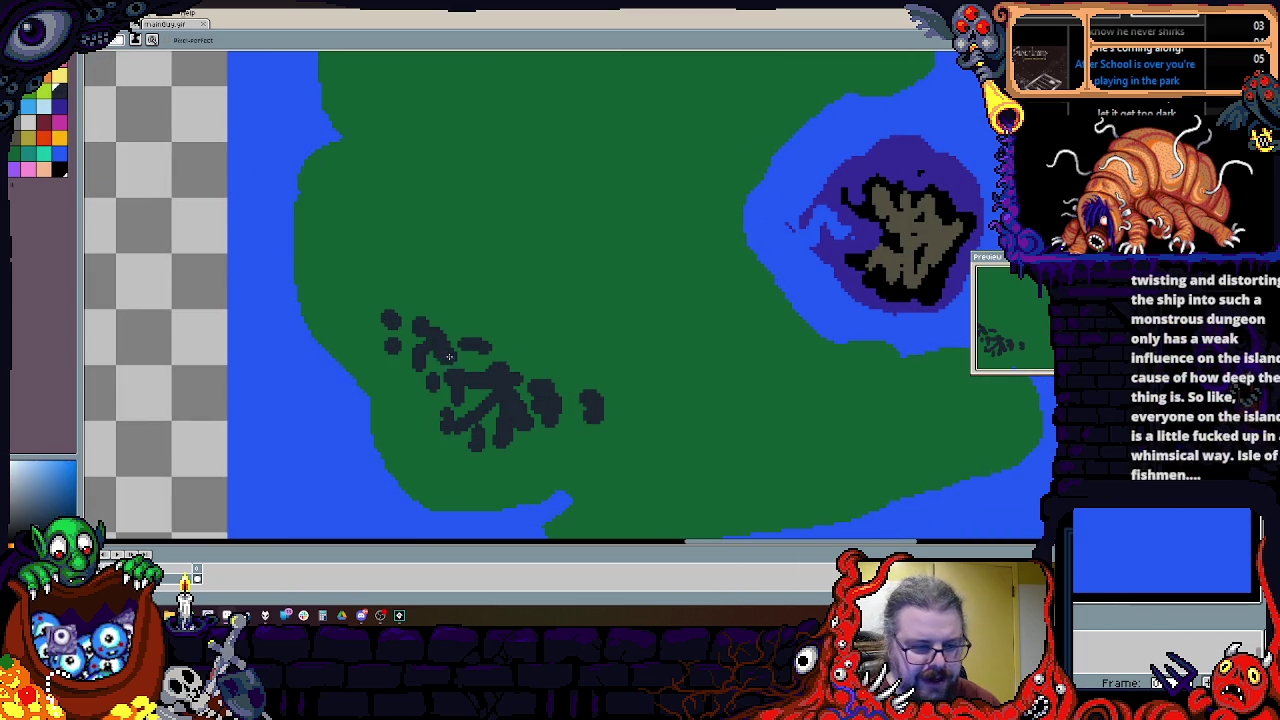
mouse_move(763, 425)
left_mouse_down()
mouse_move(603, 427)
mouse_move(506, 403)
left_mouse_up()
mouse_move(449, 358)
left_mouse_down()
mouse_move(535, 385)
mouse_move(725, 410)
left_mouse_up()
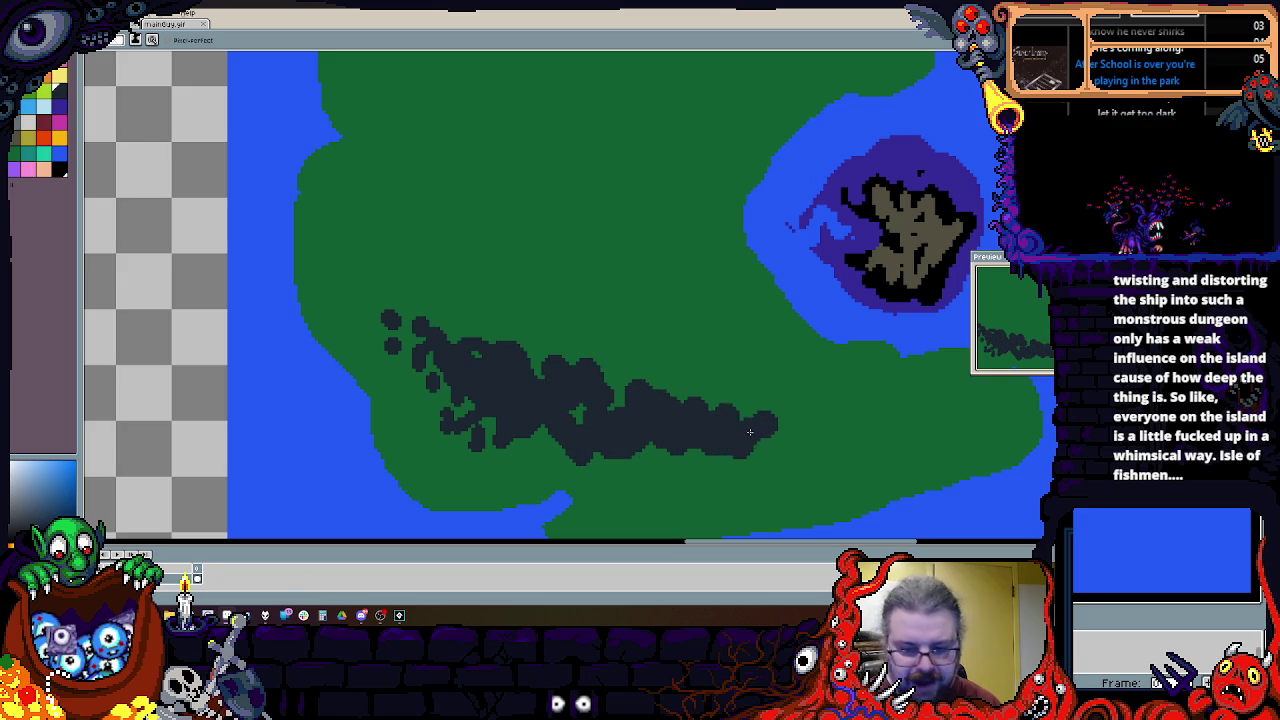
Step: Widen the dark forest's upper edge, undoing one stray stroke at its east end
scroll(600, 477, "down", 2)
scroll(600, 477, "up", 2)
left_click_drag(648, 392, 632, 400)
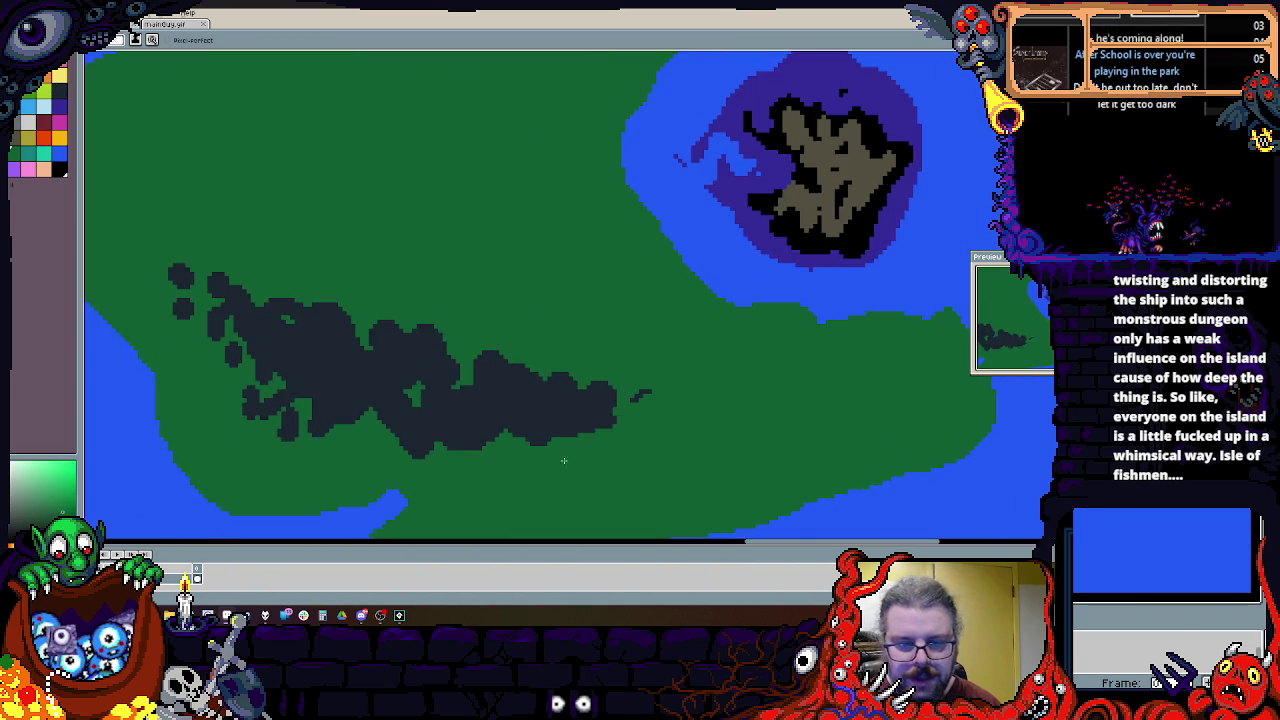
key("ctrl+z")
scroll(620, 384, "down", 2)
scroll(620, 384, "up", 1)
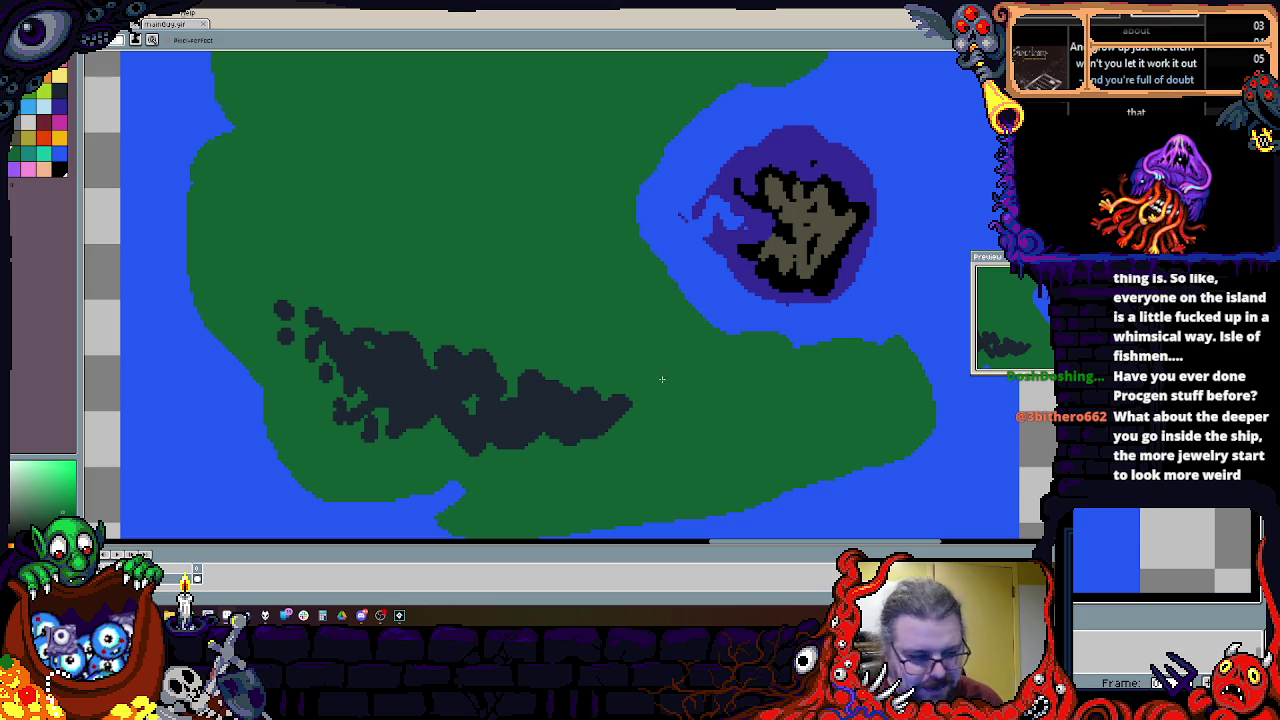
scroll(525, 404, "down", 1)
scroll(525, 404, "up", 2)
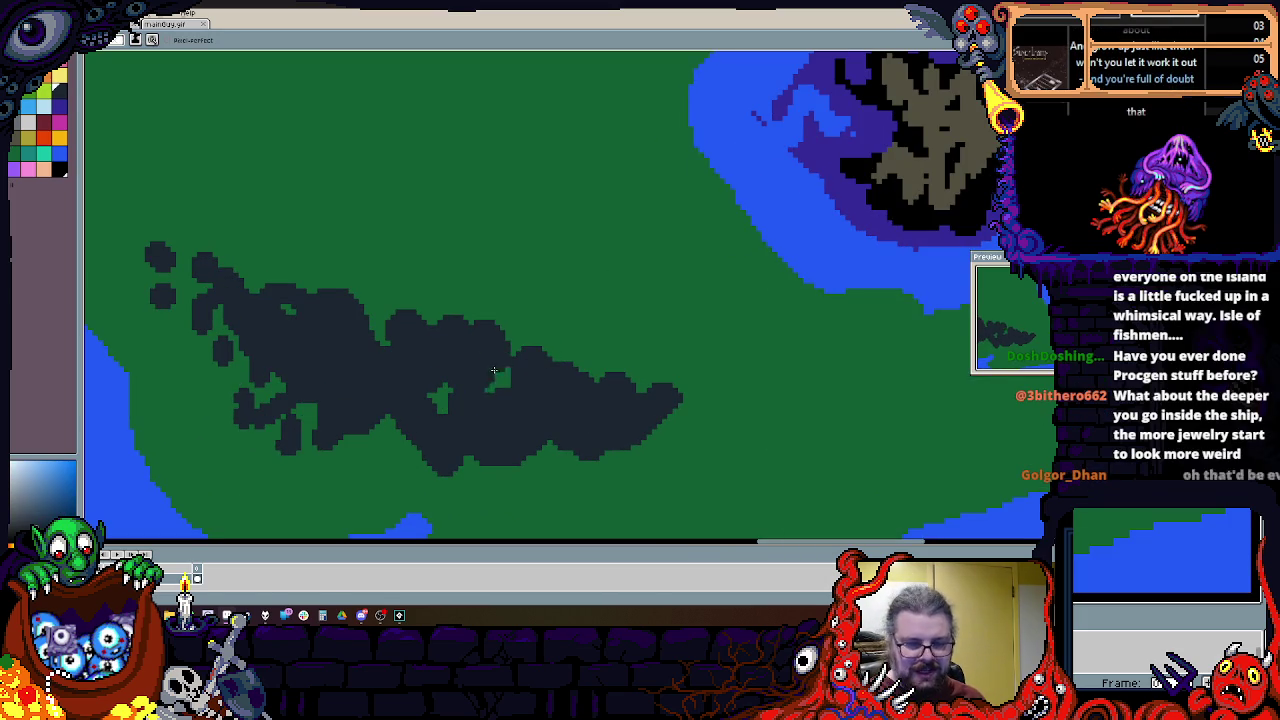
left_click_drag(563, 396, 656, 404)
mouse_move(546, 314)
left_mouse_down()
mouse_move(421, 282)
mouse_move(491, 296)
left_mouse_up()
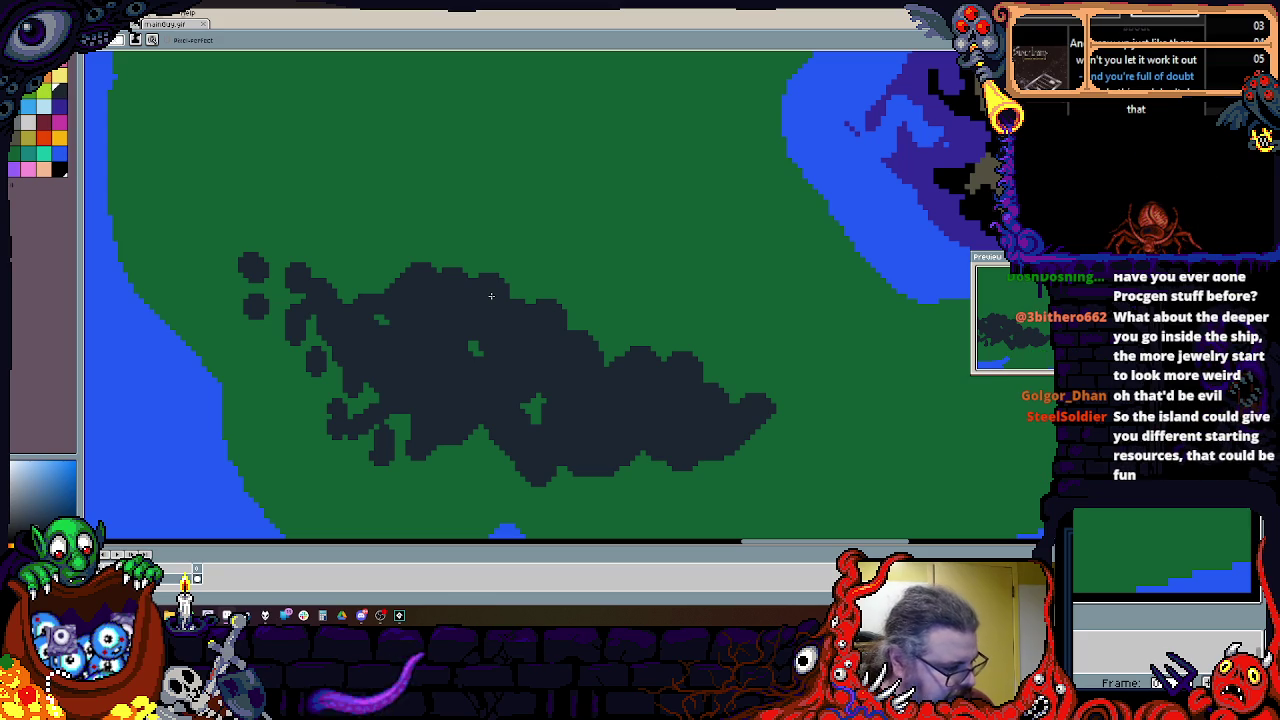
scroll(491, 296, "down", 1)
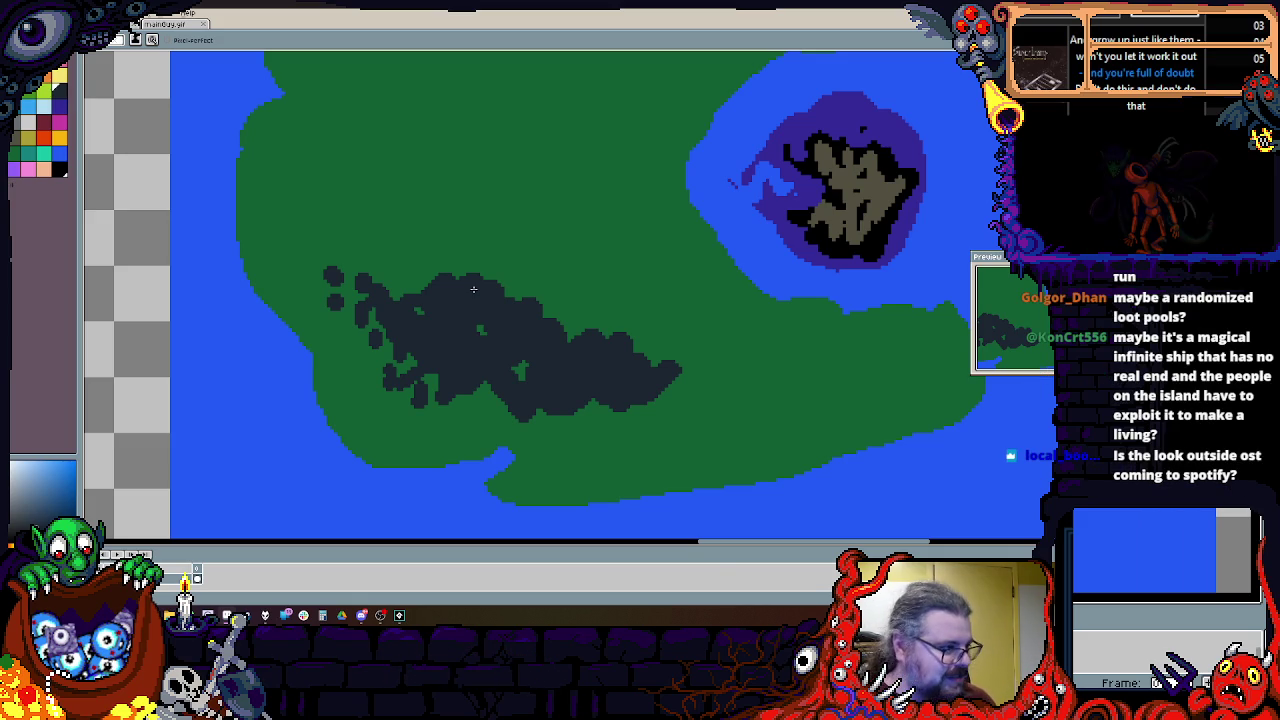
Step: Extend the dark forest east along the south coast and up the west side, then sample island green
scroll(563, 343, "down", 2)
scroll(586, 423, "down", 1)
scroll(676, 438, "up", 3)
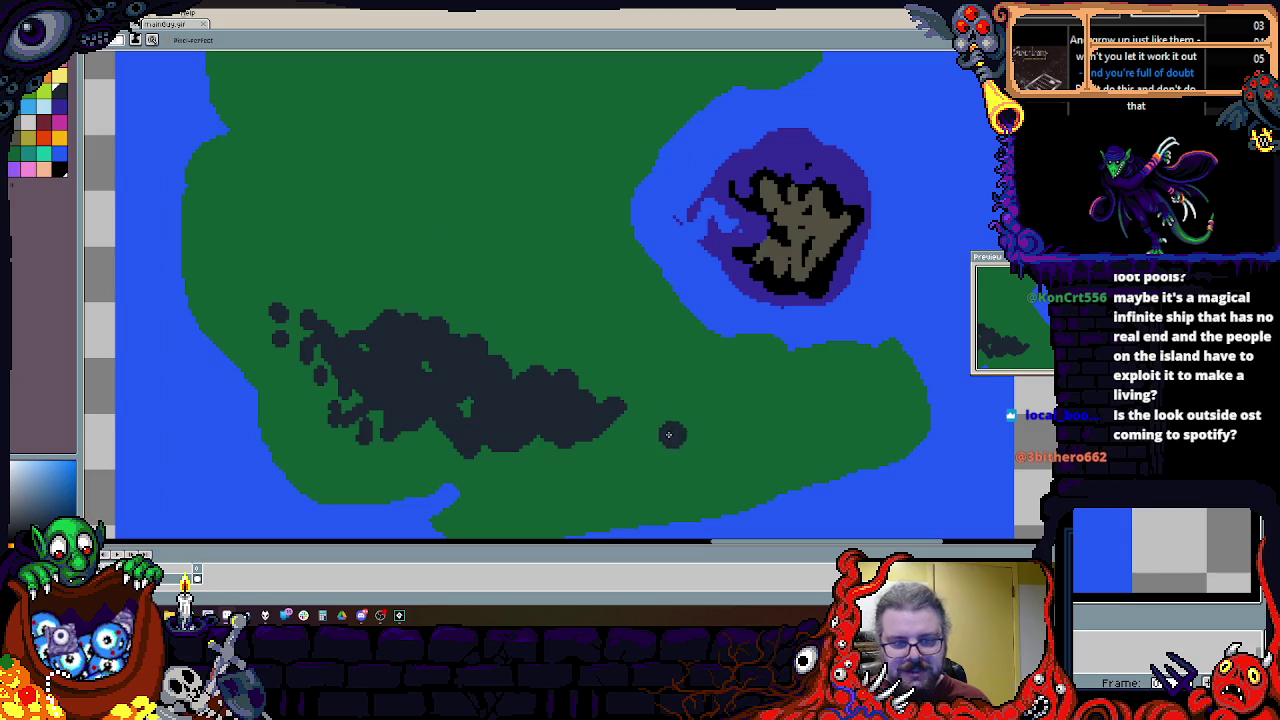
left_click_drag(676, 438, 543, 428)
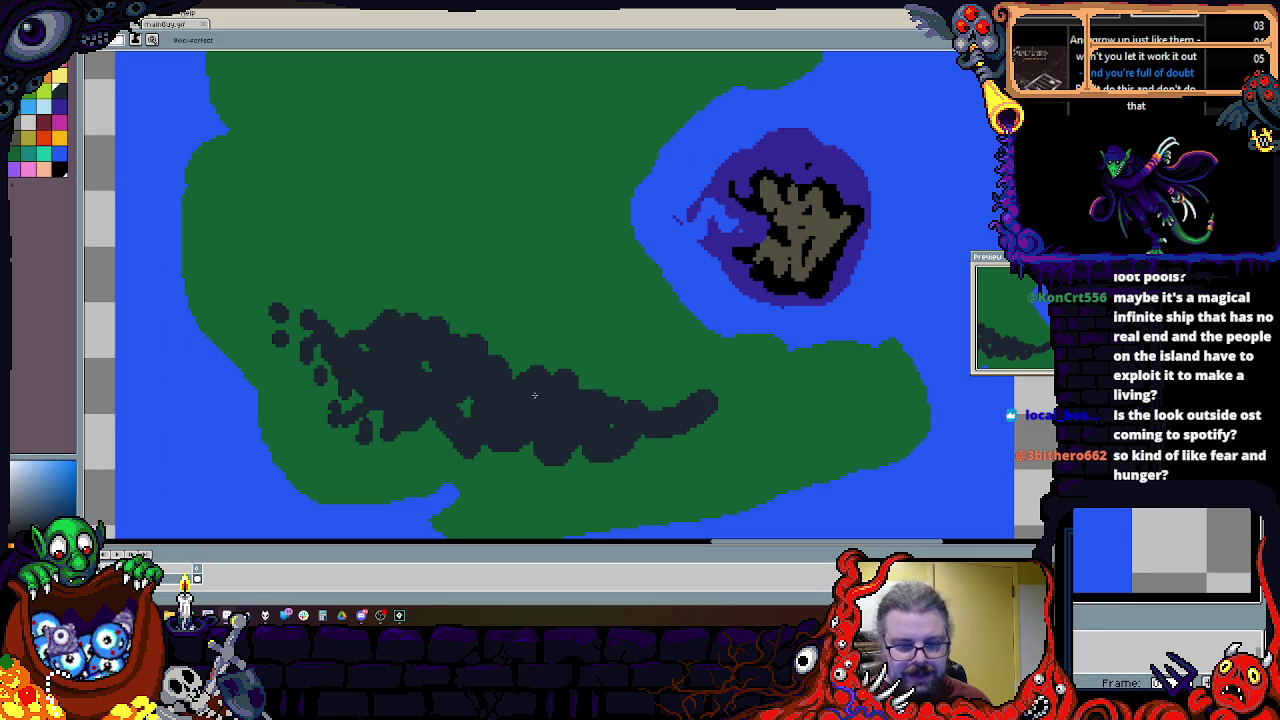
mouse_move(430, 346)
left_mouse_down()
mouse_move(325, 290)
mouse_move(376, 311)
mouse_move(324, 211)
left_mouse_up()
left_click_drag(346, 268, 369, 208)
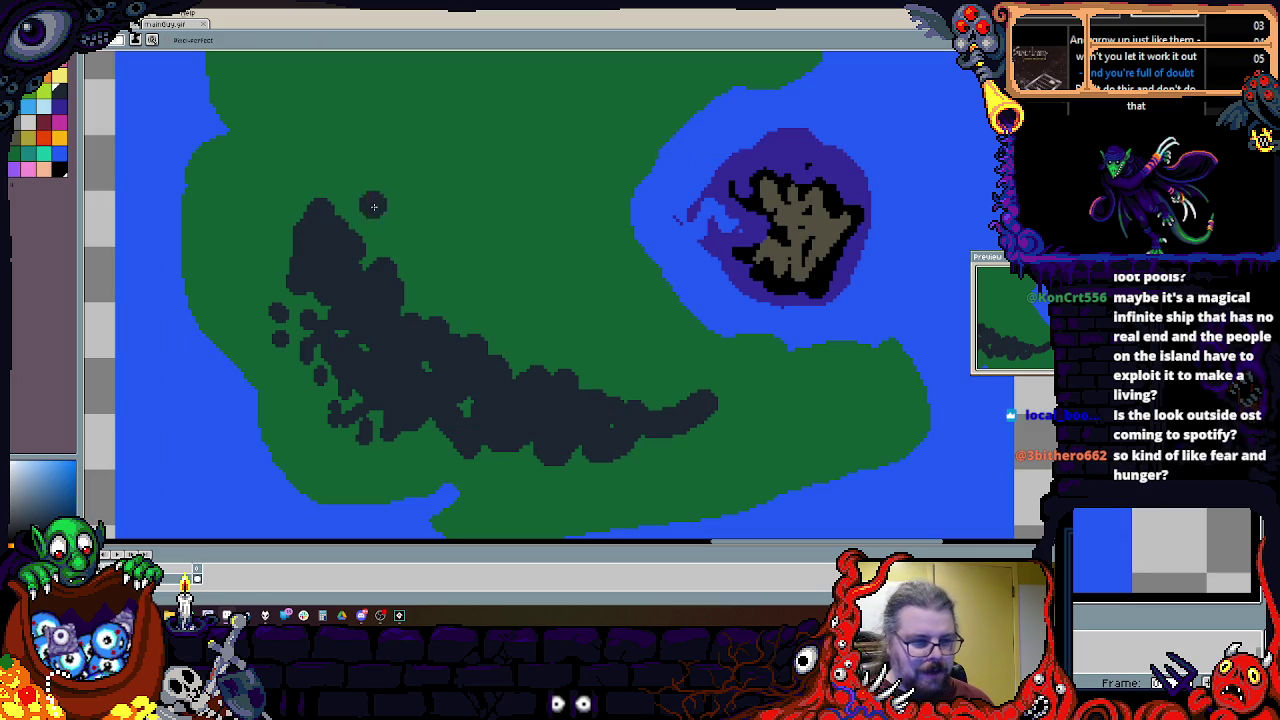
left_click(369, 208, "alt")
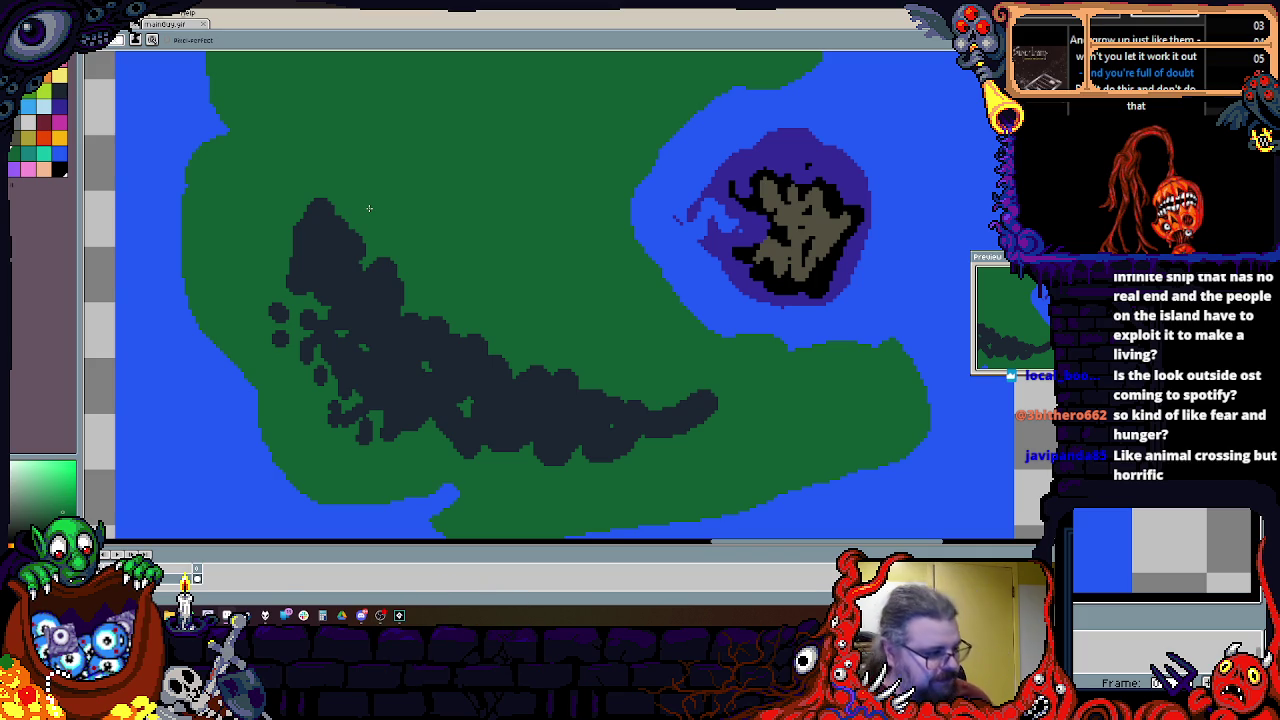
Step: Pan and zoom around the map to review the island's west side and northern coast
left_click_drag(369, 208, 570, 338)
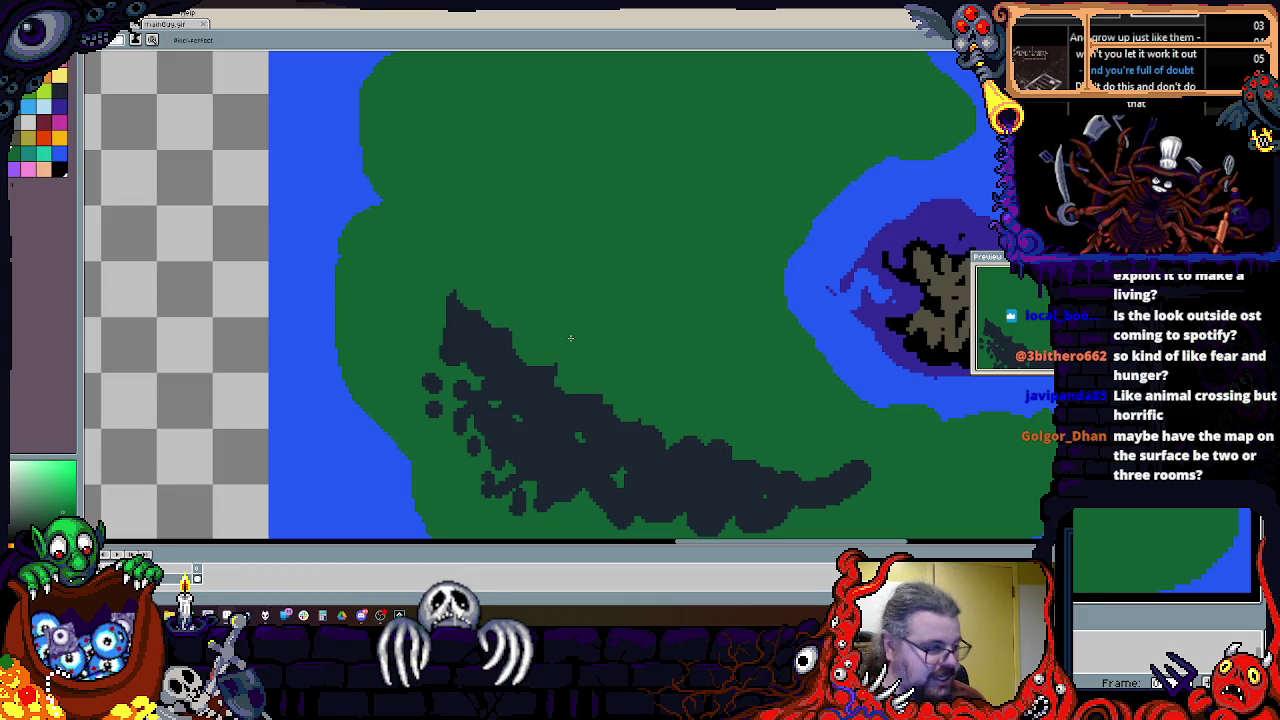
left_click_drag(620, 345, 647, 295)
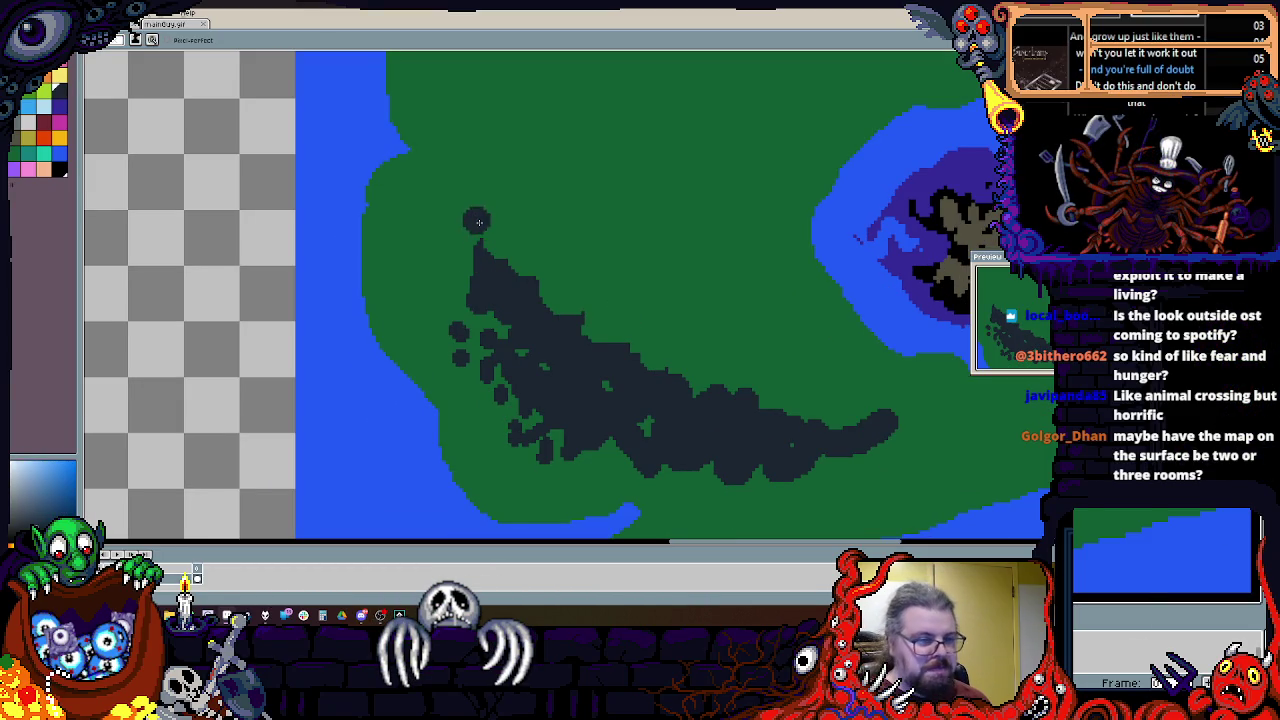
scroll(479, 265, "down", 1)
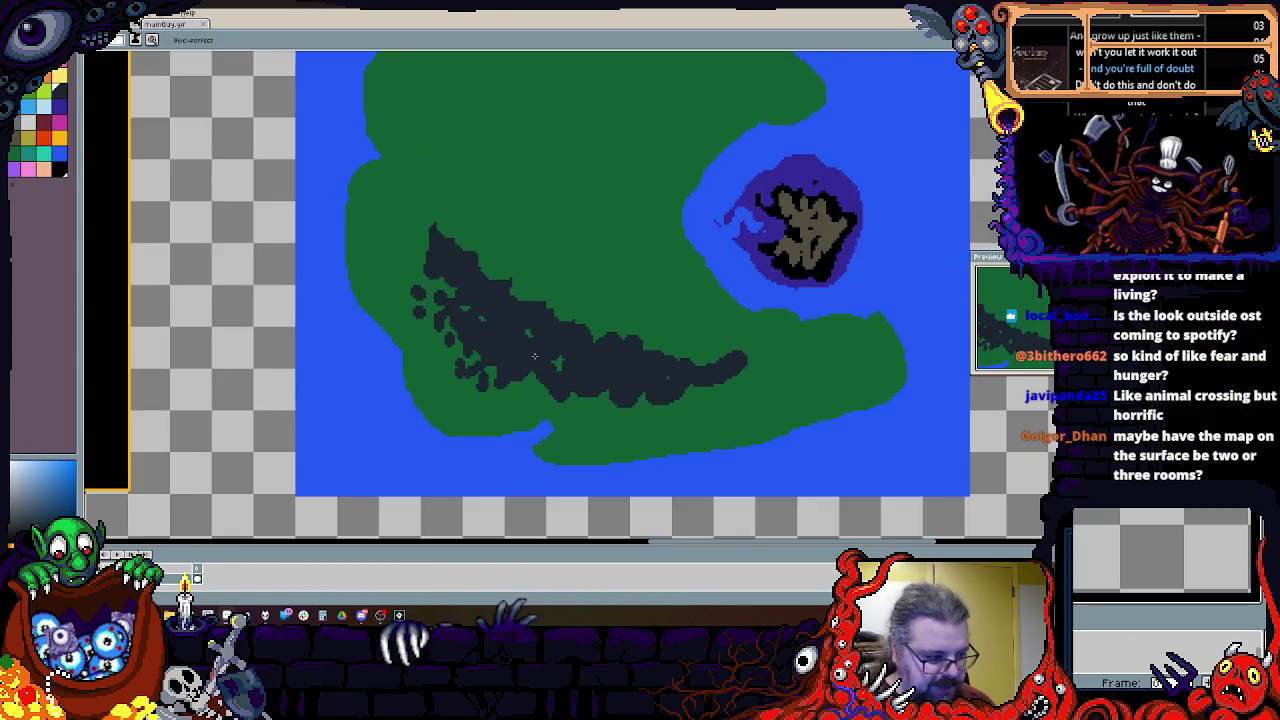
scroll(534, 356, "up", 1)
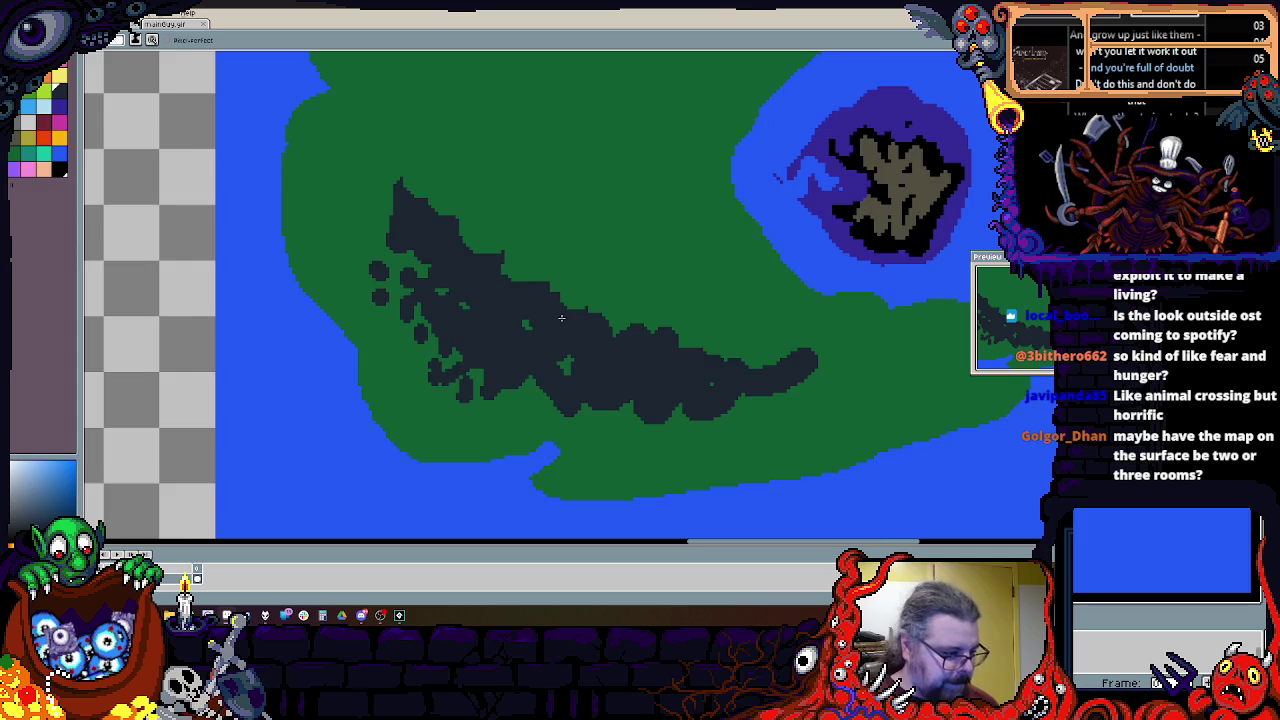
scroll(554, 332, "down", 1)
scroll(593, 361, "down", 1)
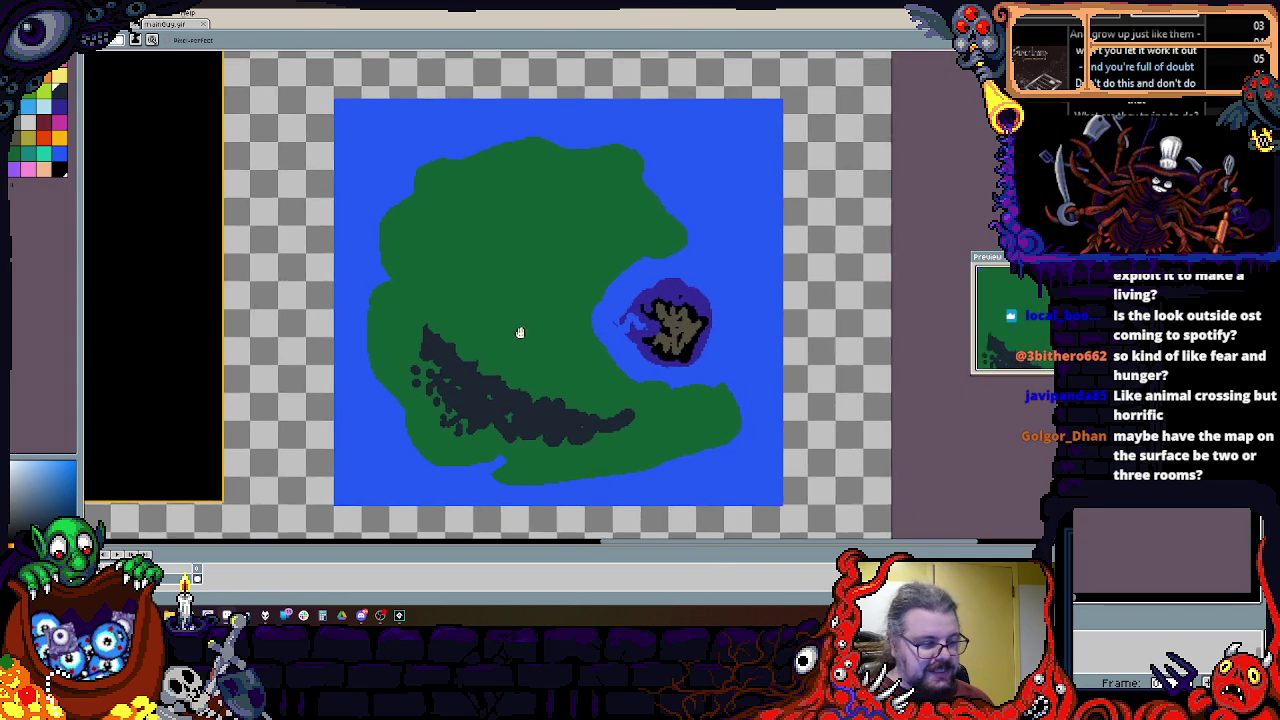
scroll(517, 340, "up", 1)
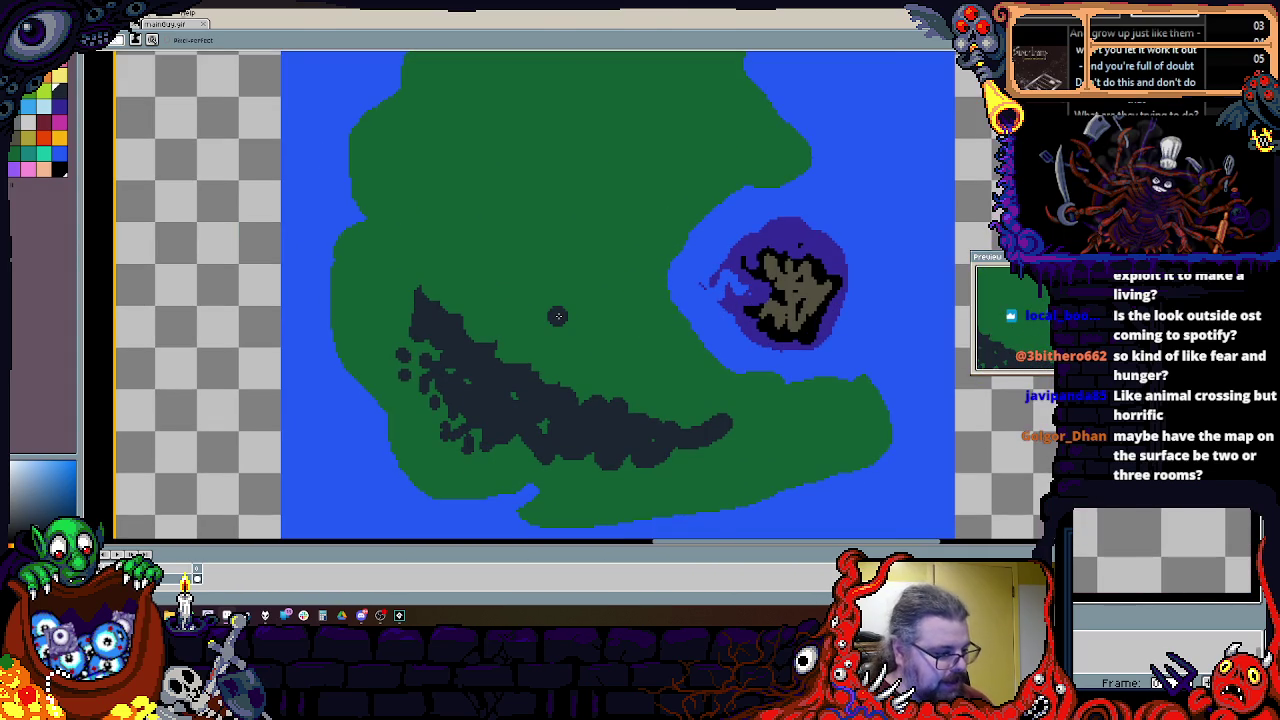
left_click_drag(558, 316, 557, 471)
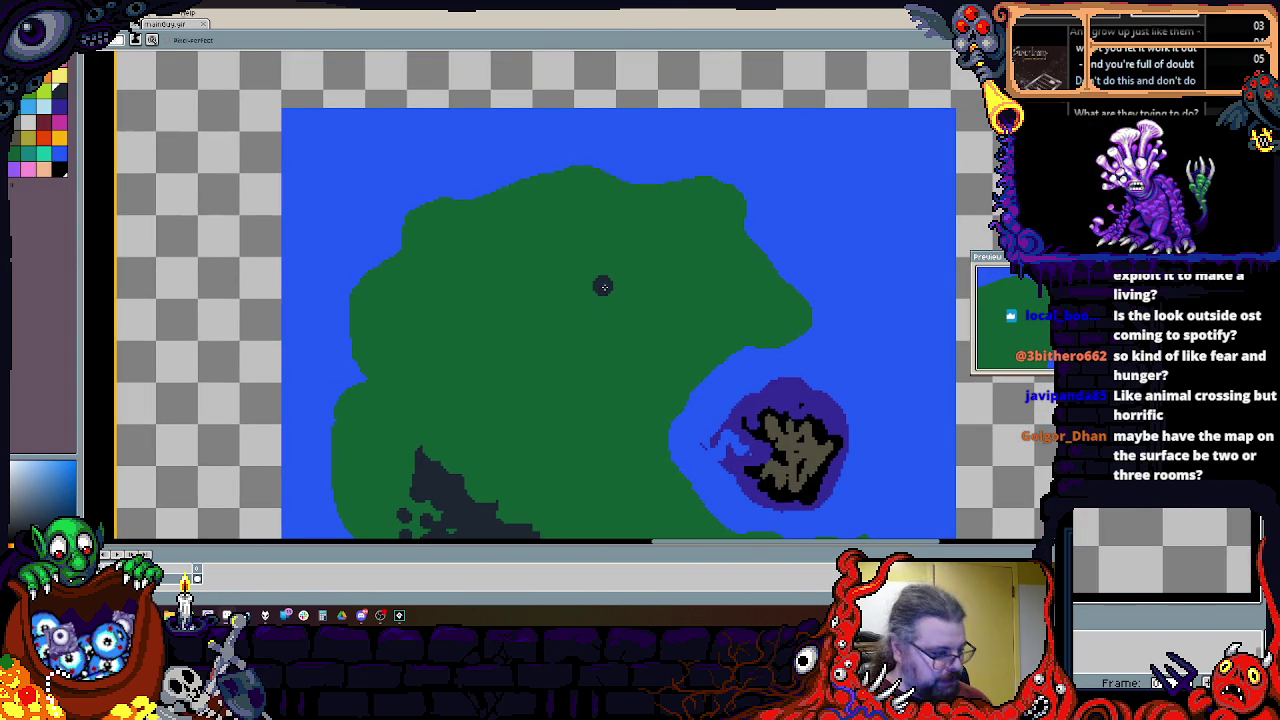
left_click_drag(602, 287, 597, 206)
scroll(590, 210, "down", 1)
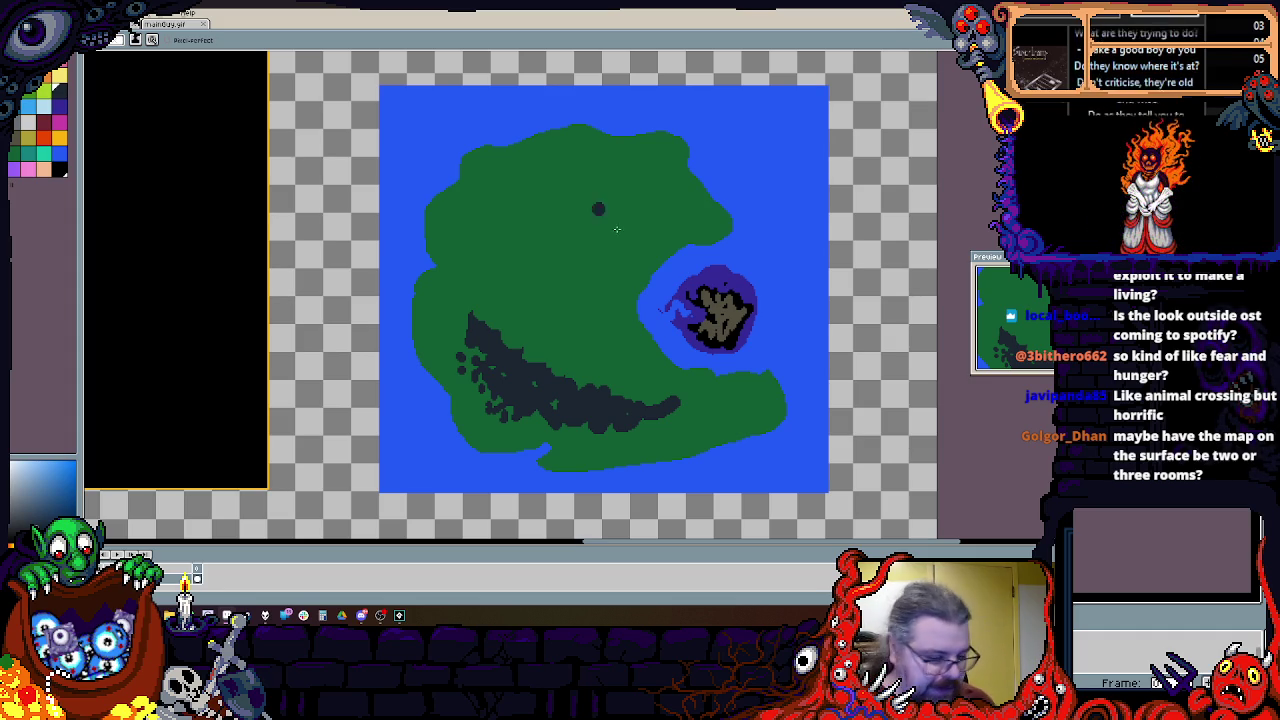
scroll(524, 372, "up", 1)
scroll(524, 372, "down", 1)
scroll(524, 372, "up", 2)
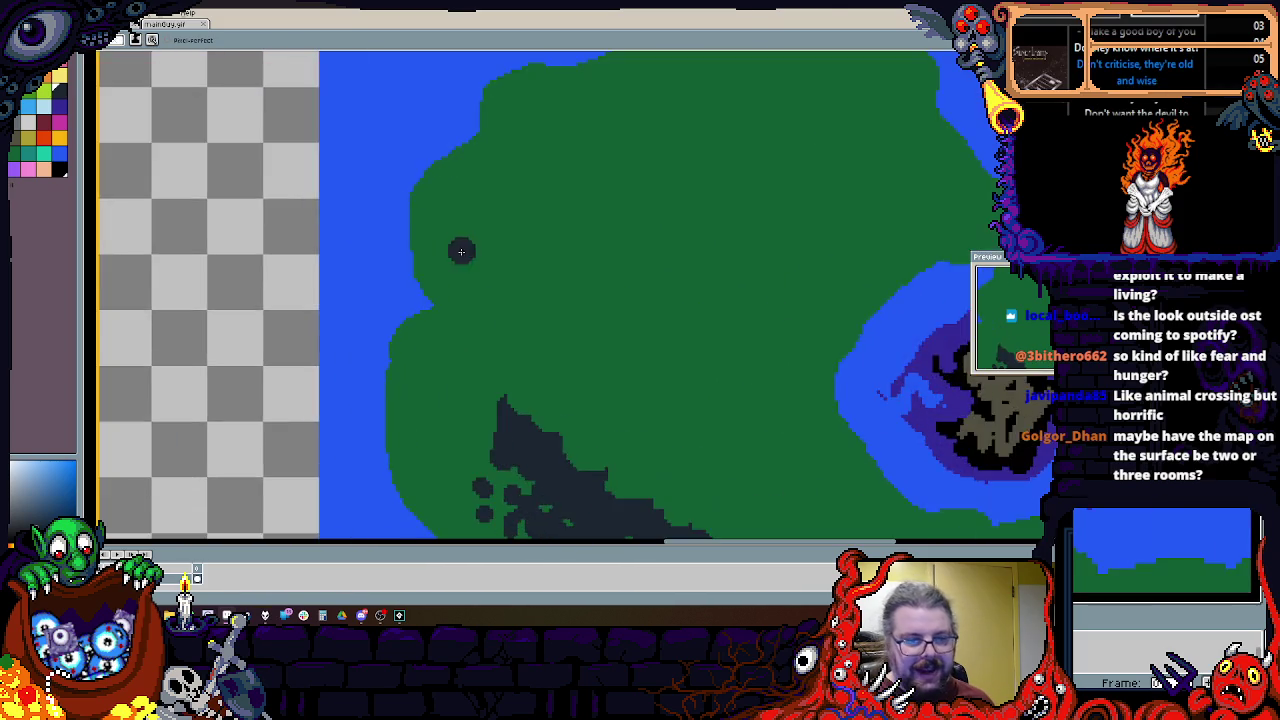
scroll(460, 300, "down", 1)
scroll(486, 346, "up", 1)
left_click(486, 346, "alt")
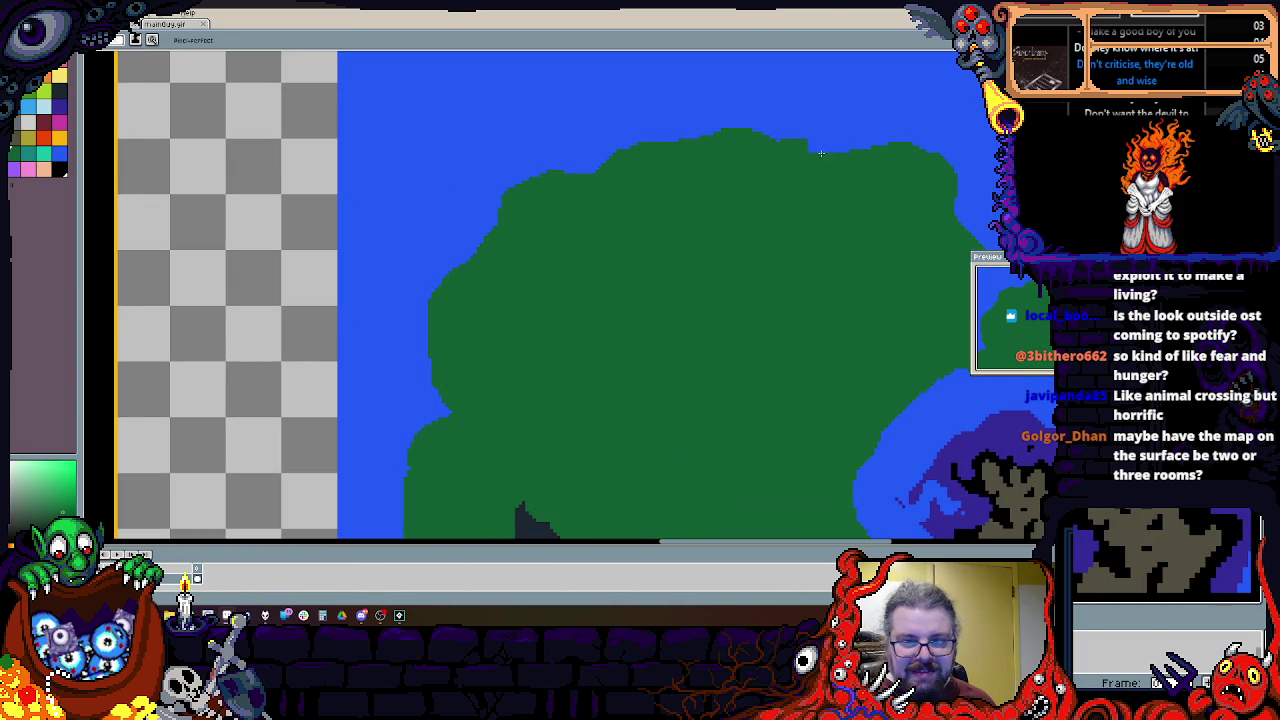
scroll(645, 306, "down", 1)
scroll(263, 277, "down", 1)
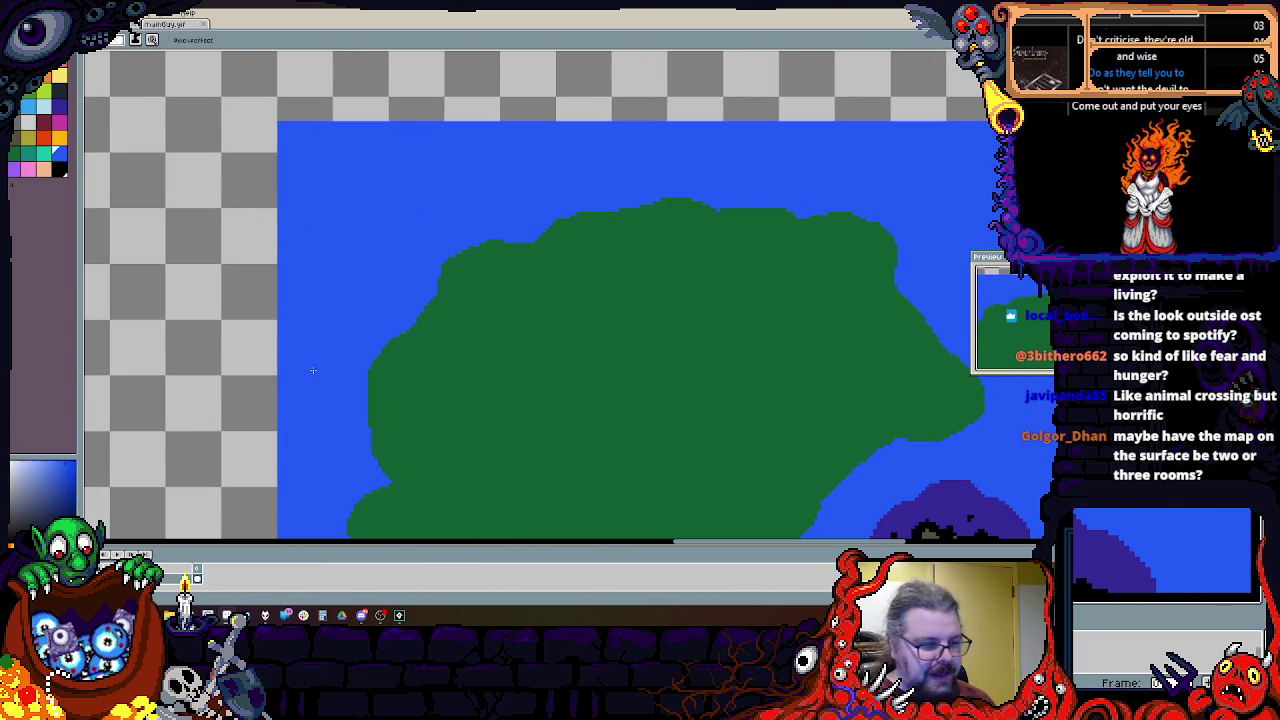
left_click(461, 348, "alt")
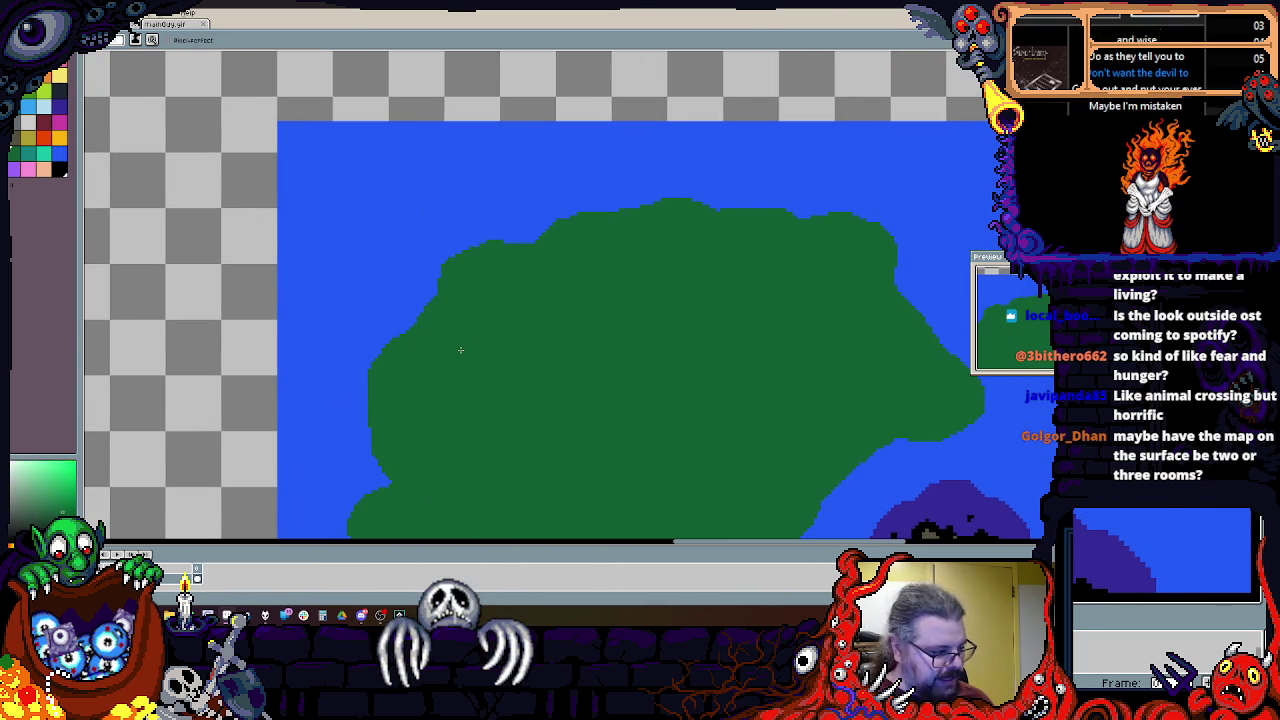
scroll(436, 349, "down", 1)
left_click(223, 331, "alt")
mouse_move(274, 323)
left_mouse_down()
mouse_move(559, 97)
mouse_move(777, 337)
mouse_move(796, 120)
left_mouse_up()
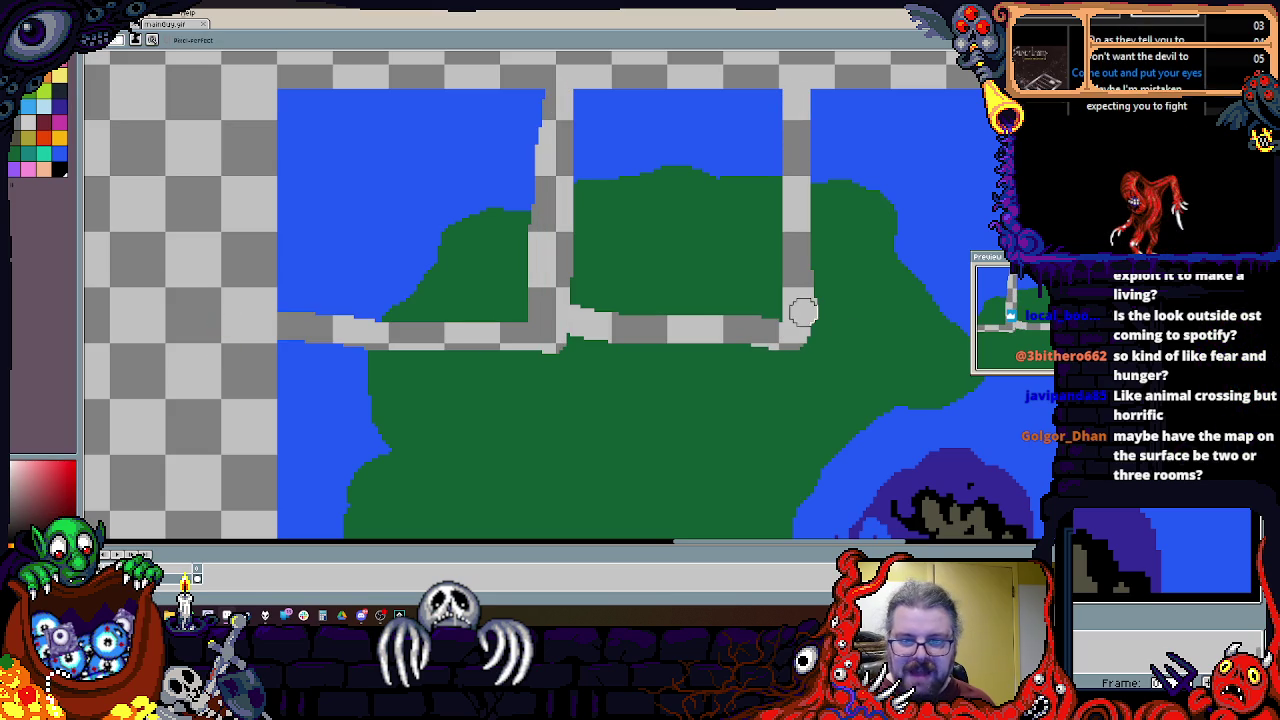
scroll(803, 312, "right", 7)
left_click_drag(585, 325, 864, 68)
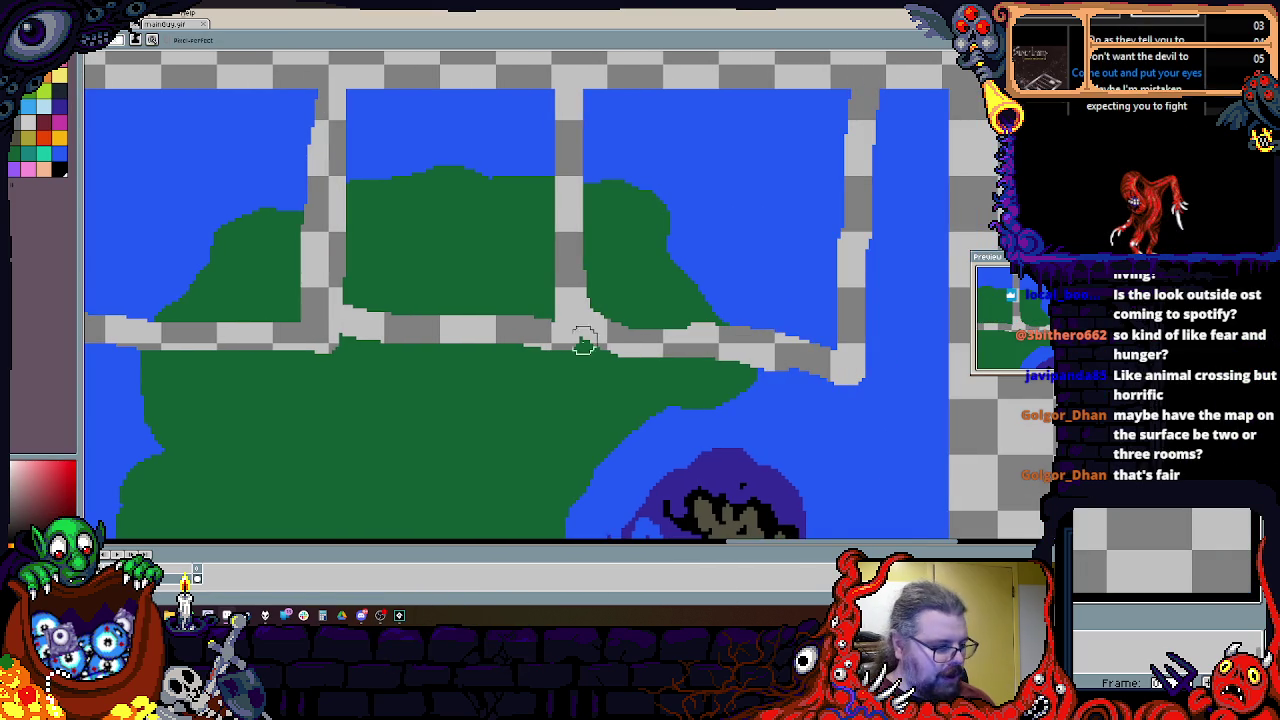
scroll(779, 348, "left", 6)
scroll(577, 104, "down", 3)
scroll(577, 104, "left", 3)
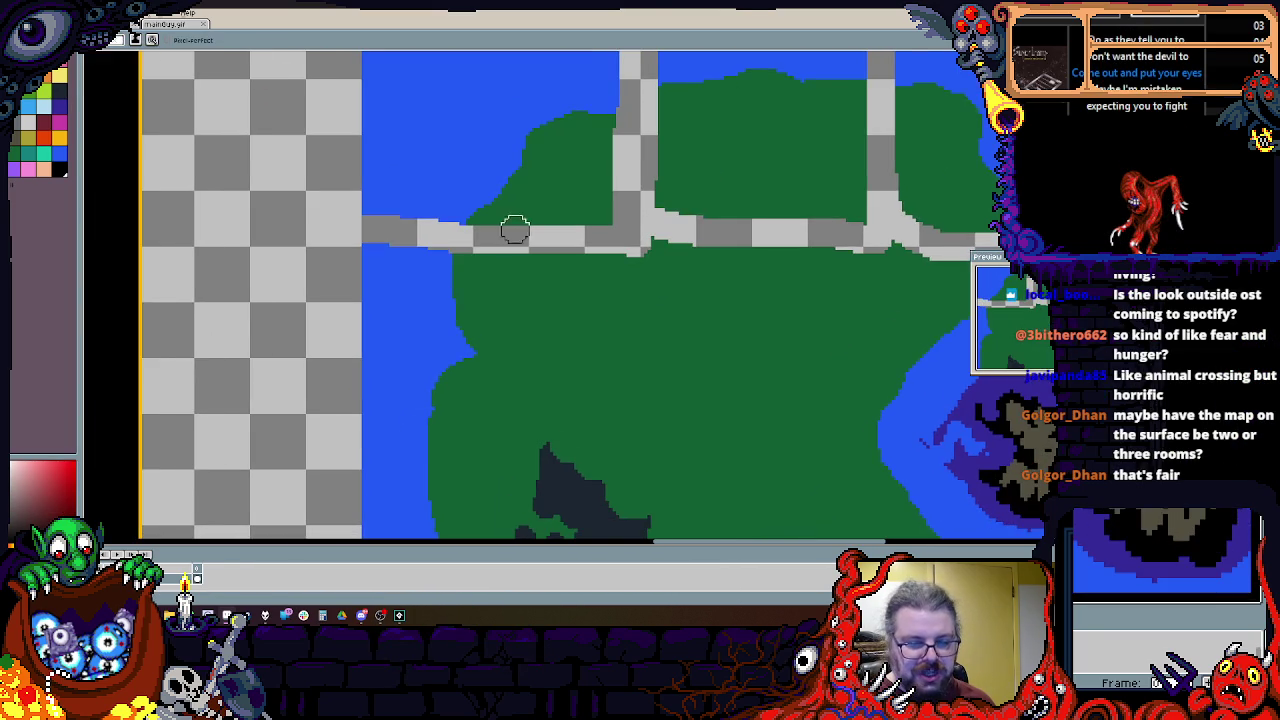
mouse_move(306, 429)
left_mouse_down()
mouse_move(614, 434)
mouse_move(637, 317)
mouse_move(855, 240)
left_mouse_up()
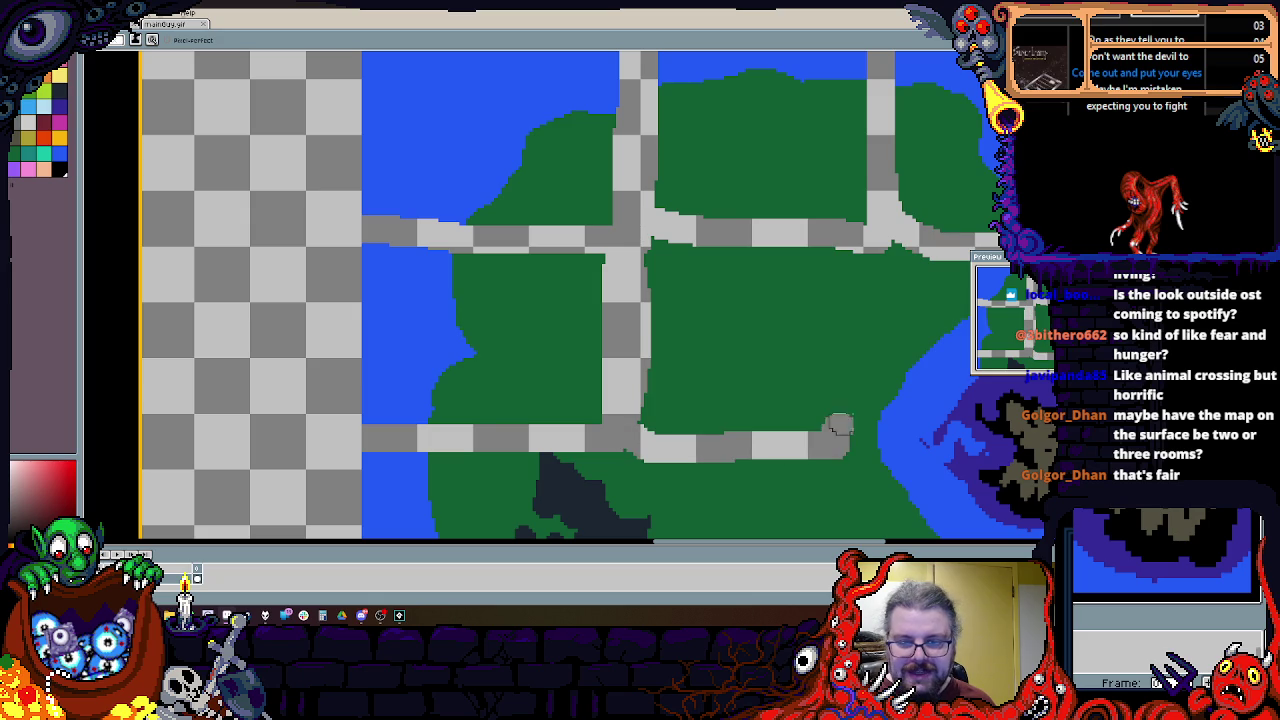
key("ctrl+z")
key("ctrl+z")
key("ctrl+z")
scroll(803, 286, "right", 2)
scroll(701, 344, "up", 1)
scroll(701, 344, "down", 2)
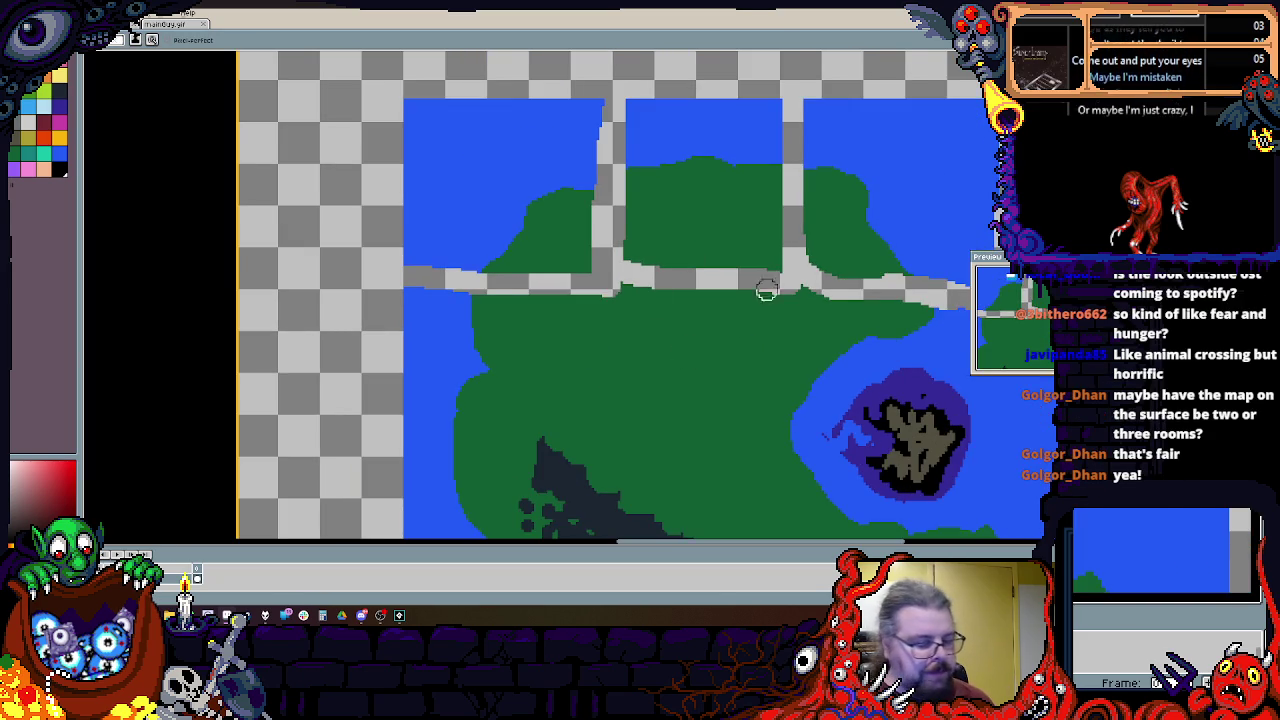
key("ctrl+z")
key("ctrl+z")
key("ctrl+z")
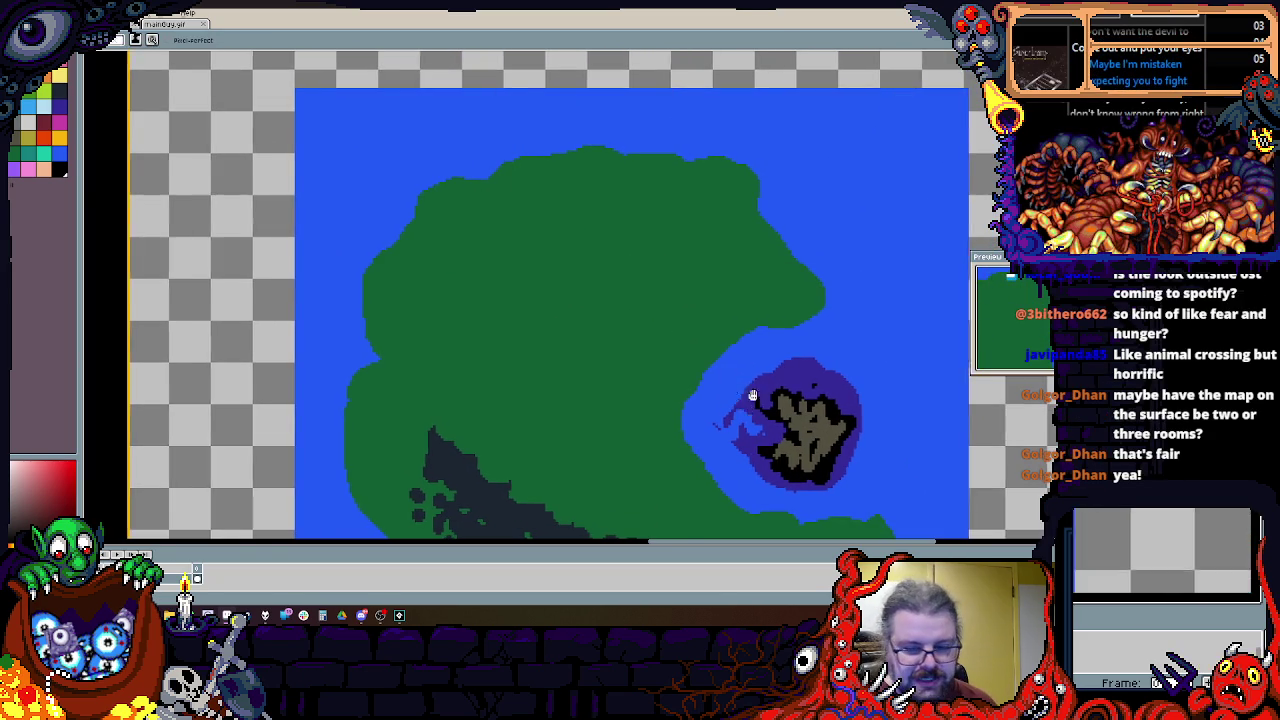
scroll(737, 403, "down", 3)
scroll(737, 403, "left", 1)
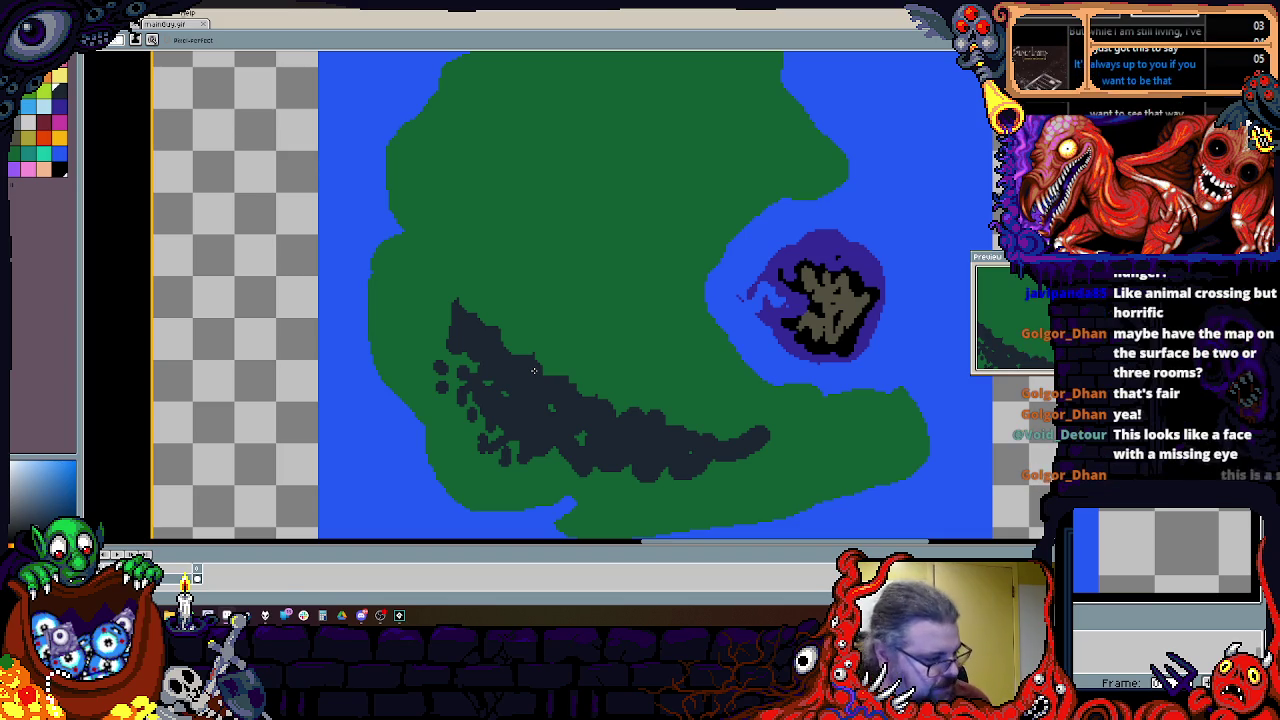
Step: Paint a small green islet off the eastern coast, undoing two stray green coastline strokes
scroll(547, 368, "down", 3)
scroll(695, 205, "up", 3)
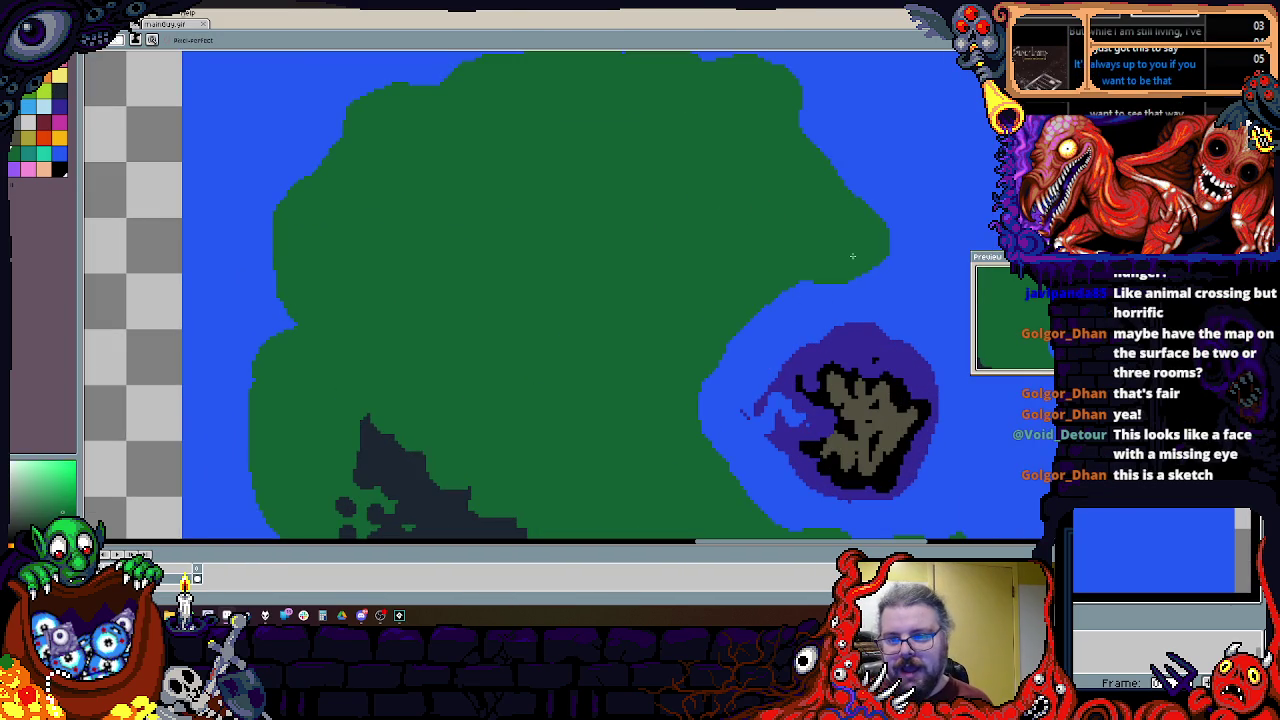
scroll(814, 373, "up", 1)
mouse_move(814, 373)
left_mouse_down()
mouse_move(760, 200)
mouse_move(797, 307)
left_mouse_up()
key("ctrl+z")
left_click_drag(745, 235, 615, 178)
key("ctrl+z")
key("ctrl+z")
left_click_drag(835, 372, 862, 388)
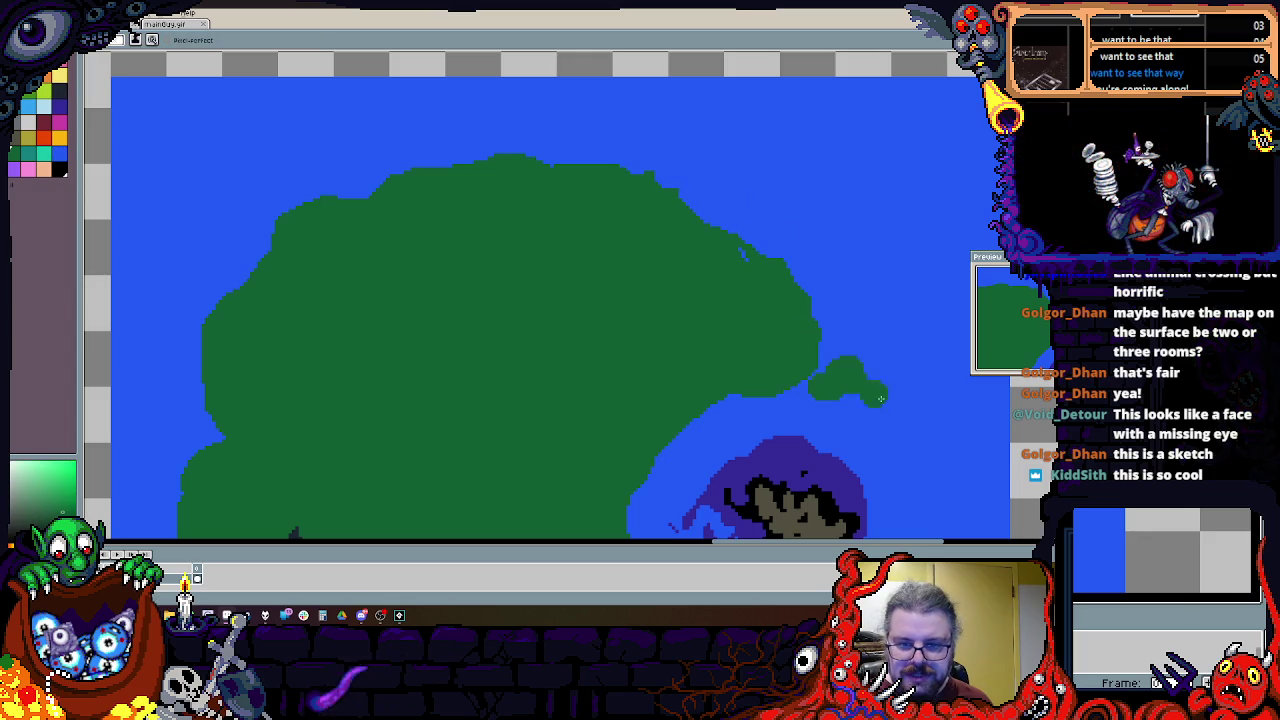
scroll(840, 390, "down", 3)
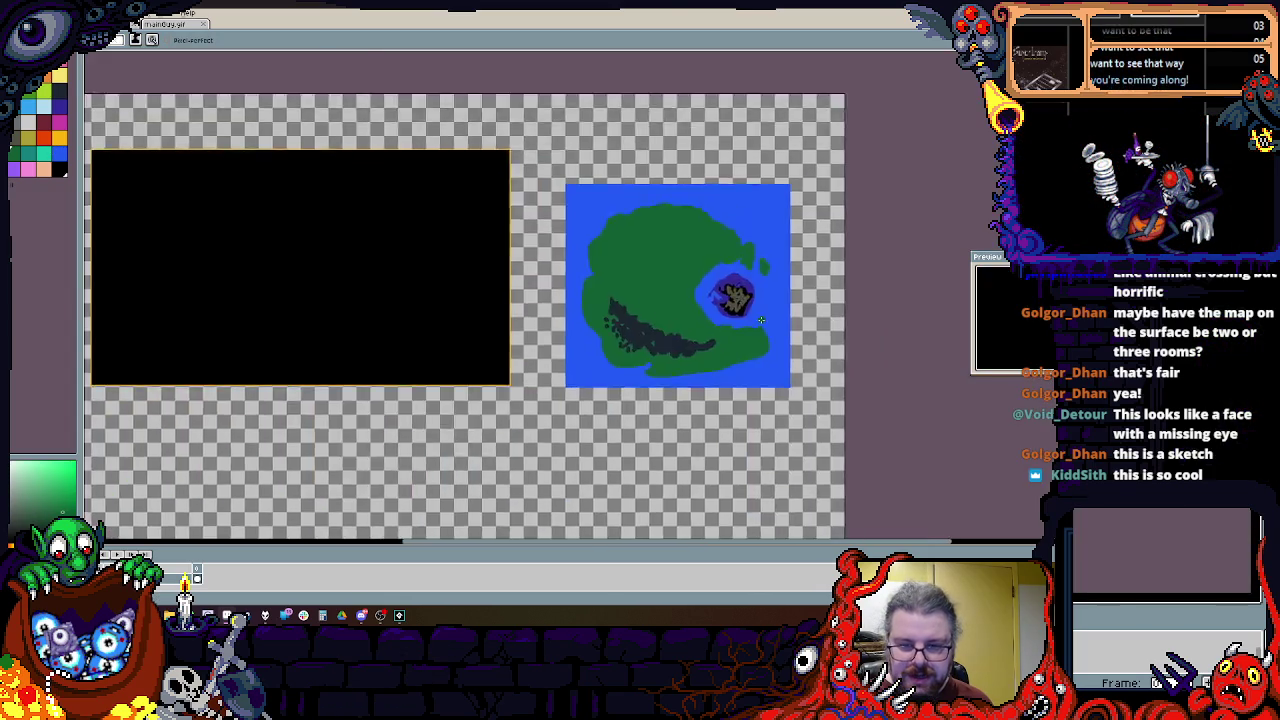
Step: Paint blue water over the island's lower-right coastline, then switch the colour to green
scroll(770, 330, "up", 3)
left_click_drag(768, 448, 788, 382)
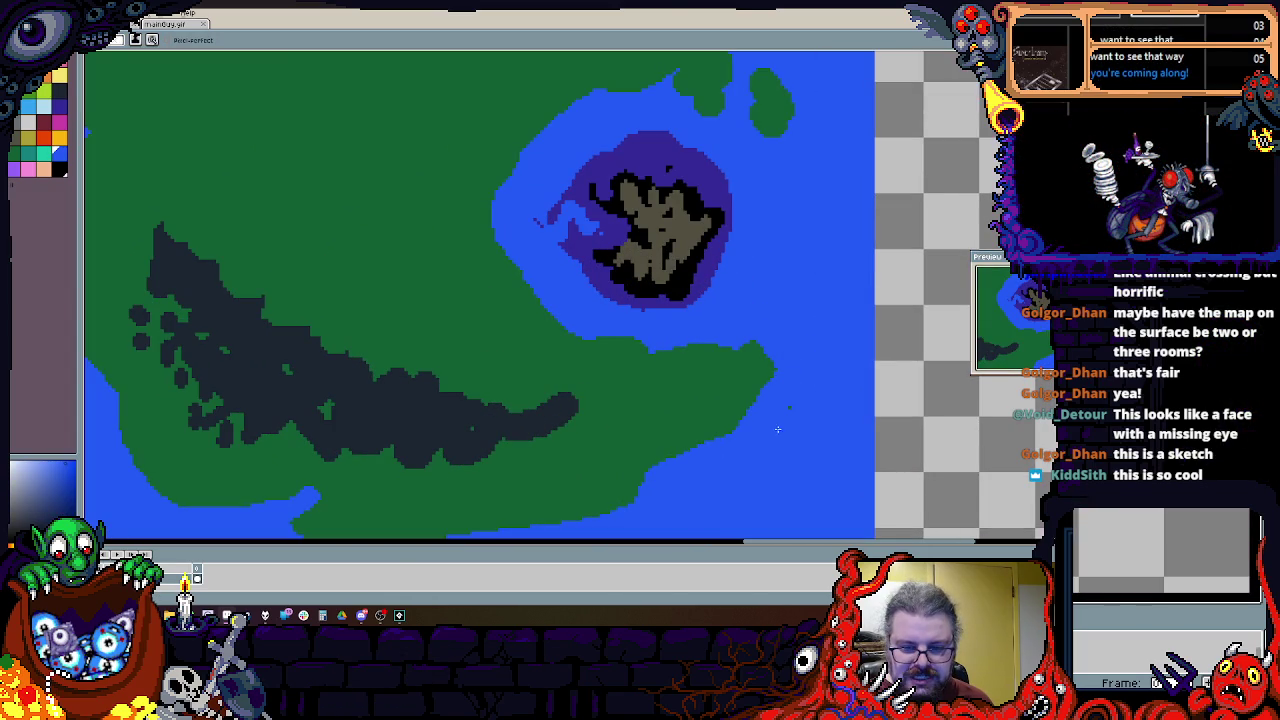
left_click(714, 403, "alt")
scroll(714, 400, "up", 3)
scroll(690, 300, "up", 3)
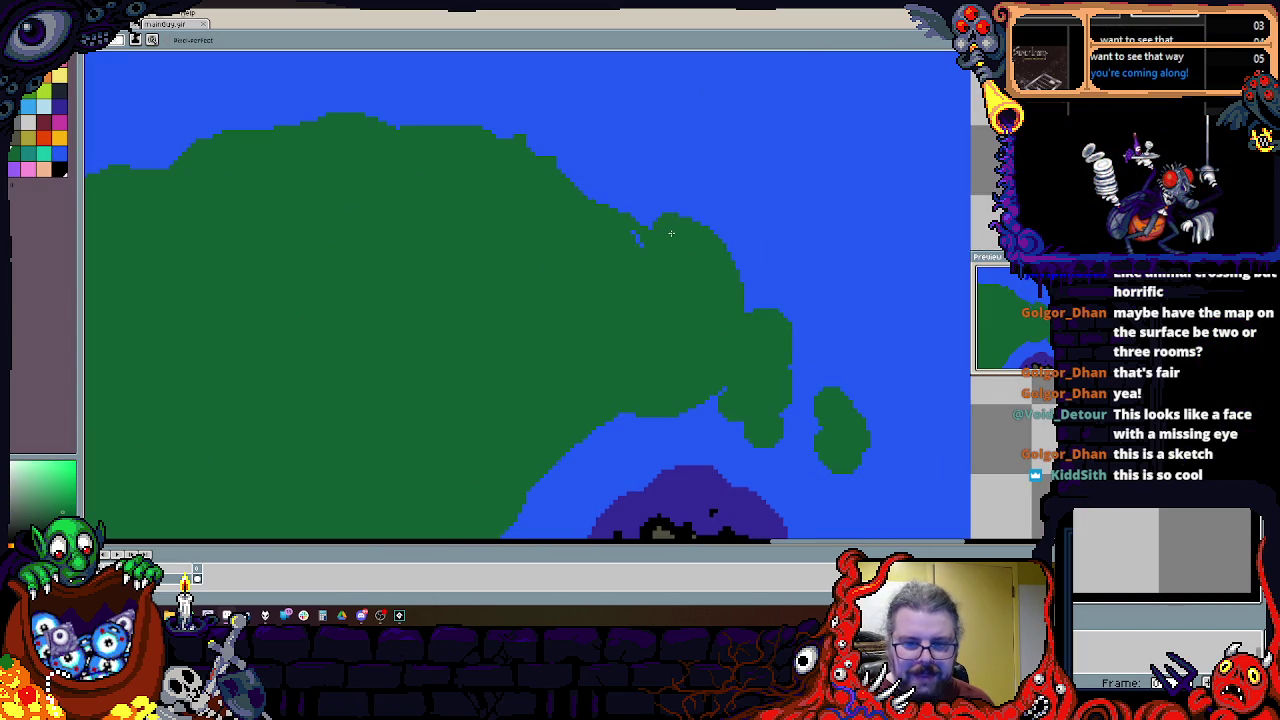
scroll(611, 306, "down", 3)
scroll(600, 271, "up", 2)
scroll(703, 366, "up", 1)
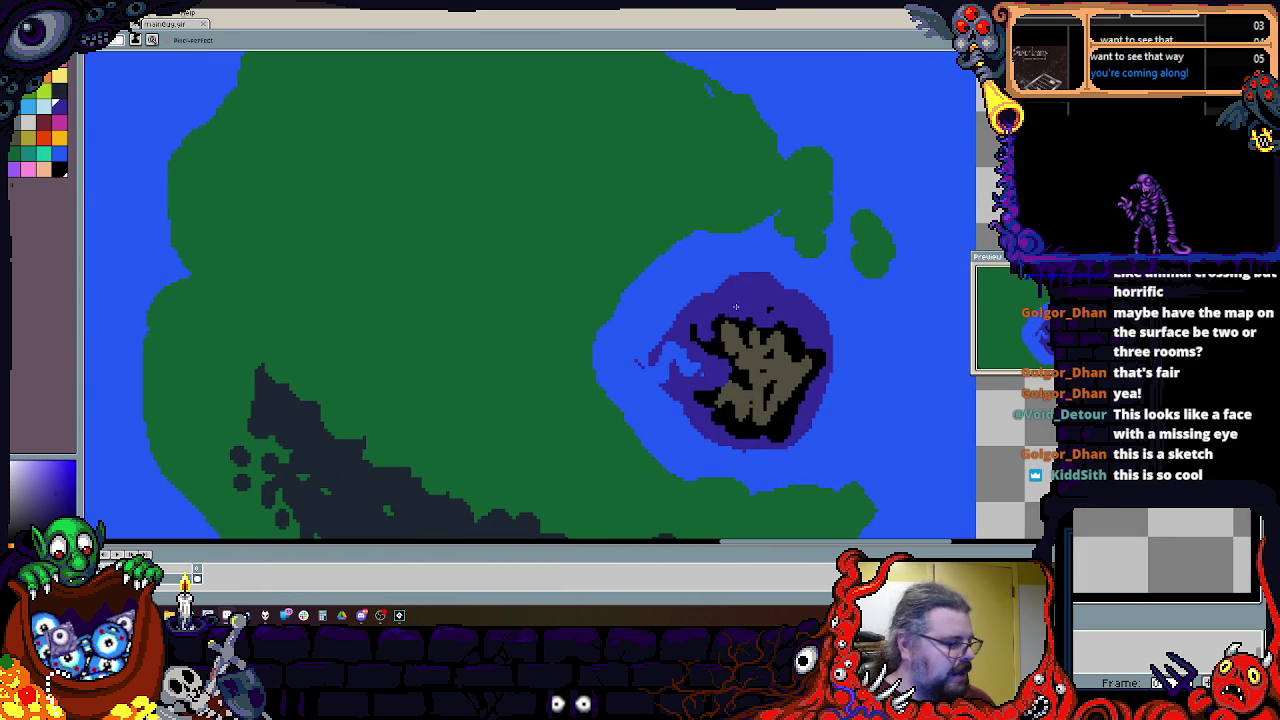
left_click_drag(739, 294, 705, 302)
Step: Try a dark-blue ring around the crater island, then undo it
scroll(706, 302, "down", 1)
scroll(706, 302, "down", 1)
scroll(720, 330, "down", 1)
scroll(735, 353, "up", 3)
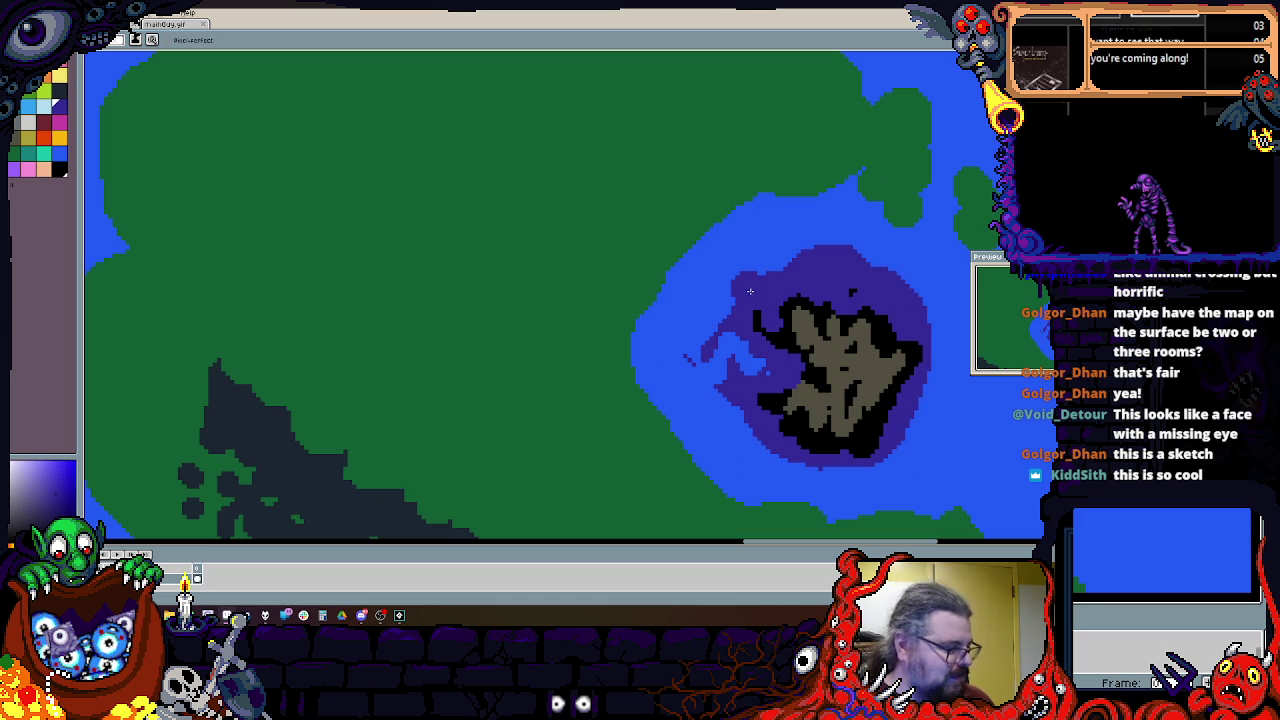
left_click_drag(745, 363, 640, 283)
mouse_move(608, 192)
left_mouse_down()
mouse_move(809, 377)
mouse_move(600, 380)
left_mouse_up()
left_click_drag(612, 260, 700, 410)
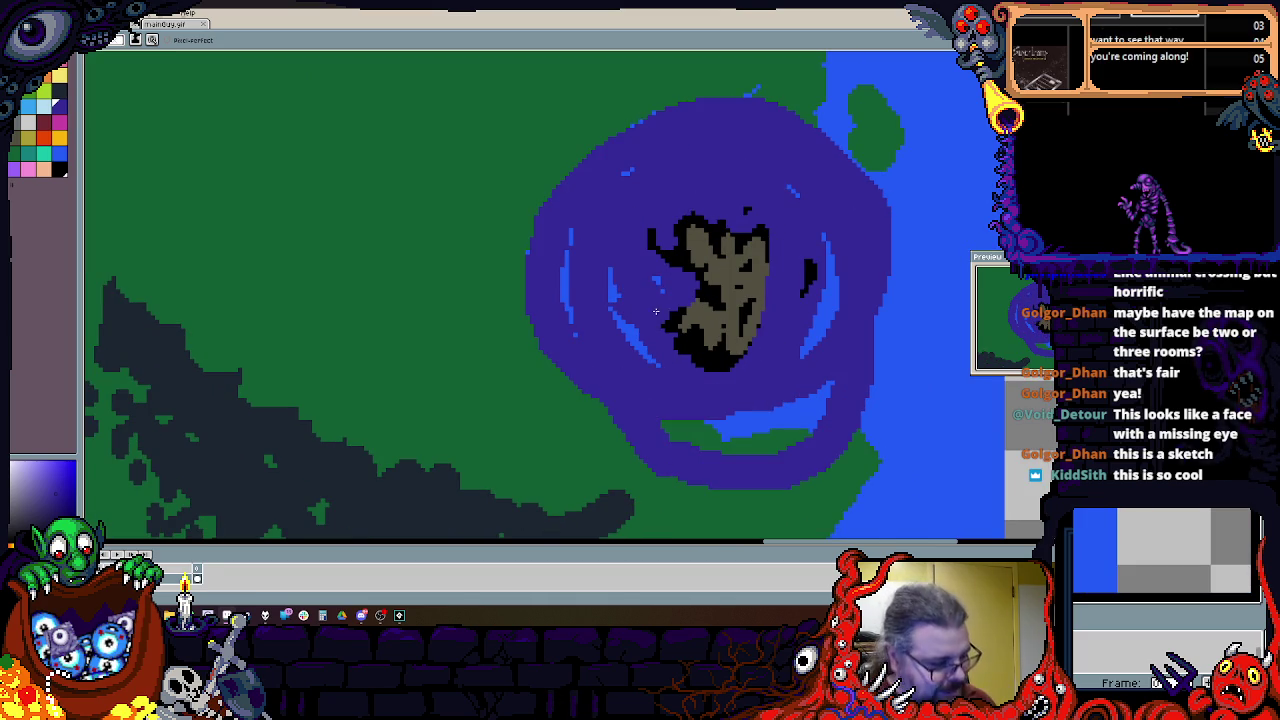
key("ctrl+z")
Step: Pick light grey and brush a grey patch on the island's eastern edge
mouse_move(685, 149)
left_mouse_down()
mouse_move(575, 349)
mouse_move(568, 409)
left_mouse_up()
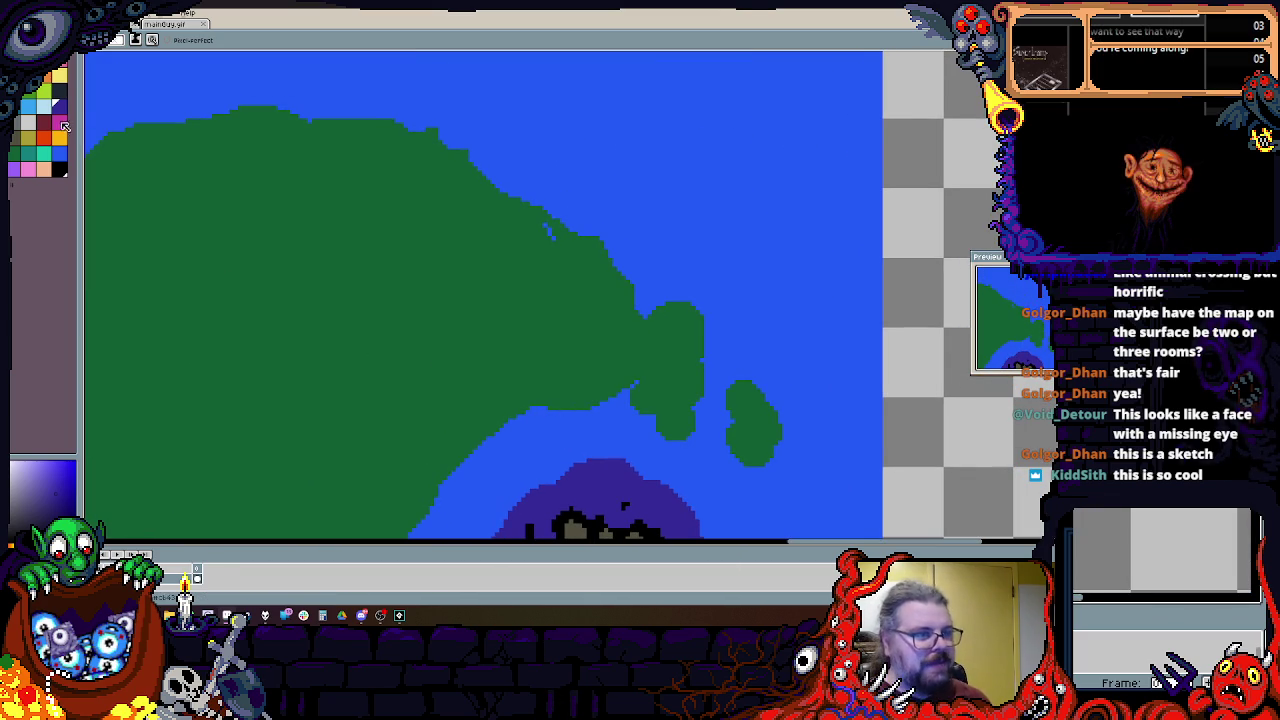
left_click(30, 90)
mouse_move(583, 351)
left_mouse_down()
mouse_move(590, 240)
mouse_move(606, 345)
mouse_move(600, 313)
left_mouse_up()
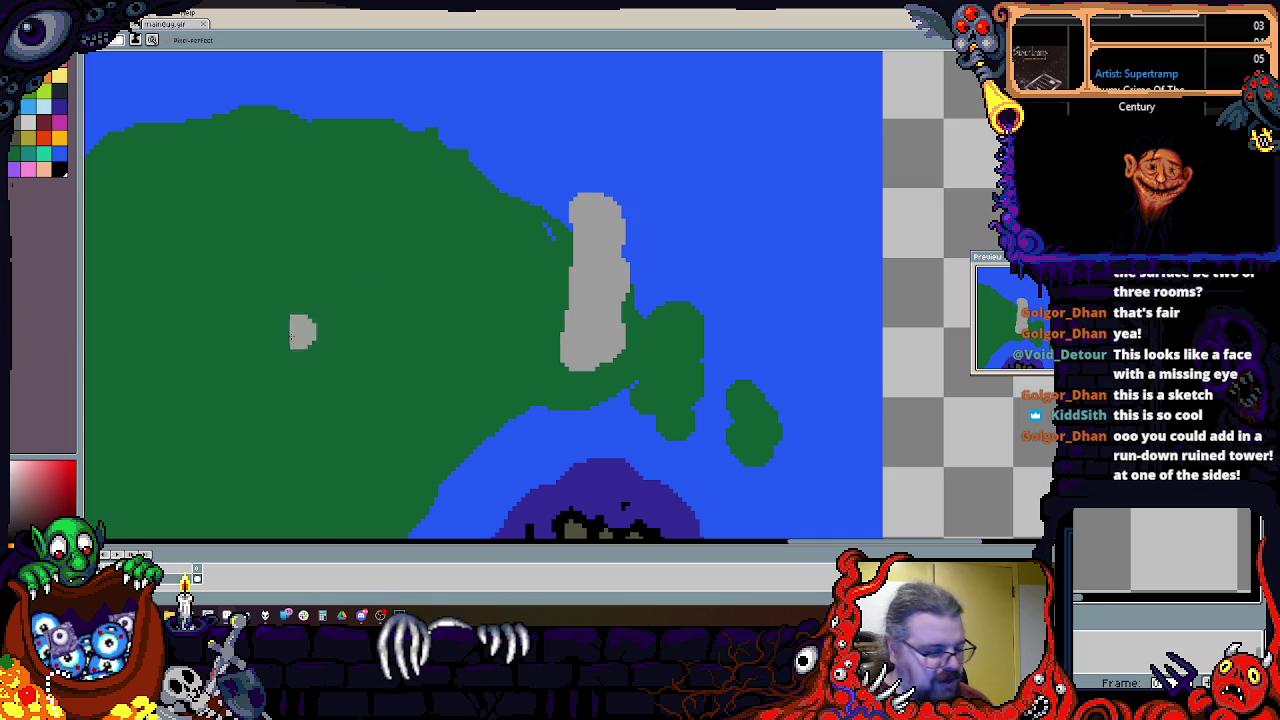
Step: Pick the dark navy colour and spread it across the island's middle, filling the area's edge bumps
scroll(366, 306, "left", 5)
scroll(417, 251, "down", 1)
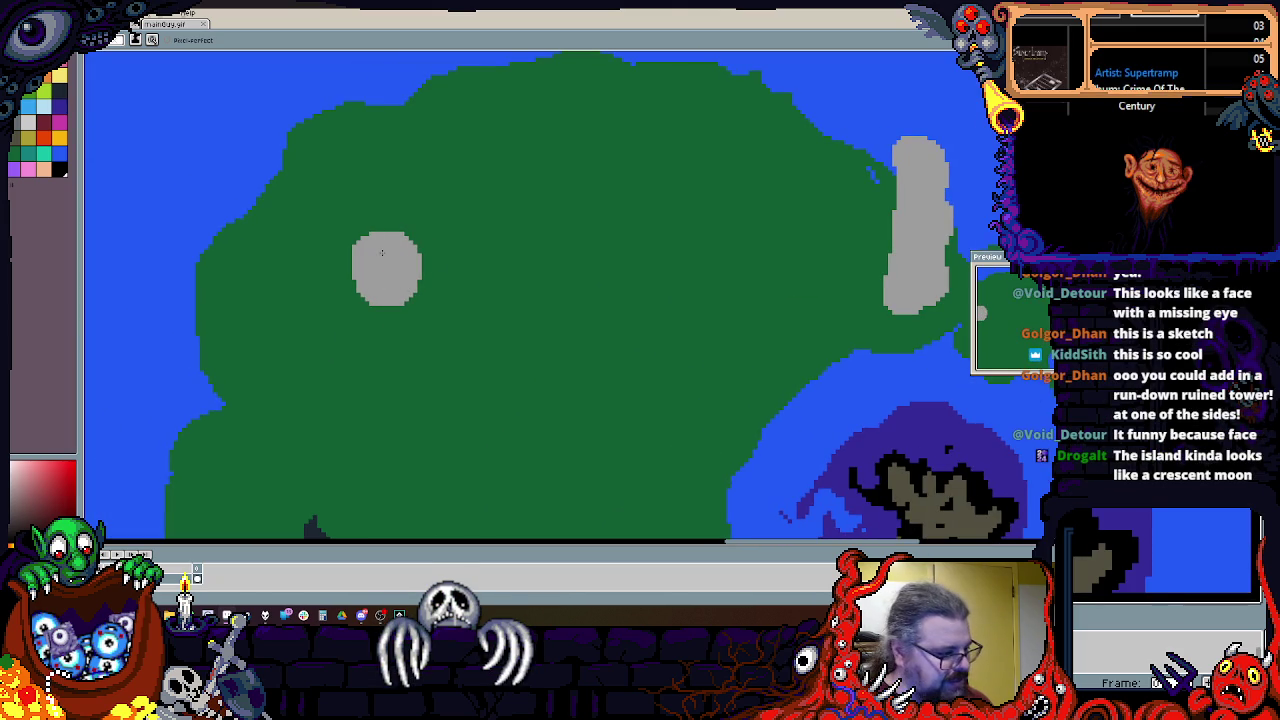
scroll(382, 253, "down", 2)
scroll(500, 300, "up", 2)
scroll(663, 251, "up", 2)
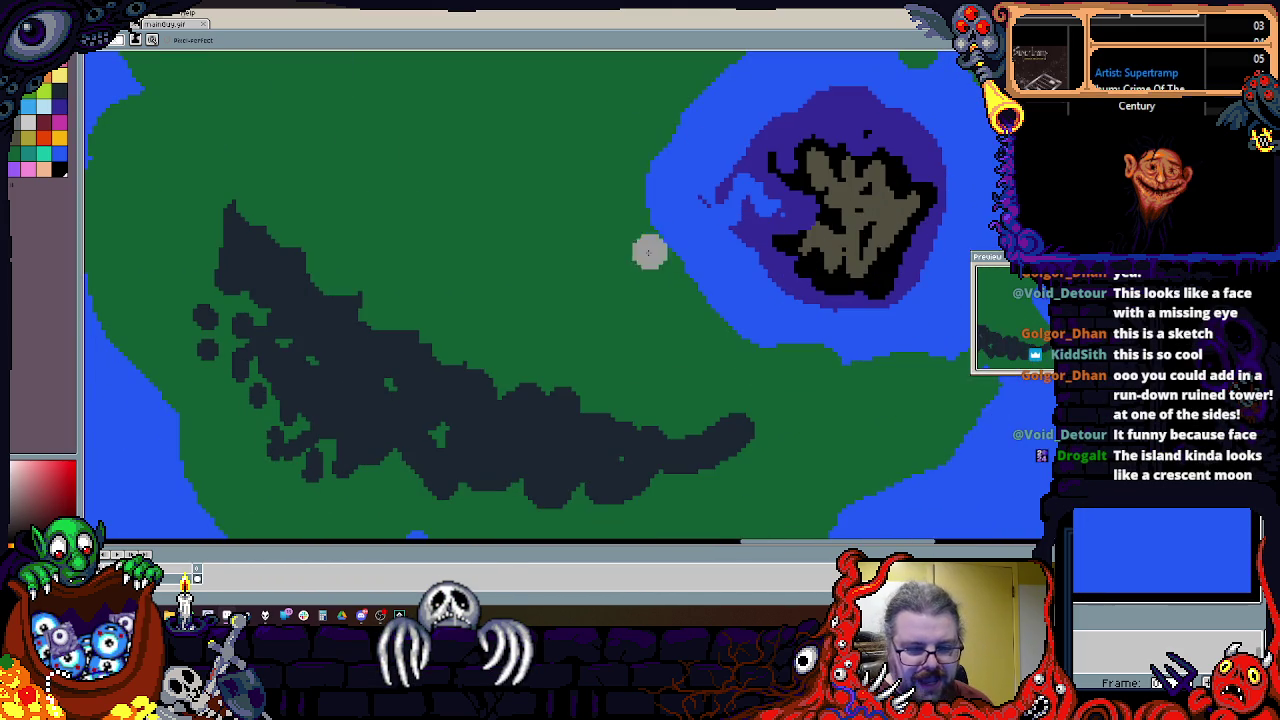
left_click(487, 444, "alt")
mouse_move(487, 444)
left_mouse_down()
mouse_move(560, 350)
mouse_move(428, 315)
mouse_move(300, 240)
left_mouse_up()
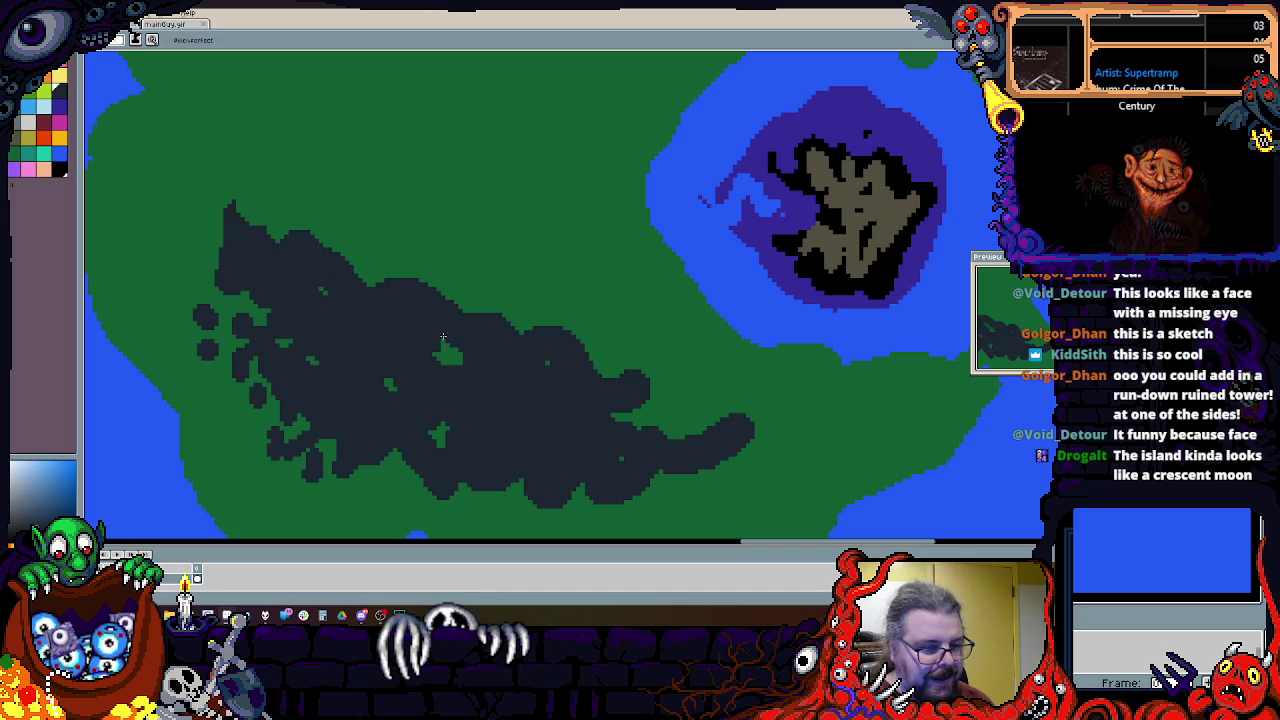
left_click_drag(452, 346, 635, 399)
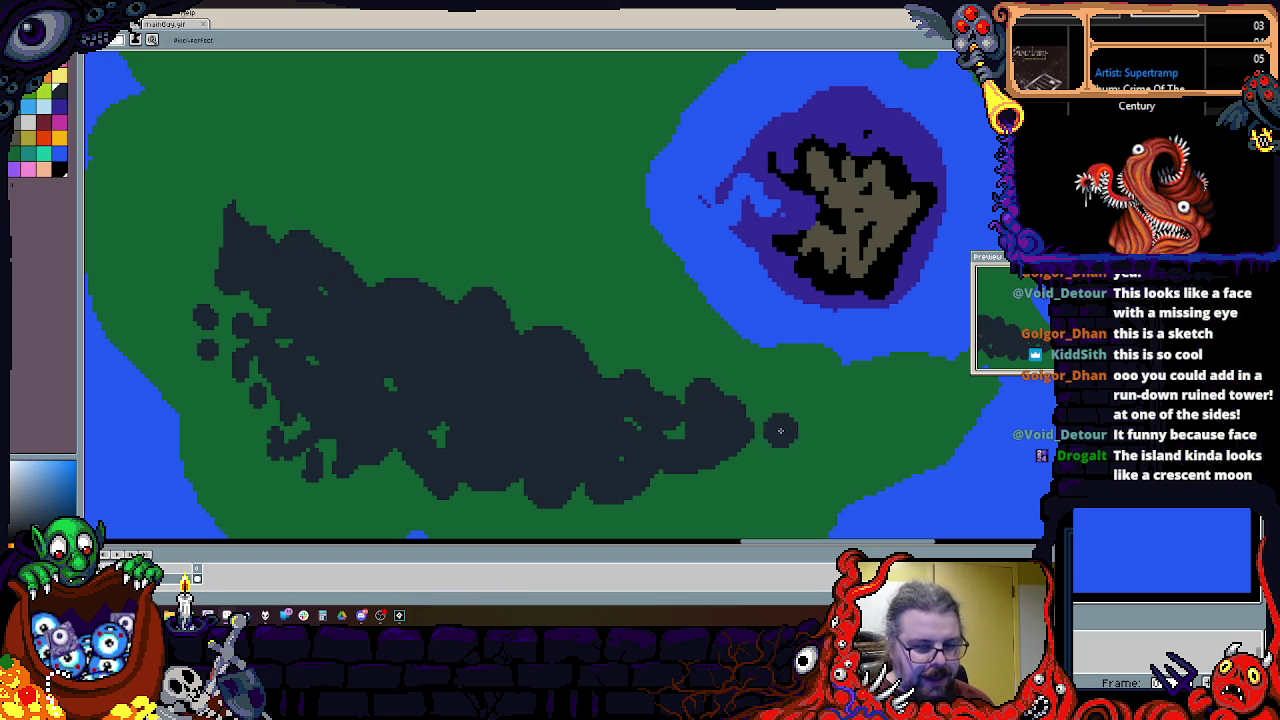
scroll(693, 476, "down", 1)
scroll(334, 318, "up", 1)
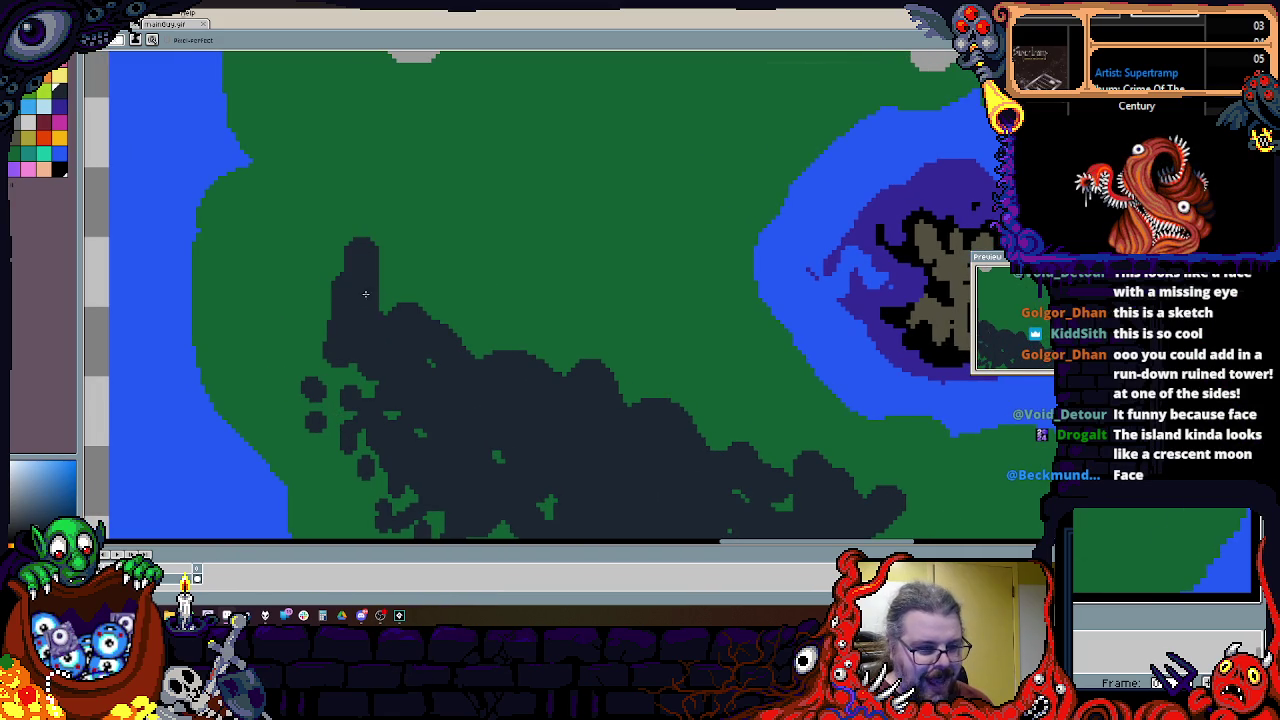
scroll(438, 330, "down", 1)
scroll(400, 400, "down", 1)
scroll(480, 400, "down", 1)
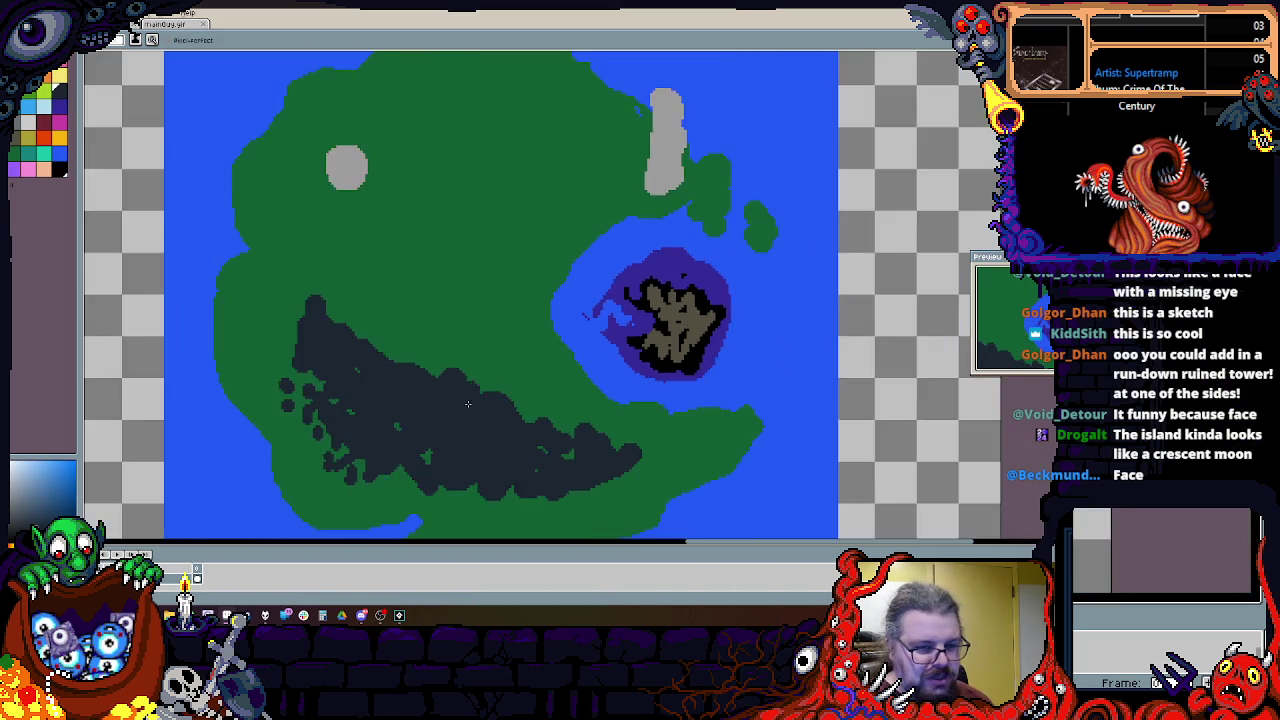
scroll(548, 405, "down", 1)
scroll(548, 405, "up", 2)
Step: With the brush, paint a dark purple bulge right of the crater and fill it with black
left_click_drag(487, 316, 504, 295)
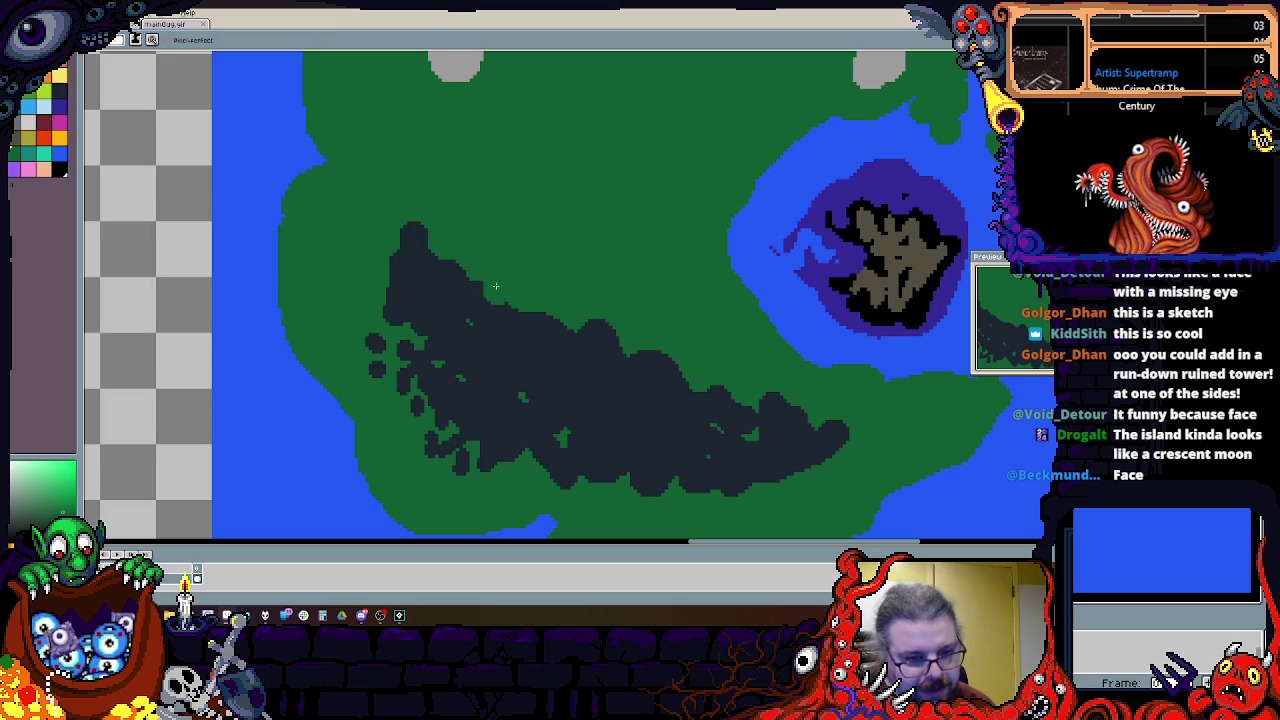
mouse_move(859, 171)
left_mouse_down()
mouse_move(626, 282)
mouse_move(584, 341)
left_mouse_up()
scroll(584, 341, "up", 1)
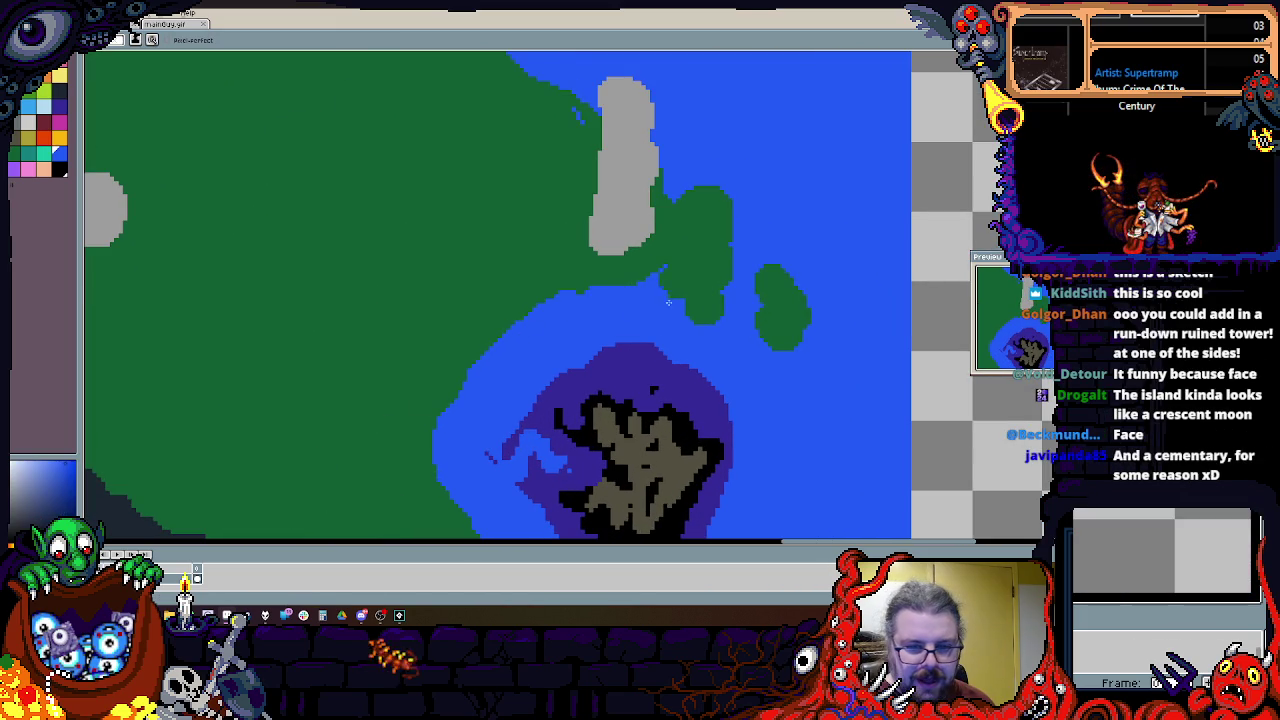
scroll(700, 391, "down", 1)
scroll(712, 345, "up", 2)
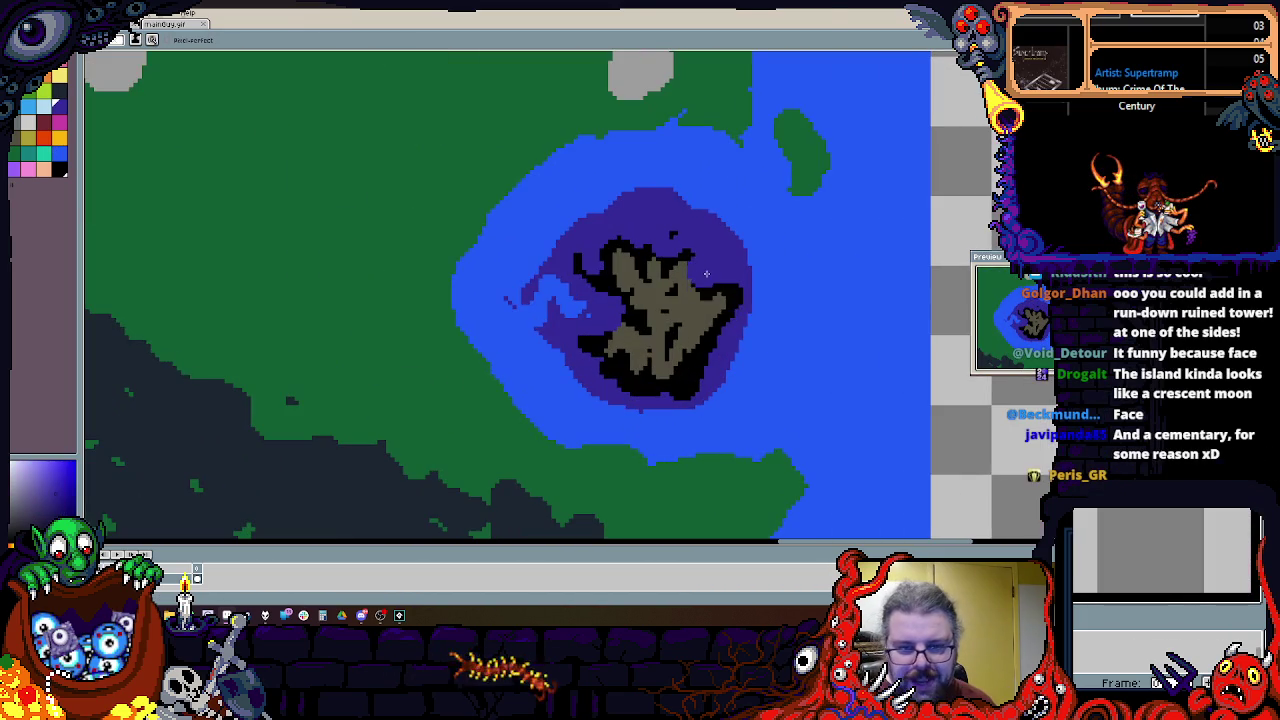
key("b")
mouse_move(725, 360)
left_mouse_down()
mouse_move(760, 340)
mouse_move(790, 370)
left_mouse_up()
left_click(720, 324, "alt")
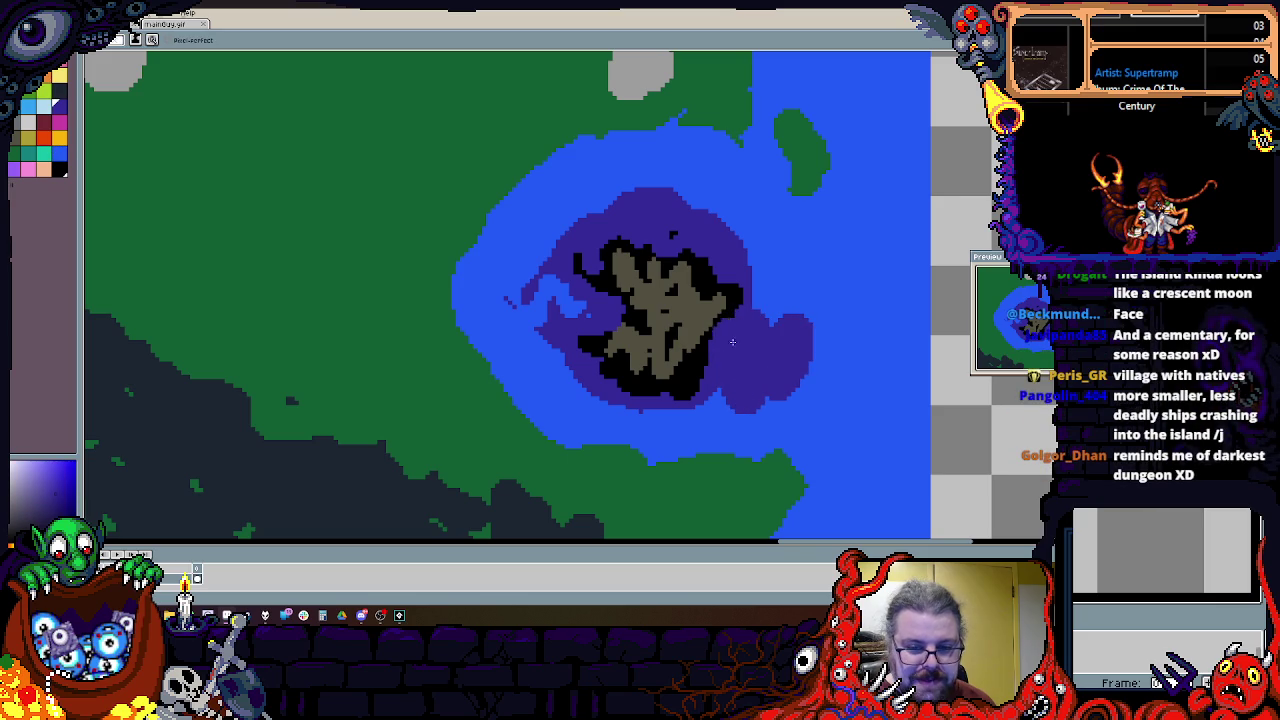
left_click_drag(708, 335, 753, 363)
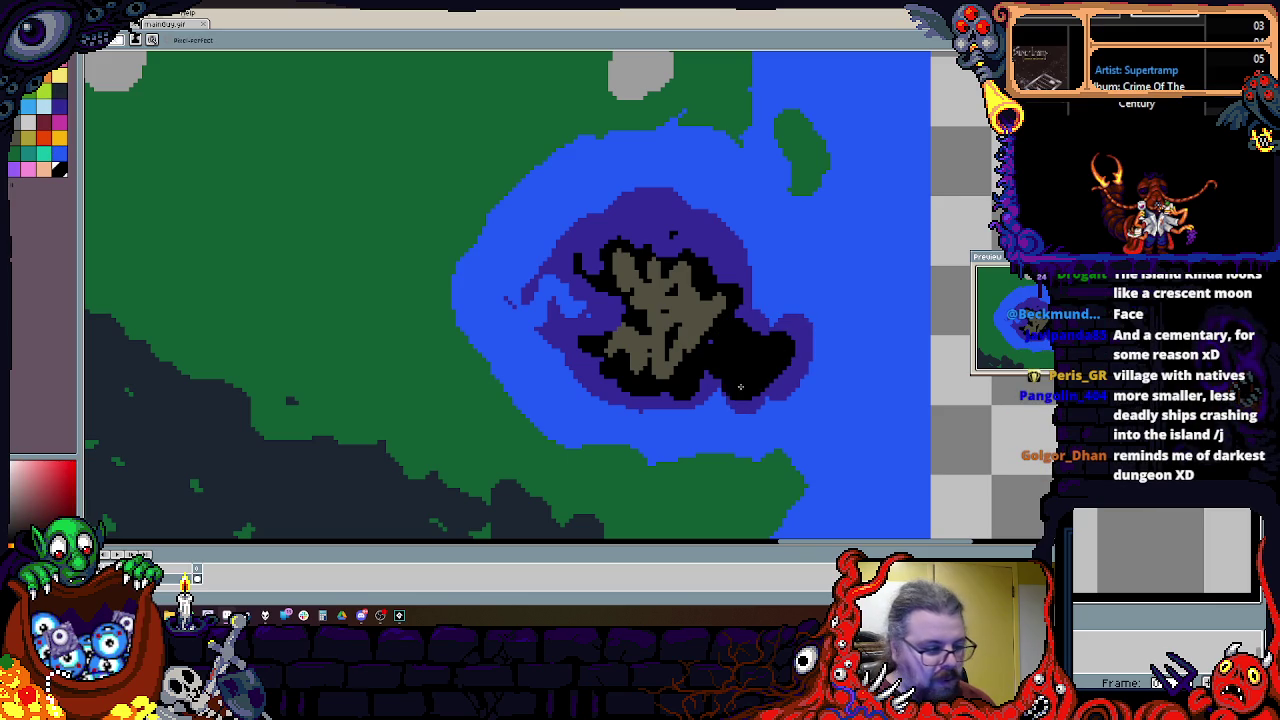
Step: Paint light blue water over the green above the crater, then extend the purple rim toward the northern shore
scroll(645, 232, "up", 1)
scroll(634, 195, "up", 1)
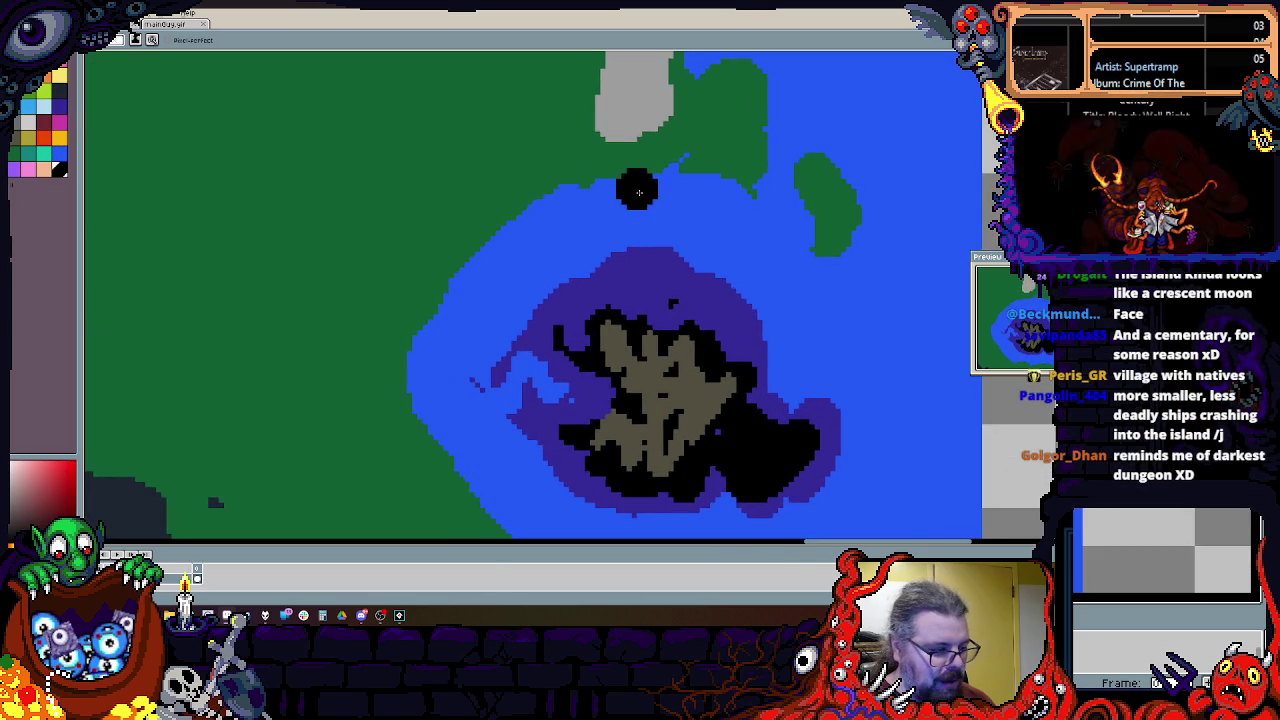
left_click(629, 223, "alt")
scroll(620, 250, "up", 1)
left_click_drag(700, 225, 610, 215)
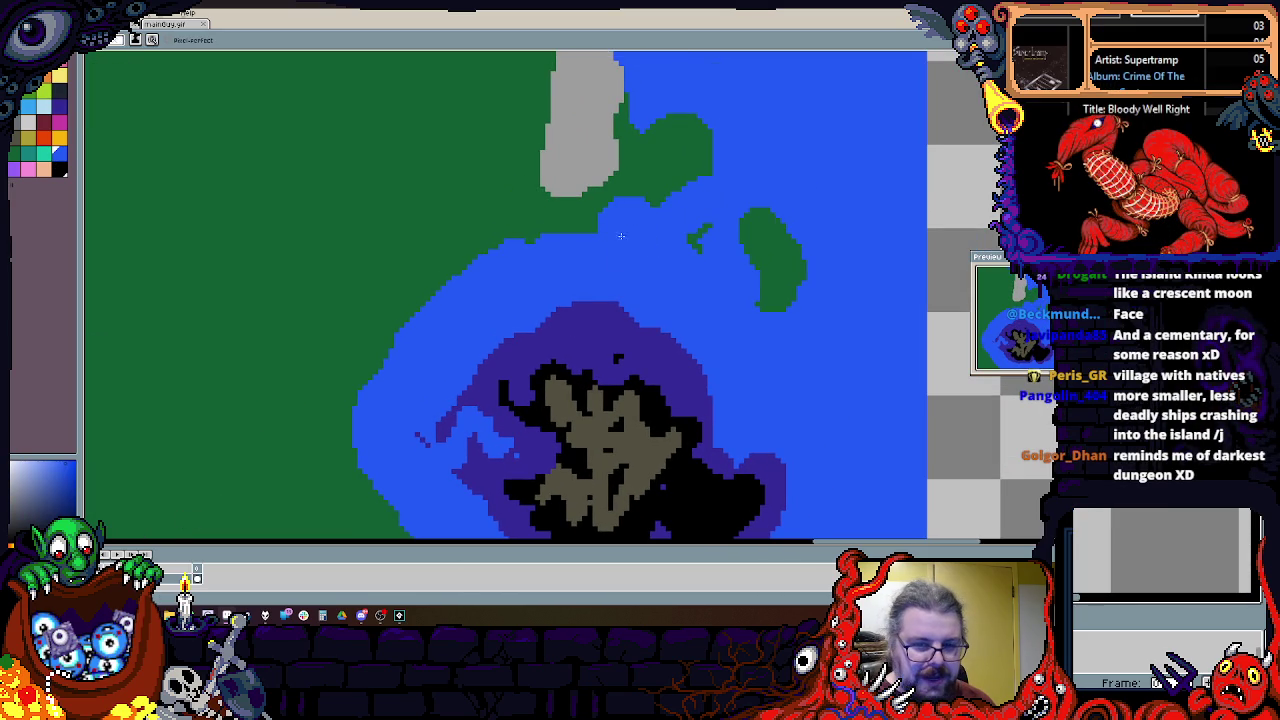
left_click(615, 268, "alt")
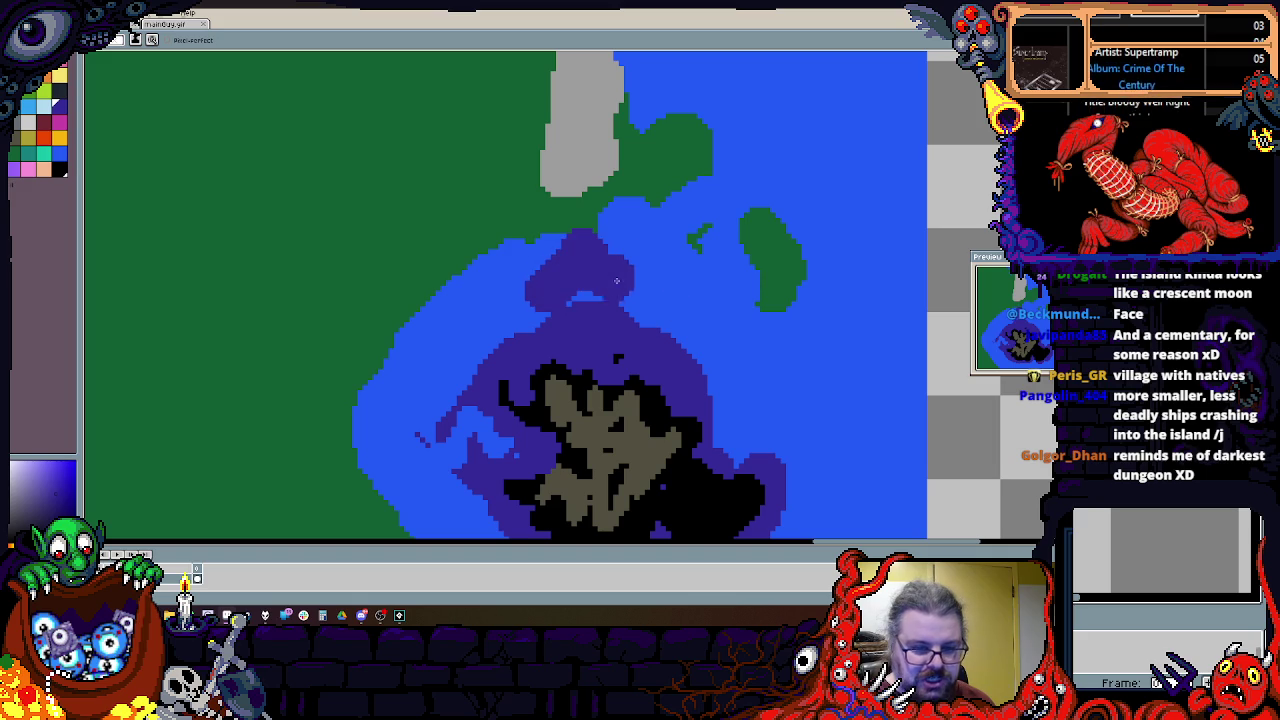
left_click_drag(492, 304, 576, 280)
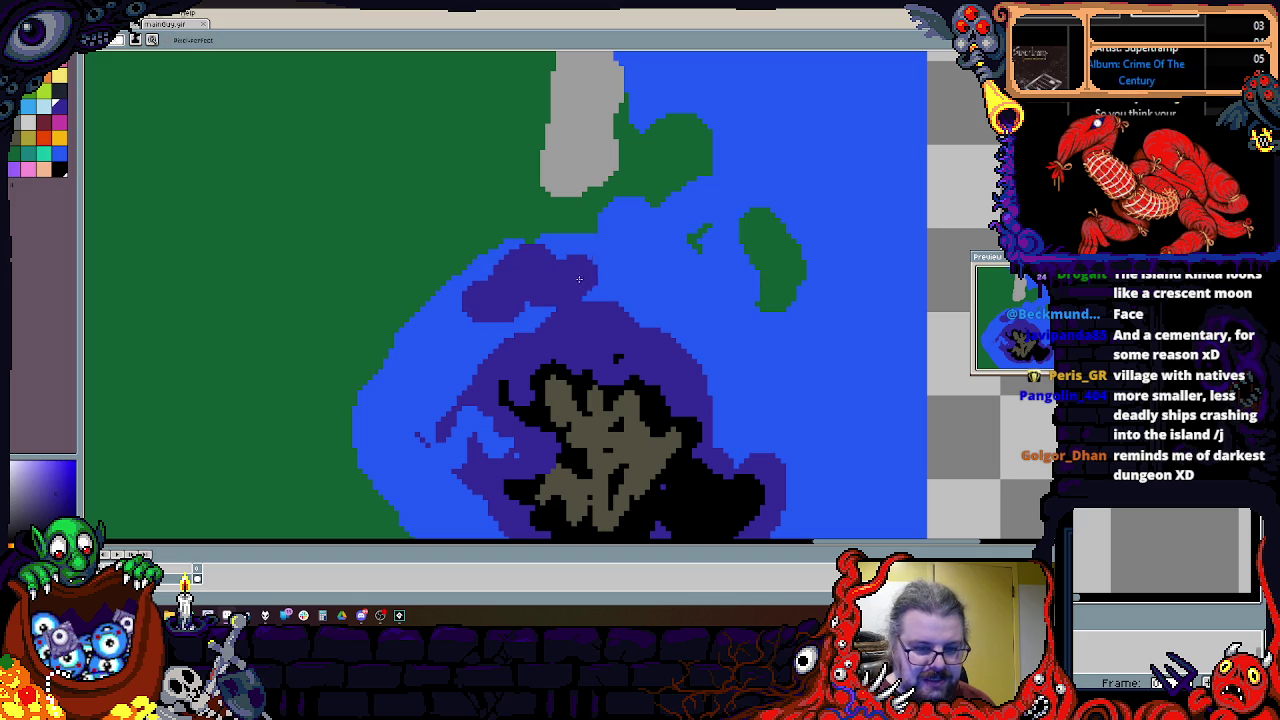
Step: Fill the upper purple bulge with black, undo a stray dab, and paint tan over part of it
left_click(537, 374, "alt")
scroll(493, 297, "up", 1)
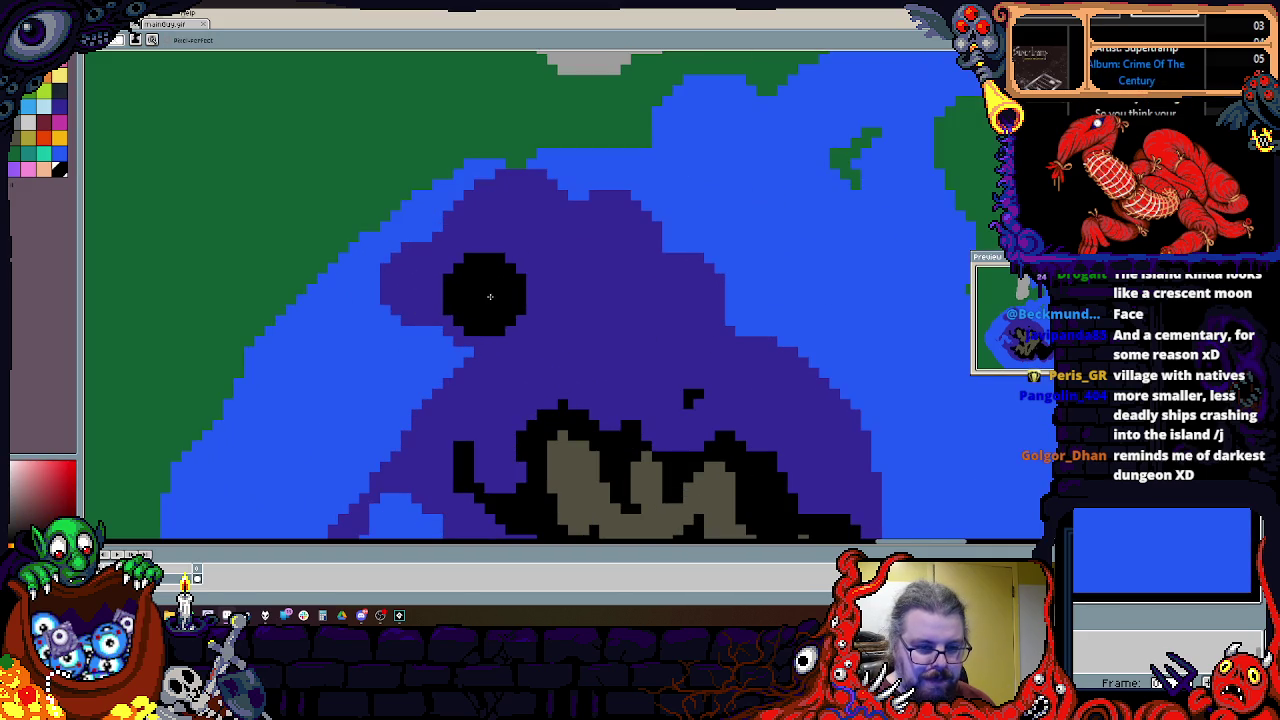
scroll(488, 293, "down", 2)
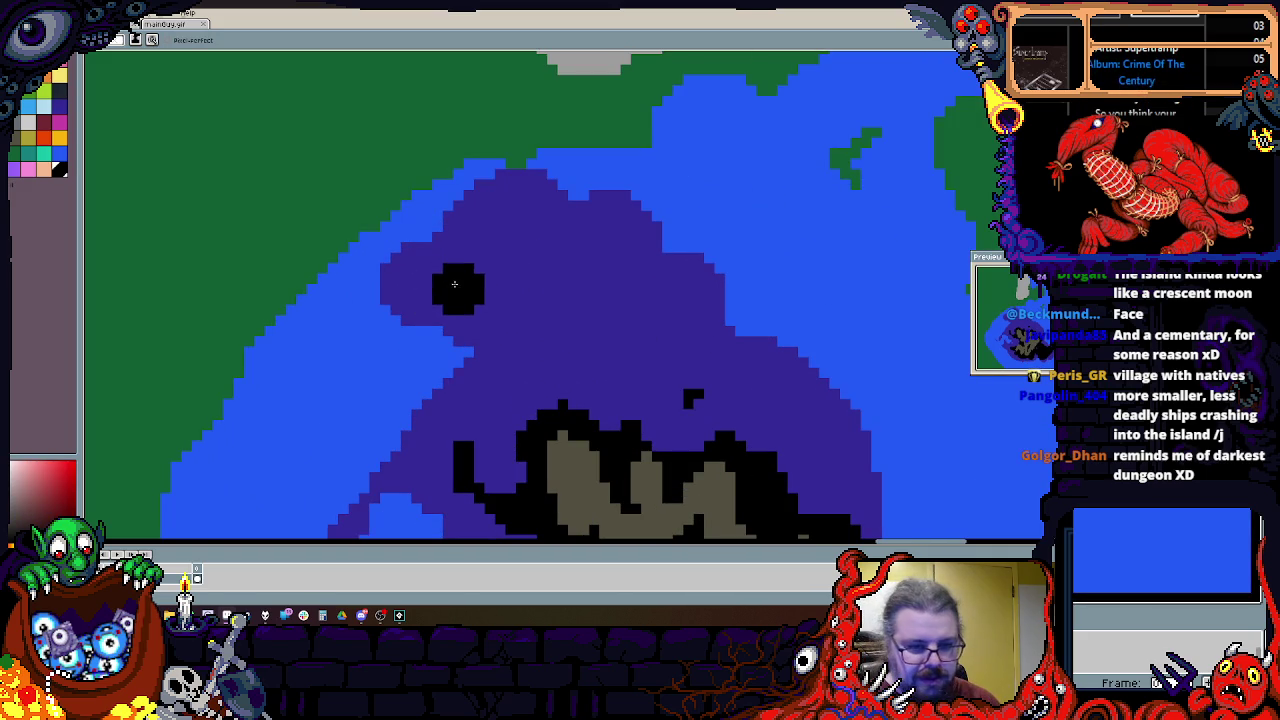
left_click_drag(496, 245, 637, 318)
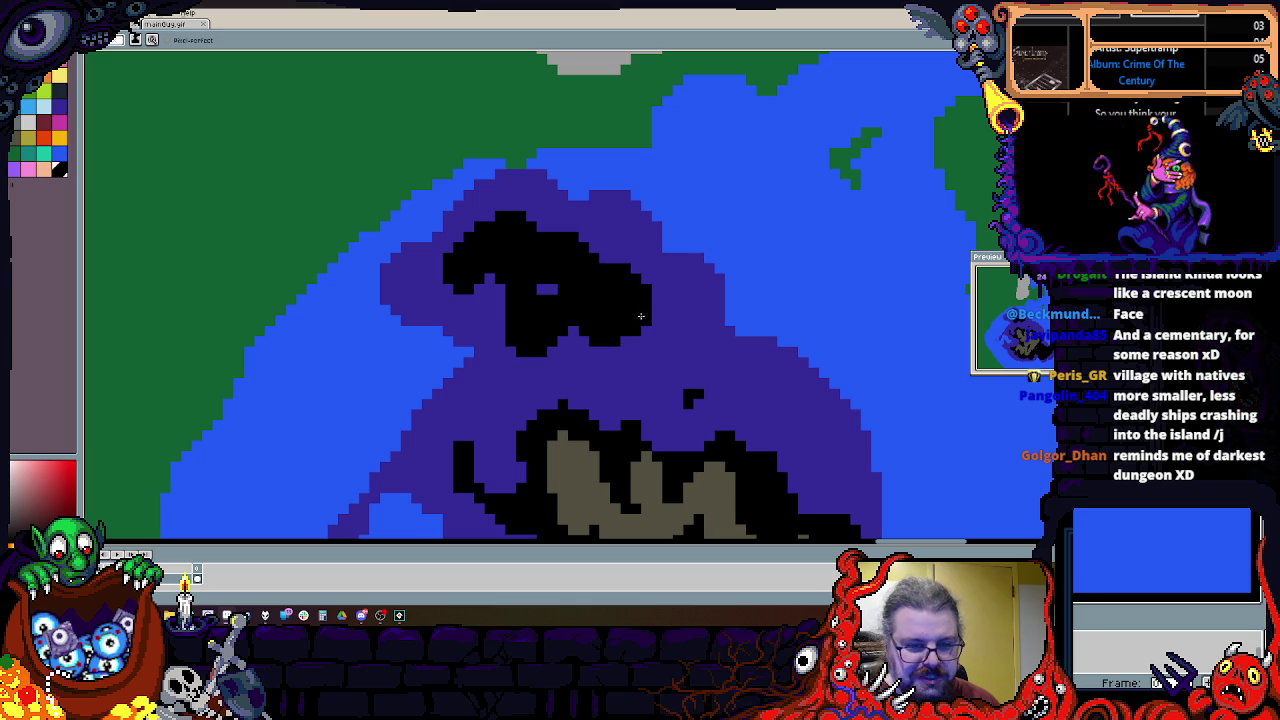
key("ctrl+z")
left_click(563, 462, "alt")
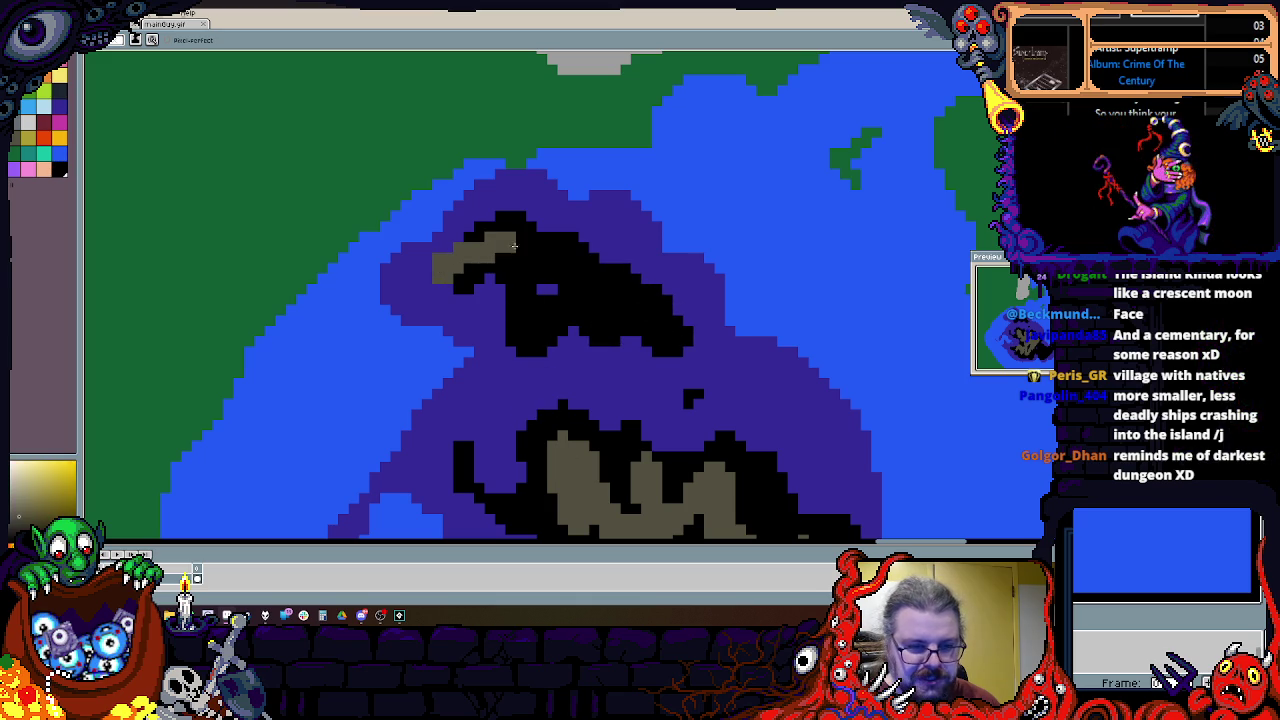
left_click_drag(556, 272, 617, 323)
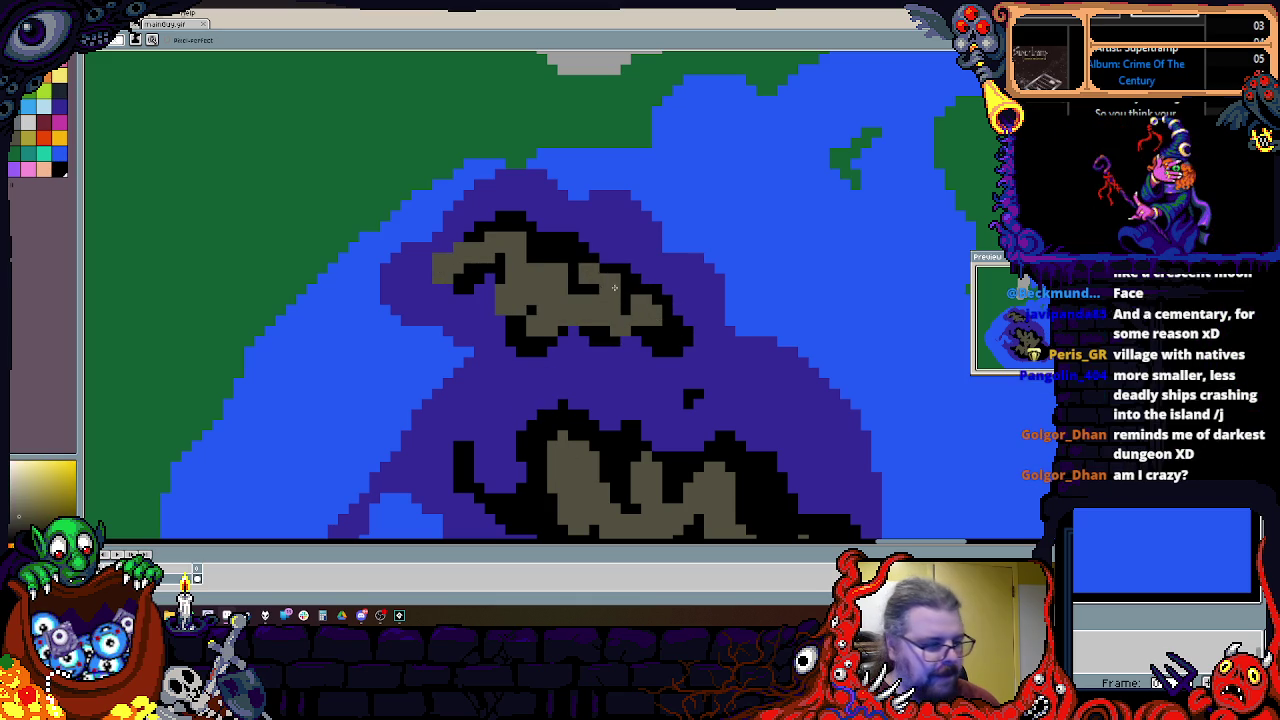
Step: Paint purple and blue swirling tendril strokes into the water around the dark islet
left_click_drag(618, 380, 744, 359)
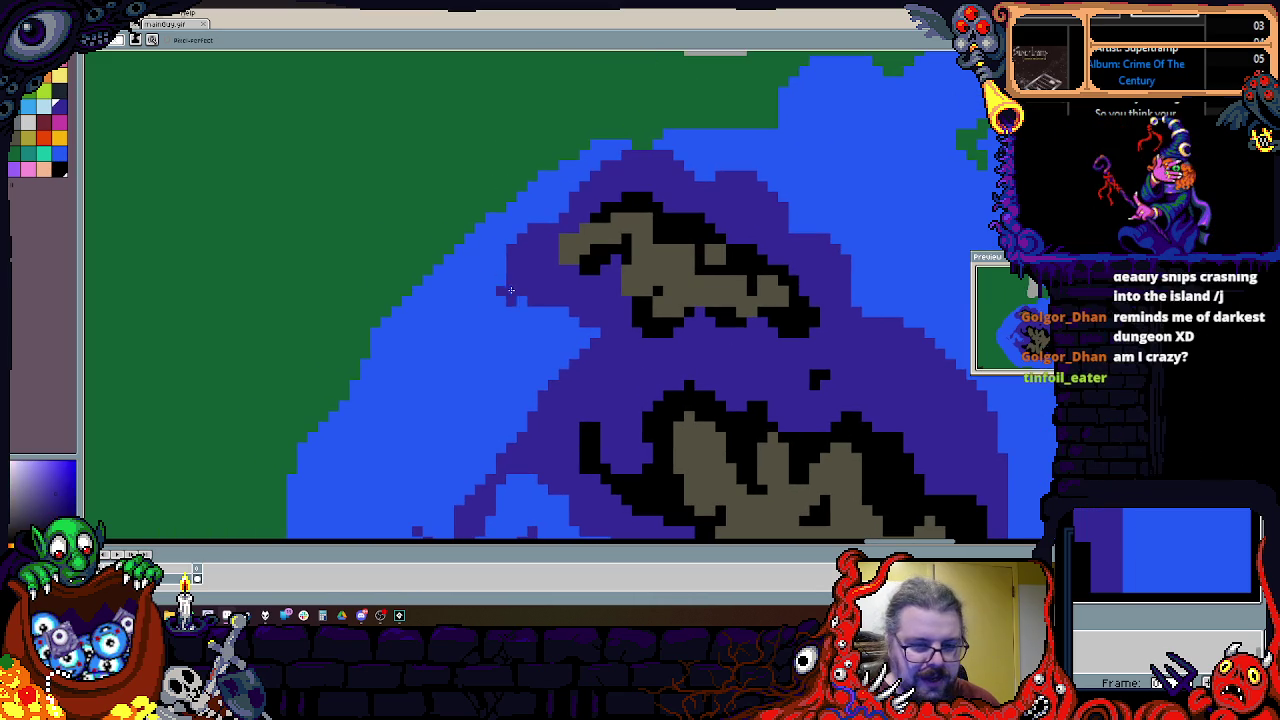
mouse_move(555, 340)
left_mouse_down()
mouse_move(472, 288)
mouse_move(564, 312)
mouse_move(534, 258)
left_mouse_up()
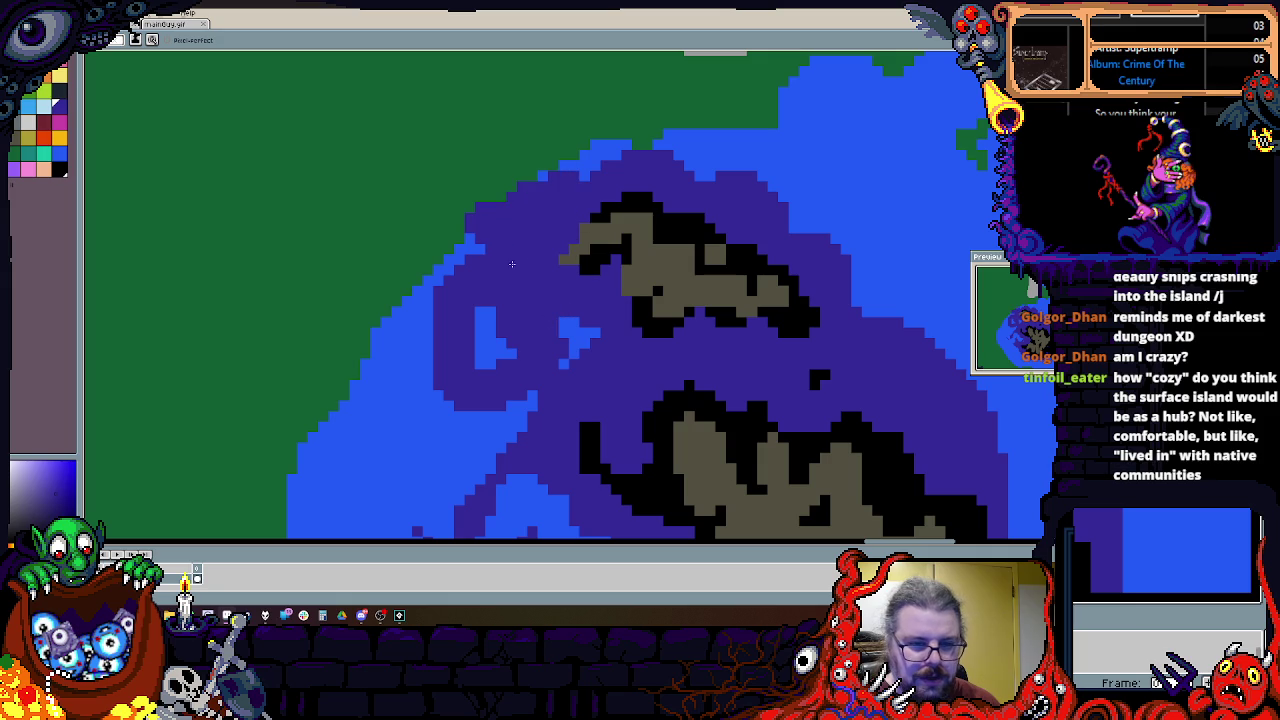
left_click_drag(483, 435, 603, 245)
mouse_move(545, 150)
left_mouse_down()
mouse_move(450, 240)
mouse_move(540, 400)
left_mouse_up()
left_click_drag(490, 250, 505, 500)
left_click_drag(615, 442, 560, 330)
left_click_drag(560, 250, 540, 420)
mouse_move(520, 200)
left_mouse_down()
mouse_move(600, 380)
mouse_move(487, 225)
mouse_move(553, 160)
left_mouse_up()
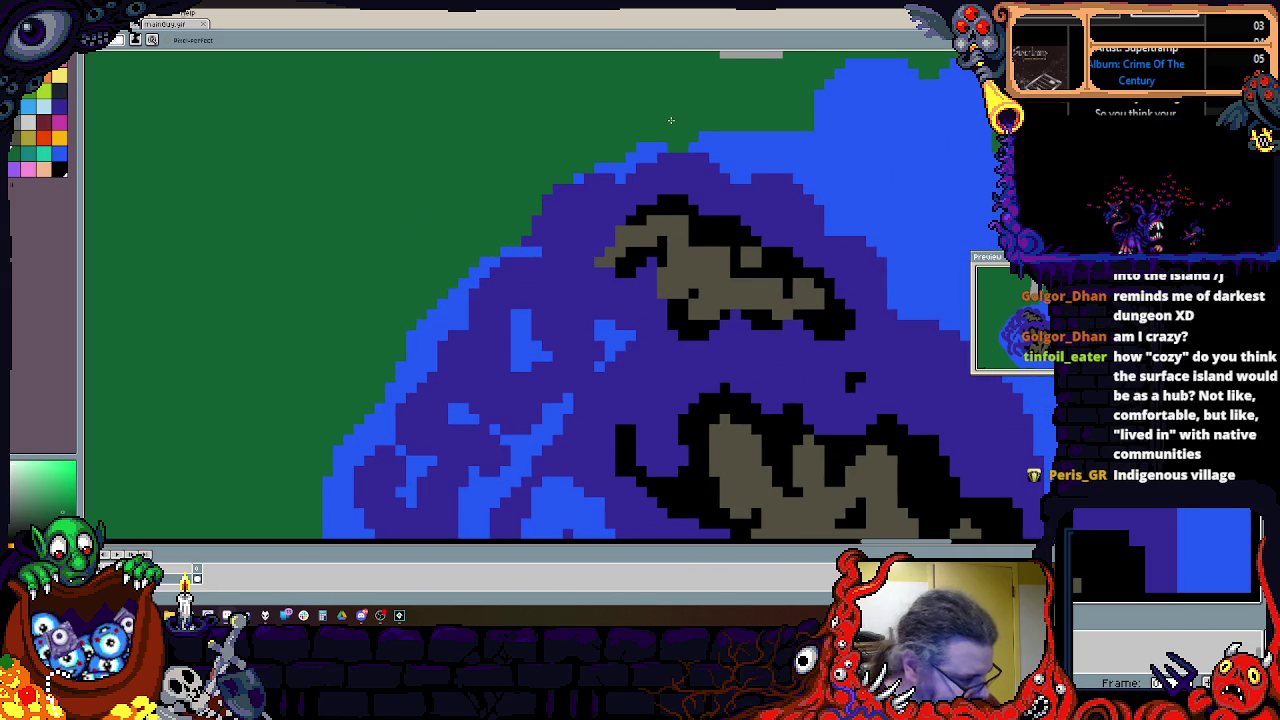
scroll(463, 166, "down", 2)
scroll(480, 177, "down", 2)
left_click_drag(480, 177, 713, 178)
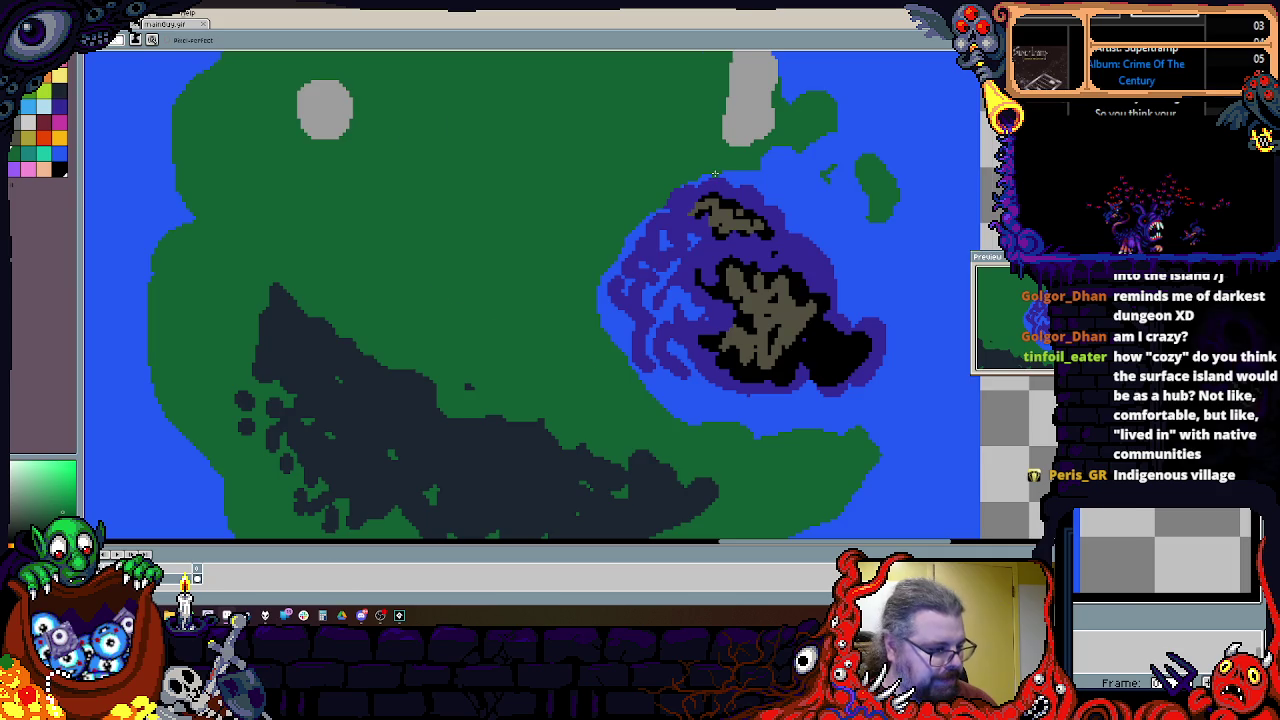
scroll(715, 173, "down", 1)
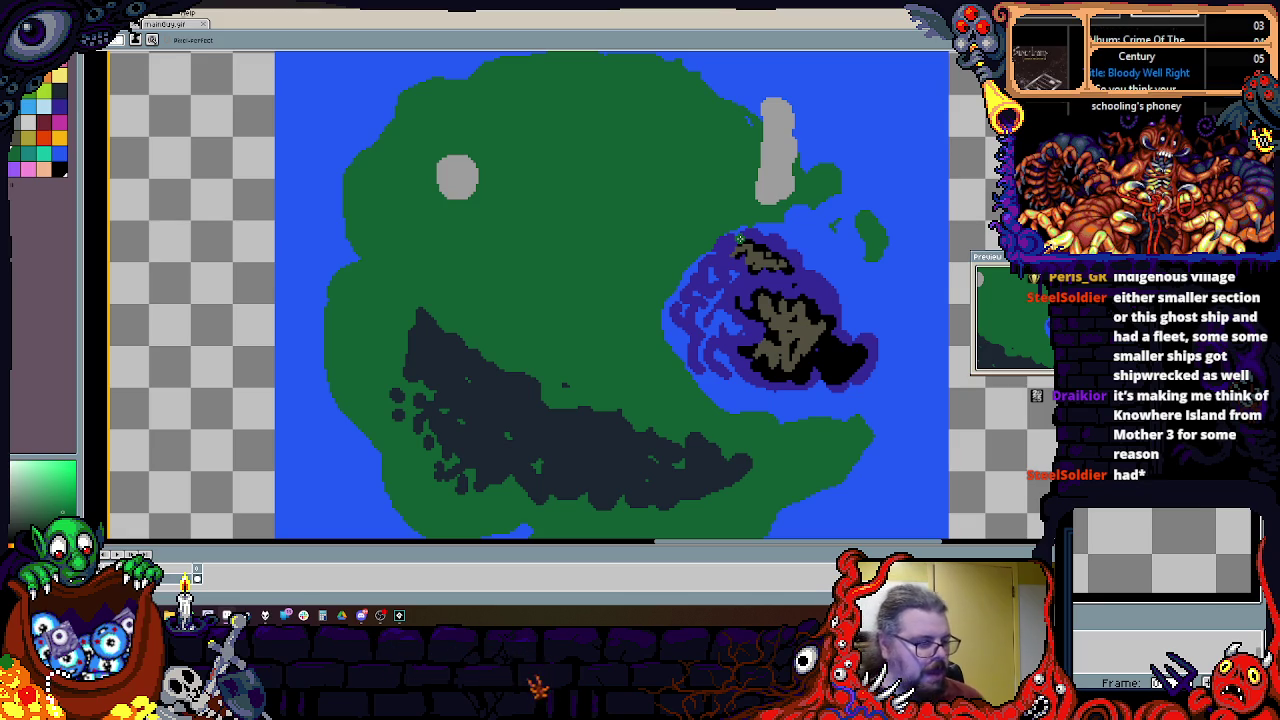
scroll(740, 238, "up", 2)
scroll(690, 330, "up", 1)
scroll(677, 377, "up", 1)
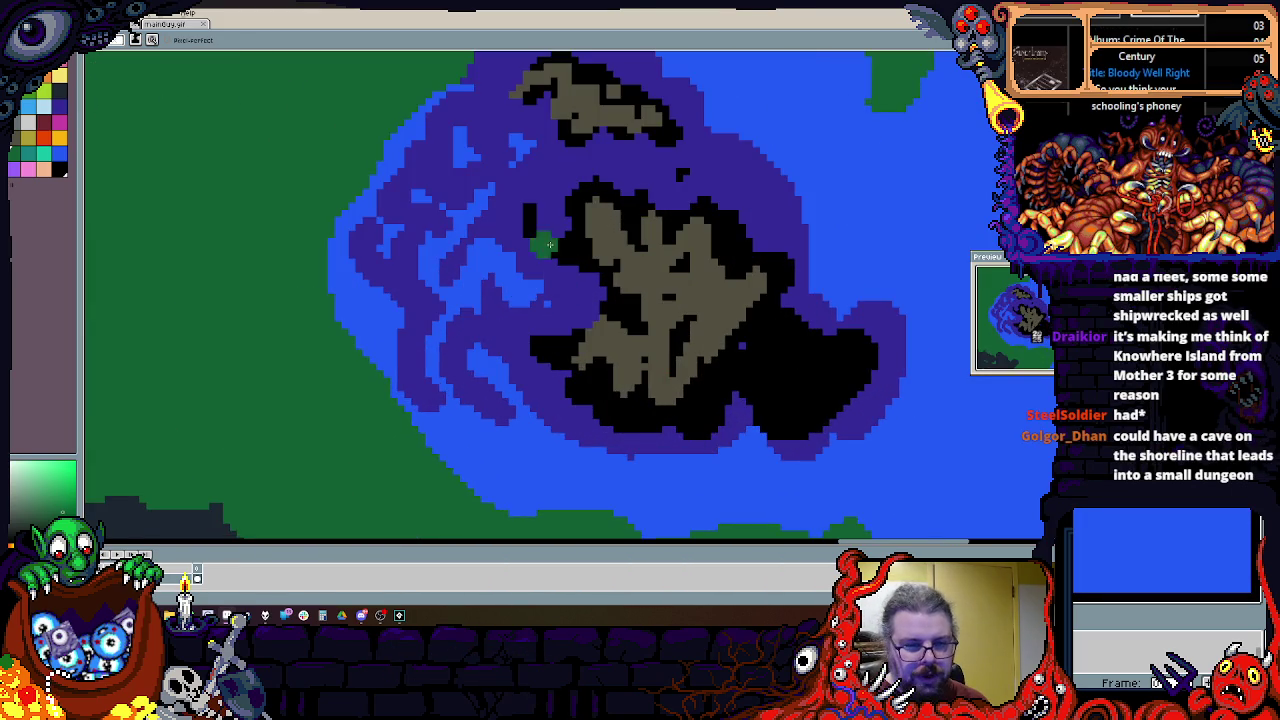
scroll(636, 323, "down", 3)
scroll(694, 297, "up", 2)
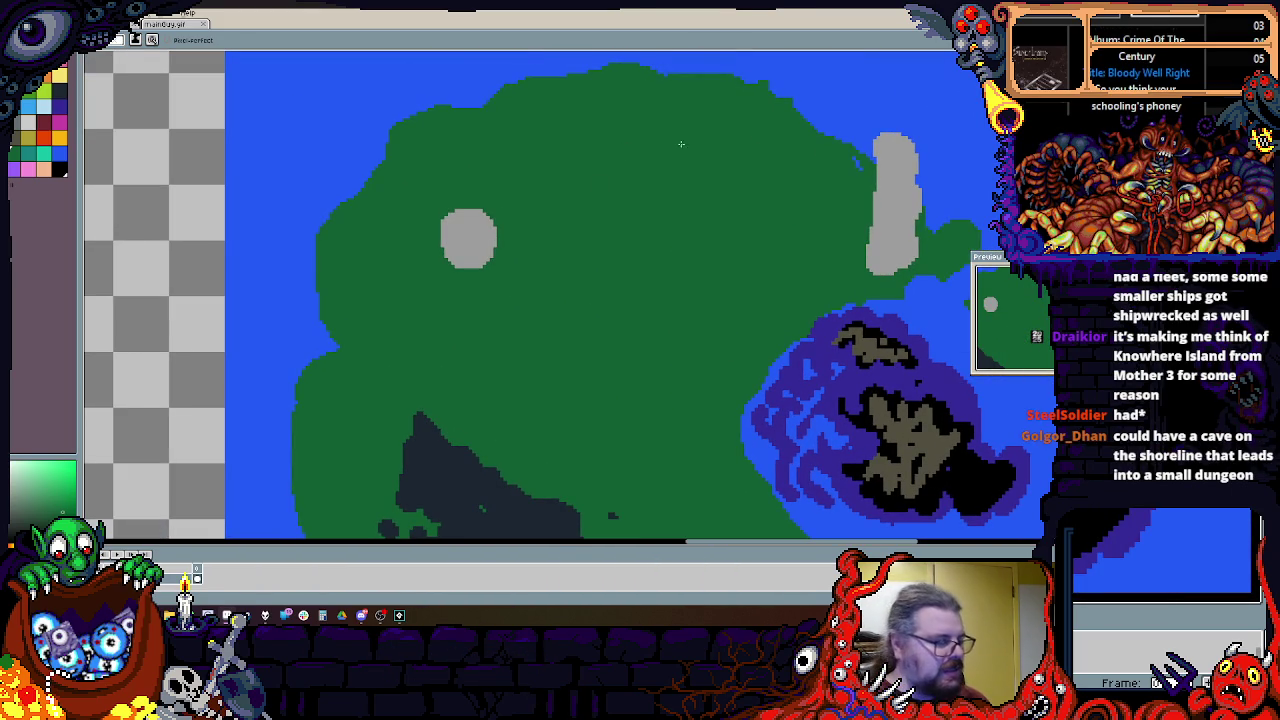
scroll(745, 200, "down", 1)
scroll(740, 250, "up", 1)
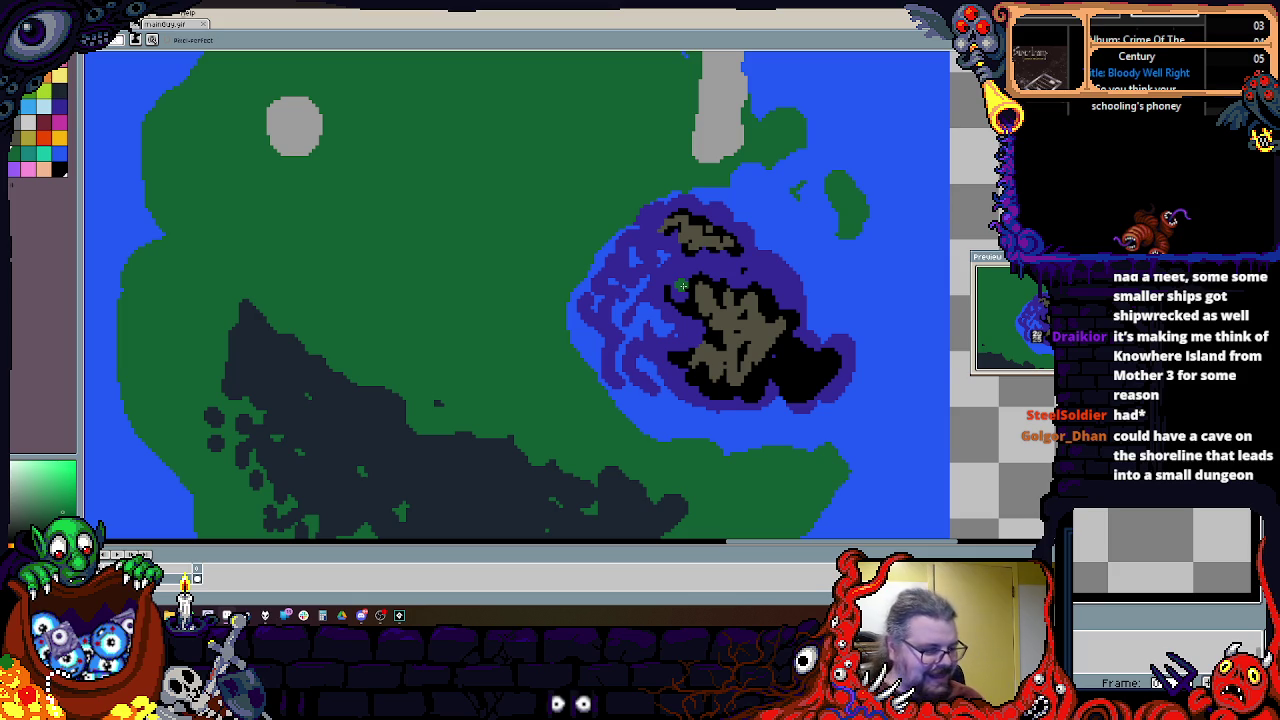
scroll(681, 286, "down", 1)
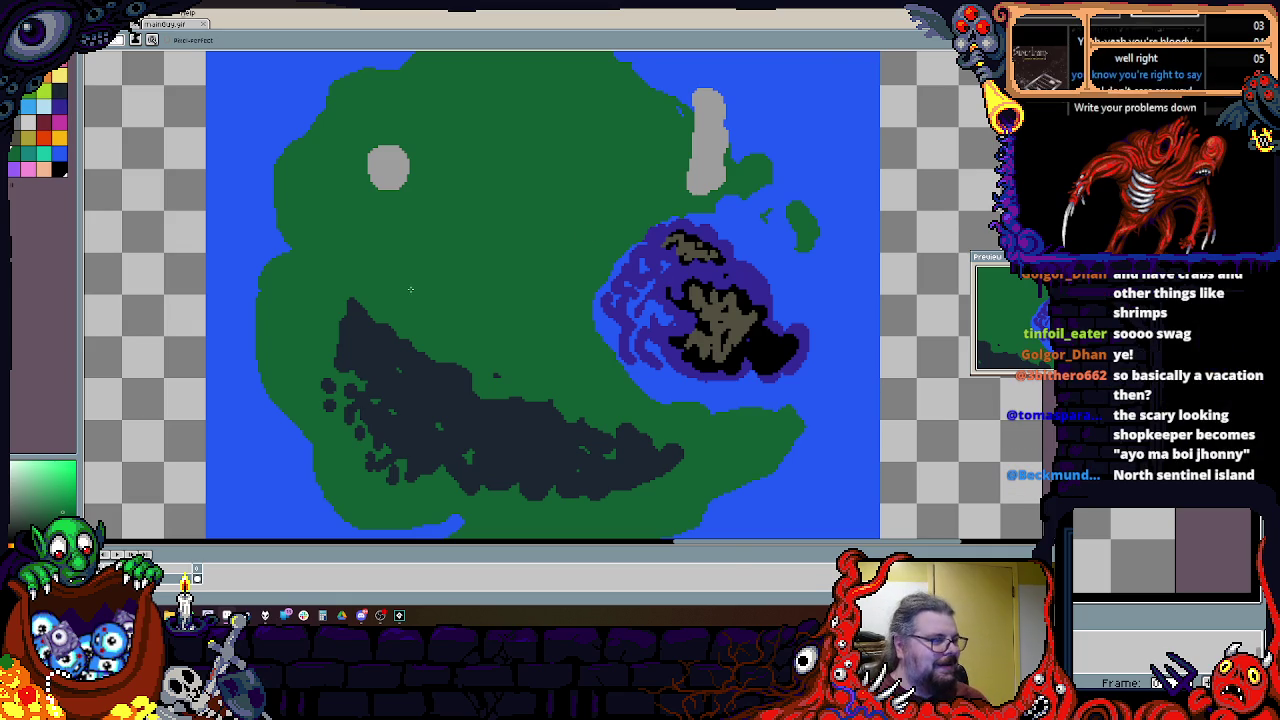
scroll(481, 307, "down", 1)
scroll(481, 307, "up", 1)
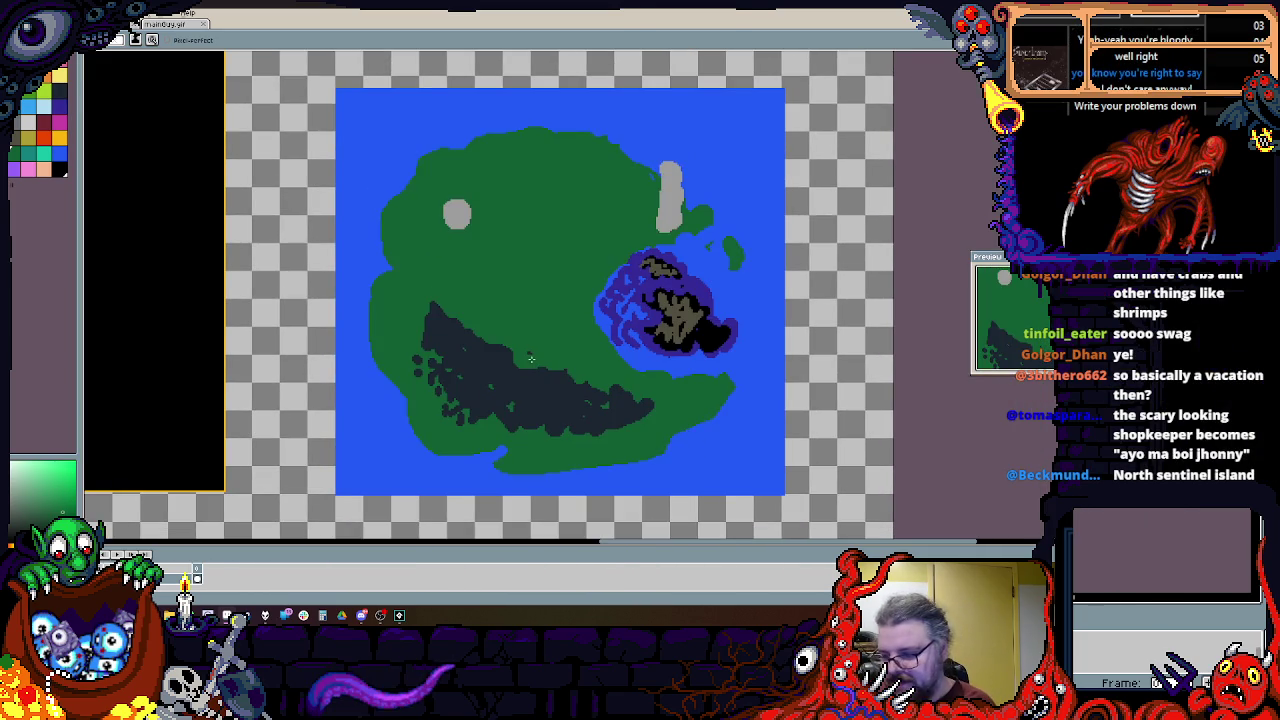
Step: Paint island green over the rock's right edge and dab a small green islet near the coast
scroll(620, 250, "up", 1)
scroll(771, 193, "up", 1)
left_click(788, 152, "alt")
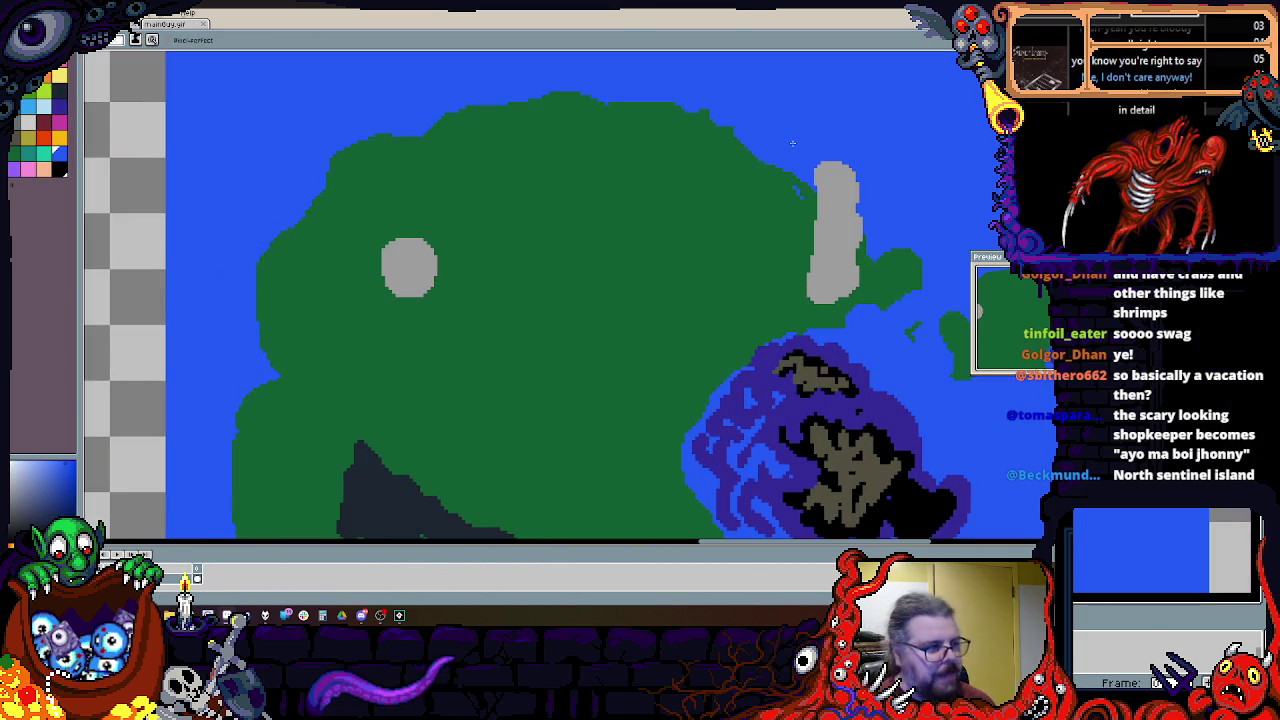
scroll(792, 143, "down", 1)
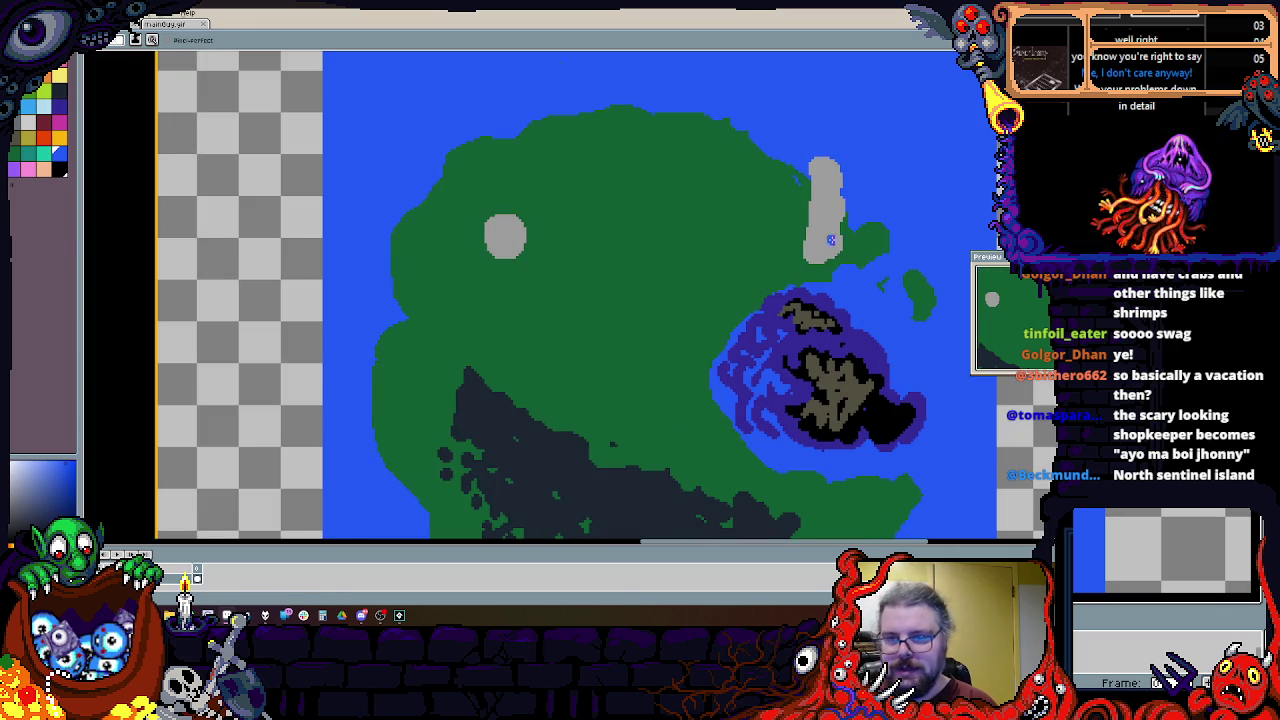
scroll(870, 250, "up", 1)
left_click(872, 262, "alt")
mouse_move(816, 290)
left_mouse_down()
mouse_move(807, 202)
mouse_move(822, 260)
left_mouse_up()
left_click(822, 260)
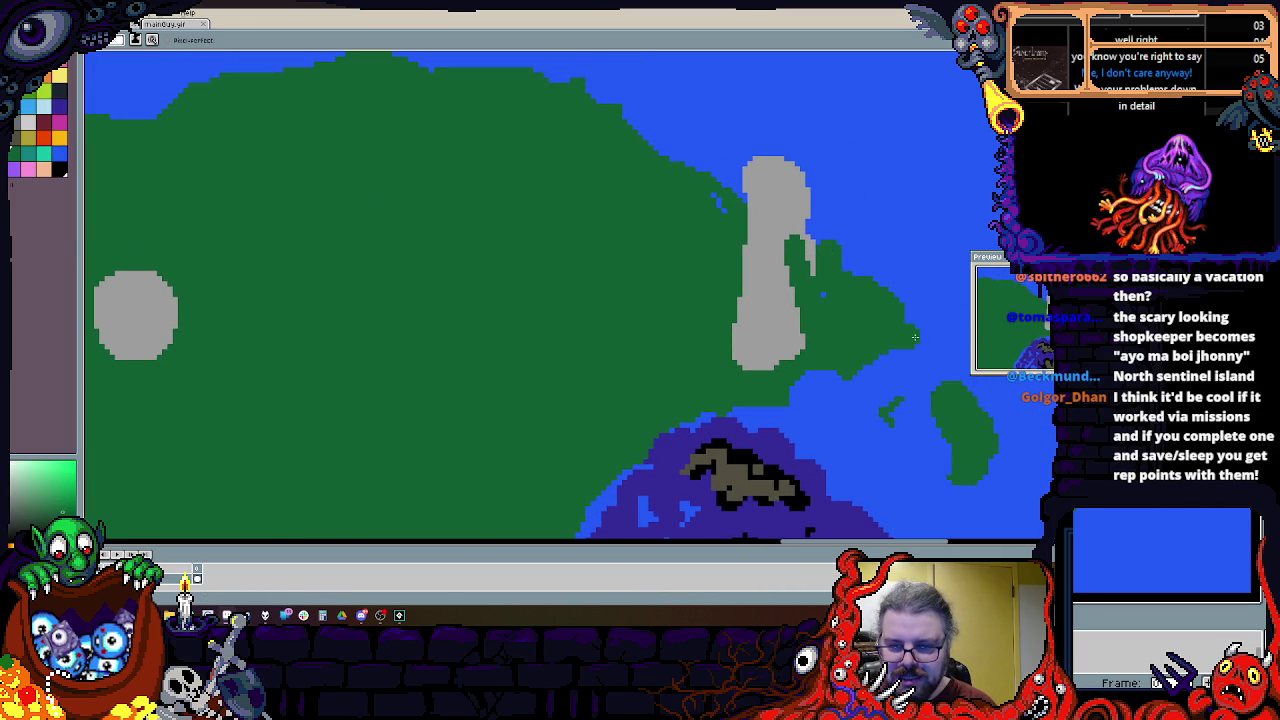
Step: Paint a dark brown pier jutting out from the island's west coast
left_click_drag(889, 395, 858, 350)
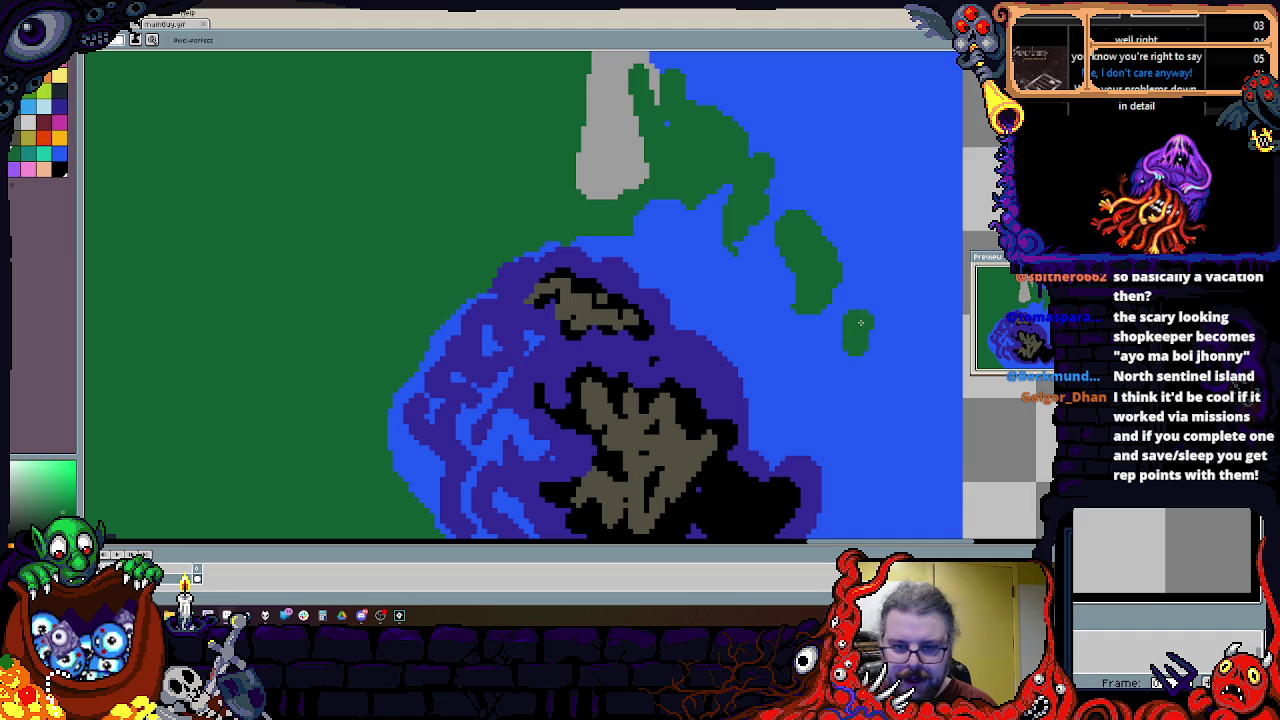
scroll(858, 322, "down", 1)
scroll(840, 300, "down", 2)
scroll(893, 118, "down", 1)
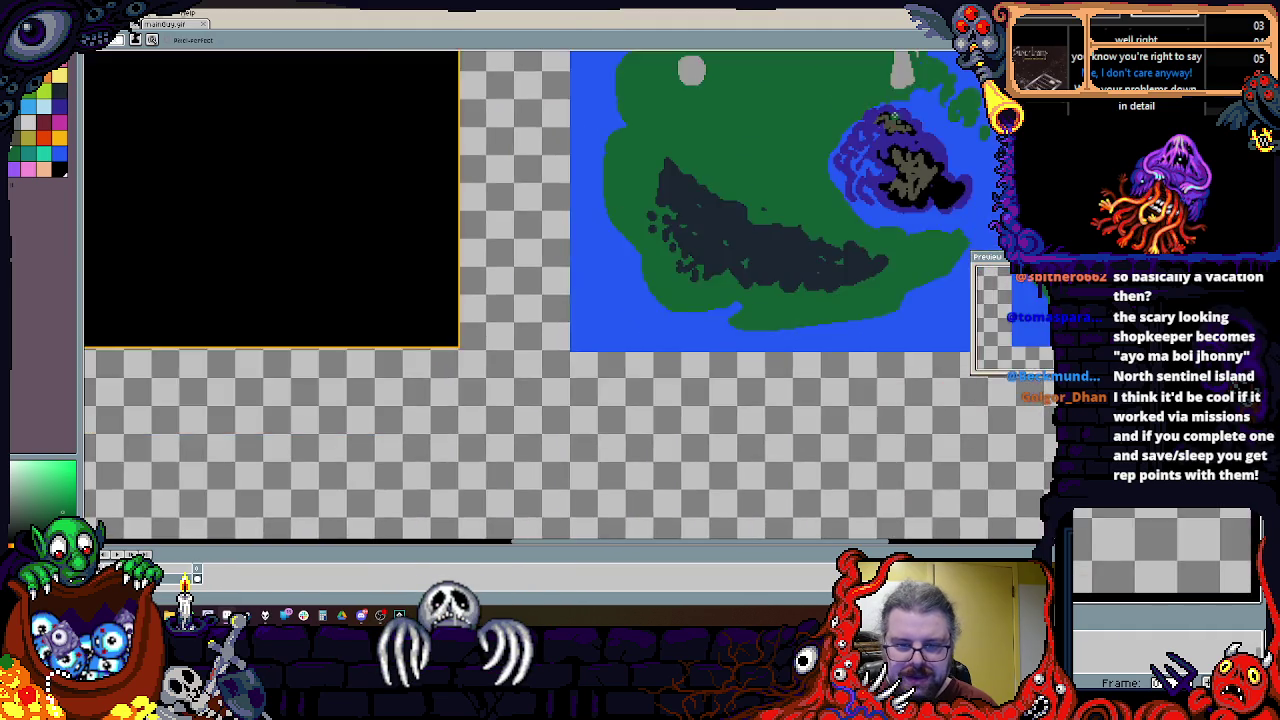
scroll(700, 300, "up", 3)
scroll(650, 260, "down", 1)
scroll(636, 235, "up", 1)
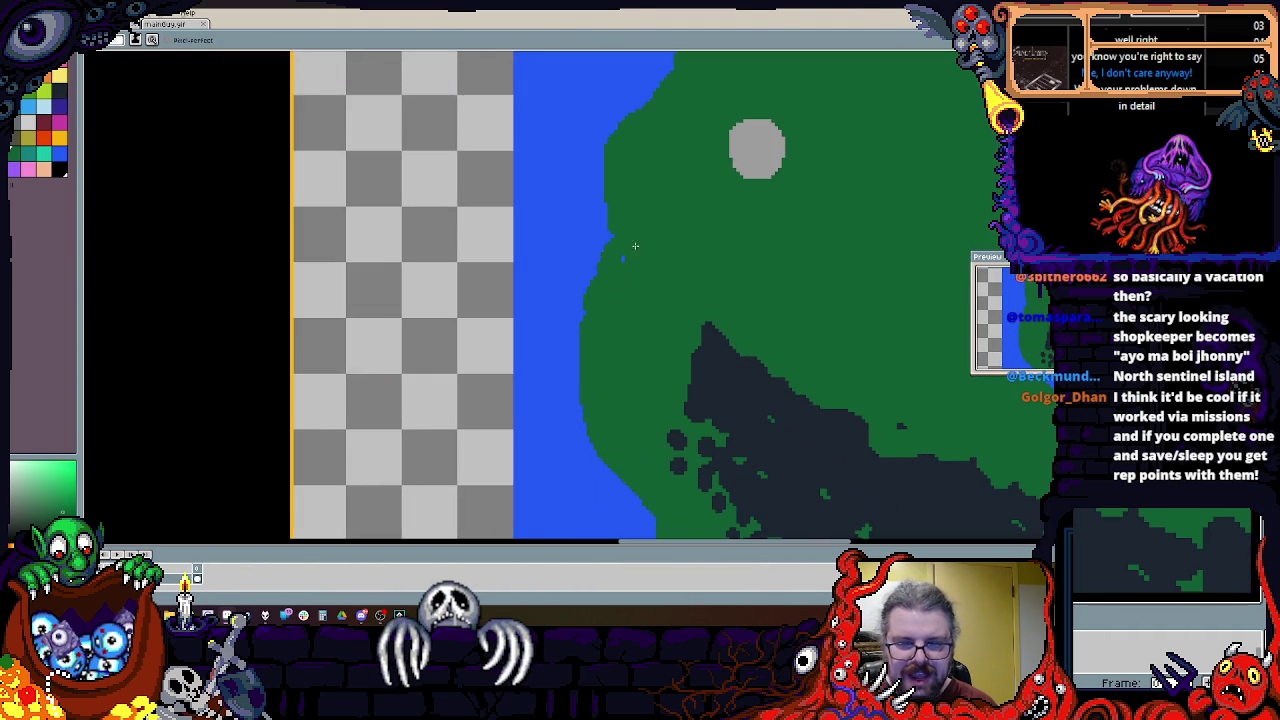
scroll(580, 214, "up", 1)
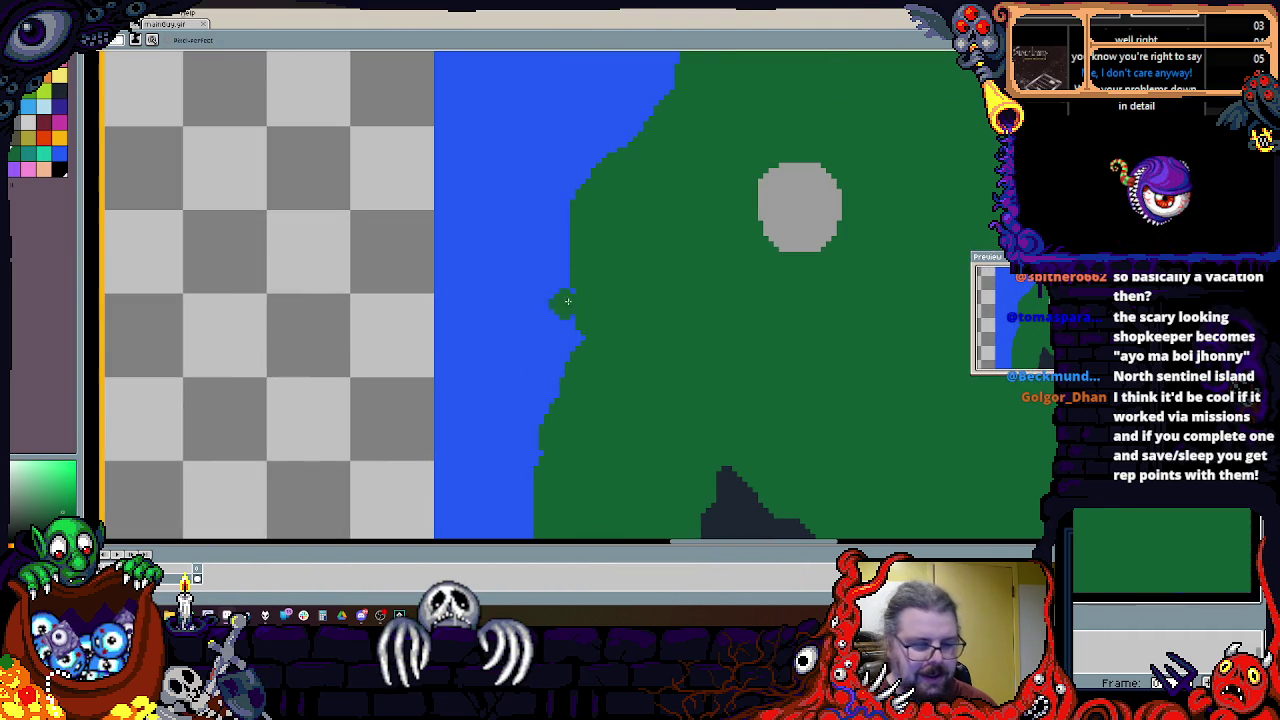
left_click(38, 141)
scroll(600, 282, "up", 1)
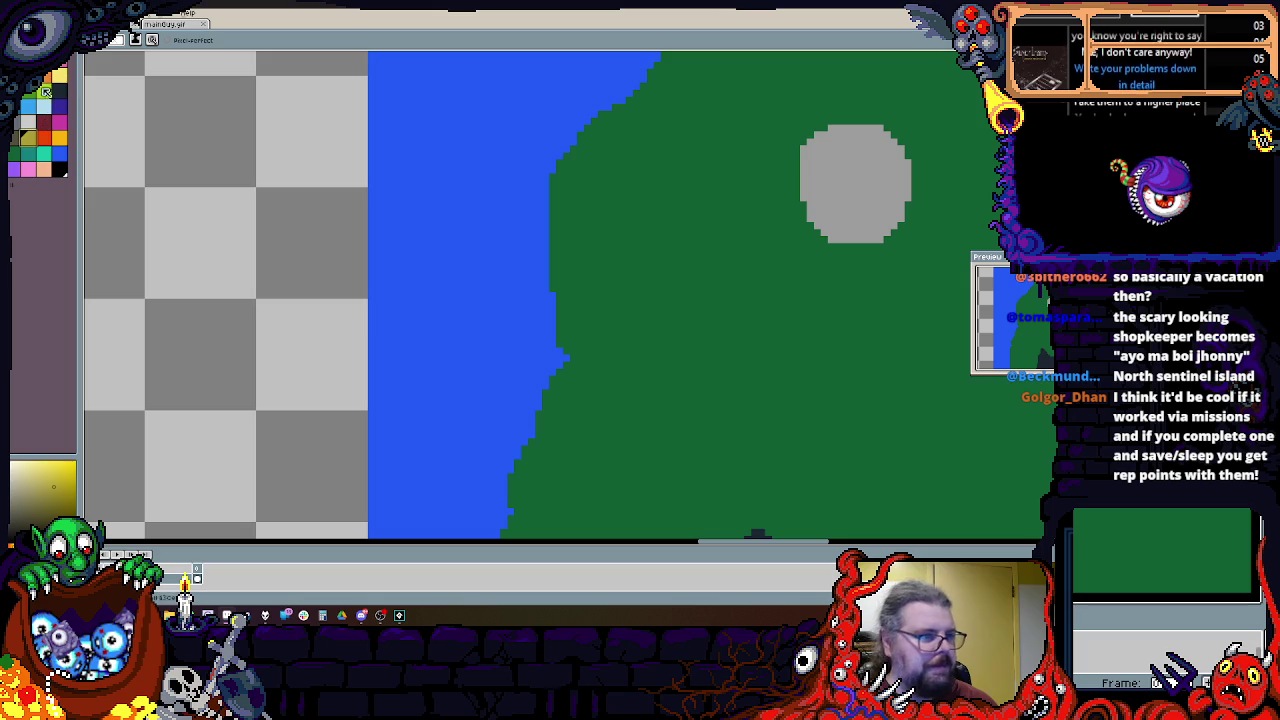
left_click(44, 122)
scroll(461, 198, "up", 1)
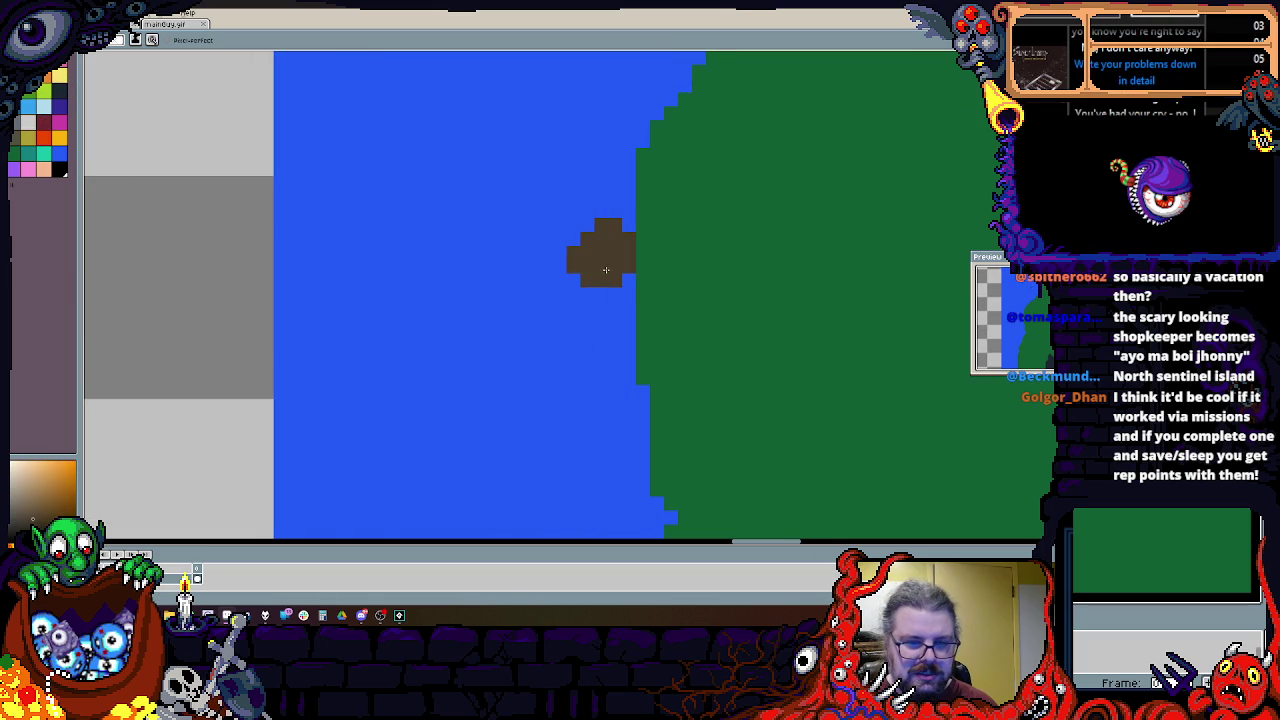
left_click_drag(605, 269, 318, 262)
Step: Scatter grey rock blobs, a large squiggle and a hook-shaped rock across the green land
scroll(618, 304, "down", 2)
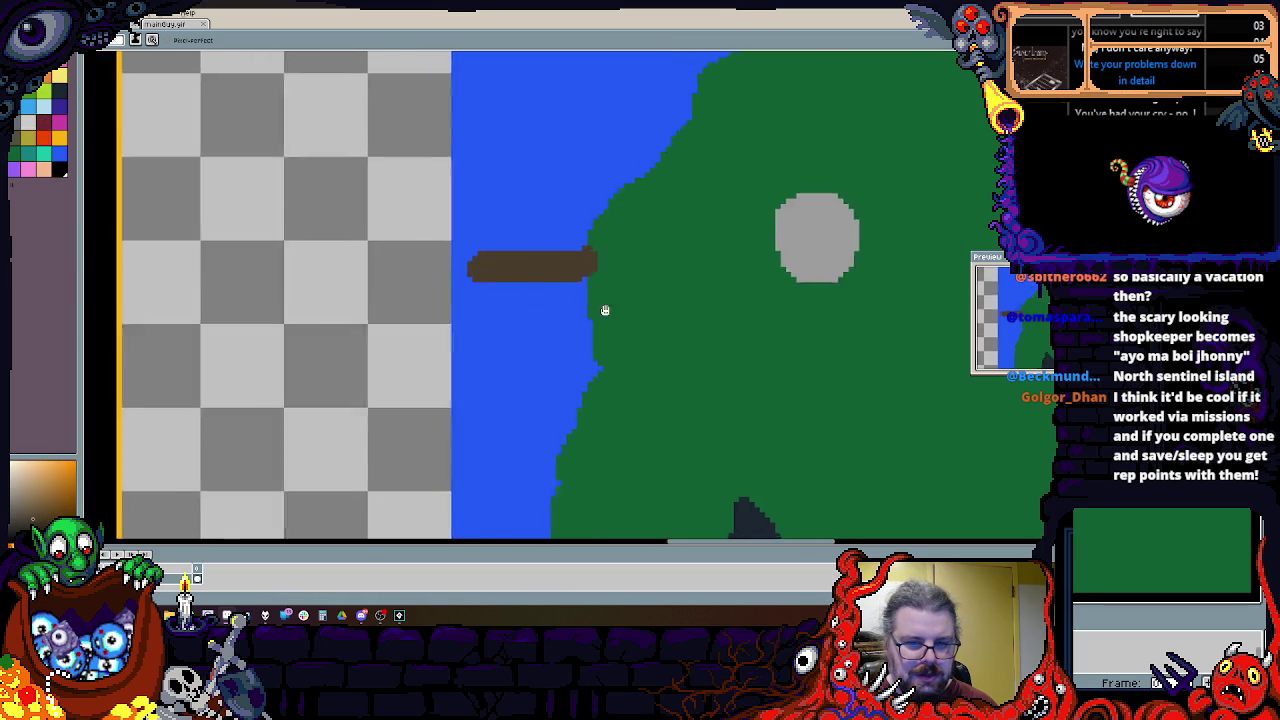
scroll(618, 304, "up", 1)
left_click(790, 296, "alt")
left_click_drag(610, 385, 650, 430)
left_click(718, 453)
mouse_move(648, 319)
left_mouse_down()
mouse_move(690, 110)
mouse_move(720, 250)
left_mouse_up()
left_click_drag(620, 150, 600, 235)
left_click_drag(770, 95, 815, 160)
left_click(789, 391)
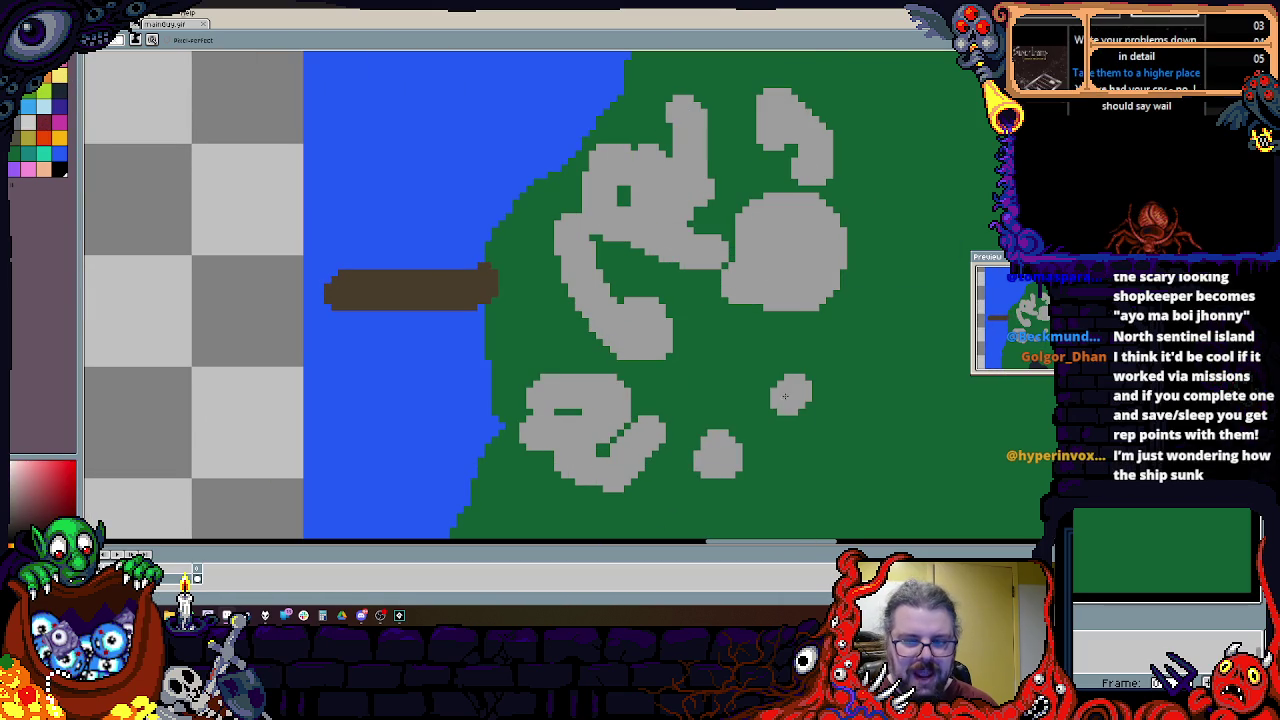
left_click_drag(789, 396, 760, 440)
Step: Reshape the left grey crescent by covering part in green and restroking it in grey
left_click(560, 240, "alt")
mouse_move(558, 225)
left_mouse_down()
mouse_move(600, 300)
mouse_move(670, 345)
left_mouse_up()
left_click(620, 270, "alt")
mouse_move(570, 320)
left_mouse_down()
mouse_move(640, 120)
mouse_move(790, 80)
left_mouse_up()
Step: Trim the pier's left bump and bottom rows with water blue, cutting a notch underneath
scroll(694, 303, "up", 2)
left_click(665, 308, "alt")
mouse_move(481, 162)
left_mouse_down()
mouse_move(500, 236)
mouse_move(700, 236)
left_mouse_up()
key("ctrl+z")
left_click_drag(908, 236, 700, 236)
mouse_move(620, 212)
left_mouse_down()
mouse_move(641, 243)
mouse_move(784, 215)
mouse_move(596, 213)
left_mouse_up()
Step: Refill the notch in brown and add leg posts under the pier, widening the right one to 2x2
left_click(825, 185, "alt")
left_click(500, 276)
key("ctrl+z")
left_click_drag(584, 235, 584, 256)
left_click(751, 235)
left_click_drag(759, 233, 773, 257)
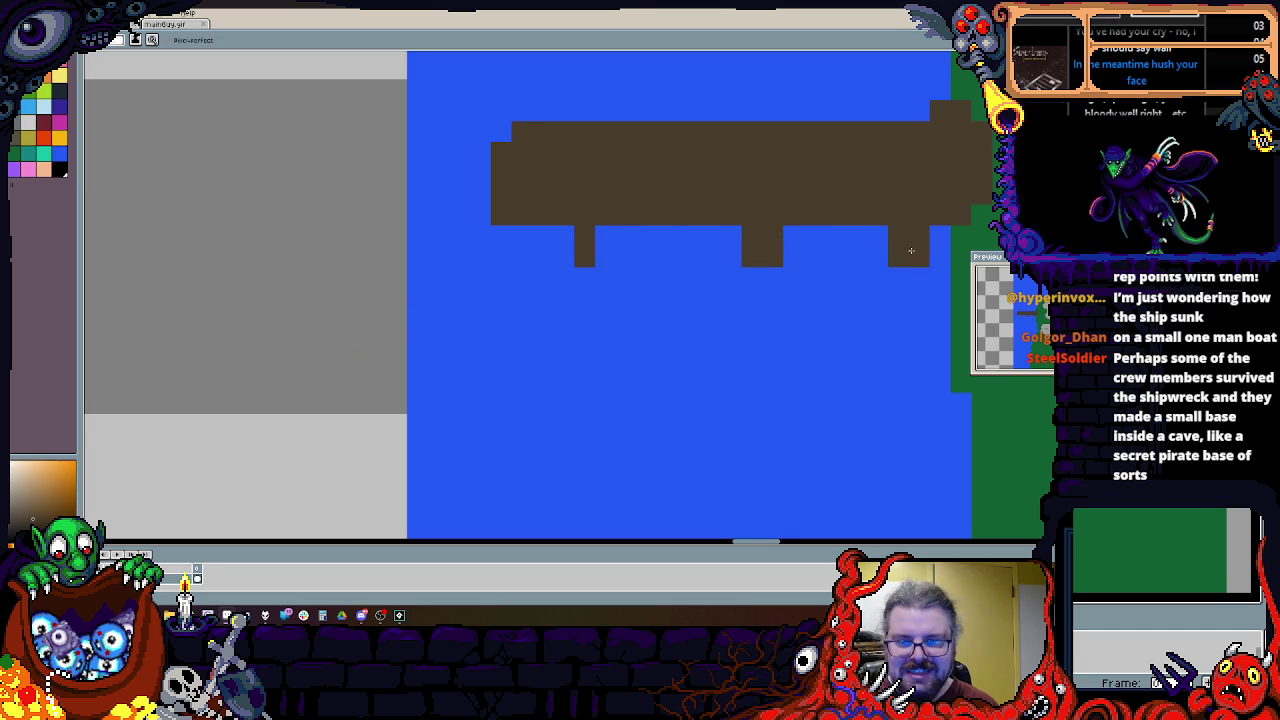
left_click(605, 237)
Step: Paint green over the pier's right end to blend it into the land
left_click(937, 290, "alt")
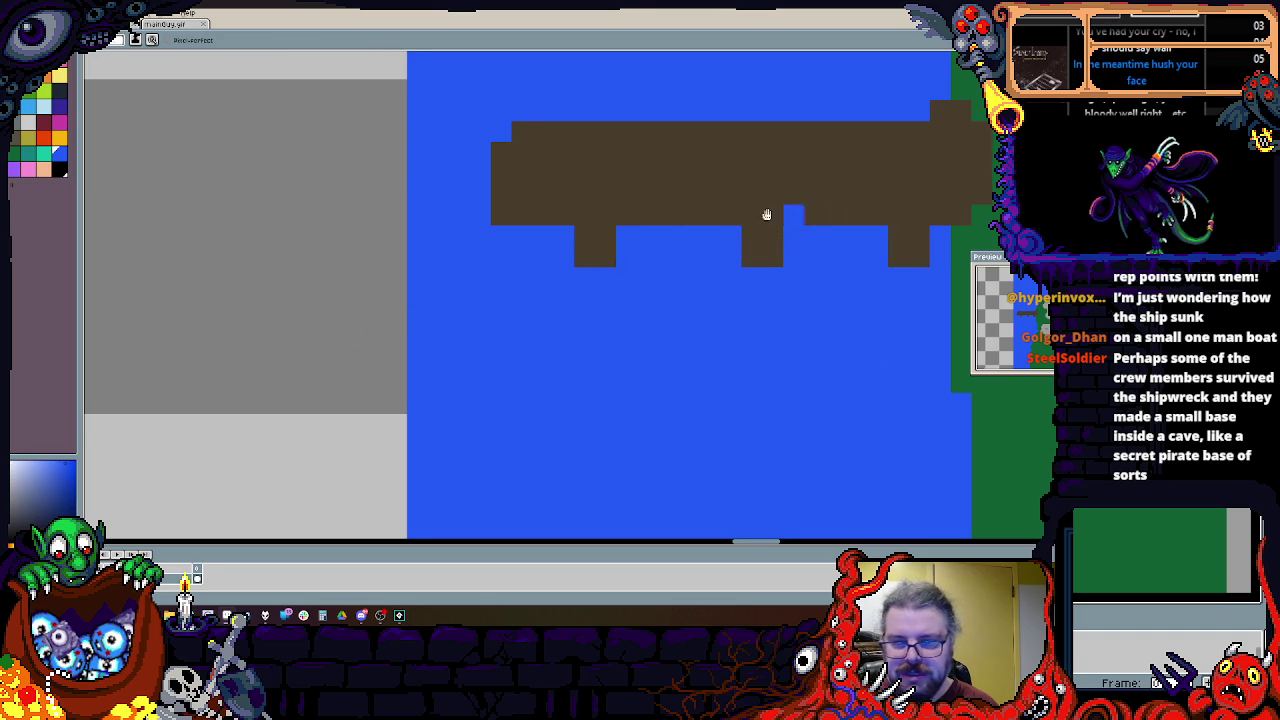
scroll(804, 210, "down", 2)
scroll(700, 230, "up", 2)
scroll(600, 250, "down", 2)
scroll(427, 259, "up", 2)
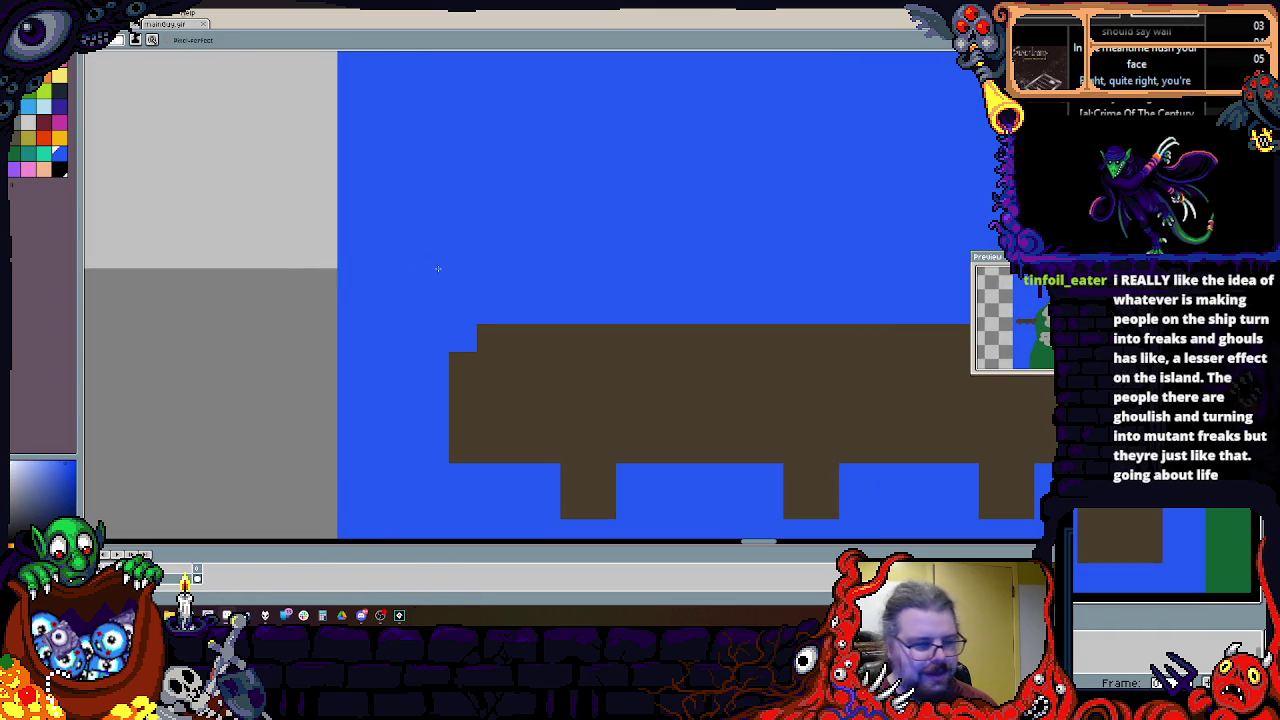
scroll(427, 259, "down", 1)
scroll(630, 319, "down", 1)
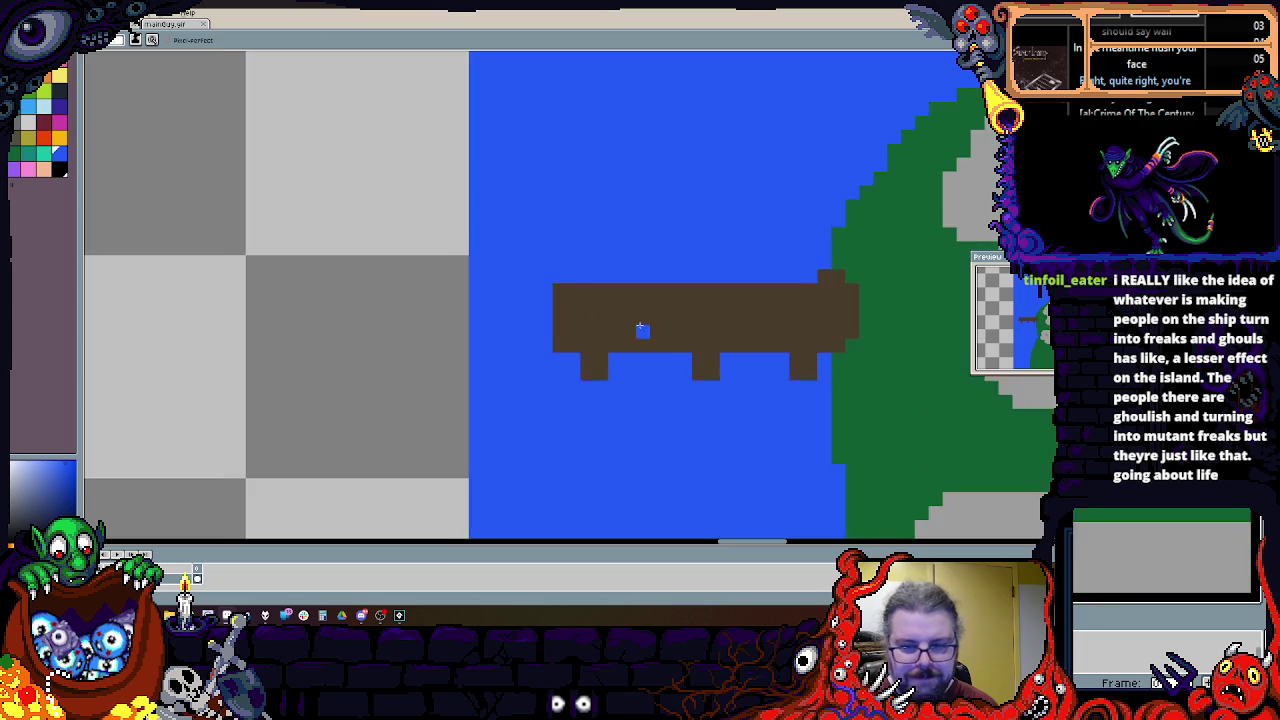
scroll(630, 319, "up", 1)
left_click(817, 357, "alt")
left_click(680, 248)
mouse_move(736, 268)
left_mouse_down()
mouse_move(736, 370)
mouse_move(709, 251)
left_mouse_up()
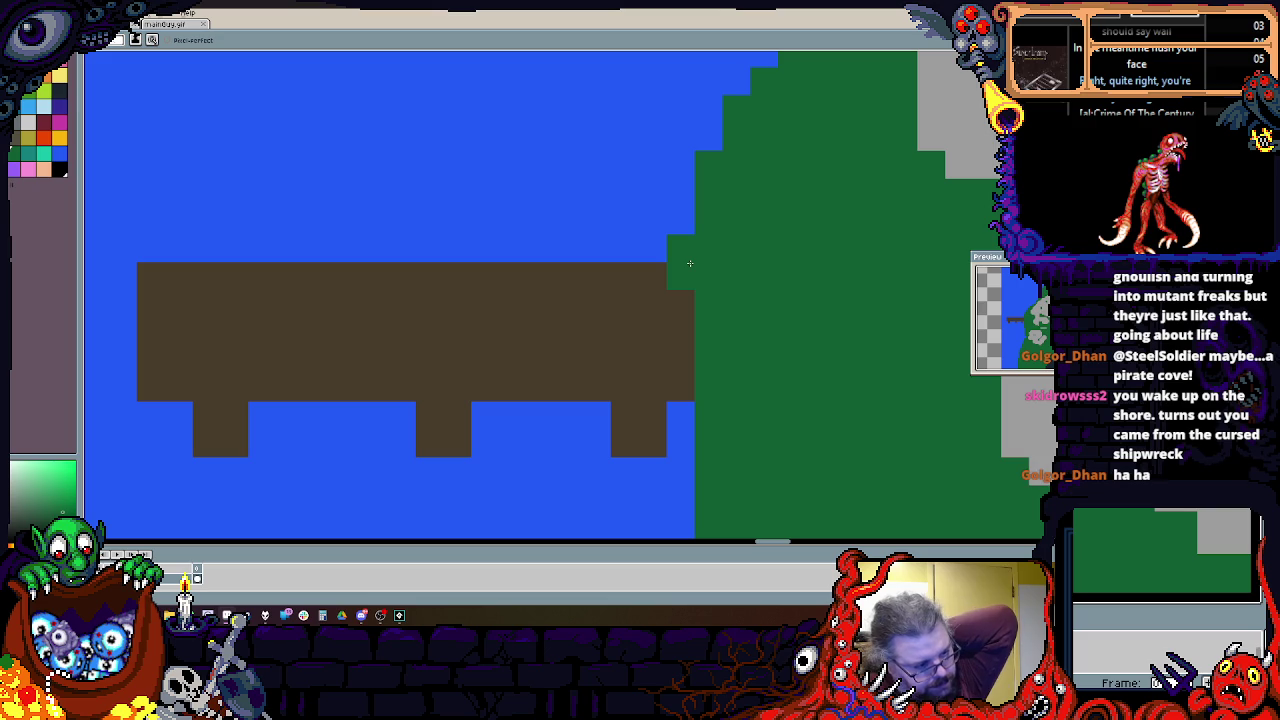
Step: Paint dark forest from the northern blob across the island and along its north edge, then zoom out
scroll(689, 263, "down", 3)
scroll(690, 300, "up", 1)
scroll(650, 280, "down", 1)
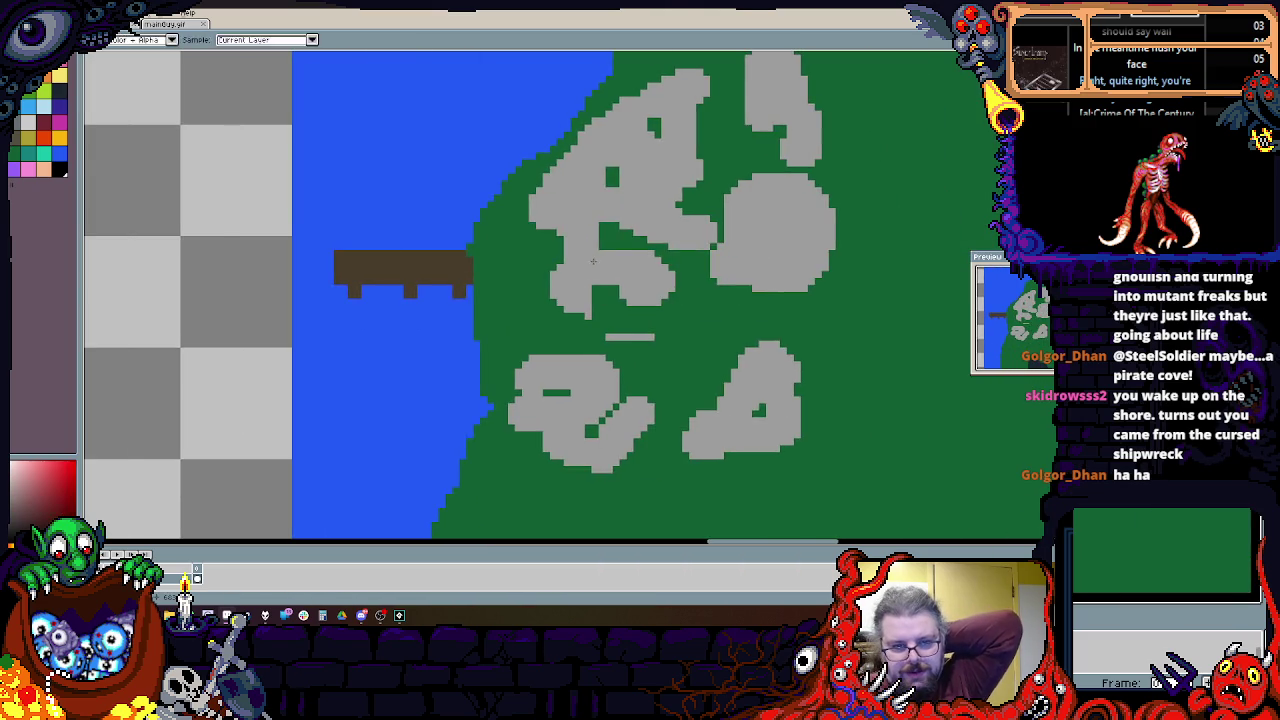
scroll(597, 257, "down", 2)
scroll(597, 257, "down", 2)
scroll(597, 257, "up", 1)
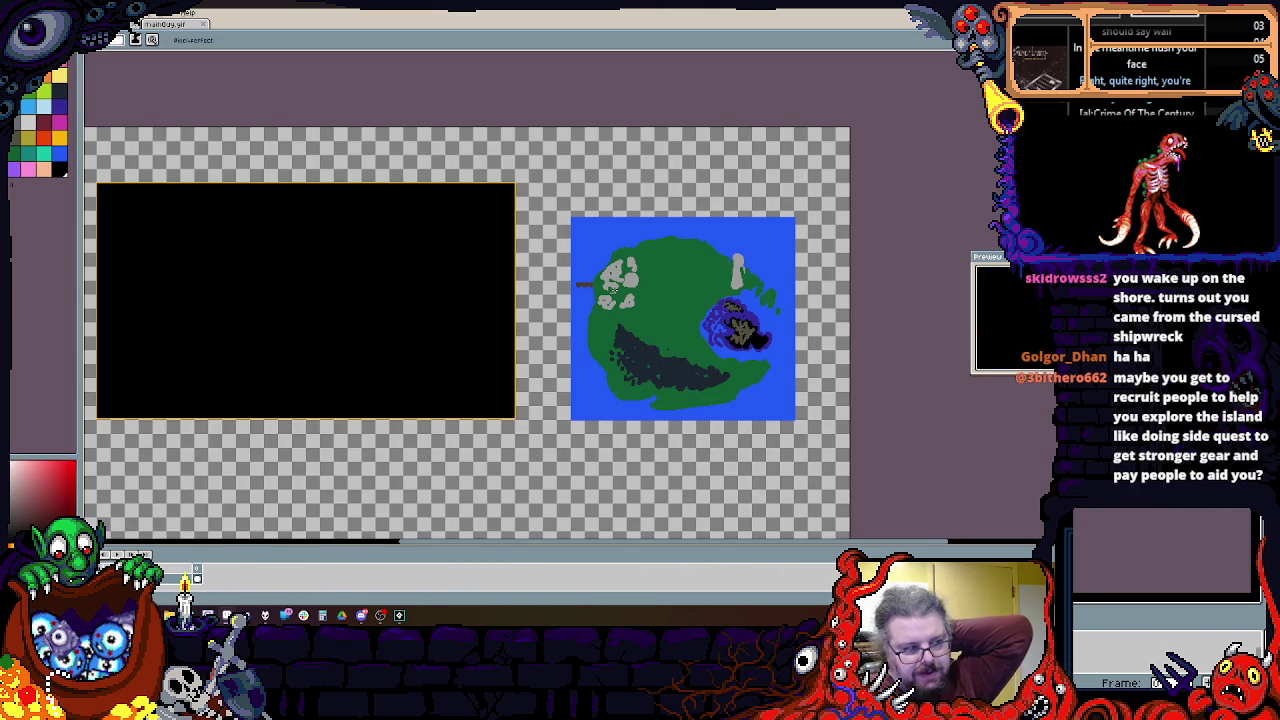
scroll(664, 390, "up", 2)
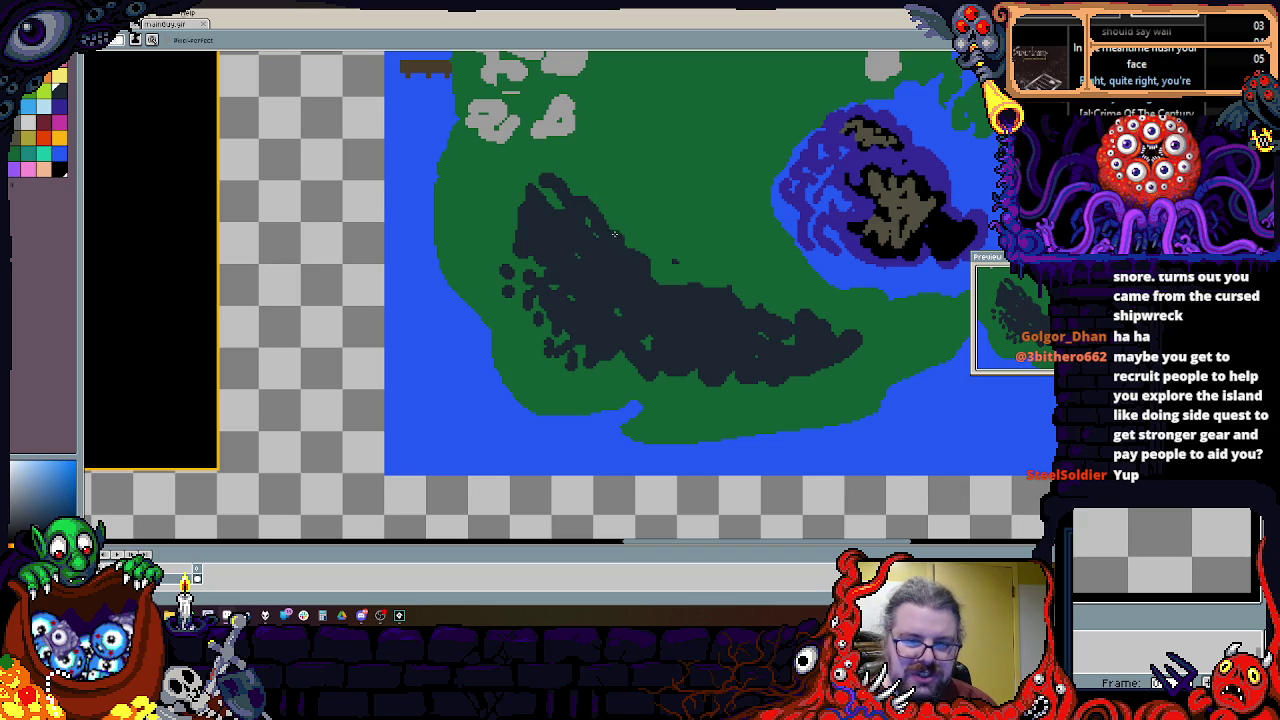
scroll(503, 189, "down", 1)
scroll(668, 473, "up", 2)
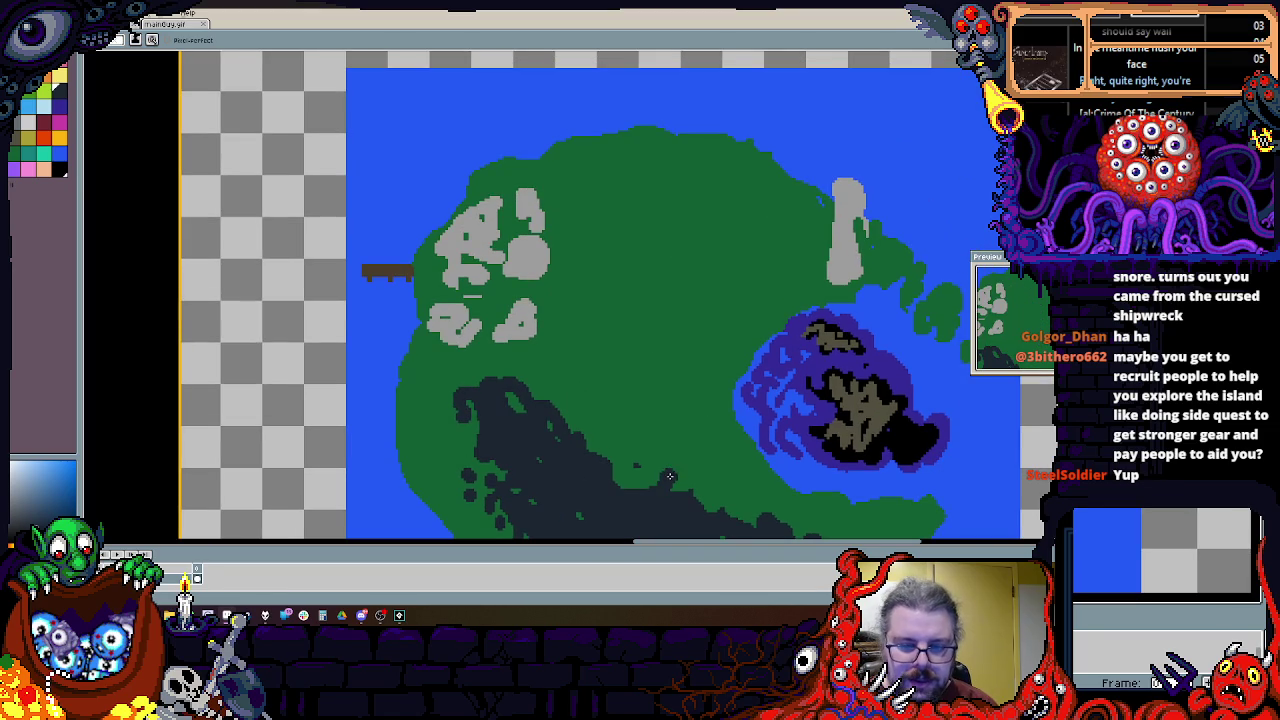
mouse_move(669, 153)
left_mouse_down()
mouse_move(740, 190)
mouse_move(755, 268)
left_mouse_up()
mouse_move(563, 168)
left_mouse_down()
mouse_move(620, 140)
mouse_move(680, 140)
left_mouse_up()
scroll(638, 257, "down", 2)
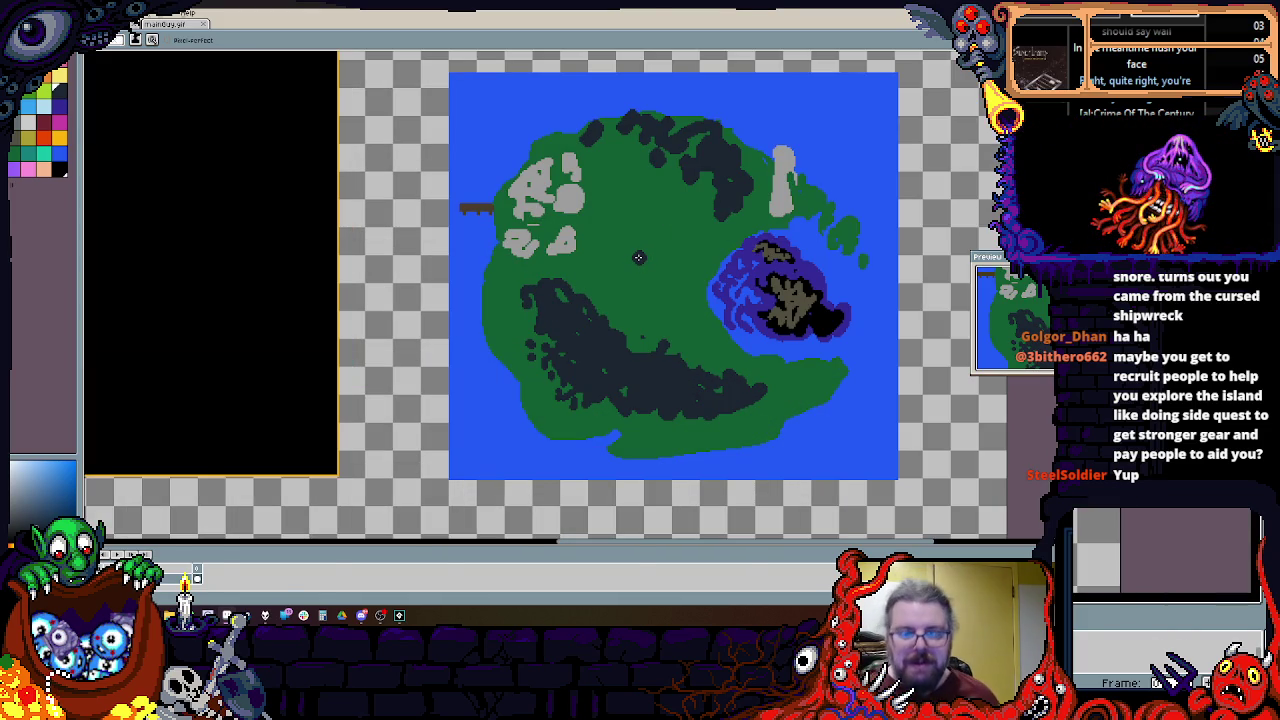
scroll(638, 257, "down", 1)
scroll(655, 263, "down", 1)
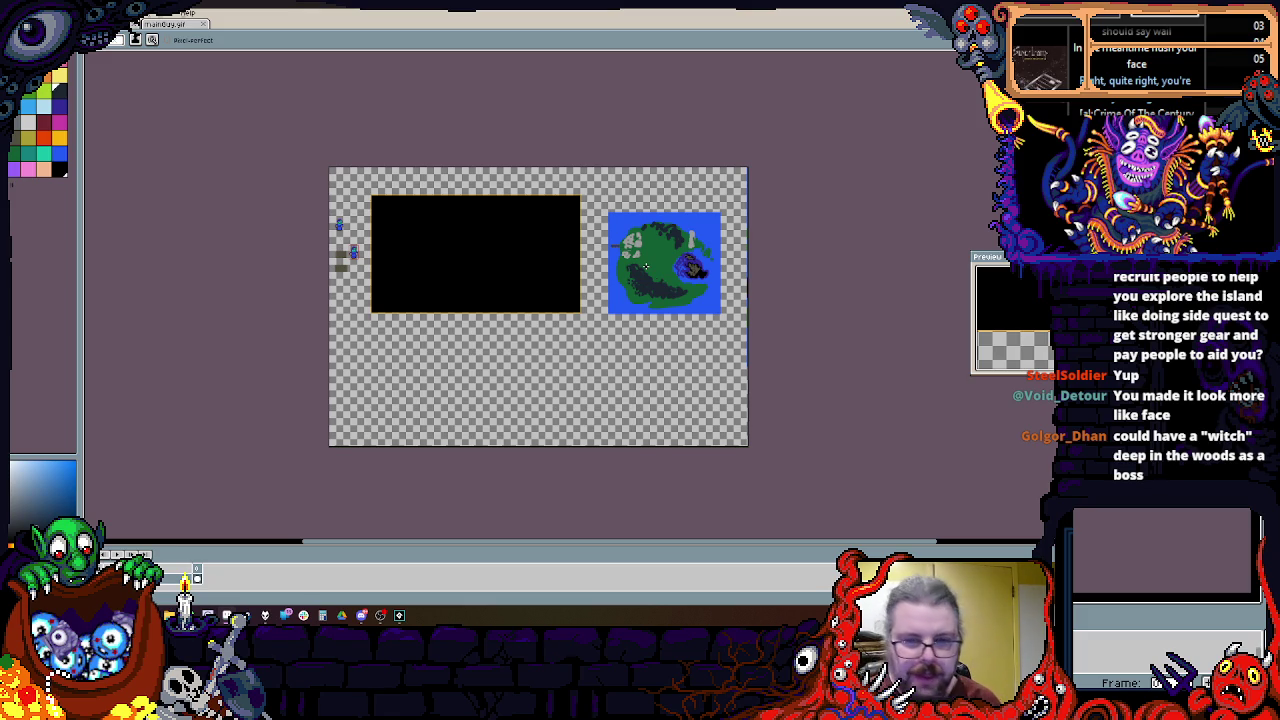
Step: Zoom and pan over the island map and character sprites, then switch to GameMaker
scroll(646, 266, "up", 2)
scroll(646, 266, "down", 1)
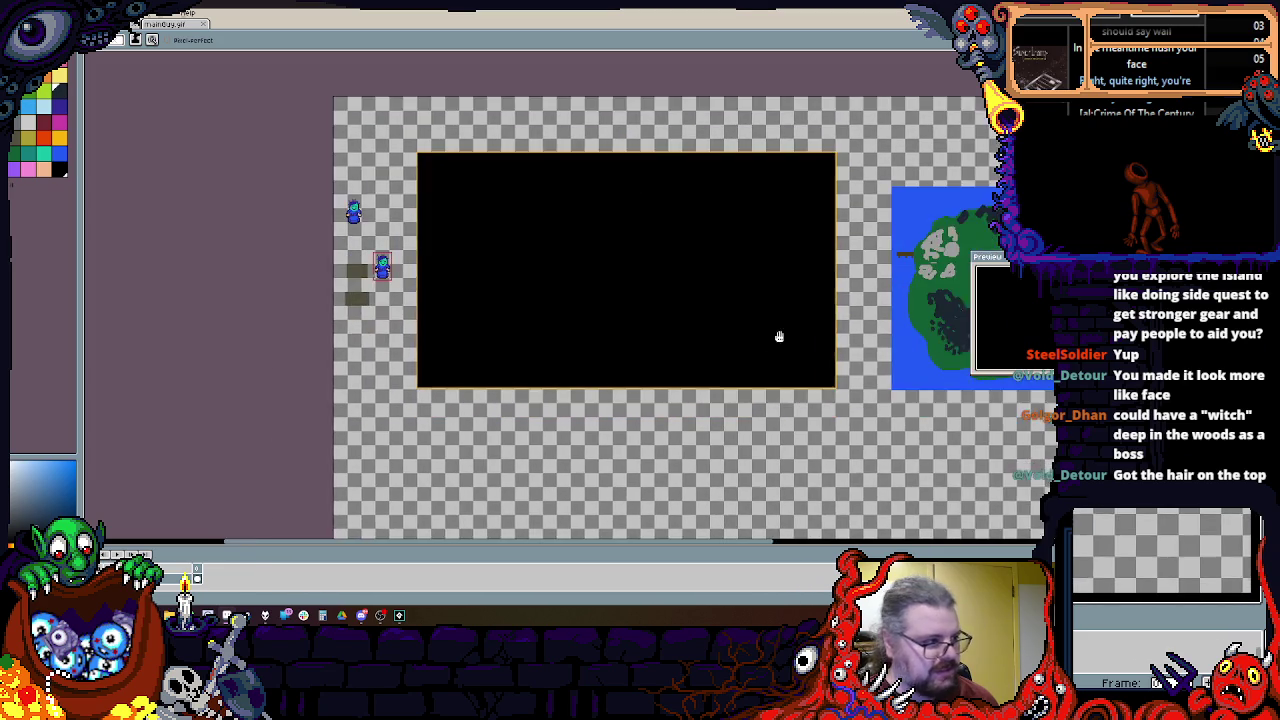
left_click_drag(780, 334, 600, 349)
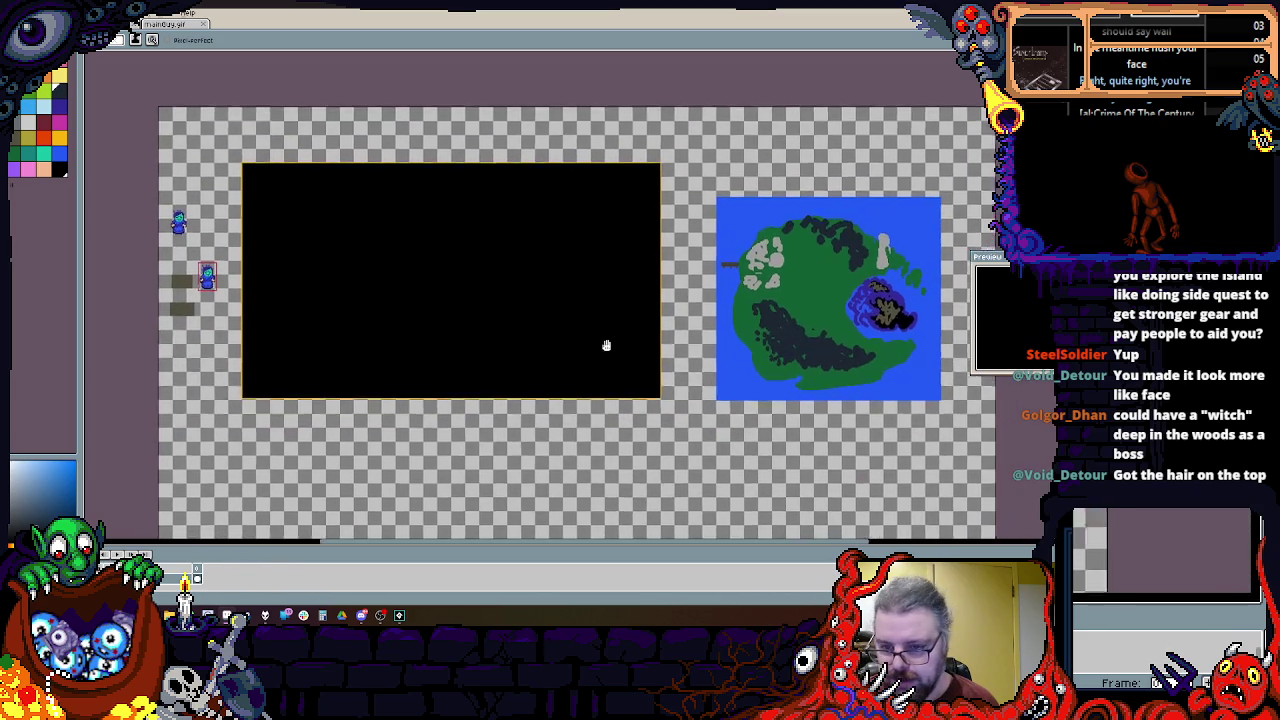
left_click_drag(855, 326, 797, 345)
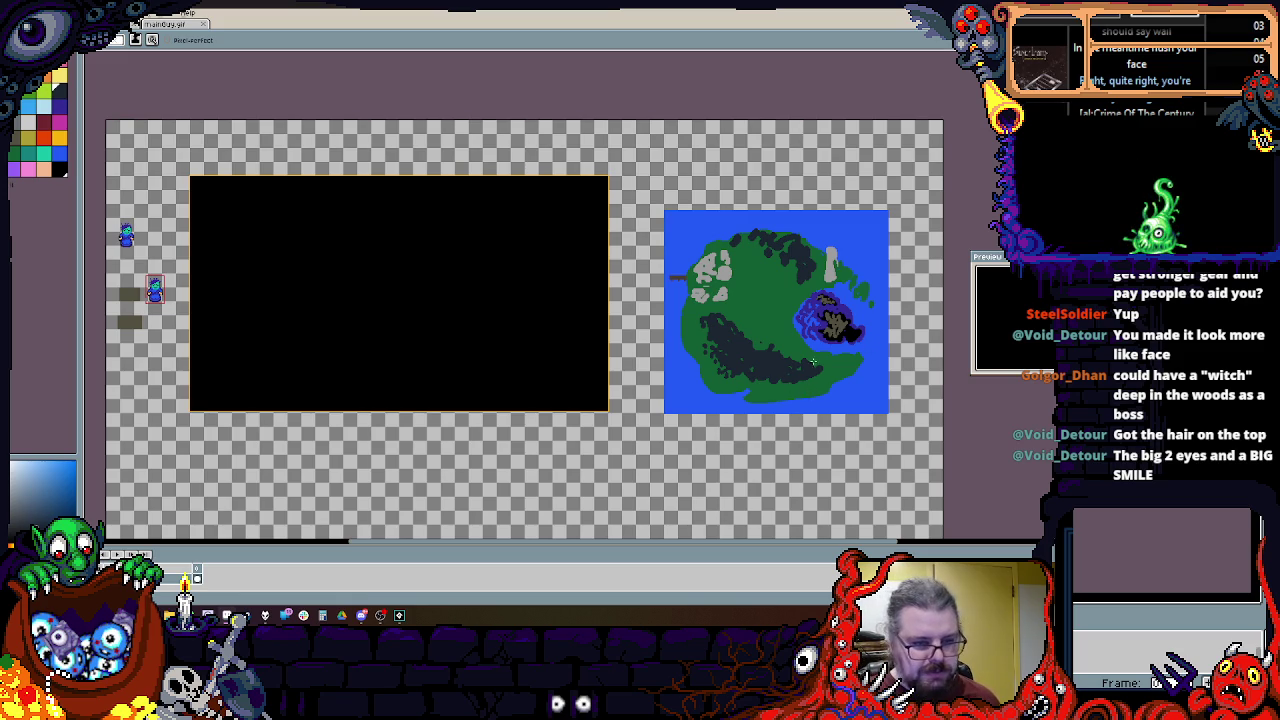
scroll(260, 99, "up", 3)
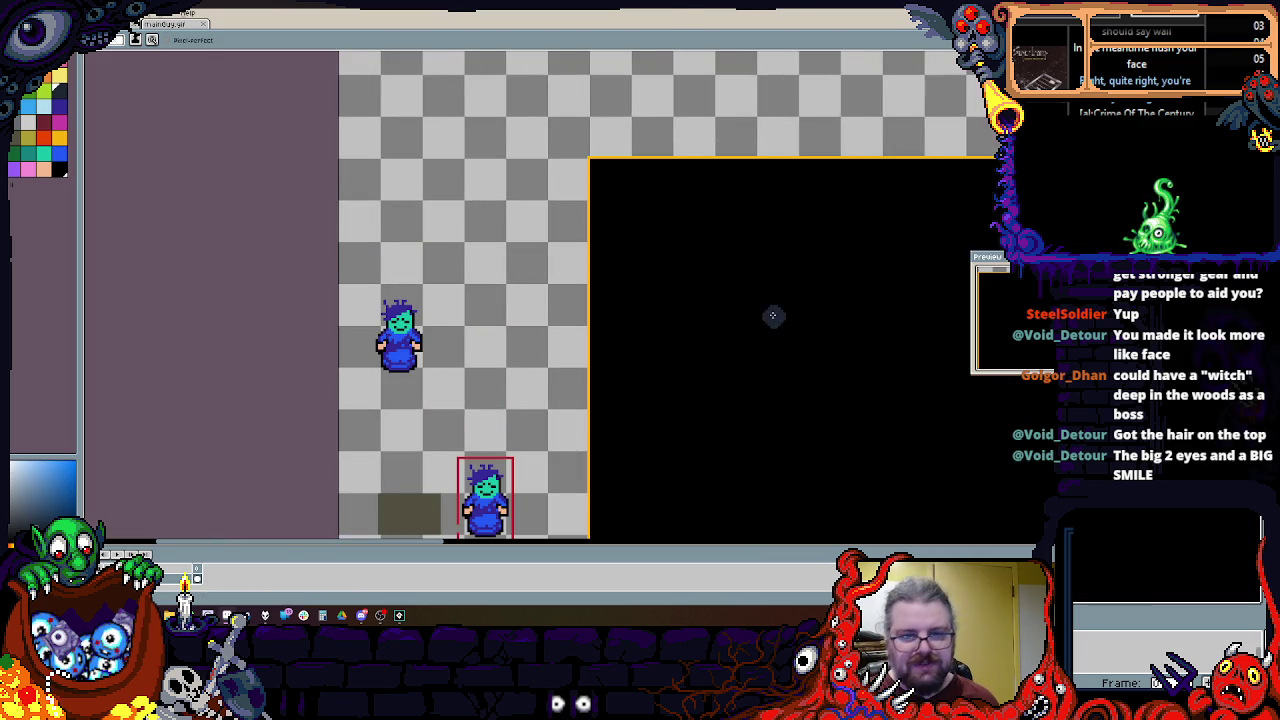
scroll(507, 226, "down", 1)
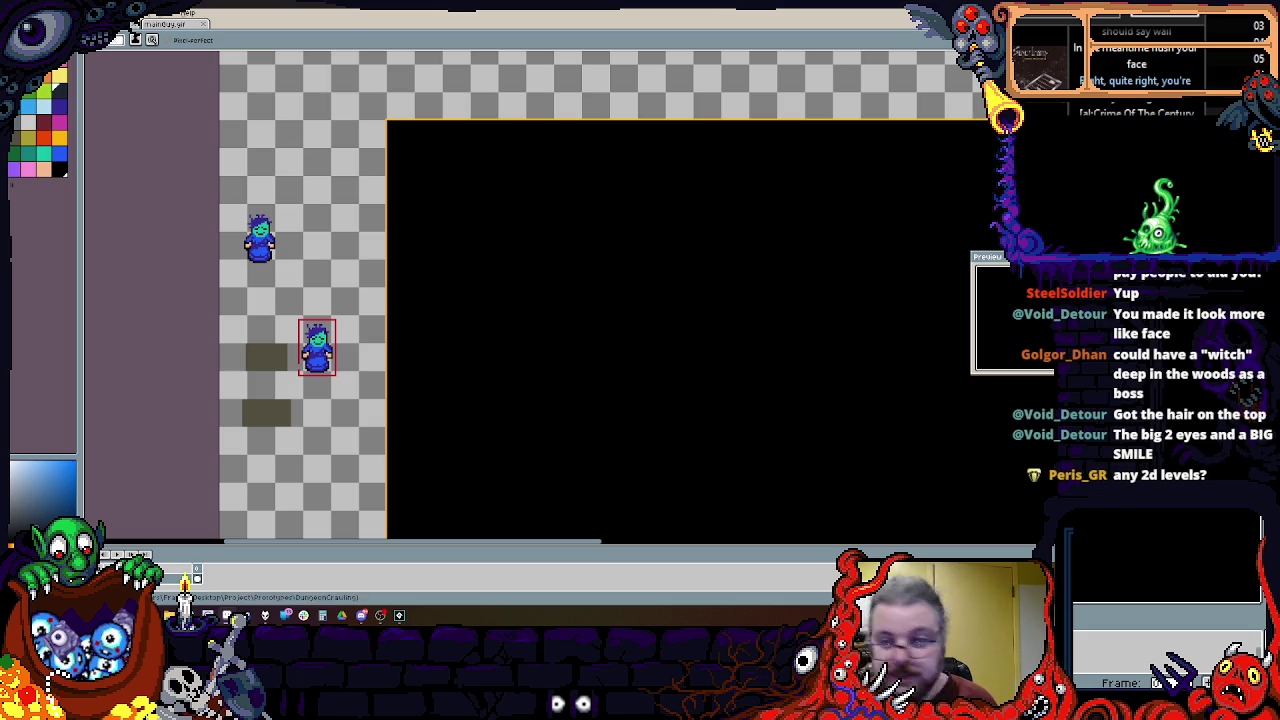
scroll(551, 177, "up", 2)
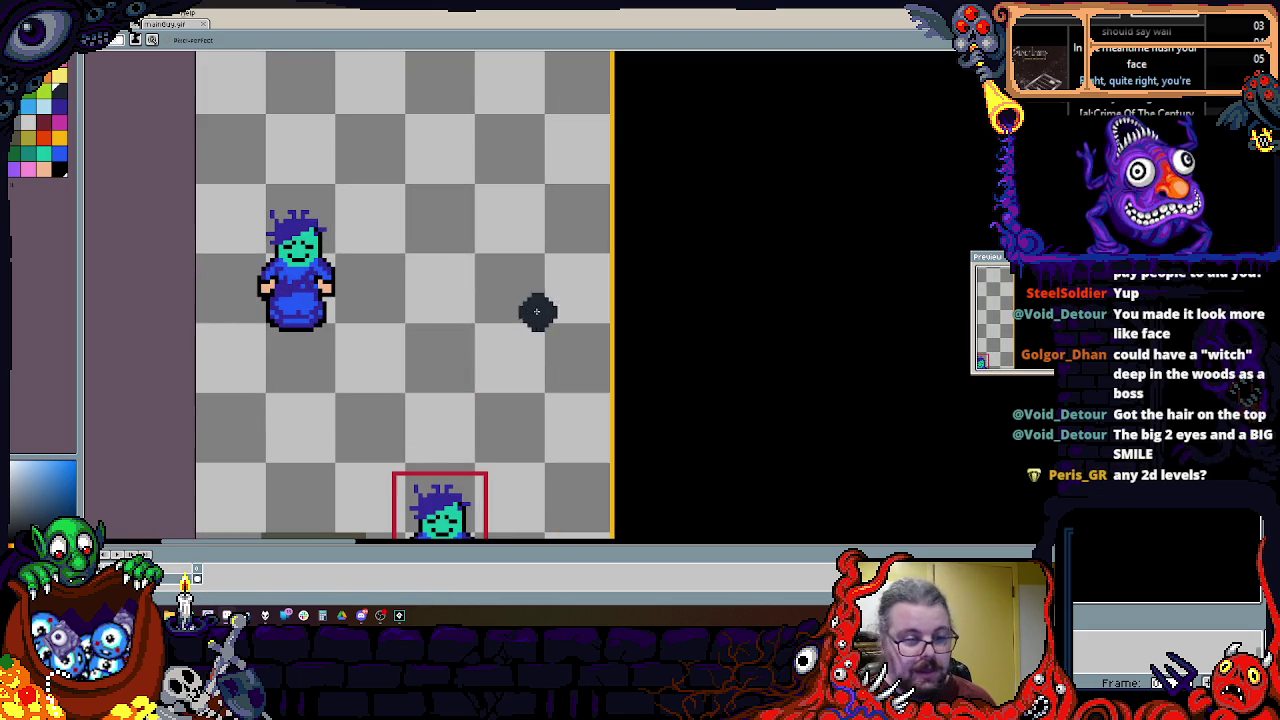
left_click(344, 18)
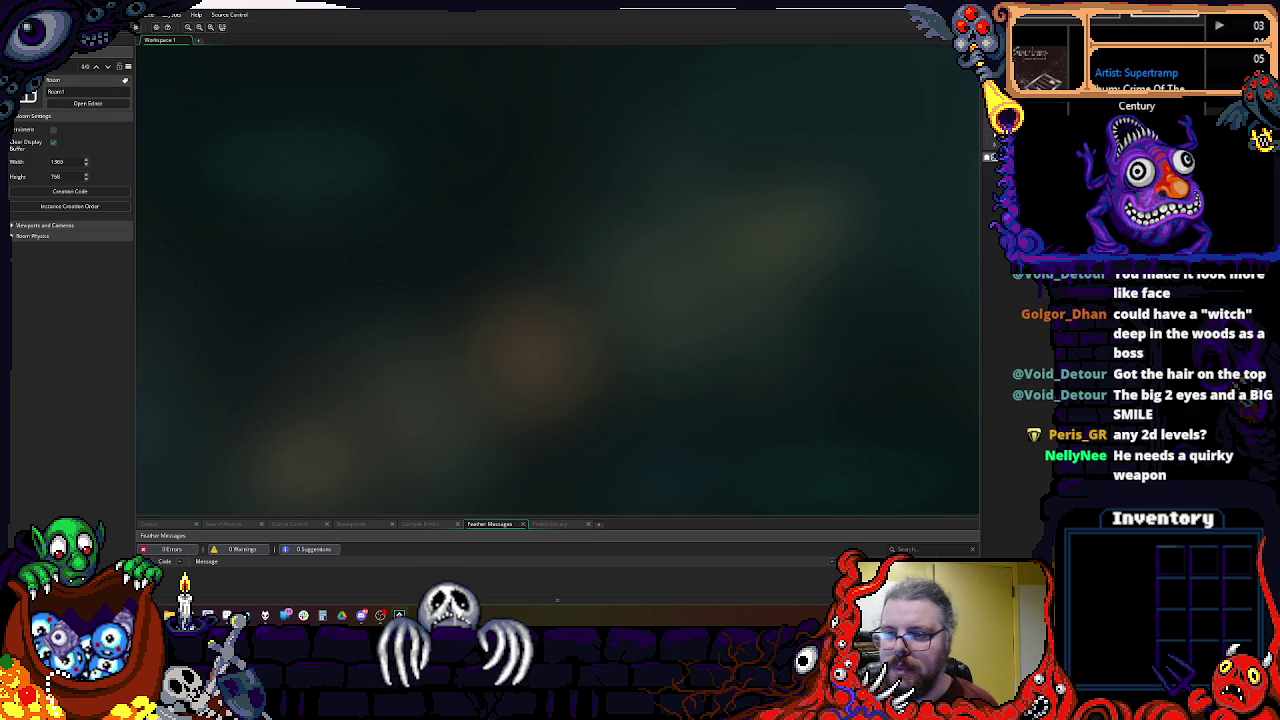
Step: Create a new sprite asset in the GameMaker workspace
right_click(1012, 190)
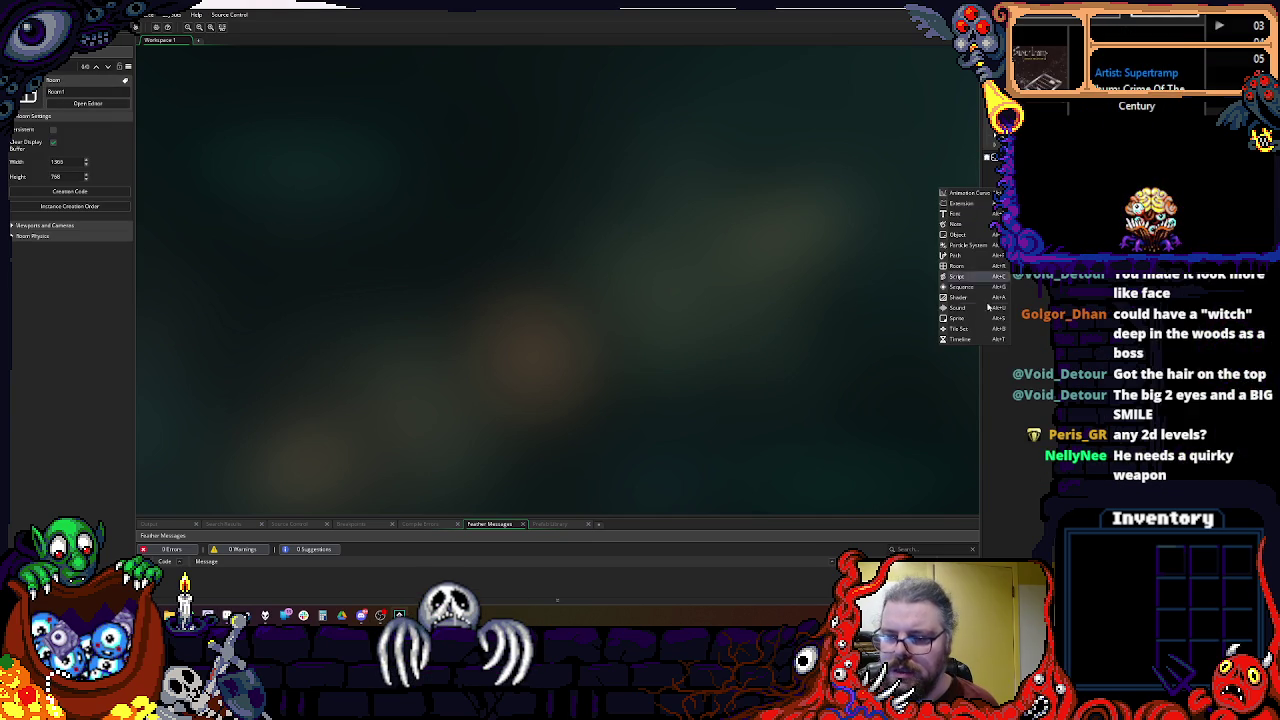
key("Escape")
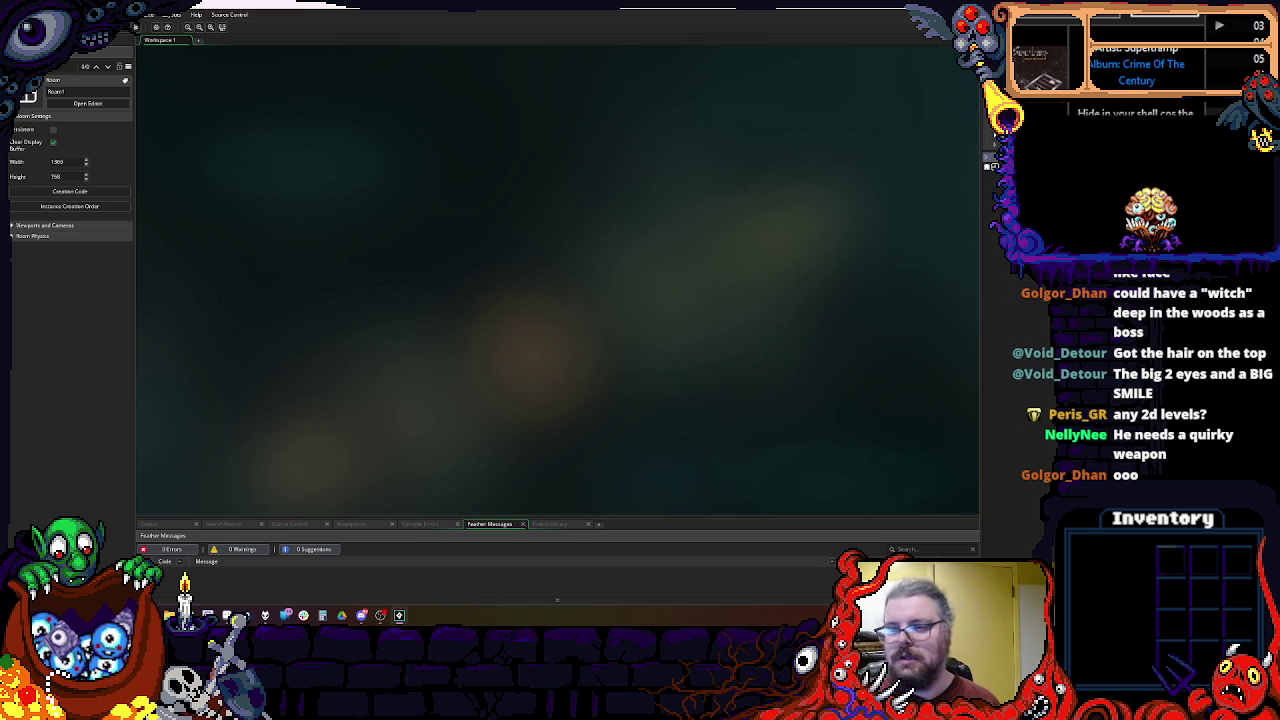
right_click(994, 156)
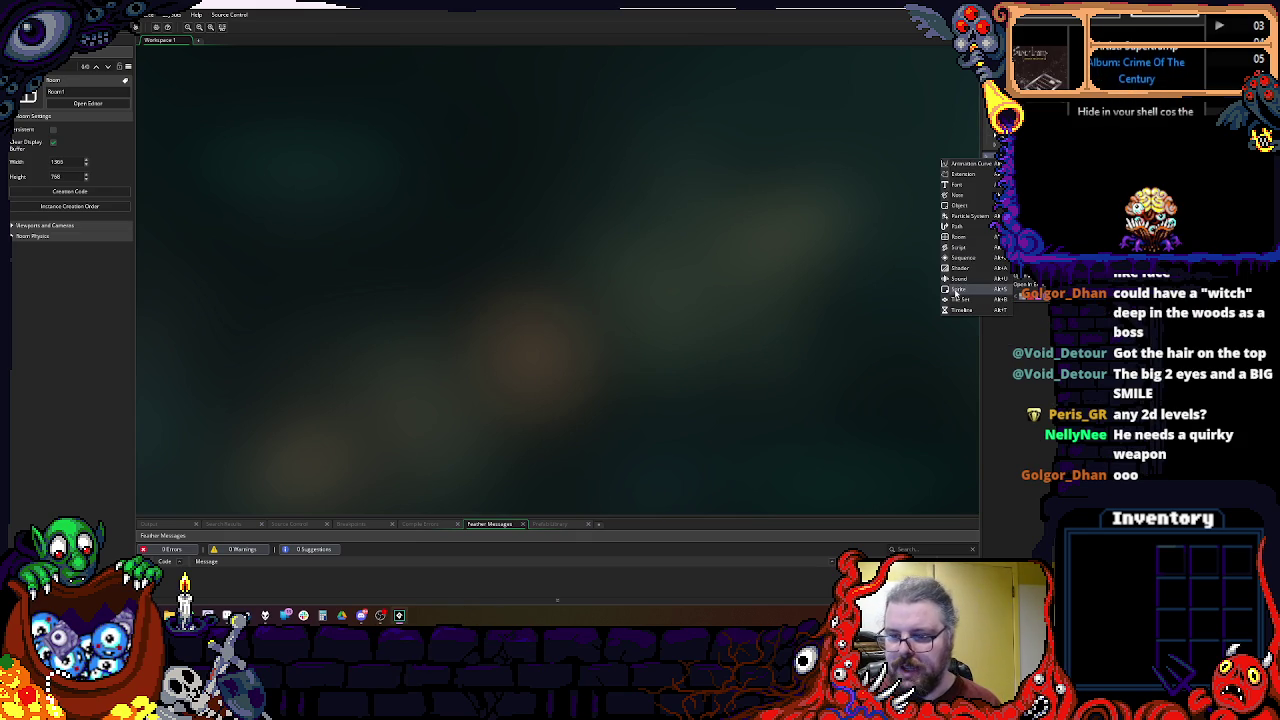
left_click(955, 294)
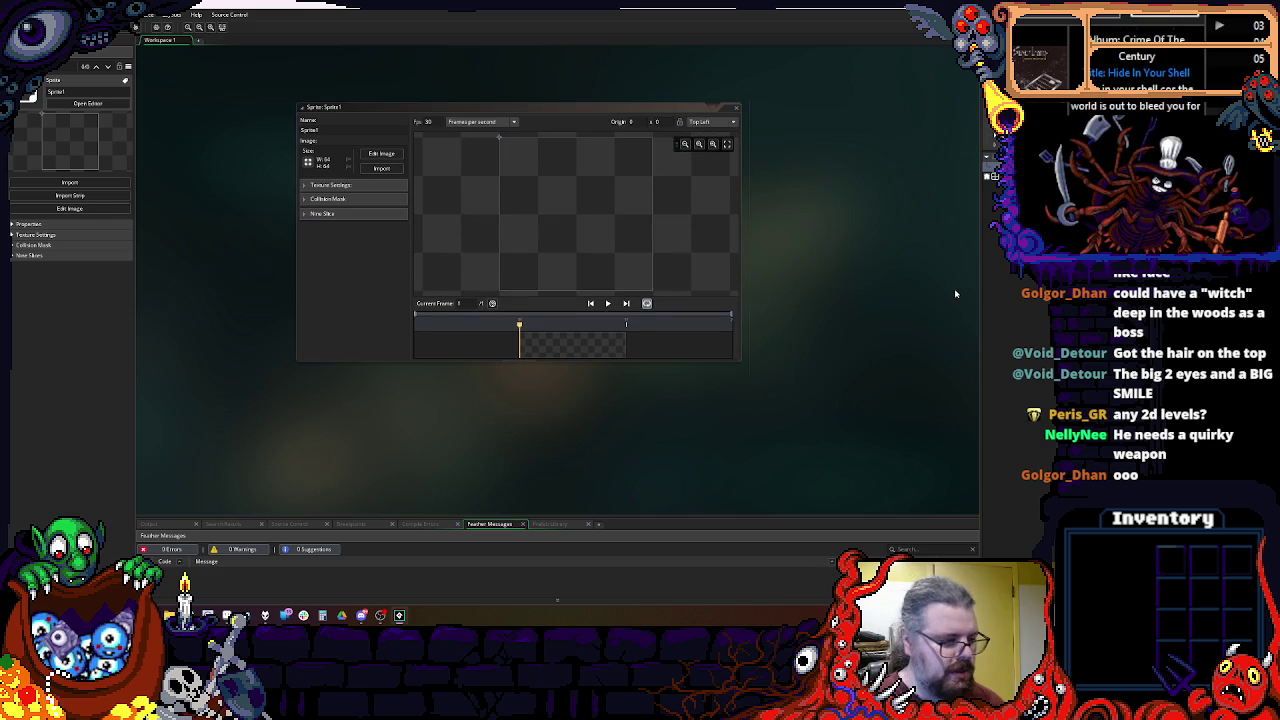
Step: Import mainGuy.gif from the project's assets folder and set the sprite origin at the character's feet
left_click(381, 168)
double_click(97, 78)
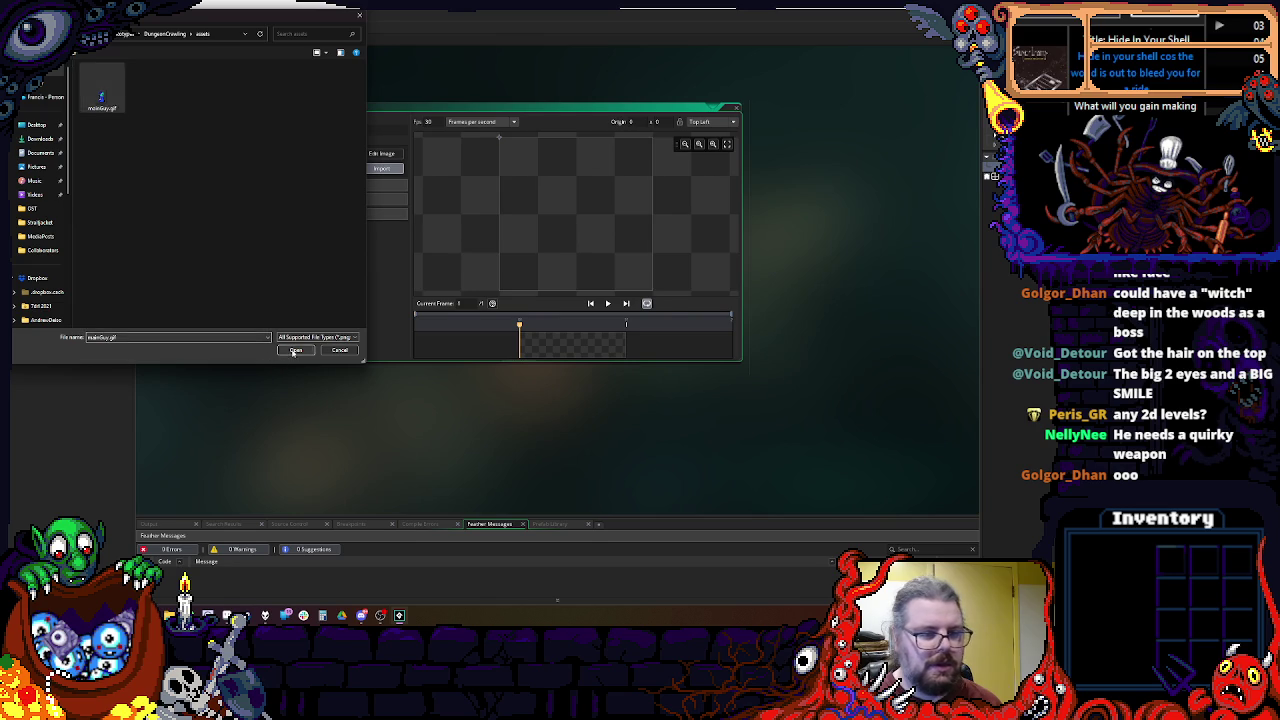
left_click(295, 350)
left_click(577, 277)
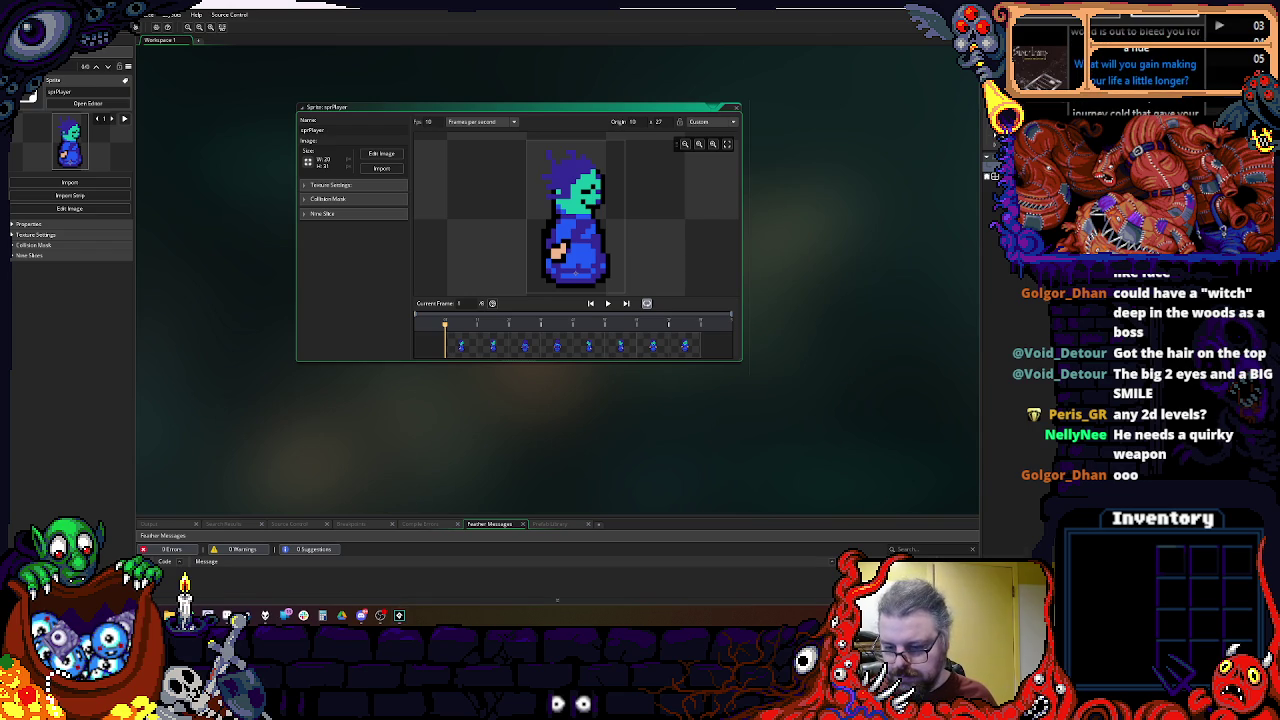
left_click(1000, 553)
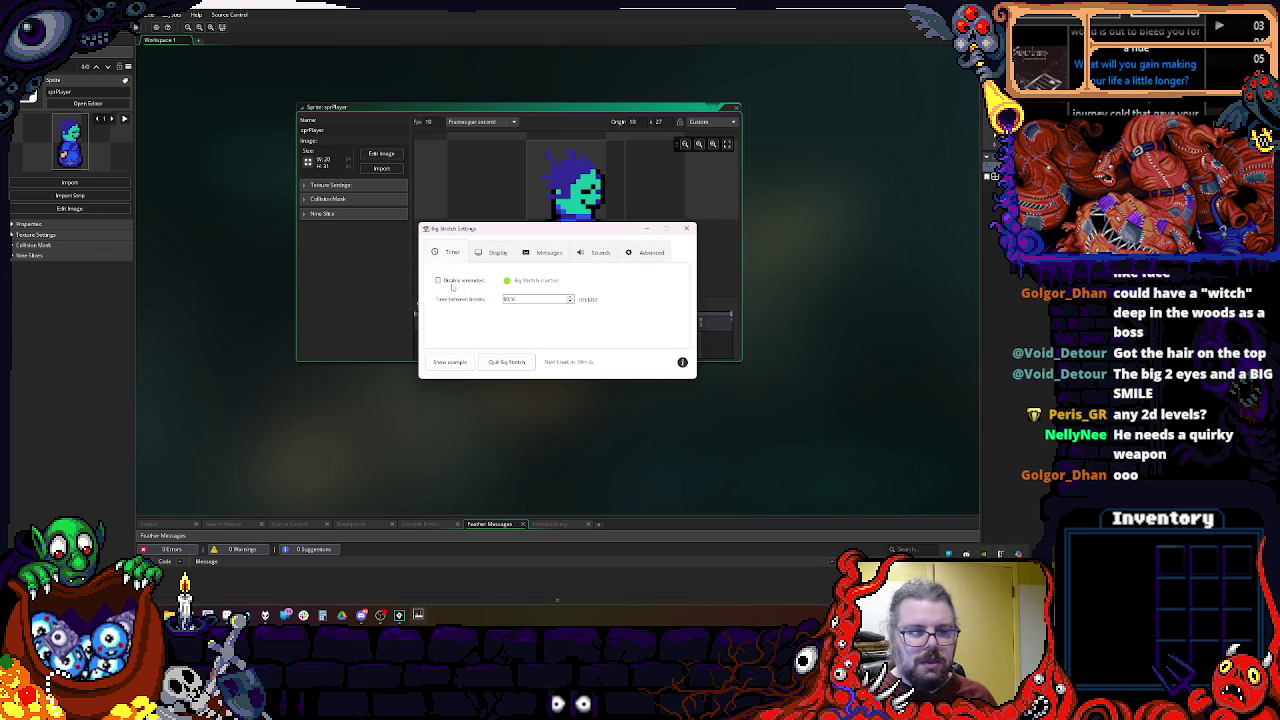
Step: Tick Disable reminders in Big Stretch Reminder and minimize its settings window
left_click(466, 284)
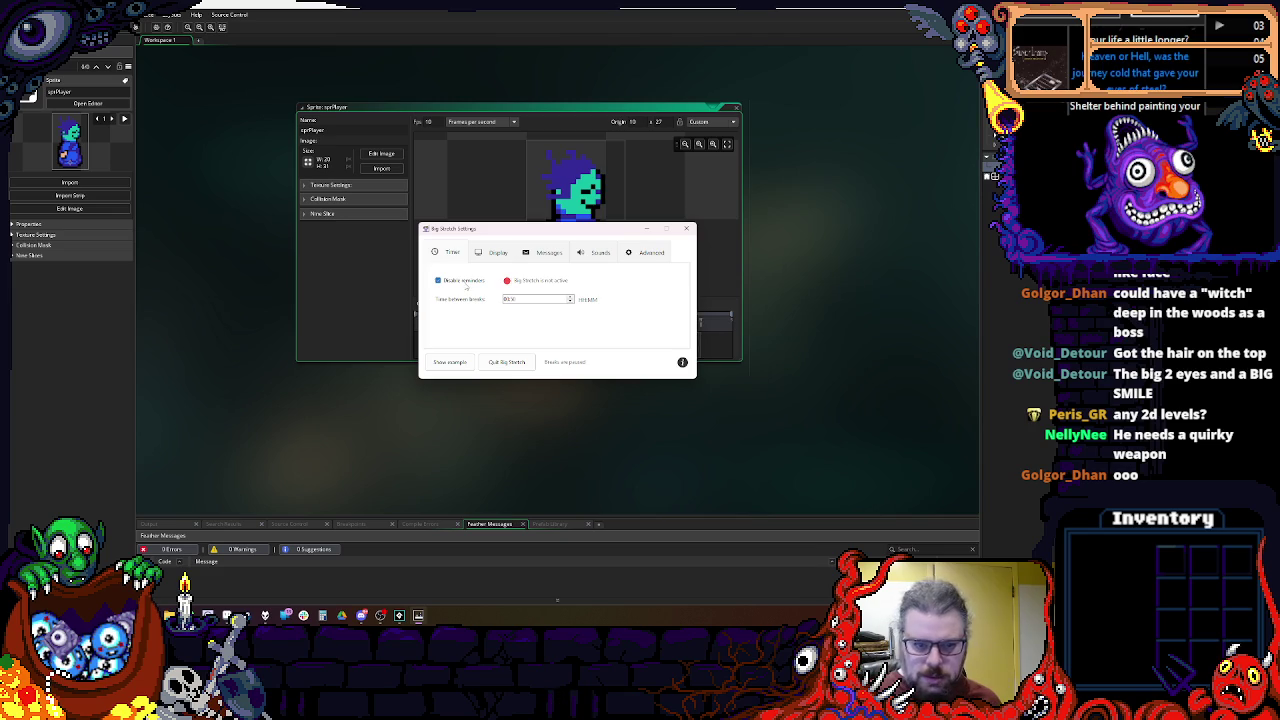
left_click(645, 230)
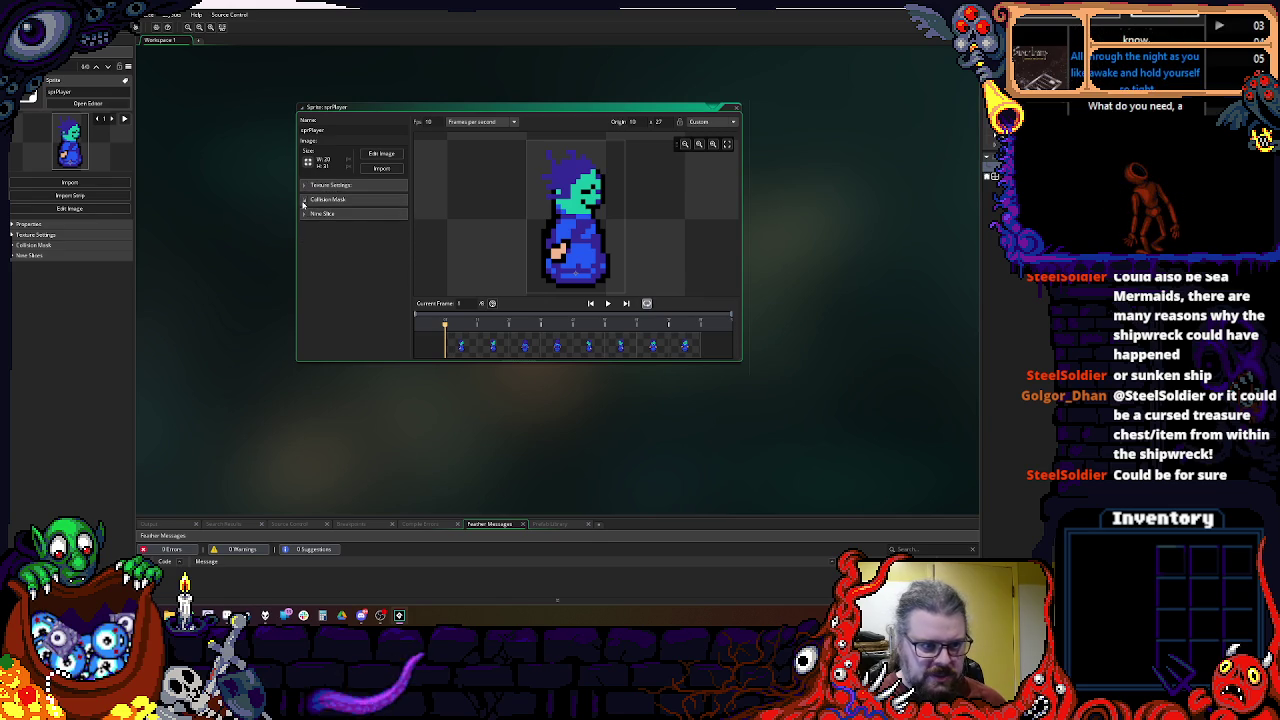
Step: Shrink sprPlayer's collision mask to a manual rectangle (left 5, right 14, top 19, bottom 28) and close its editor
left_click(304, 200)
left_click(398, 215)
left_click_drag(535, 148, 553, 234)
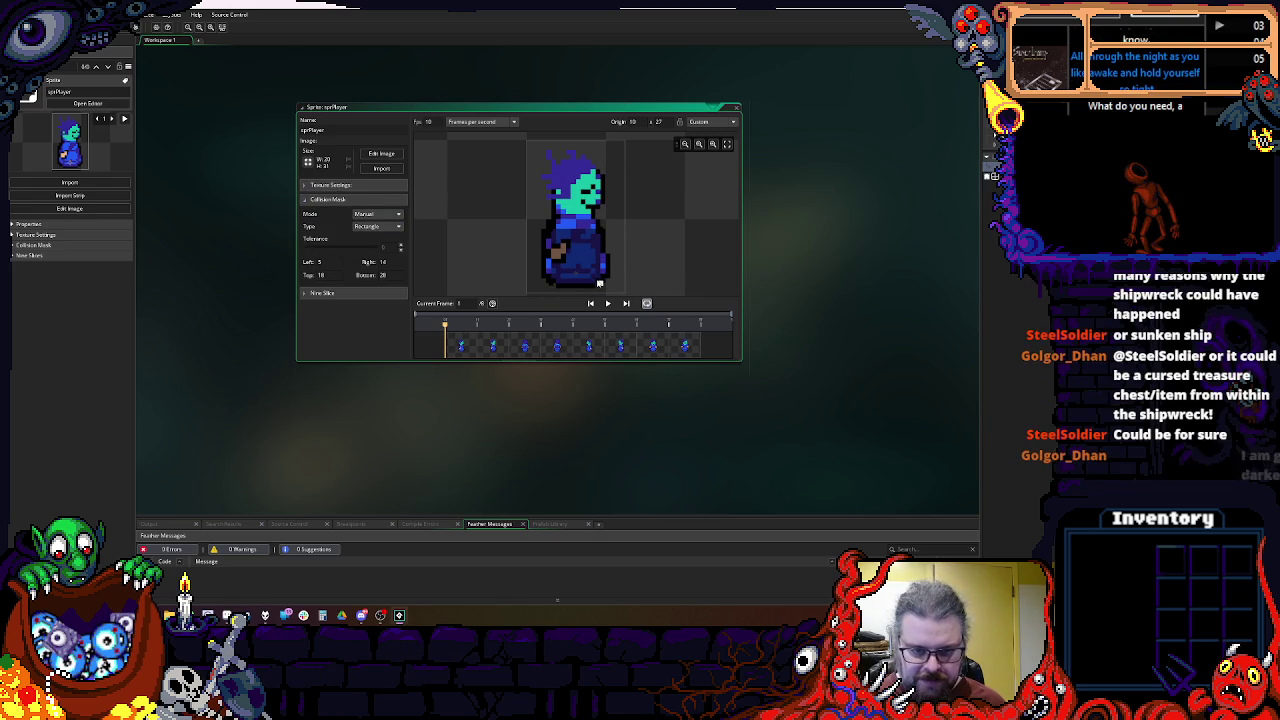
key("ctrl+z")
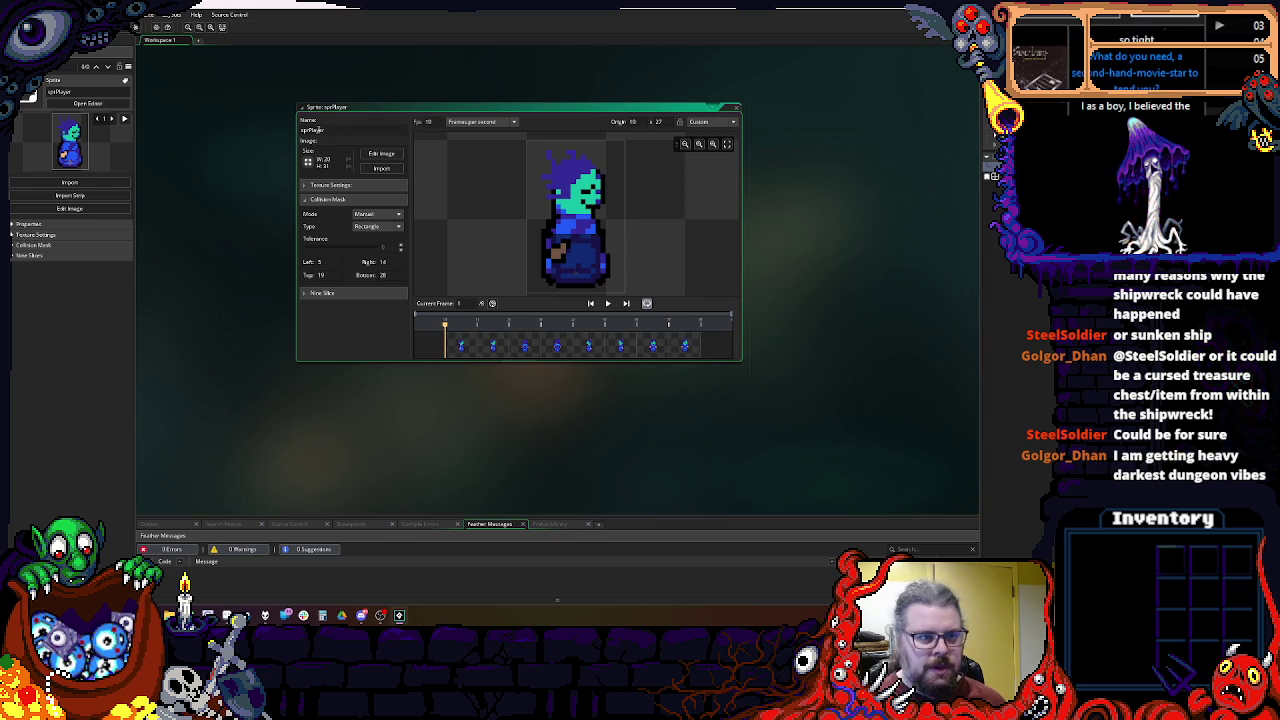
left_click(739, 107)
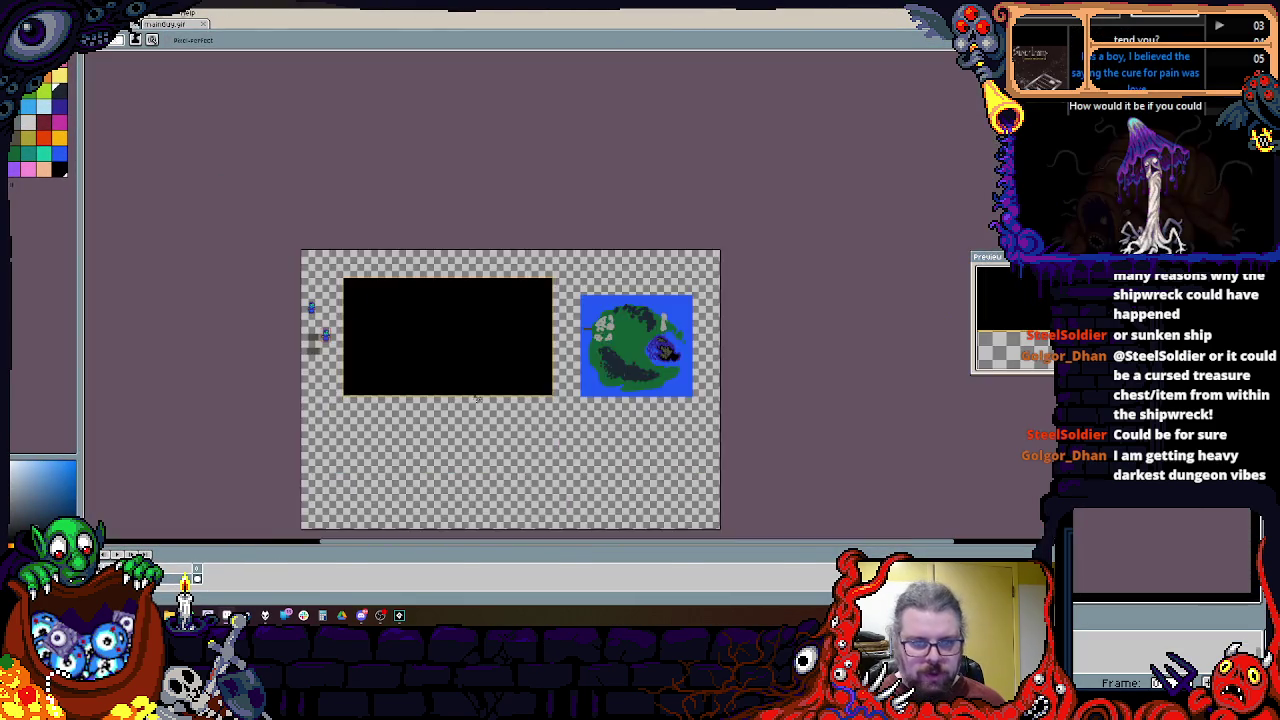
Step: Zoom into the empty area below the black rectangle and drag out a filled dark teal rectangle
scroll(471, 391, "up", 2)
scroll(383, 249, "up", 3)
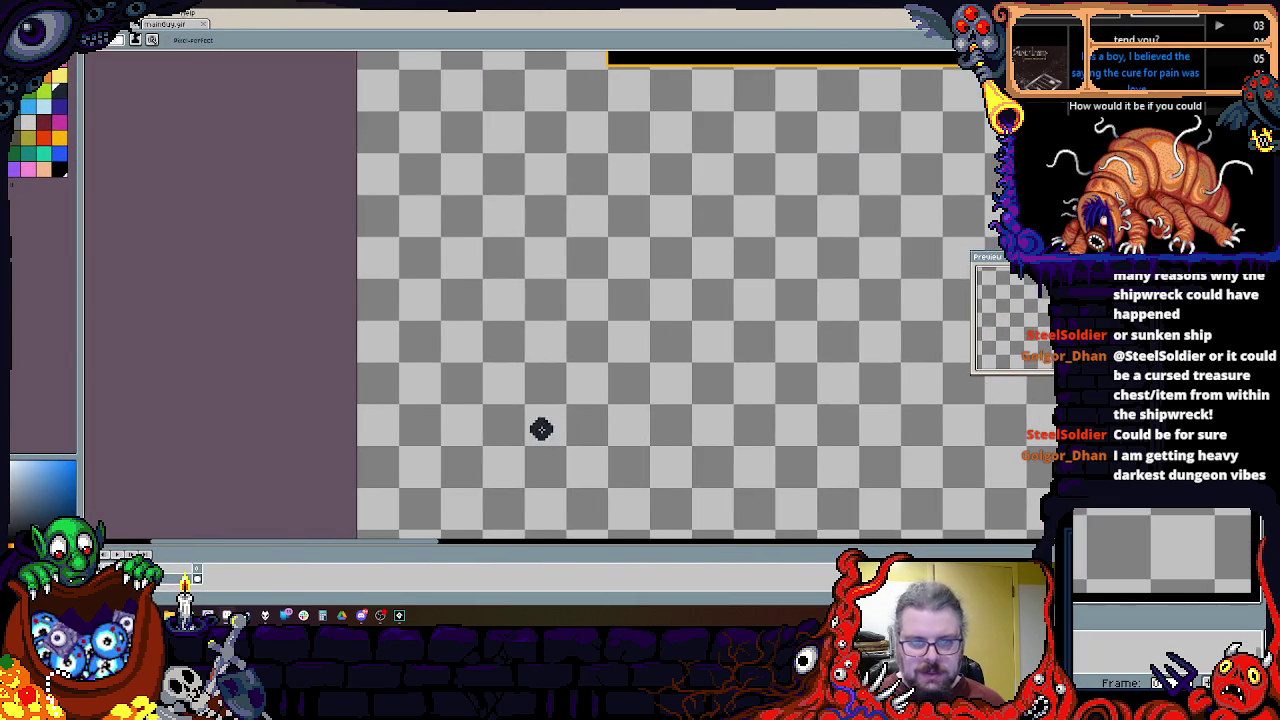
scroll(541, 429, "up", 1)
scroll(414, 400, "up", 1)
key("h")
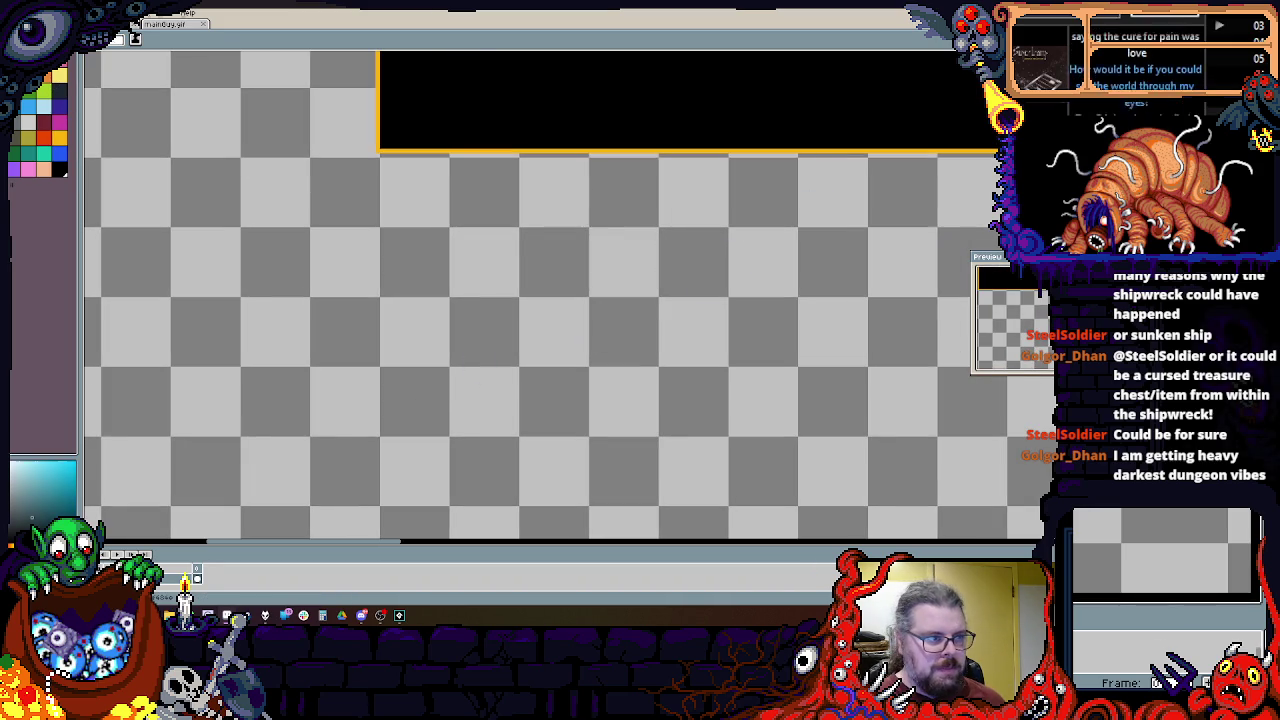
scroll(517, 249, "up", 1)
left_click_drag(425, 172, 786, 456)
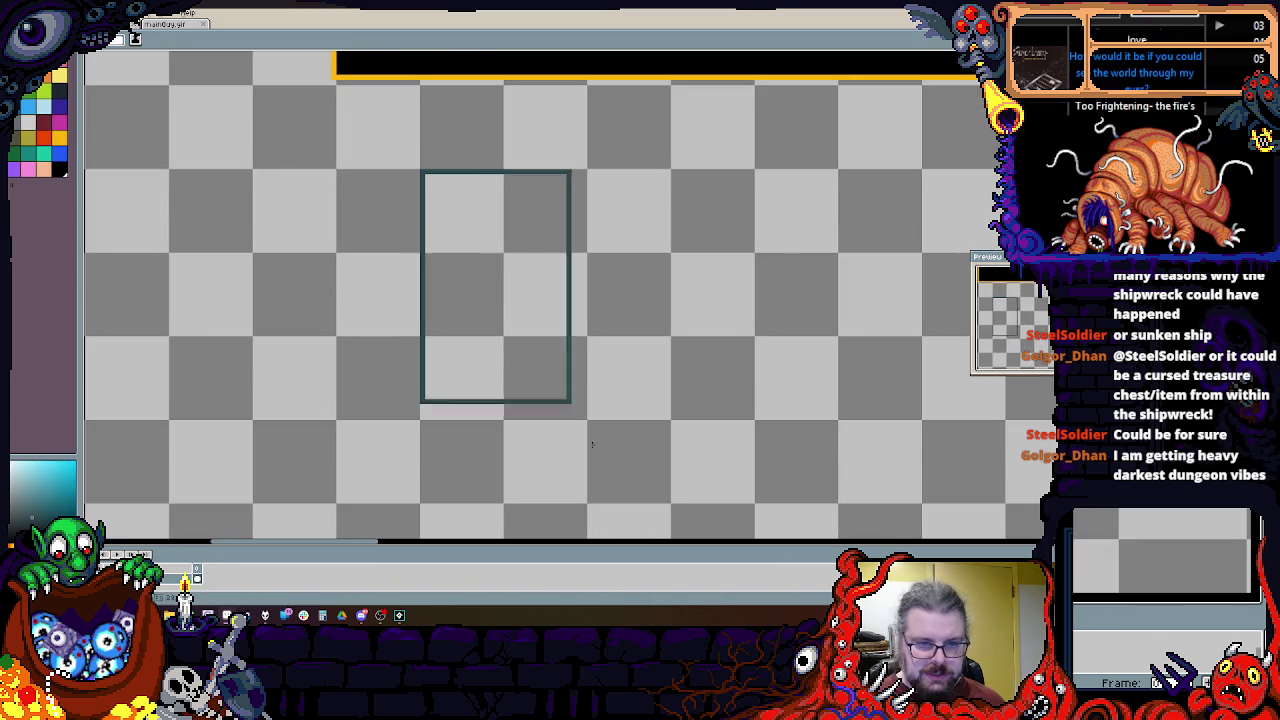
Step: Redraw a larger dark teal block covering the empty canvas area
scroll(381, 202, "down", 1)
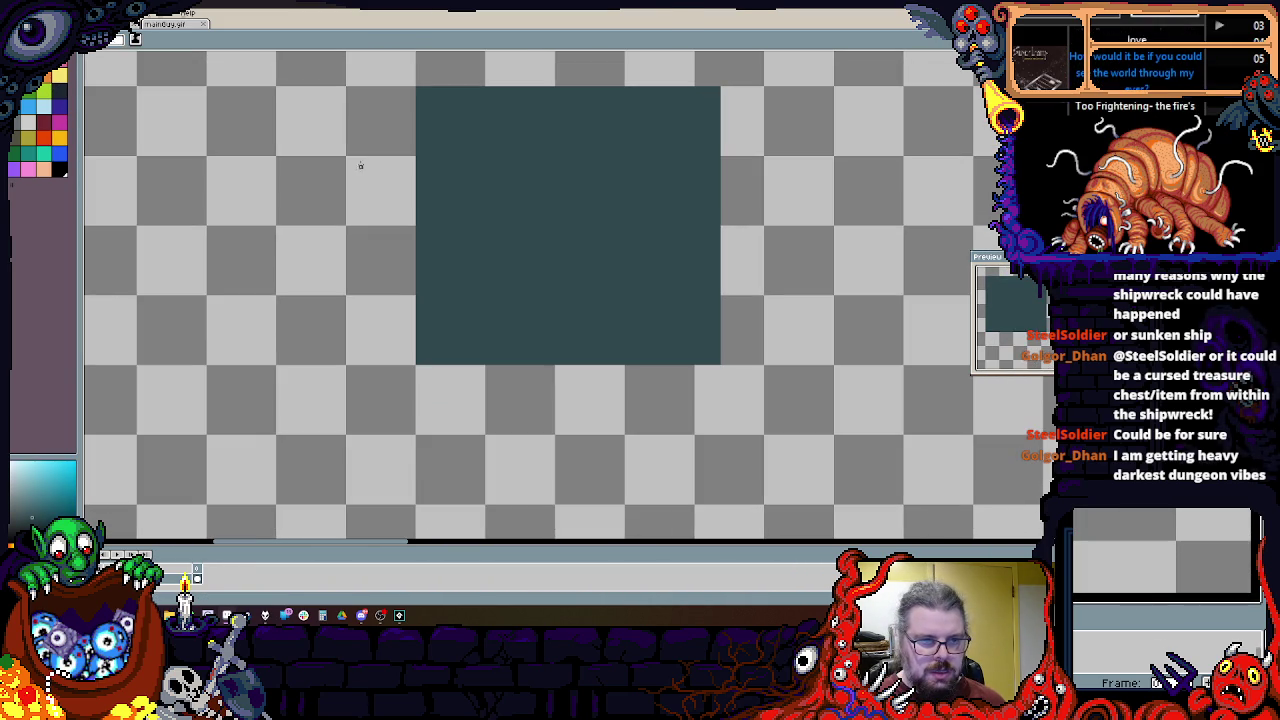
left_click_drag(345, 157, 795, 515)
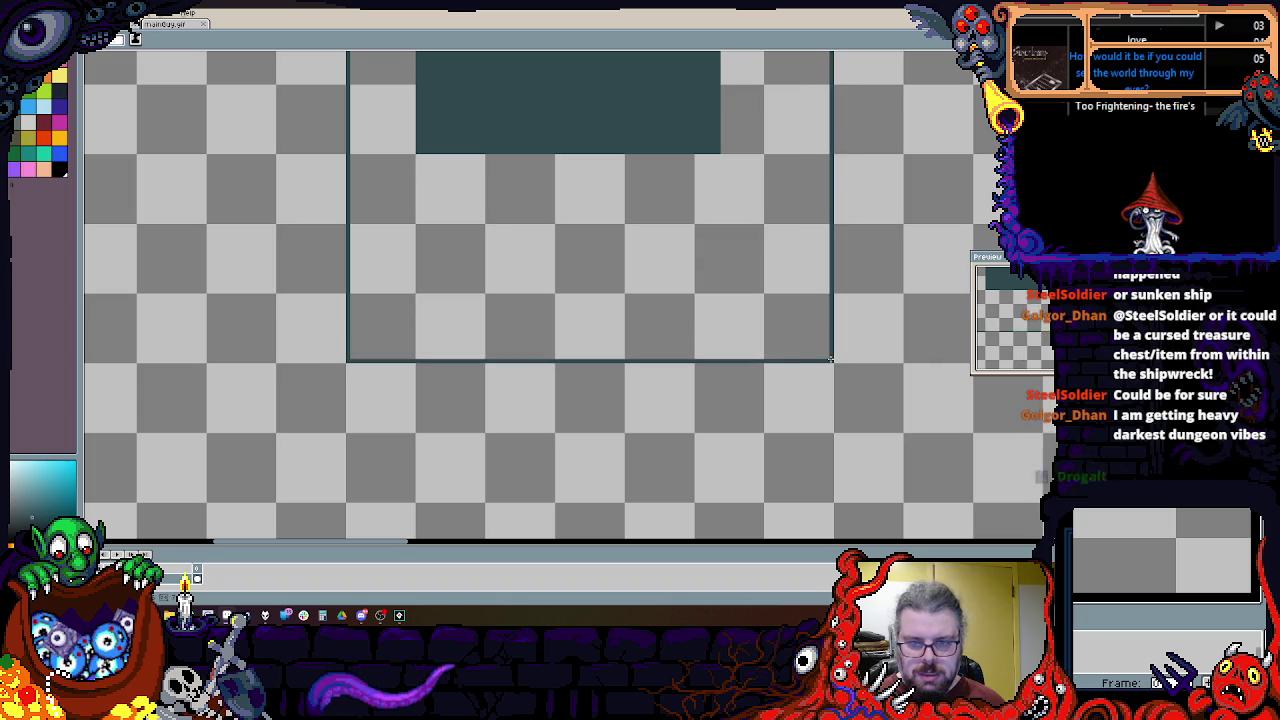
left_click_drag(673, 317, 631, 467)
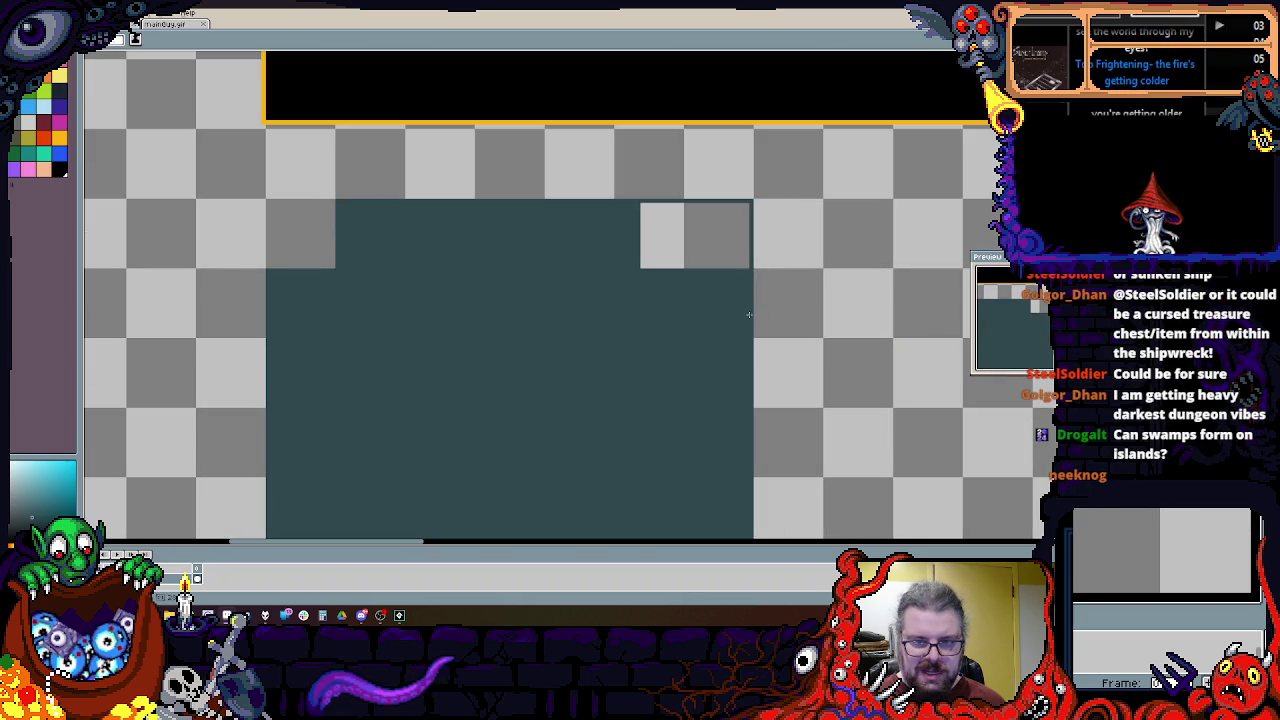
scroll(520, 331, "up", 1)
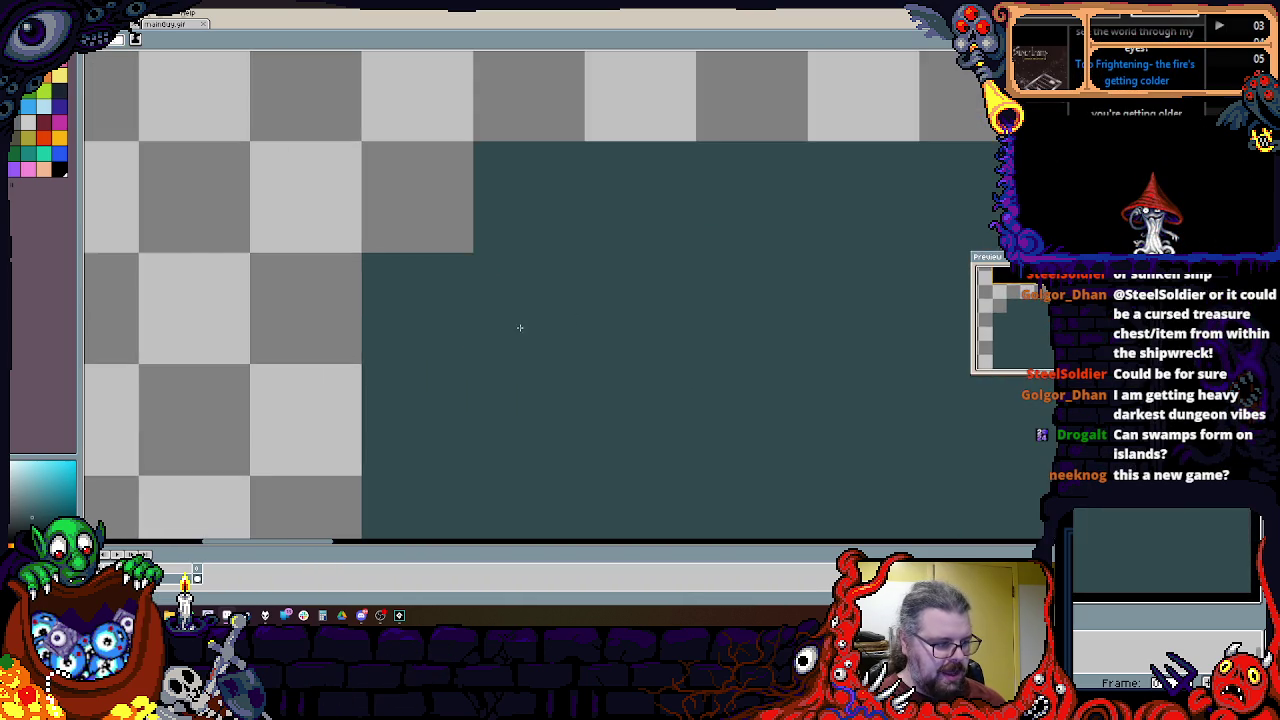
scroll(465, 246, "up", 1)
scroll(465, 246, "left", 2)
scroll(378, 291, "up", 1)
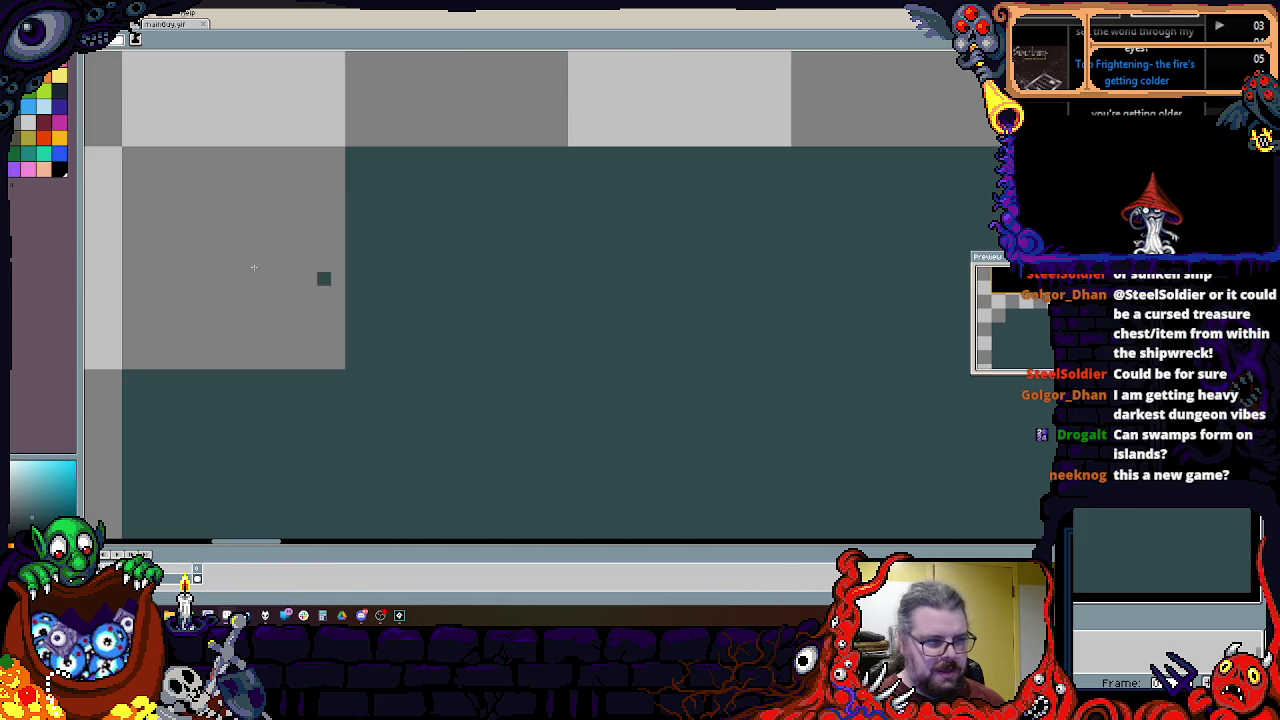
scroll(230, 228, "left", 1)
scroll(249, 234, "up", 1)
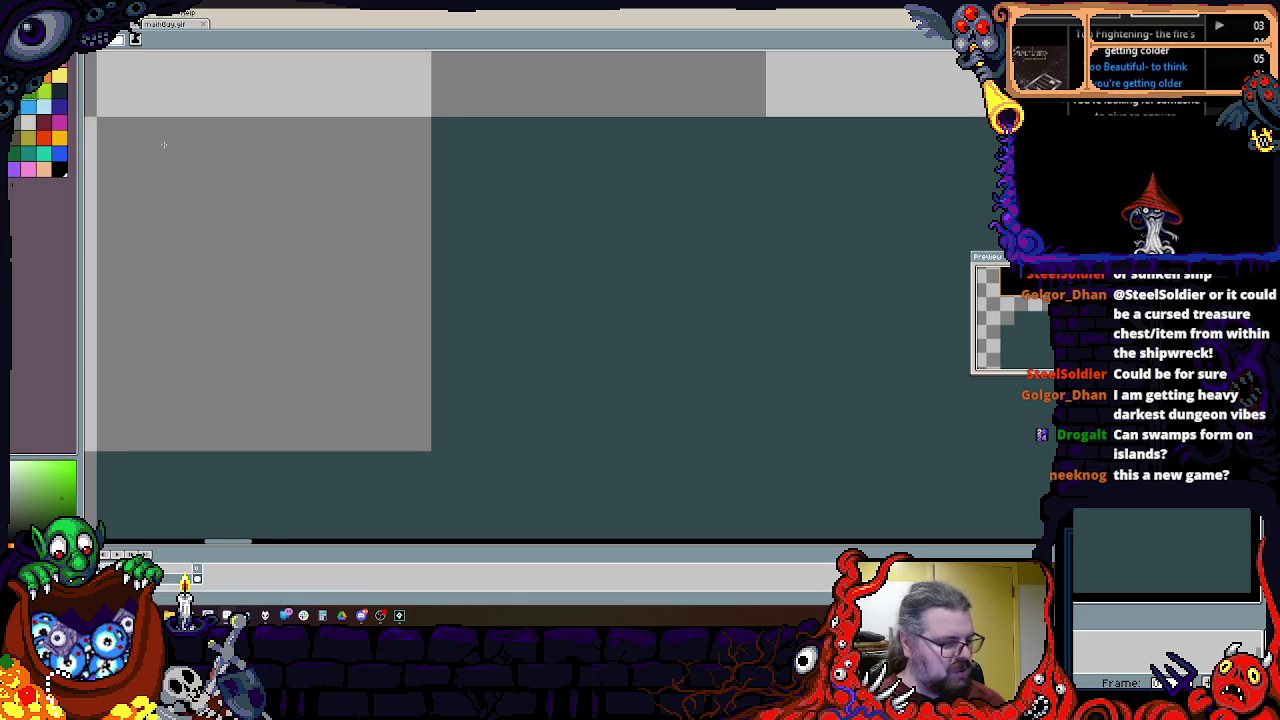
scroll(486, 257, "down", 1)
scroll(451, 219, "up", 1)
scroll(451, 219, "down", 1)
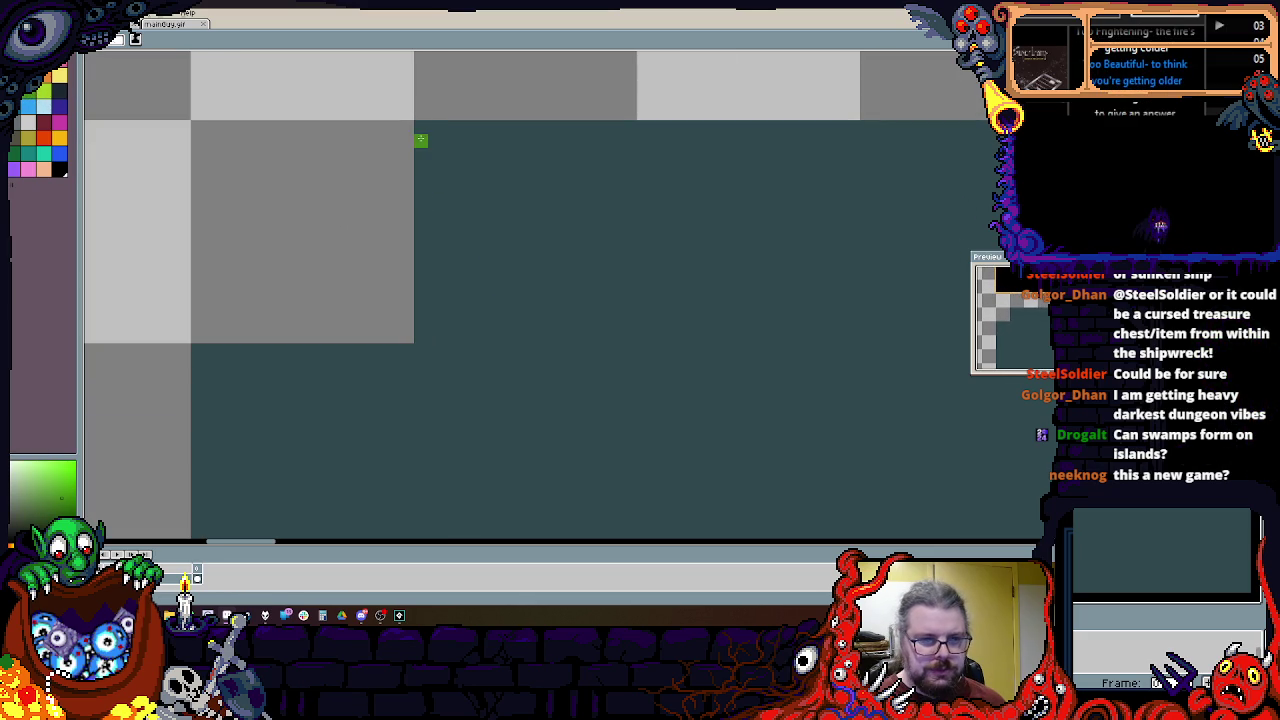
Step: Switch to green and draw a solid green square one grid cell in size on the teal water
left_click_drag(535, 201, 627, 330)
key("alt")
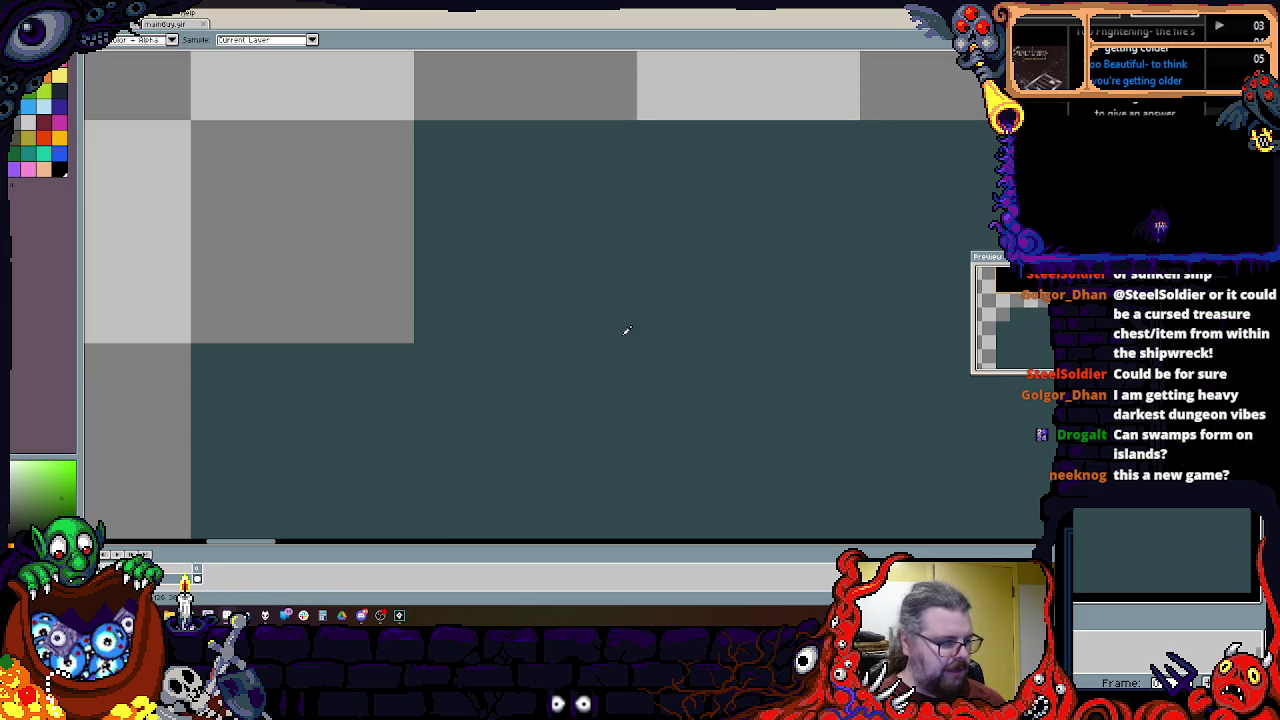
scroll(616, 351, "down", 1)
mouse_move(428, 272)
left_mouse_down()
mouse_move(611, 463)
mouse_move(623, 457)
left_mouse_up()
Step: Zoom and pan around the green square to inspect it against the surrounding grid
scroll(590, 450, "down", 2)
scroll(571, 443, "up", 1)
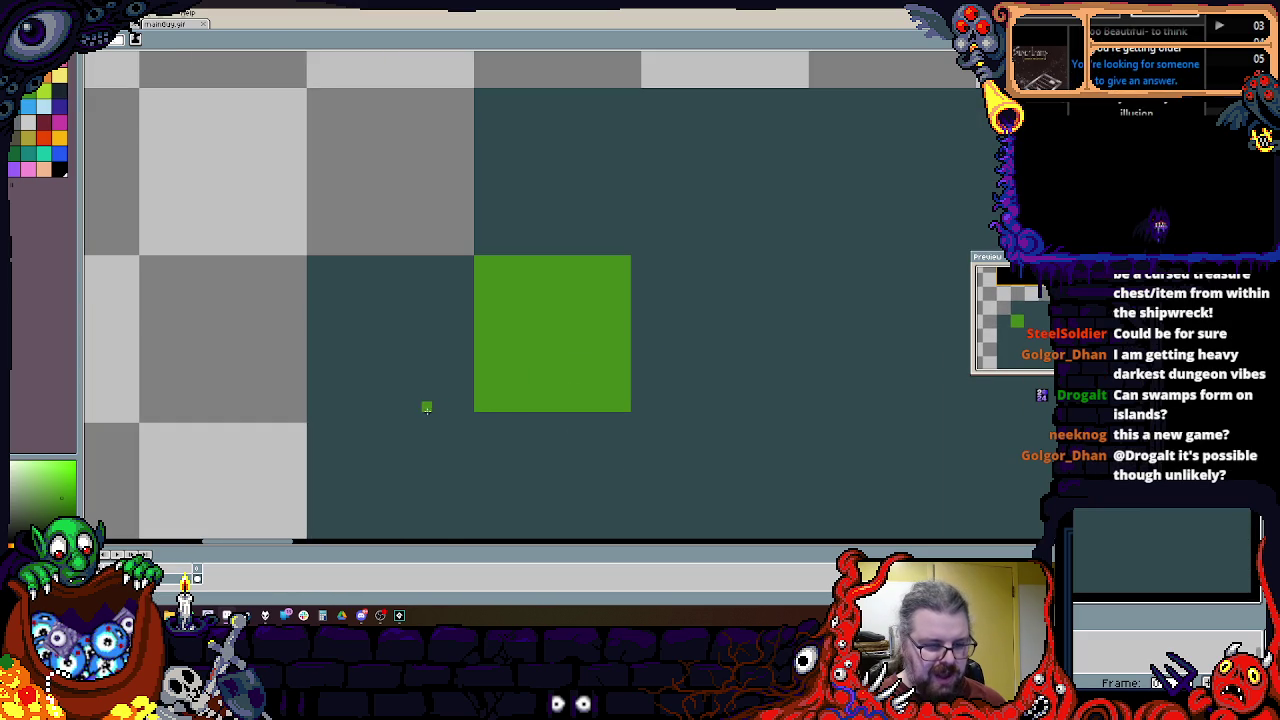
scroll(353, 406, "up", 1)
scroll(506, 394, "down", 1)
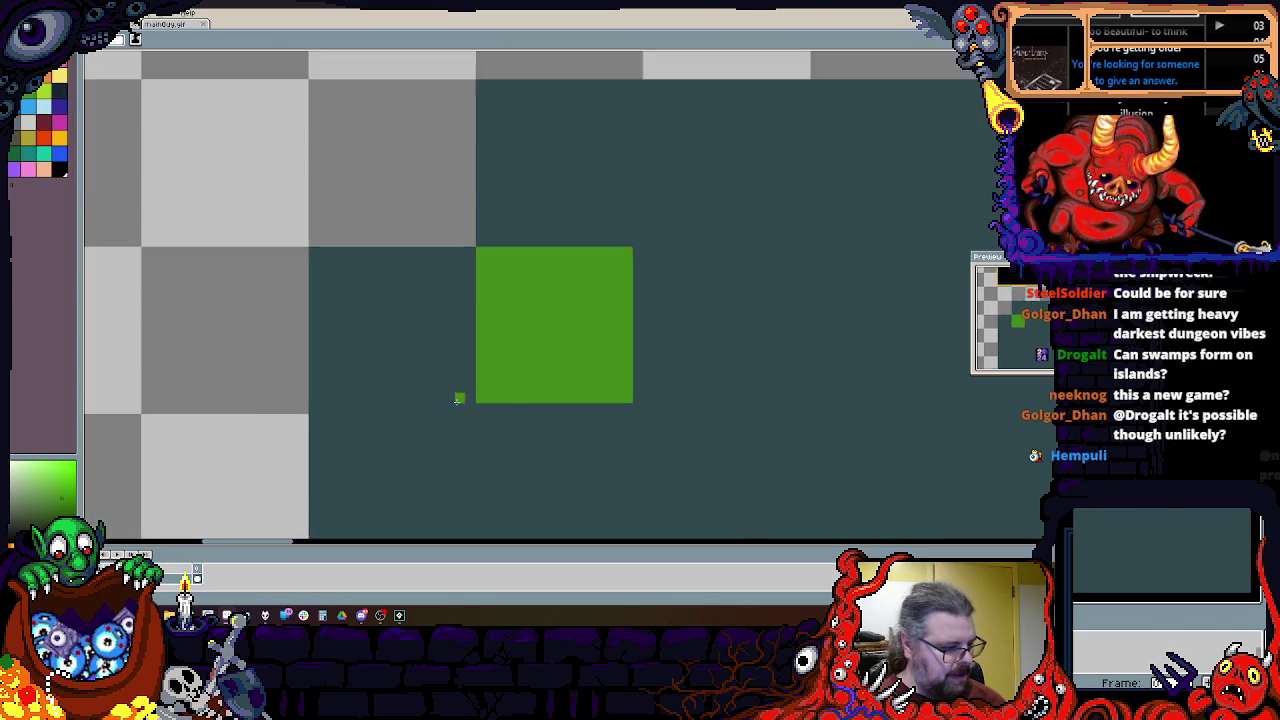
scroll(460, 402, "up", 2)
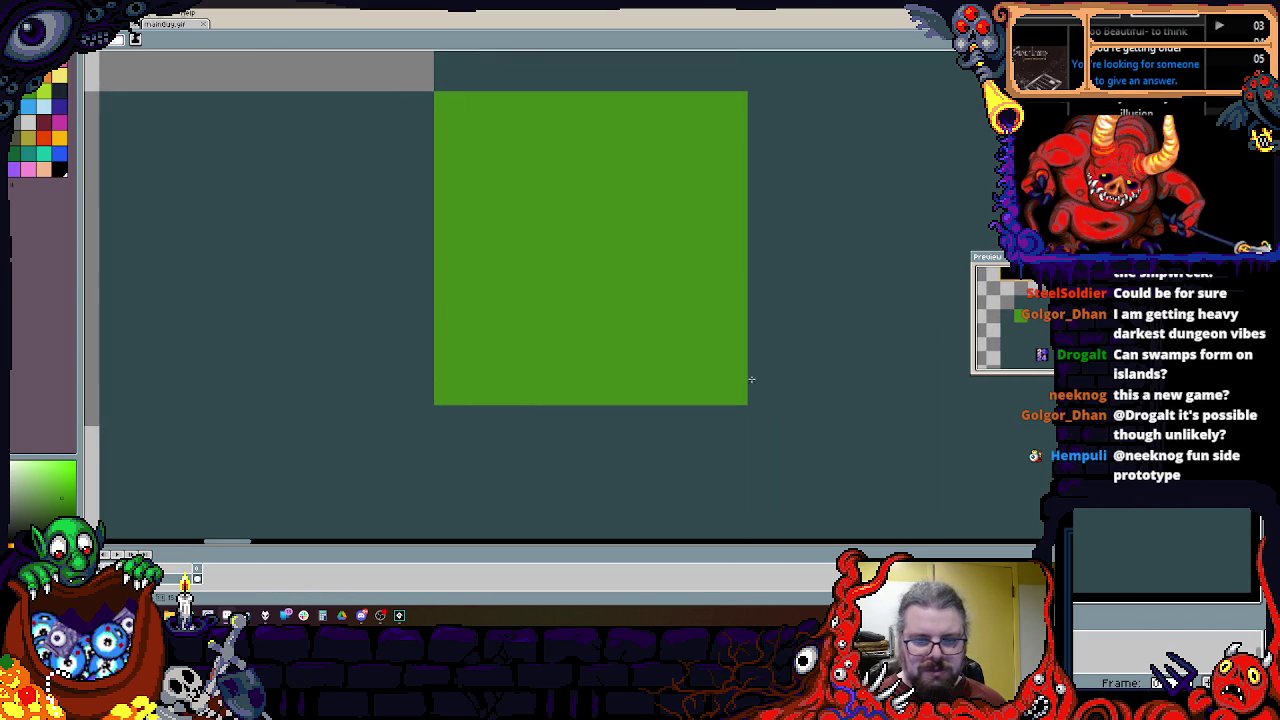
scroll(745, 368, "up", 1)
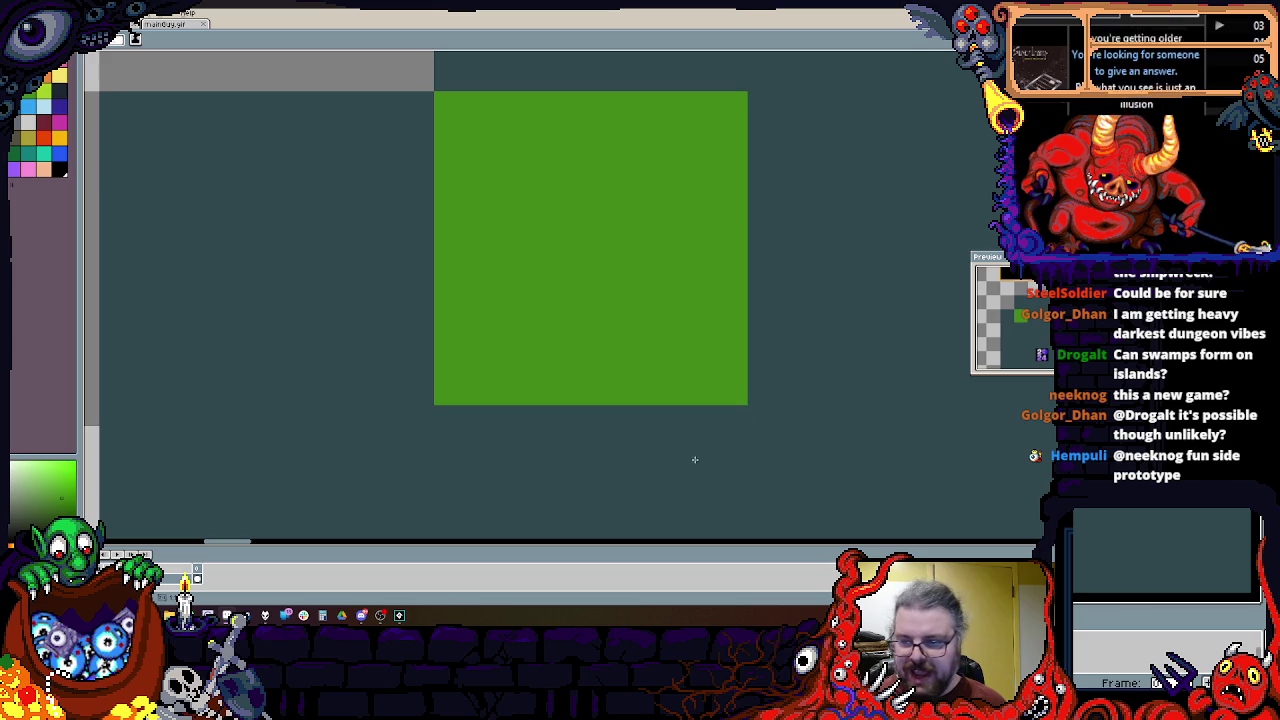
scroll(737, 308, "down", 1)
mouse_move(737, 308)
left_mouse_down()
mouse_move(554, 479)
mouse_move(600, 366)
mouse_move(543, 268)
left_mouse_up()
scroll(600, 366, "down", 1)
scroll(543, 268, "down", 1)
scroll(514, 343, "up", 1)
scroll(507, 309, "up", 1)
left_click_drag(507, 309, 452, 419)
scroll(500, 380, "up", 1)
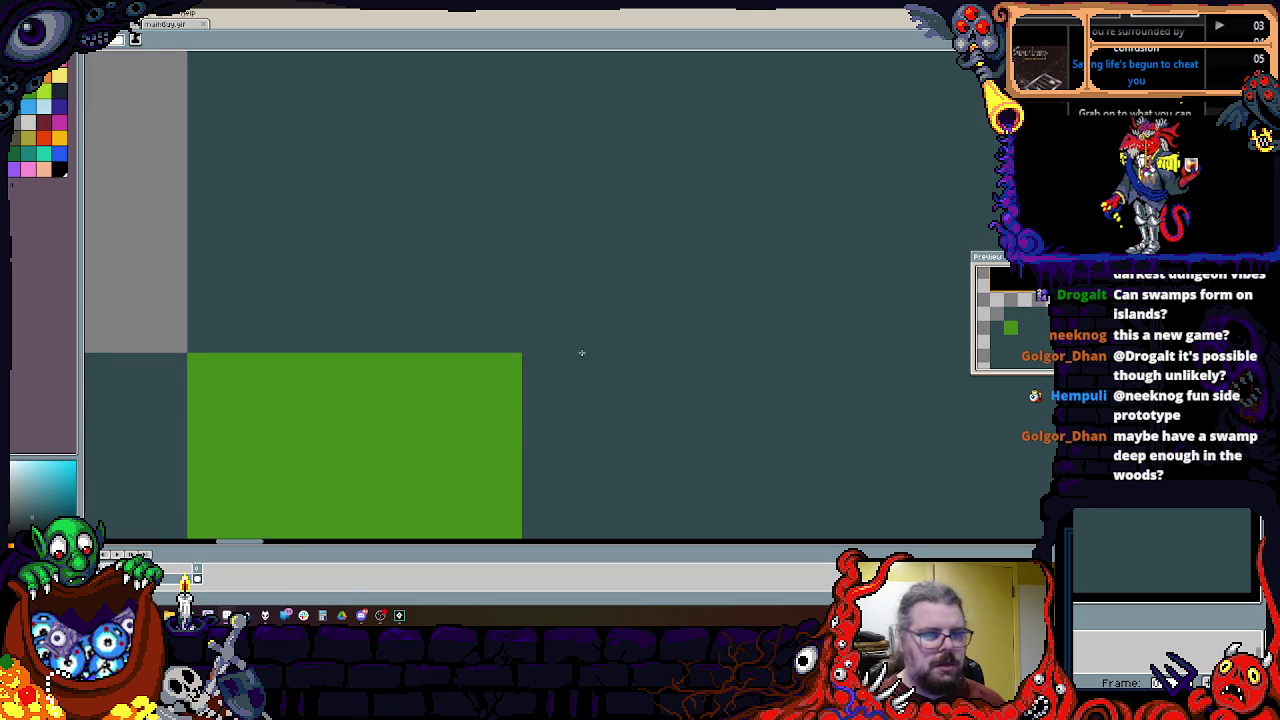
left_click_drag(566, 346, 520, 372)
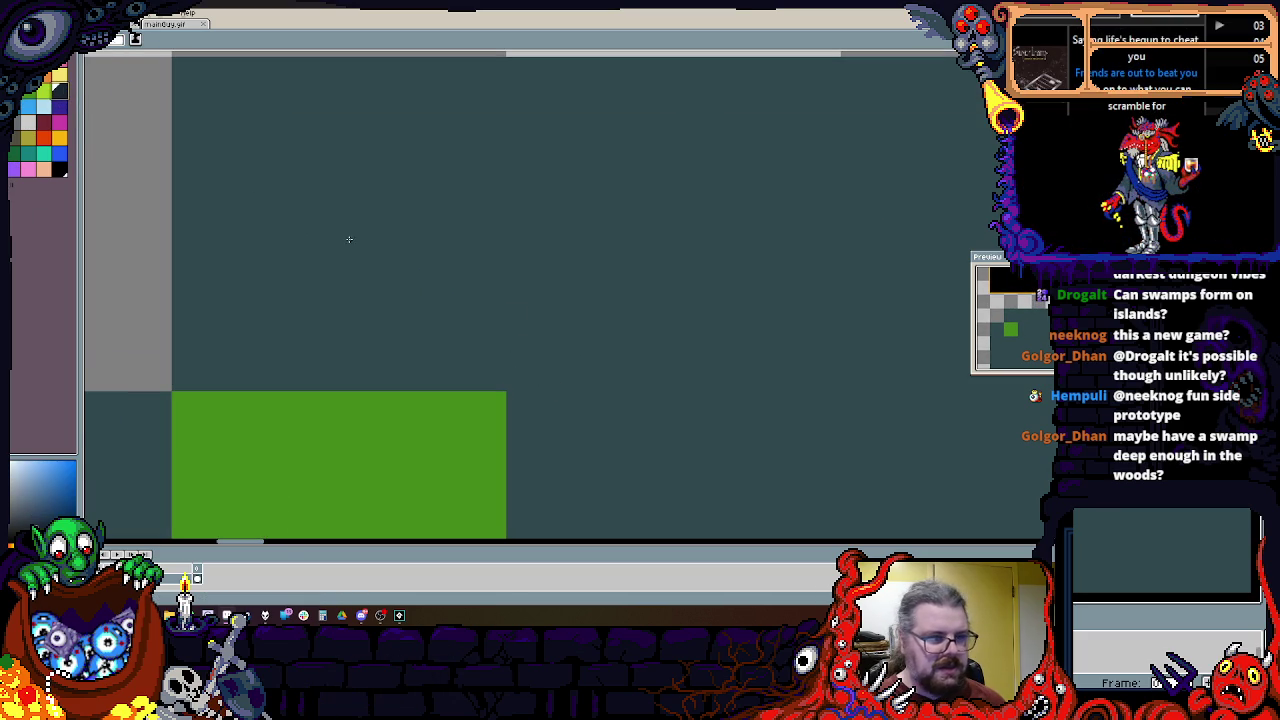
scroll(517, 380, "down", 2)
scroll(524, 430, "up", 1)
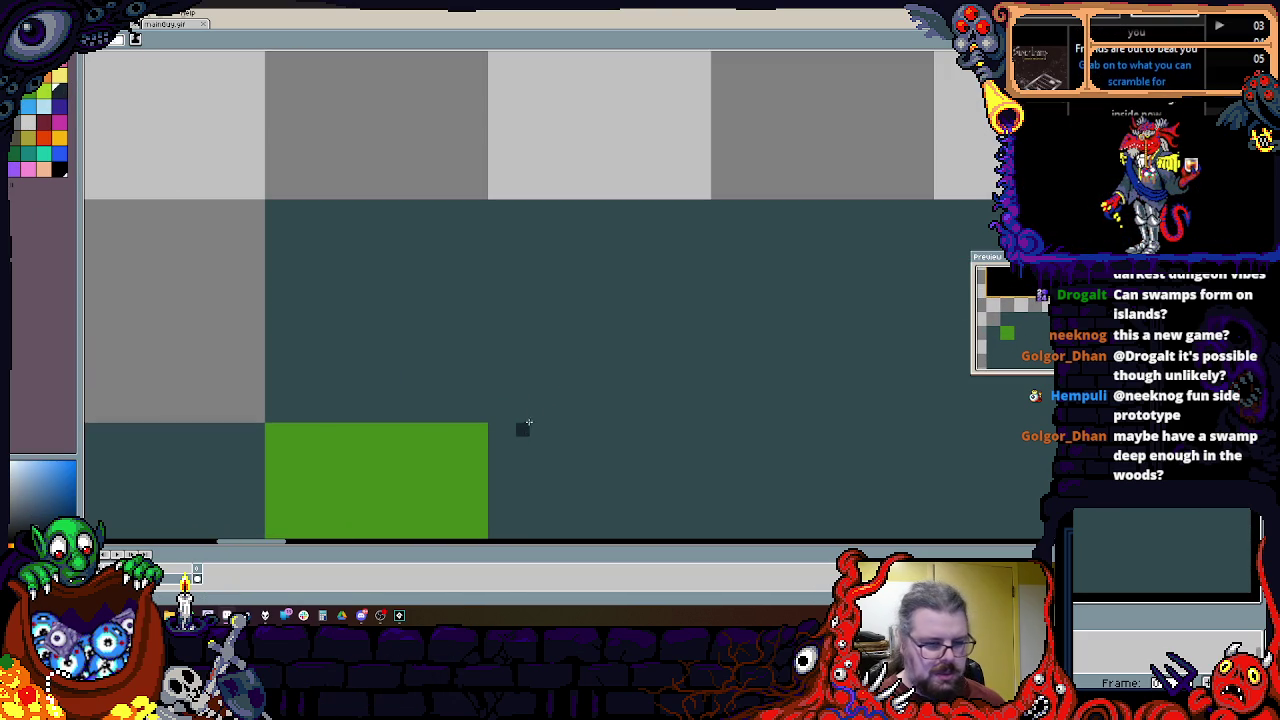
Step: Draw a dark navy square tile diagonally up-right from the green square's corner
left_click_drag(493, 416, 712, 201)
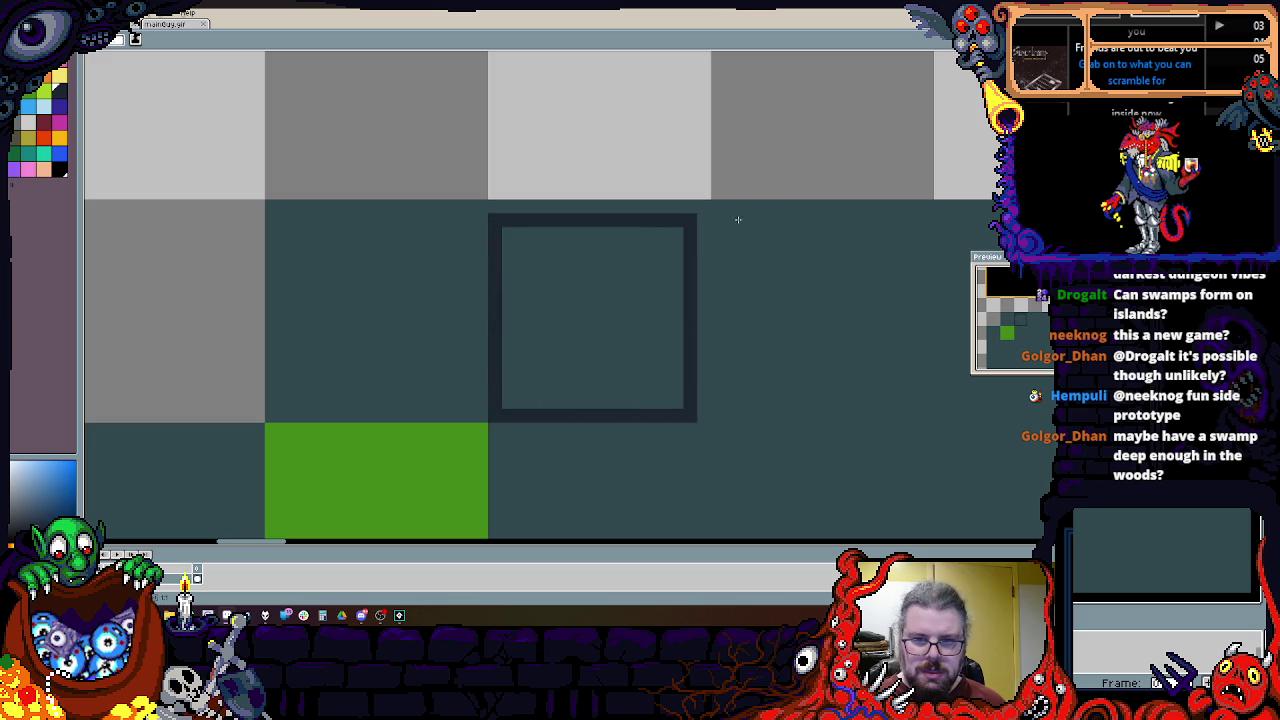
scroll(574, 291, "up", 1)
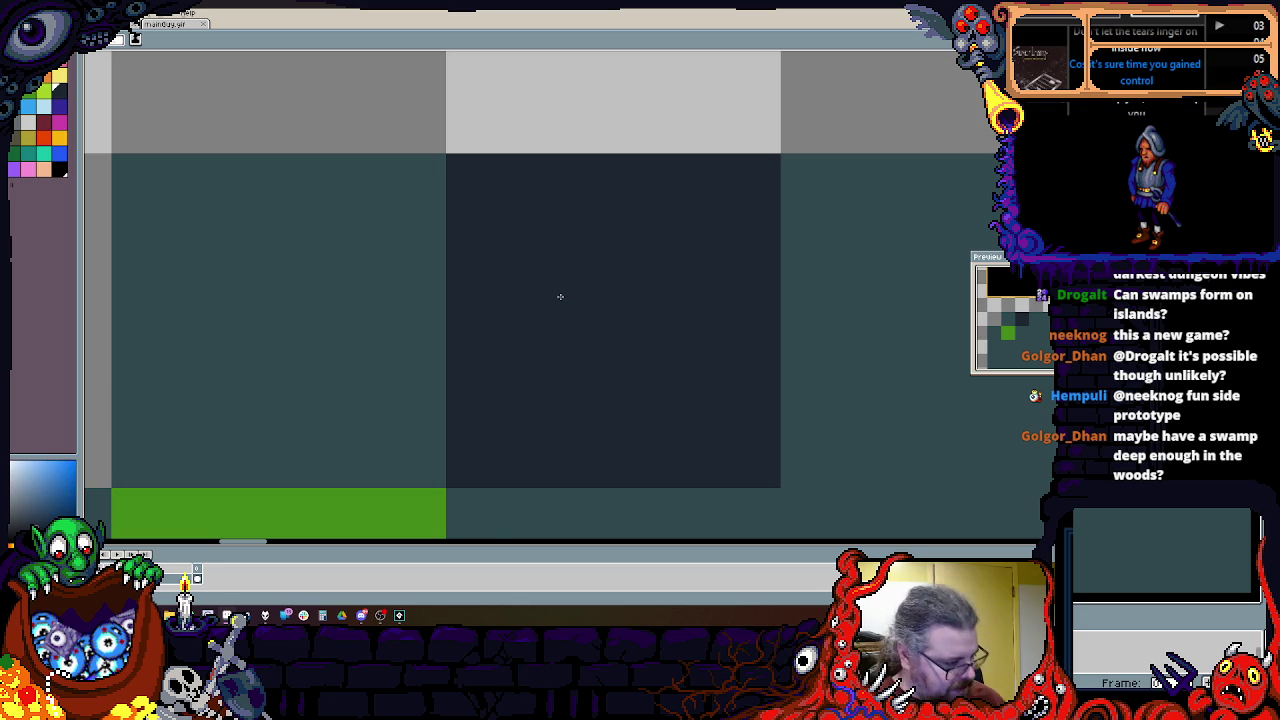
scroll(552, 300, "down", 1)
scroll(570, 270, "down", 1)
scroll(500, 360, "down", 1)
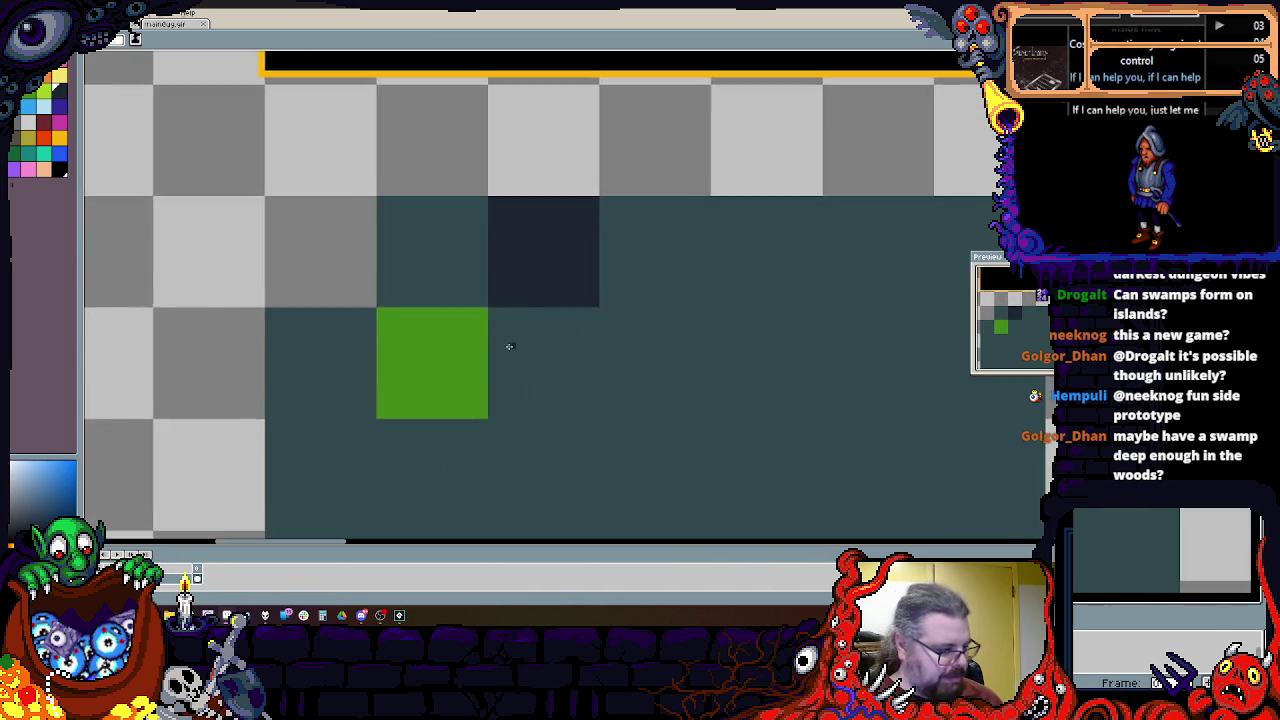
scroll(509, 347, "up", 1)
left_click_drag(531, 309, 513, 393)
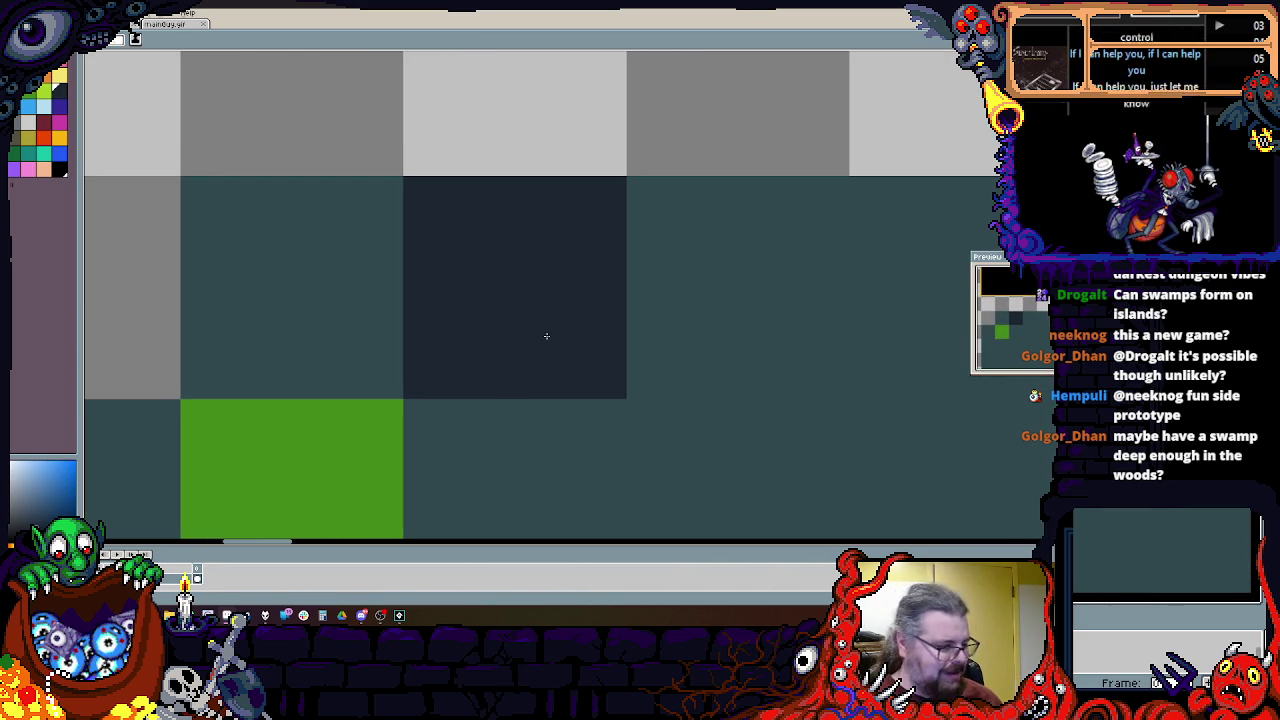
mouse_move(545, 335)
left_mouse_down()
mouse_move(586, 260)
mouse_move(546, 363)
left_mouse_up()
scroll(546, 363, "up", 1)
Step: Test colours with the eyedropper and brush, leaving a few small dark green marks beside the tiles
key("i")
left_click_drag(315, 233, 543, 220)
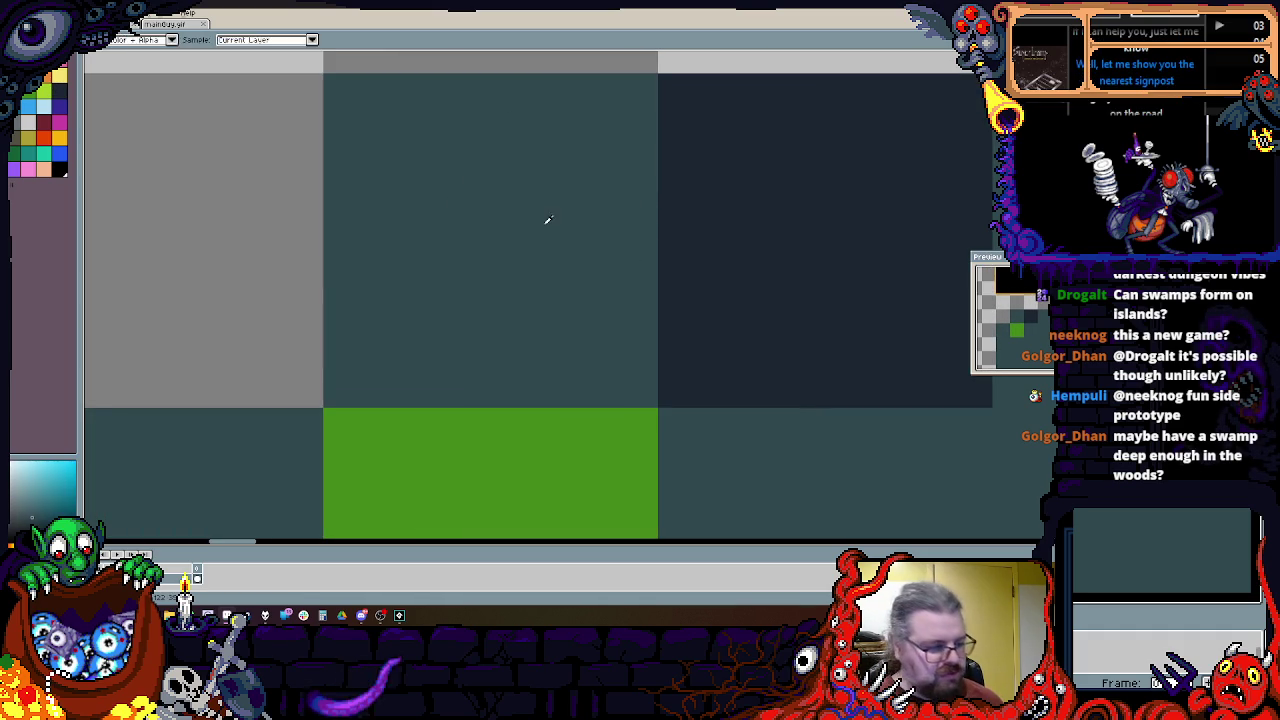
key("b")
scroll(603, 270, "down", 1)
left_click(603, 270)
key("ctrl+z")
left_click_drag(457, 453, 497, 383)
left_click(497, 383, "alt")
left_click(733, 352)
left_click_drag(733, 352, 553, 383)
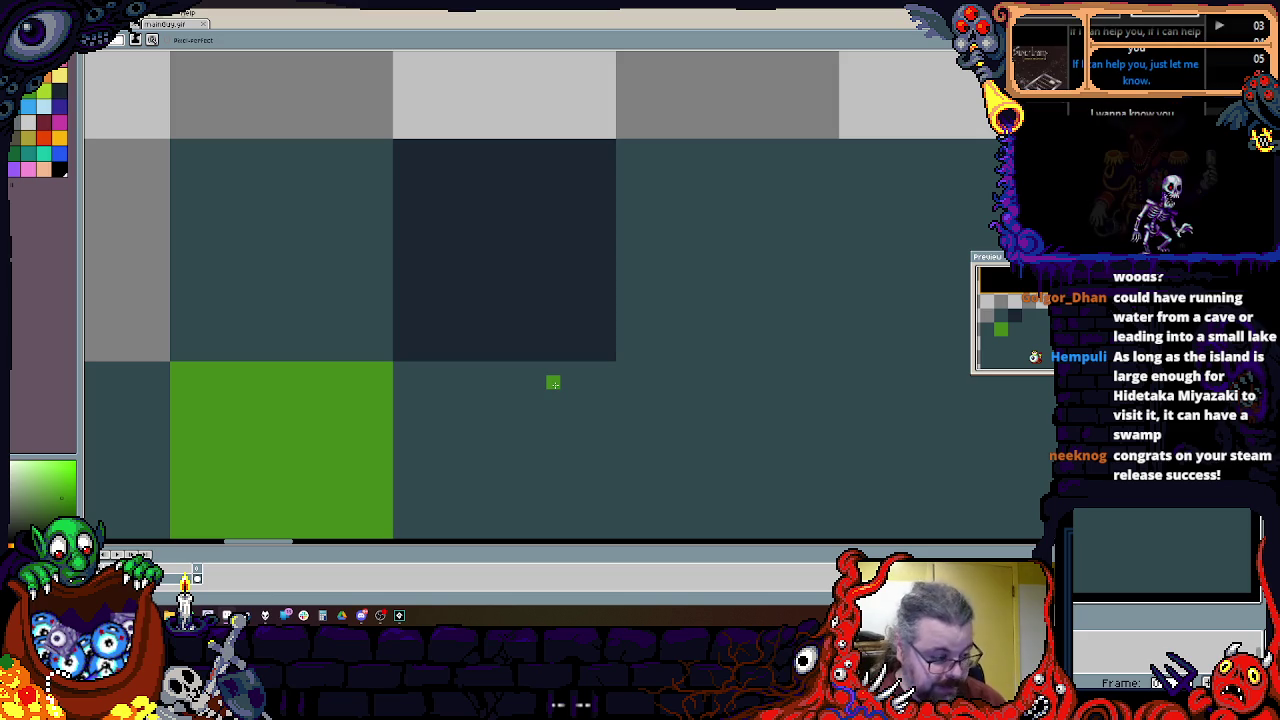
scroll(505, 360, "down", 4)
scroll(474, 387, "up", 3)
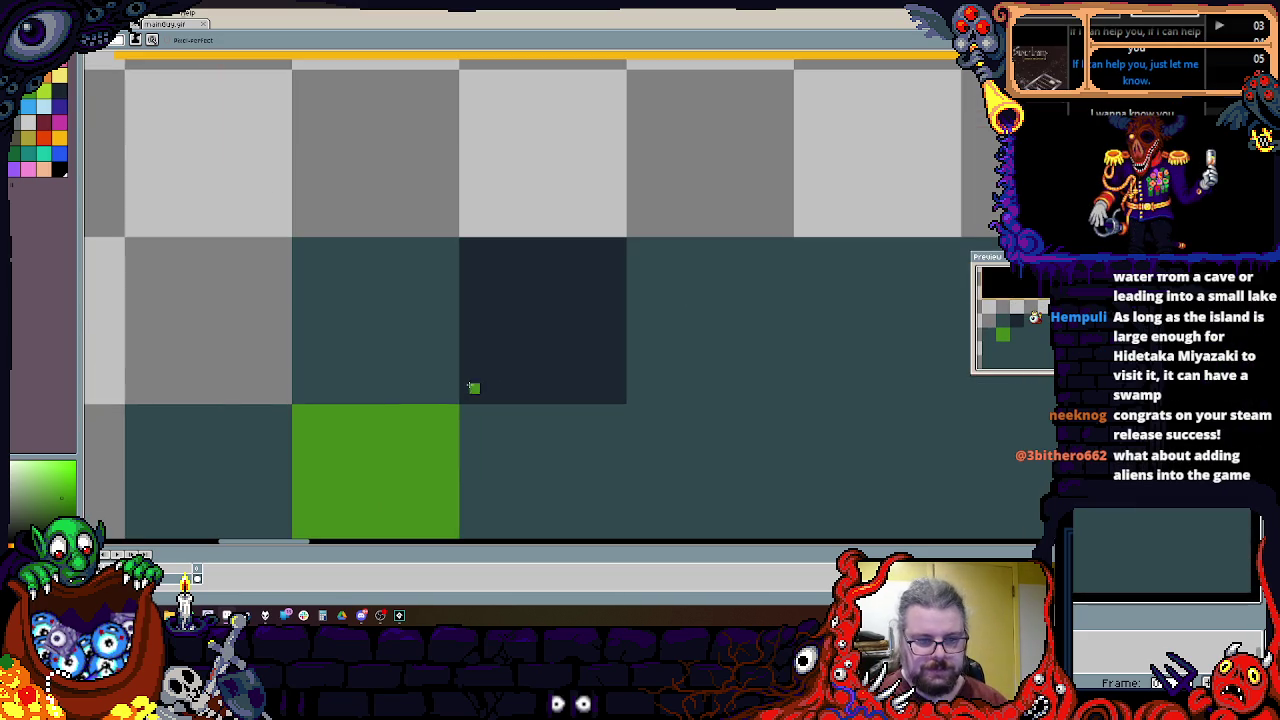
scroll(391, 433, "up", 2)
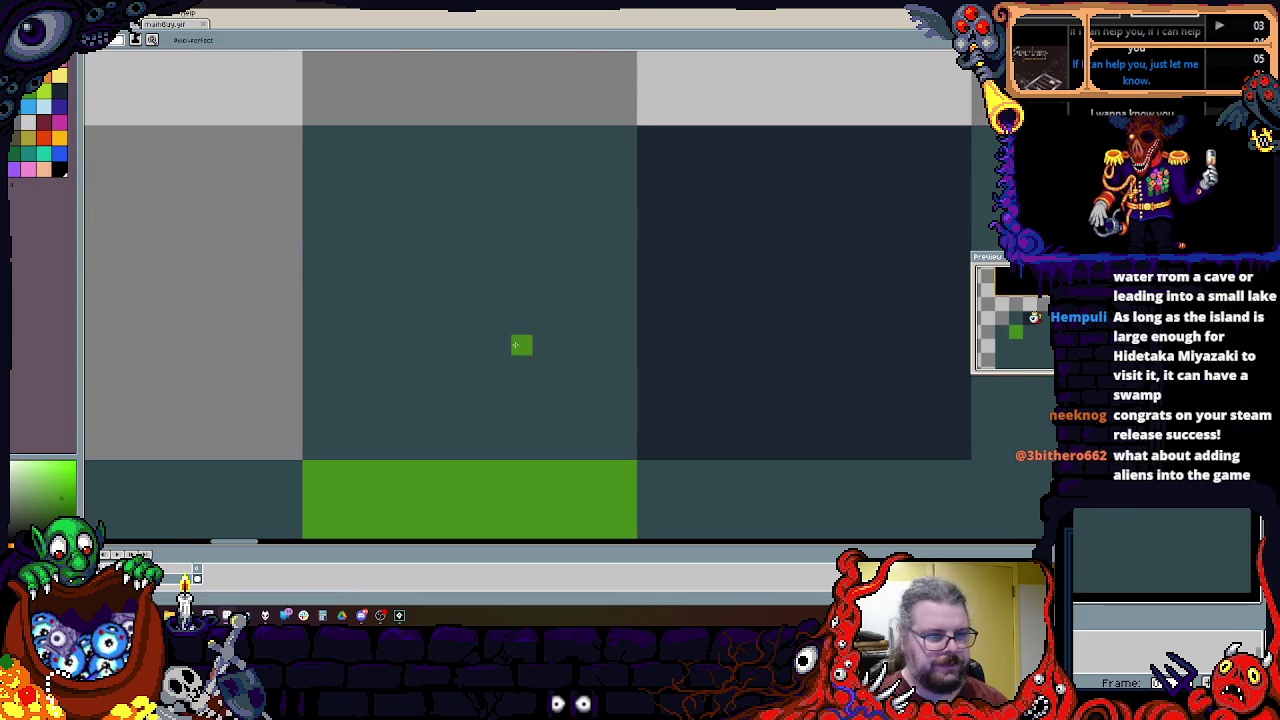
scroll(554, 387, "down", 1)
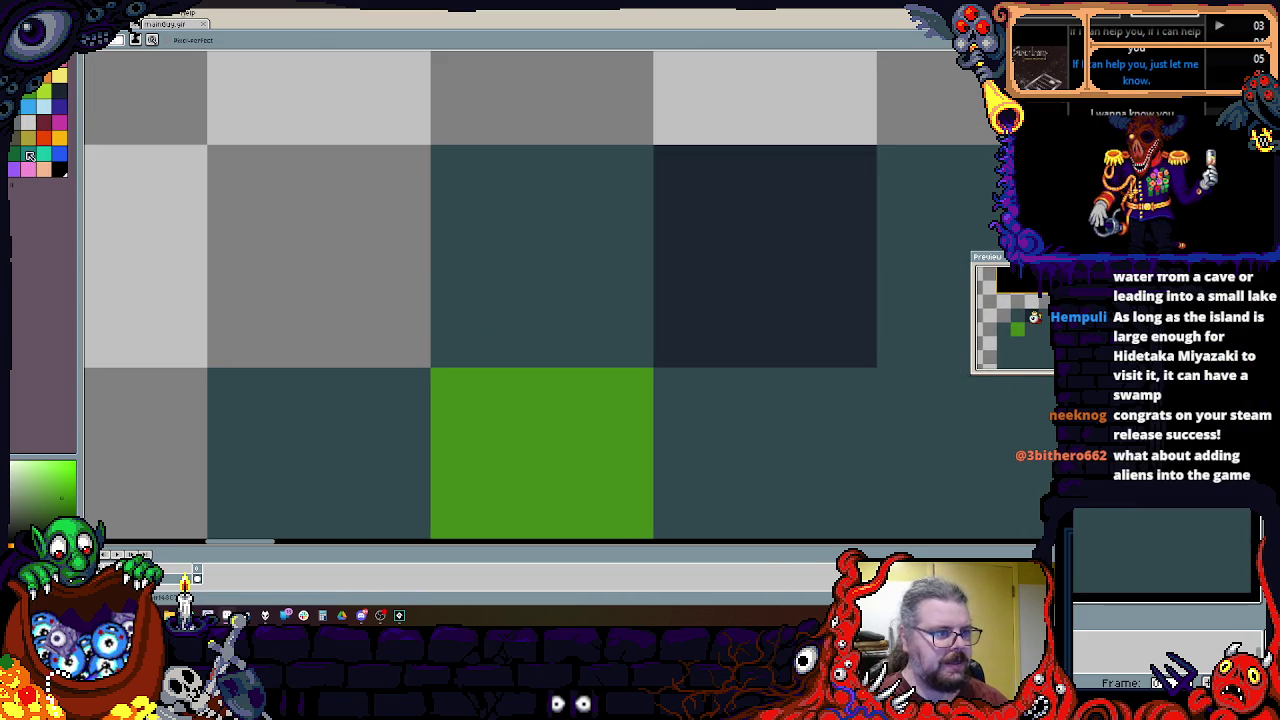
scroll(477, 197, "up", 1)
scroll(403, 57, "down", 1)
scroll(403, 57, "up", 1)
scroll(446, 269, "down", 1)
scroll(446, 269, "up", 1)
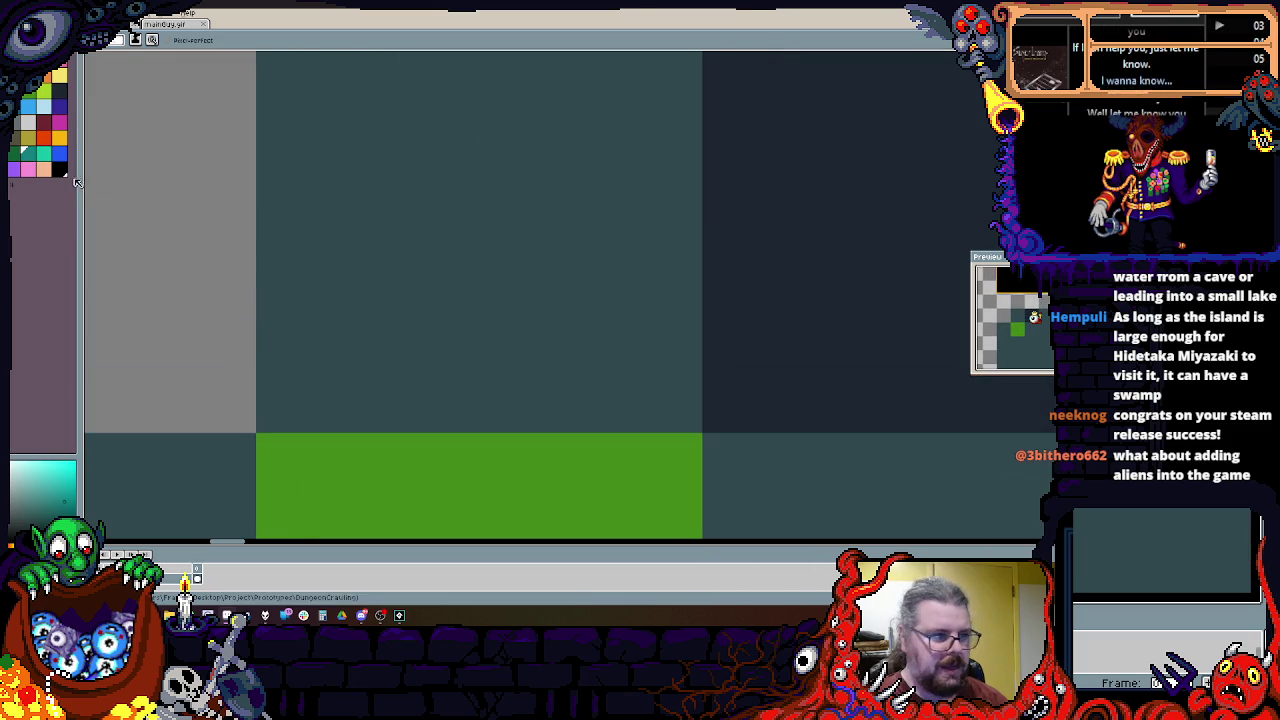
scroll(323, 166, "down", 1)
scroll(386, 220, "up", 1)
scroll(371, 263, "down", 1)
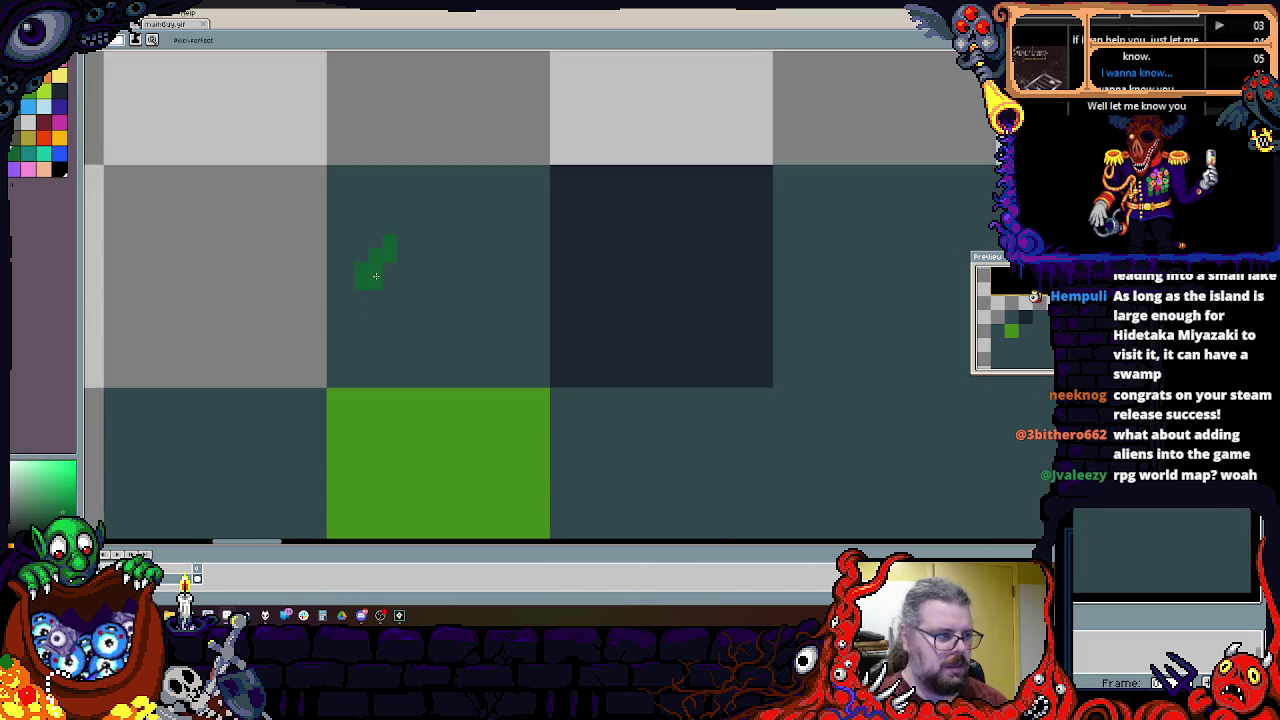
scroll(398, 272, "up", 1)
scroll(480, 223, "down", 2)
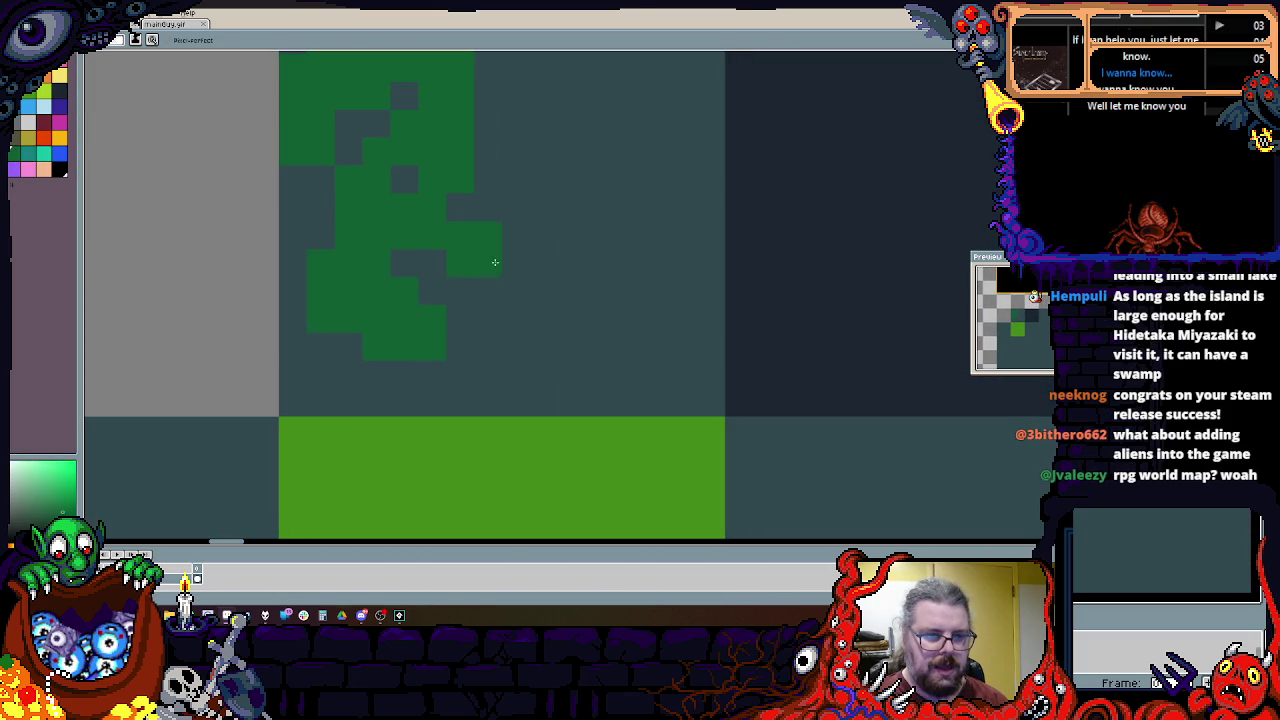
scroll(670, 390, "up", 2)
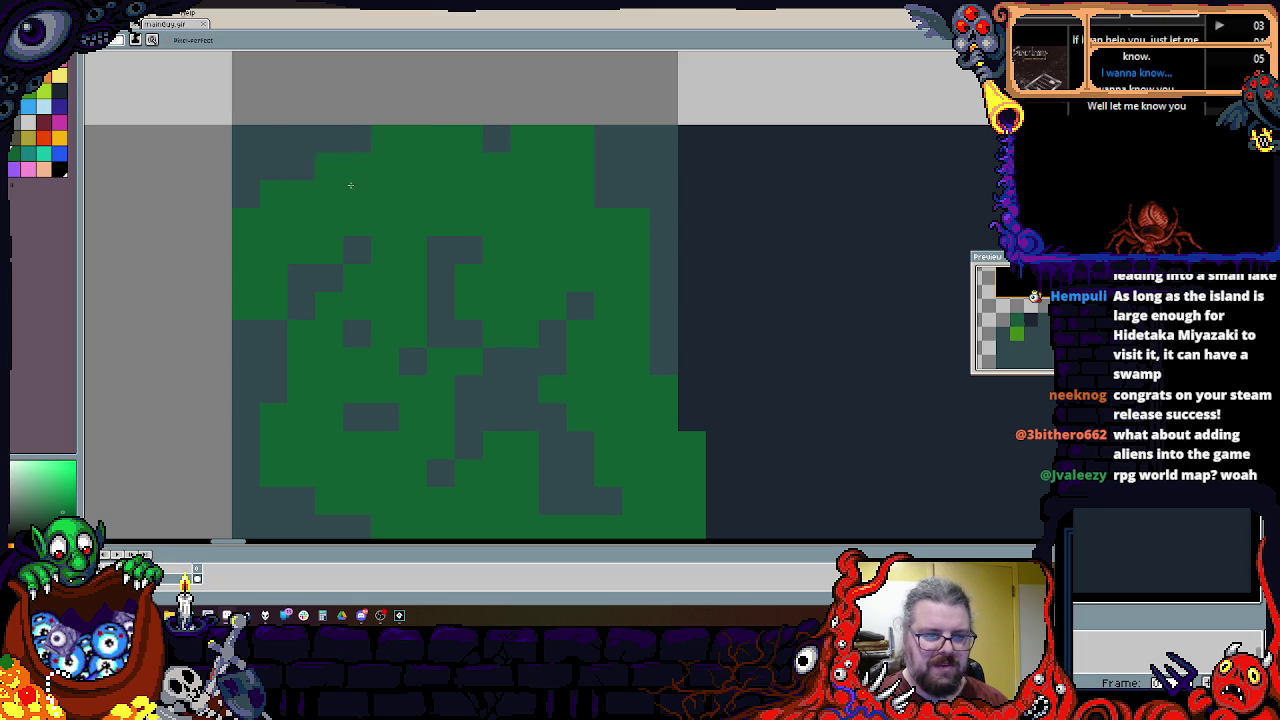
scroll(405, 174, "down", 1)
mouse_move(374, 169)
left_mouse_down()
mouse_move(440, 300)
mouse_move(502, 352)
mouse_move(474, 371)
mouse_move(631, 423)
mouse_move(551, 400)
mouse_move(549, 182)
mouse_move(500, 110)
mouse_move(340, 180)
mouse_move(340, 300)
mouse_move(420, 368)
mouse_move(490, 180)
left_mouse_up()
left_click_drag(490, 180, 339, 108)
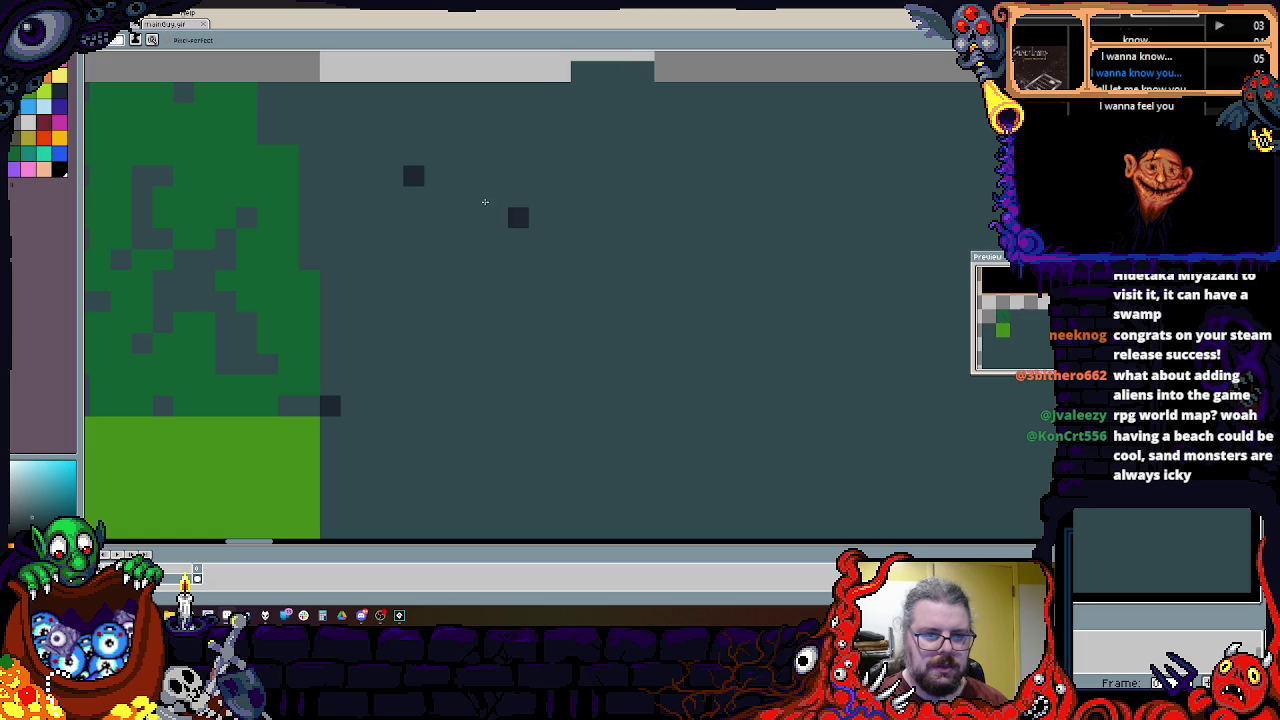
scroll(356, 410, "up", 2)
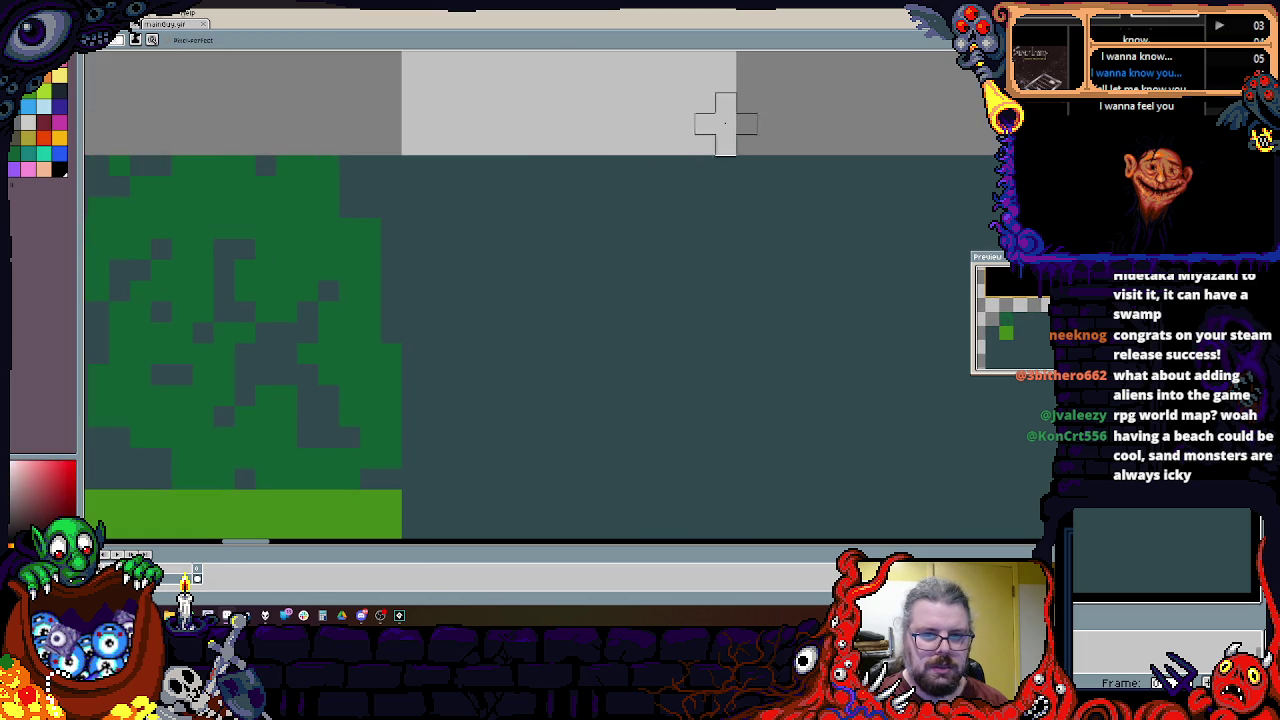
left_click(286, 291, "alt")
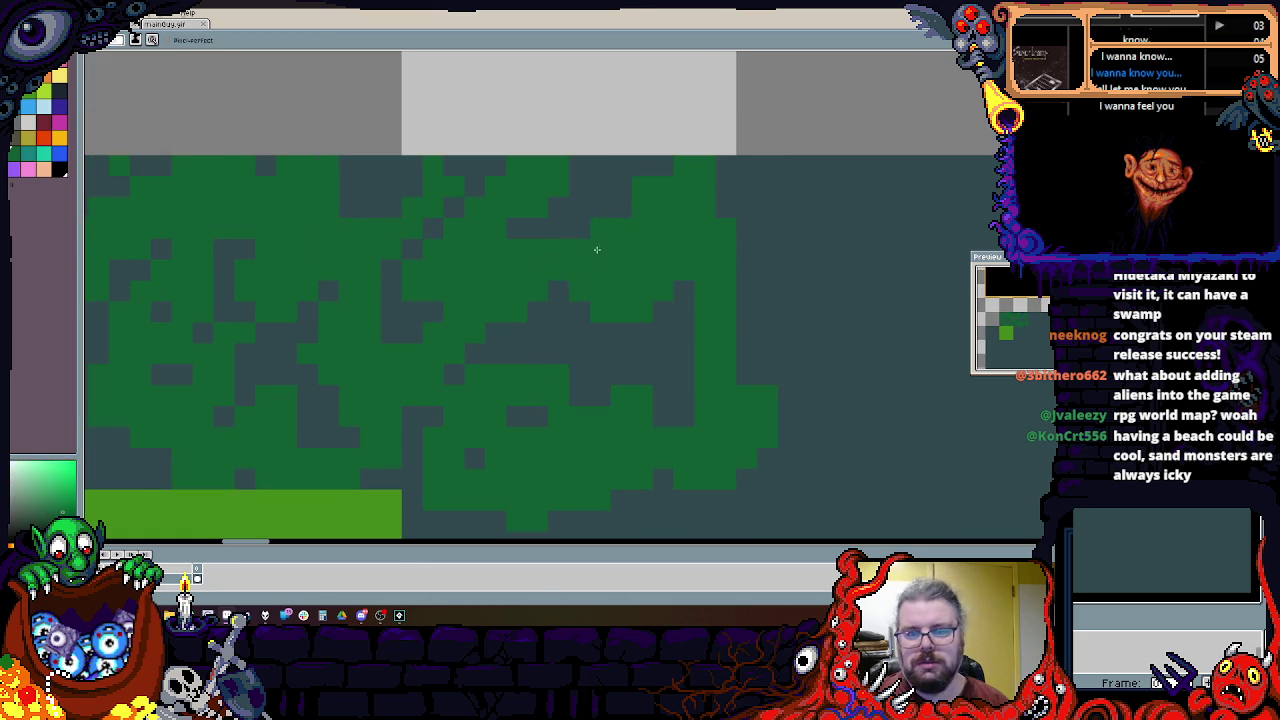
left_click(611, 163, "alt")
left_click(600, 228)
left_click(663, 290)
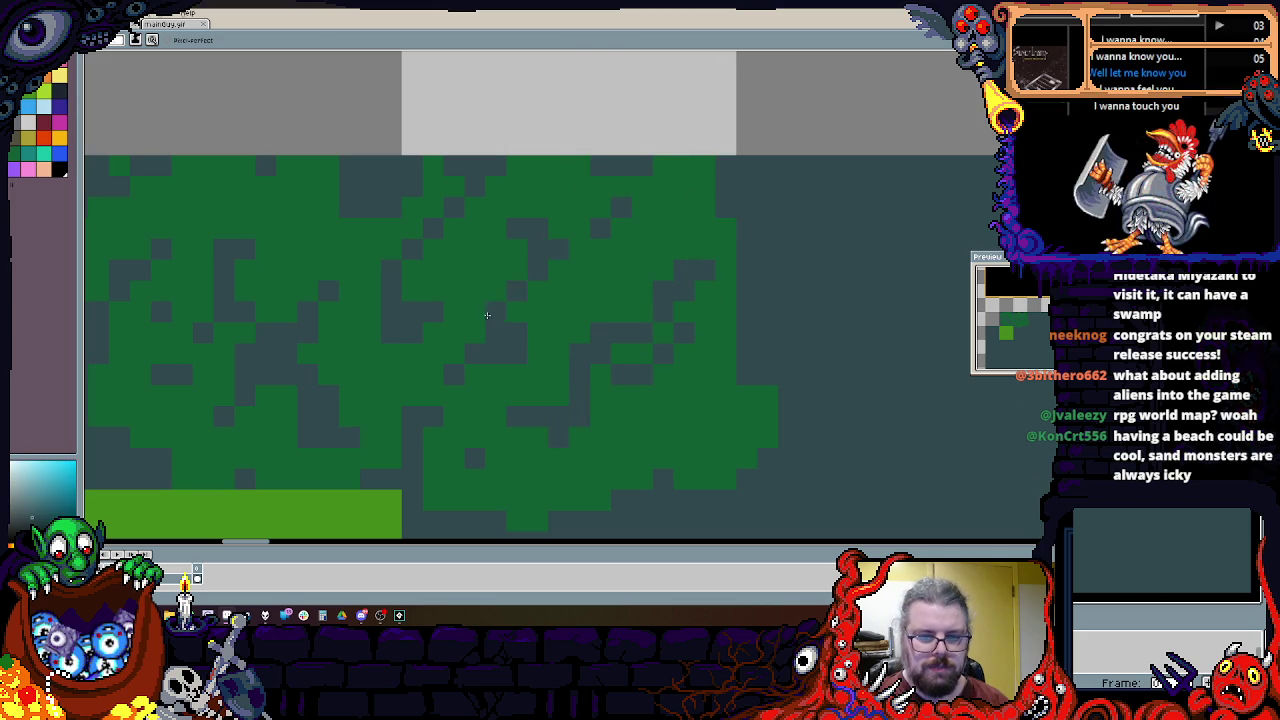
scroll(702, 322, "down", 2)
scroll(474, 422, "up", 2)
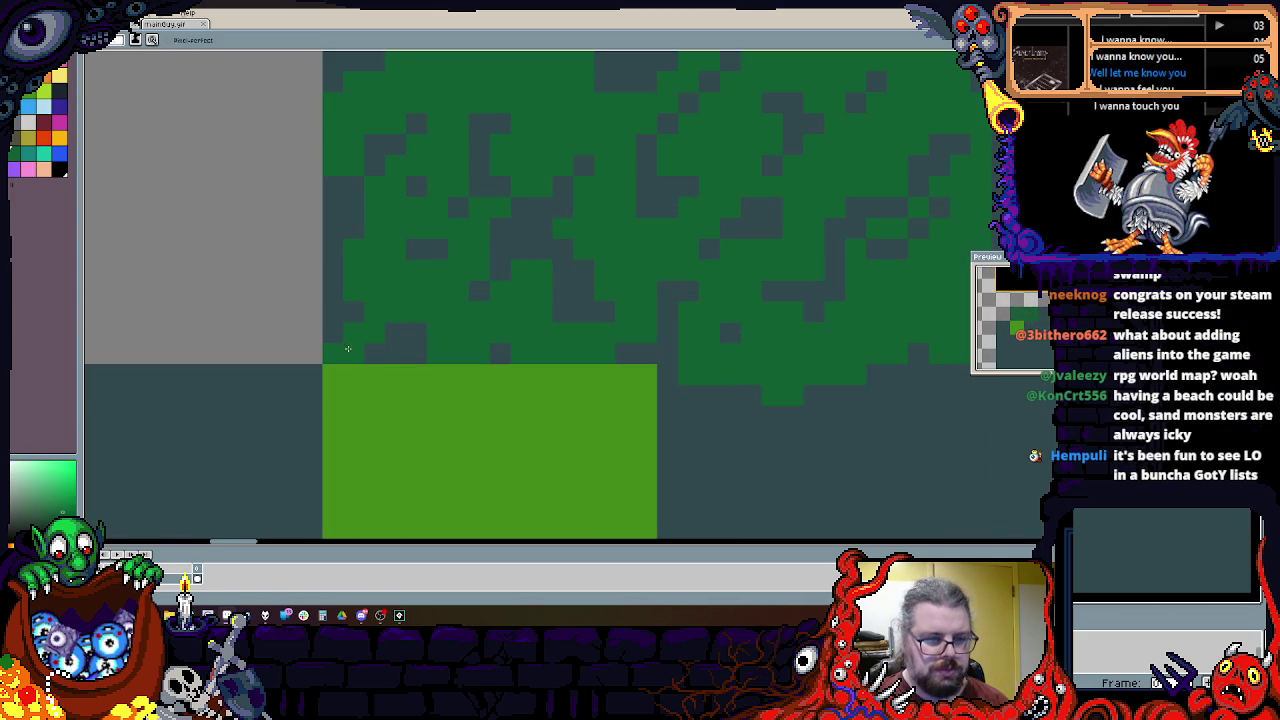
scroll(400, 337, "down", 2)
scroll(494, 366, "up", 2)
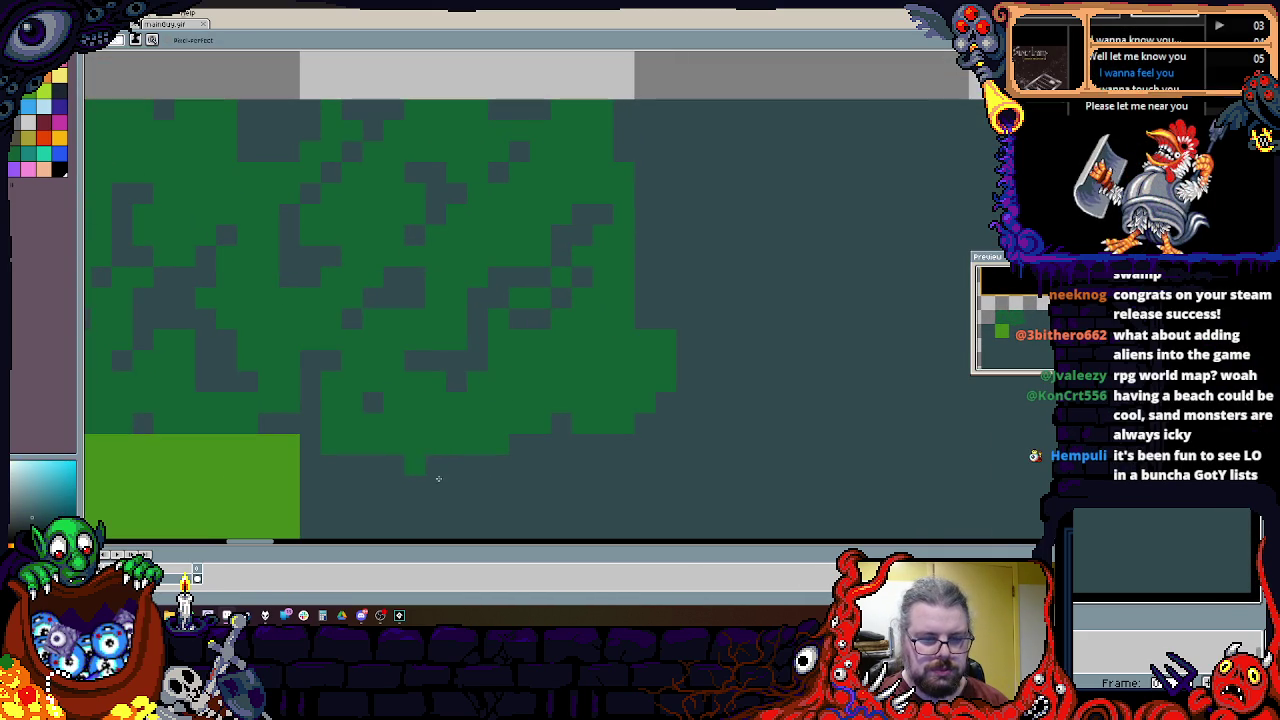
scroll(543, 385, "down", 2)
scroll(548, 414, "up", 2)
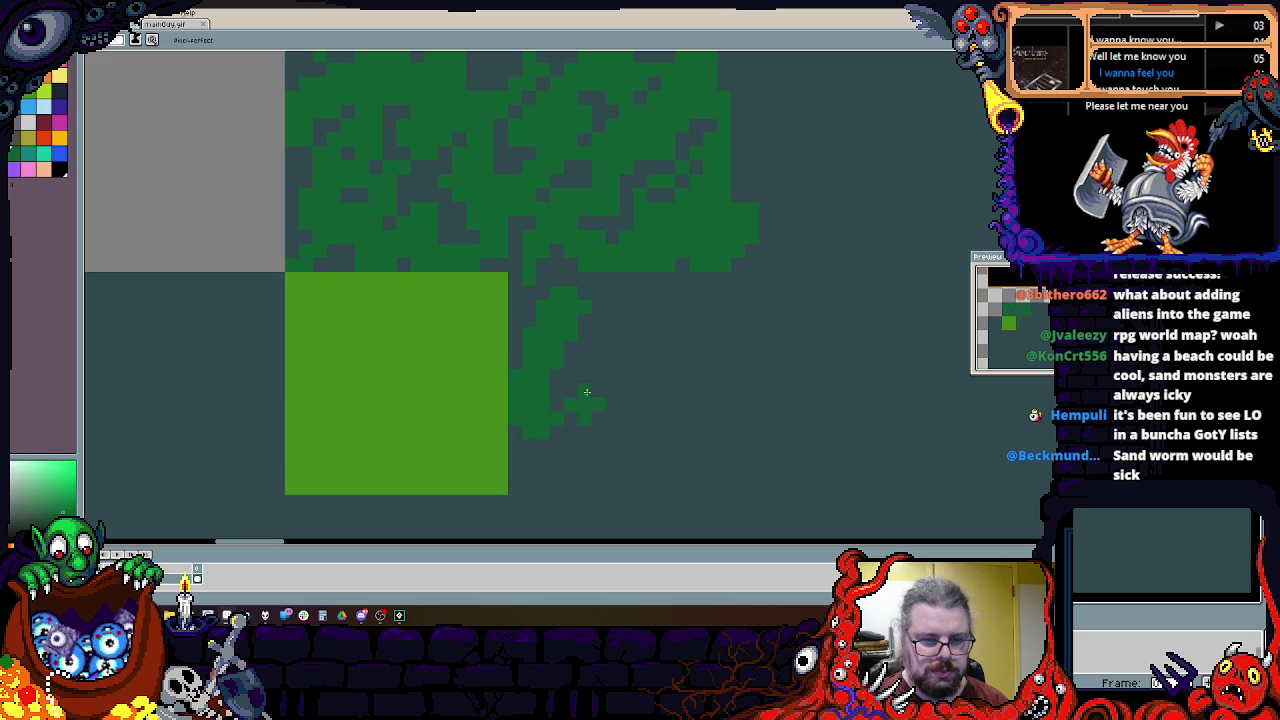
scroll(560, 425, "down", 2)
scroll(572, 455, "up", 2)
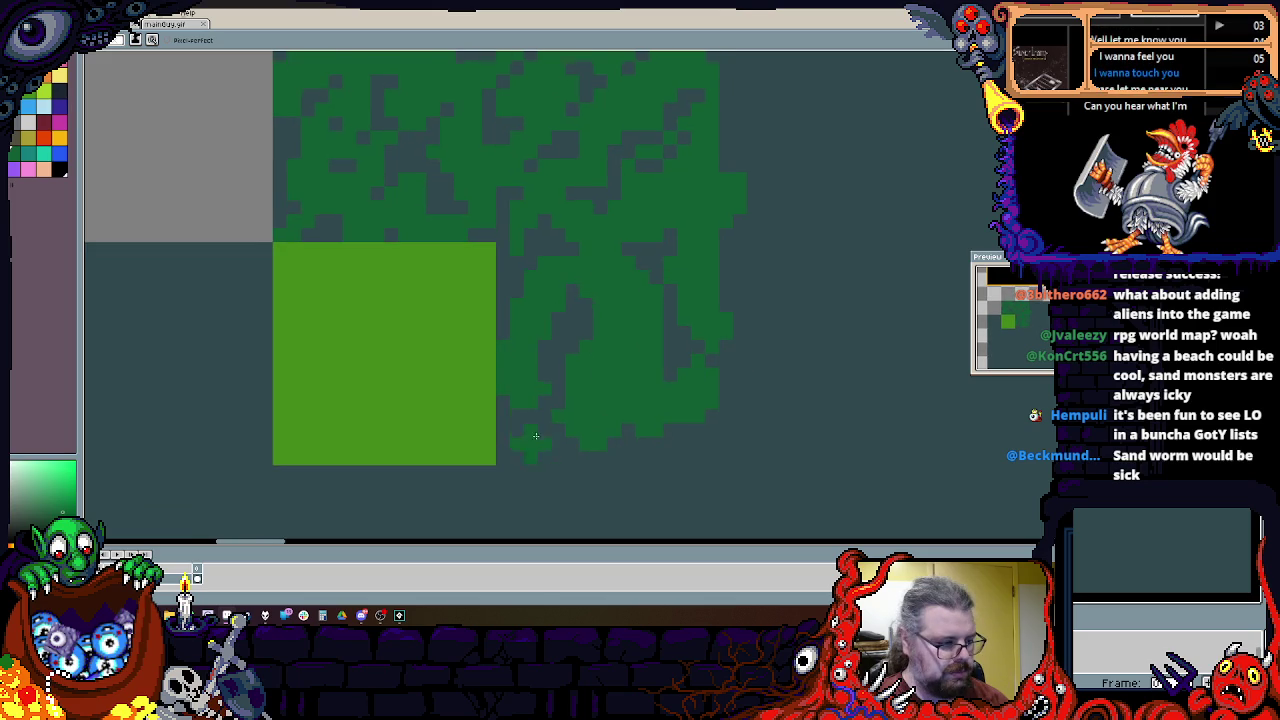
scroll(540, 438, "down", 2)
scroll(575, 395, "up", 2)
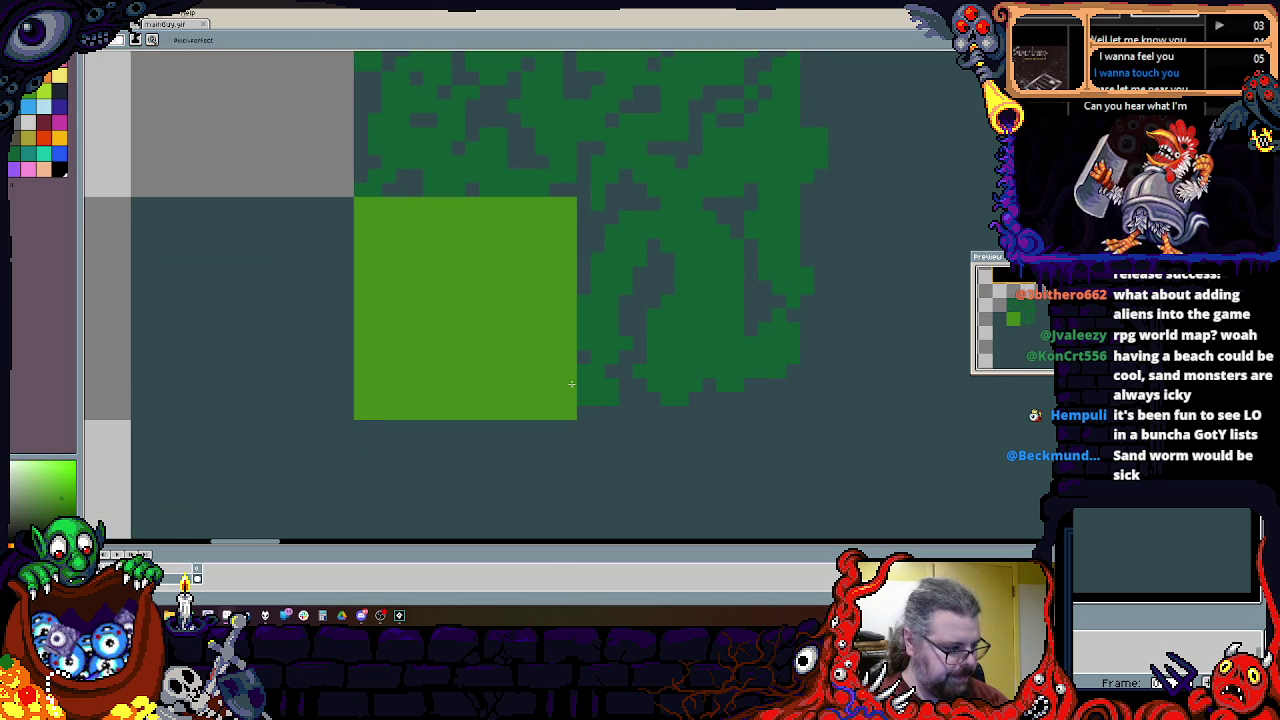
Step: Paint water colour over the light-green block and start pencilling dark-green forest in its place
left_click_drag(570, 400, 574, 266)
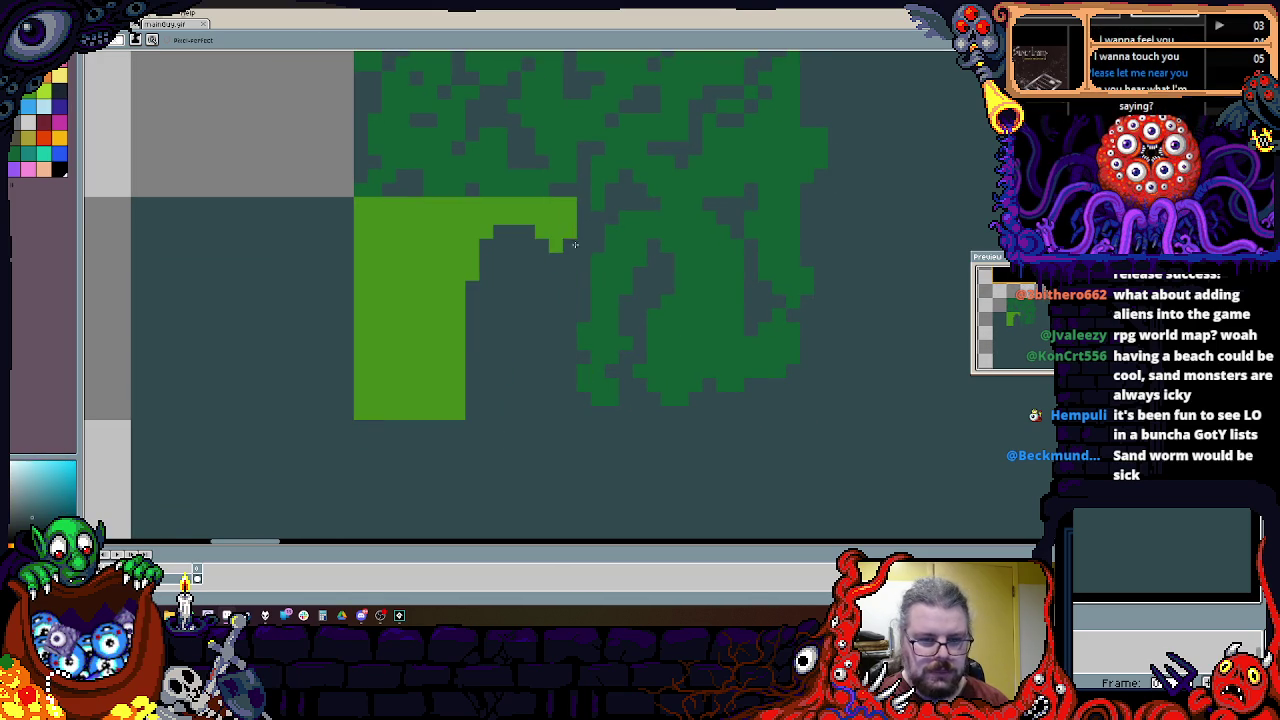
mouse_move(538, 203)
left_mouse_down()
mouse_move(356, 220)
mouse_move(470, 340)
mouse_move(395, 447)
left_mouse_up()
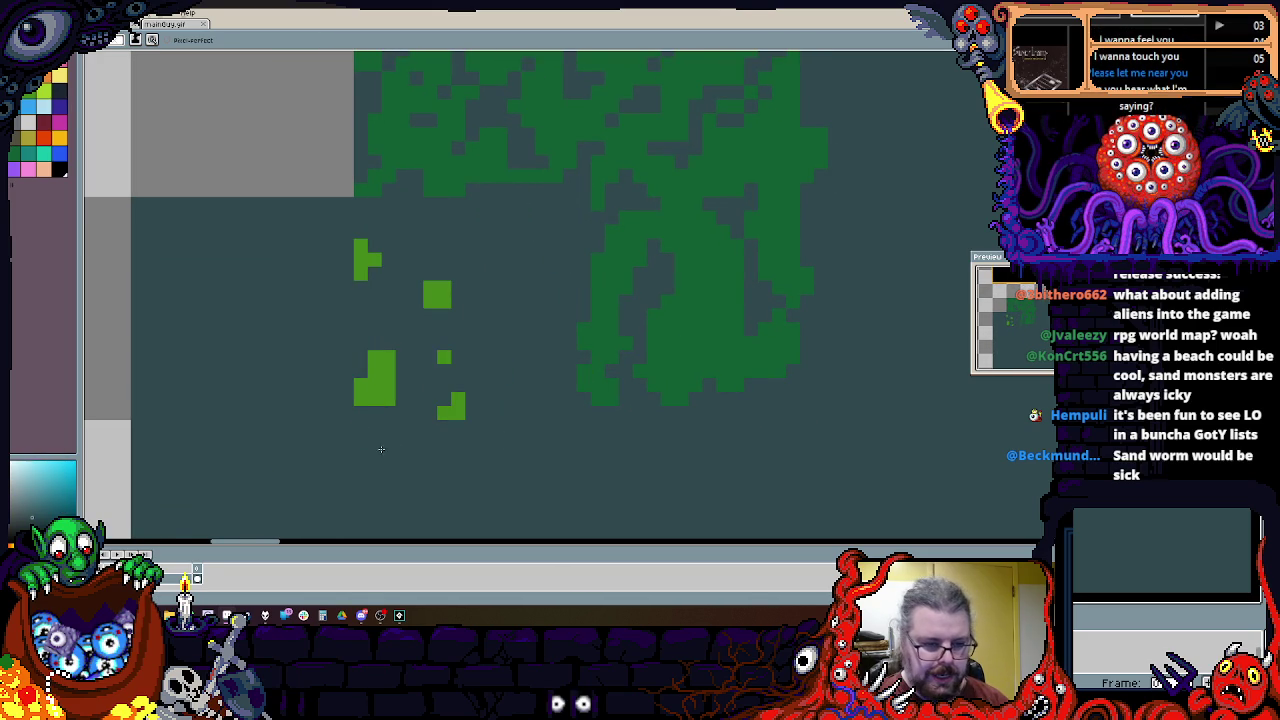
left_click_drag(368, 251, 394, 219)
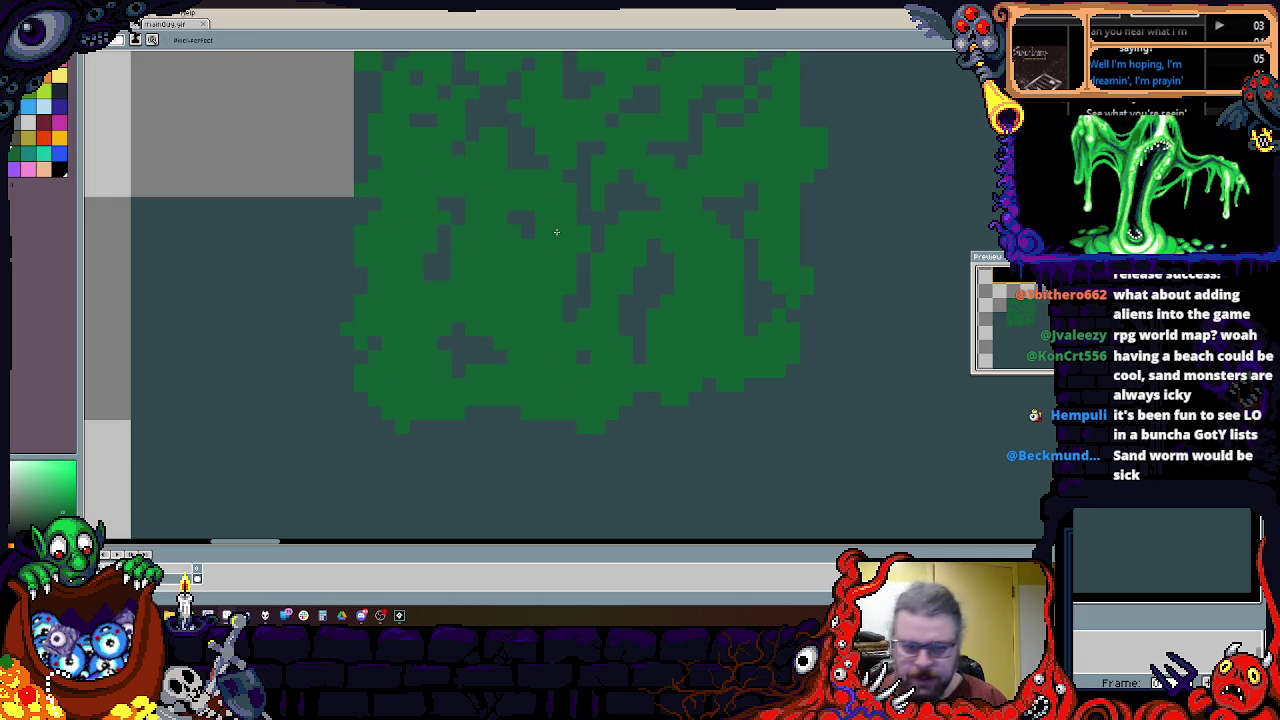
Step: Fill the gaps along the forest's bottom edge with dark-green pixels
scroll(520, 330, "up", 1)
scroll(494, 420, "up", 1)
scroll(494, 440, "down", 1)
scroll(494, 442, "up", 1)
scroll(494, 442, "down", 1)
scroll(614, 449, "up", 1)
scroll(591, 463, "down", 1)
scroll(557, 439, "up", 2)
left_click_drag(628, 436, 497, 406)
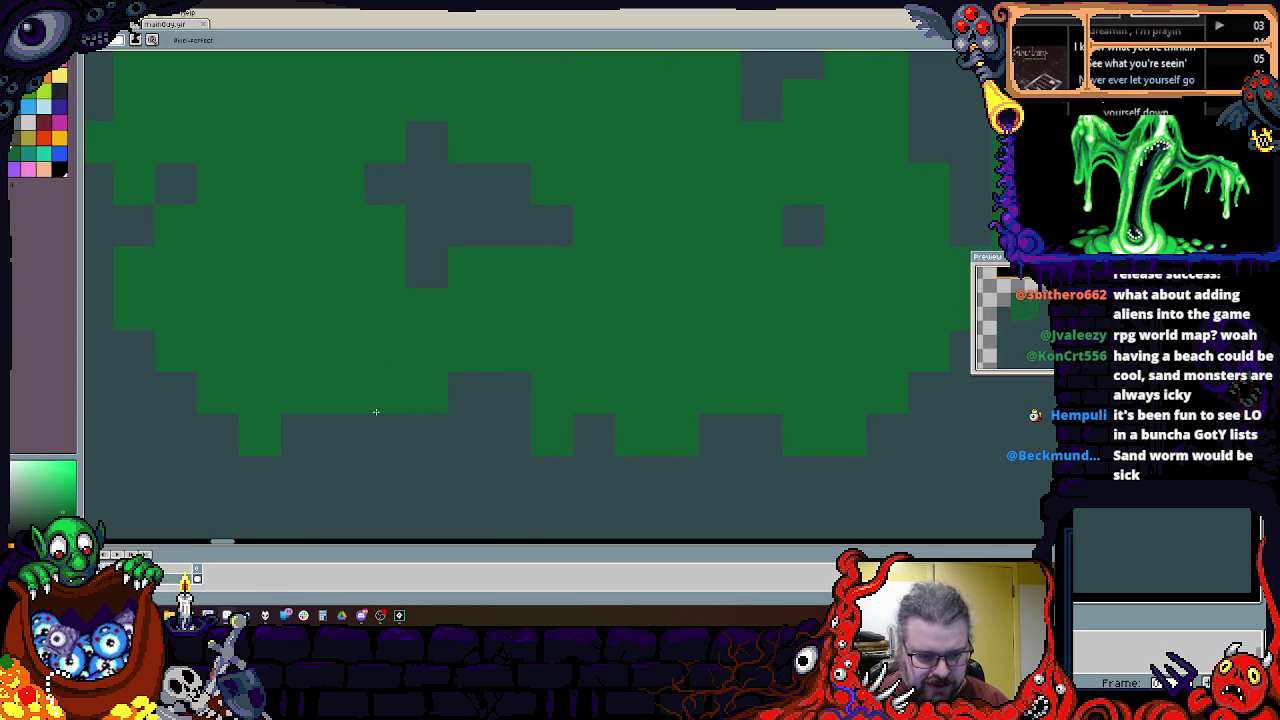
scroll(549, 403, "down", 1)
scroll(443, 337, "up", 1)
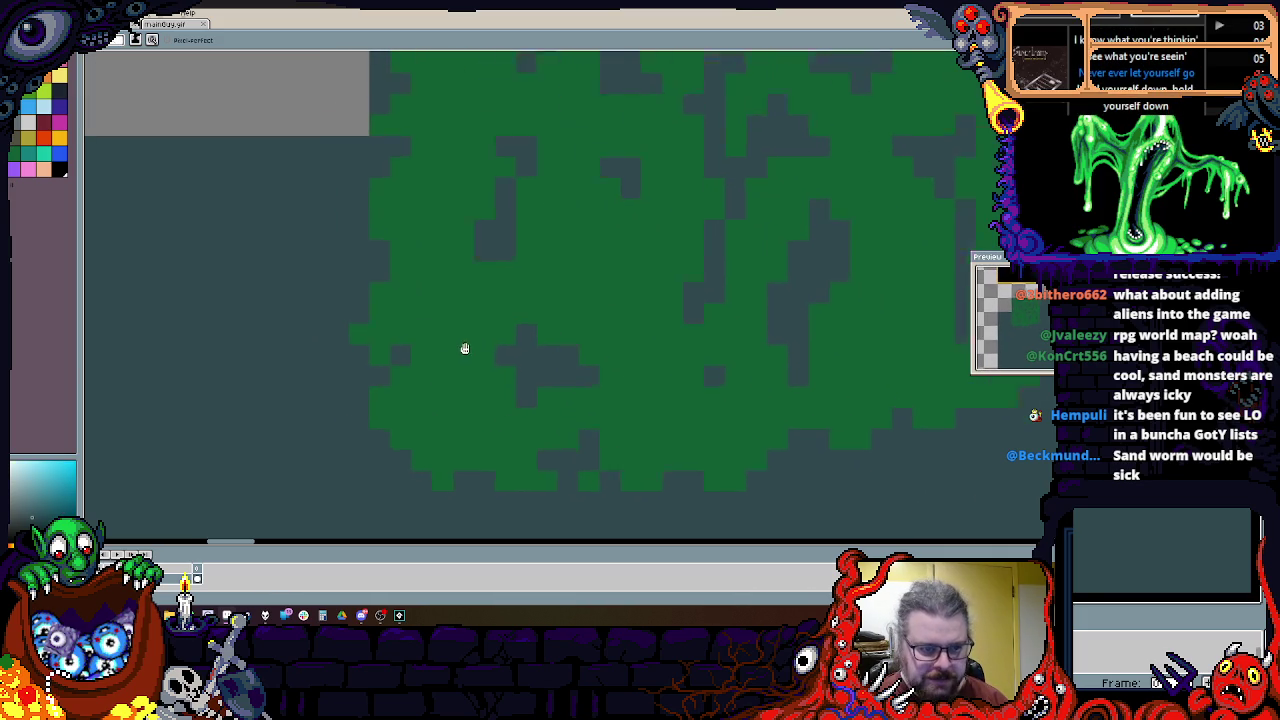
scroll(360, 309, "up", 1)
Step: Pick up the forest green from the canvas and zoom in to examine the mottled texture
left_click(492, 281)
scroll(492, 281, "down", 1)
scroll(460, 371, "up", 1)
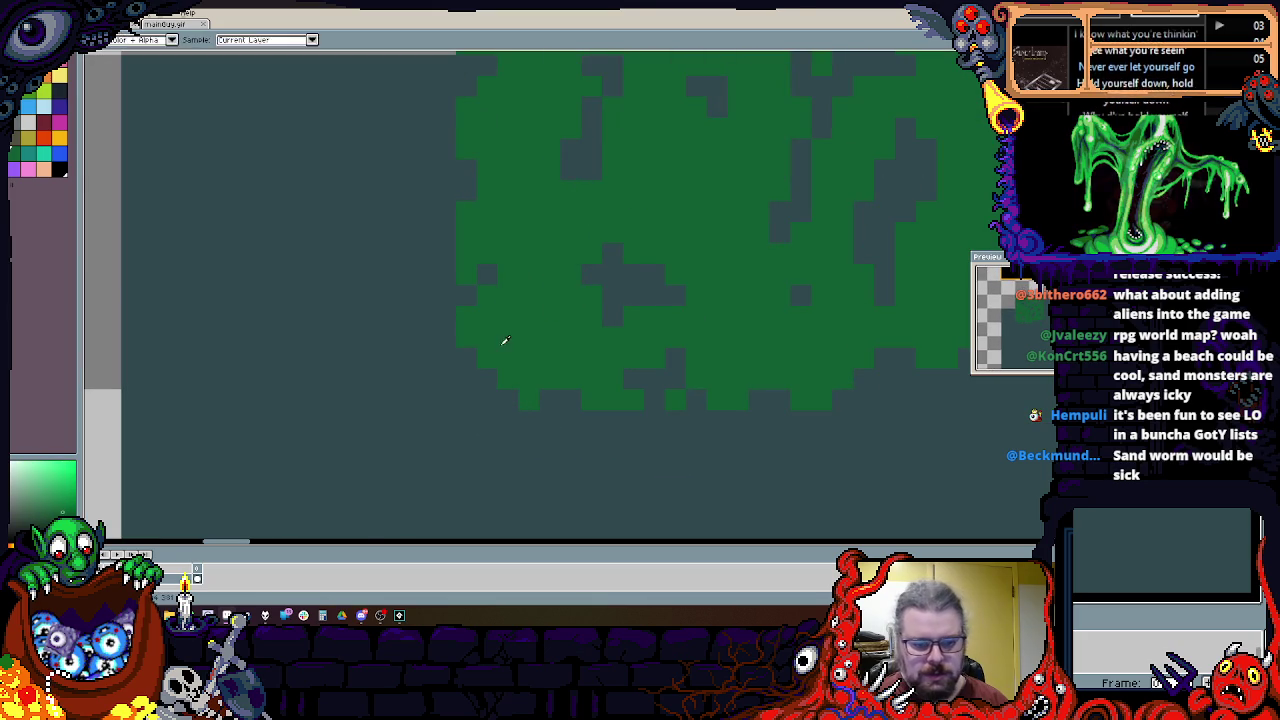
scroll(555, 415, "down", 1)
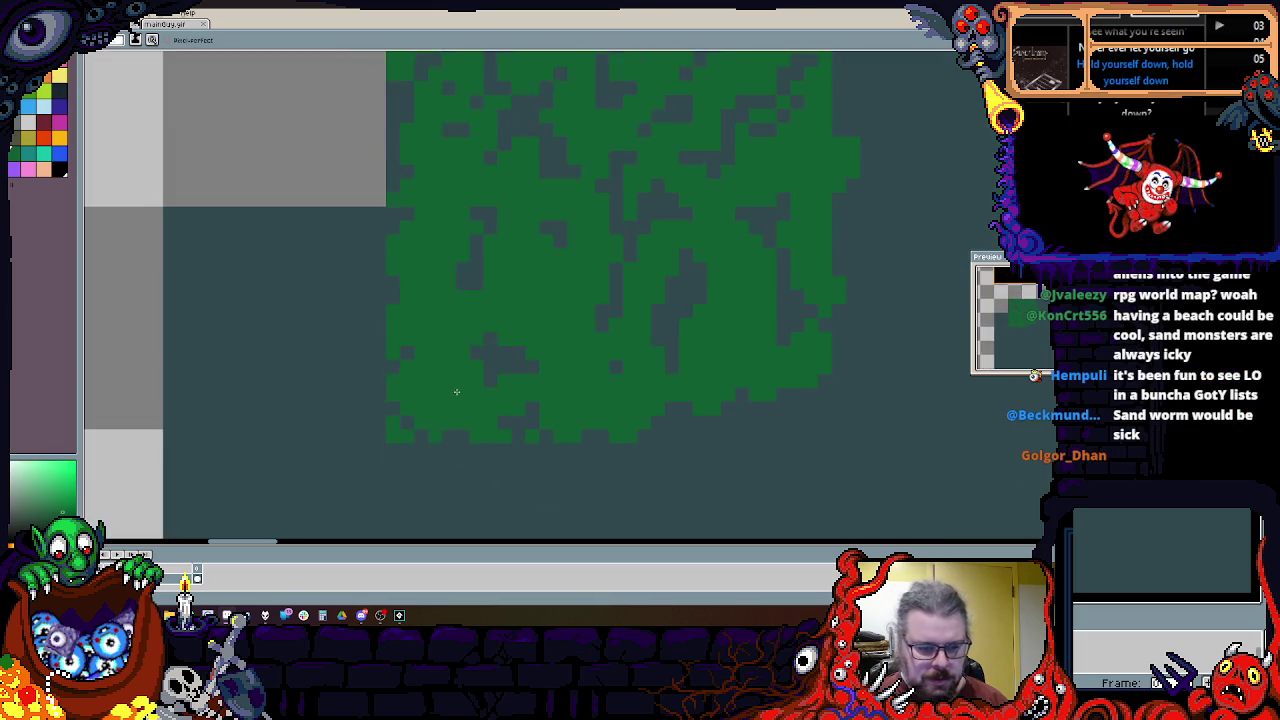
scroll(479, 374, "up", 1)
scroll(479, 374, "down", 1)
scroll(479, 374, "up", 1)
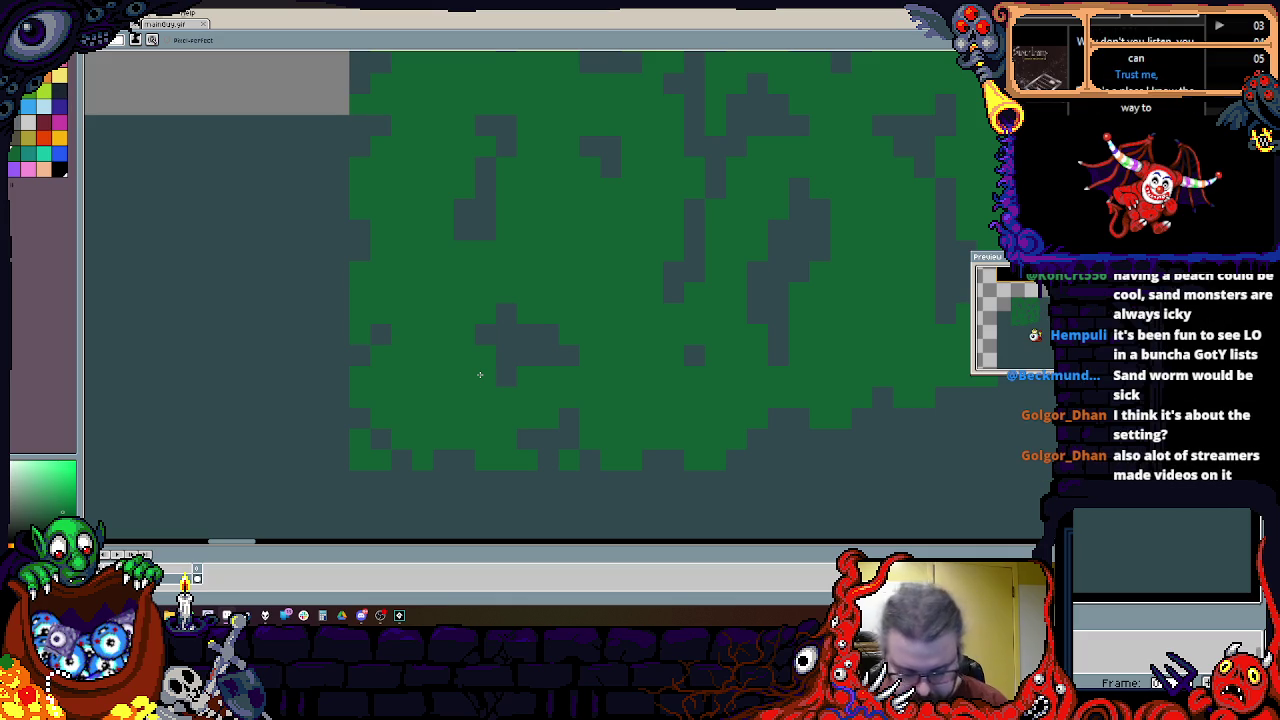
scroll(490, 372, "down", 1)
scroll(520, 412, "up", 2)
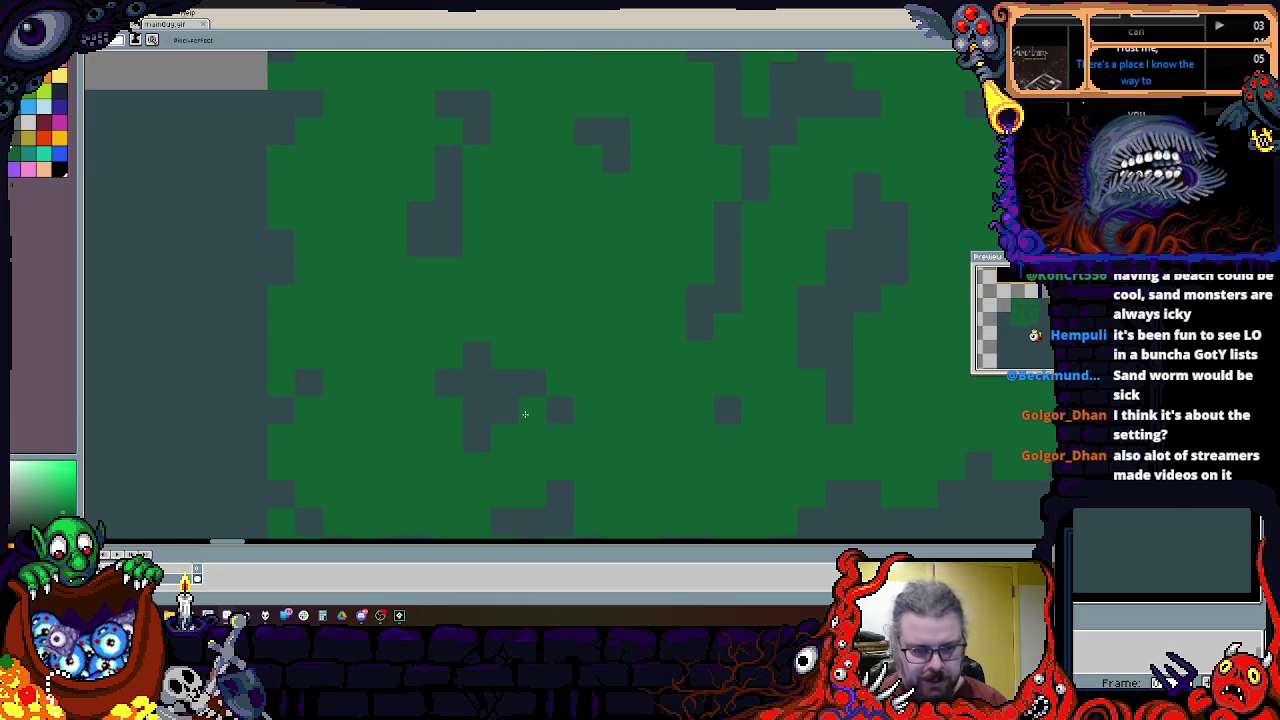
scroll(471, 457, "down", 1)
scroll(477, 394, "up", 1)
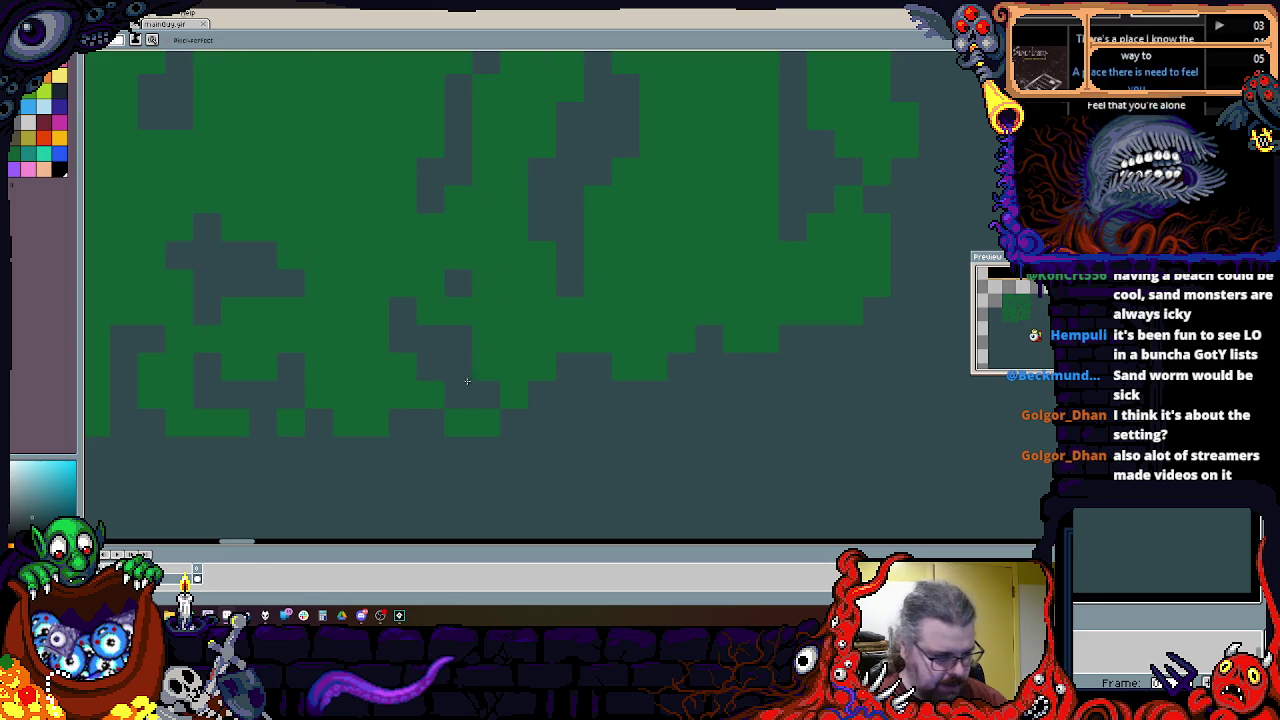
scroll(420, 320, "down", 1)
scroll(320, 181, "up", 1)
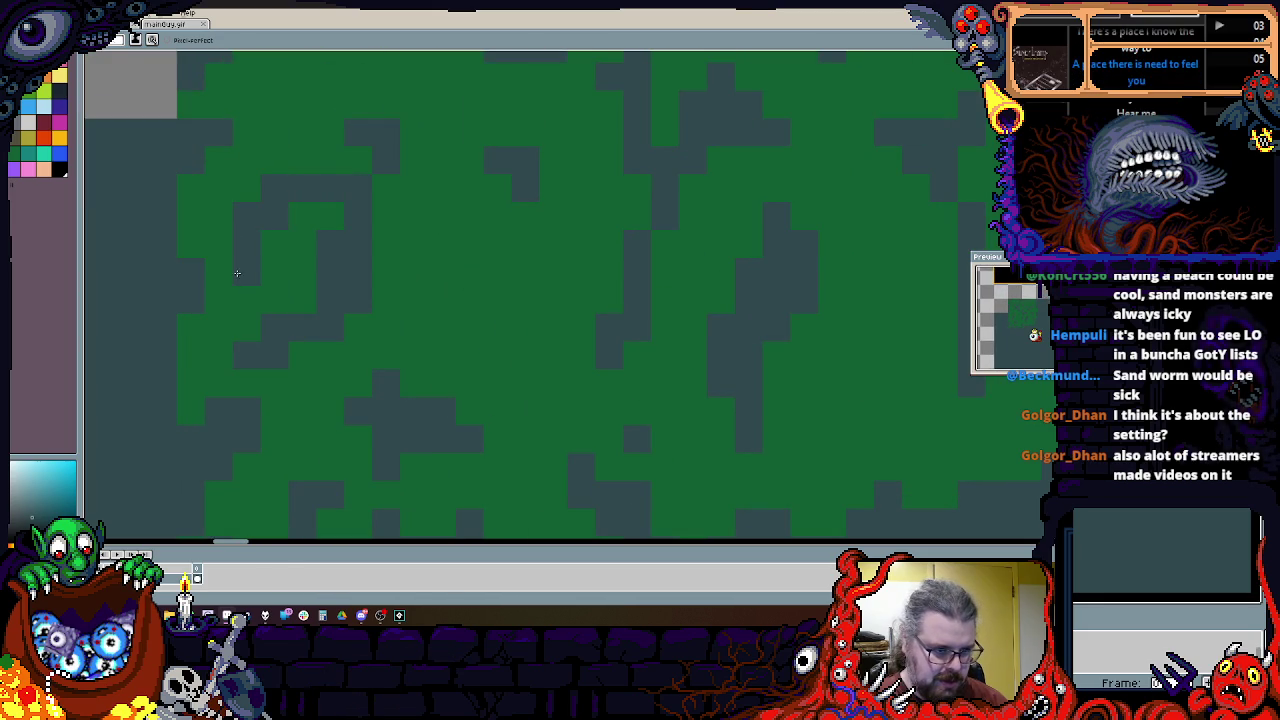
scroll(496, 313, "down", 2)
scroll(550, 356, "up", 1)
scroll(517, 391, "up", 1)
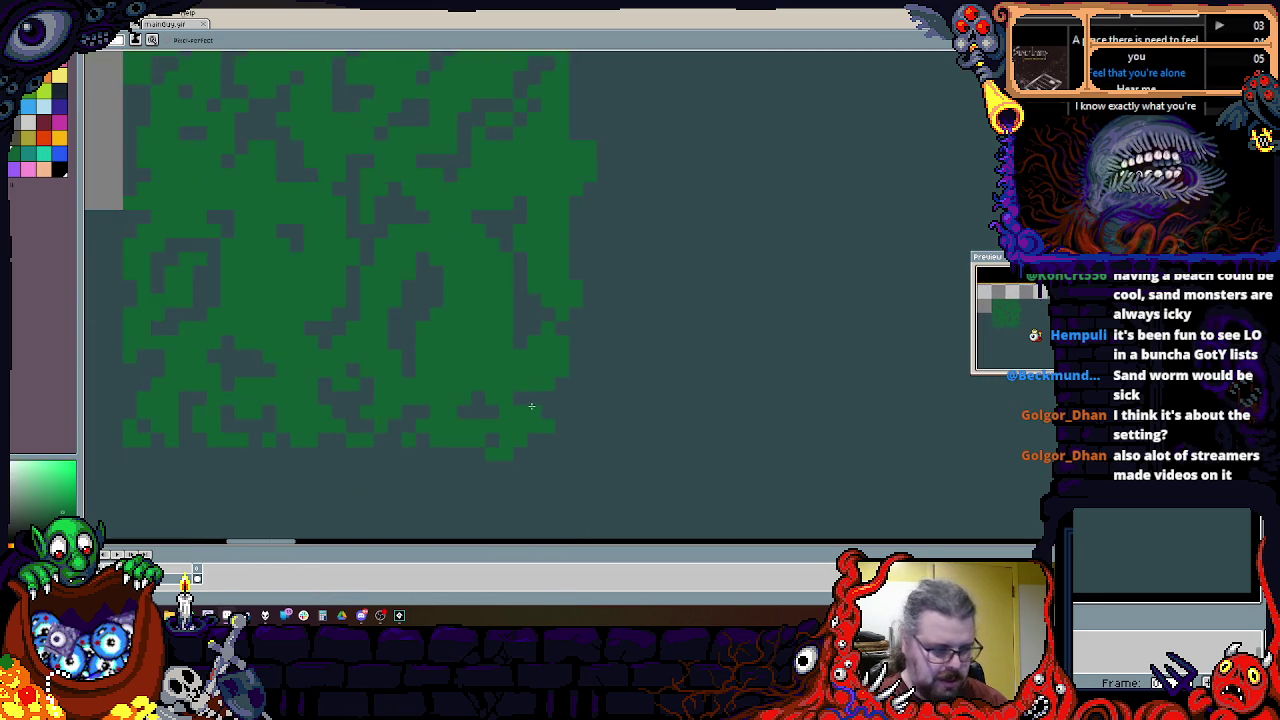
scroll(590, 415, "down", 1)
scroll(590, 415, "down", 1)
scroll(582, 410, "up", 1)
scroll(582, 410, "up", 1)
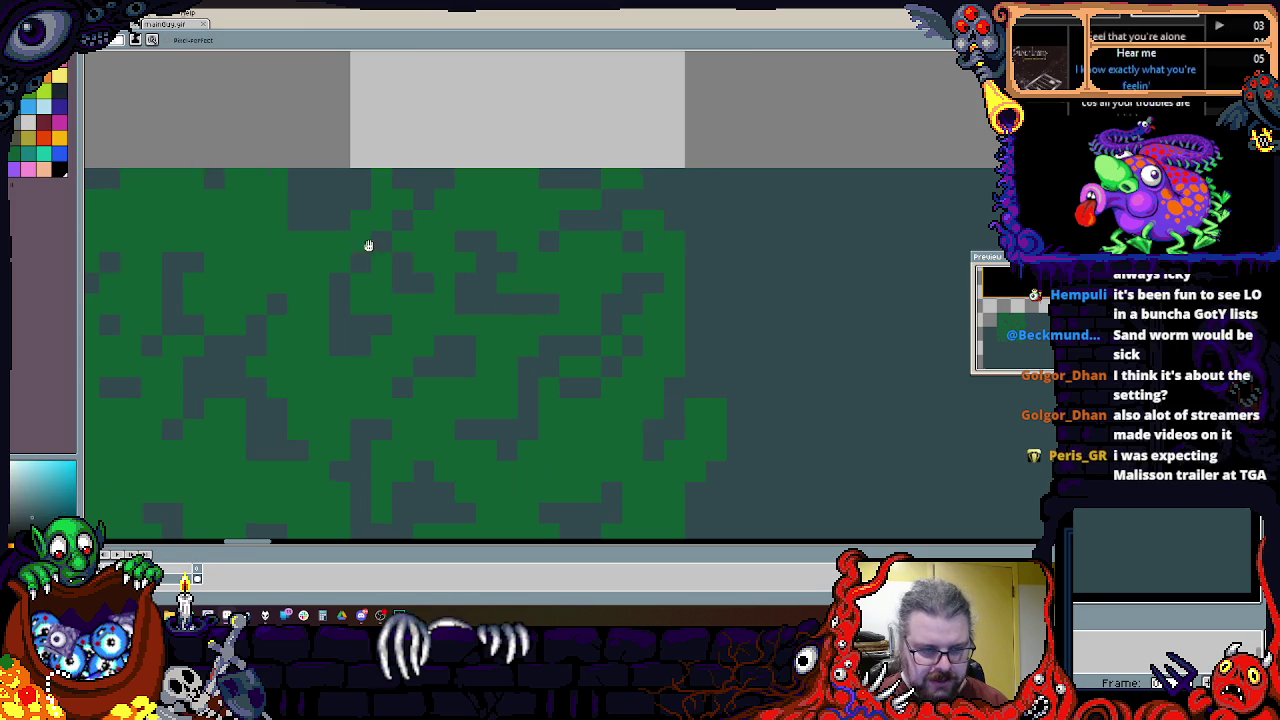
scroll(603, 272, "left", 3)
scroll(647, 214, "down", 1)
scroll(674, 271, "down", 2)
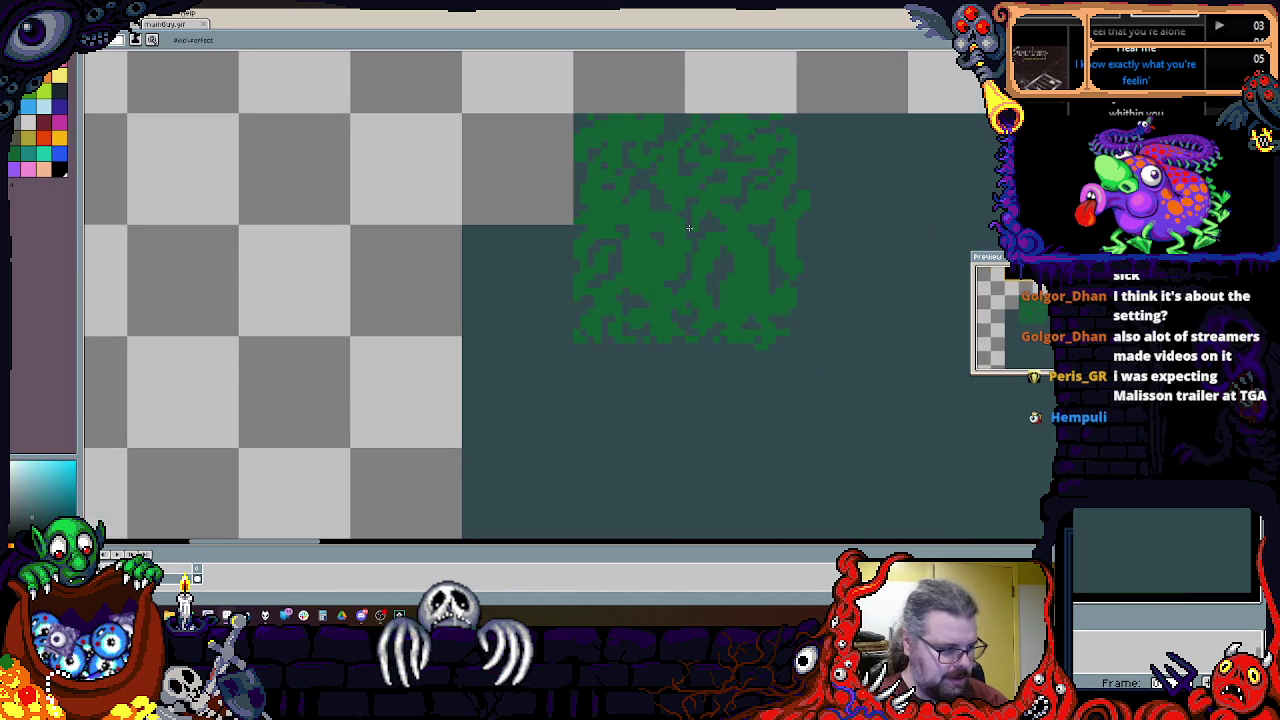
scroll(614, 309, "up", 1)
scroll(630, 315, "up", 1)
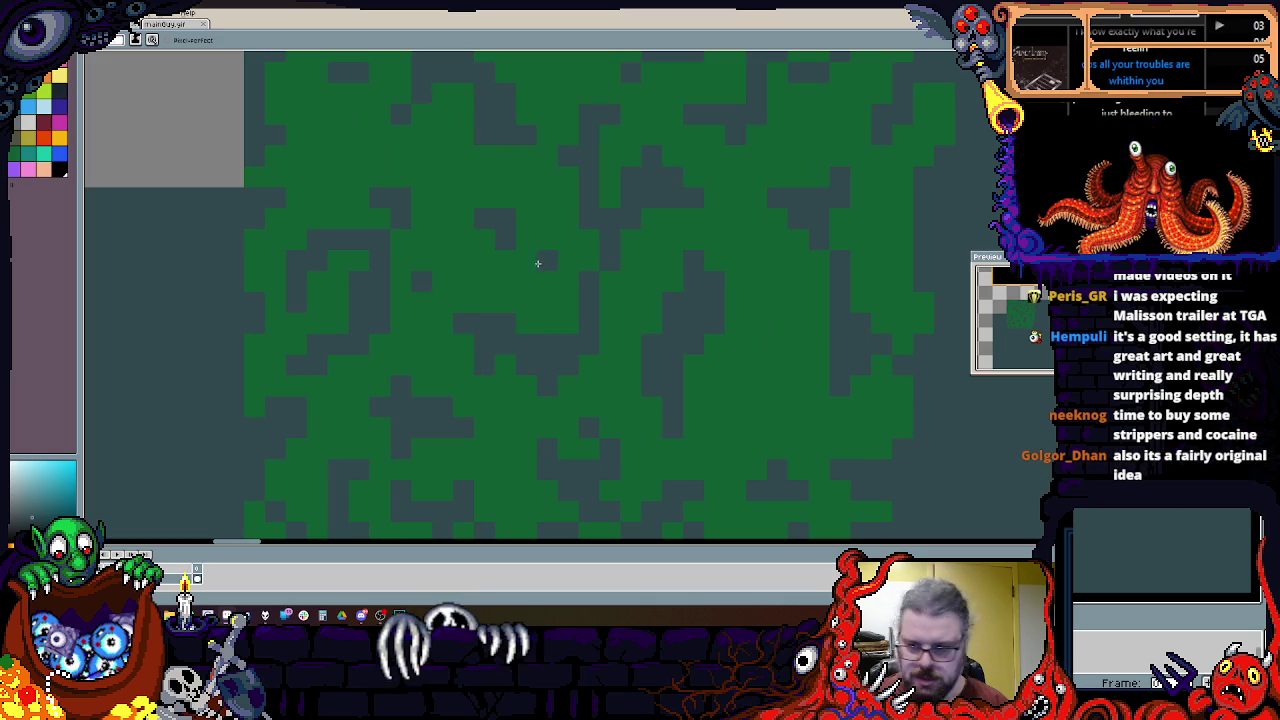
Step: Resample the forest green and pan across the rest of the forest block to review it
left_click(450, 228, "alt")
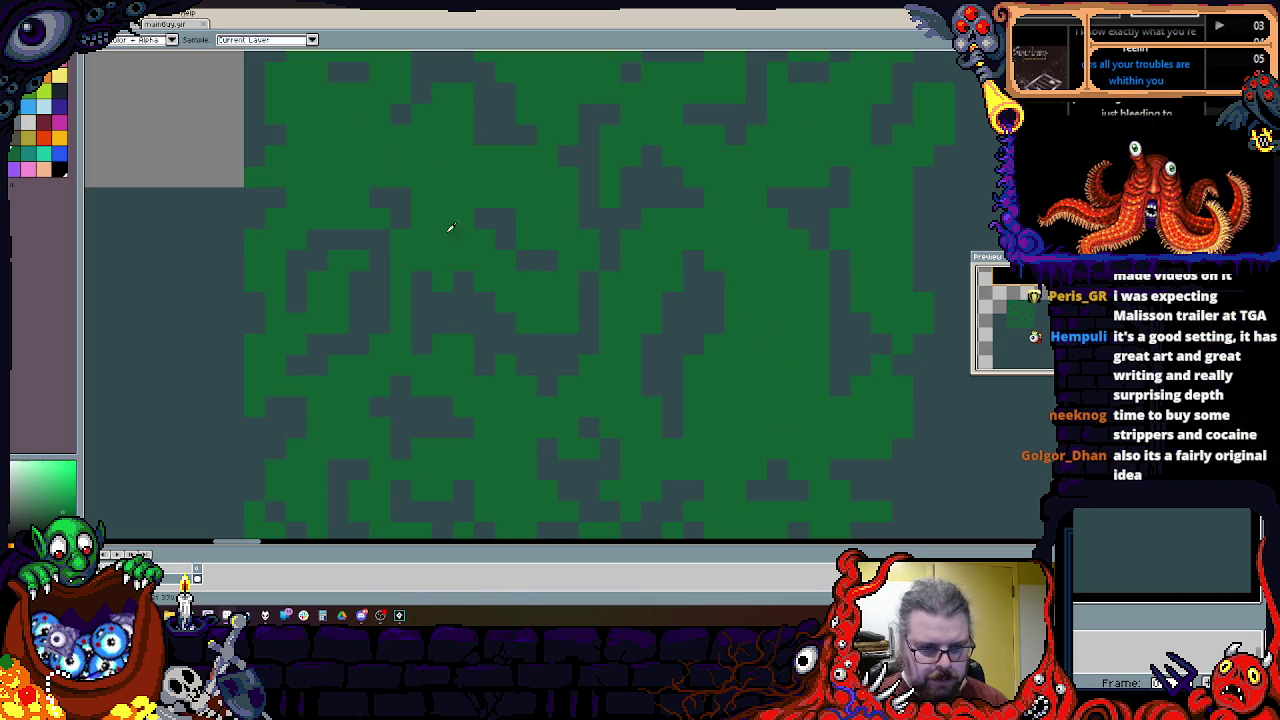
scroll(600, 320, "left", 3)
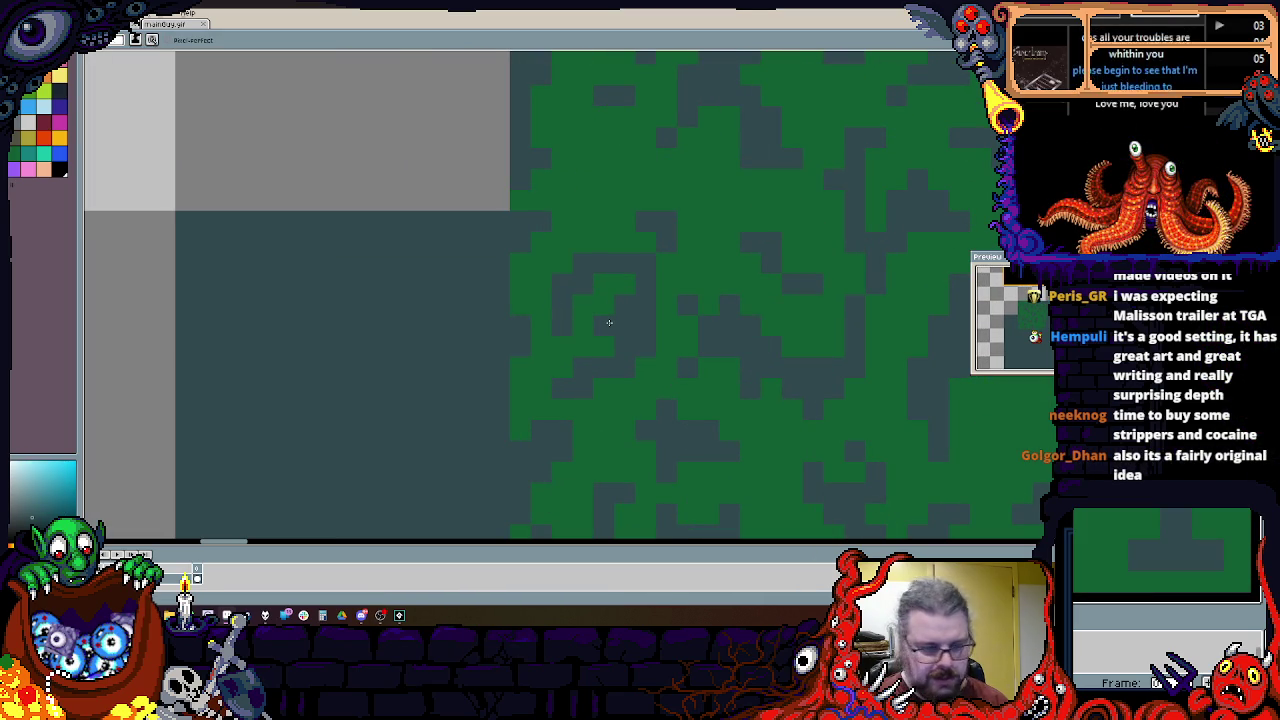
scroll(609, 322, "up", 1)
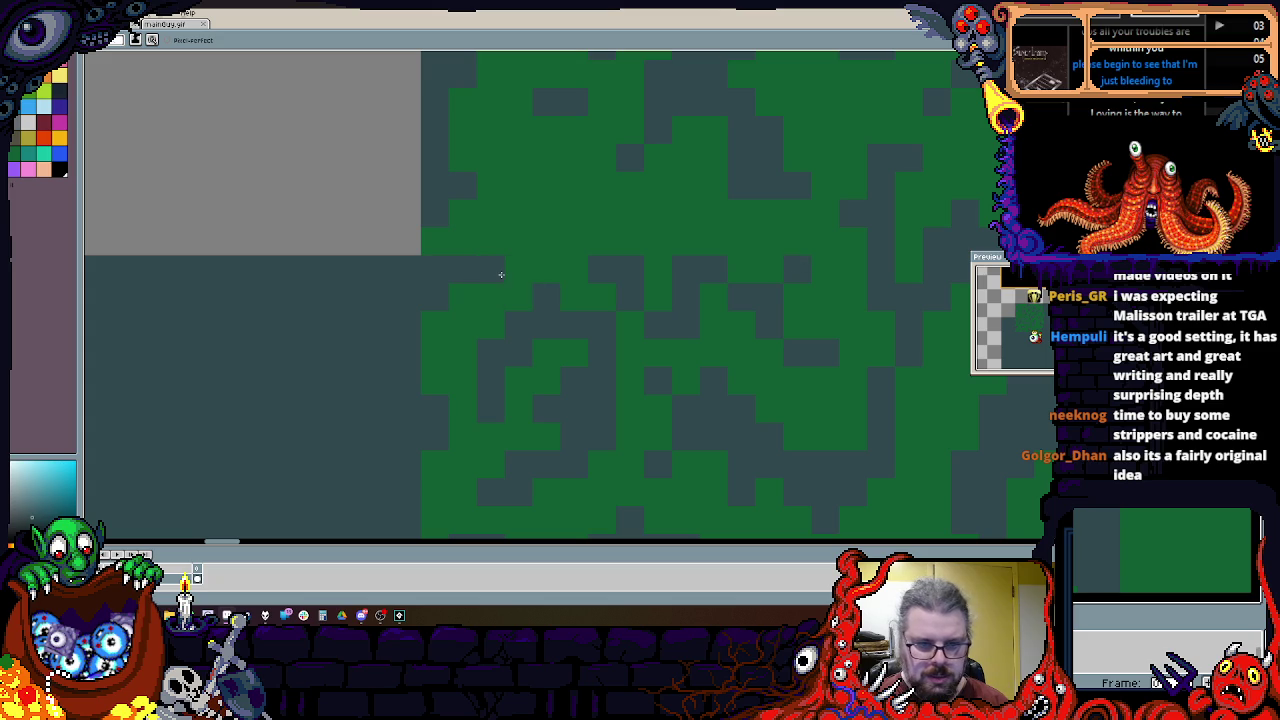
scroll(594, 380, "down", 2)
scroll(551, 323, "up", 2)
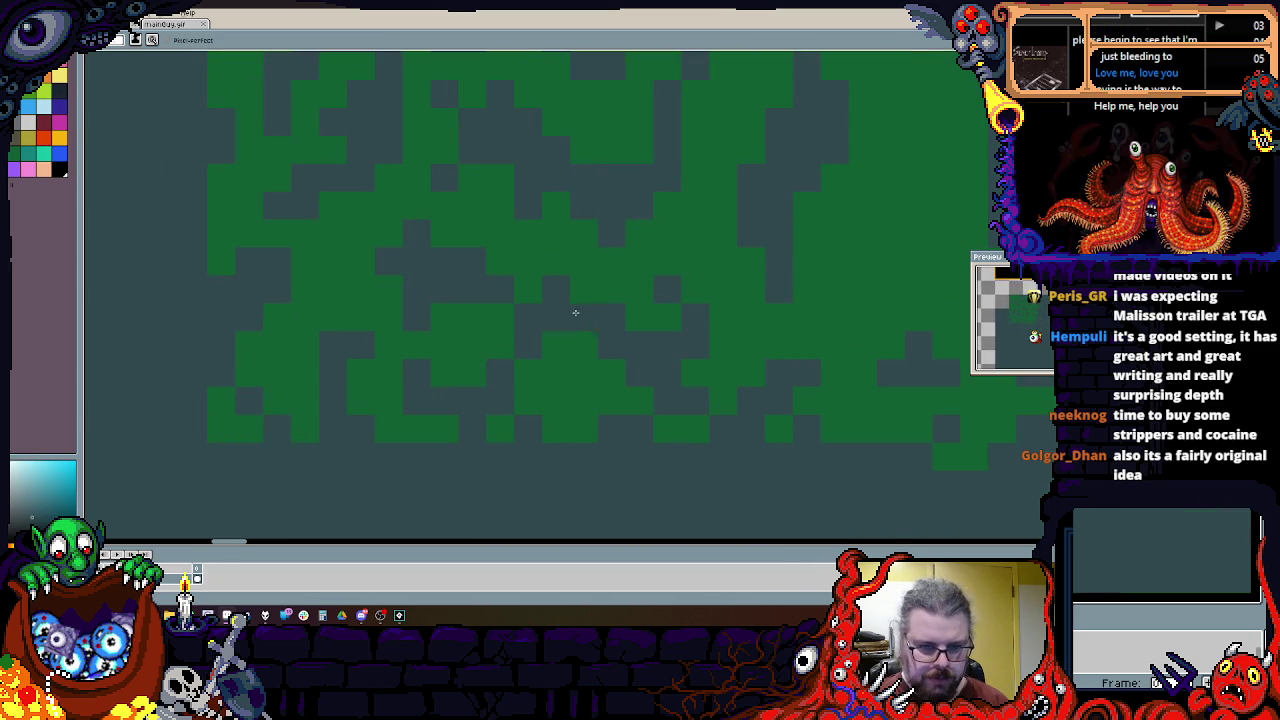
scroll(583, 297, "down", 2)
scroll(500, 309, "up", 2)
scroll(511, 399, "down", 2)
scroll(634, 286, "up", 2)
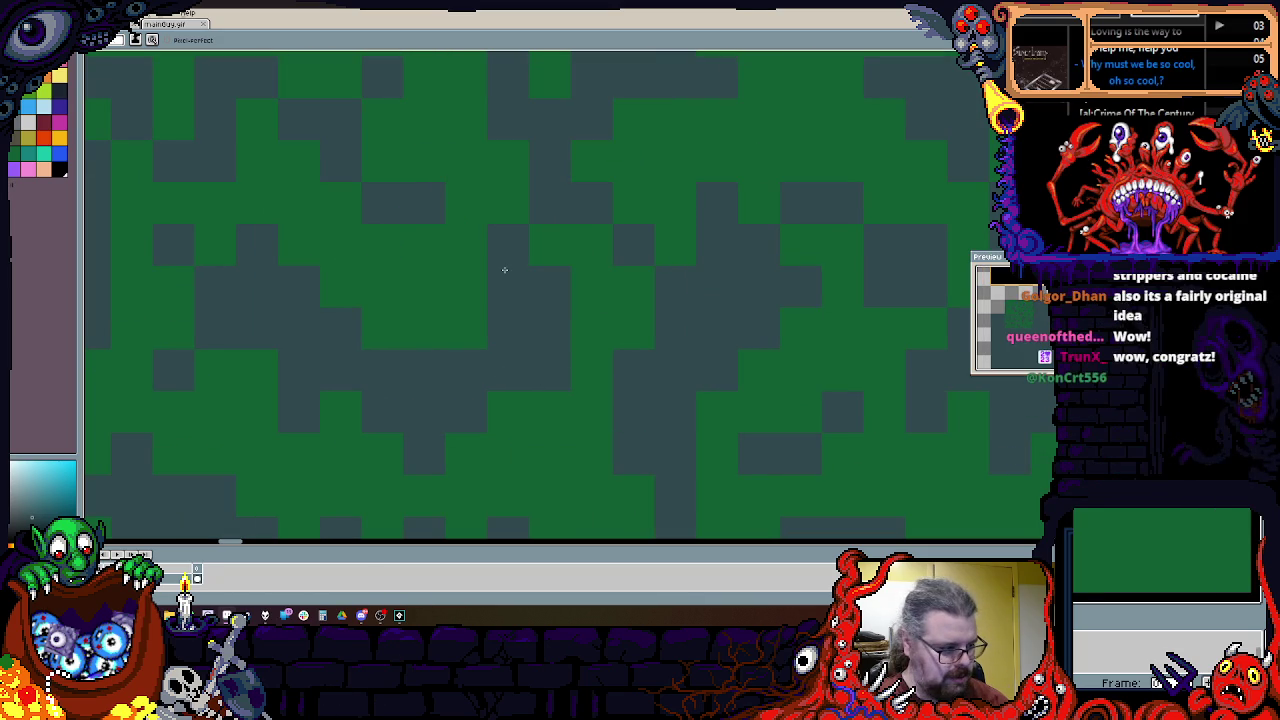
scroll(453, 276, "down", 3)
scroll(520, 280, "down", 1)
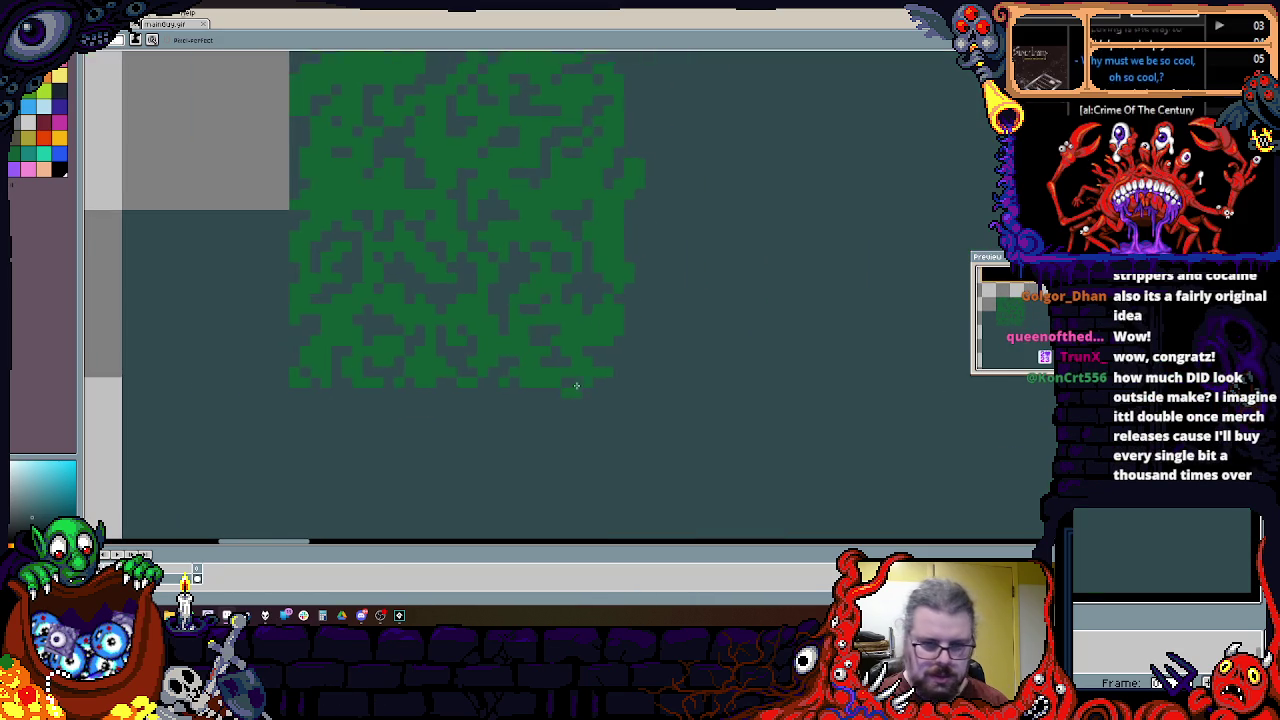
scroll(600, 285, "up", 3)
scroll(672, 291, "up", 1)
left_click_drag(672, 291, 675, 380)
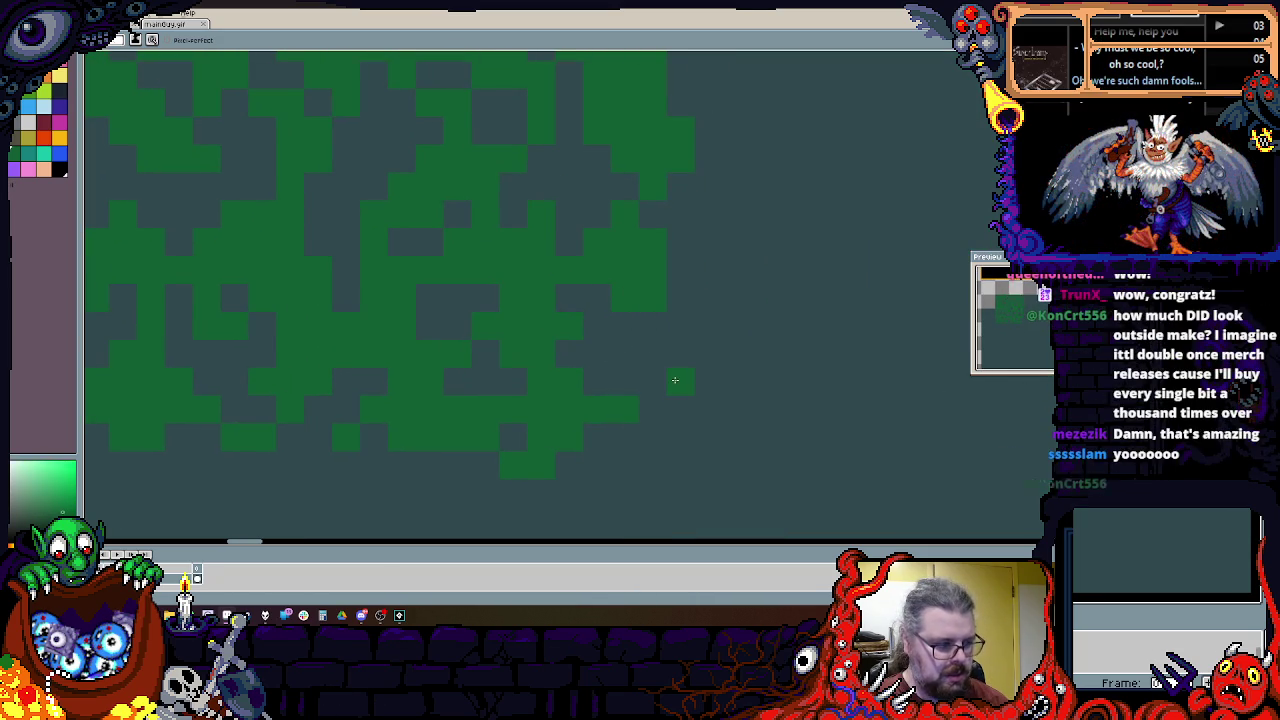
scroll(662, 316, "down", 1)
scroll(680, 290, "down", 1)
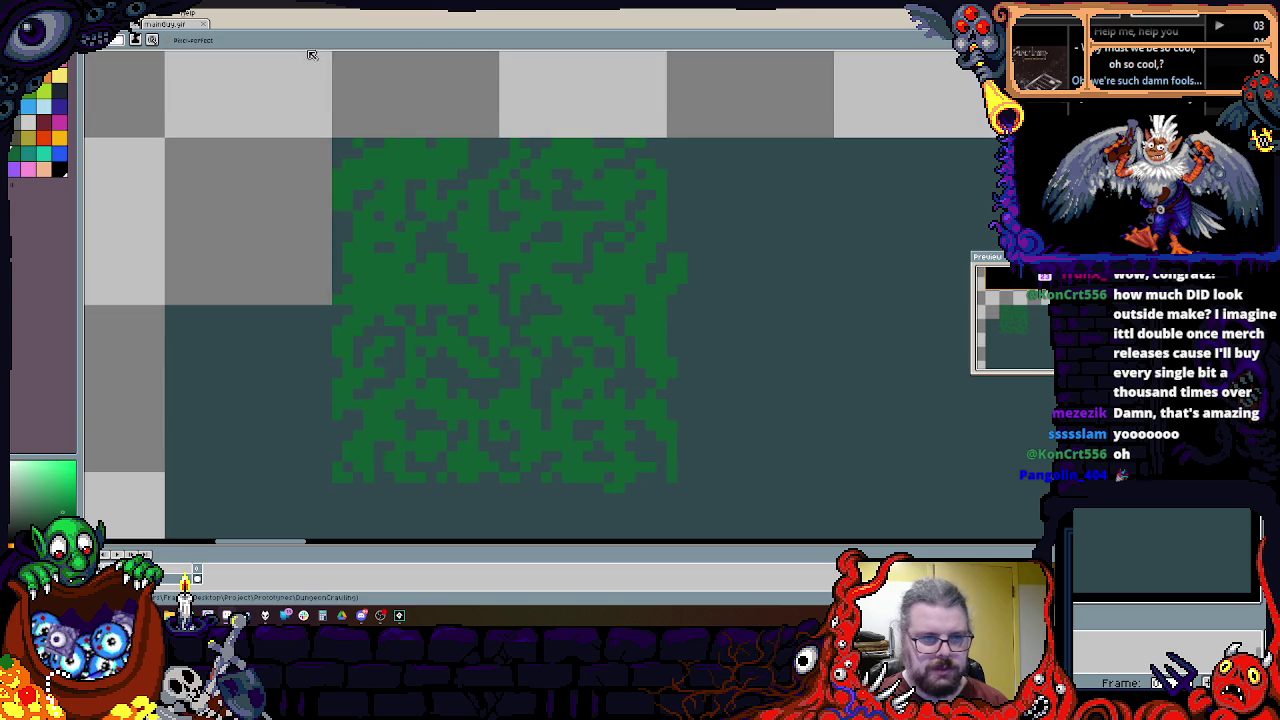
left_click(153, 18)
mouse_move(176, 67)
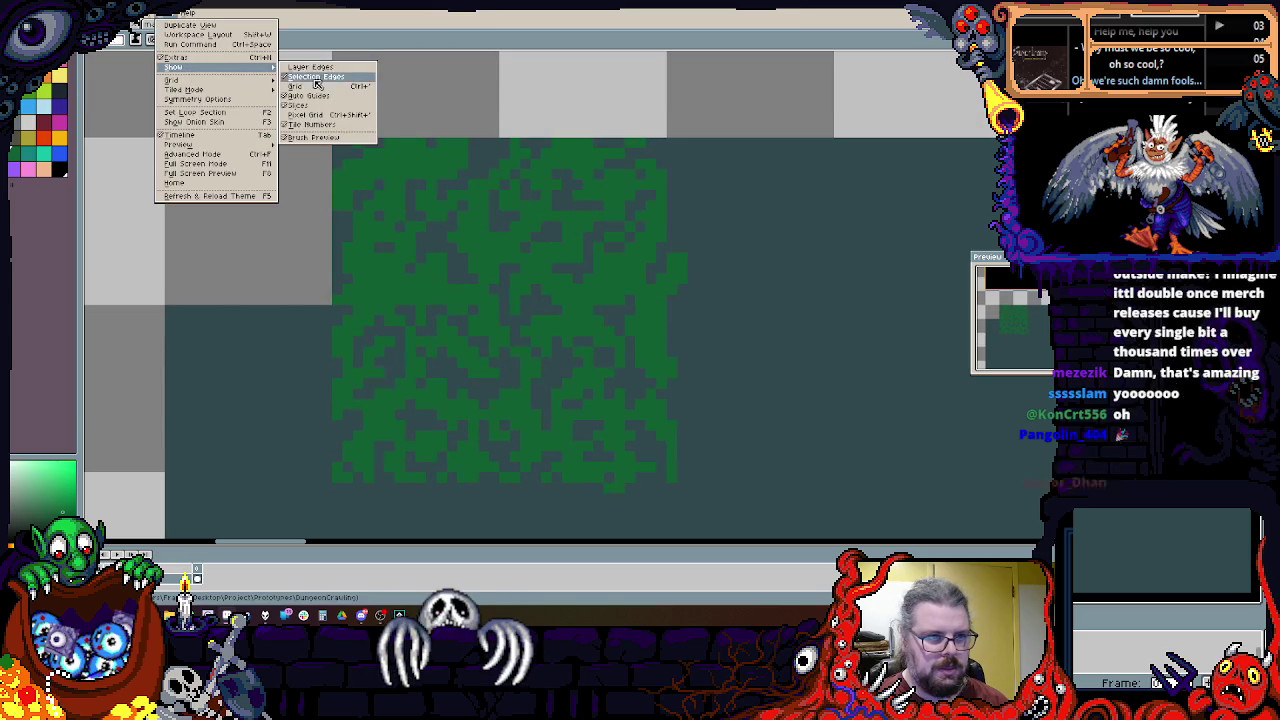
Step: Show the tile grid over the canvas and zoom in on the forest draft
left_click(296, 86)
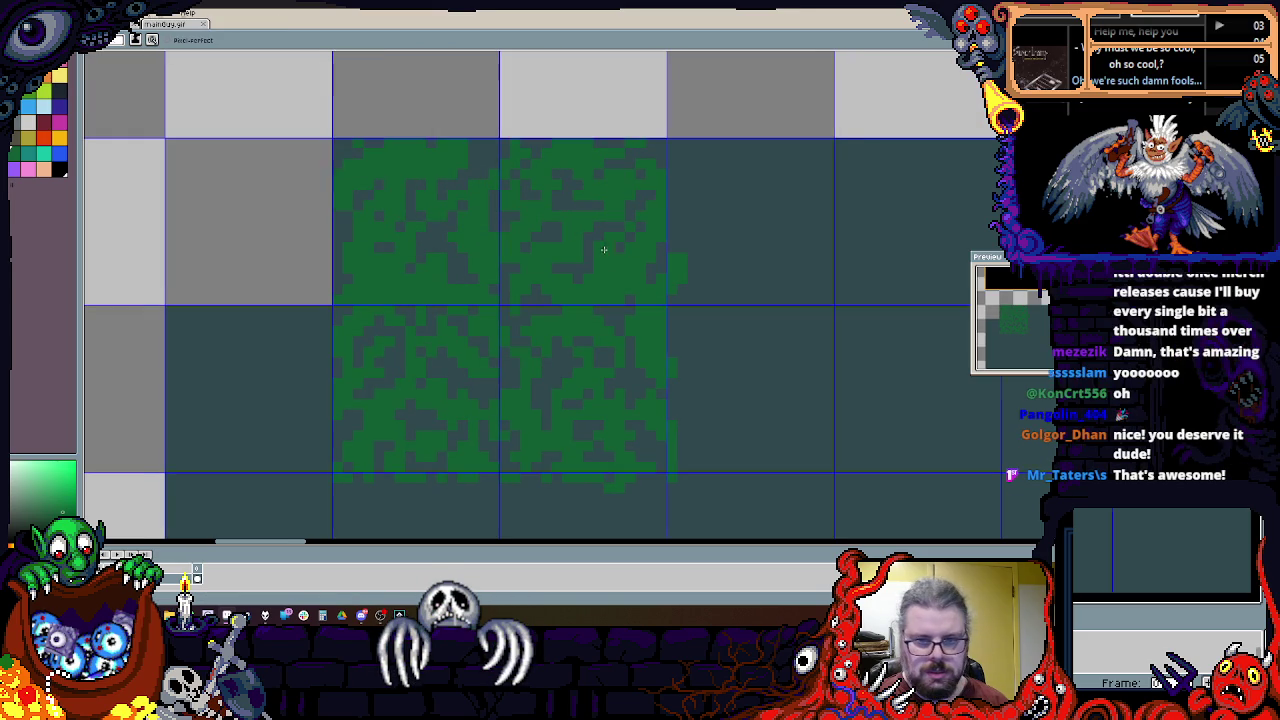
scroll(726, 202, "up", 2)
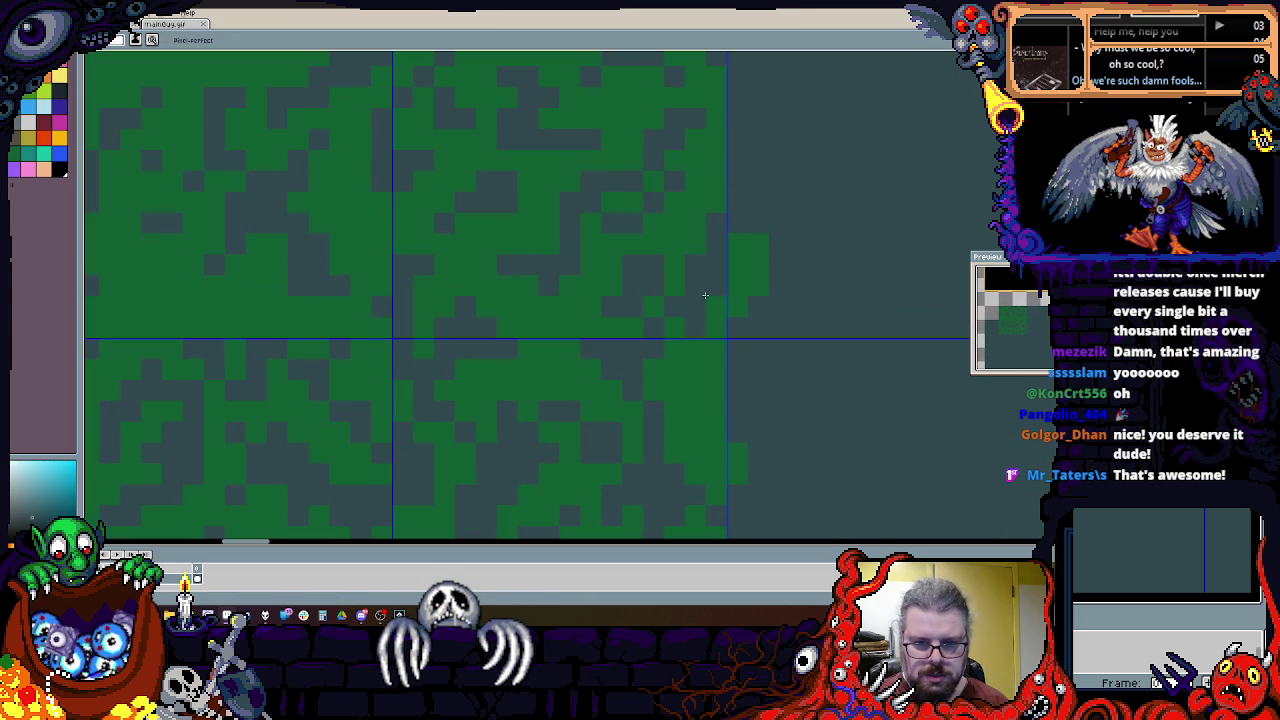
scroll(695, 310, "up", 2)
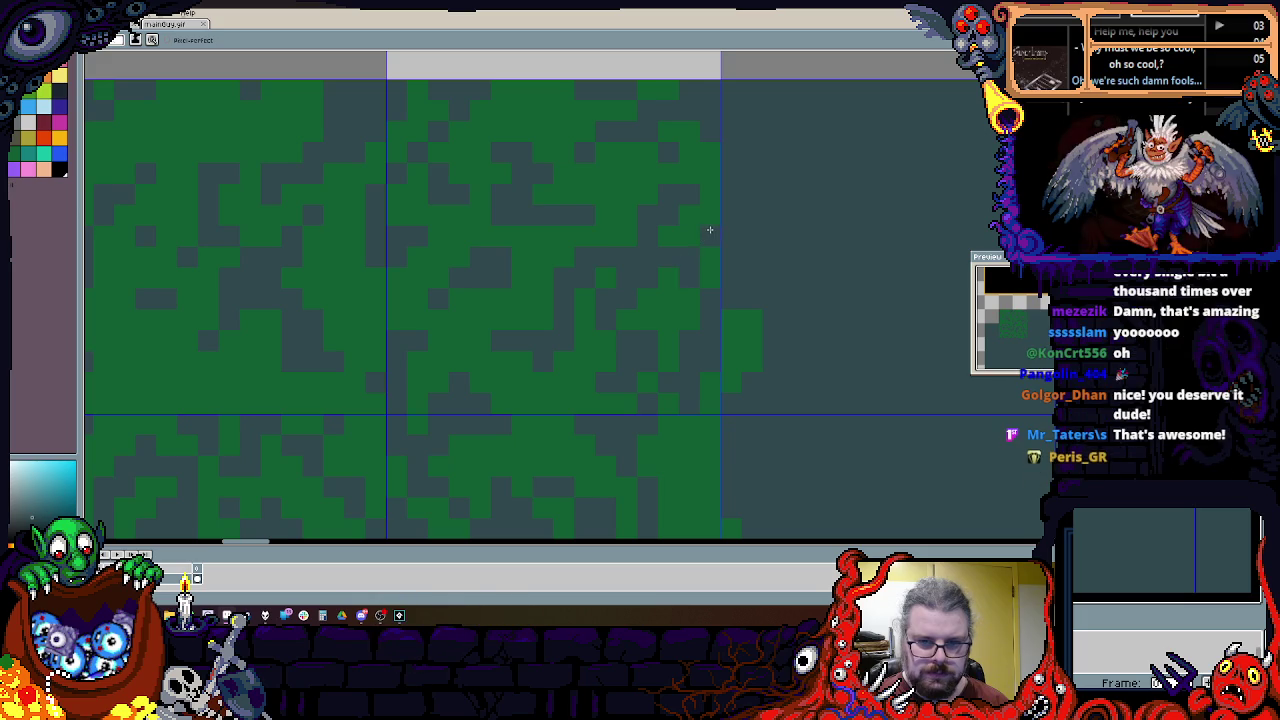
scroll(715, 260, "up", 2)
scroll(718, 273, "left", 1)
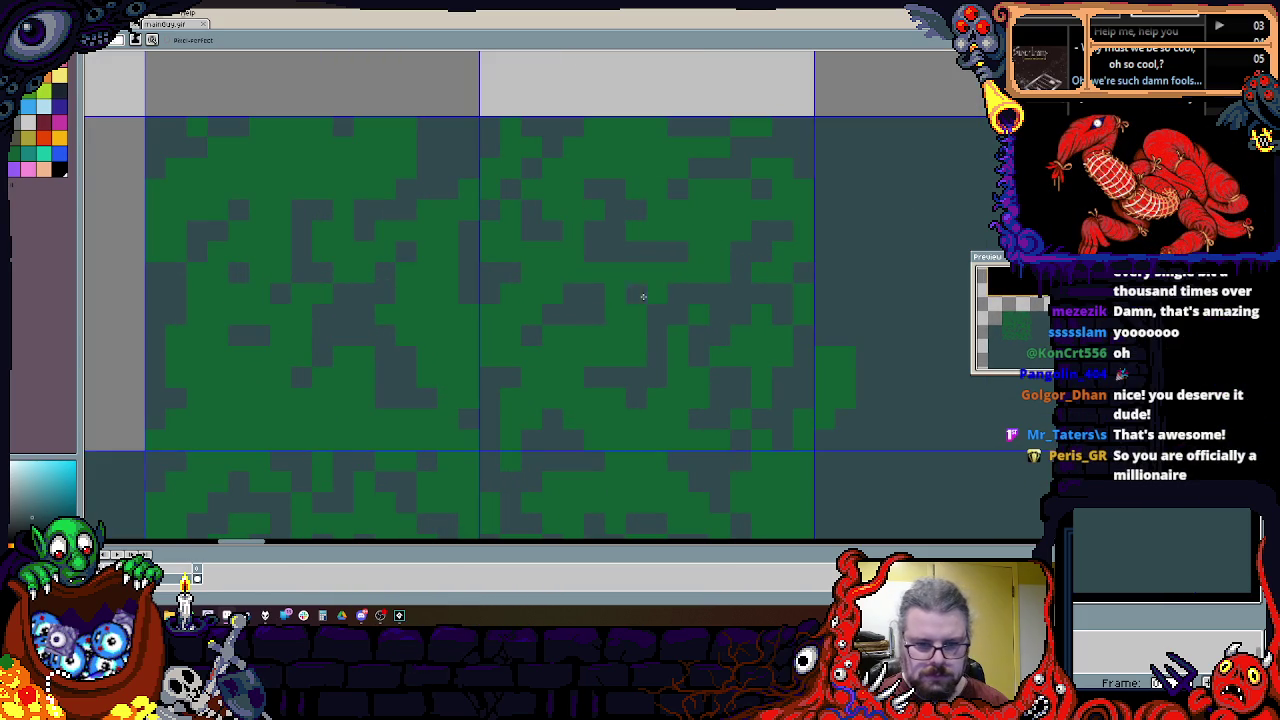
Step: Sample the forest green, swap to dark grey, and paint dark patches near the forest's top
left_click(570, 381, "alt")
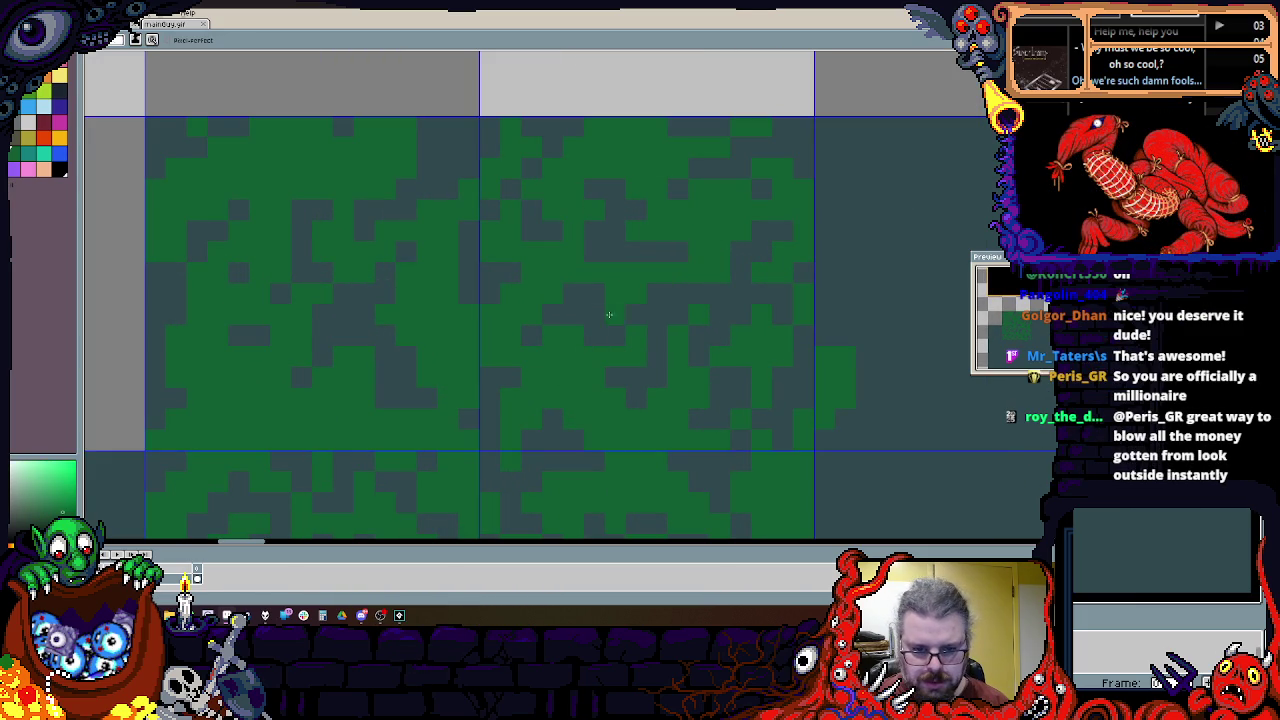
key("x")
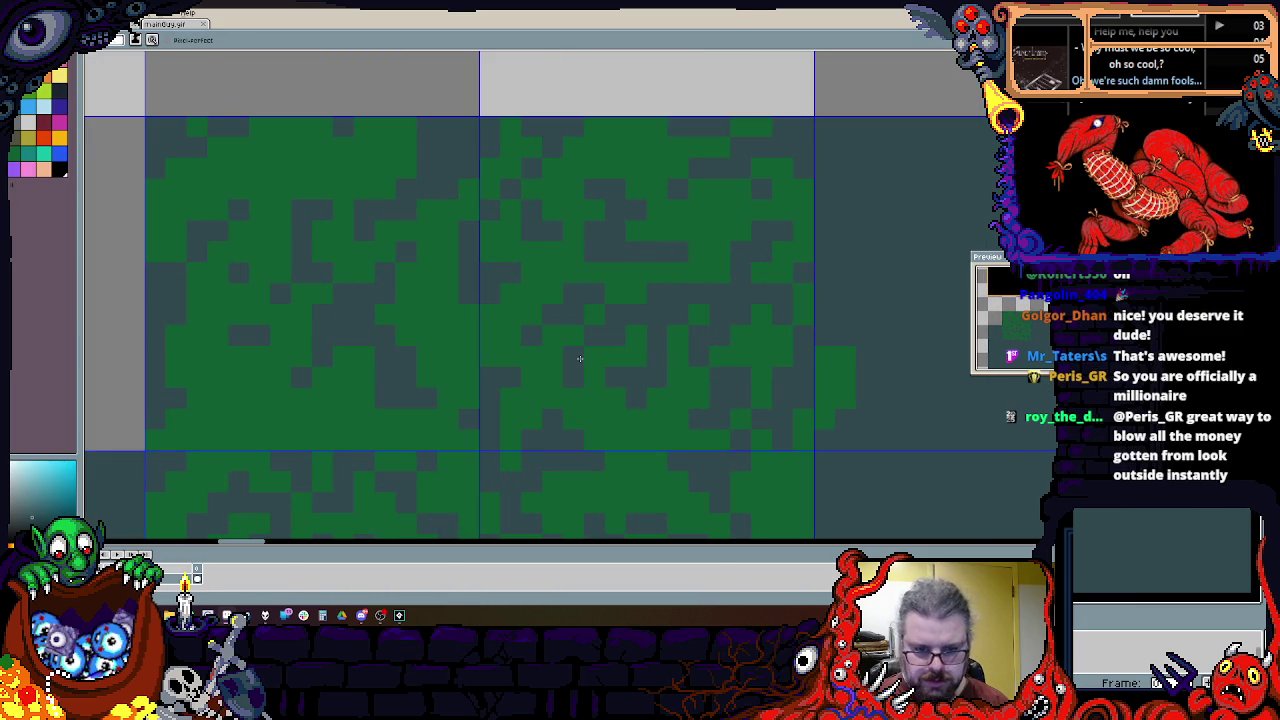
scroll(579, 358, "left", 5)
scroll(624, 231, "down", 2)
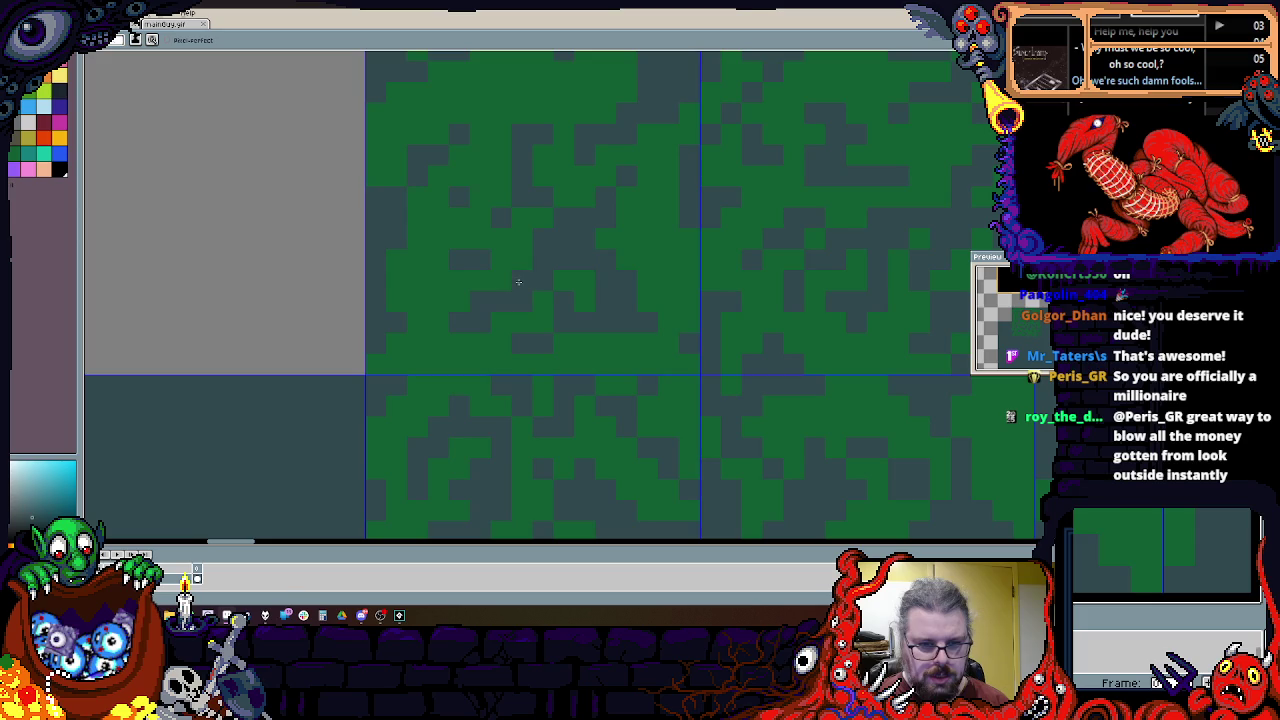
scroll(512, 287, "up", 2)
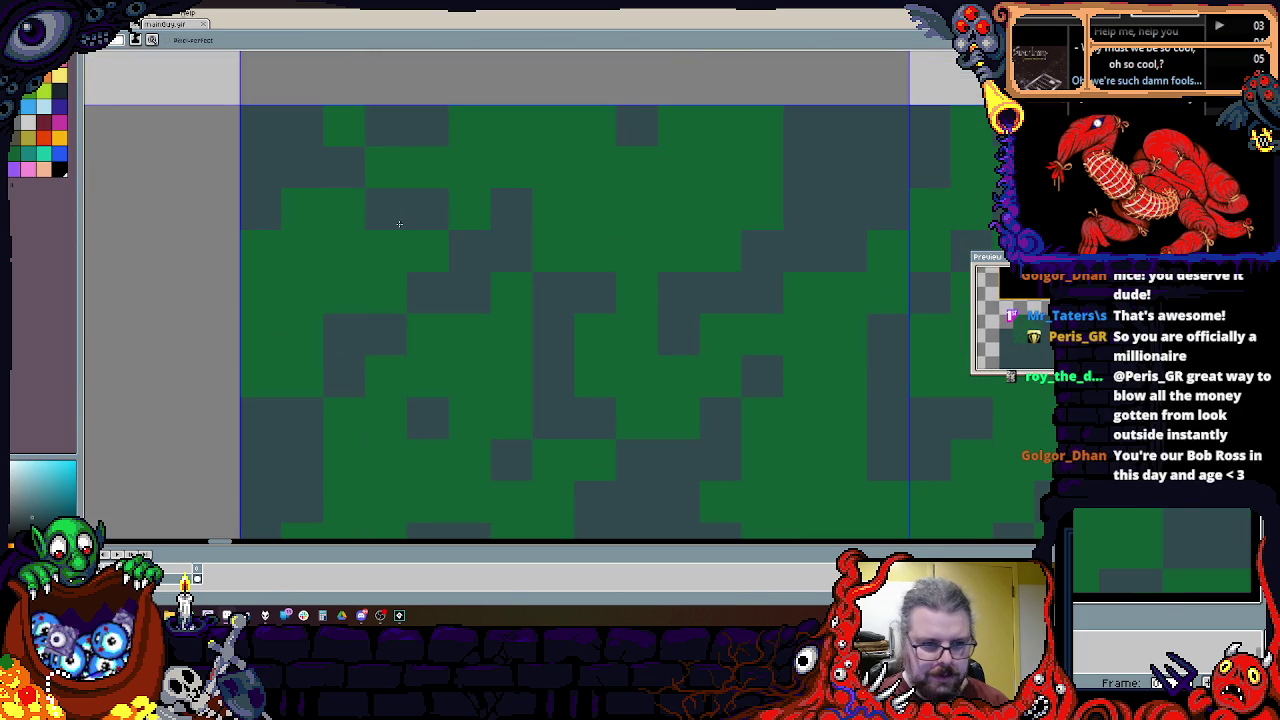
mouse_move(448, 158)
left_mouse_down()
mouse_move(623, 209)
mouse_move(543, 134)
mouse_move(559, 191)
left_mouse_up()
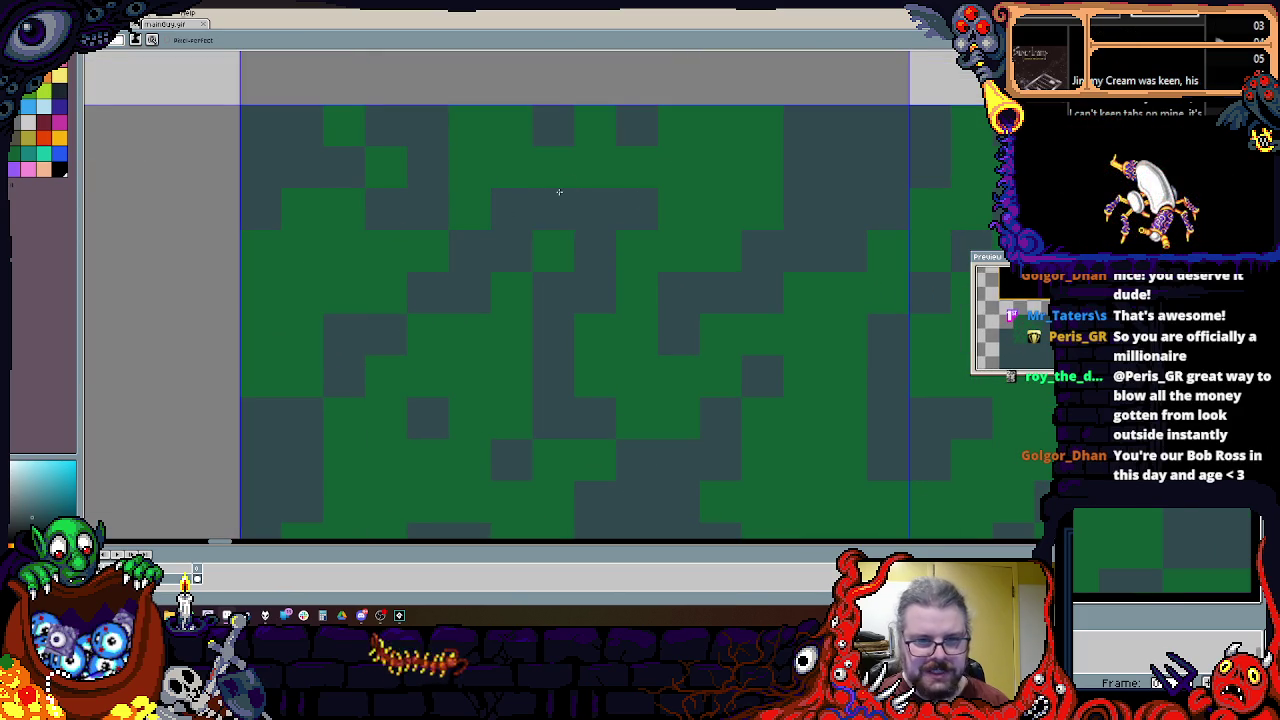
scroll(580, 171, "down", 1)
scroll(477, 209, "down", 2)
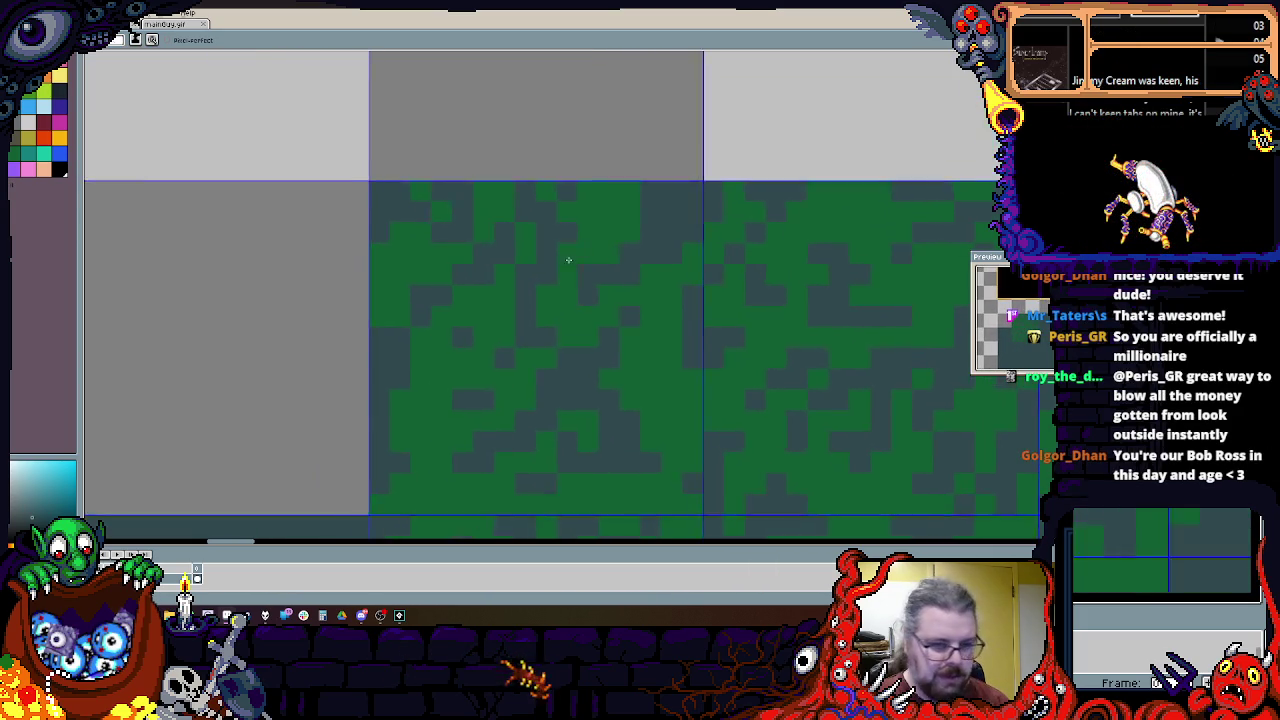
scroll(566, 260, "up", 2)
scroll(699, 229, "up", 1)
Step: Restore green as the painting colour and switch to the eyedropper for sampling canvas colours
key("x")
scroll(485, 200, "down", 1)
scroll(550, 194, "up", 1)
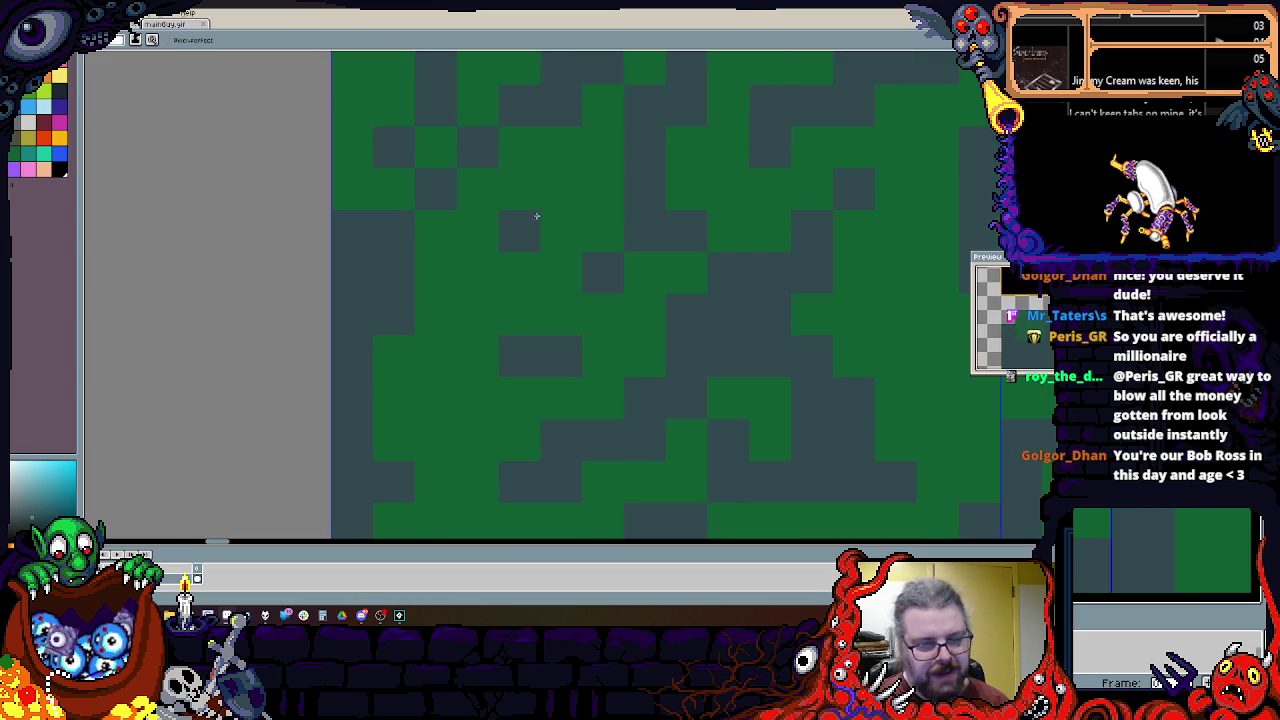
scroll(686, 305, "down", 1)
scroll(452, 319, "up", 1)
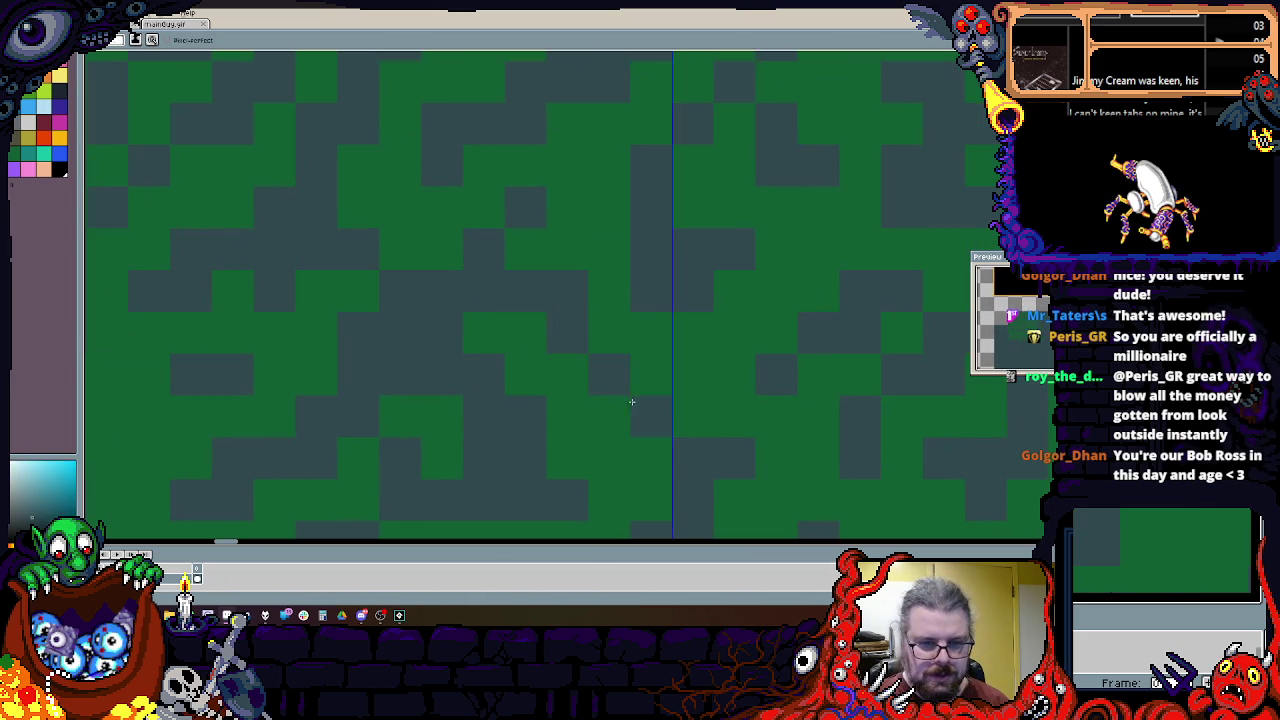
scroll(607, 344, "down", 2)
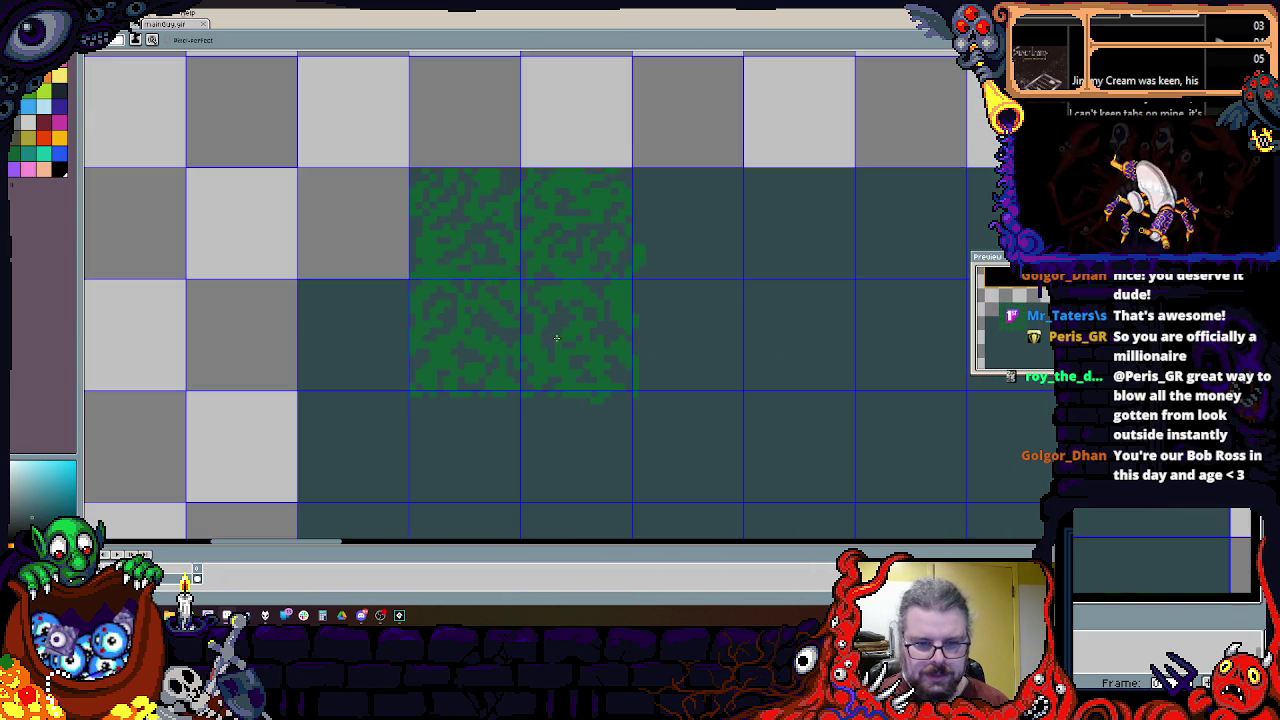
scroll(536, 214, "up", 1)
scroll(536, 214, "up", 2)
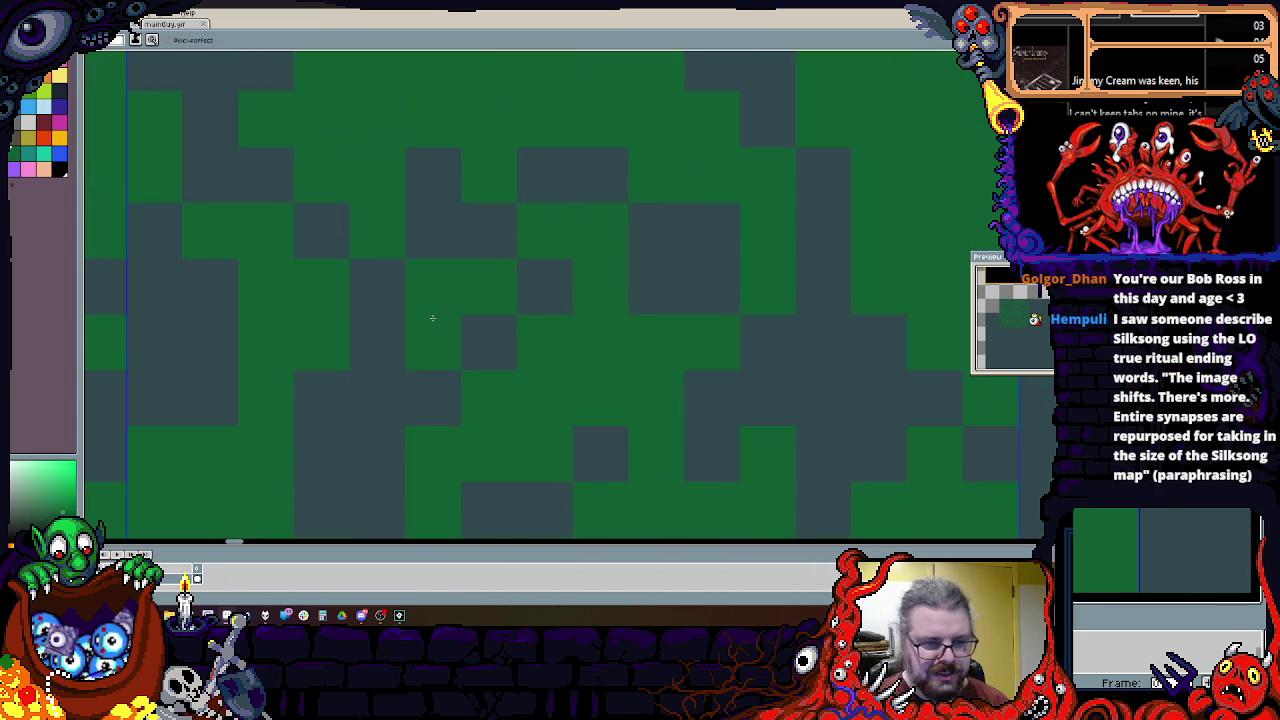
scroll(480, 323, "down", 2)
scroll(488, 323, "up", 1)
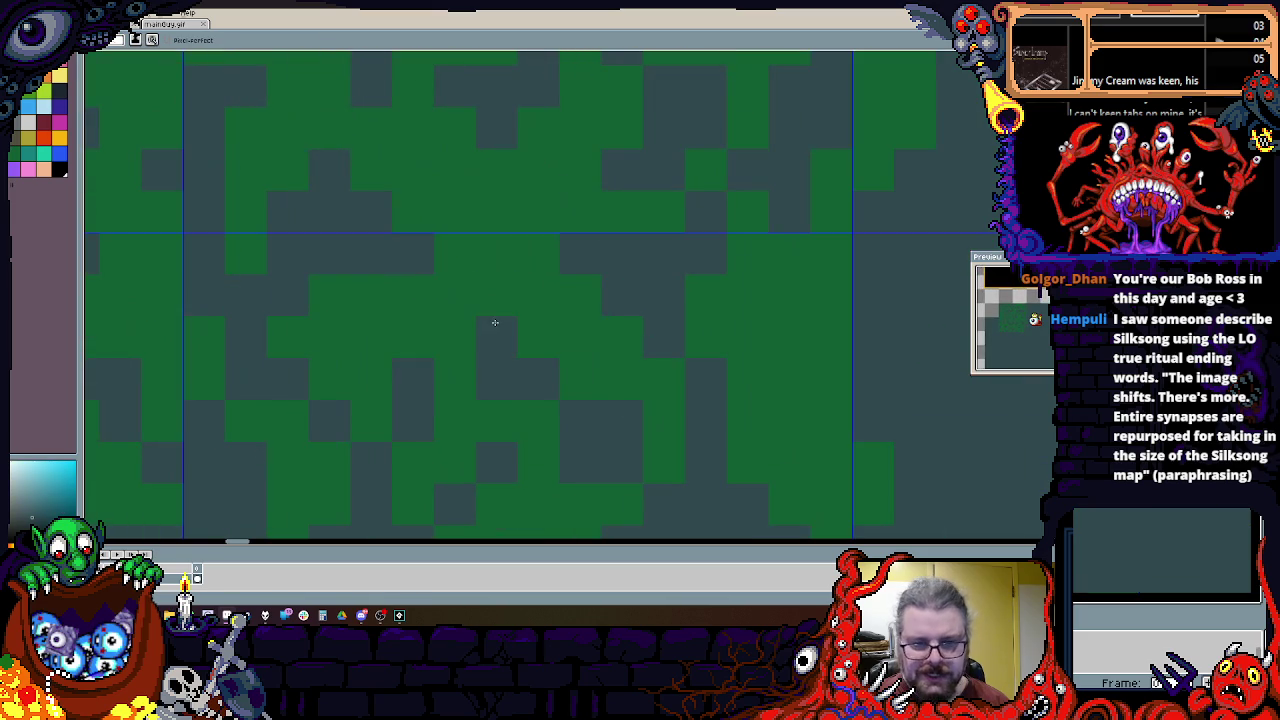
scroll(681, 277, "down", 1)
key("i")
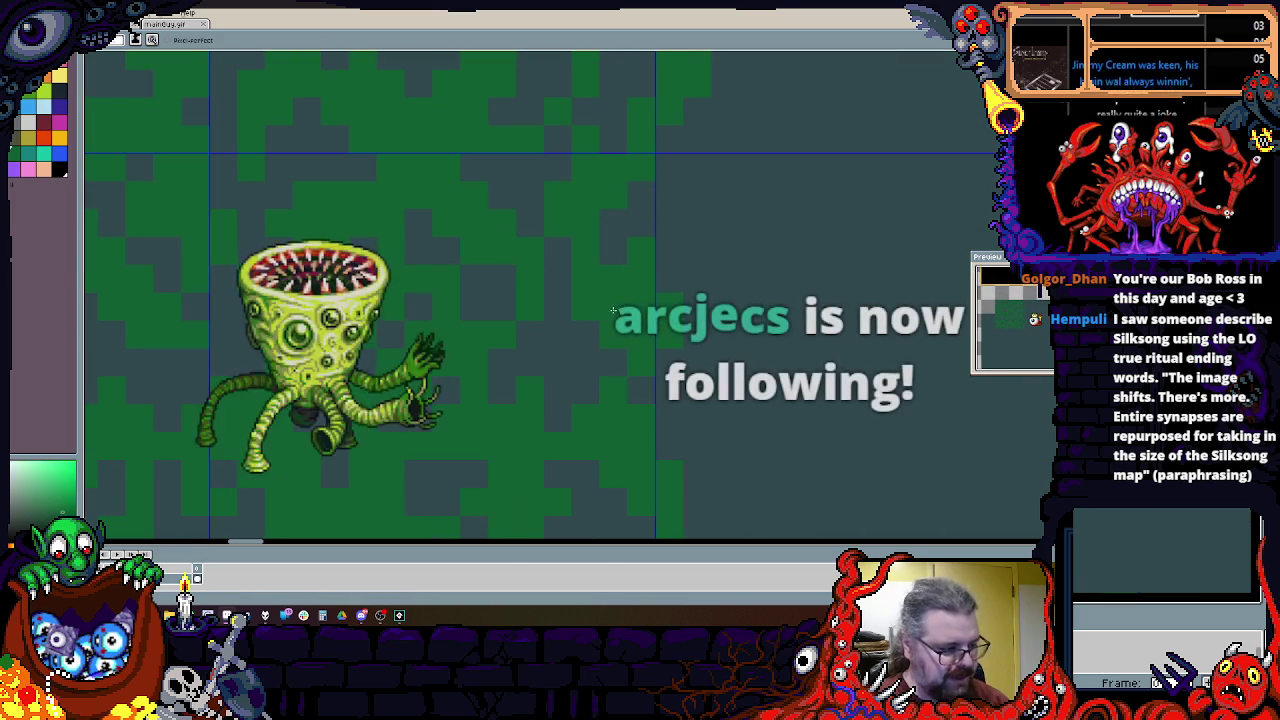
scroll(537, 329, "down", 1)
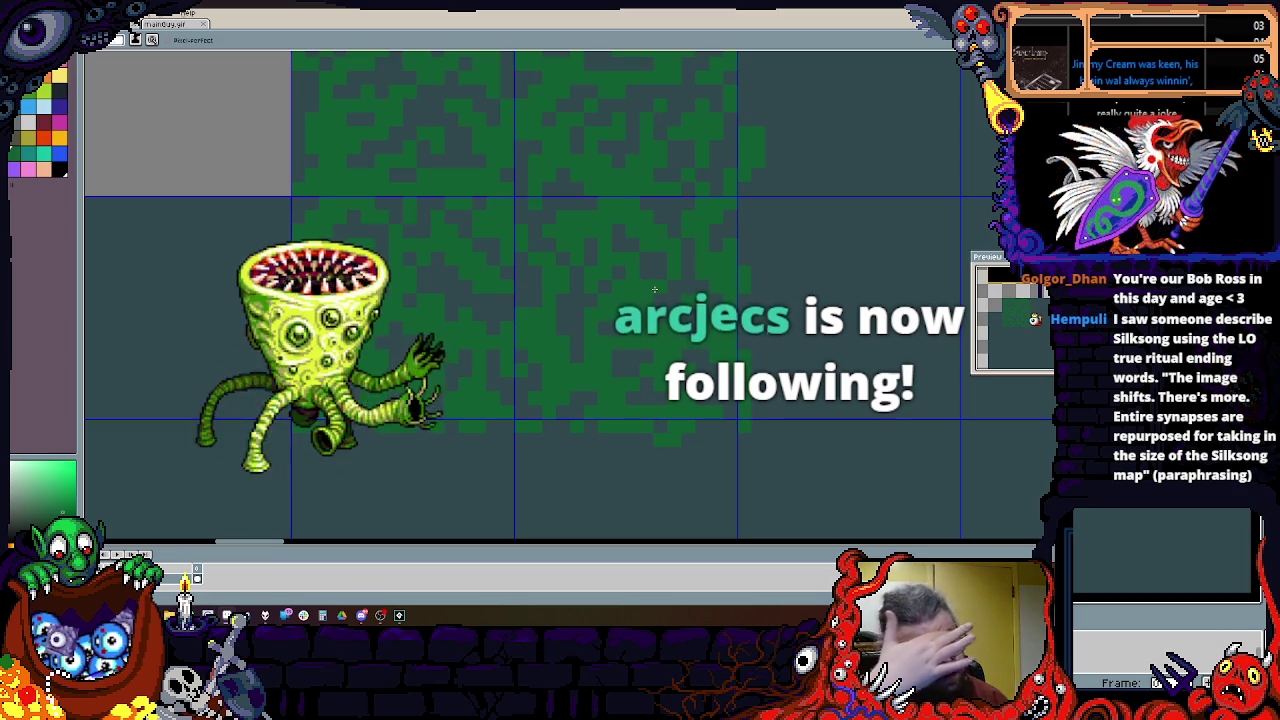
scroll(647, 299, "down", 1)
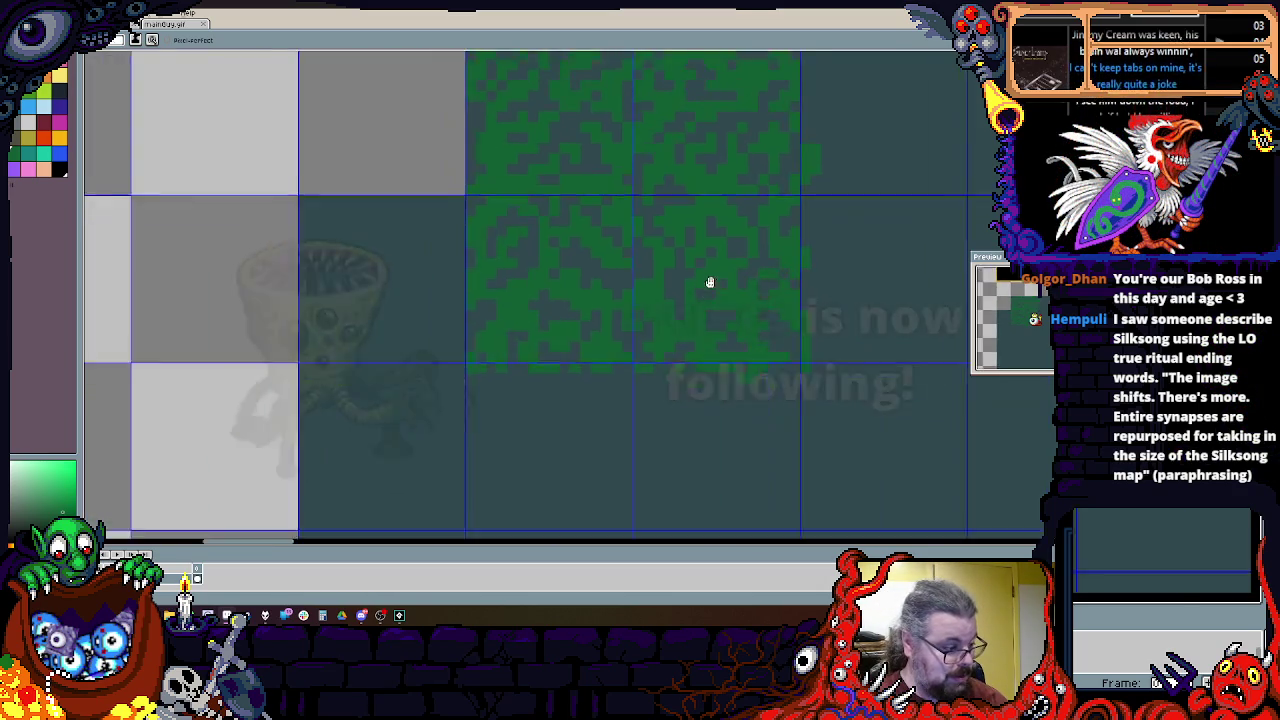
scroll(551, 349, "up", 1)
scroll(529, 357, "down", 1)
scroll(500, 385, "up", 1)
scroll(476, 406, "up", 1)
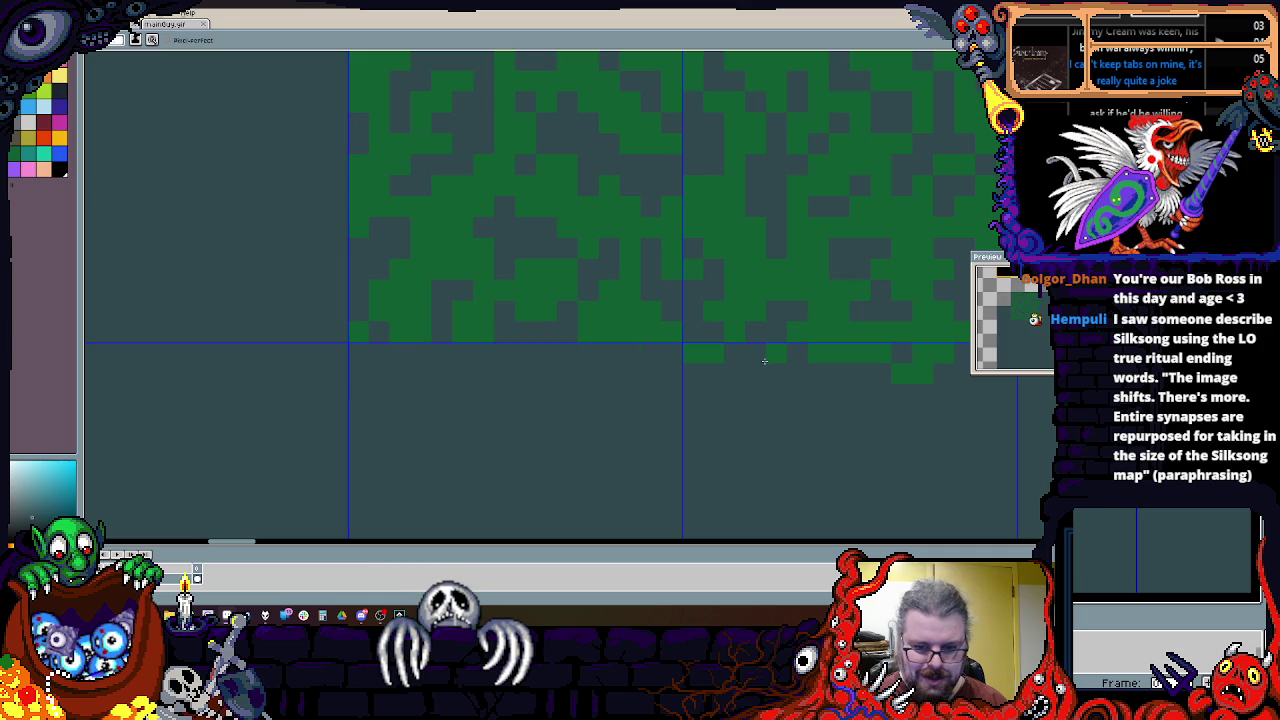
Step: Undo the stray green pixel below the forest and bring the empty left tile into view
left_click_drag(758, 363, 505, 384)
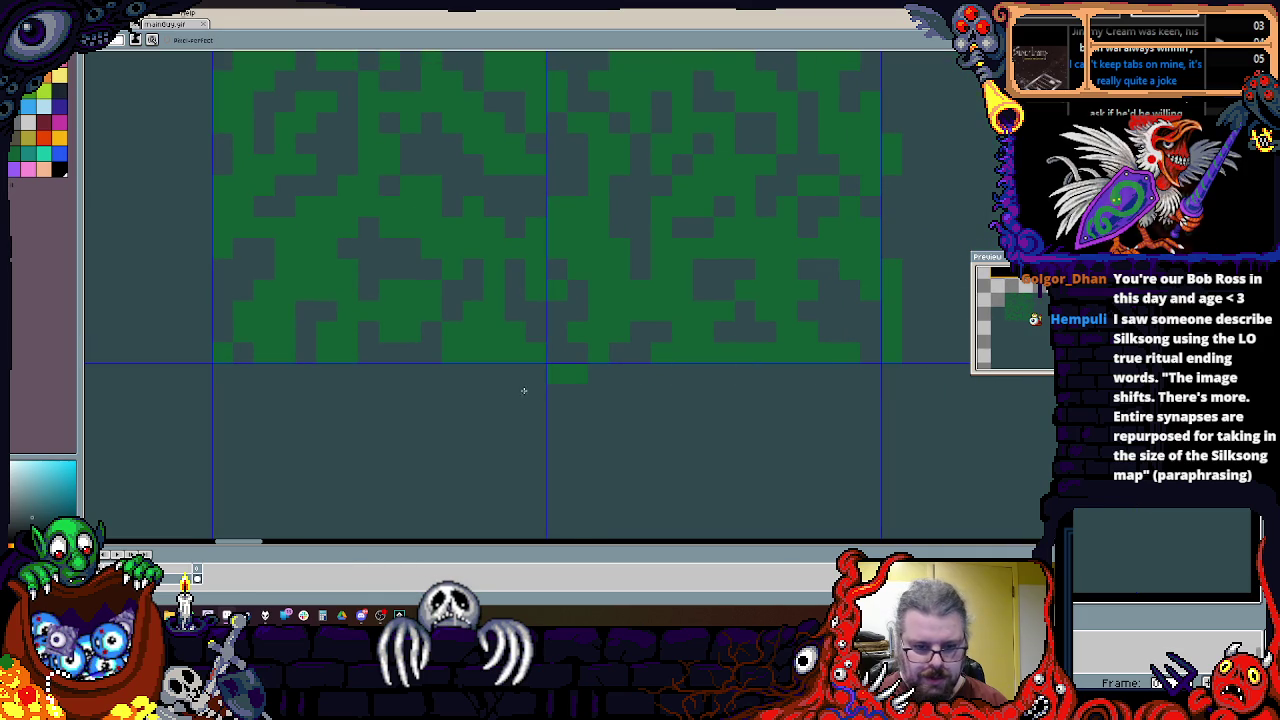
key("ctrl+z")
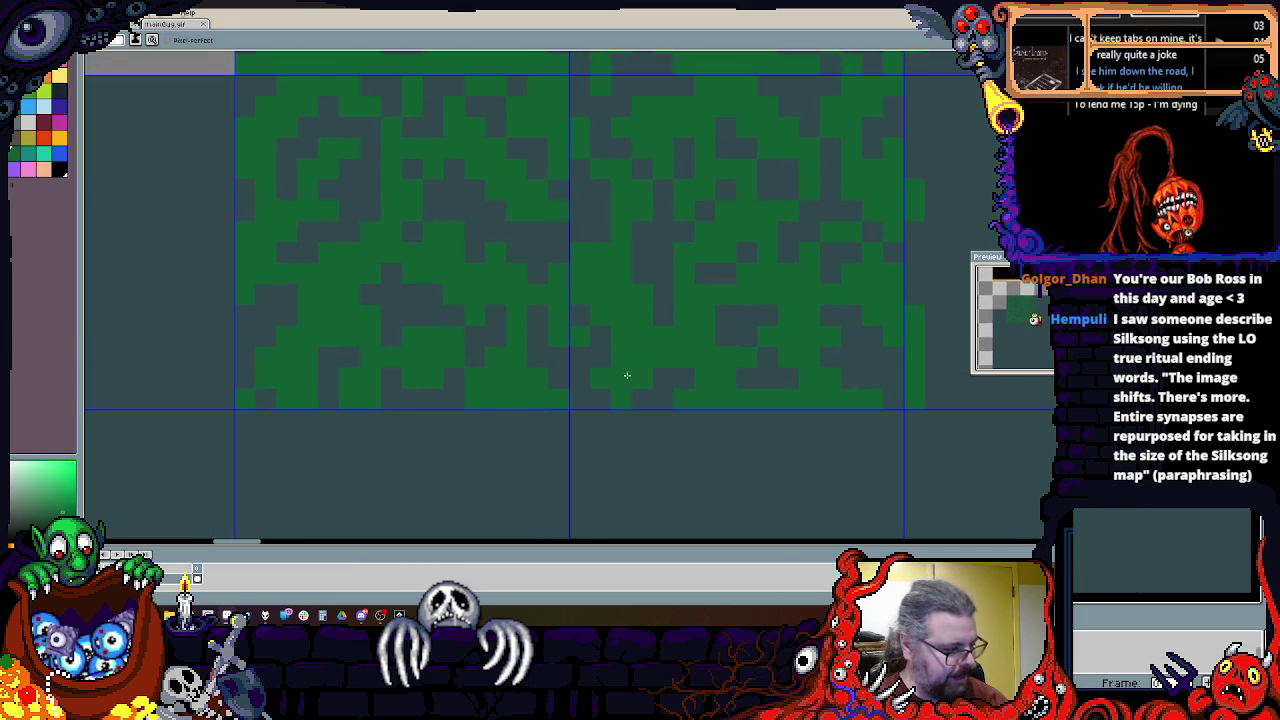
left_click_drag(603, 310, 521, 317)
scroll(521, 317, "up", 2)
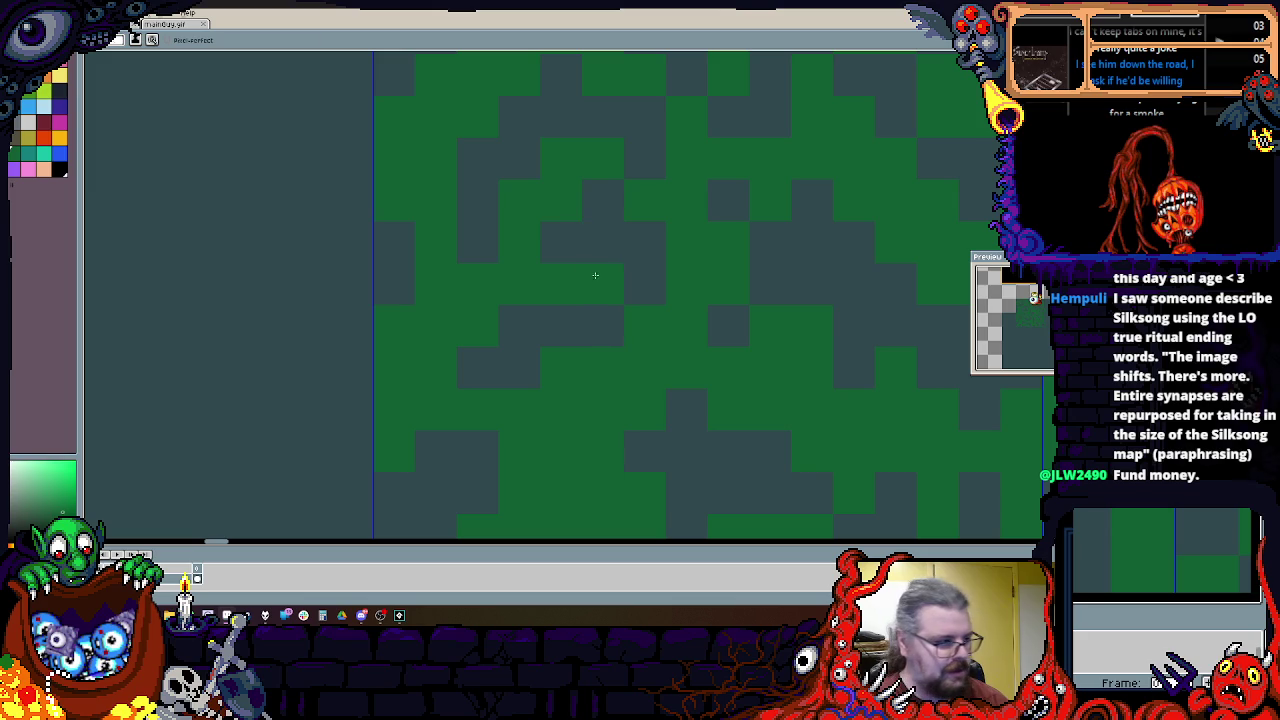
left_click_drag(651, 371, 565, 329)
Step: Paint a forest-green blob filling the empty left tile, then sample dark teal for mottling
left_click(409, 400, "alt")
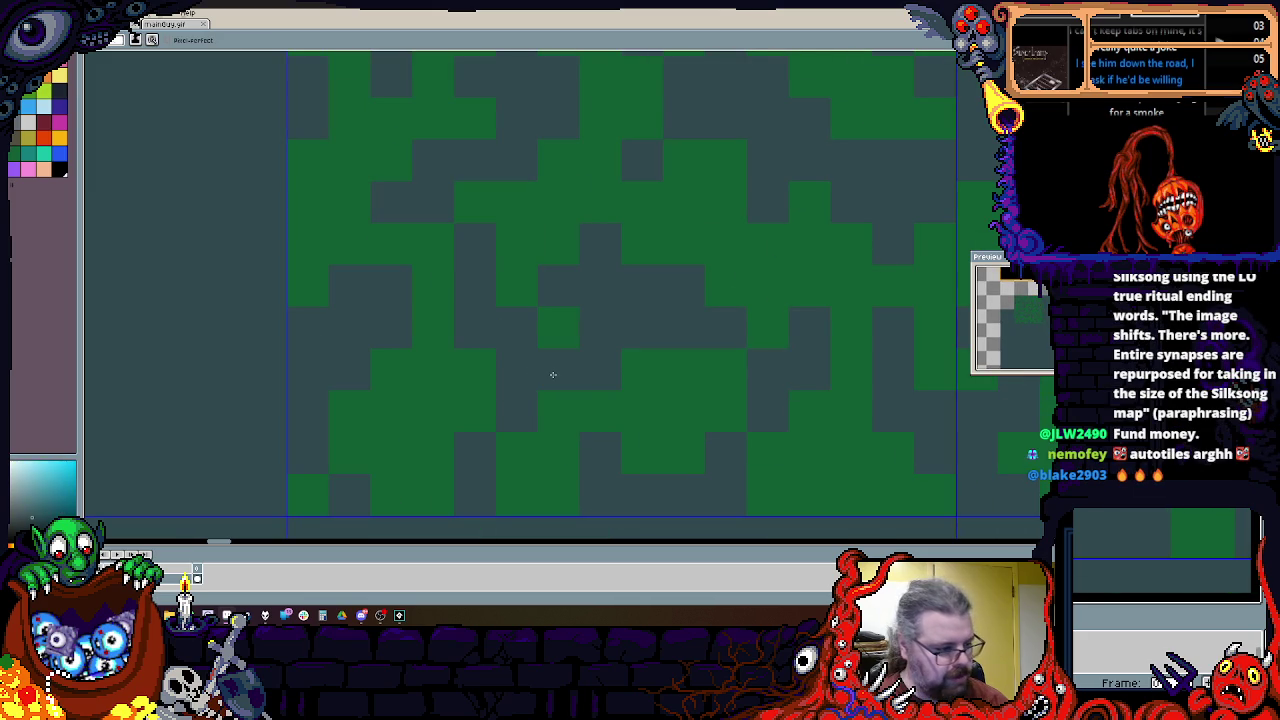
scroll(443, 374, "down", 3)
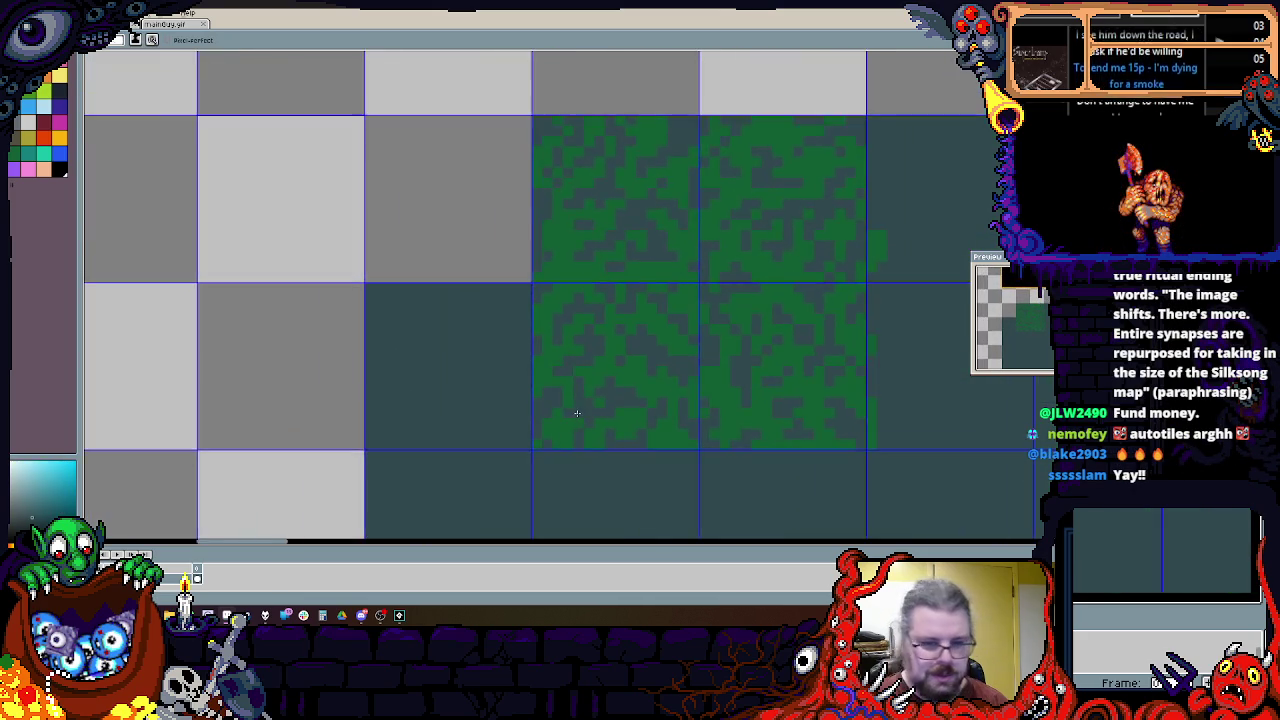
scroll(576, 413, "up", 1)
left_click(574, 309, "alt")
left_click_drag(462, 245, 522, 235)
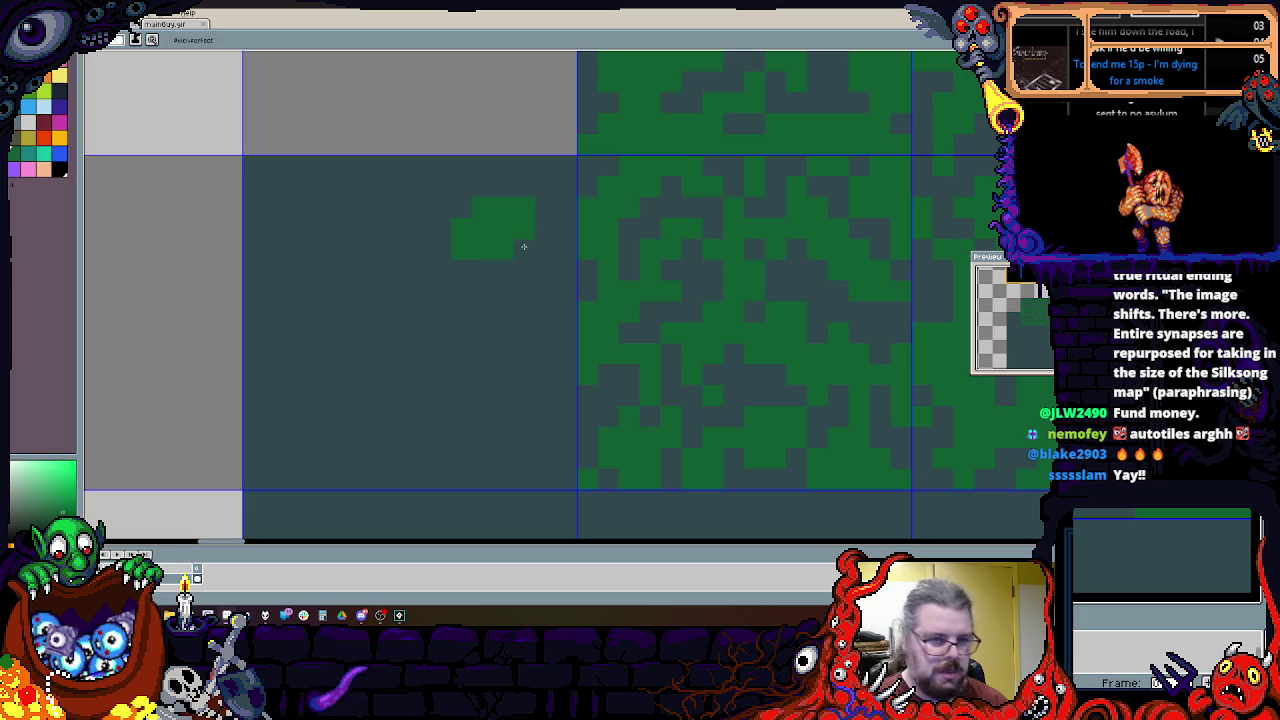
left_click_drag(520, 357, 535, 471)
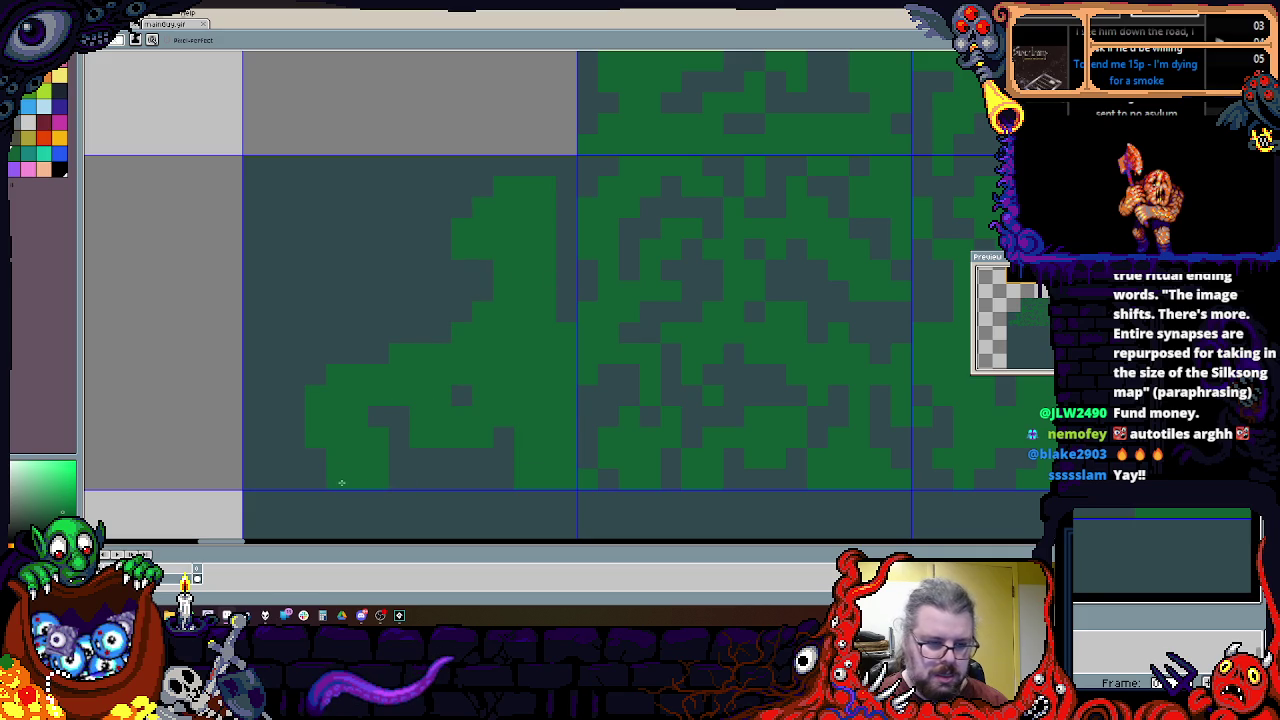
mouse_move(276, 455)
left_mouse_down()
mouse_move(314, 286)
mouse_move(274, 286)
mouse_move(366, 176)
left_mouse_up()
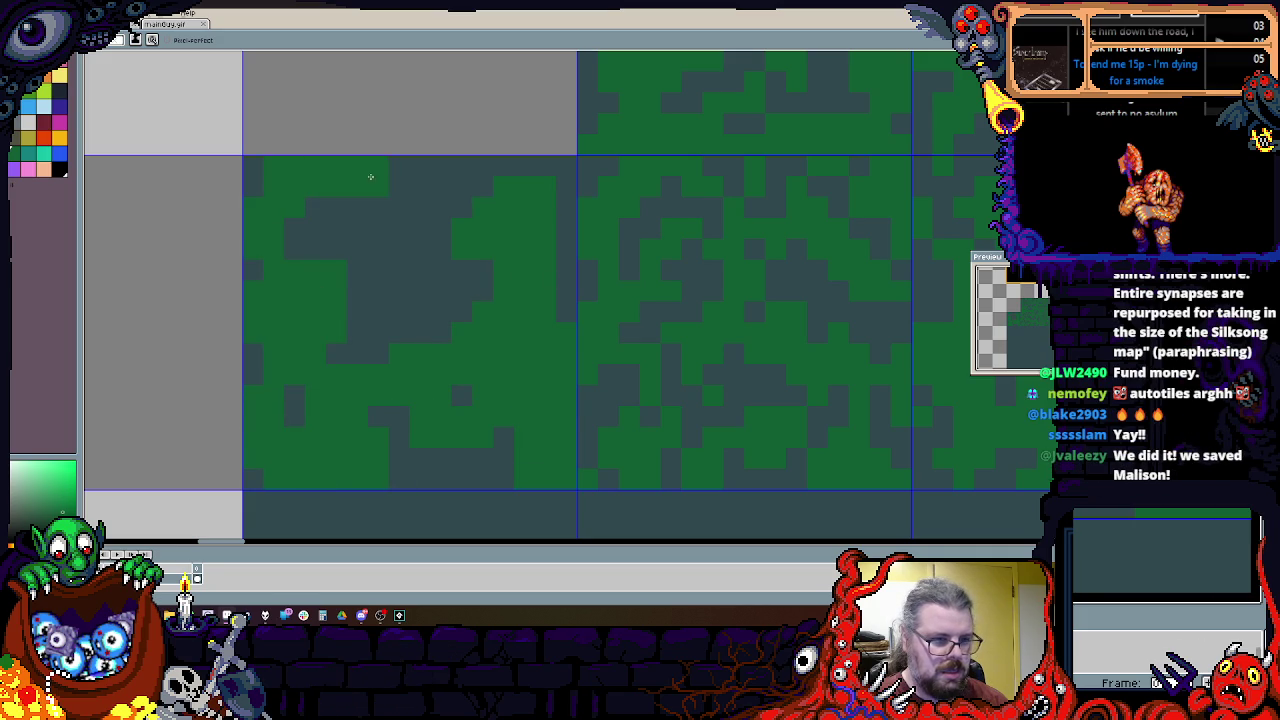
left_click_drag(436, 260, 514, 206)
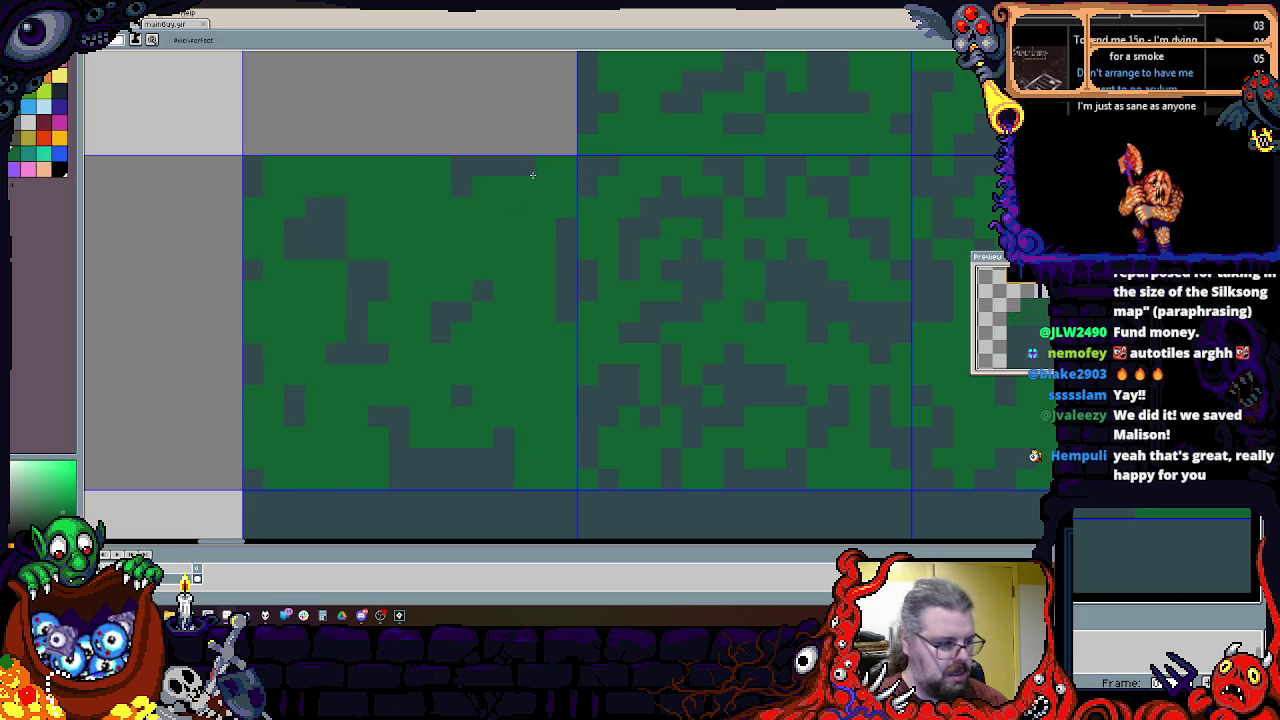
left_click(508, 174, "alt")
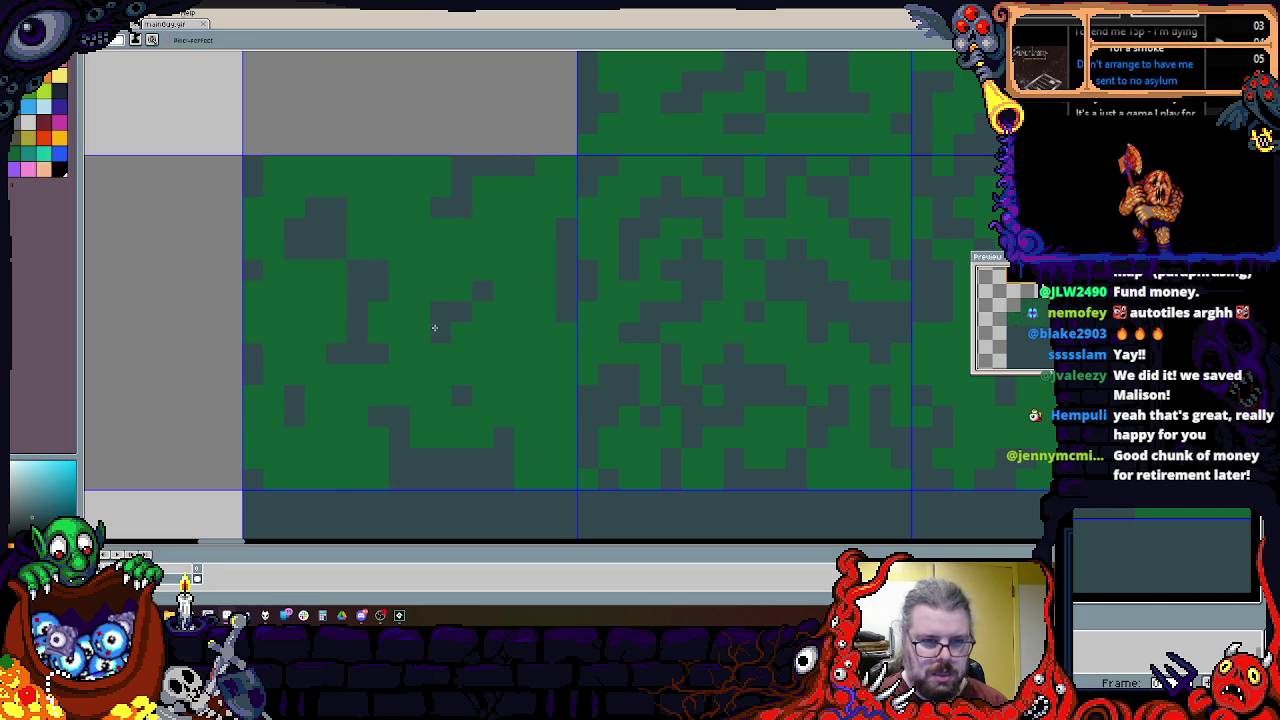
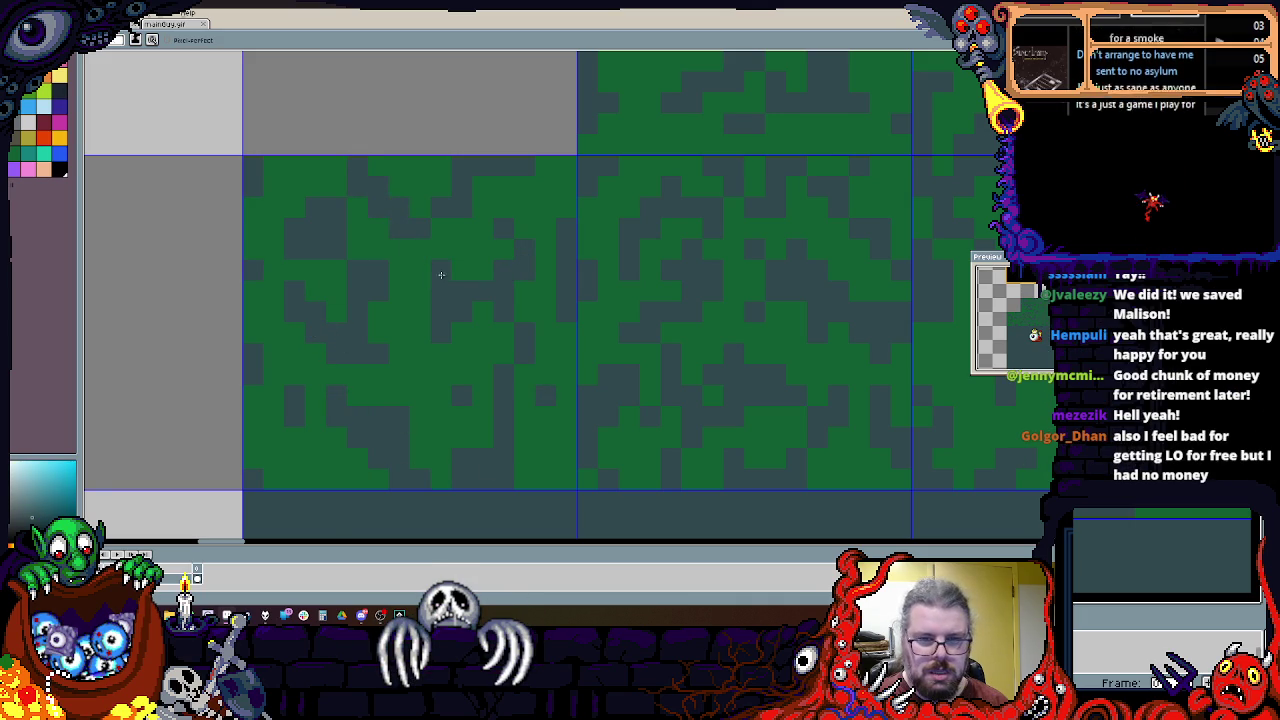
Step: Scatter teal single-pixel specks across the leftmost grass tile
scroll(430, 260, "down", 1)
scroll(470, 310, "down", 1)
scroll(496, 345, "up", 1)
scroll(496, 345, "down", 1)
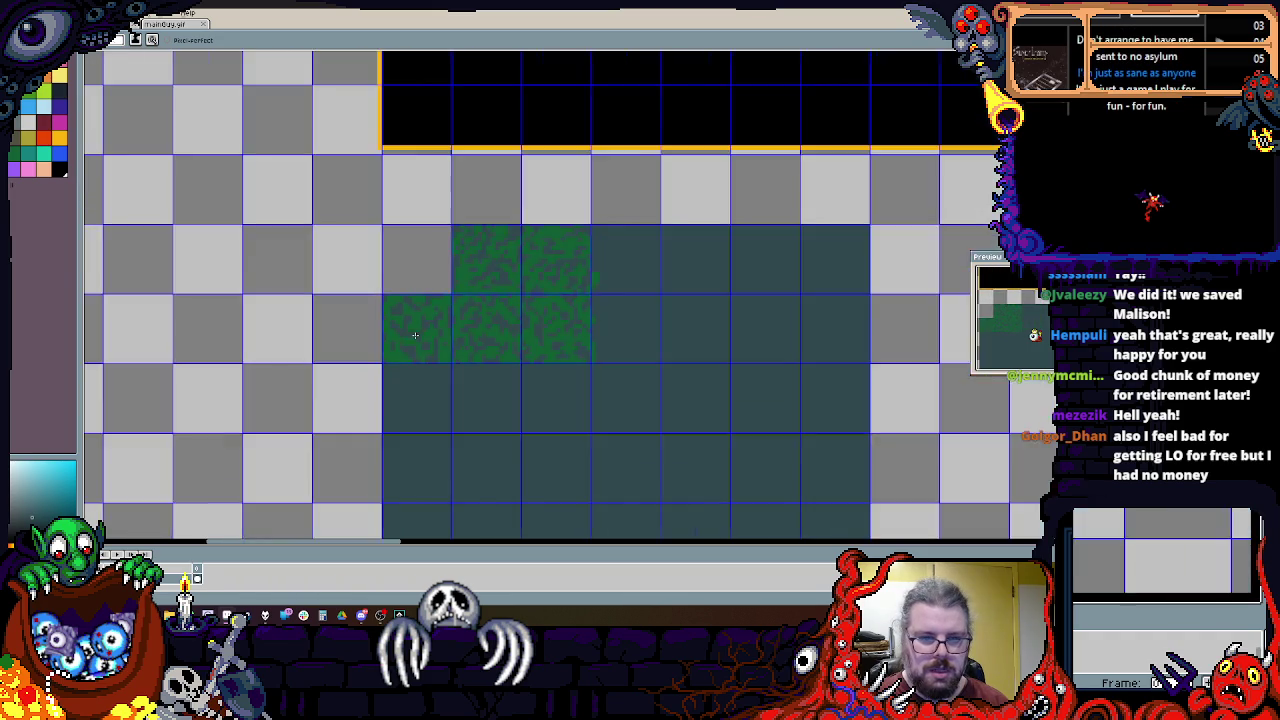
scroll(428, 305, "up", 1)
scroll(394, 308, "up", 1)
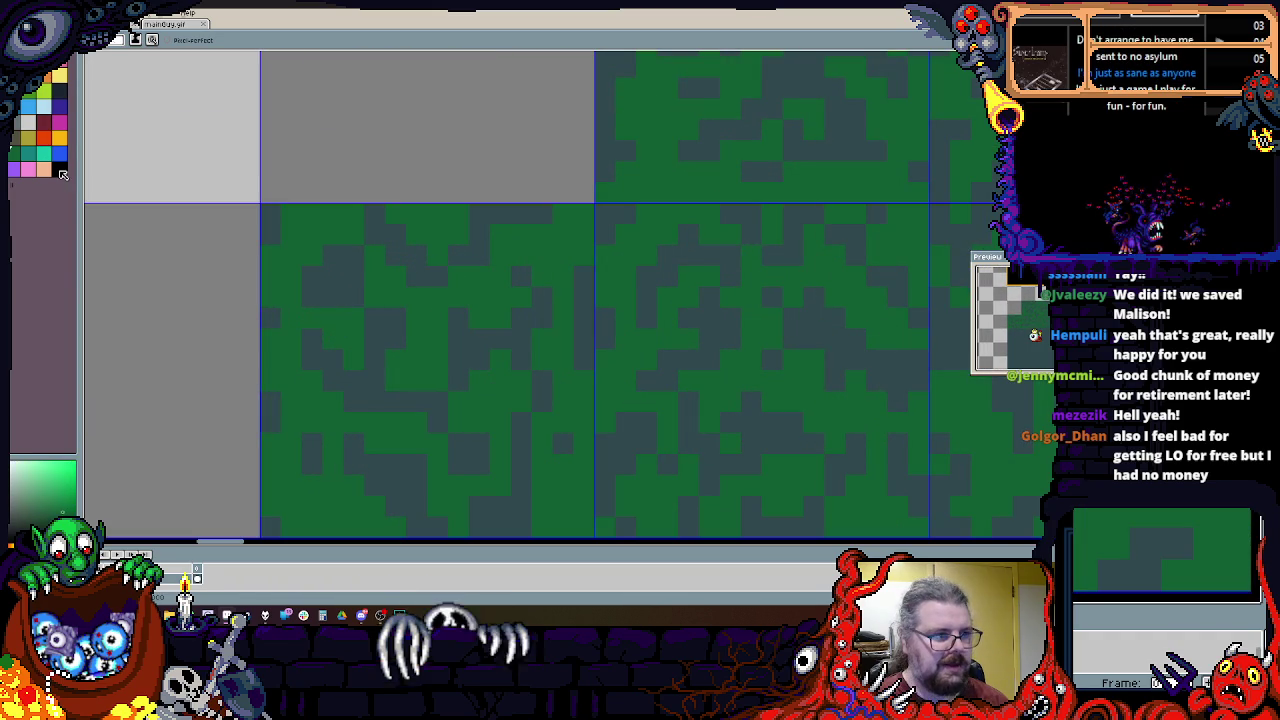
left_click_drag(385, 322, 417, 360)
scroll(417, 360, "down", 1)
scroll(372, 265, "up", 1)
left_click(372, 266)
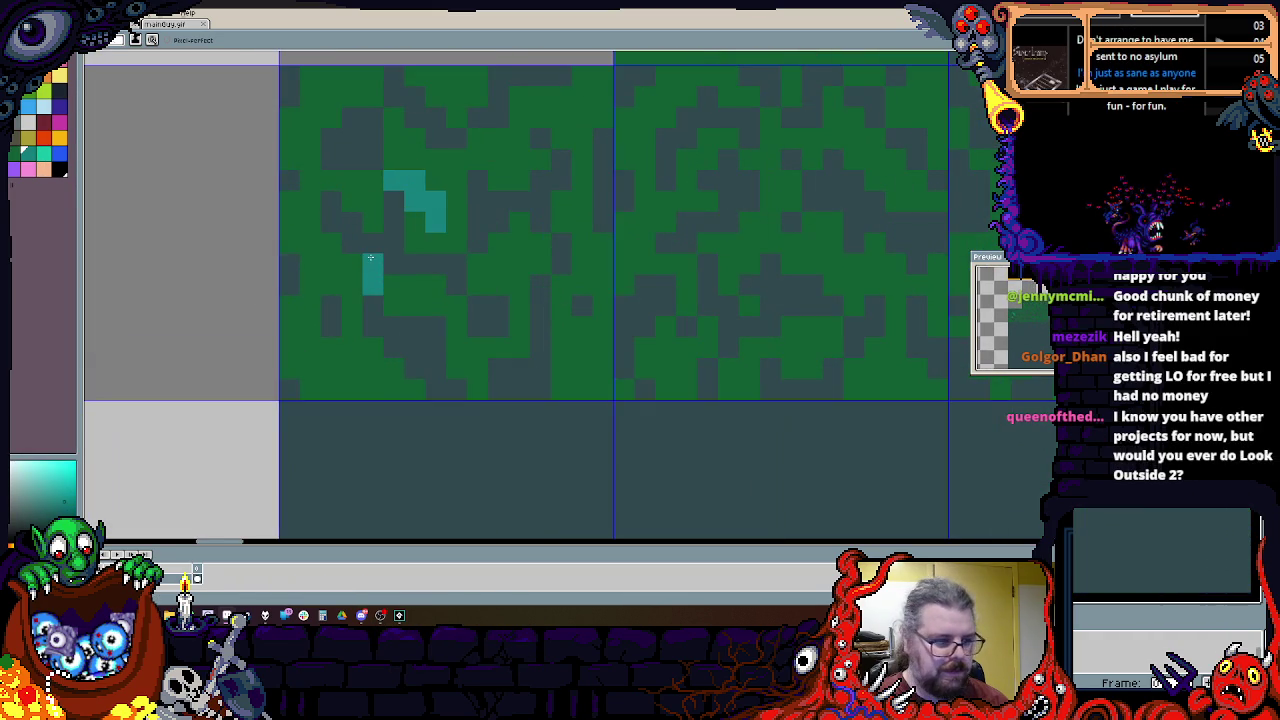
left_click(434, 354)
left_click(371, 414)
left_click(413, 395)
scroll(480, 415, "up", 1)
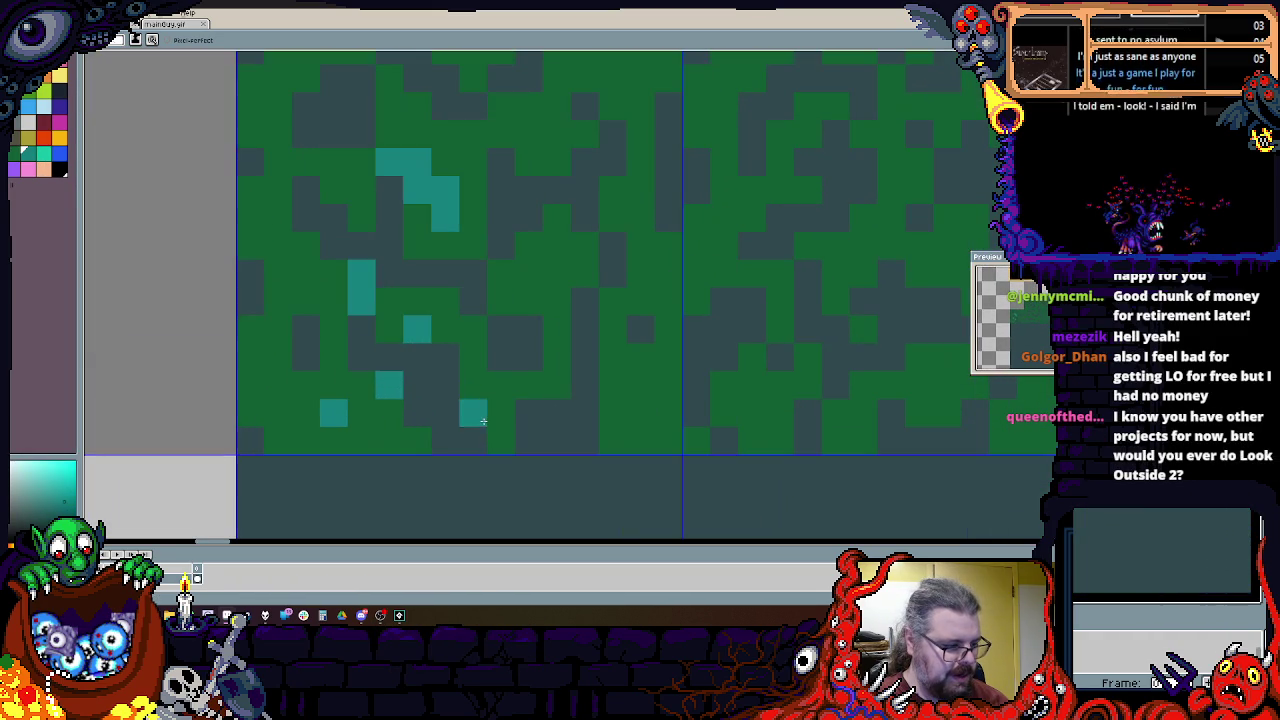
left_click(494, 375)
left_click_drag(524, 405, 519, 436)
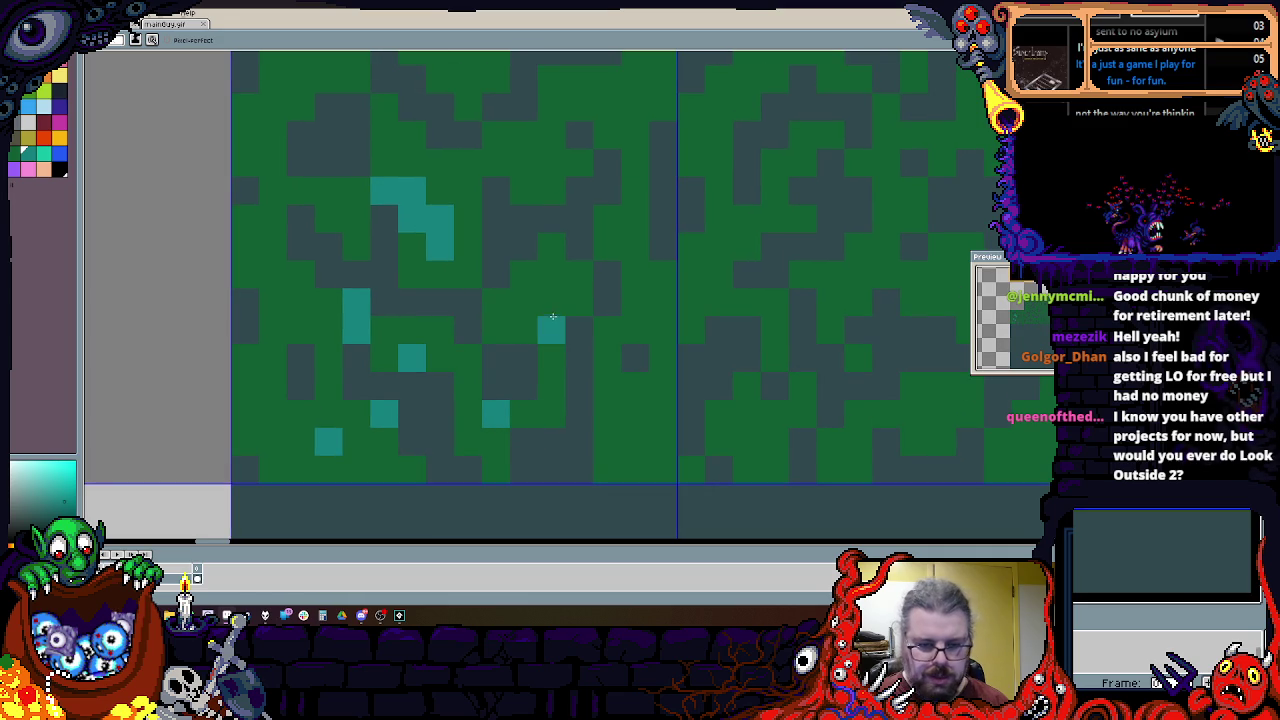
left_click(551, 275)
scroll(542, 351, "up", 3)
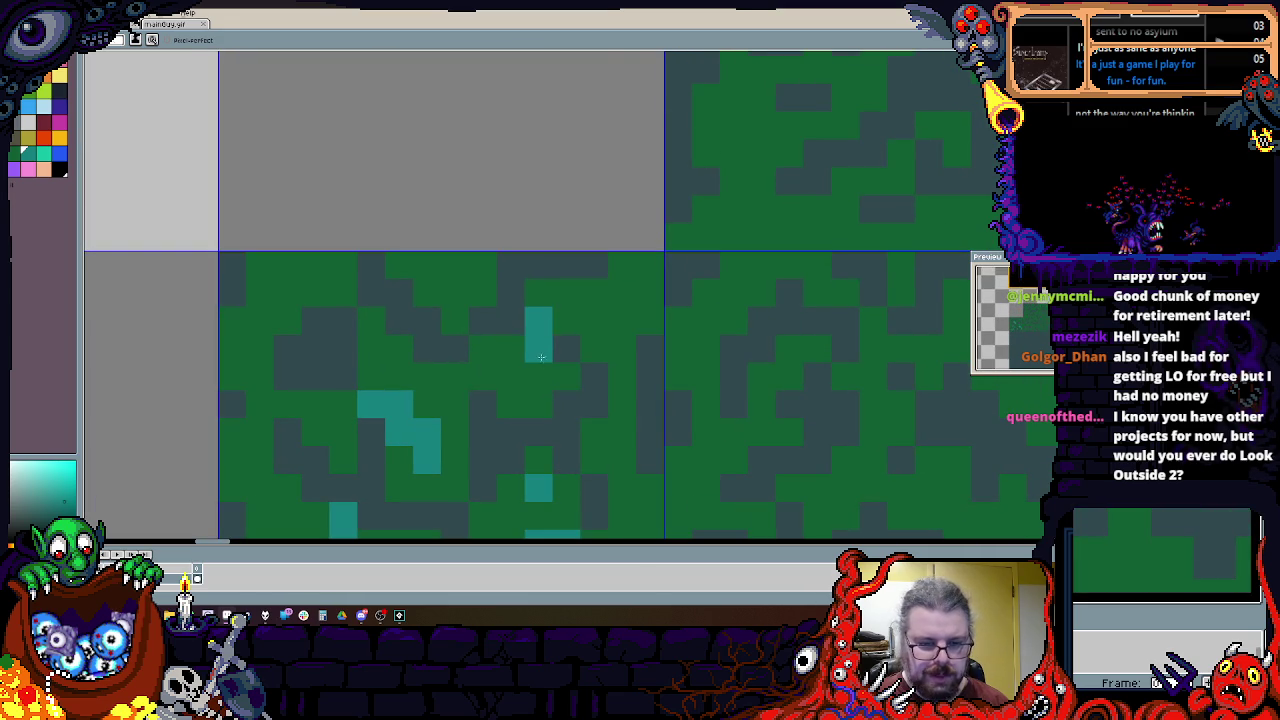
left_click(260, 320)
scroll(260, 320, "down", 1)
scroll(260, 320, "down", 3)
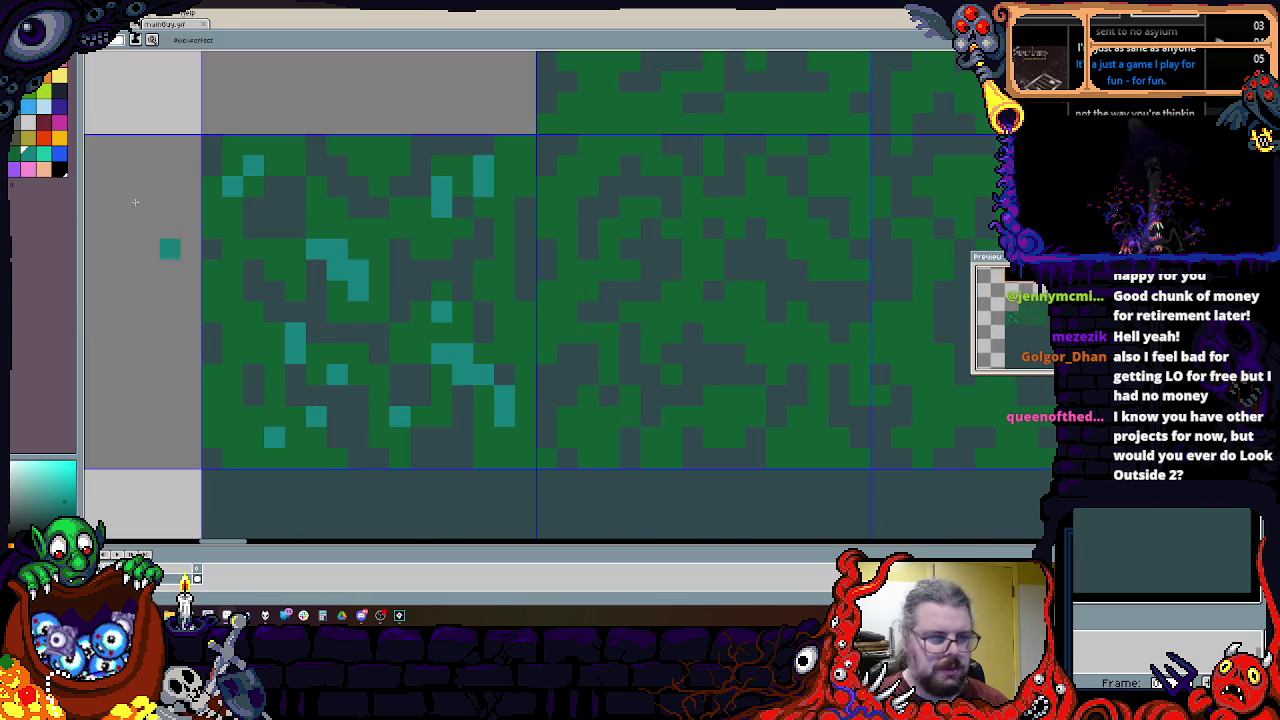
Step: Add light-green specks and a short light-green run across the same grass tile
left_click(47, 112)
scroll(243, 185, "up", 1)
left_click(243, 185)
left_click(382, 268)
left_click(410, 297)
left_click(326, 324)
left_click(298, 352)
scroll(300, 350, "down", 1)
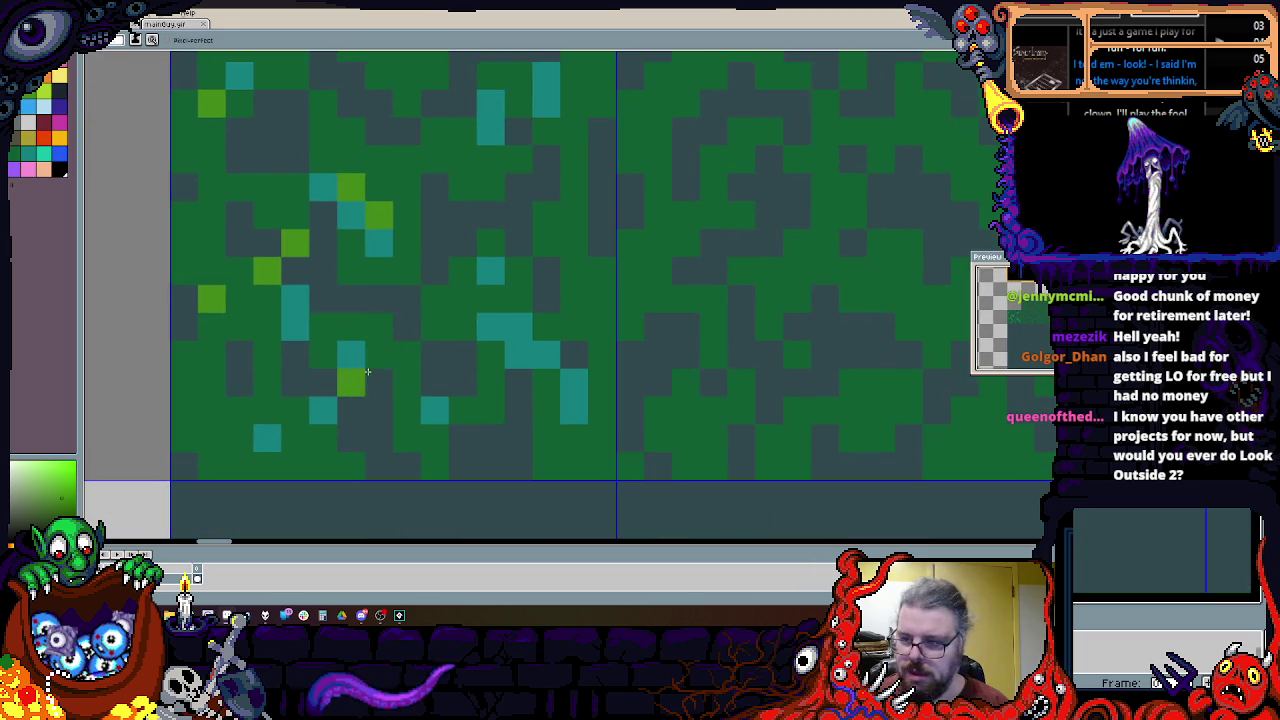
left_click_drag(351, 382, 379, 382)
left_click(463, 437)
left_click(519, 354)
left_click(436, 271)
scroll(500, 370, "down", 1)
scroll(505, 378, "down", 1)
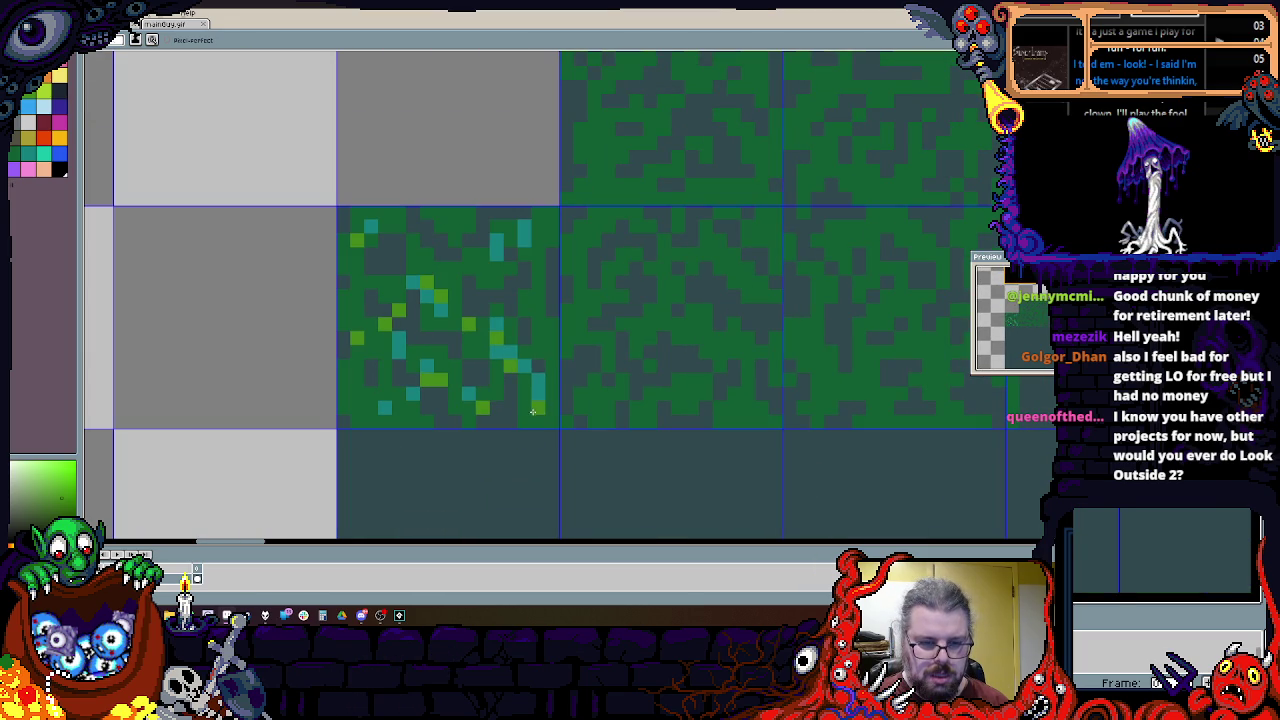
scroll(582, 432, "down", 1)
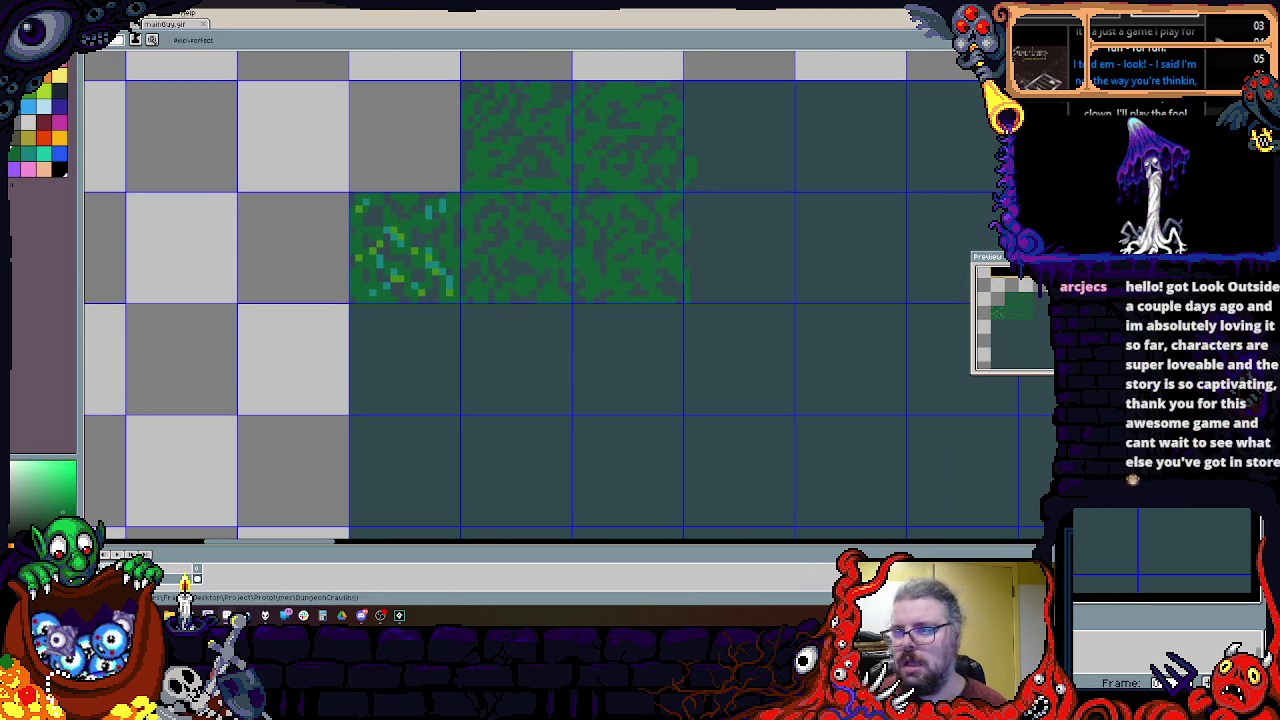
scroll(408, 181, "up", 1)
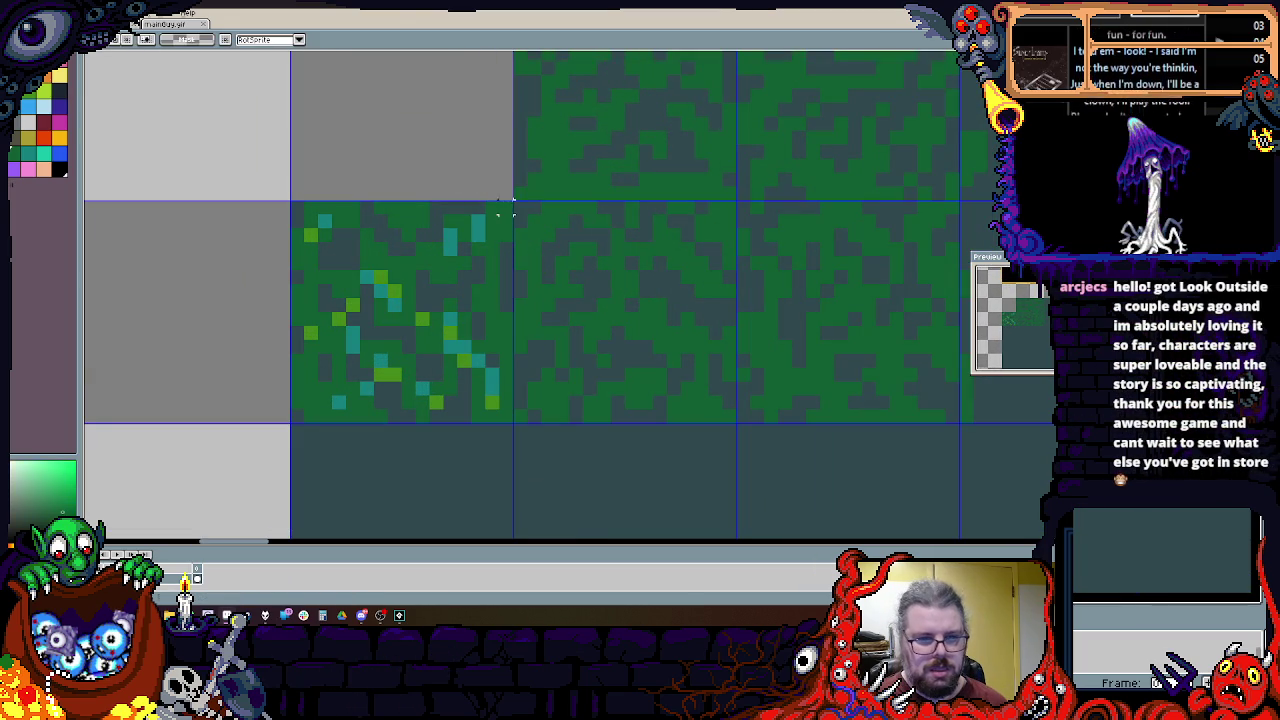
Step: Scatter grass-green pixels through the middle of the dirt tile beside the grass
scroll(549, 329, "right", 5)
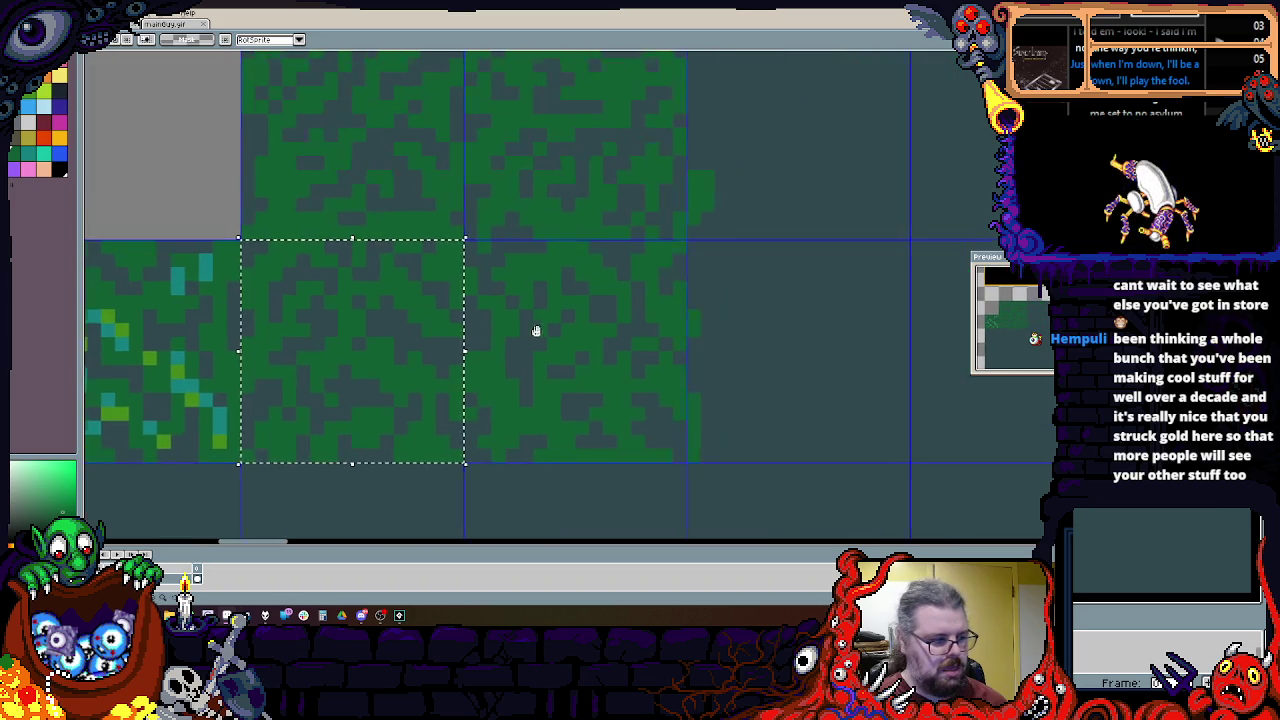
scroll(574, 391, "up", 3)
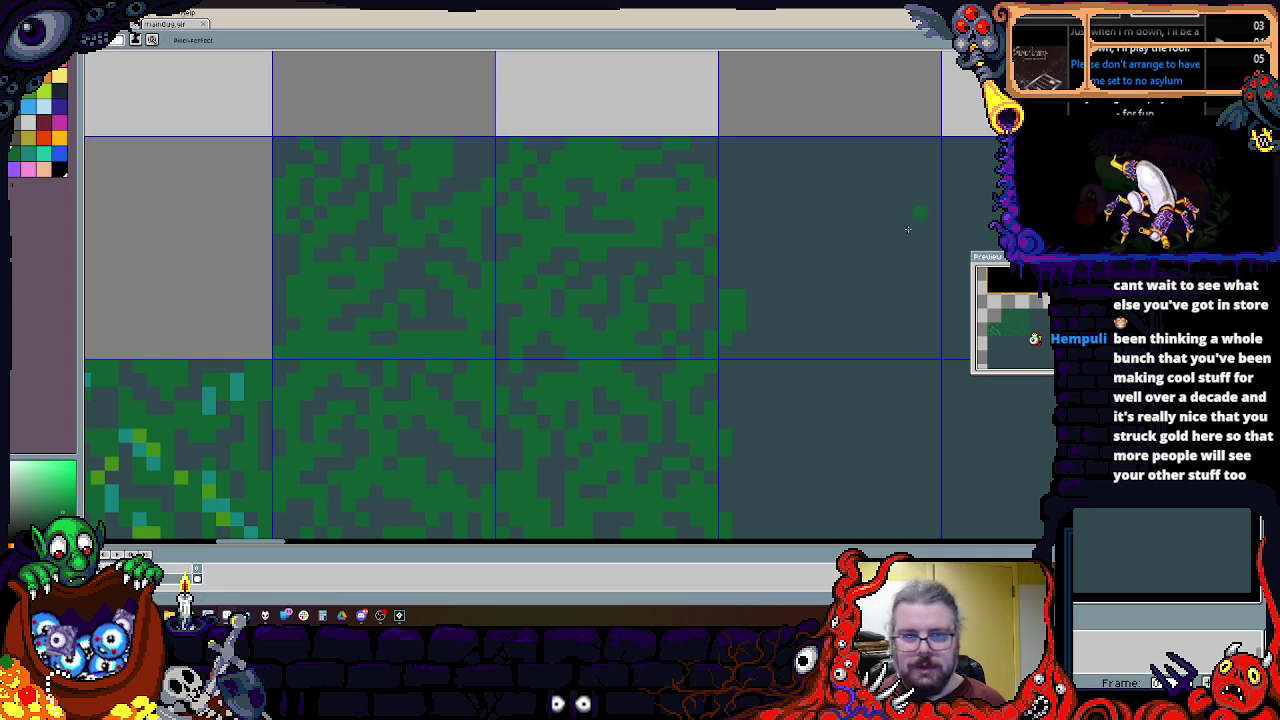
scroll(595, 264, "up", 1)
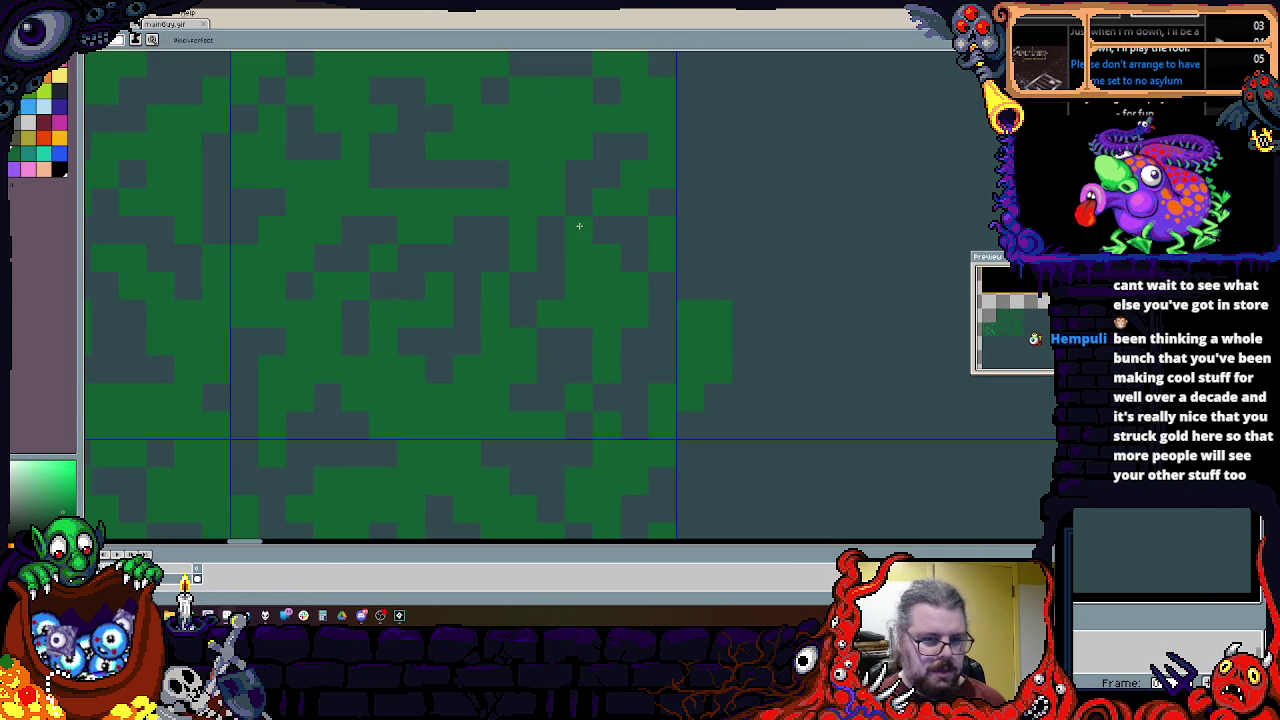
scroll(620, 234, "down", 1)
left_click(617, 301)
left_click(585, 343)
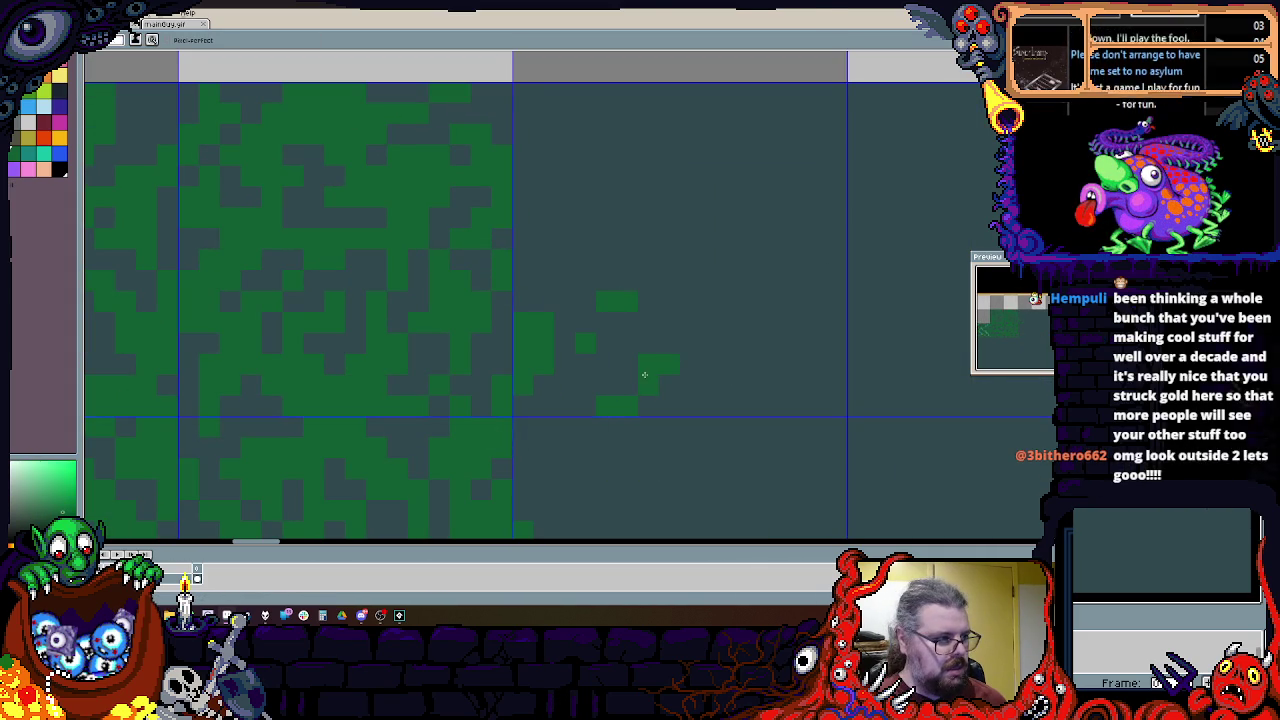
left_click(711, 371)
left_click(733, 410)
left_click(775, 352)
left_click(733, 325)
left_click(649, 228)
left_click(566, 268)
left_click(587, 195)
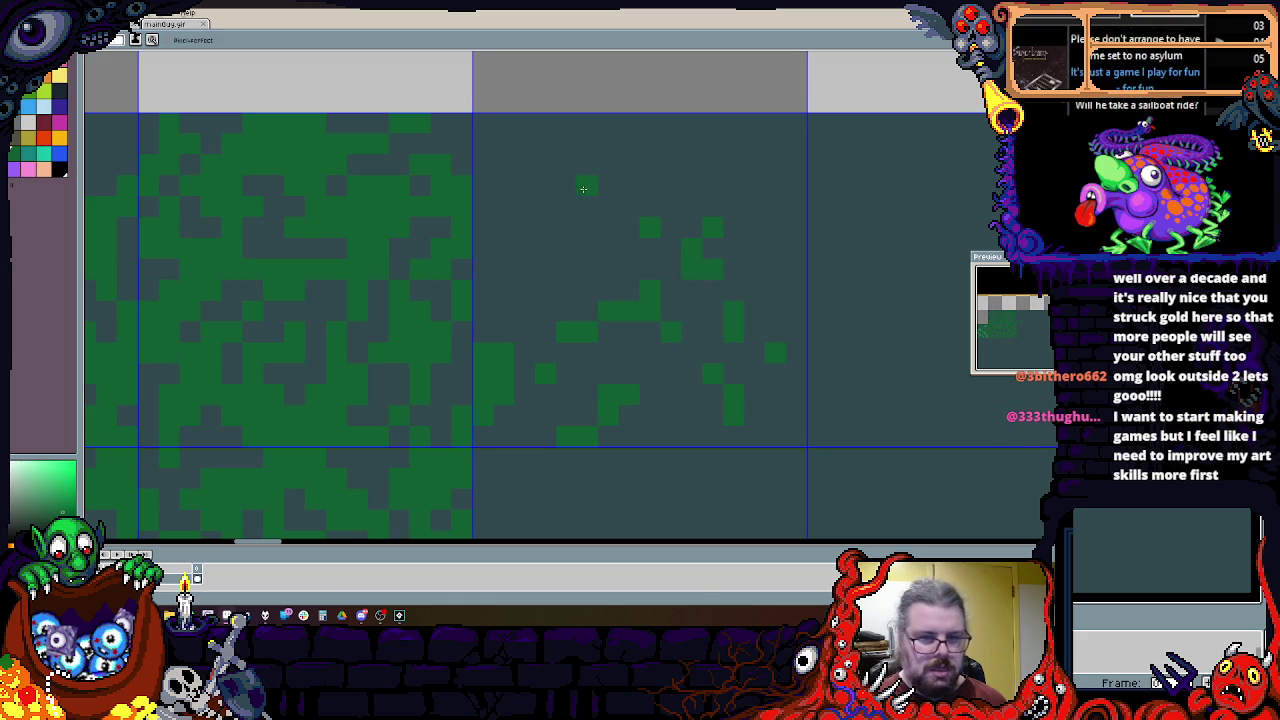
Step: Thicken the grass along the dirt tile's left edge and paint a green row along its top
left_click(500, 188)
left_click(503, 248)
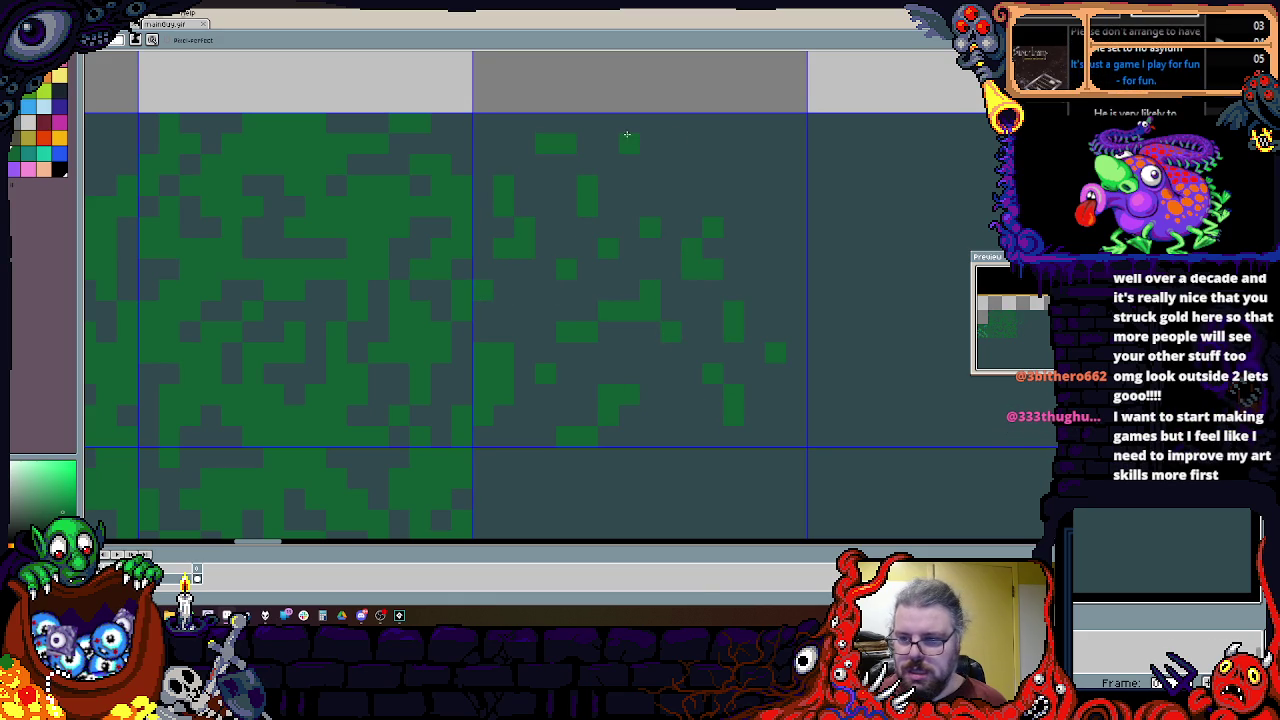
left_click(770, 232)
left_click(795, 205)
left_click_drag(720, 144, 540, 144)
left_click(620, 124)
left_click(503, 144)
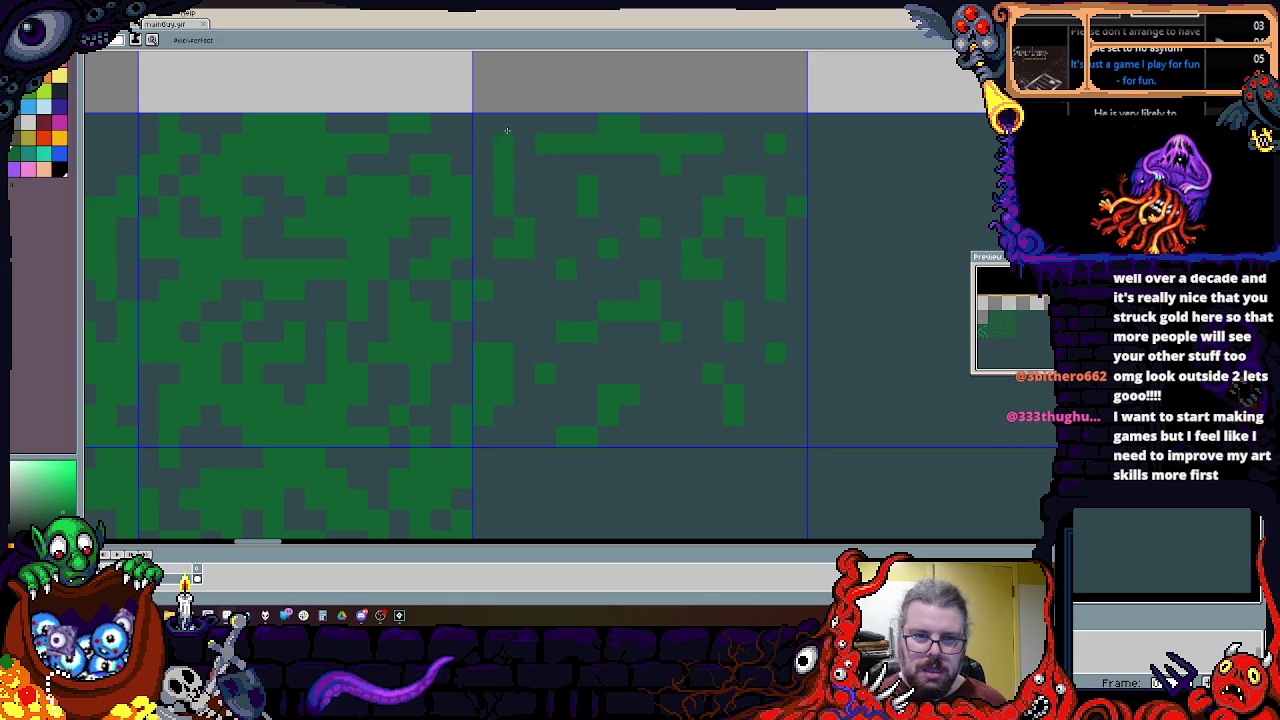
scroll(386, 220, "down", 1)
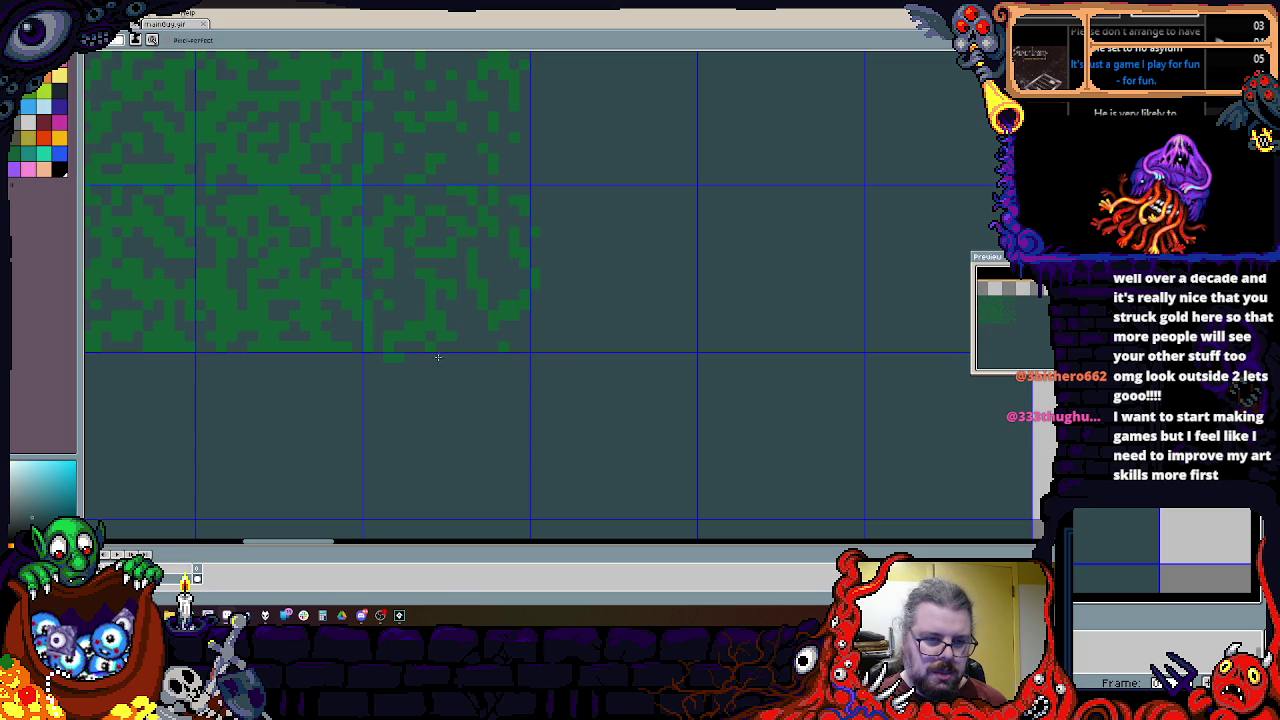
scroll(620, 269, "down", 1)
Step: Copy the top-right grass tile into an empty tile slot
scroll(560, 300, "up", 1)
scroll(509, 333, "up", 1)
scroll(503, 323, "down", 1)
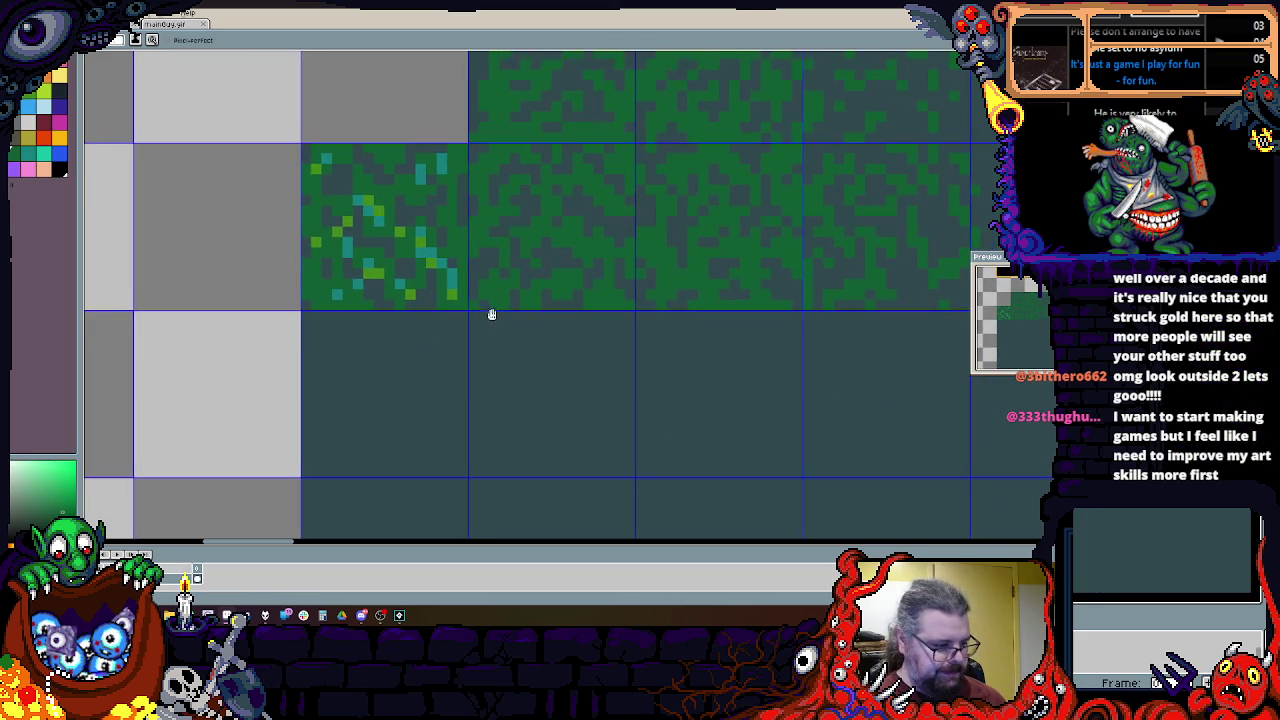
scroll(571, 314, "up", 1)
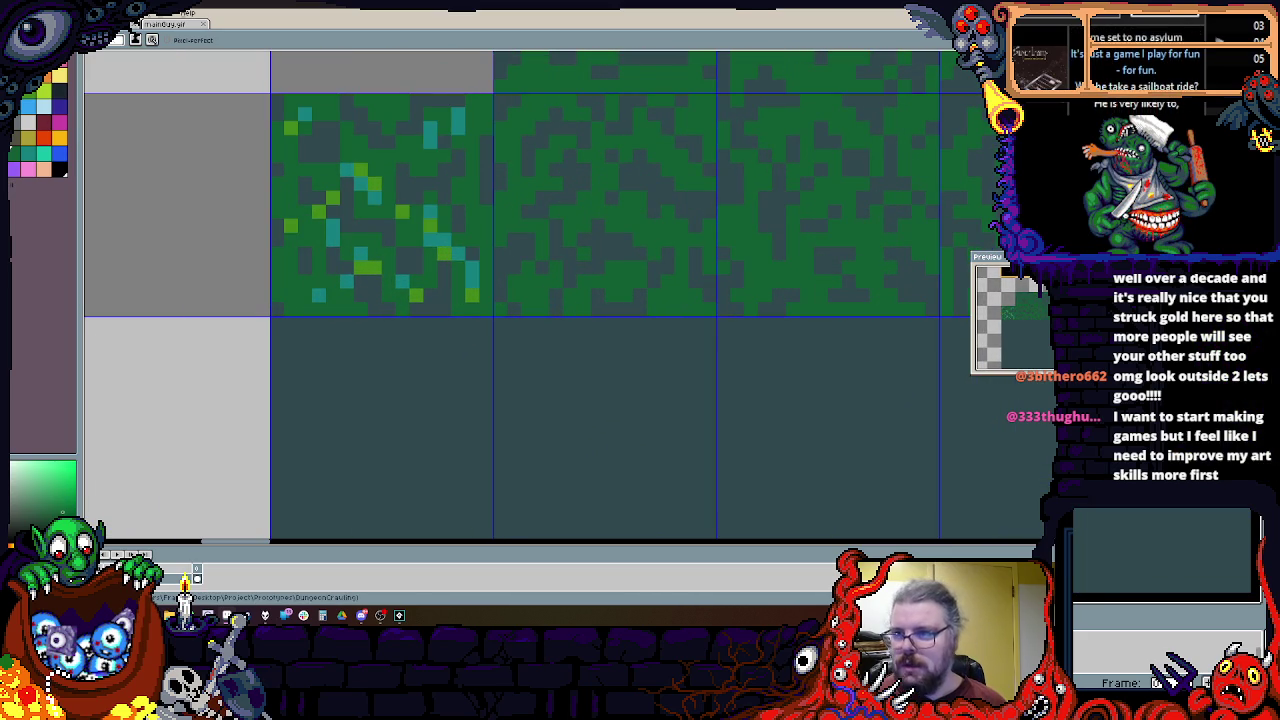
key("g")
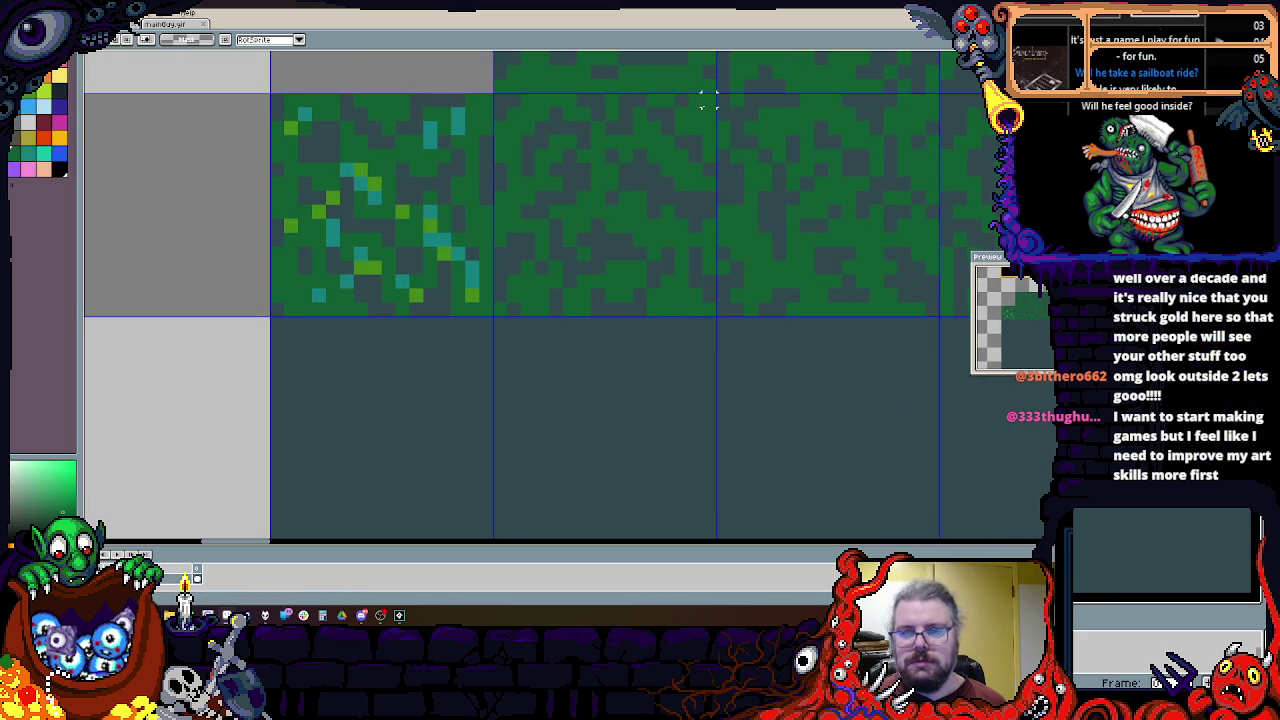
left_click(730, 107)
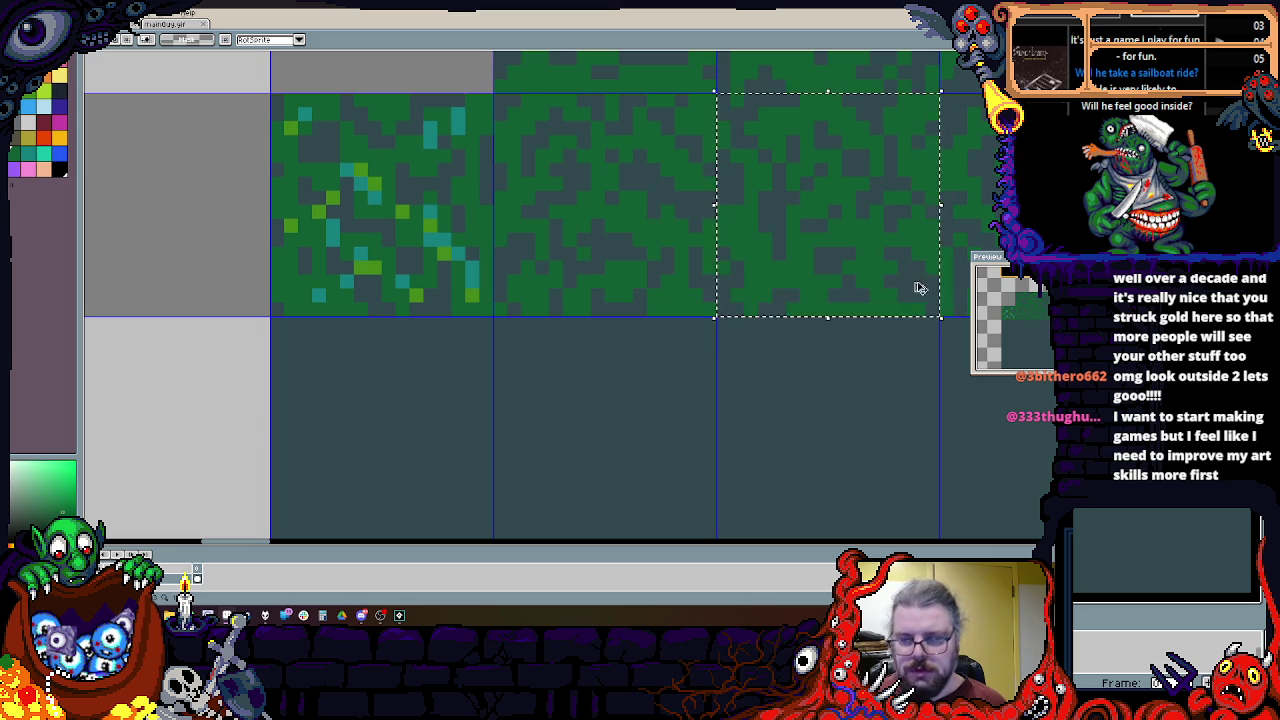
scroll(851, 223, "down", 3)
left_click_drag(720, 324, 690, 299)
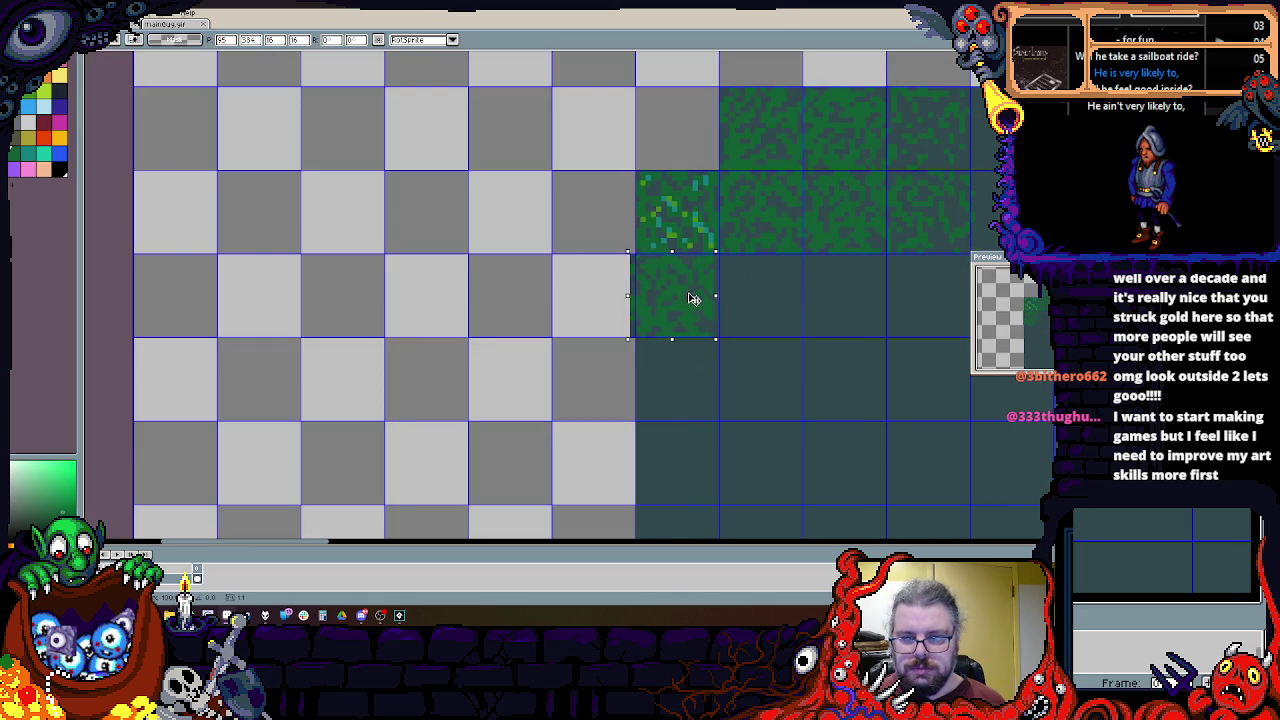
scroll(795, 290, "up", 1)
left_click(850, 162)
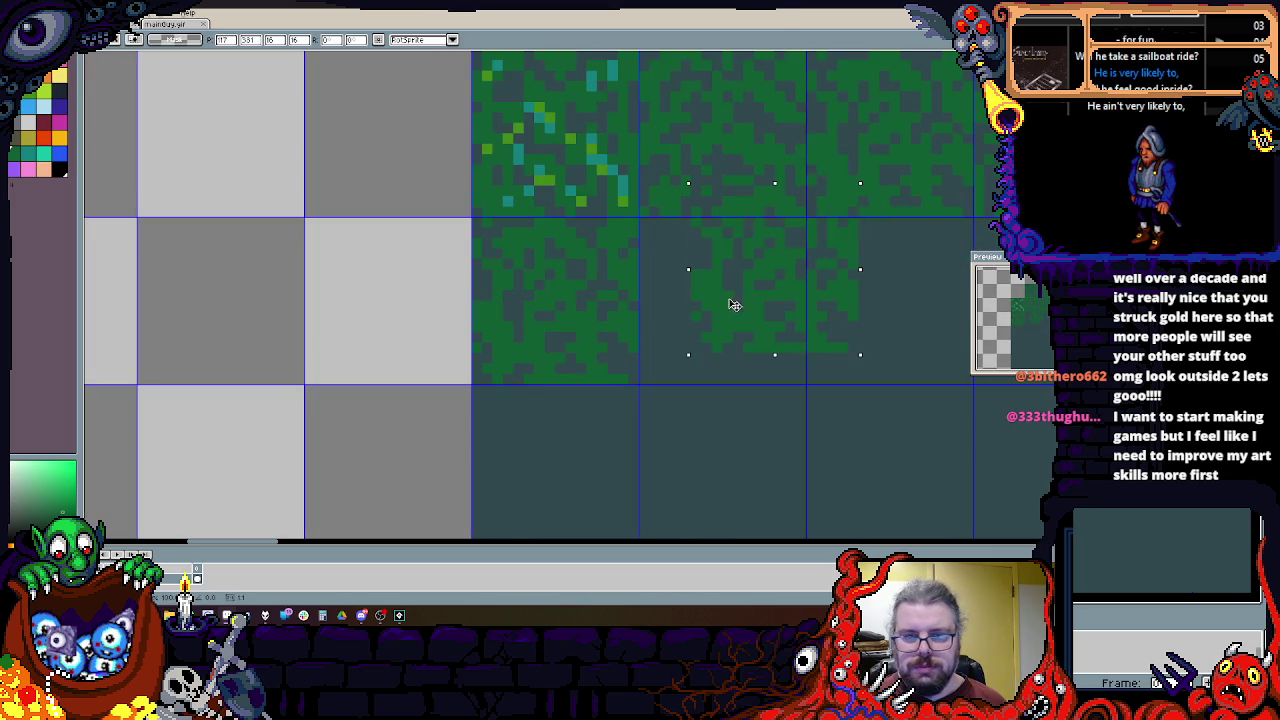
key("Escape")
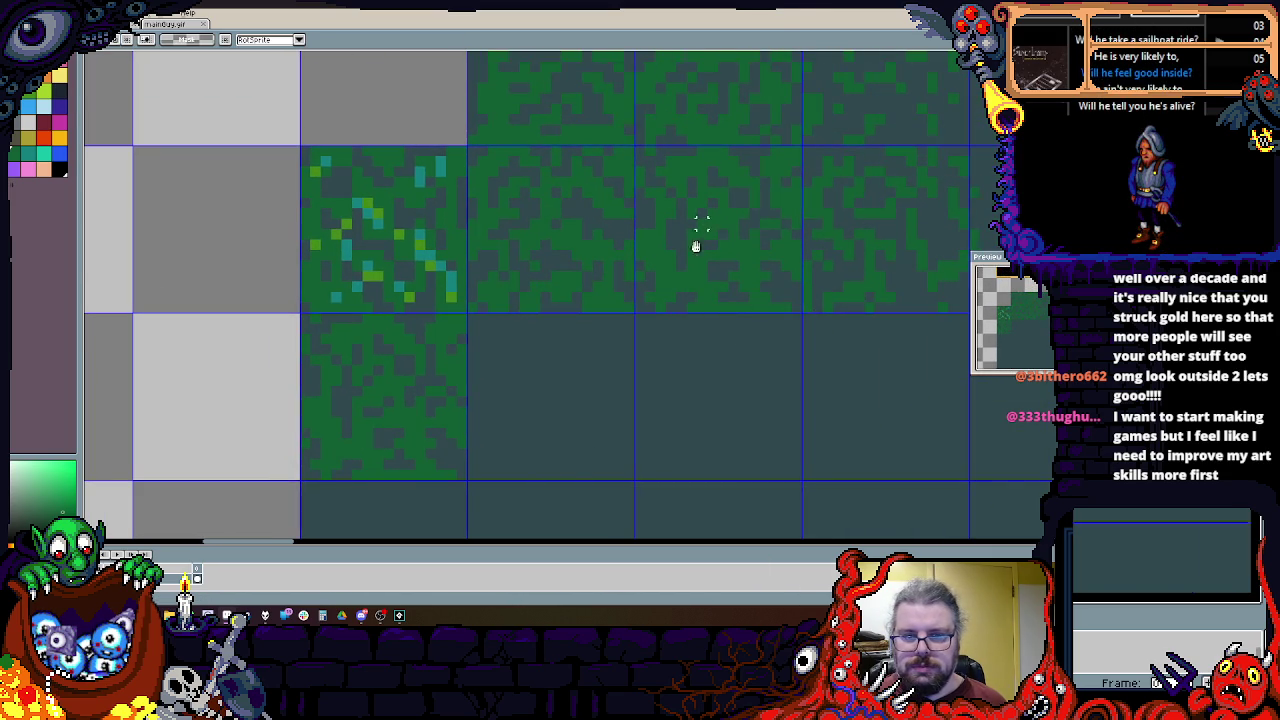
scroll(800, 250, "up", 2)
left_click(790, 260)
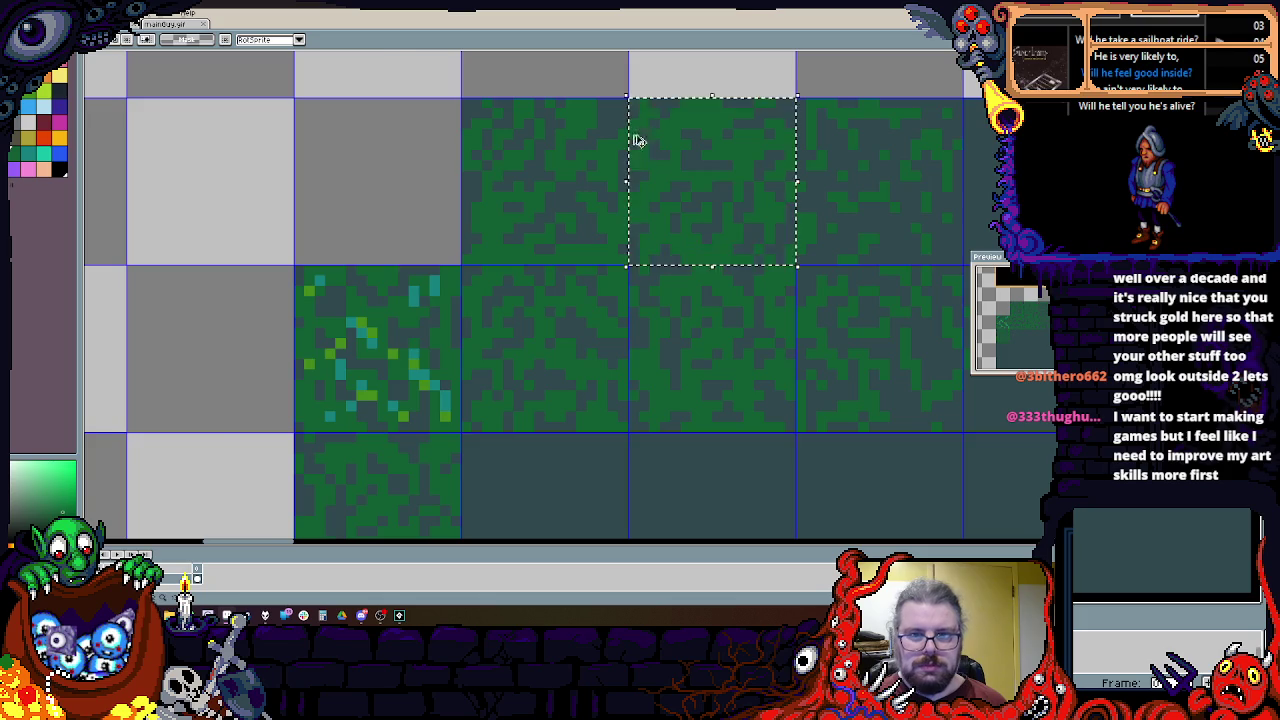
scroll(573, 325, "down", 1)
scroll(573, 327, "up", 1)
scroll(703, 106, "down", 2)
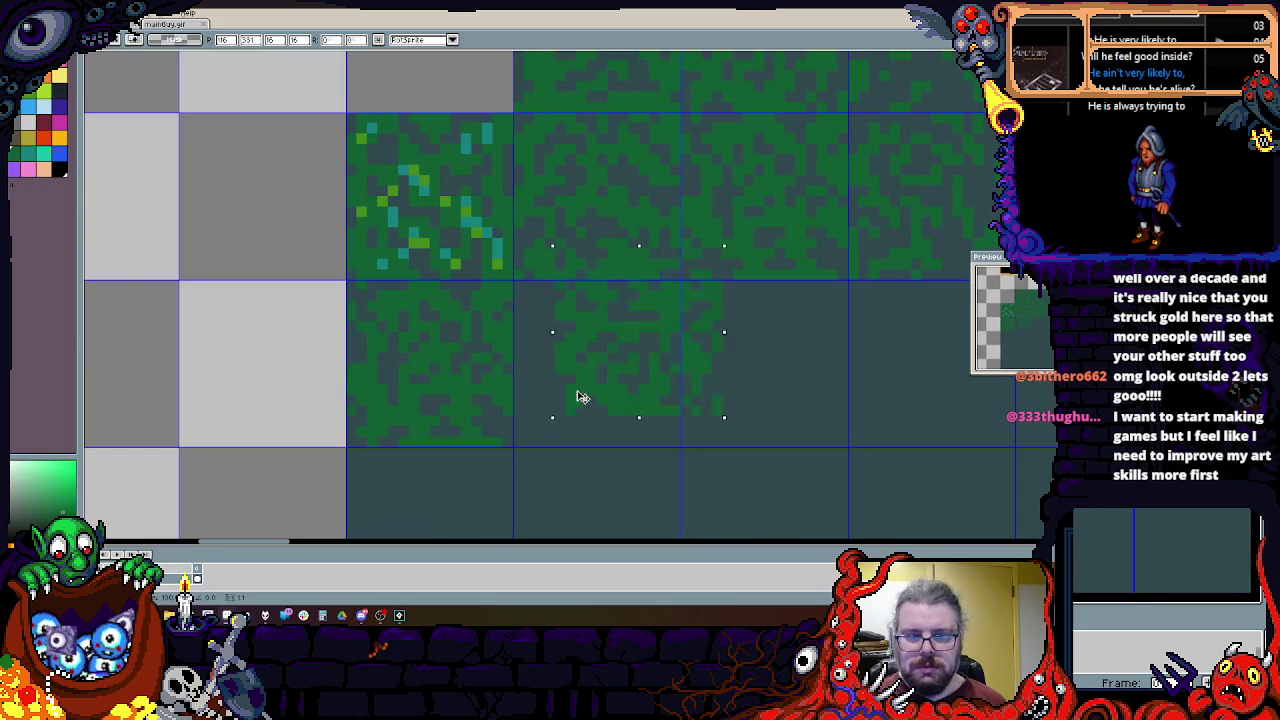
scroll(800, 386, "down", 1)
scroll(743, 400, "up", 1)
scroll(743, 400, "up", 1)
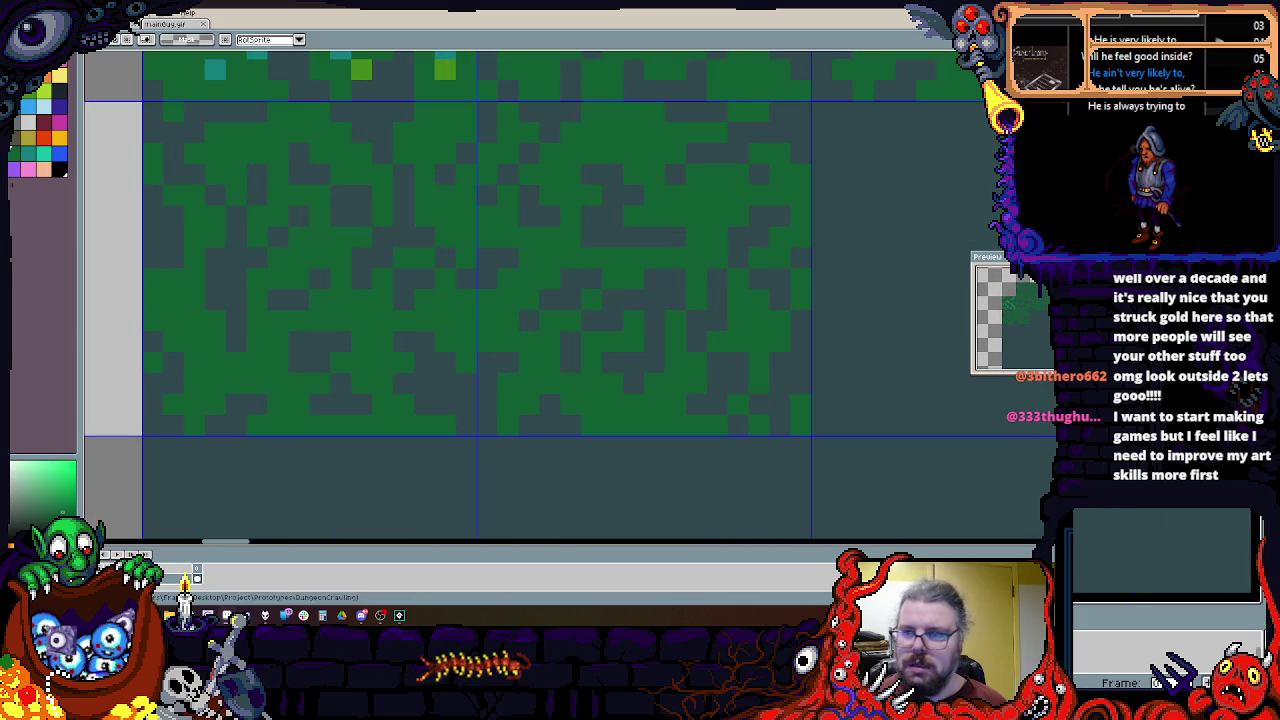
scroll(409, 226, "up", 1)
scroll(369, 139, "up", 1)
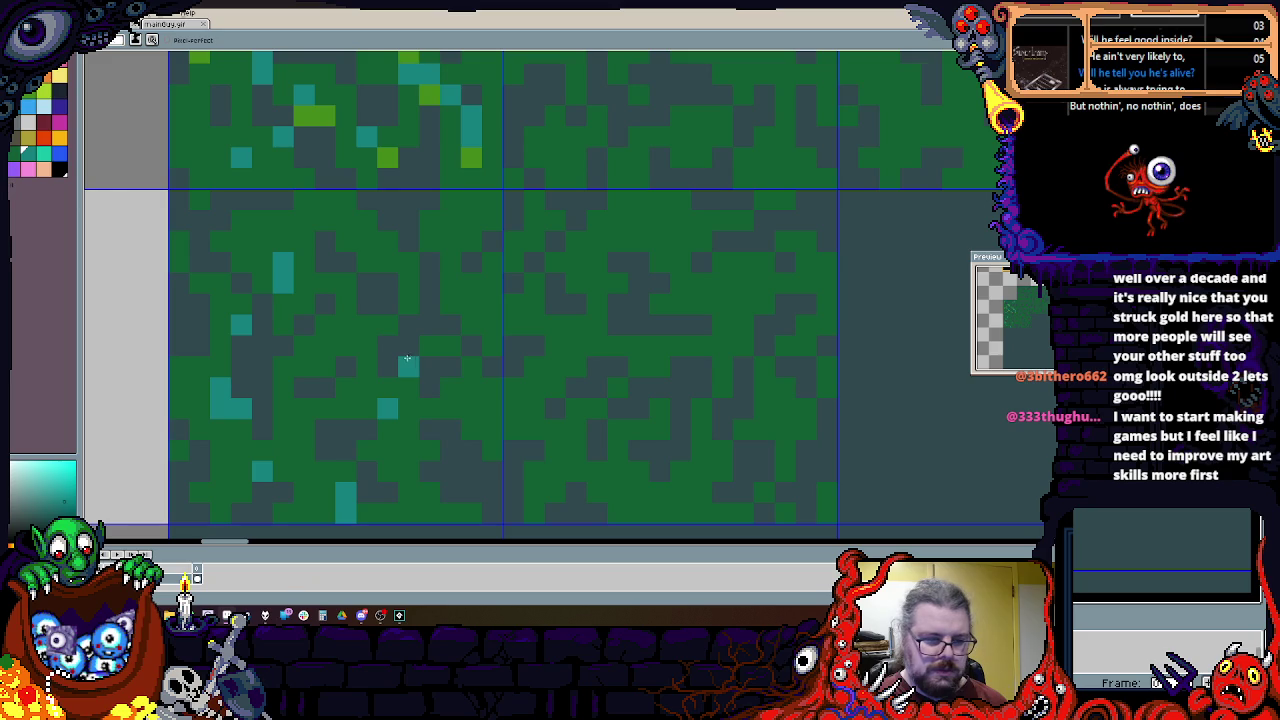
Step: Paint cyan specks across the left middle-row grass tile
left_click_drag(451, 388, 451, 408)
left_click(409, 344)
left_click_drag(409, 325, 377, 345)
left_click(471, 262)
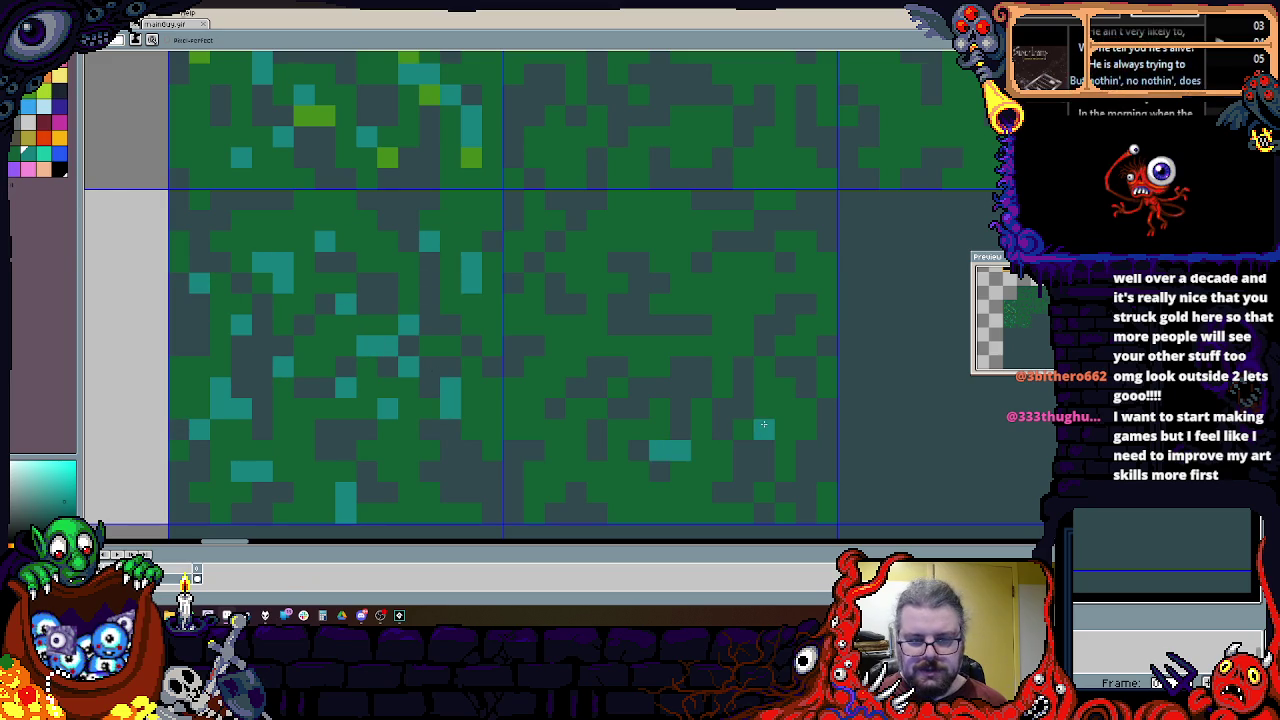
Step: Add cyan specks and short cyan strokes across the right middle-row grass tile
left_click(733, 480)
left_click(763, 430)
mouse_move(555, 320)
left_mouse_down()
mouse_move(555, 370)
mouse_move(605, 450)
left_mouse_up()
left_click_drag(638, 320, 638, 350)
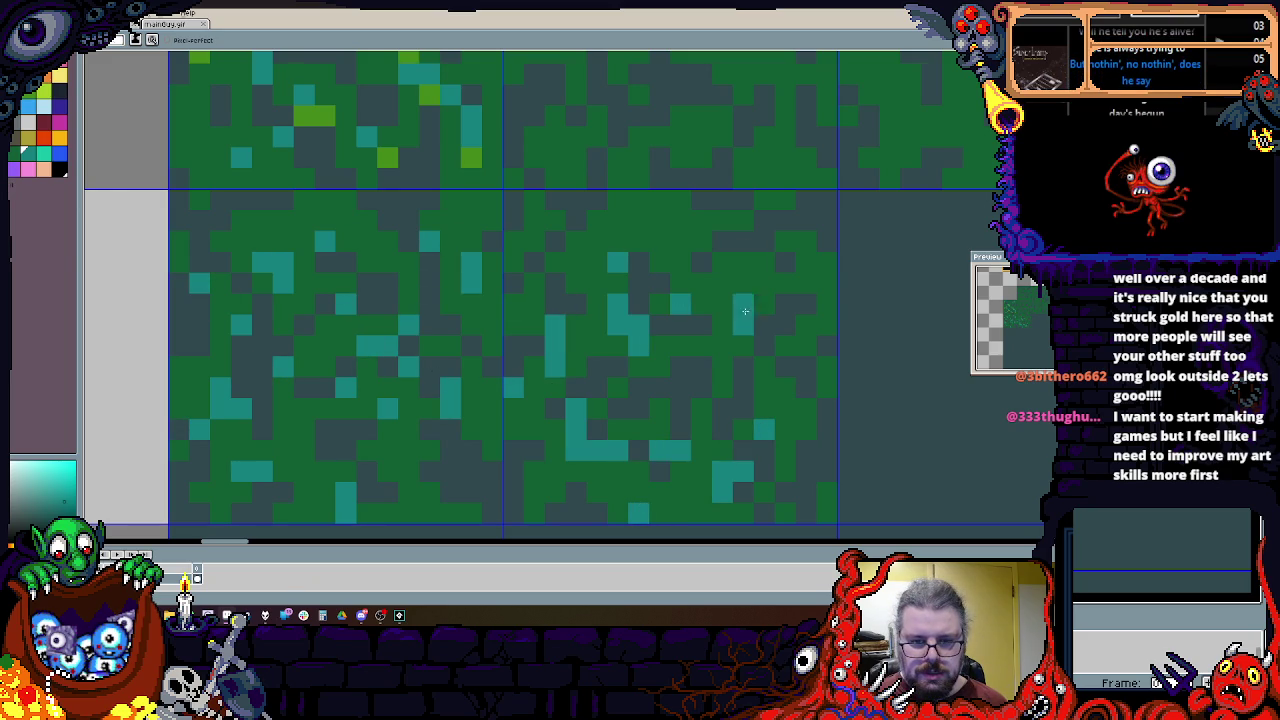
left_click(743, 220)
left_click_drag(805, 285, 826, 325)
left_click(826, 366)
scroll(530, 281, "down", 2)
Step: Eyedrop the grass green from the canvas and dot a first pixel in the dark empty area
scroll(545, 240, "down", 1)
scroll(559, 202, "up", 1)
scroll(680, 352, "up", 1)
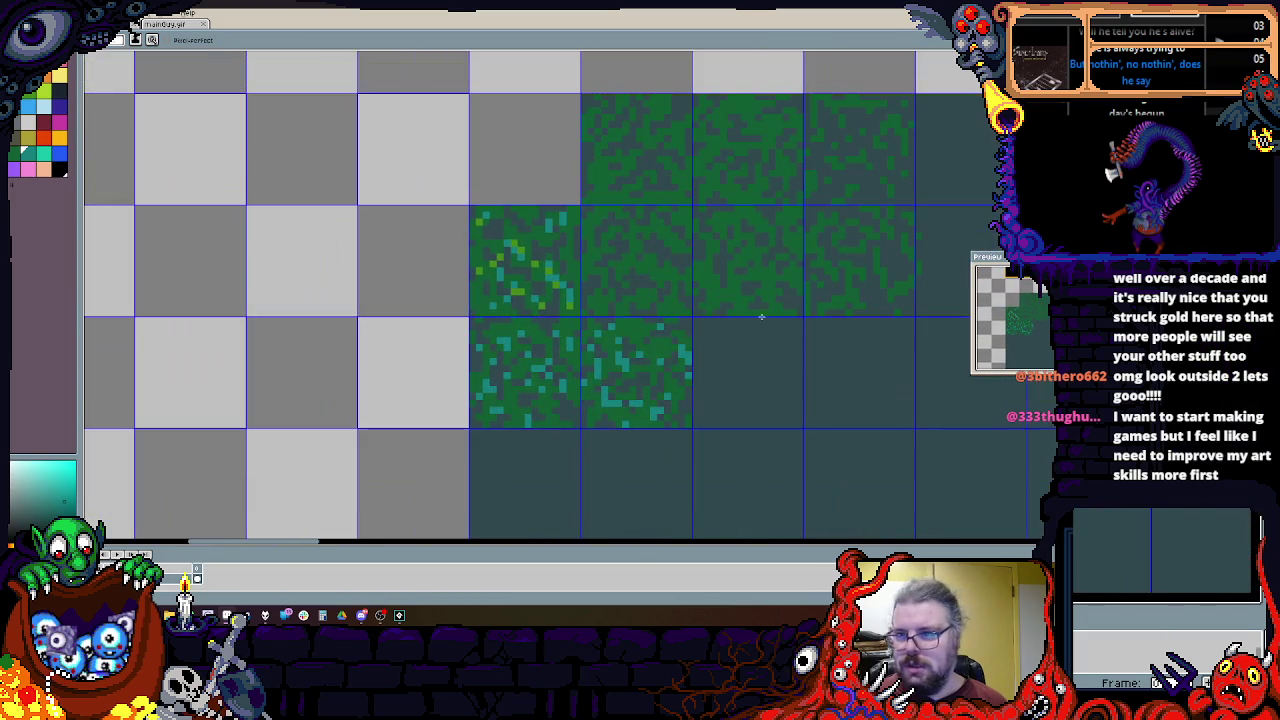
mouse_move(784, 377)
left_mouse_down()
mouse_move(406, 414)
mouse_move(471, 363)
left_mouse_up()
scroll(471, 306, "up", 1)
mouse_move(471, 306)
left_mouse_down()
mouse_move(549, 272)
mouse_move(552, 317)
left_mouse_up()
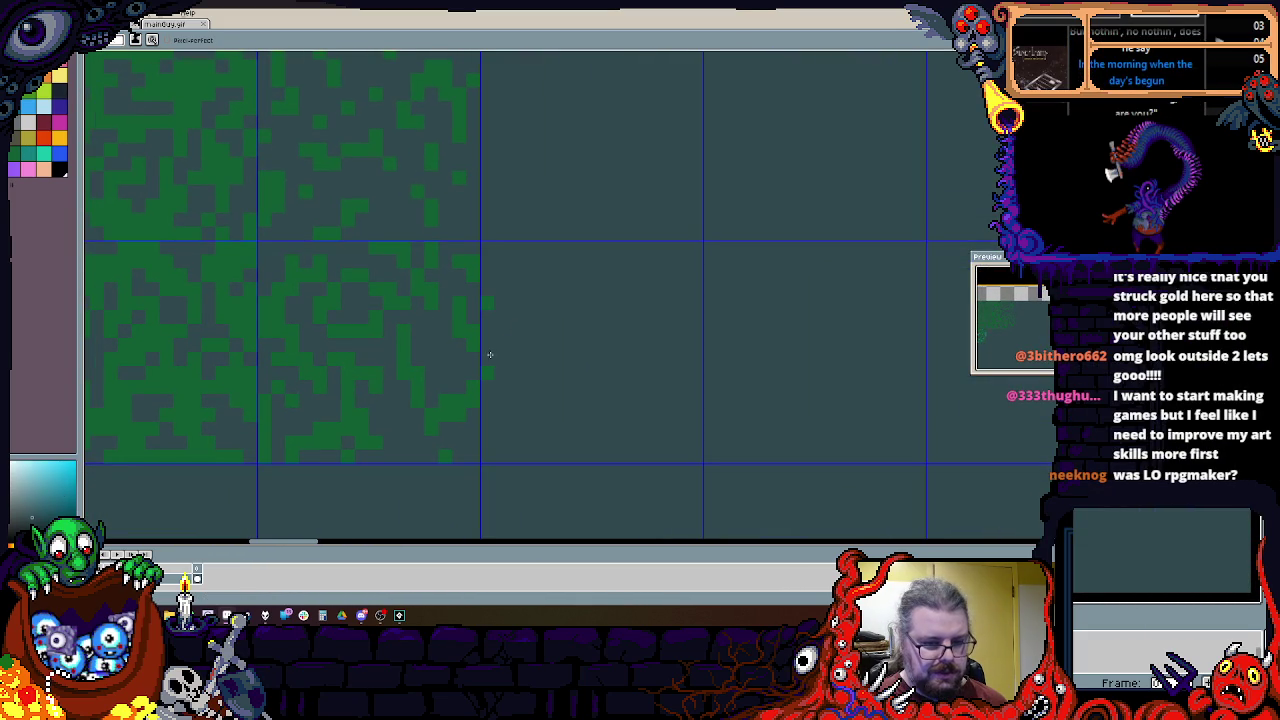
left_click_drag(488, 293, 508, 274)
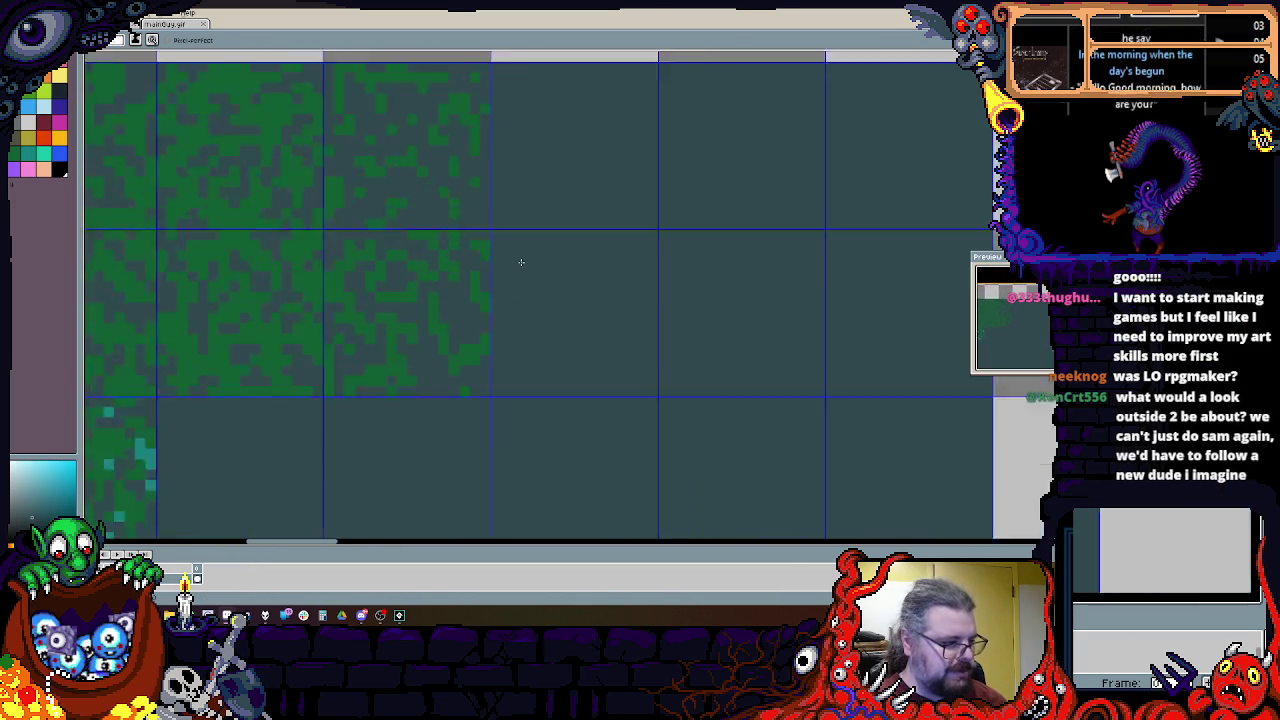
mouse_move(558, 227)
left_mouse_down()
mouse_move(472, 197)
mouse_move(477, 230)
left_mouse_up()
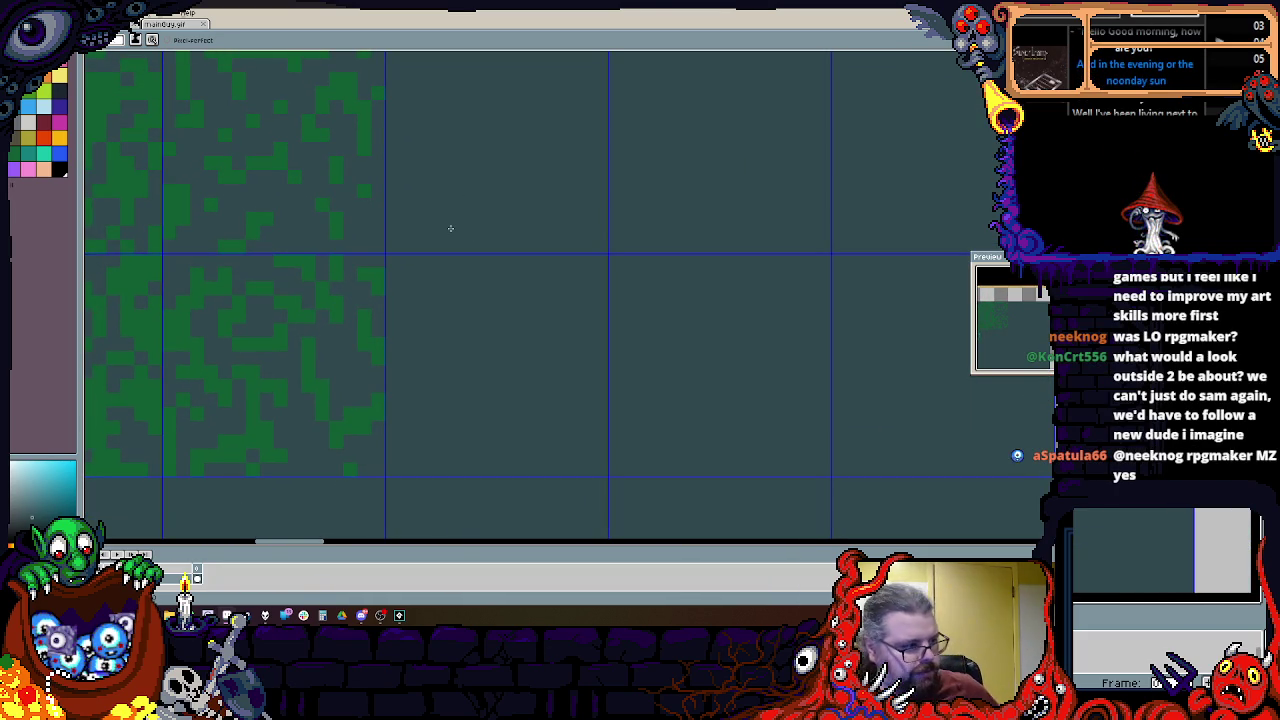
scroll(366, 280, "up", 1)
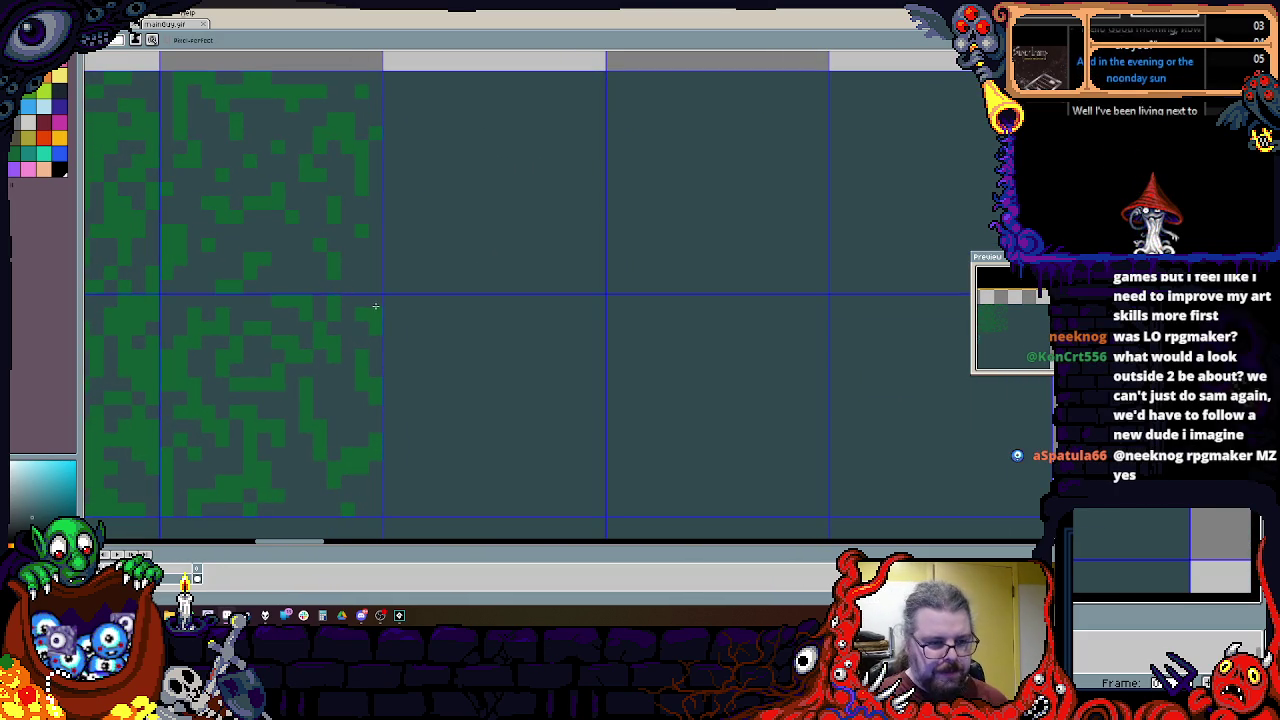
left_click(361, 307, "alt")
scroll(361, 301, "up", 3)
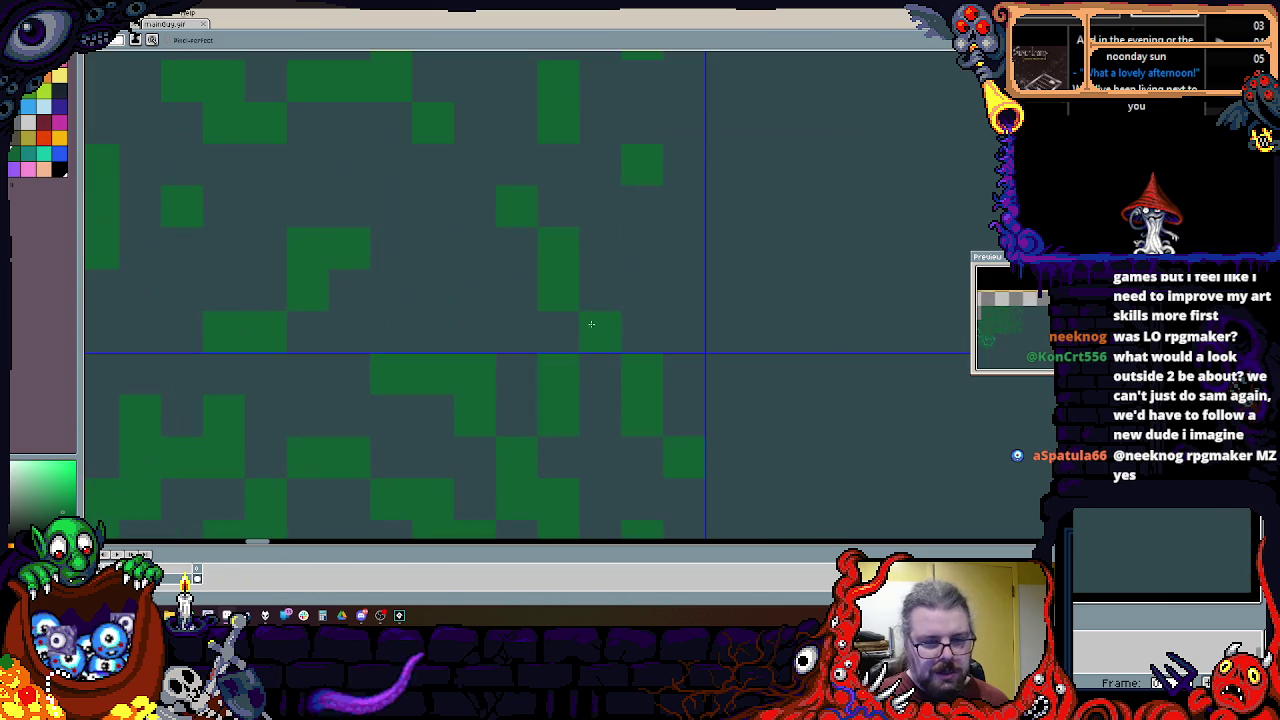
left_click_drag(472, 248, 693, 339)
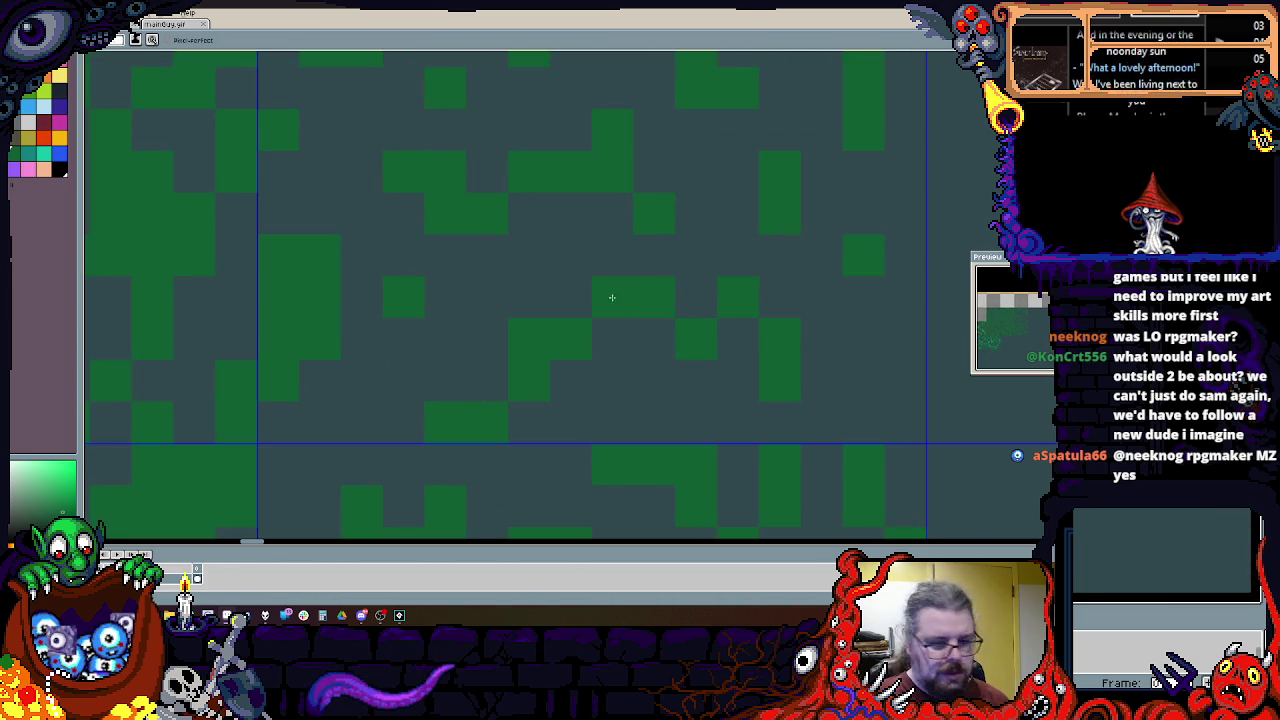
left_click(629, 229)
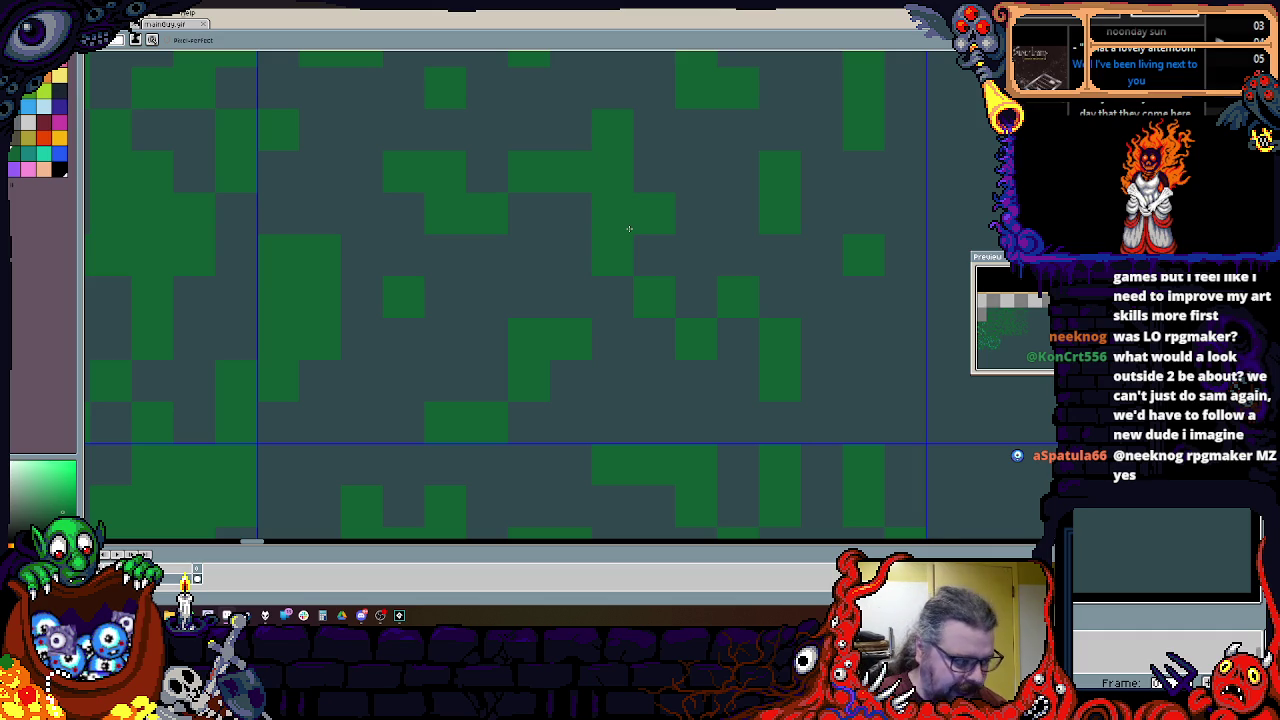
Step: Dot sparse green pixels just right of the grass, trailing into the empty neighbouring tile
scroll(629, 229, "down", 2)
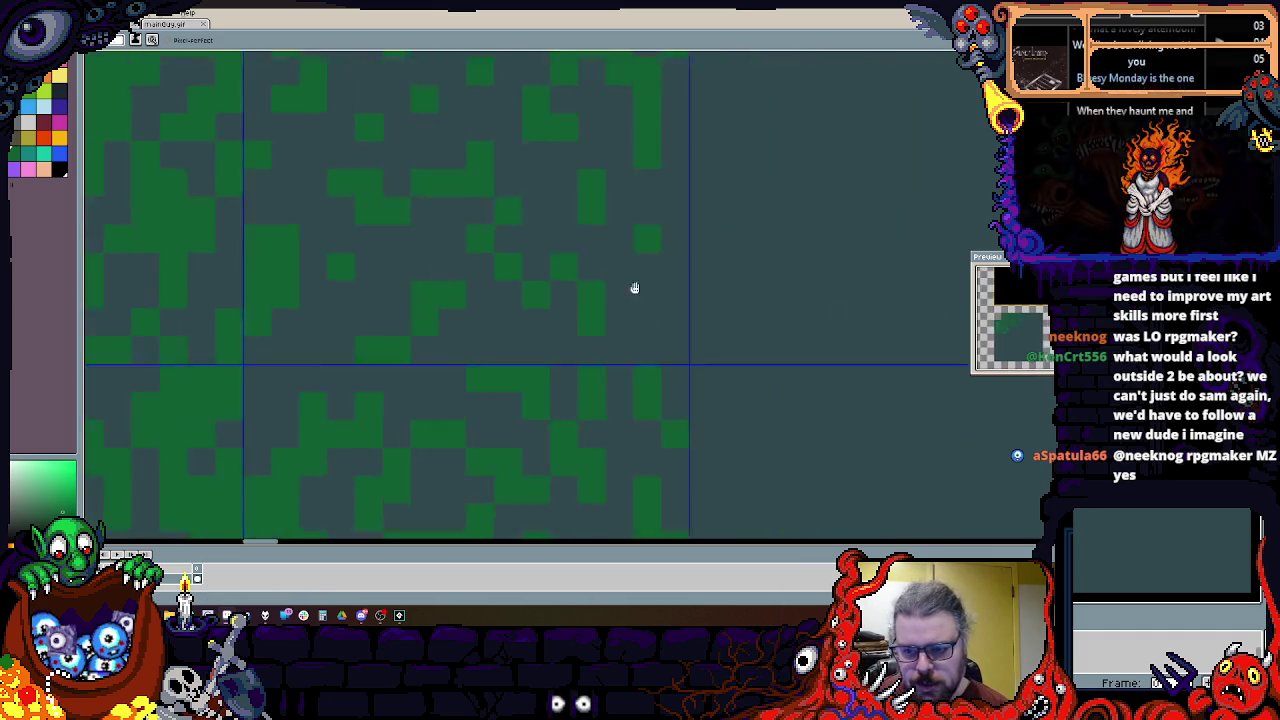
scroll(540, 314, "down", 2)
left_click_drag(540, 314, 495, 338)
scroll(490, 318, "up", 3)
scroll(520, 306, "down", 2)
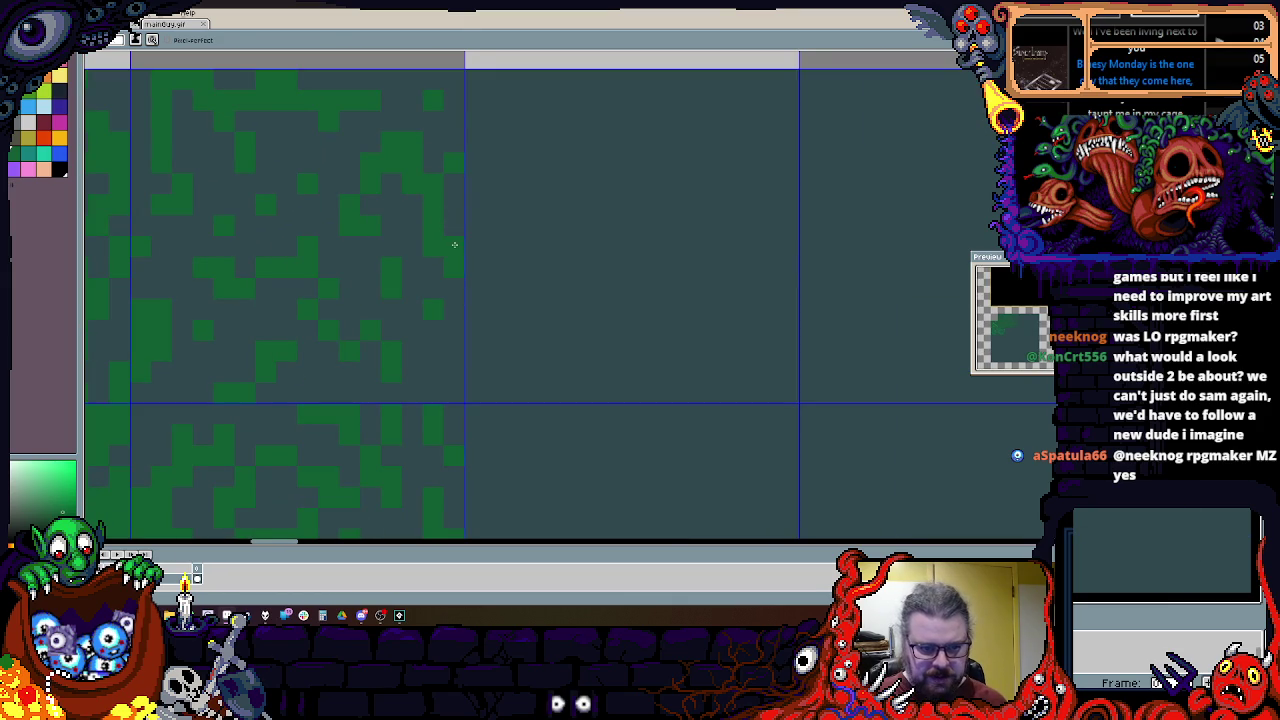
left_click_drag(454, 244, 378, 190)
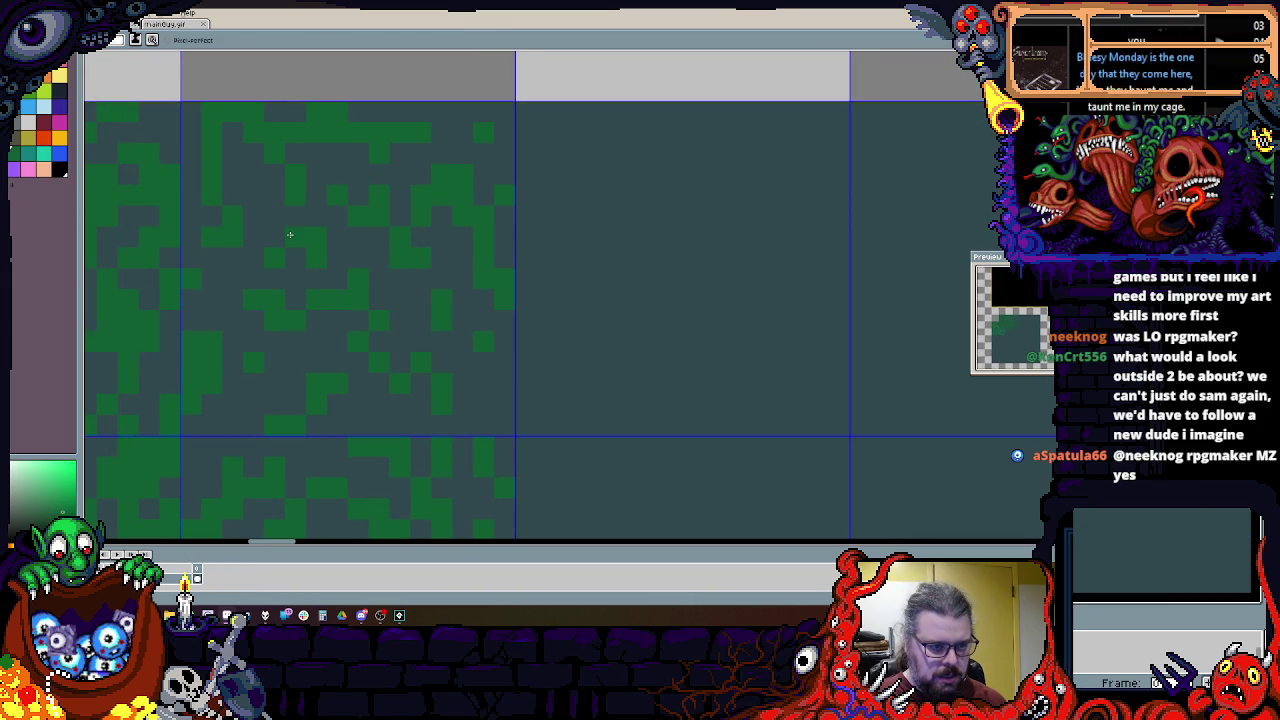
left_click_drag(286, 234, 431, 351)
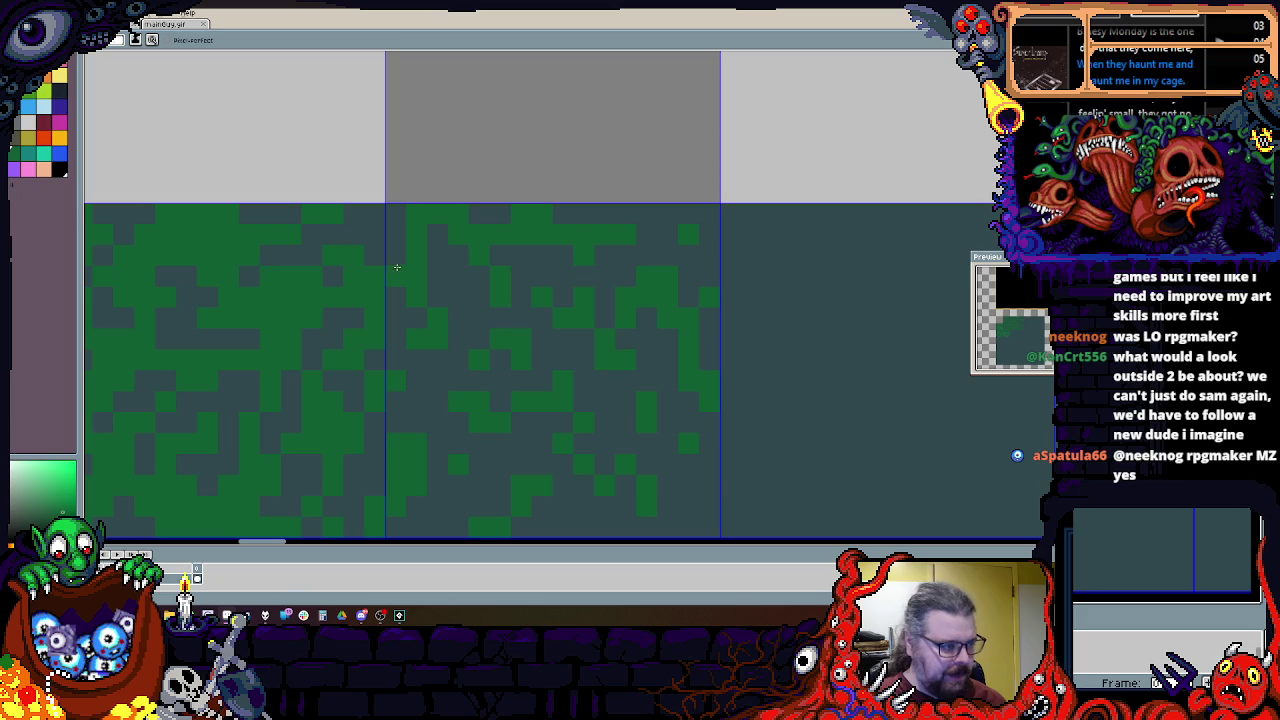
mouse_move(508, 346)
left_mouse_down()
mouse_move(612, 355)
mouse_move(357, 277)
left_mouse_up()
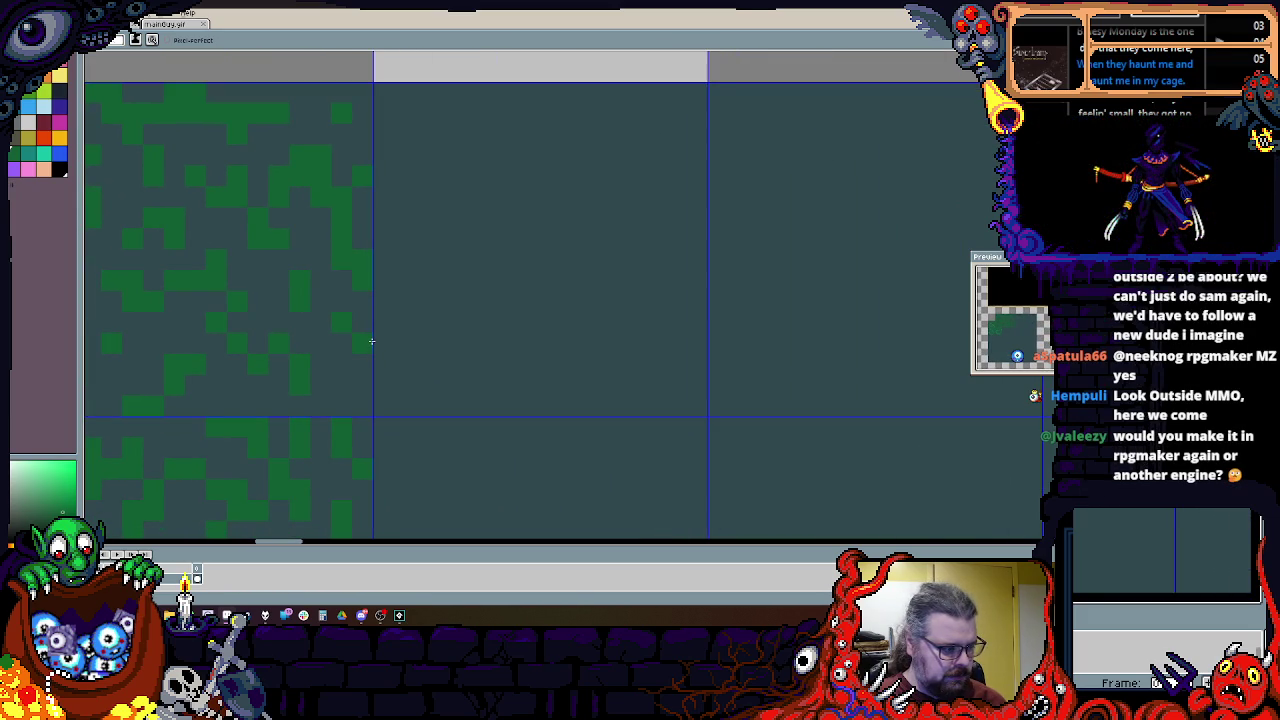
scroll(357, 277, "up", 1)
scroll(366, 320, "down", 1)
left_click_drag(380, 323, 475, 306)
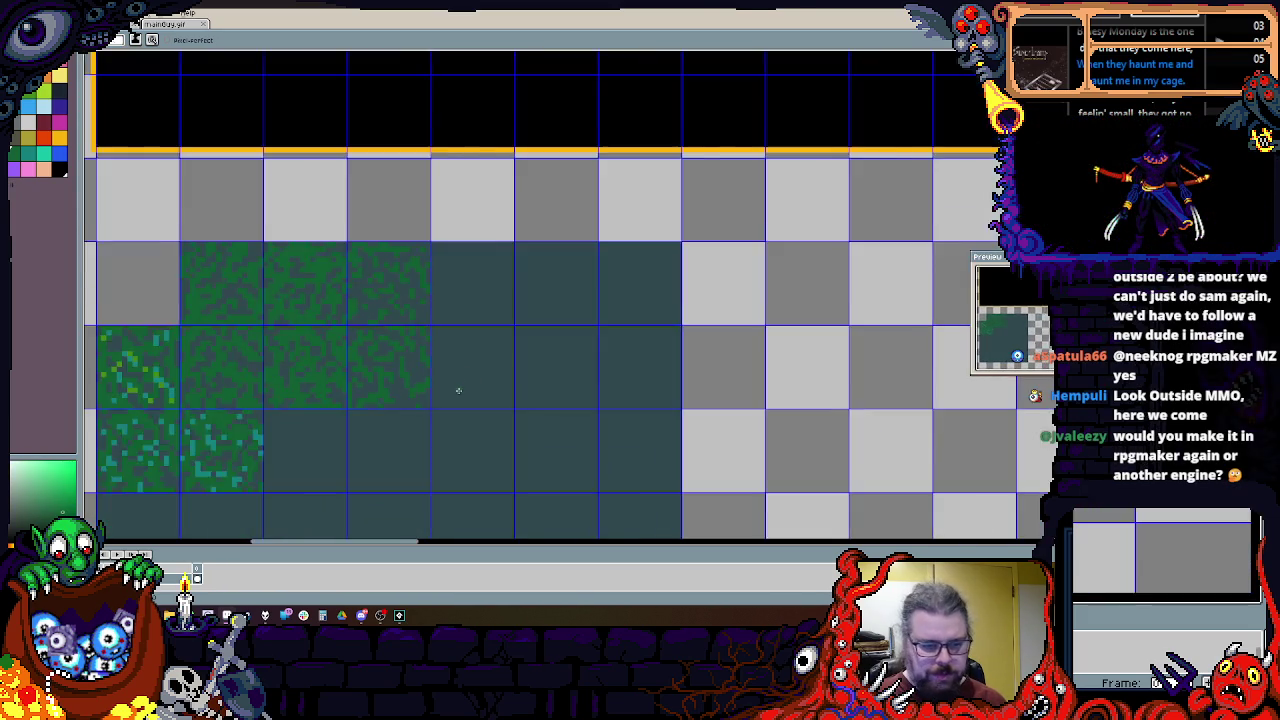
scroll(392, 241, "down", 1)
left_click(455, 318)
left_click(483, 290)
left_click(458, 358)
left_click_drag(463, 354, 563, 342)
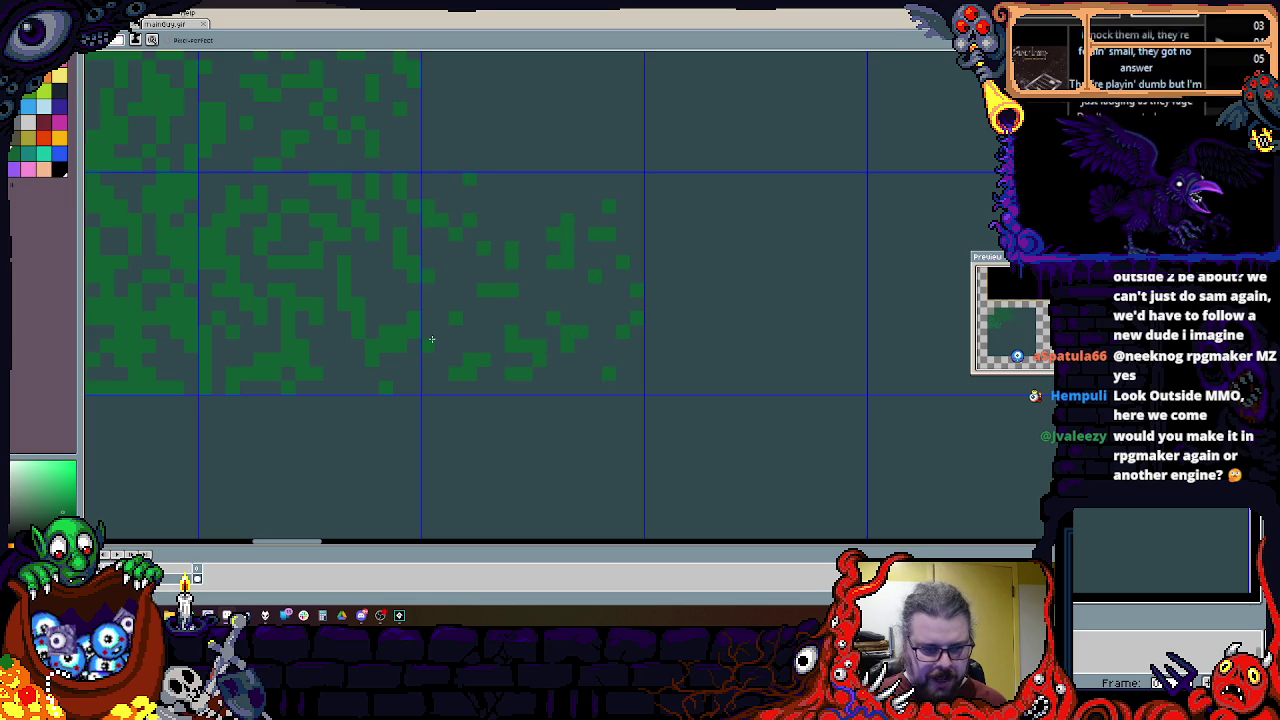
scroll(497, 514, "up", 3)
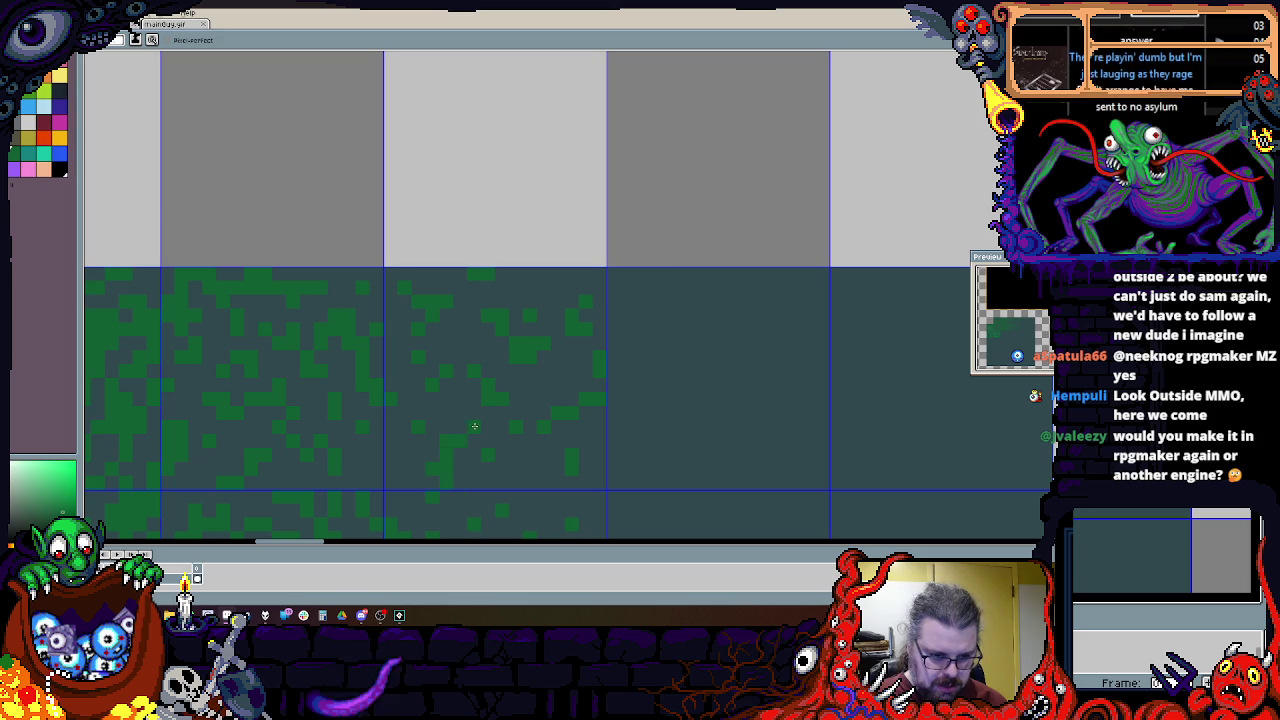
scroll(538, 422, "down", 1)
scroll(538, 422, "down", 2)
left_click_drag(538, 422, 677, 280)
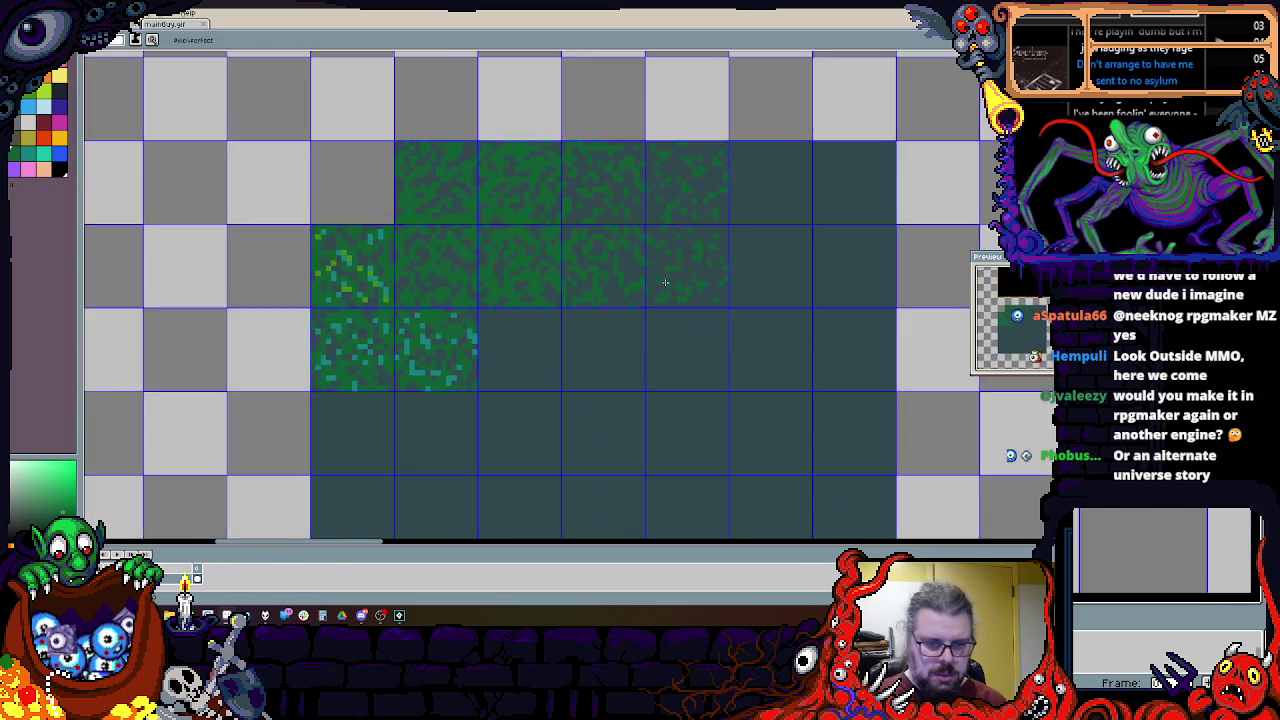
scroll(677, 280, "up", 2)
mouse_move(514, 354)
left_mouse_down()
mouse_move(485, 276)
mouse_move(457, 319)
left_mouse_up()
scroll(485, 276, "up", 1)
scroll(485, 276, "up", 1)
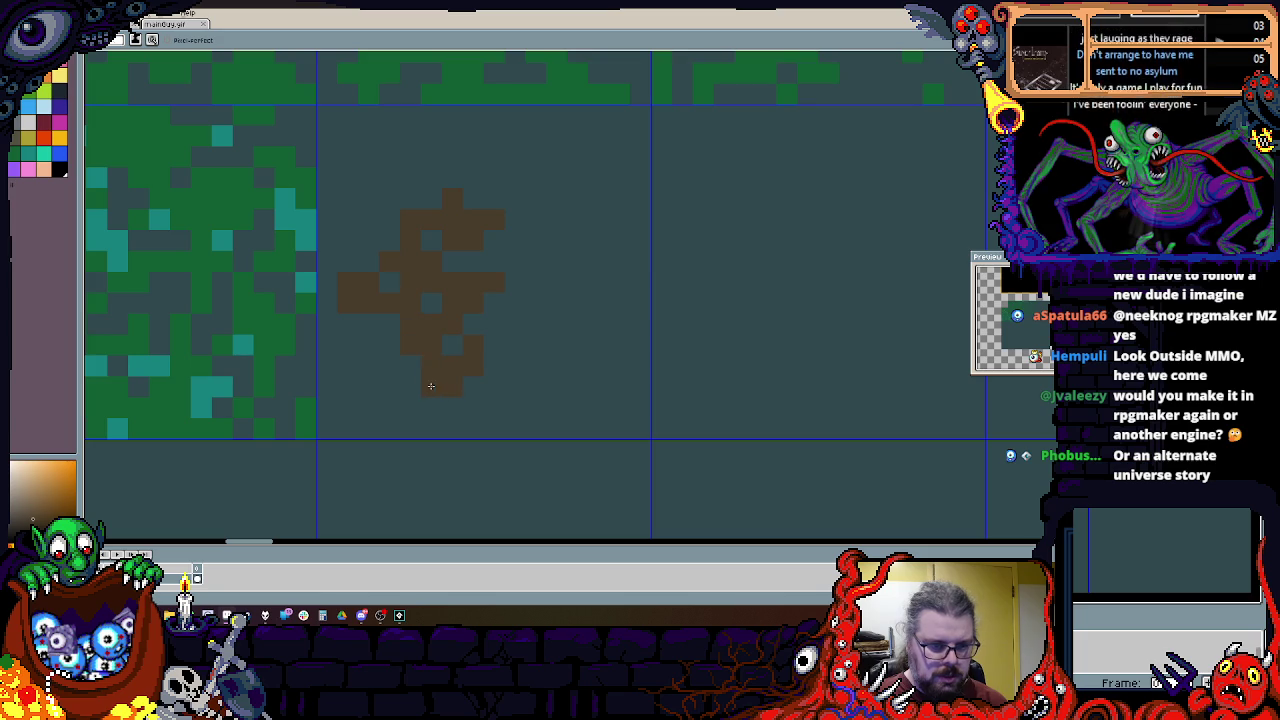
Step: Stamp a solid brown 2x2-tile dirt block beside the grass with a tile-sized square brush
scroll(268, 284, "down", 1)
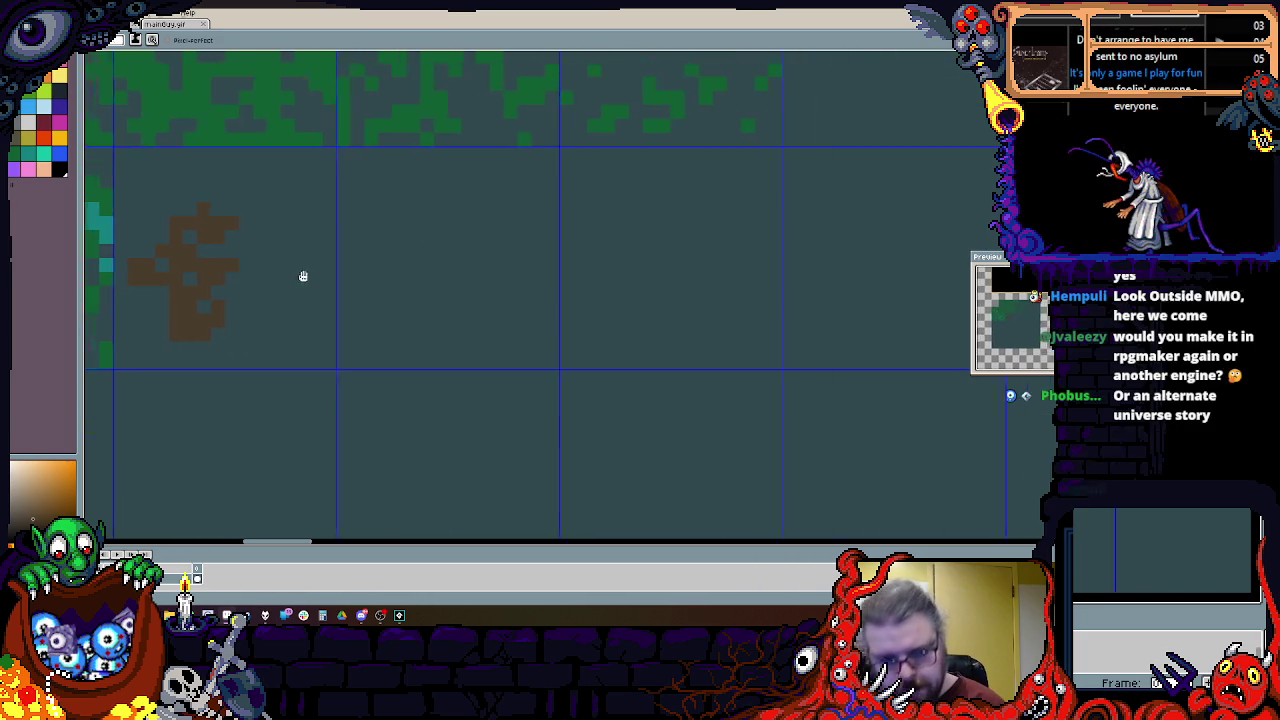
scroll(320, 277, "down", 1)
scroll(796, 300, "up", 1)
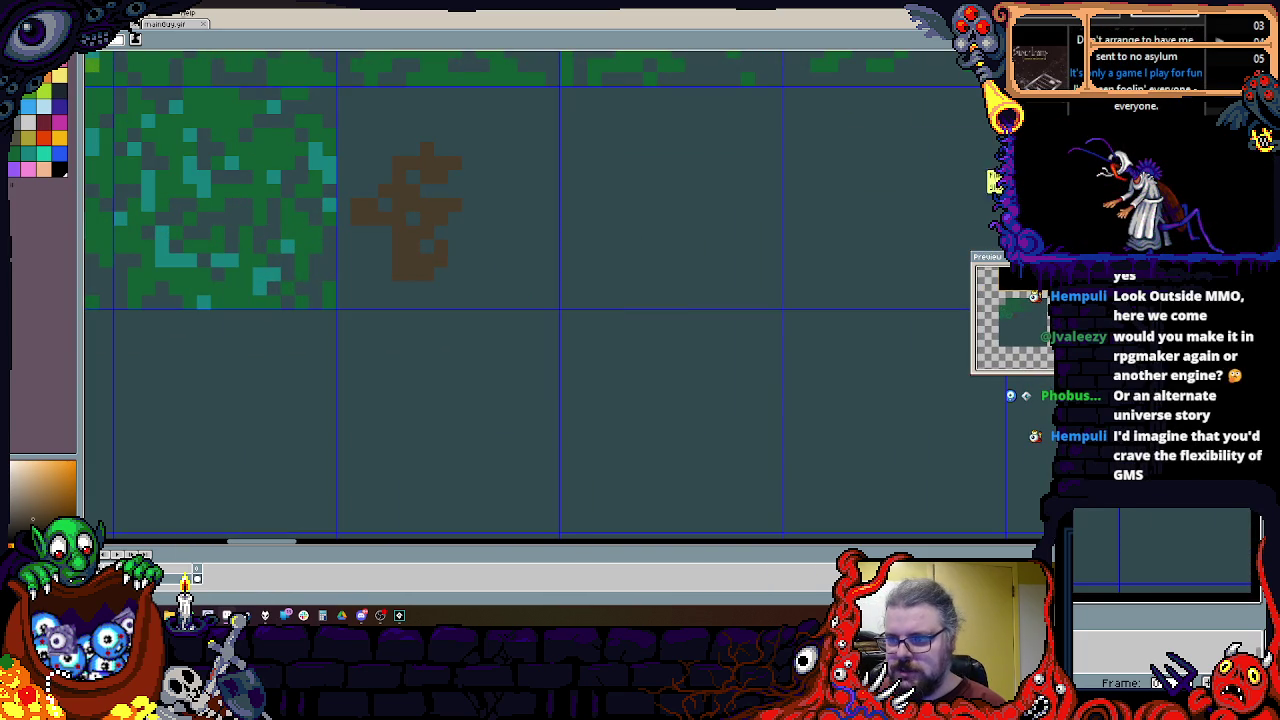
scroll(955, 438, "down", 1)
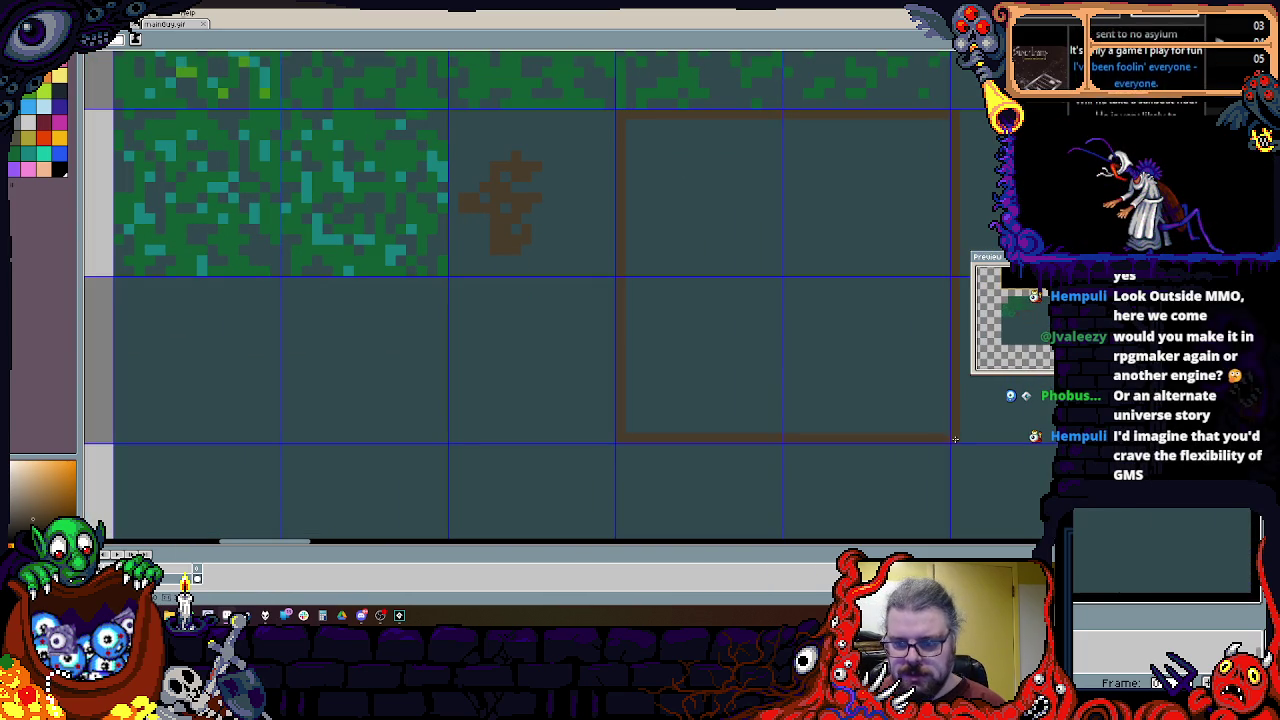
left_click(955, 438)
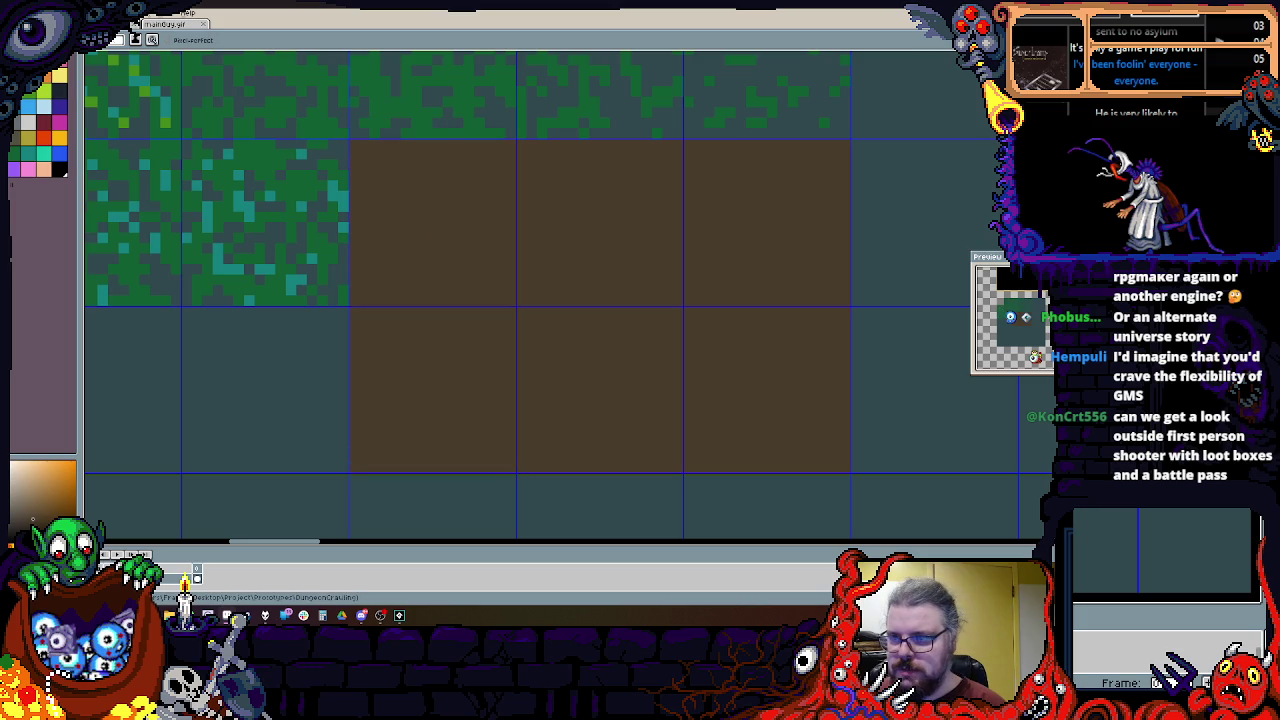
scroll(580, 203, "down", 2)
scroll(455, 317, "up", 1)
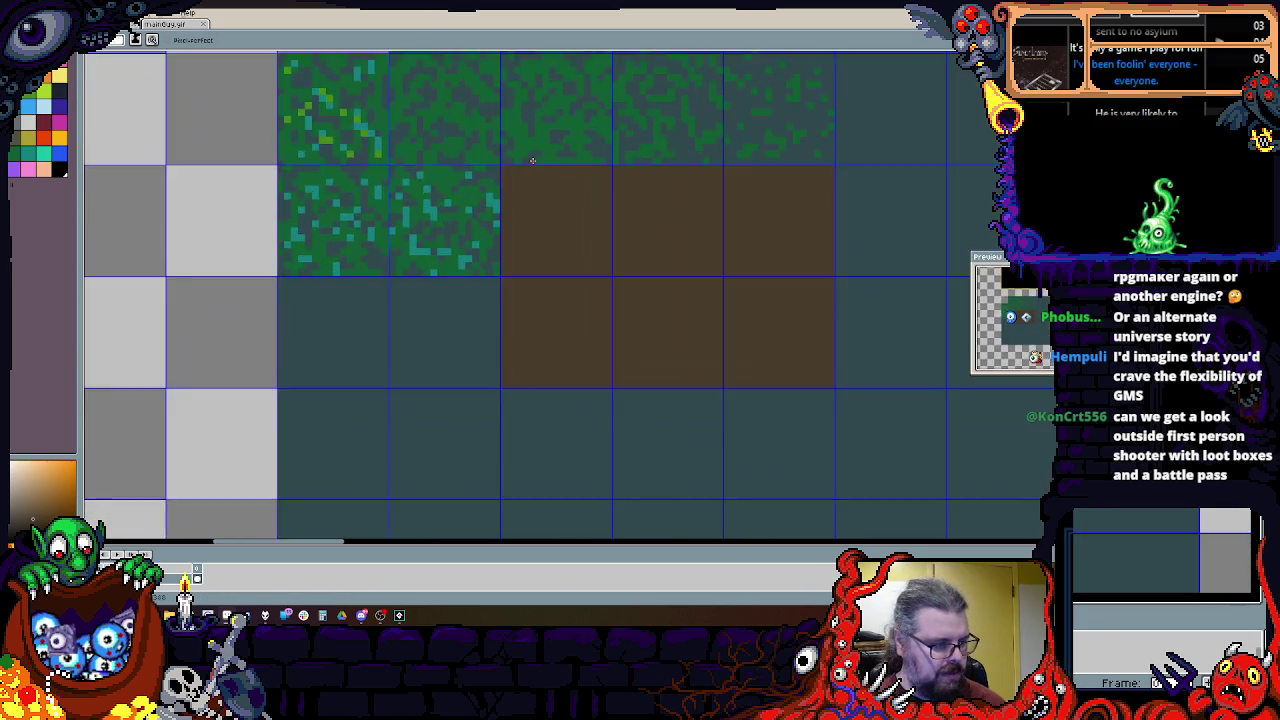
scroll(455, 317, "up", 1)
scroll(455, 317, "up", 1)
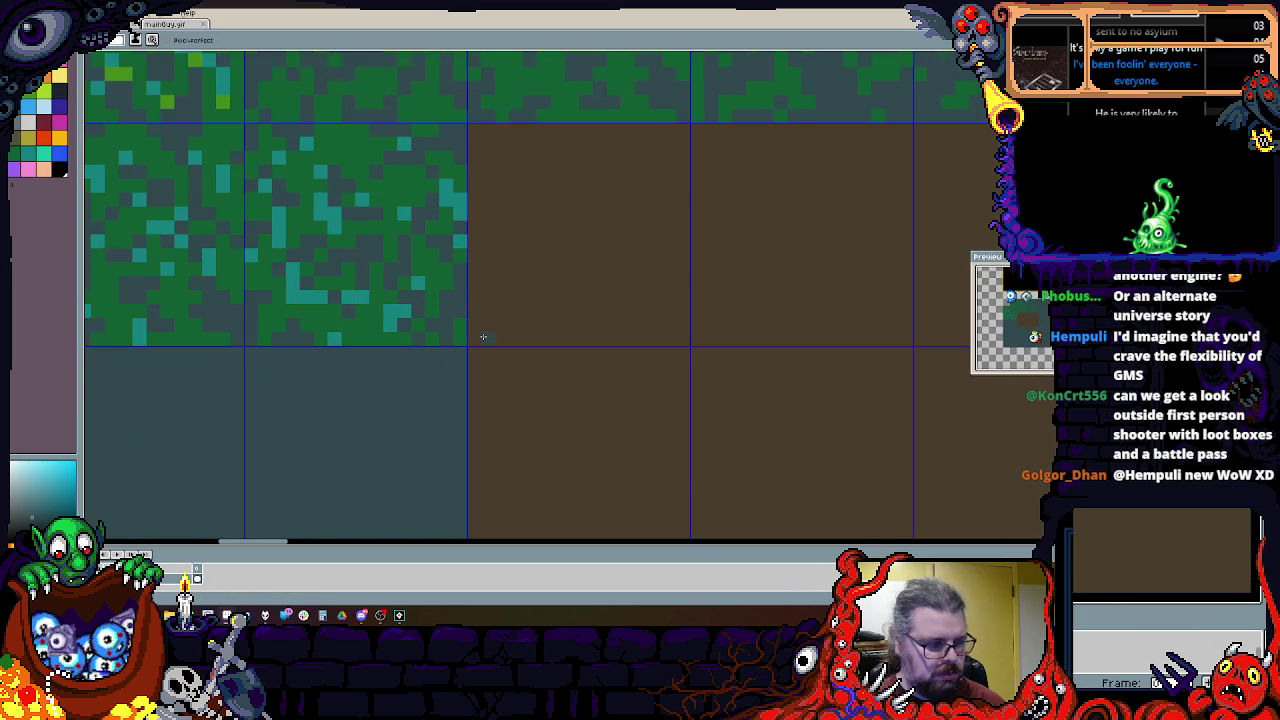
Step: Paint stepped dark teal notches into the dirt tile's left edge
left_click_drag(470, 295, 447, 188)
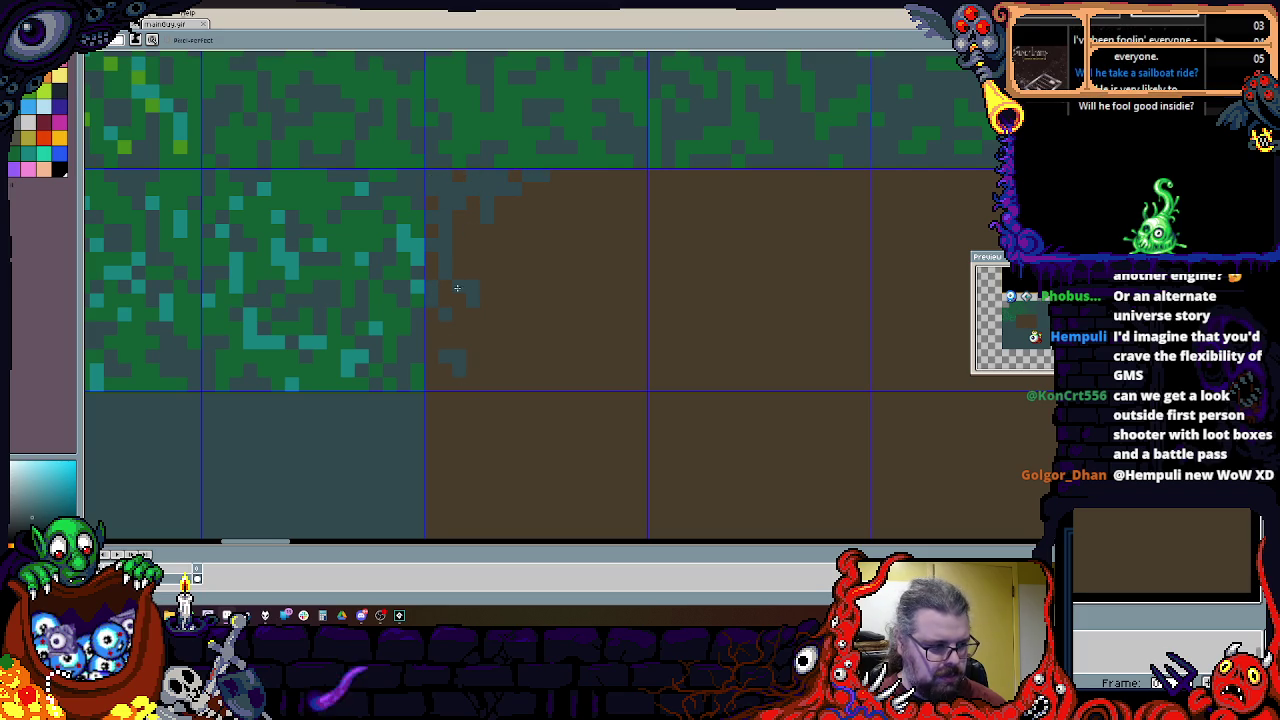
scroll(489, 188, "up", 1)
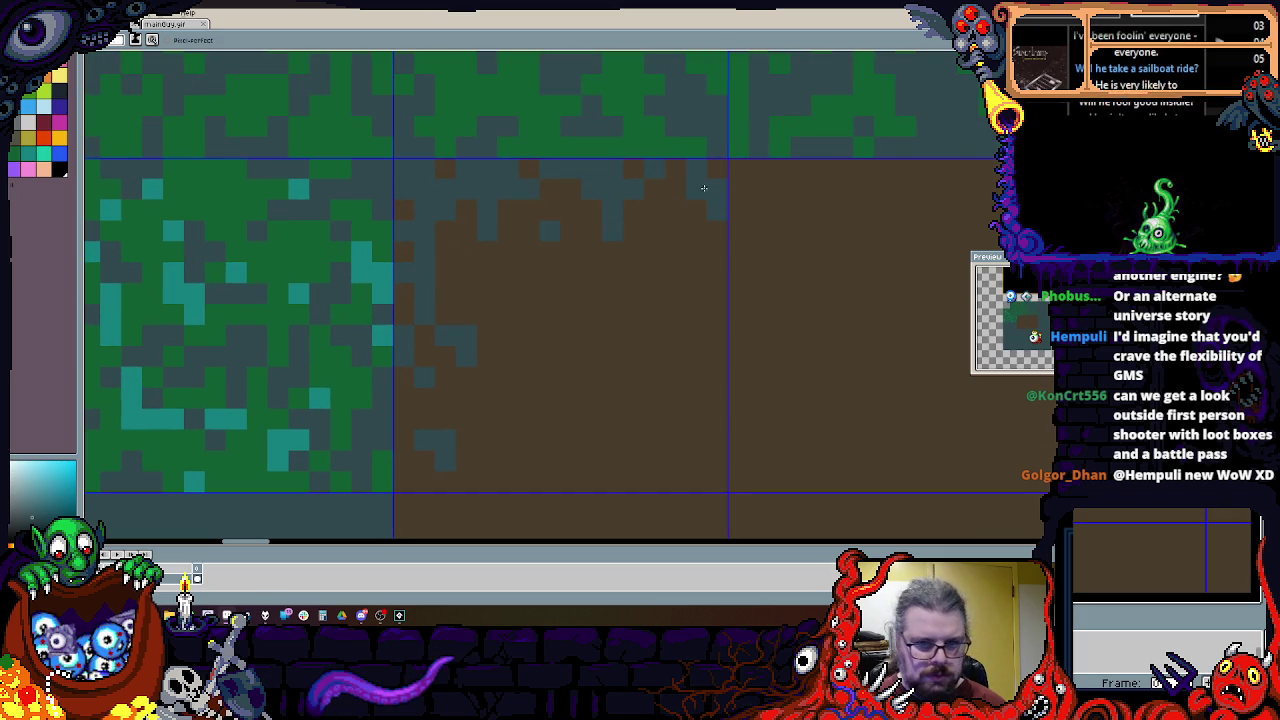
left_click_drag(650, 257, 393, 339)
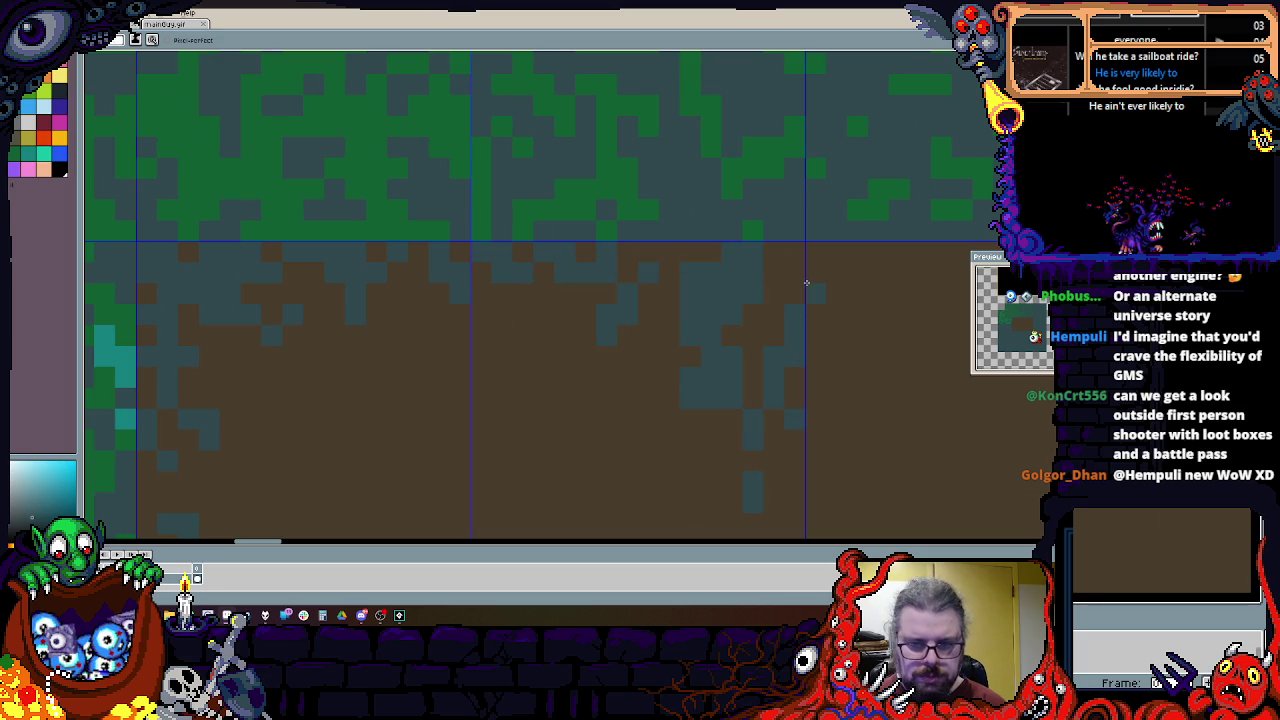
left_click(822, 332, "alt")
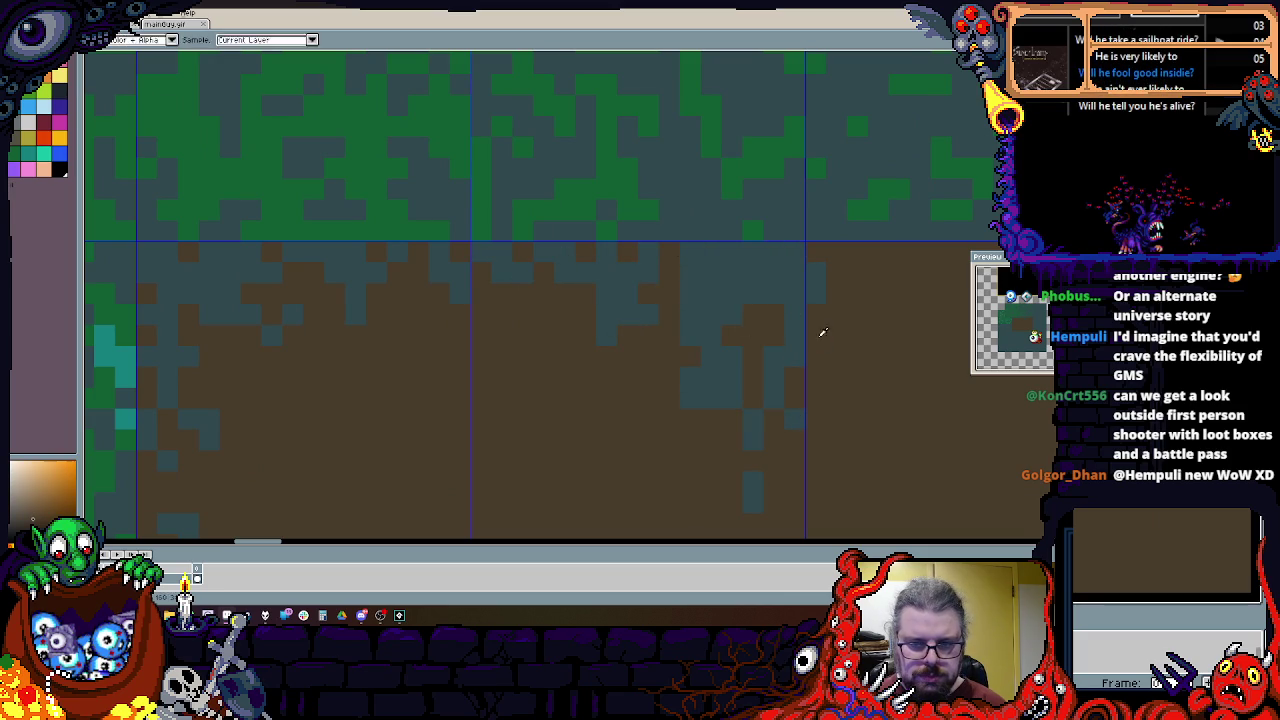
scroll(720, 280, "down", 2)
scroll(750, 275, "up", 1)
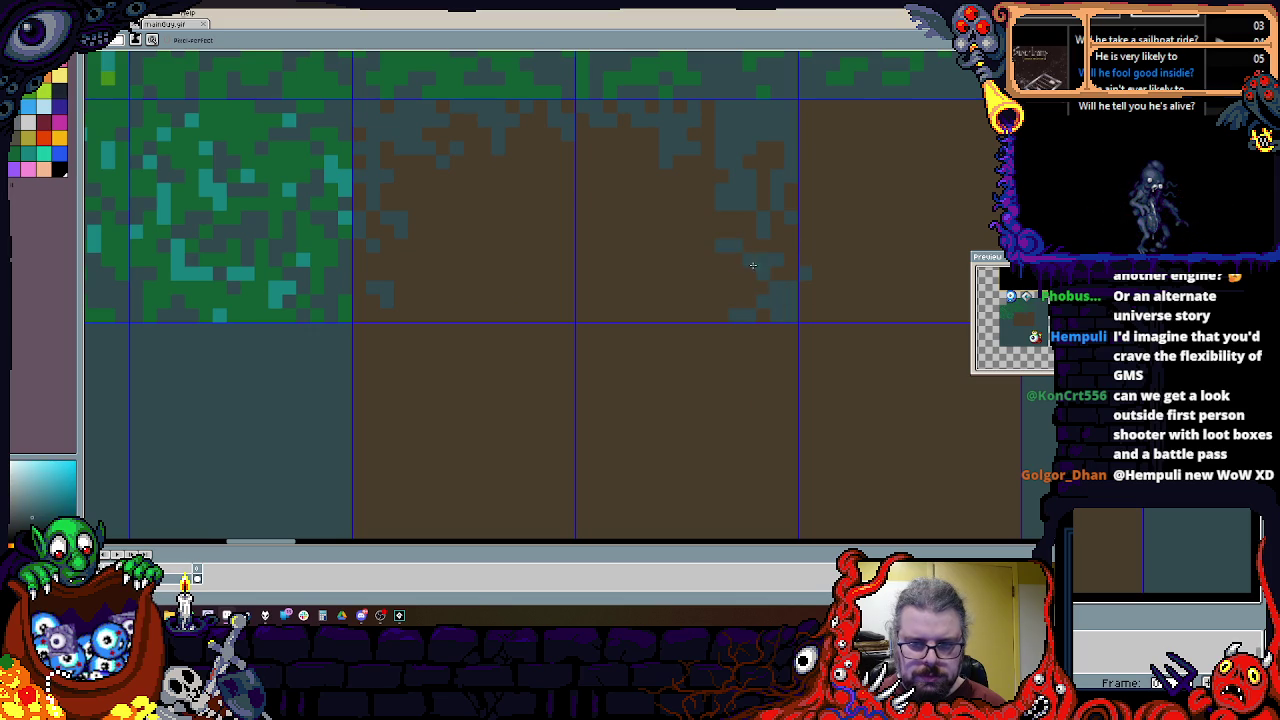
scroll(748, 257, "down", 1)
scroll(522, 293, "up", 1)
left_click_drag(441, 248, 440, 323)
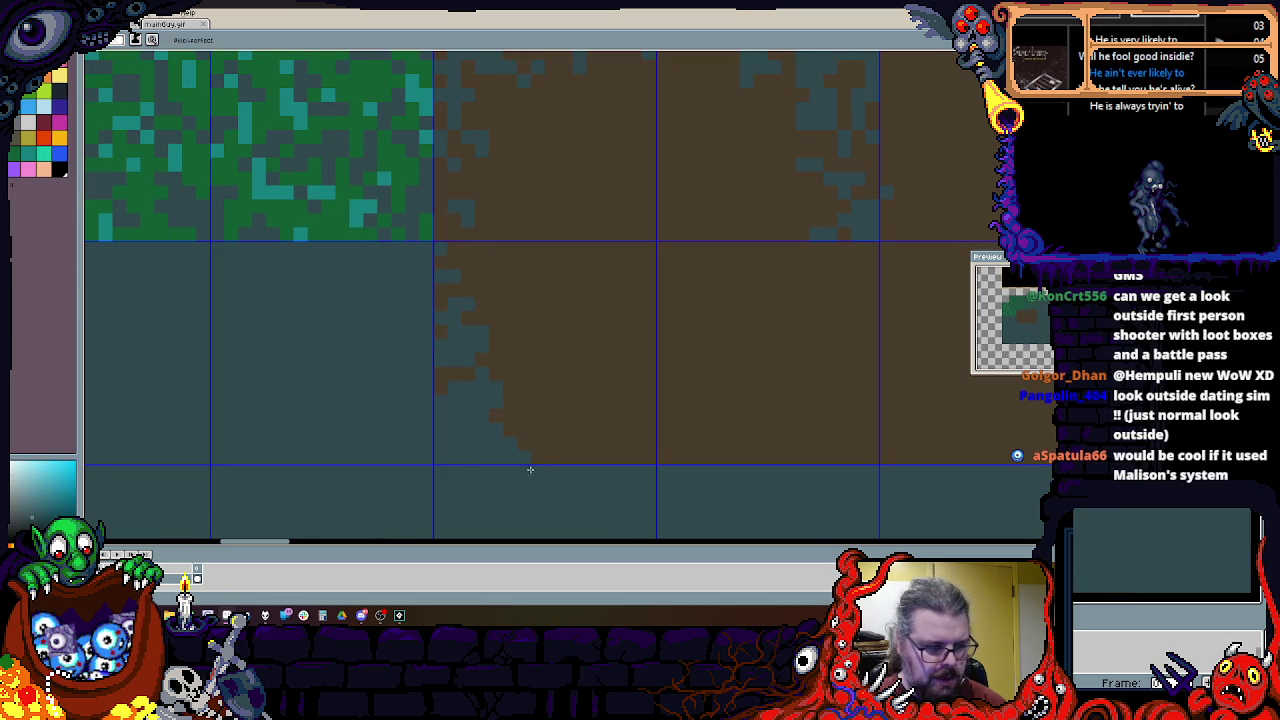
Step: Fill teal gaps along the dirt's bottom edge with brown
scroll(518, 489, "up", 1)
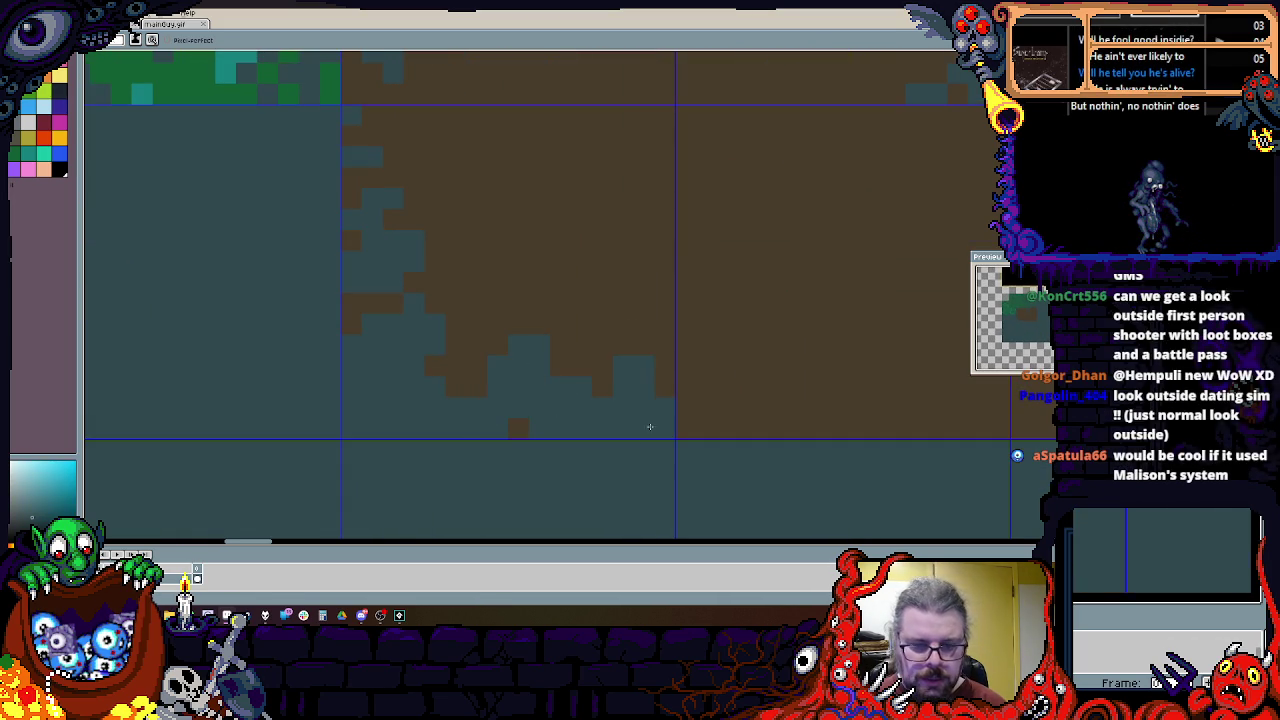
left_click_drag(593, 370, 525, 379)
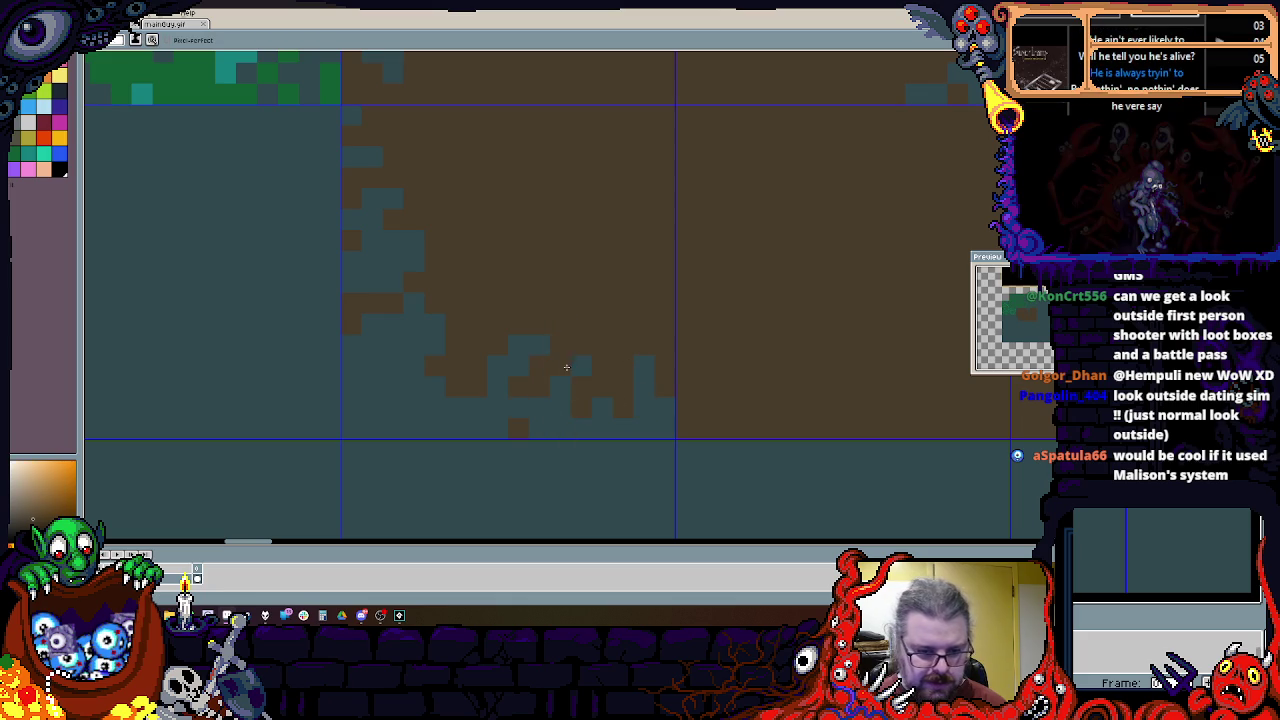
left_click_drag(463, 366, 405, 350)
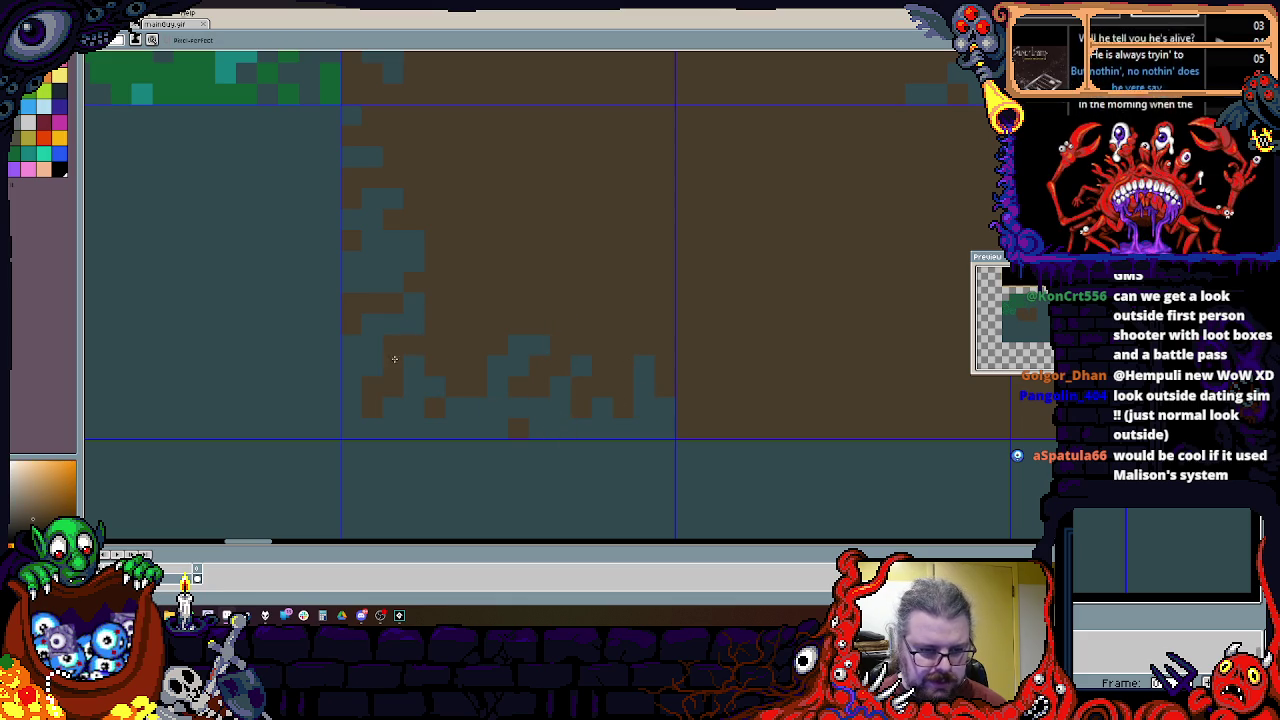
Step: Carve teal notches into the dirt's bottom edge and extend a teal crevice upward
left_click(368, 413, "alt")
left_click_drag(430, 263, 424, 350)
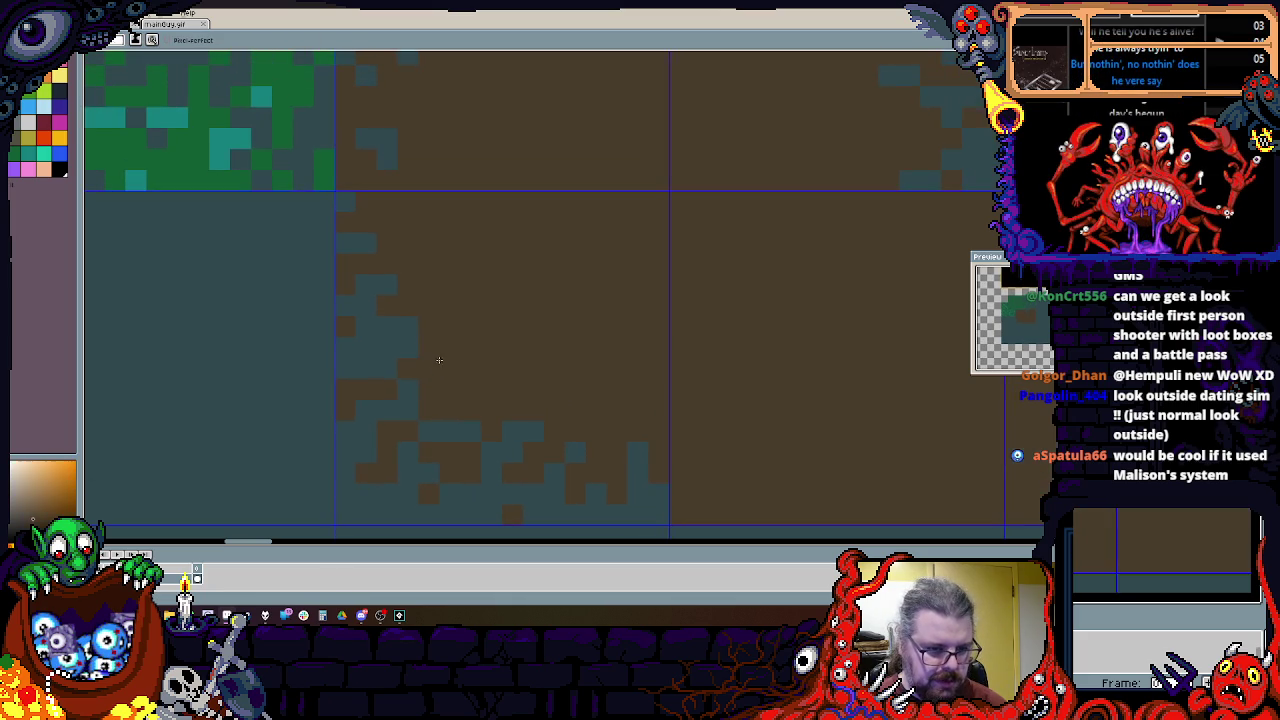
key("b")
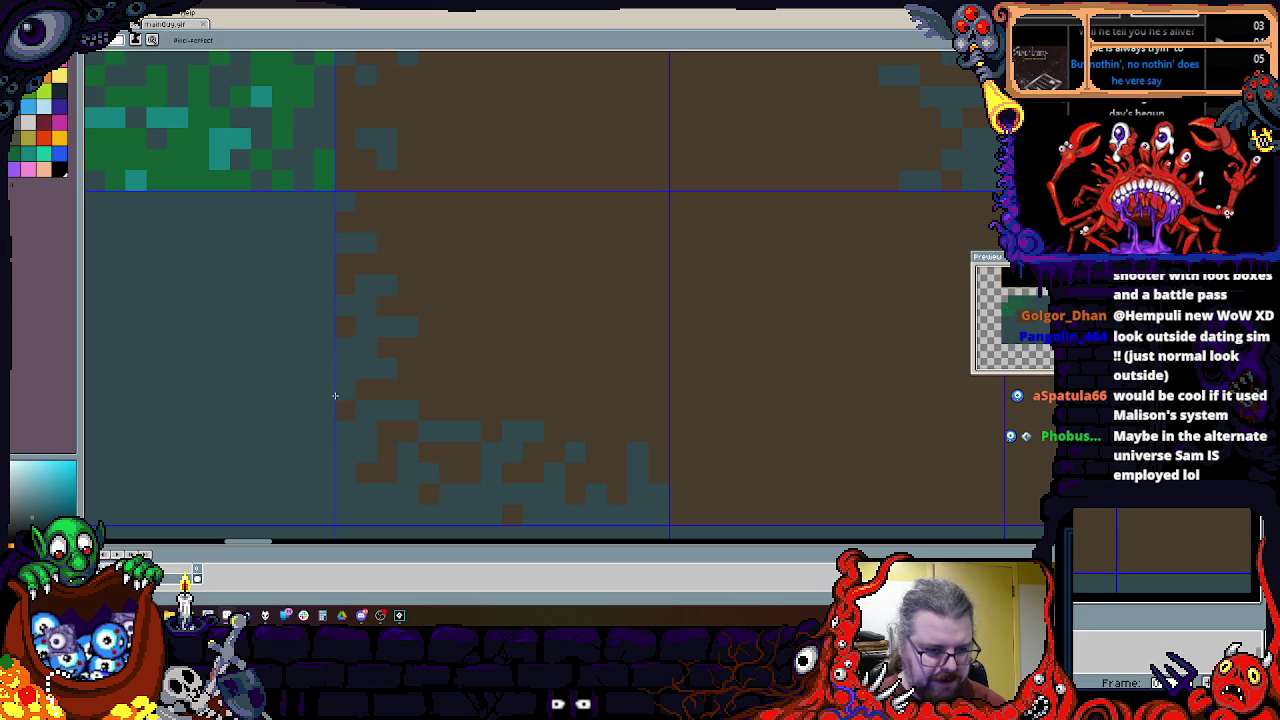
scroll(578, 405, "down", 1)
scroll(414, 423, "up", 1)
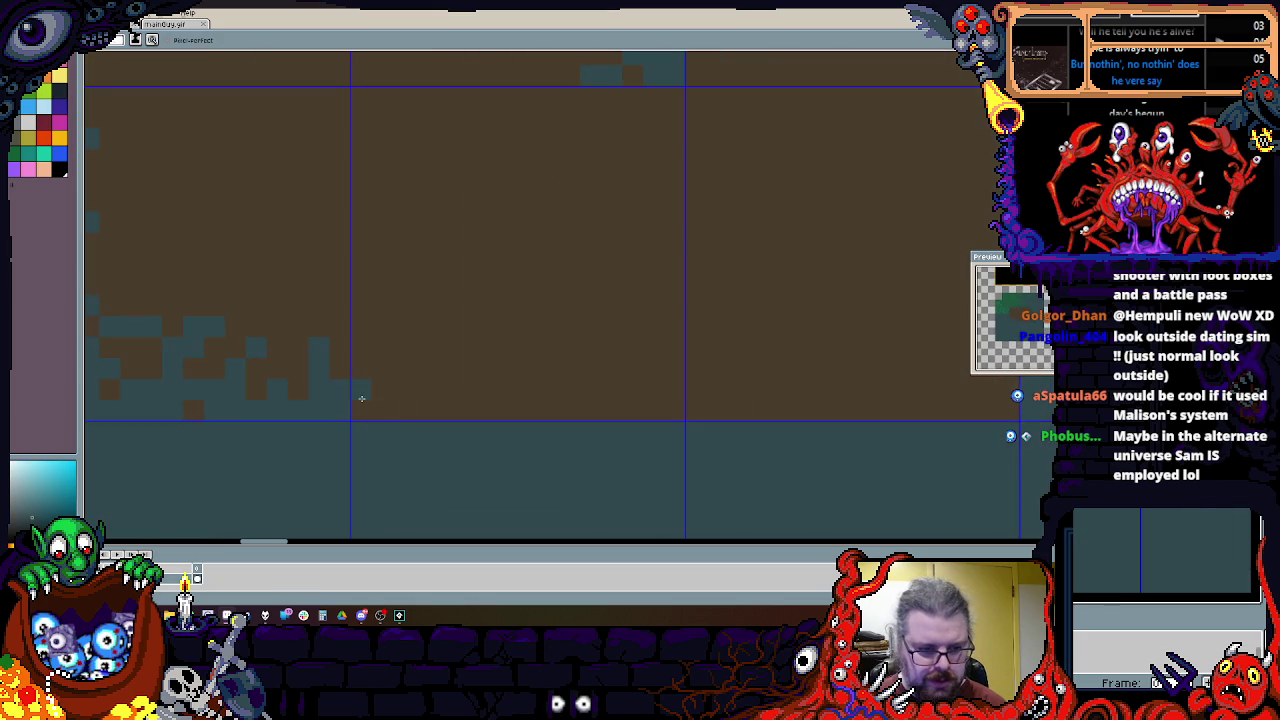
left_click_drag(571, 363, 553, 416)
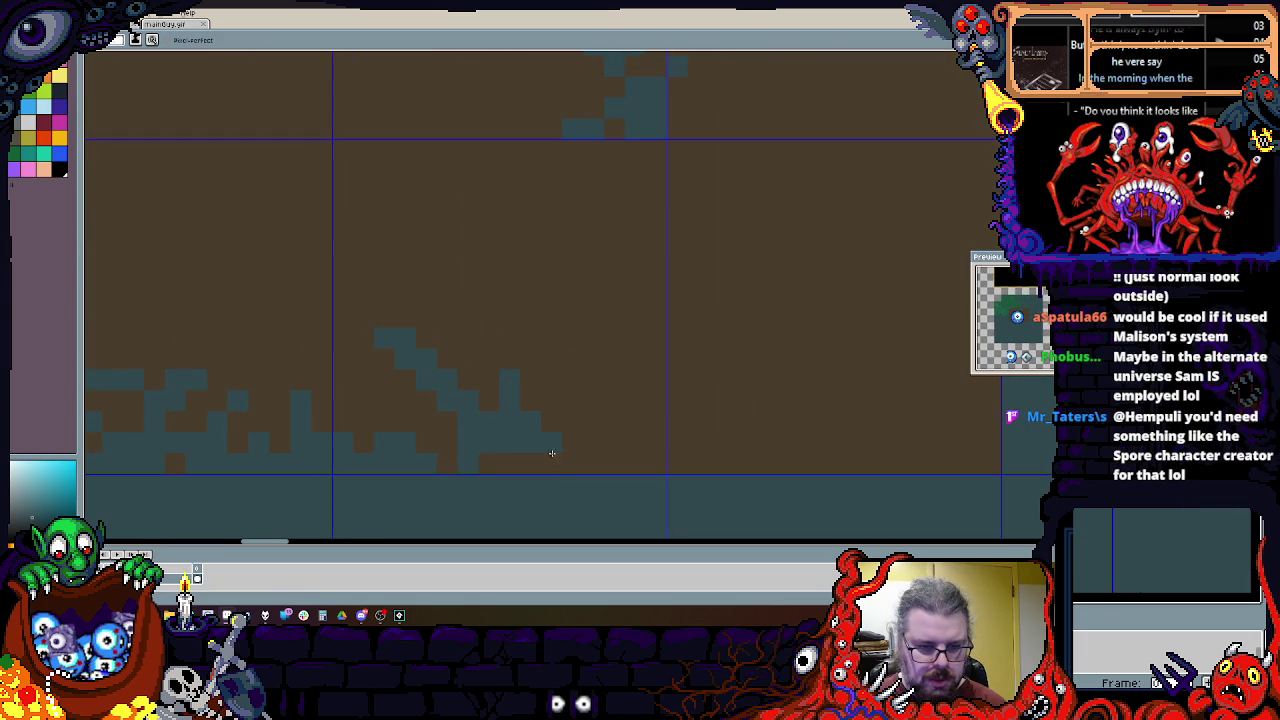
left_click(537, 321)
mouse_move(648, 467)
left_mouse_down()
mouse_move(611, 437)
mouse_move(594, 378)
left_mouse_up()
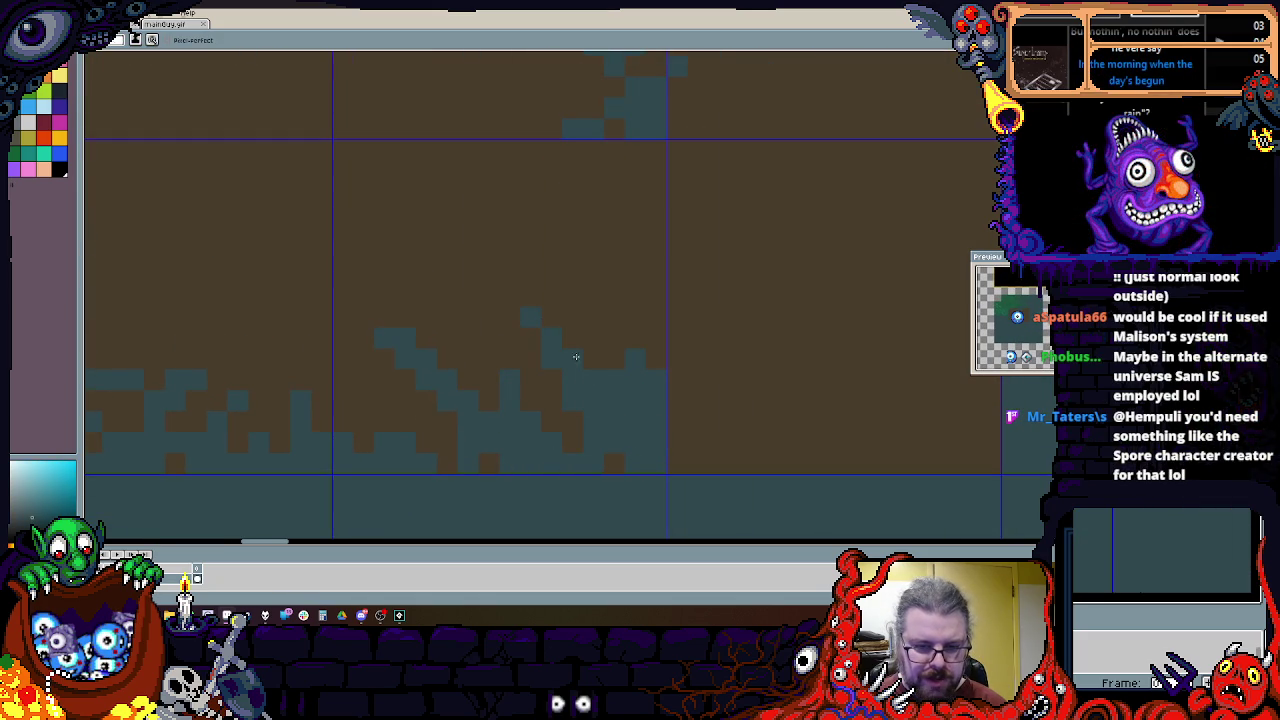
left_click_drag(656, 254, 604, 170)
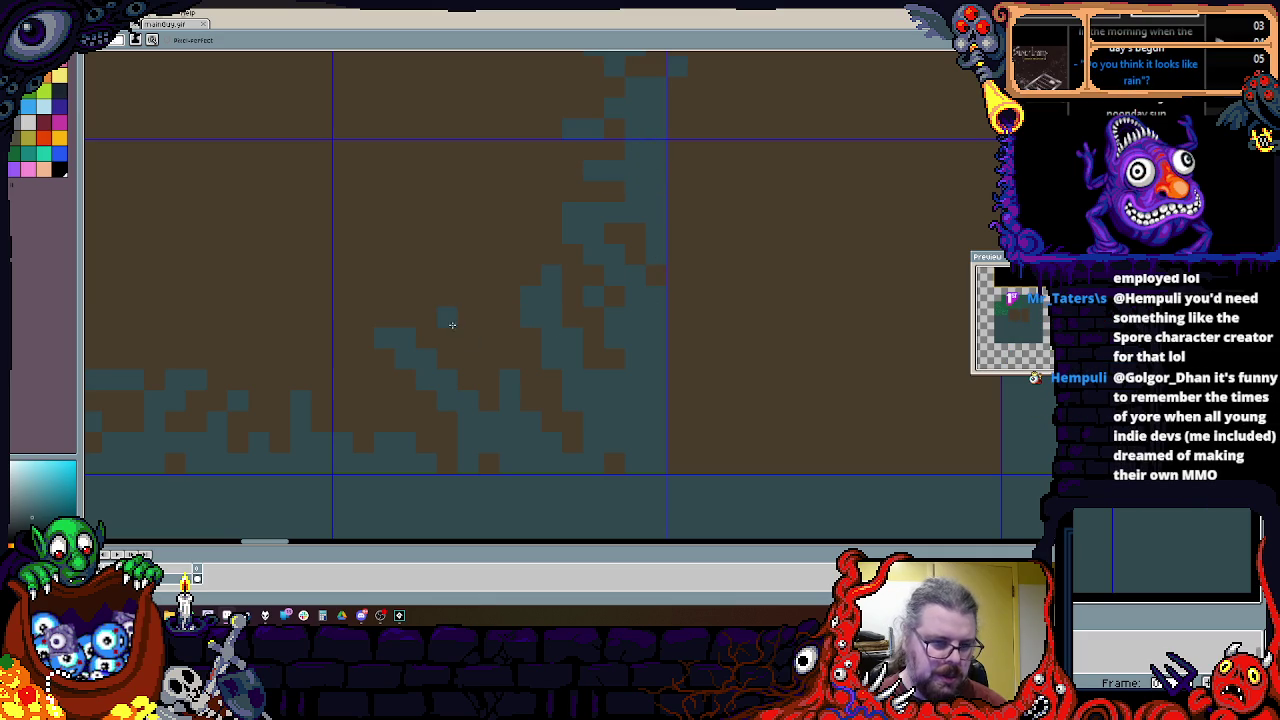
Step: Pick the grass green and dot green pixels along the dirt tiles' top edge
scroll(487, 387, "left", 2)
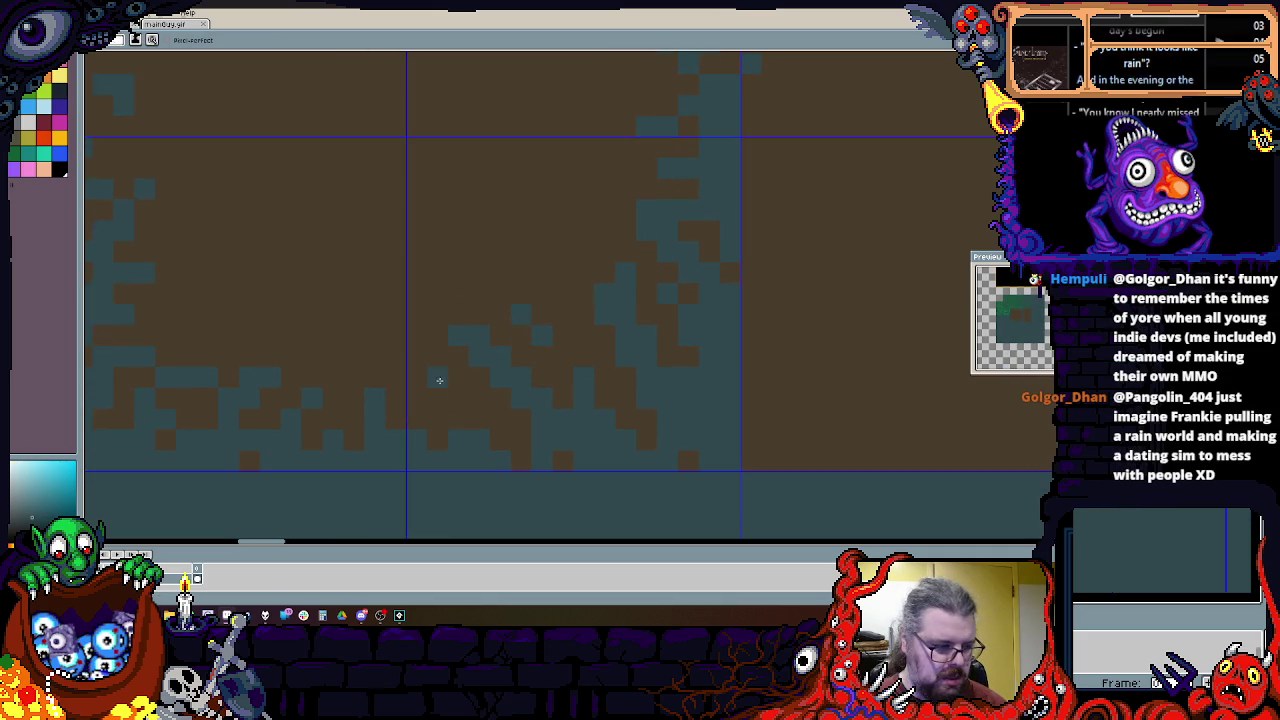
scroll(386, 371, "left", 5)
scroll(386, 371, "up", 1)
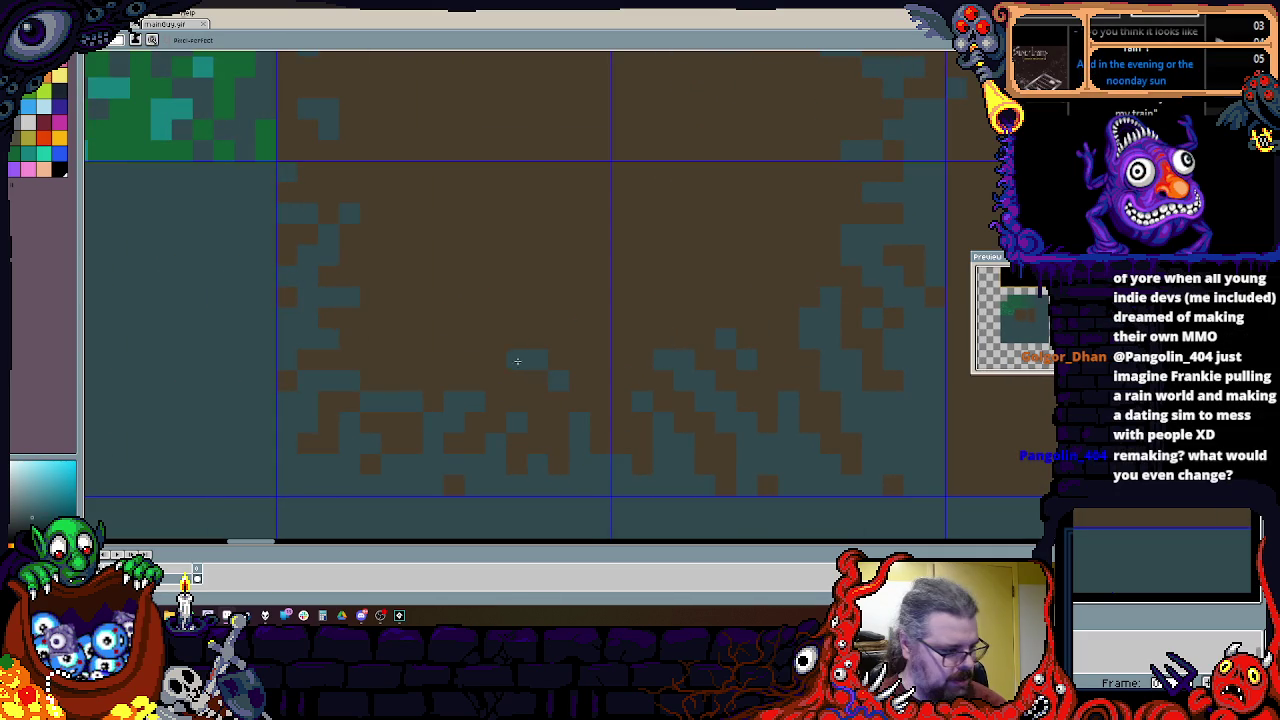
scroll(460, 370, "left", 2)
scroll(450, 368, "up", 1)
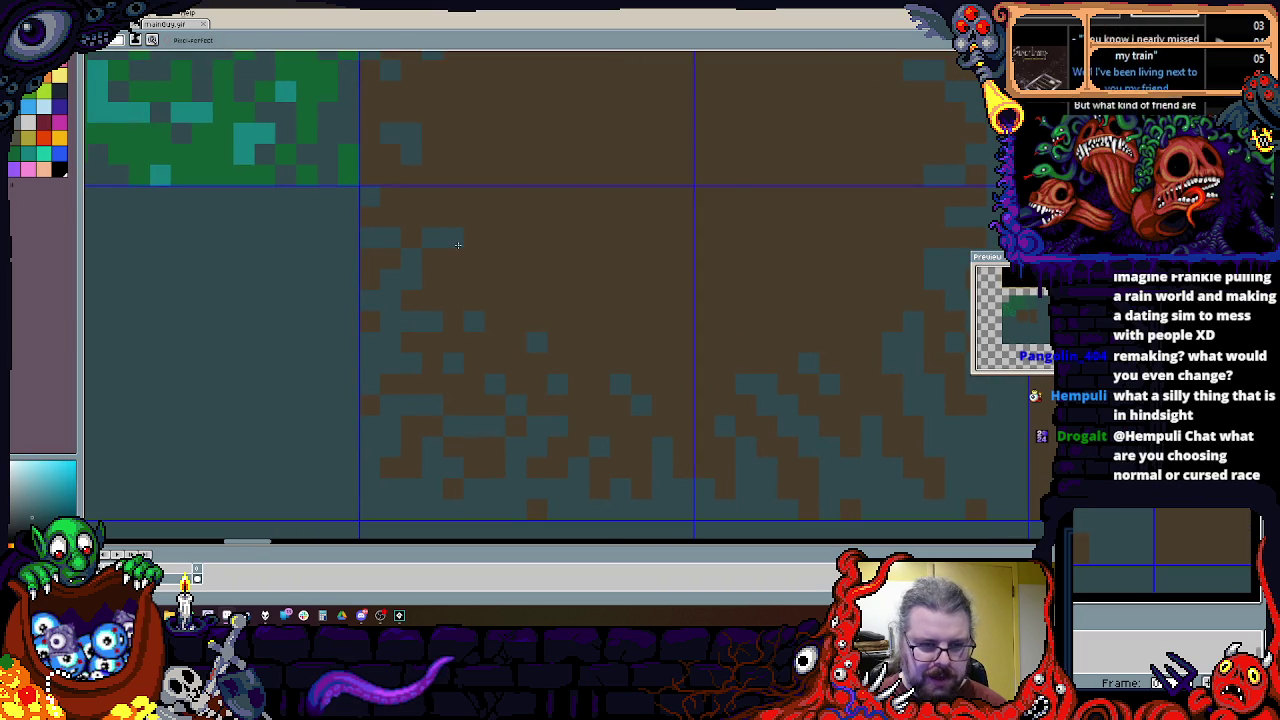
left_click_drag(404, 192, 411, 405)
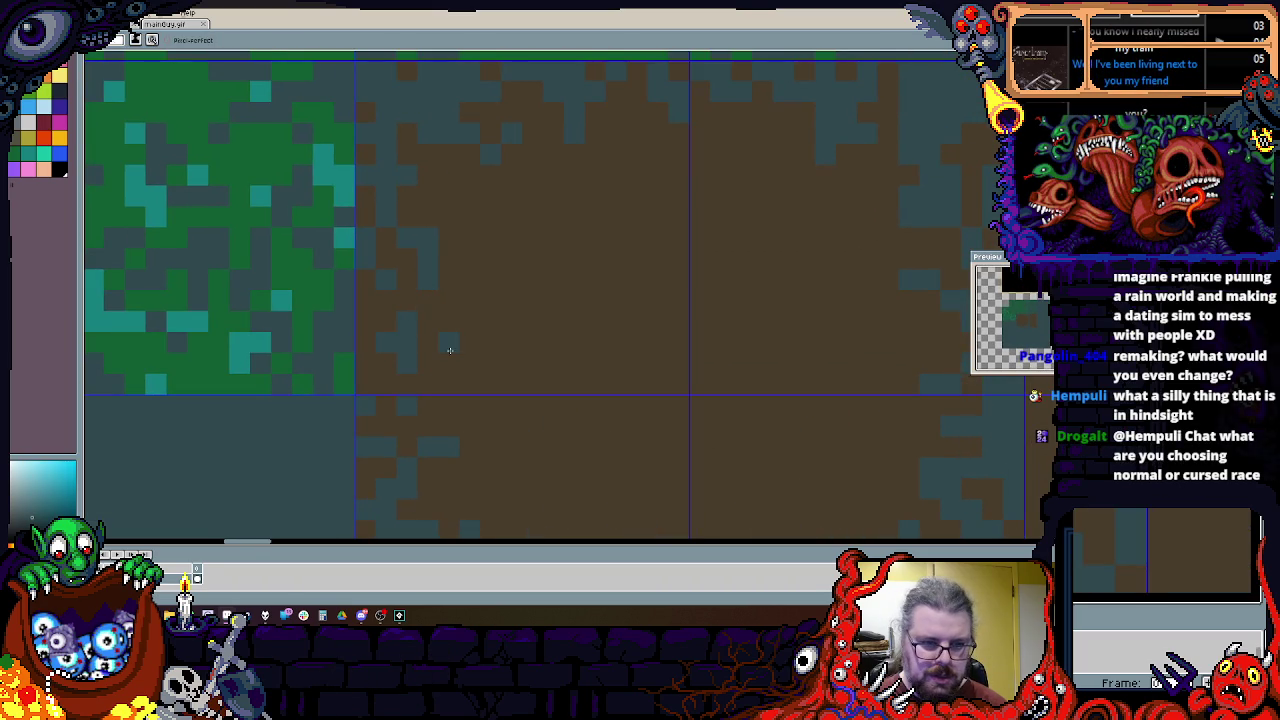
scroll(550, 380, "right", 4)
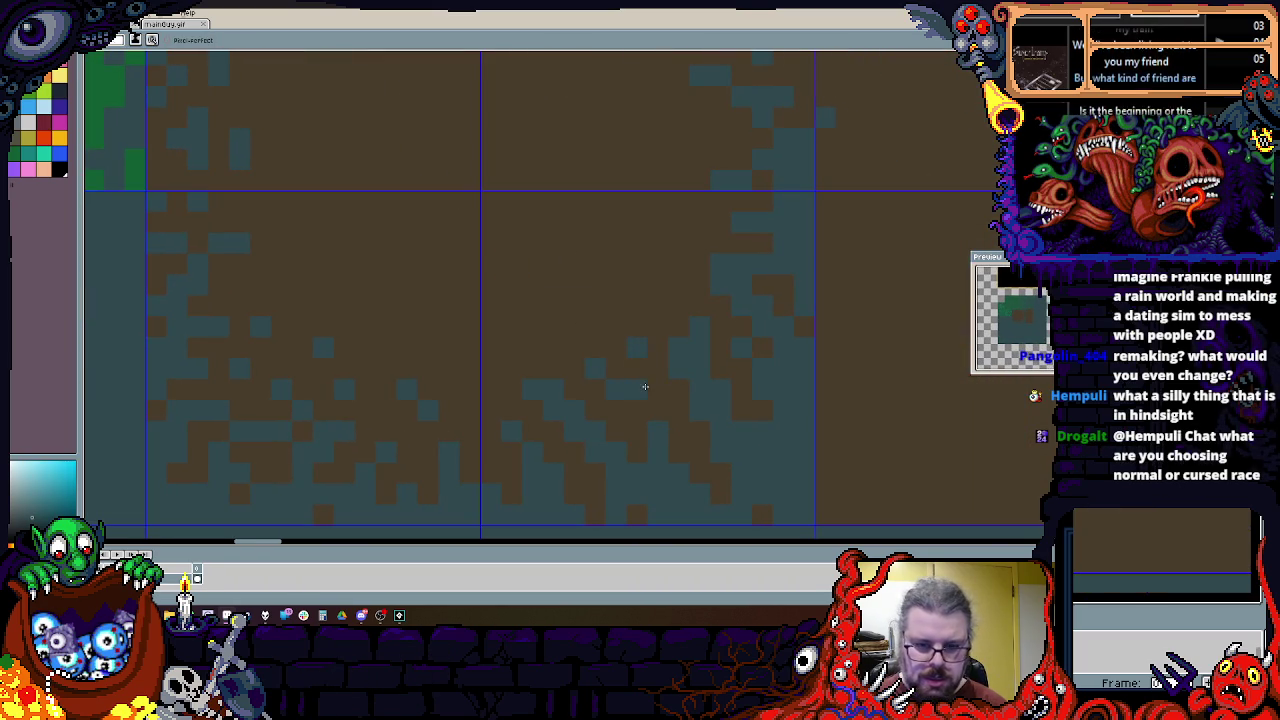
scroll(634, 416, "right", 1)
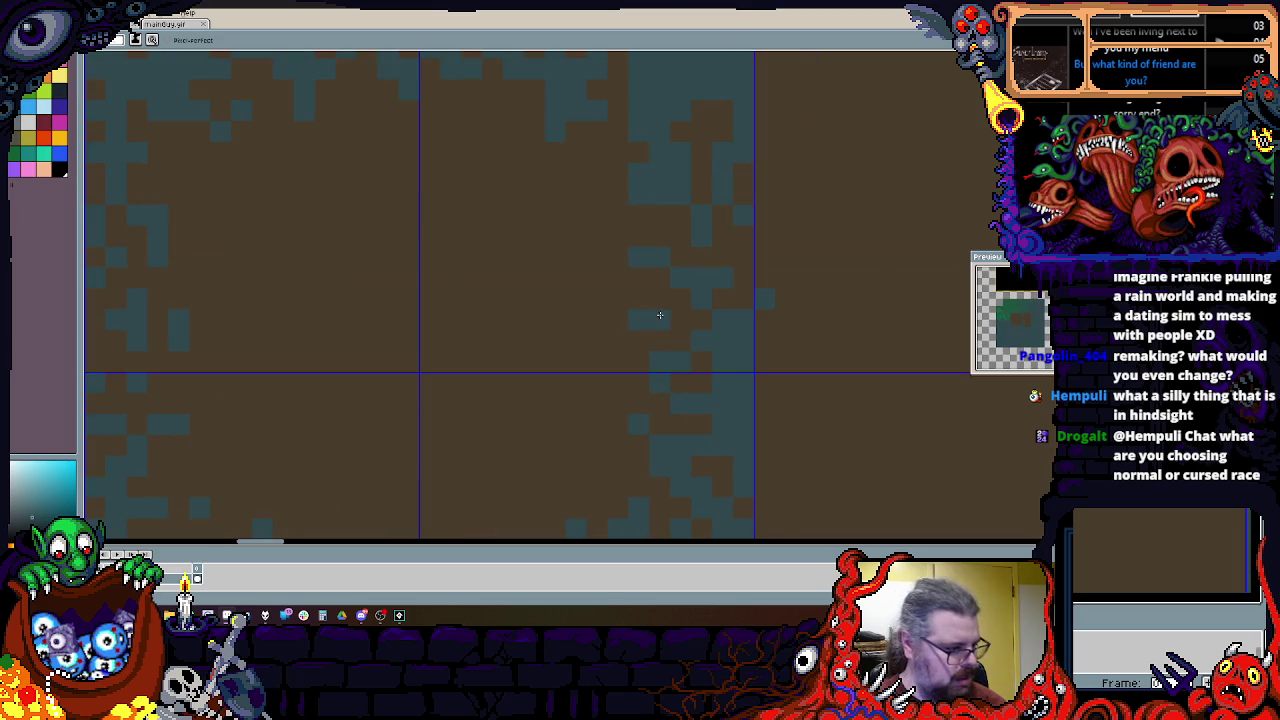
scroll(603, 277, "up", 1)
scroll(604, 371, "down", 1)
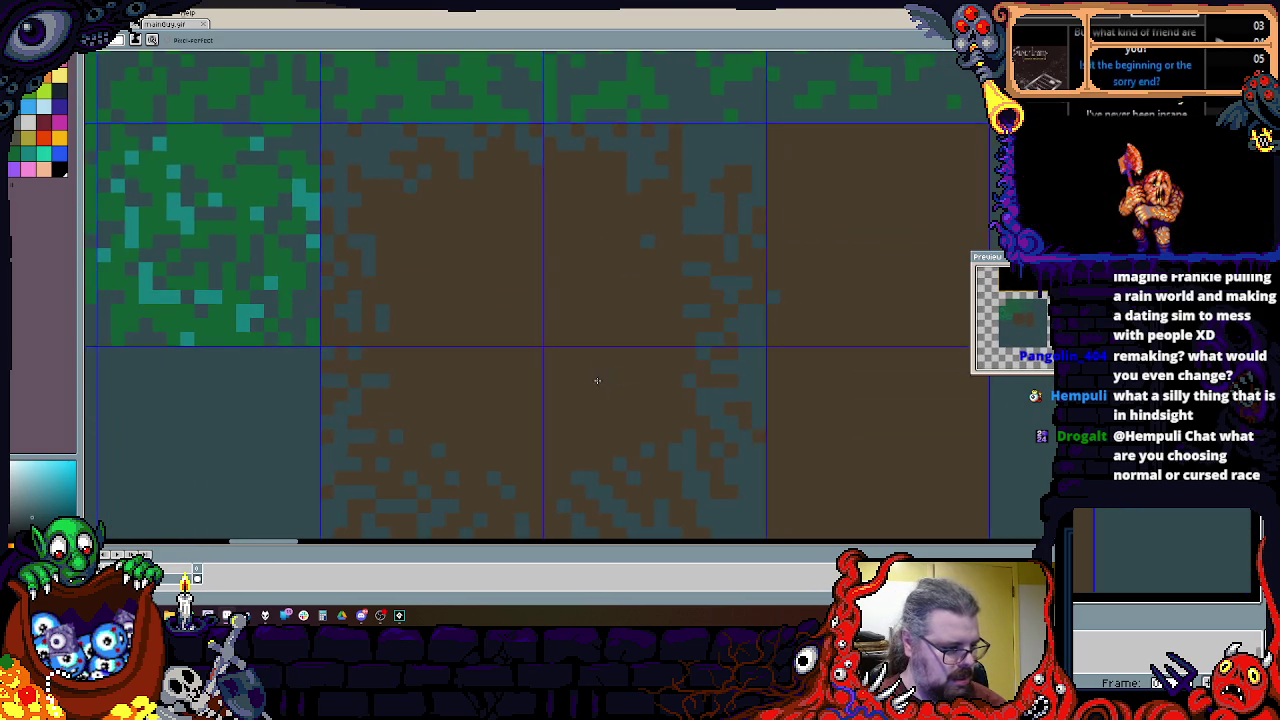
scroll(590, 380, "down", 1)
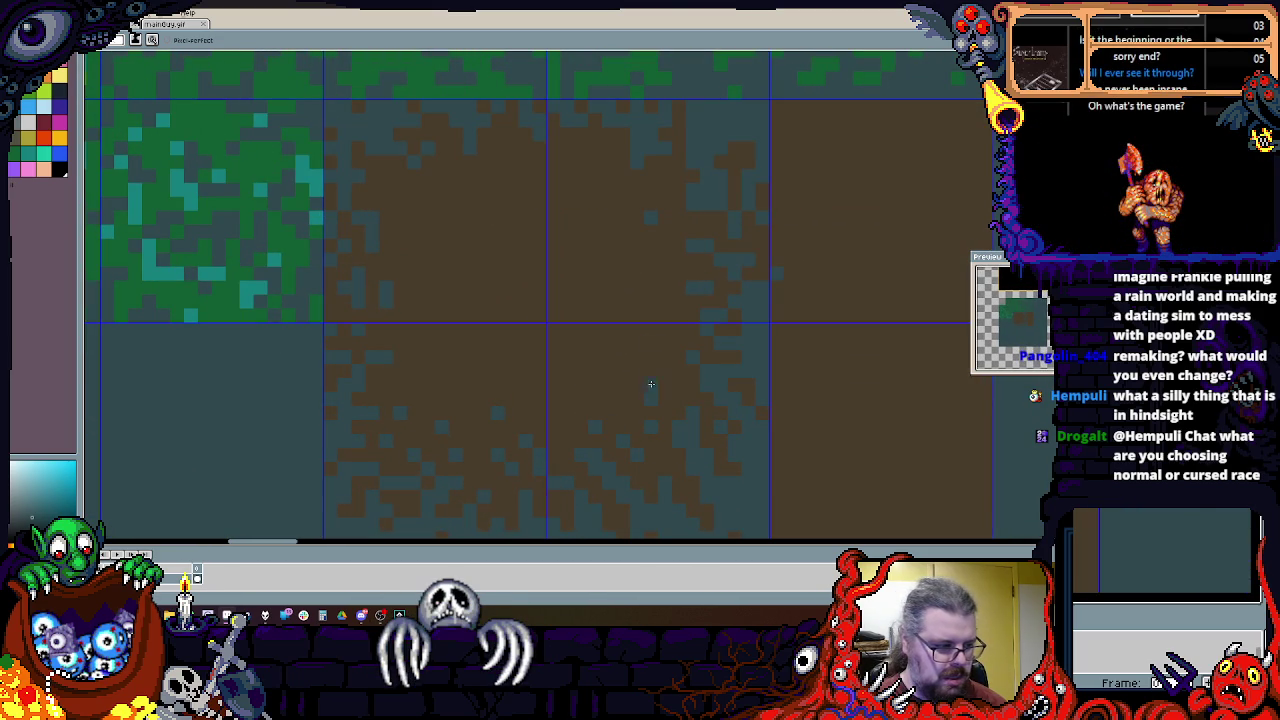
mouse_move(484, 372)
left_mouse_down()
mouse_move(514, 330)
mouse_move(507, 318)
mouse_move(523, 320)
left_mouse_up()
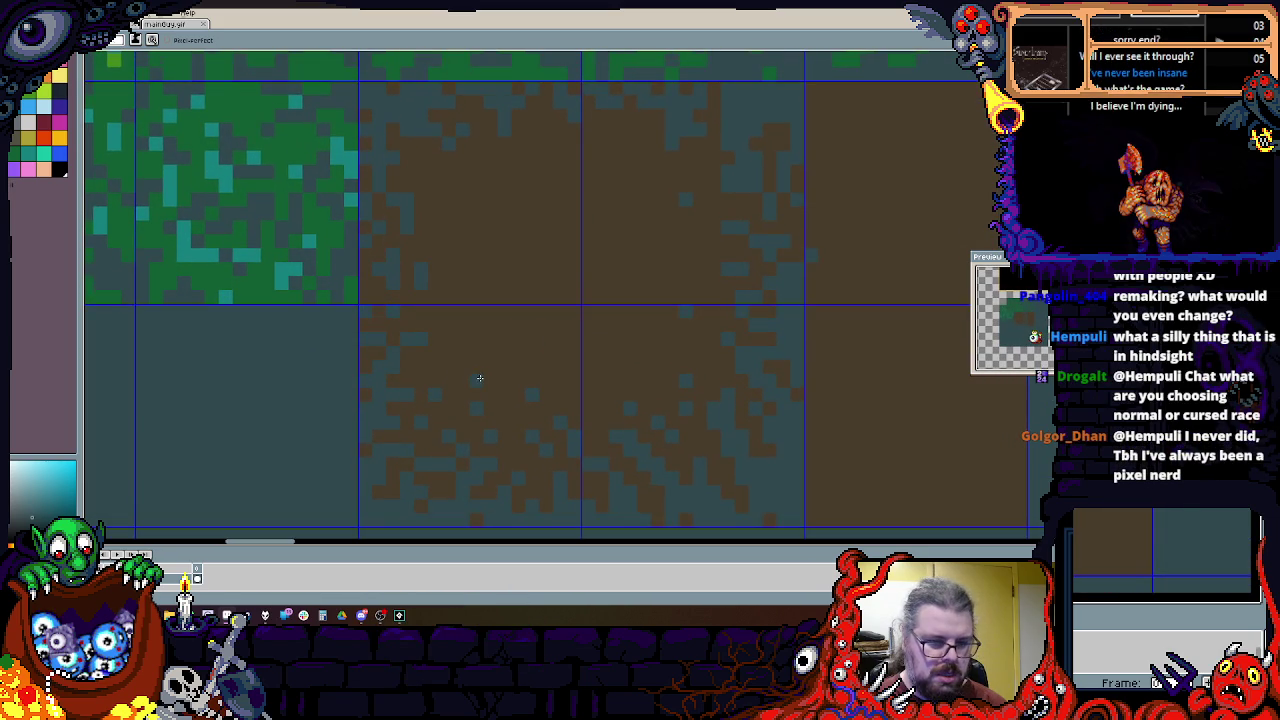
scroll(450, 379, "up", 2)
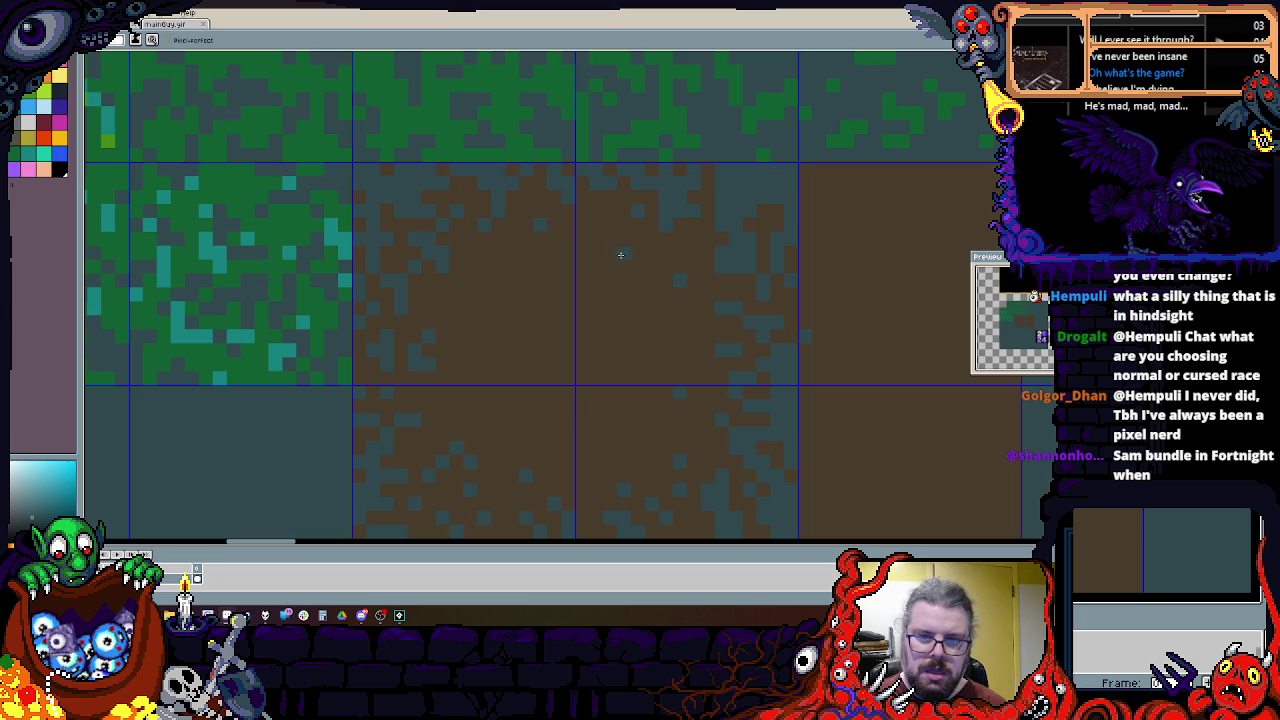
scroll(606, 210, "down", 1)
scroll(626, 123, "up", 1)
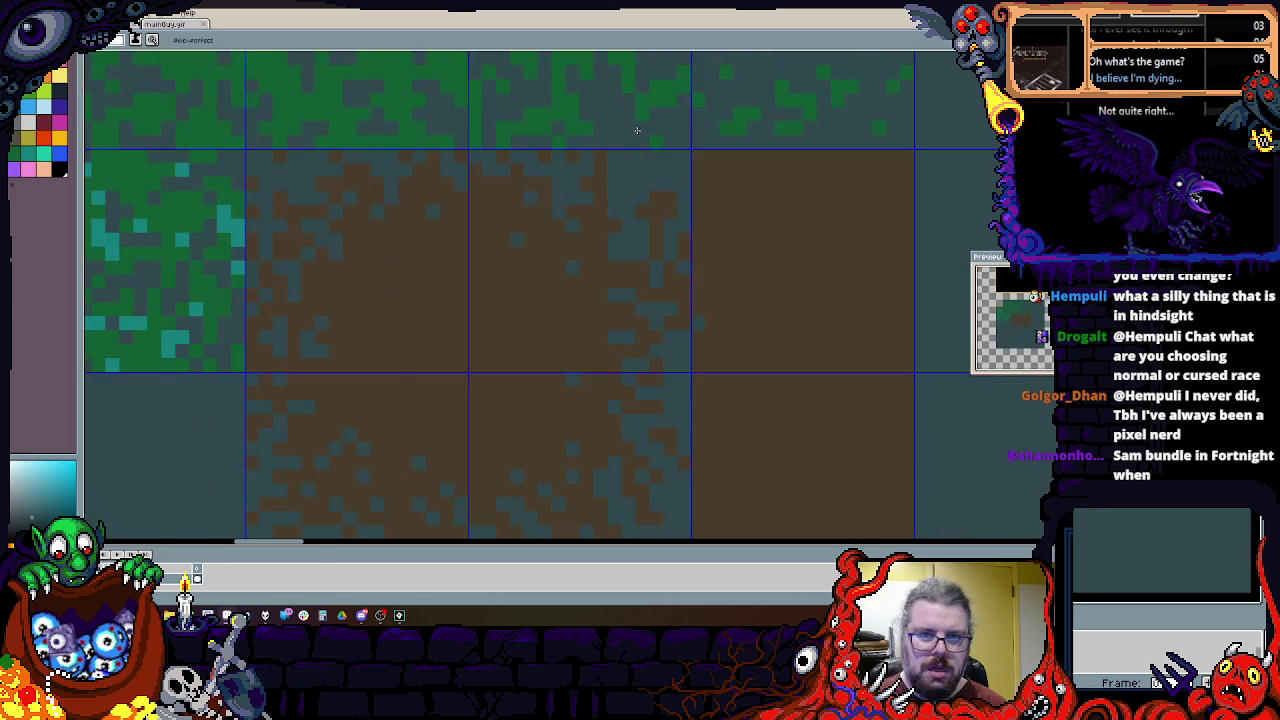
left_click(626, 123, "alt")
left_click(613, 163)
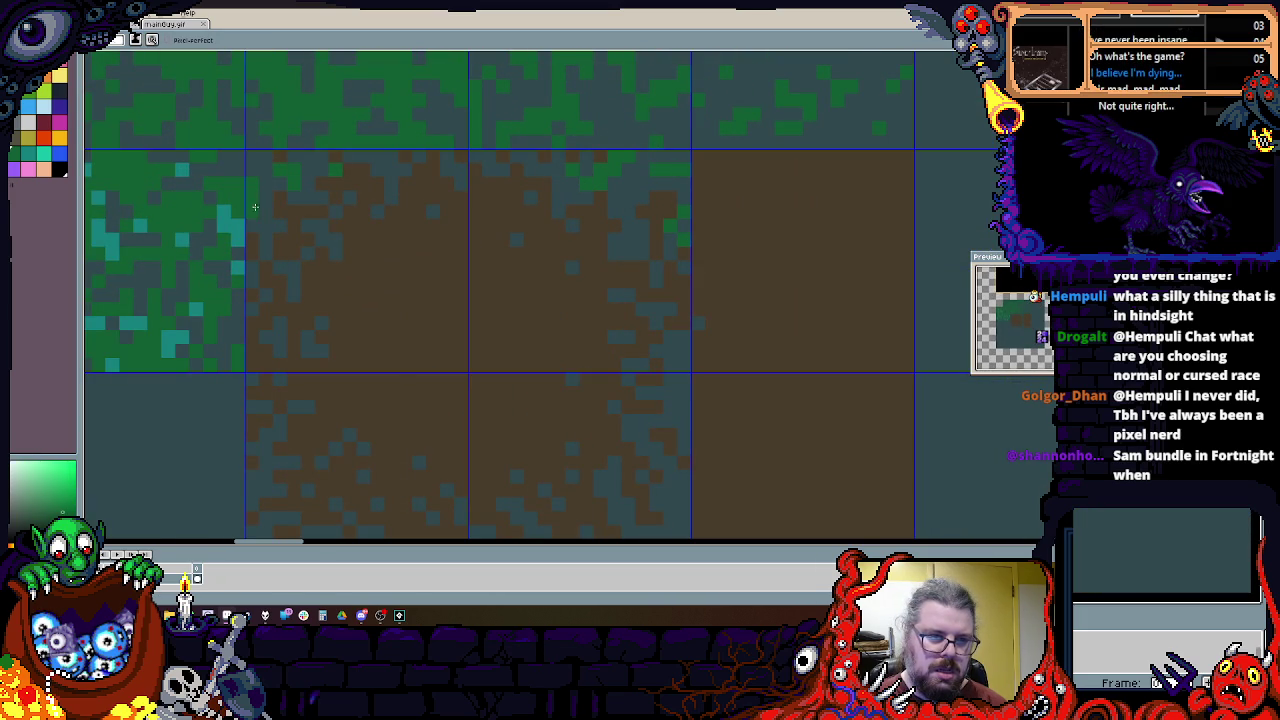
Step: Paint green grass speckles along the dirt tile's bottom and right edges
mouse_move(267, 202)
left_mouse_down()
mouse_move(292, 274)
mouse_move(281, 326)
left_mouse_up()
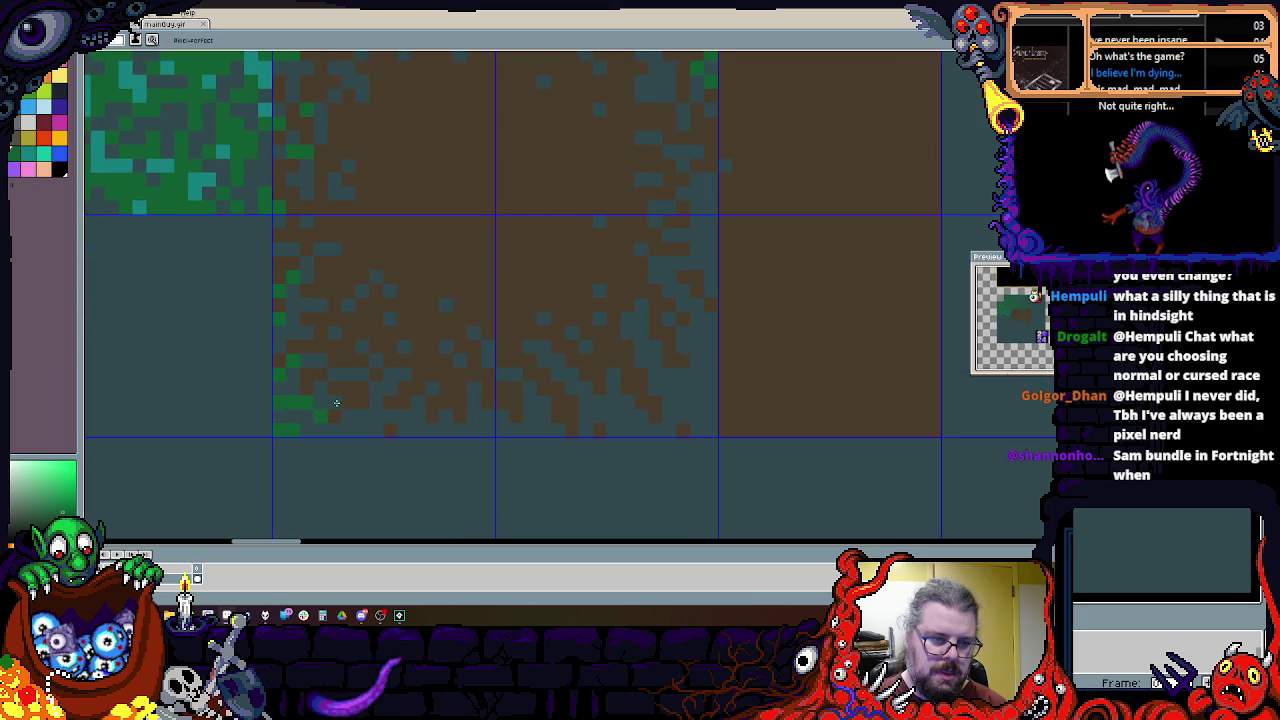
left_click_drag(282, 398, 395, 420)
left_click_drag(484, 417, 385, 445)
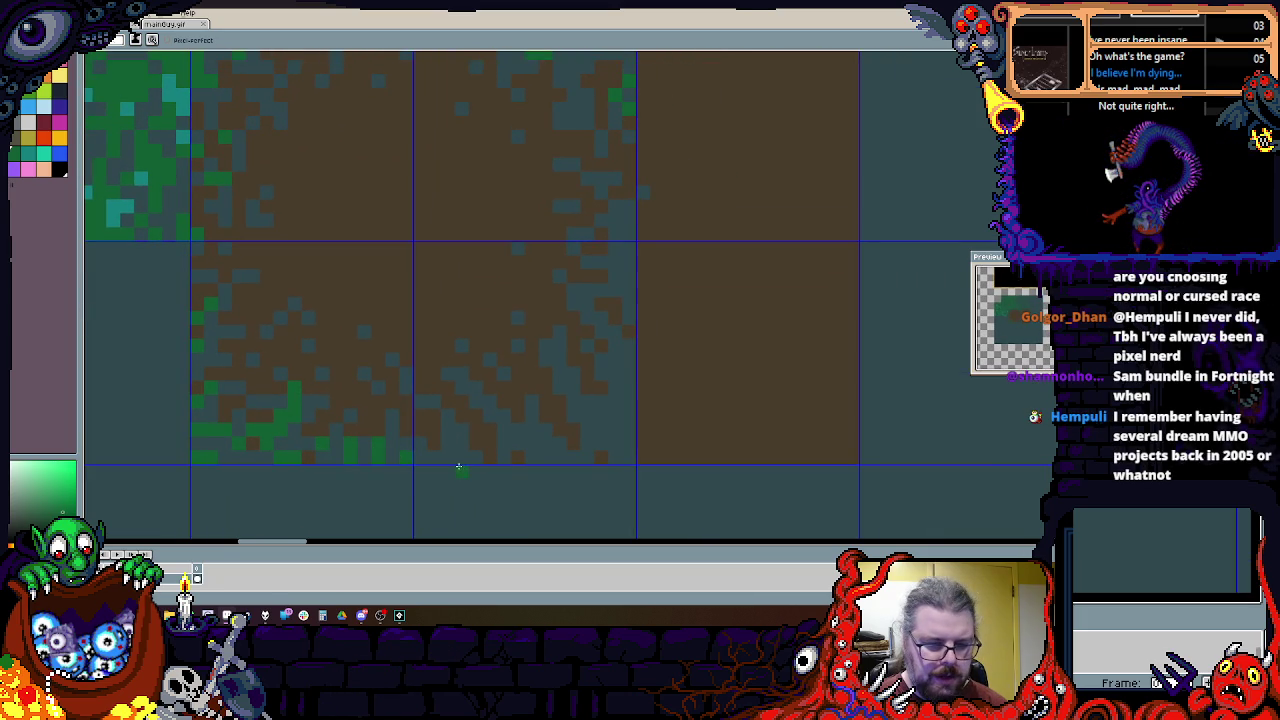
scroll(463, 460, "up", 2)
left_click_drag(409, 443, 460, 435)
left_click(576, 378)
left_click_drag(771, 440, 609, 483)
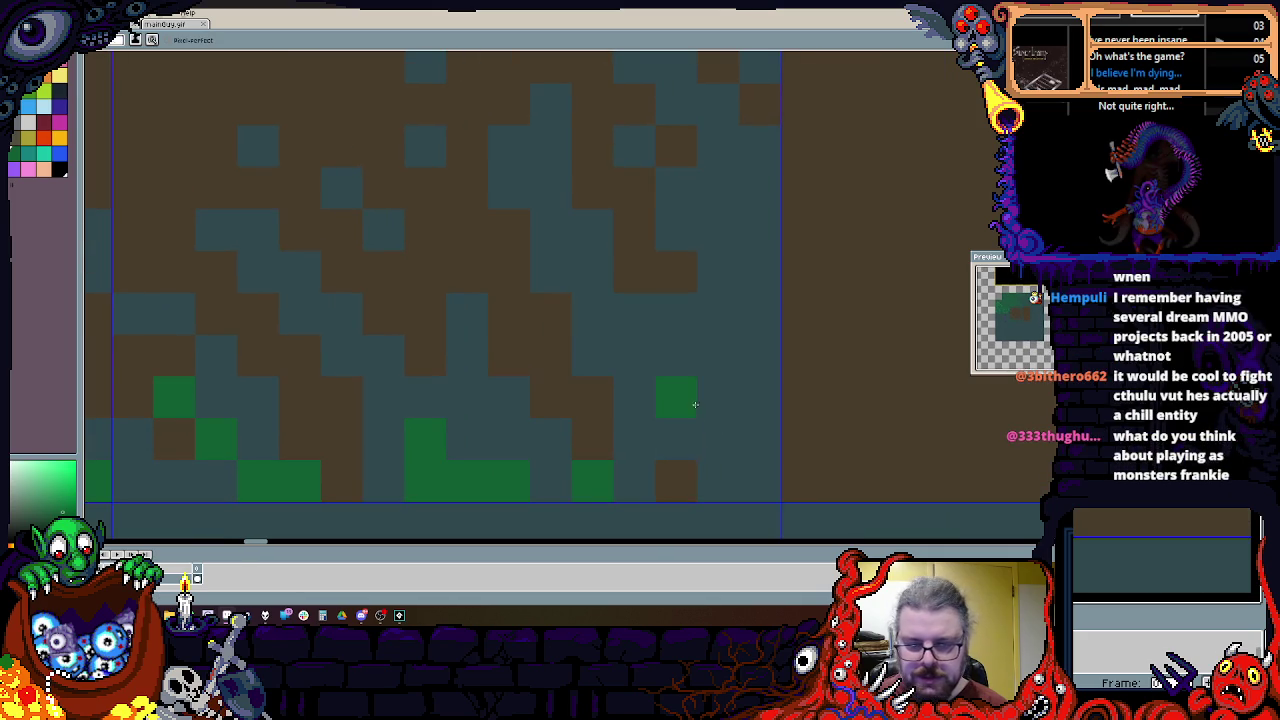
left_click_drag(686, 429, 718, 314)
left_click_drag(760, 355, 718, 440)
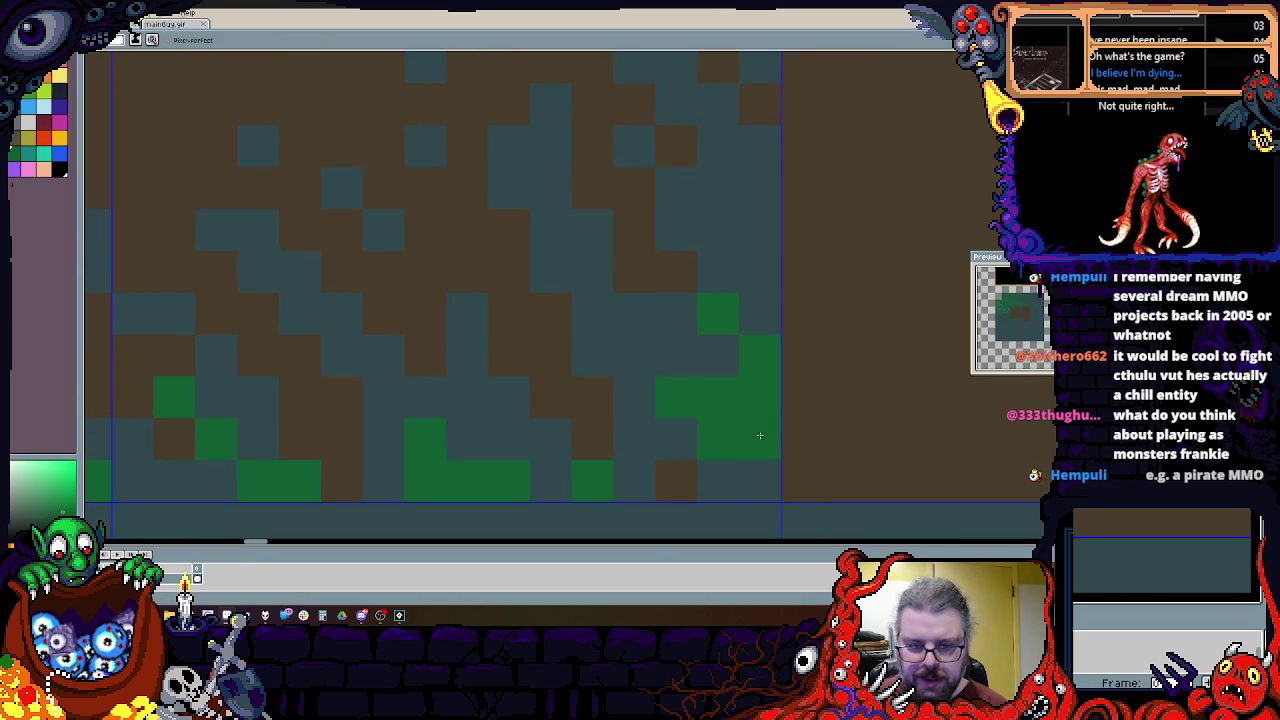
scroll(757, 477, "up", 2)
left_click_drag(693, 359, 731, 350)
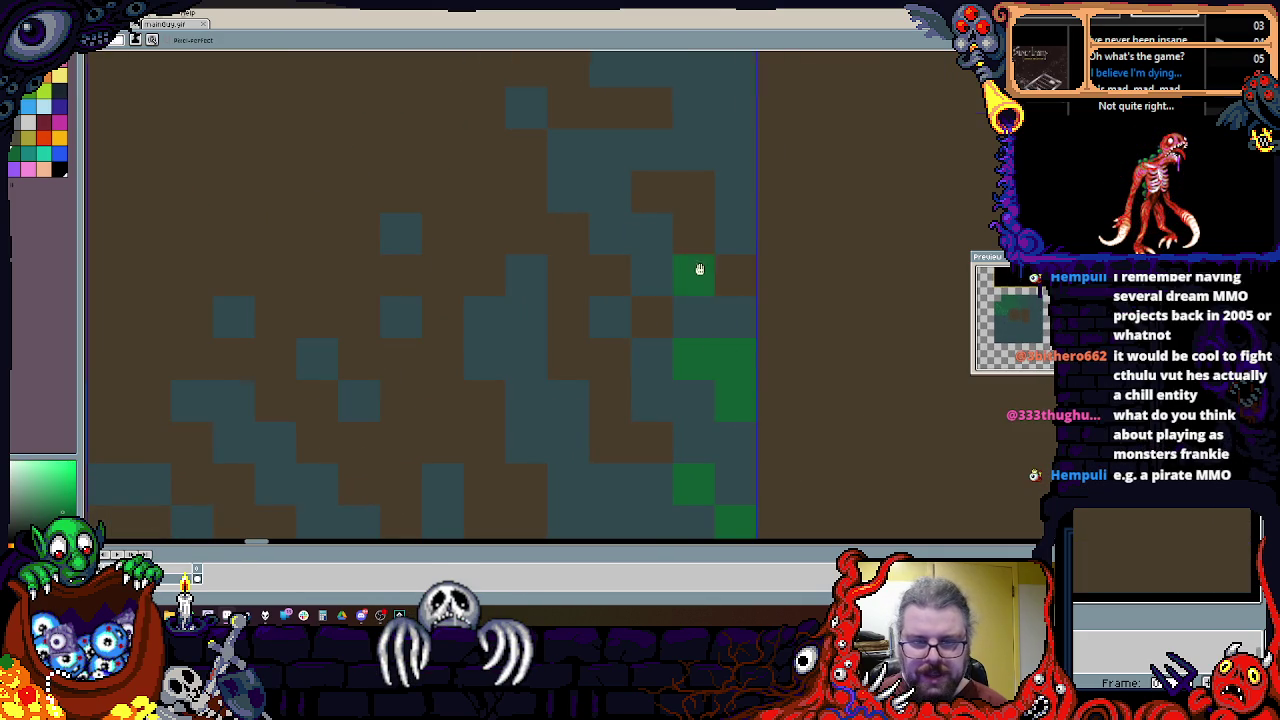
Step: Add a few more green pixels into the transition tile
scroll(690, 330, "up", 1)
scroll(692, 492, "down", 1)
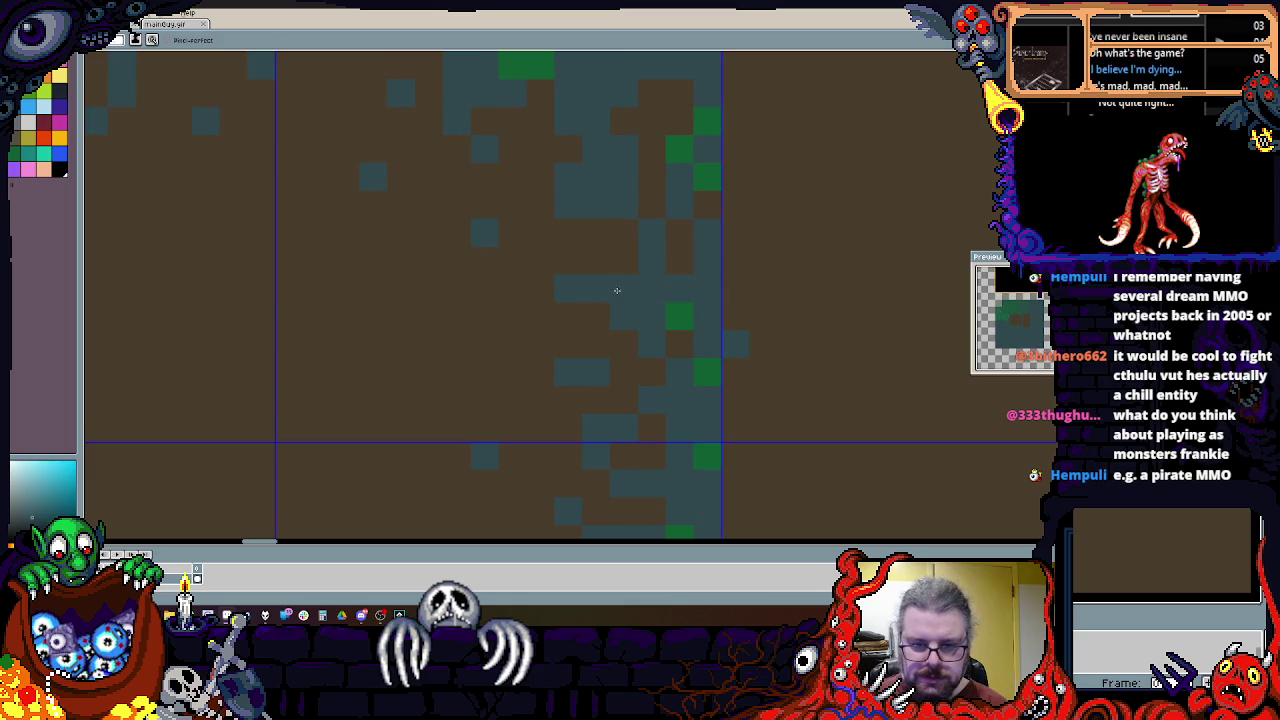
scroll(690, 320, "down", 2)
left_click_drag(494, 370, 569, 317)
left_click(512, 324)
left_click(512, 378)
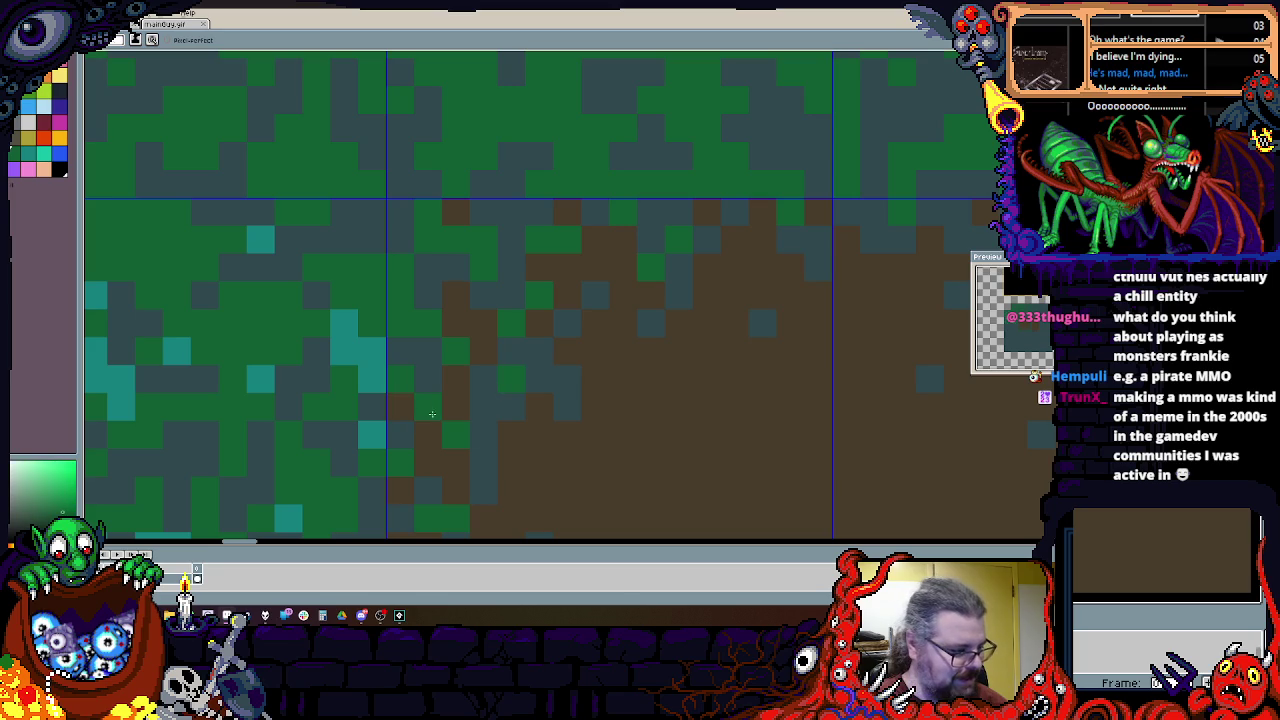
Step: Pick the brown dirt colour from the canvas
scroll(421, 400, "down", 1)
scroll(400, 320, "down", 1)
scroll(380, 343, "down", 1)
scroll(365, 291, "up", 1)
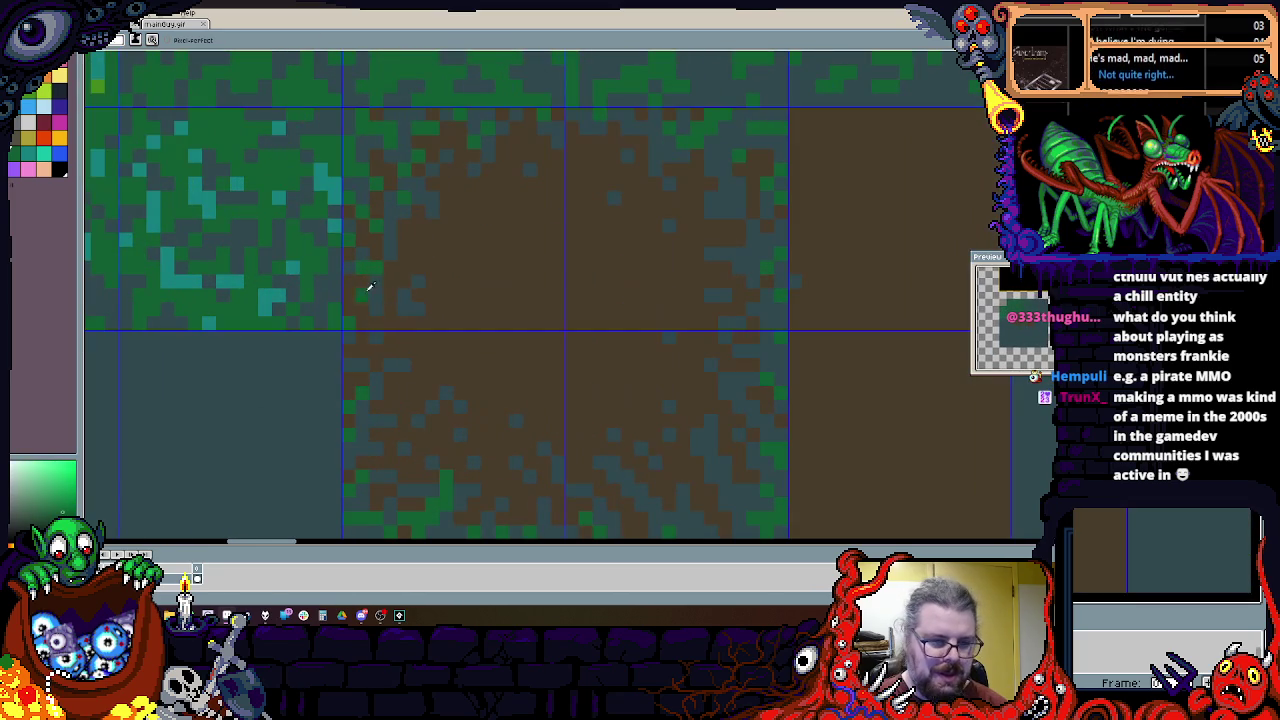
left_click(384, 295, "alt")
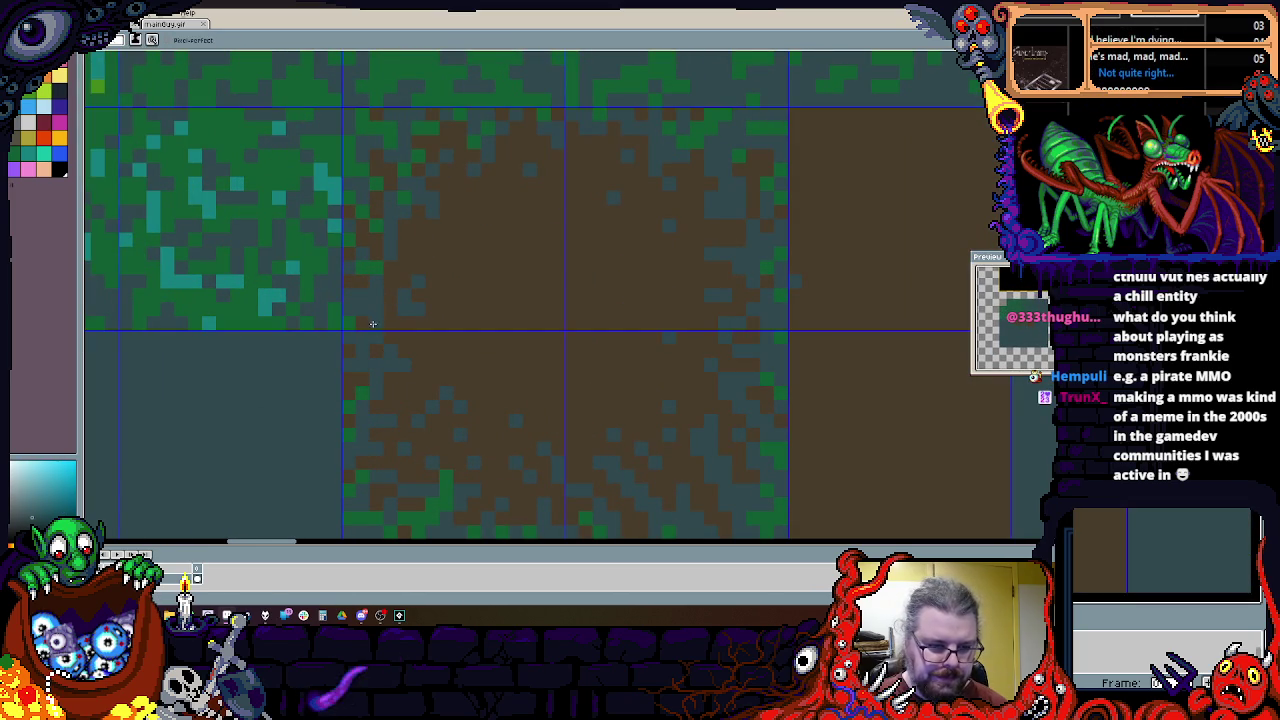
scroll(657, 380, "down", 2)
scroll(600, 356, "up", 1)
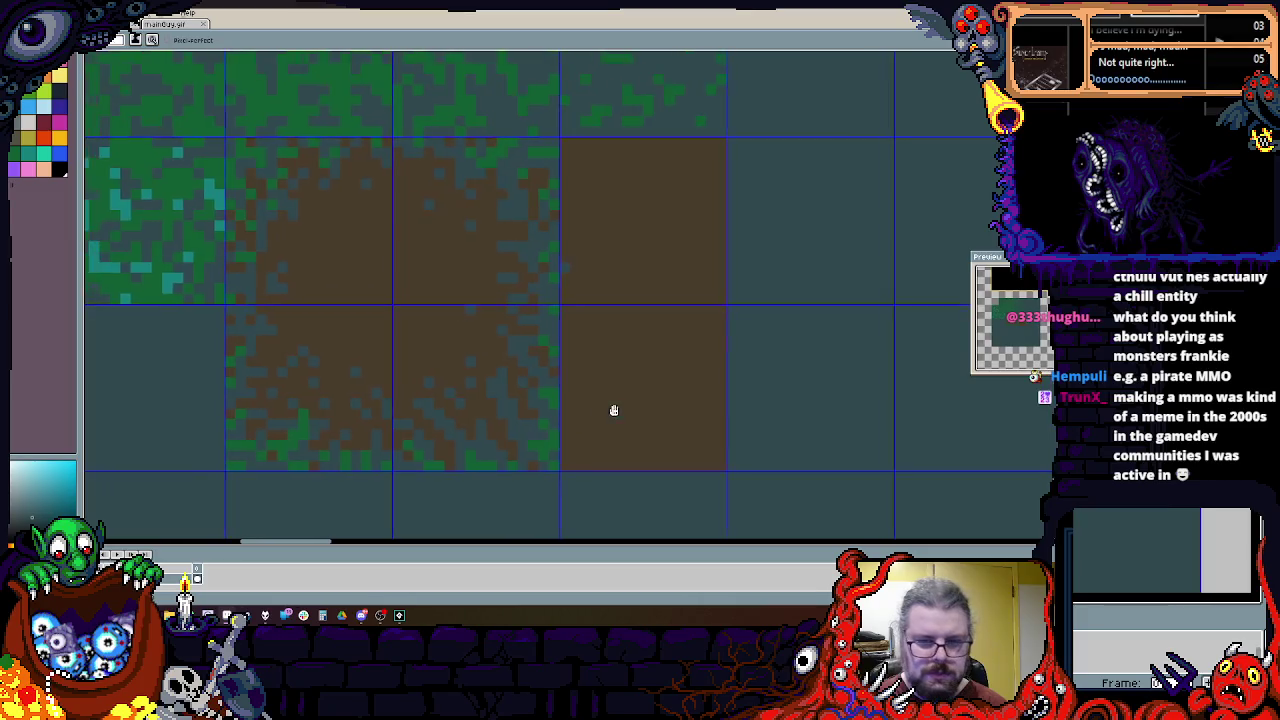
scroll(616, 411, "down", 2)
scroll(555, 379, "up", 1)
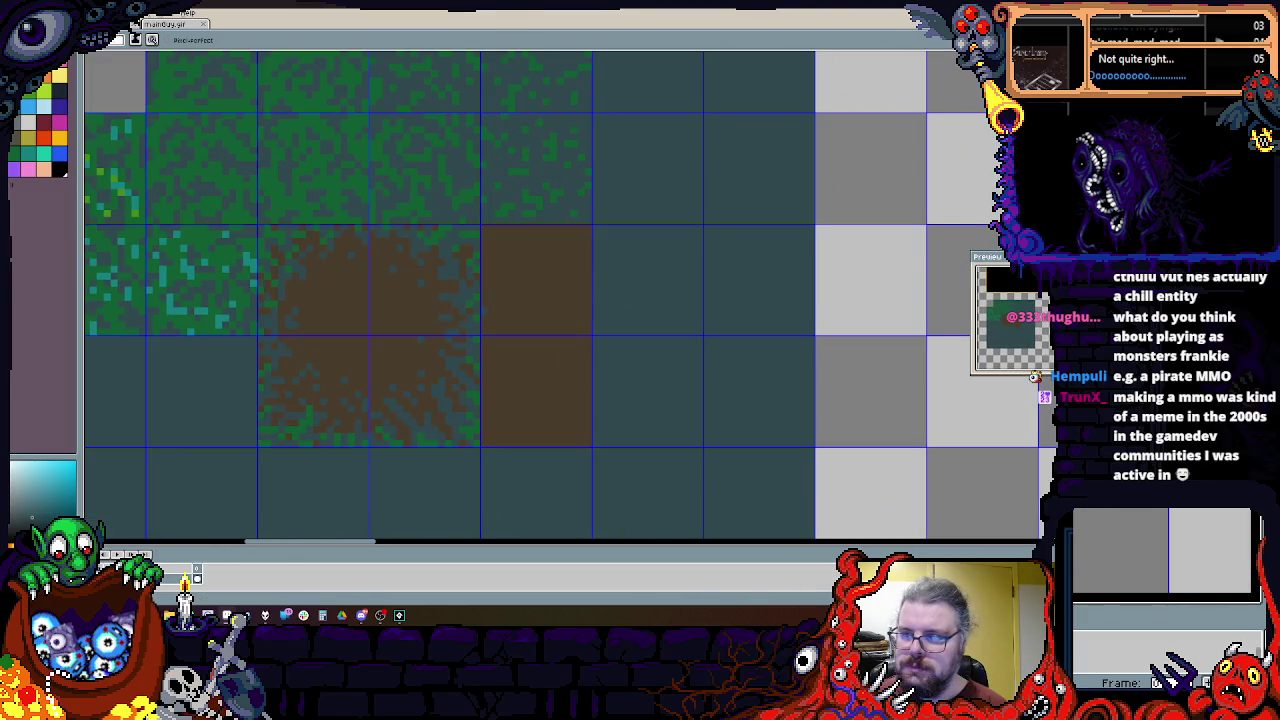
Step: Draw a rectangle over the empty tiles and fill it with solid brown
left_click_drag(577, 227, 698, 446)
scroll(610, 360, "left", 3)
scroll(575, 295, "up", 1)
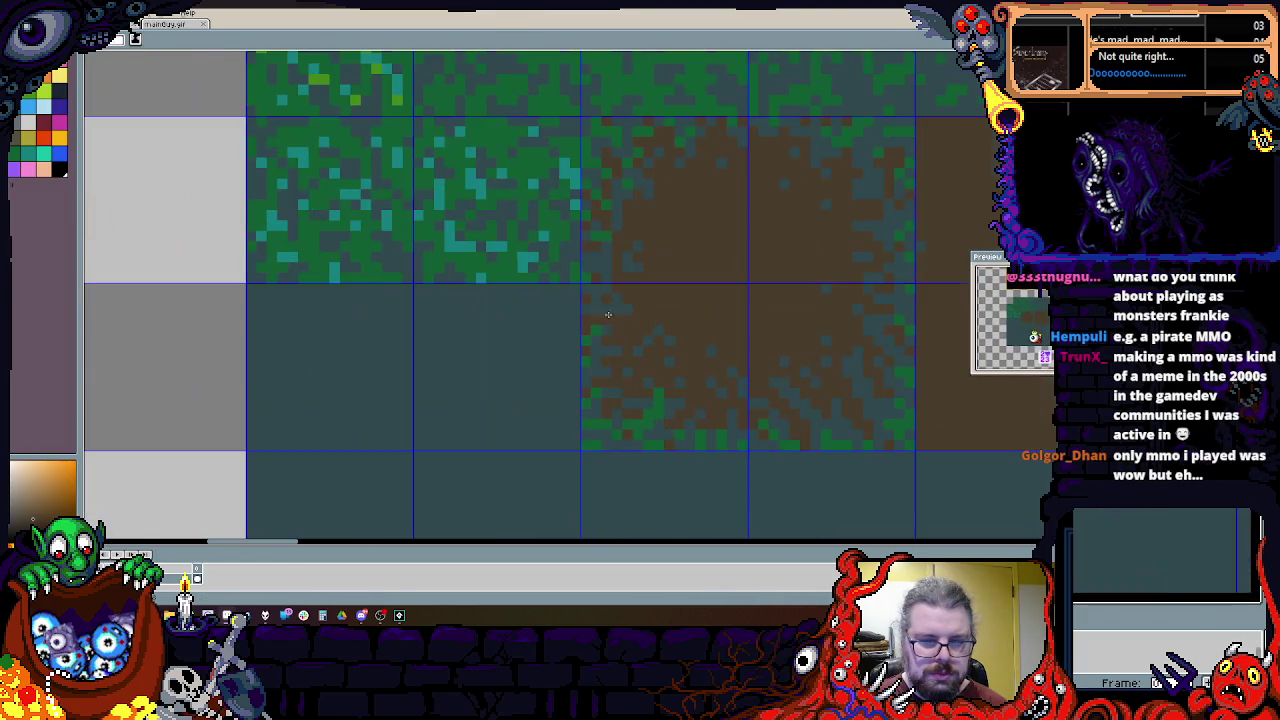
scroll(573, 288, "up", 1)
left_click_drag(578, 150, 250, 462)
left_click(337, 443)
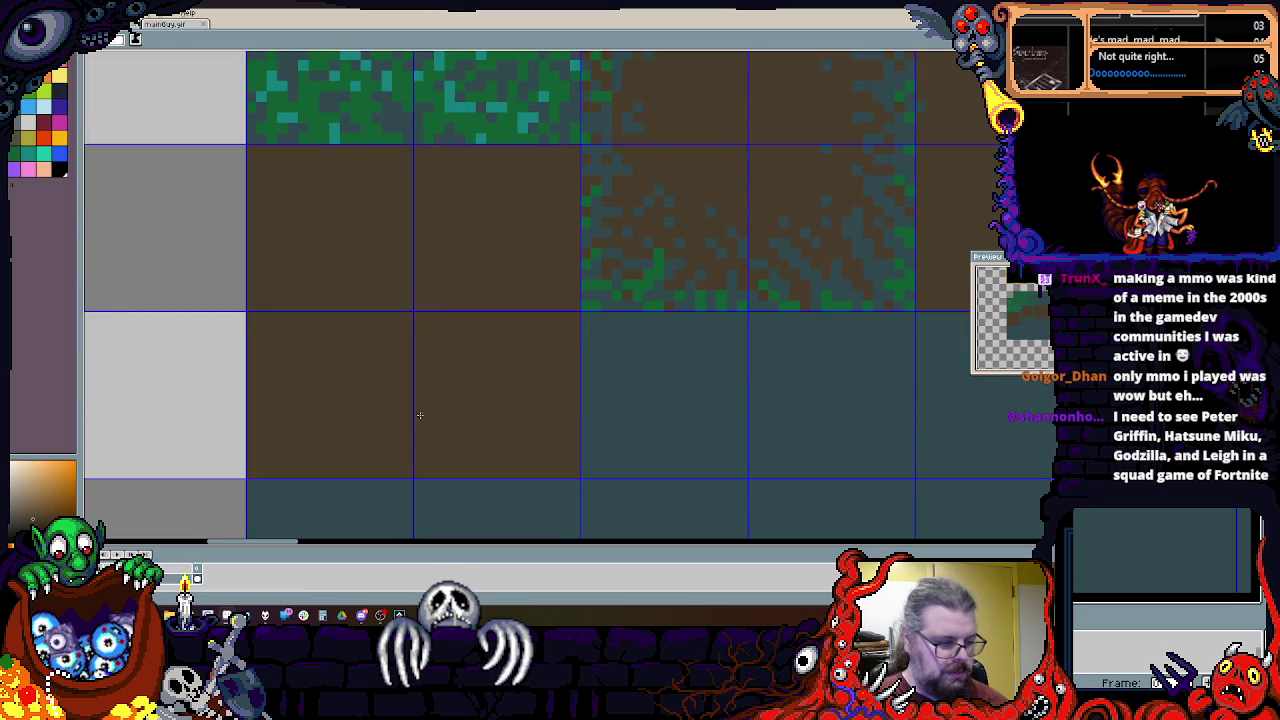
scroll(451, 374, "down", 2)
scroll(746, 261, "up", 1)
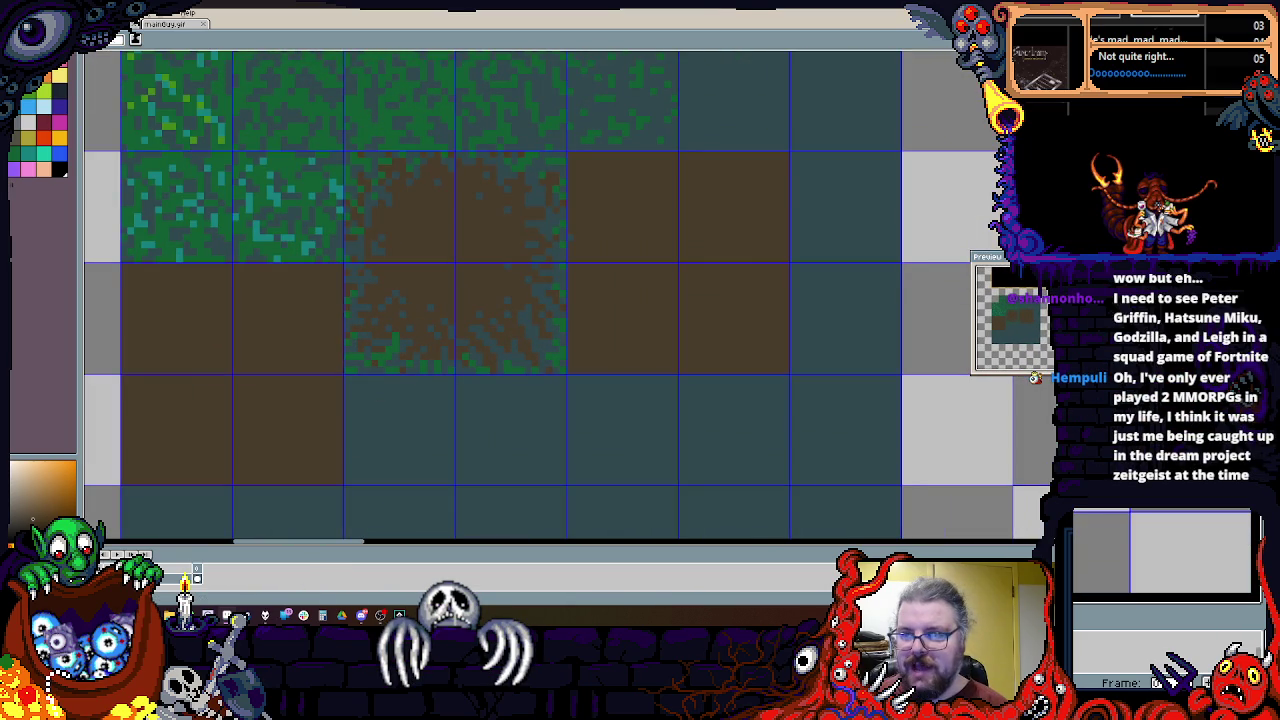
left_click_drag(791, 371, 344, 152)
Step: Move the brown dirt tile block down one tile
left_click_drag(400, 209, 398, 320)
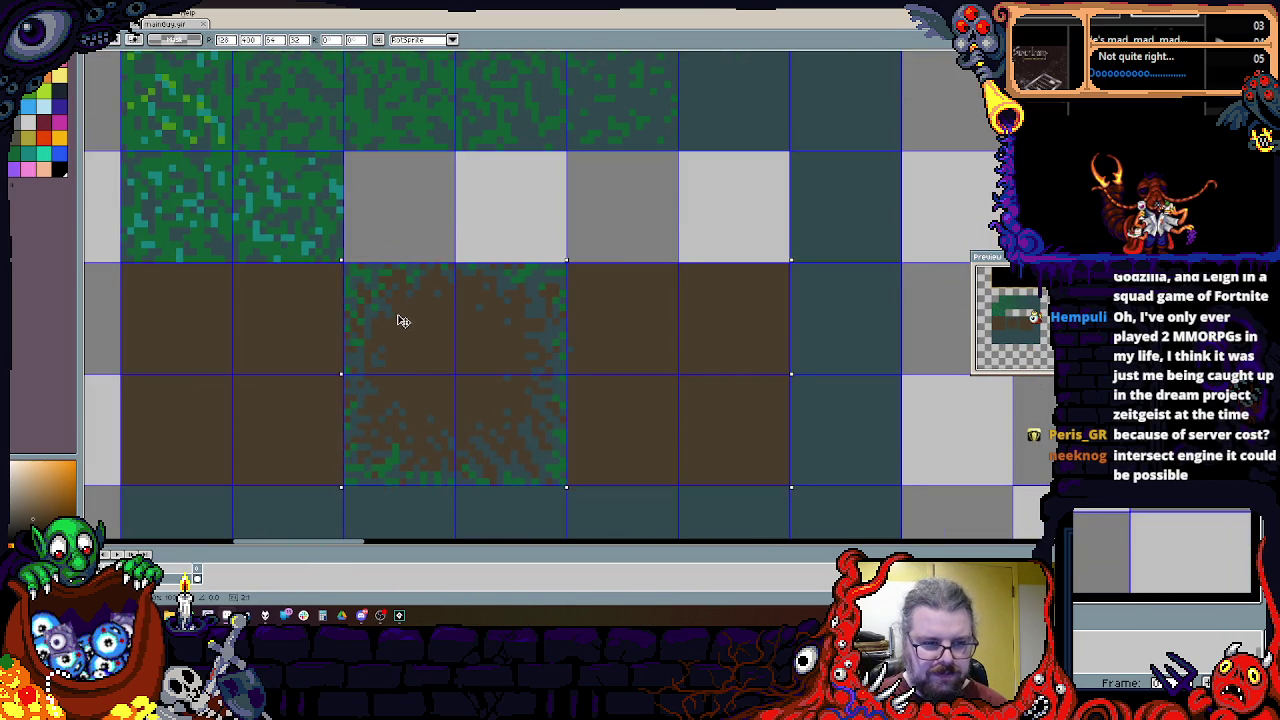
key("Escape")
left_click_drag(411, 241, 470, 244)
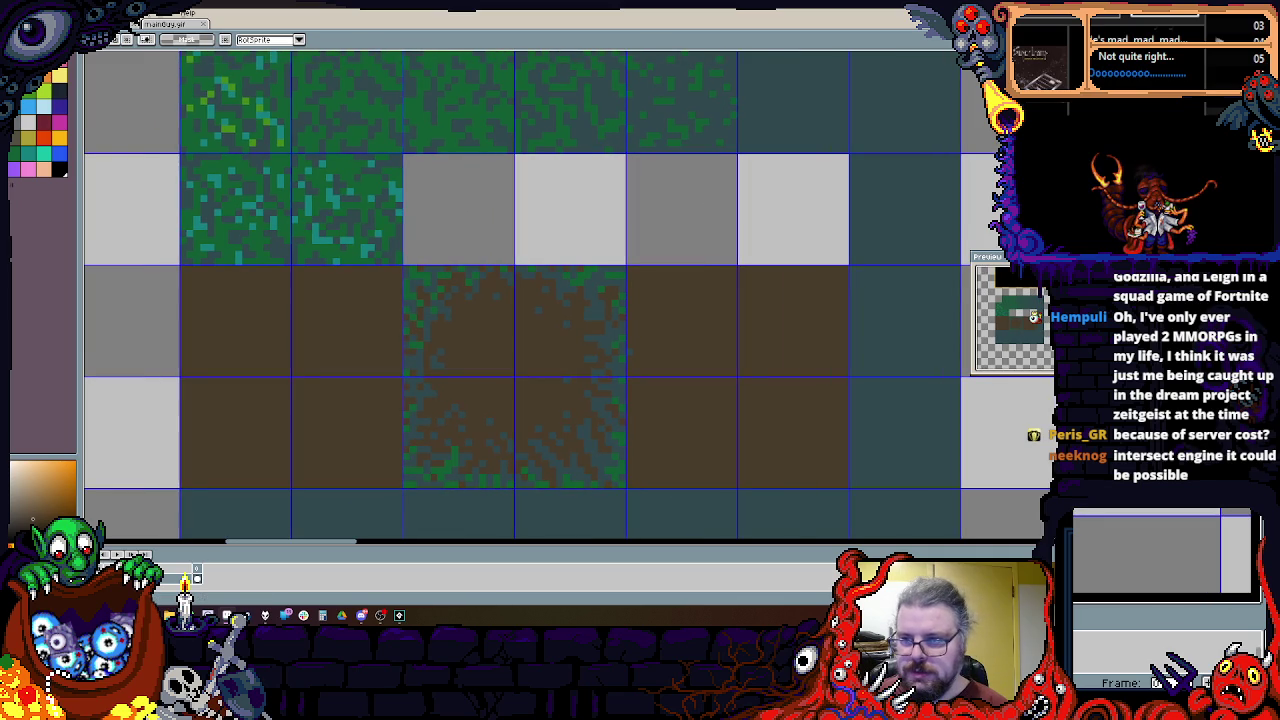
Step: Delete the four grey placeholder tiles back to background
left_click_drag(845, 163, 405, 261)
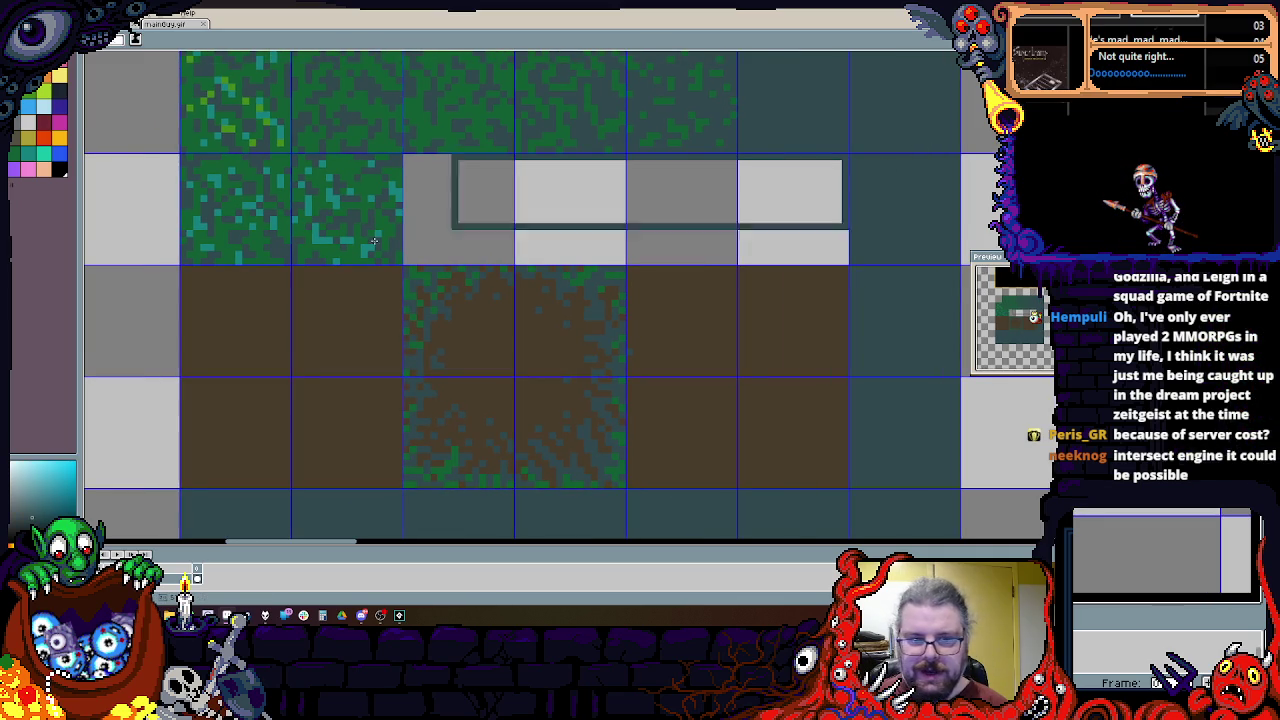
key("Delete")
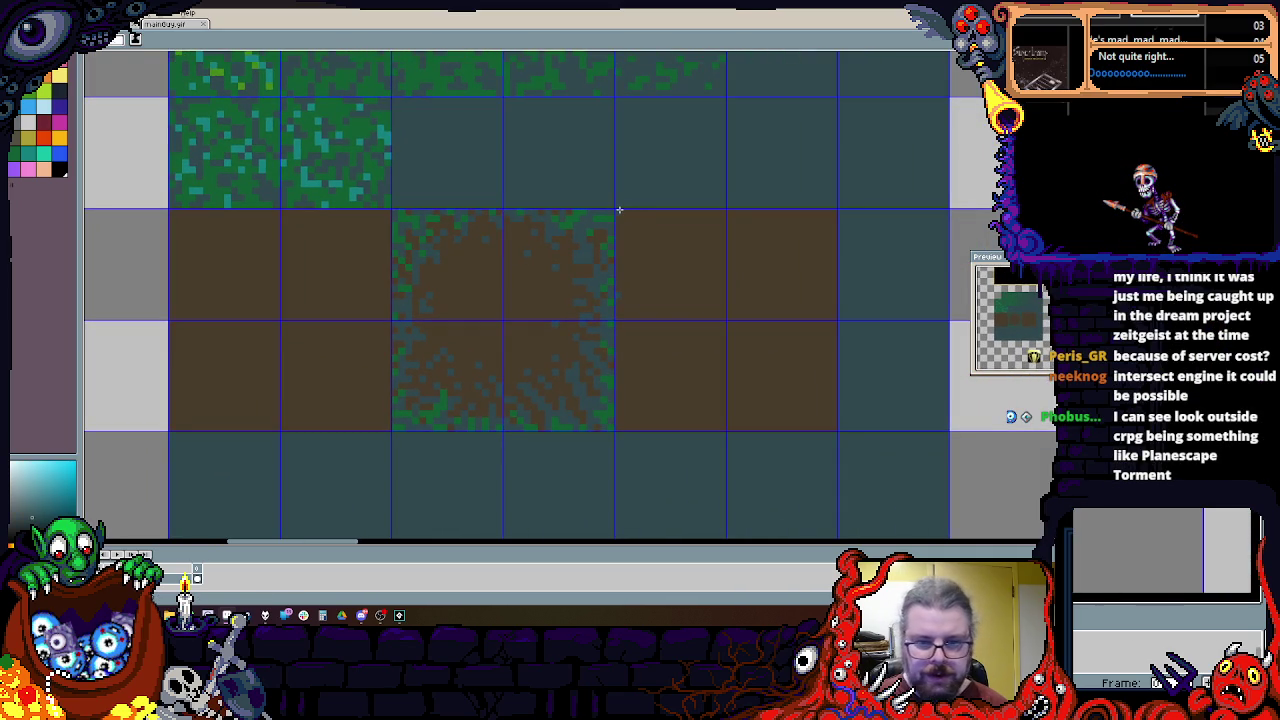
mouse_move(670, 197)
left_mouse_down()
mouse_move(405, 393)
mouse_move(489, 346)
left_mouse_up()
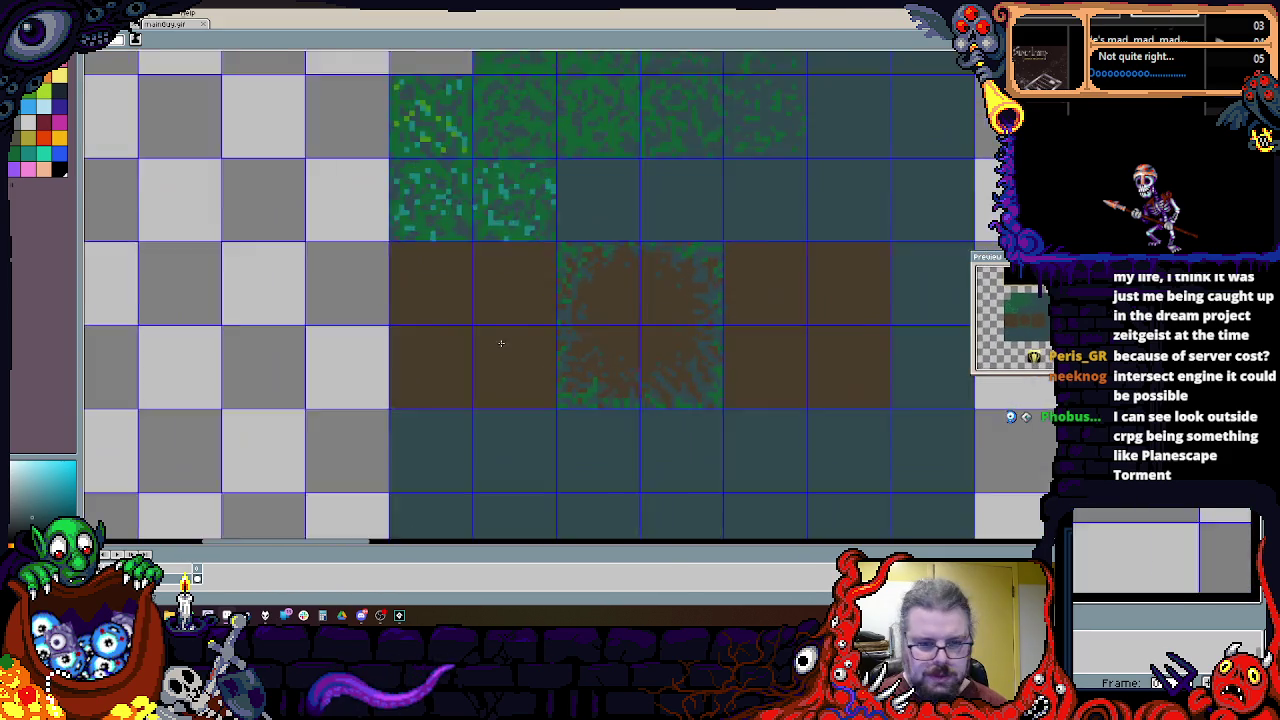
scroll(489, 346, "down", 1)
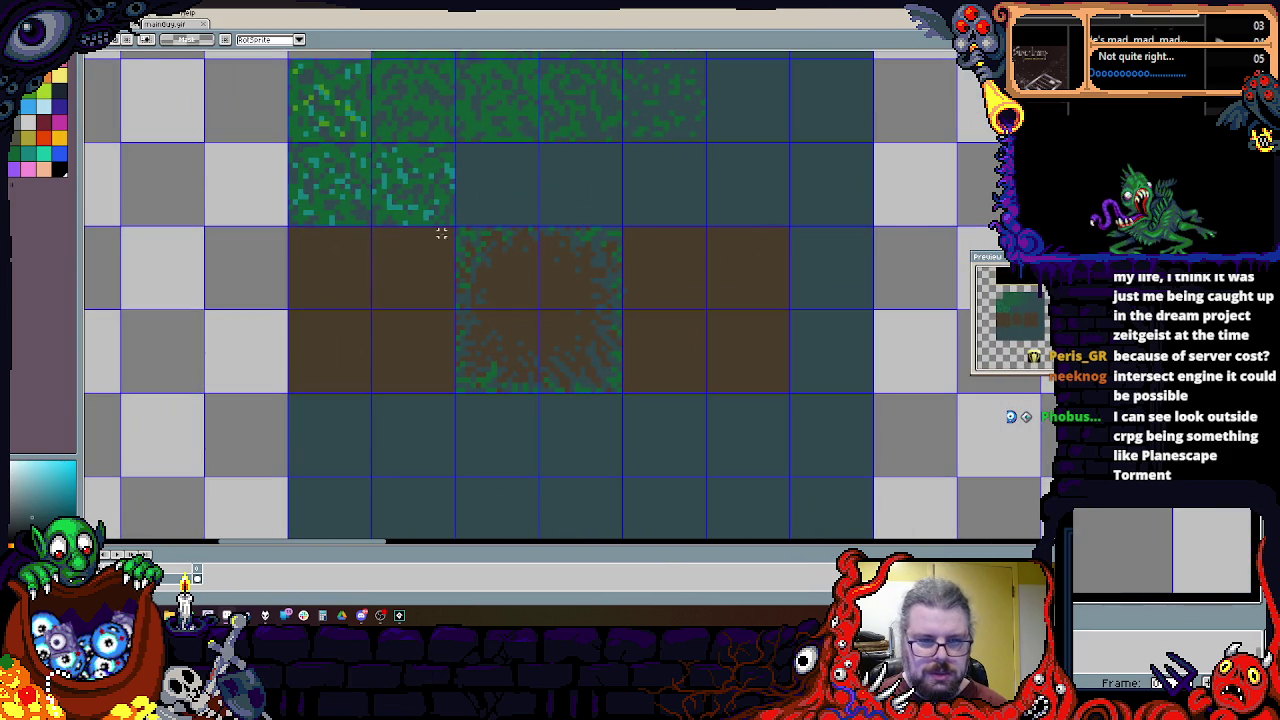
Step: Move the 2x2 transition block one tile to the right
mouse_move(456, 228)
left_mouse_down()
mouse_move(621, 392)
mouse_move(688, 380)
left_mouse_up()
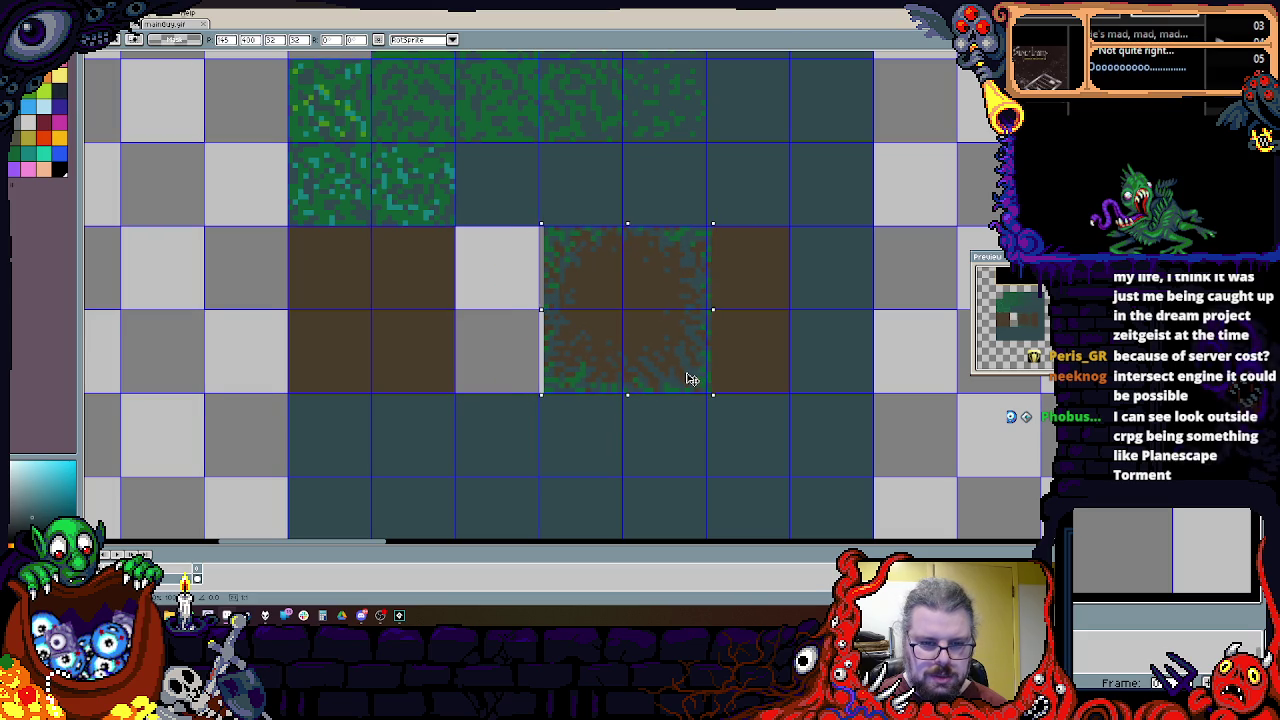
left_click(331, 291)
scroll(372, 305, "up", 1)
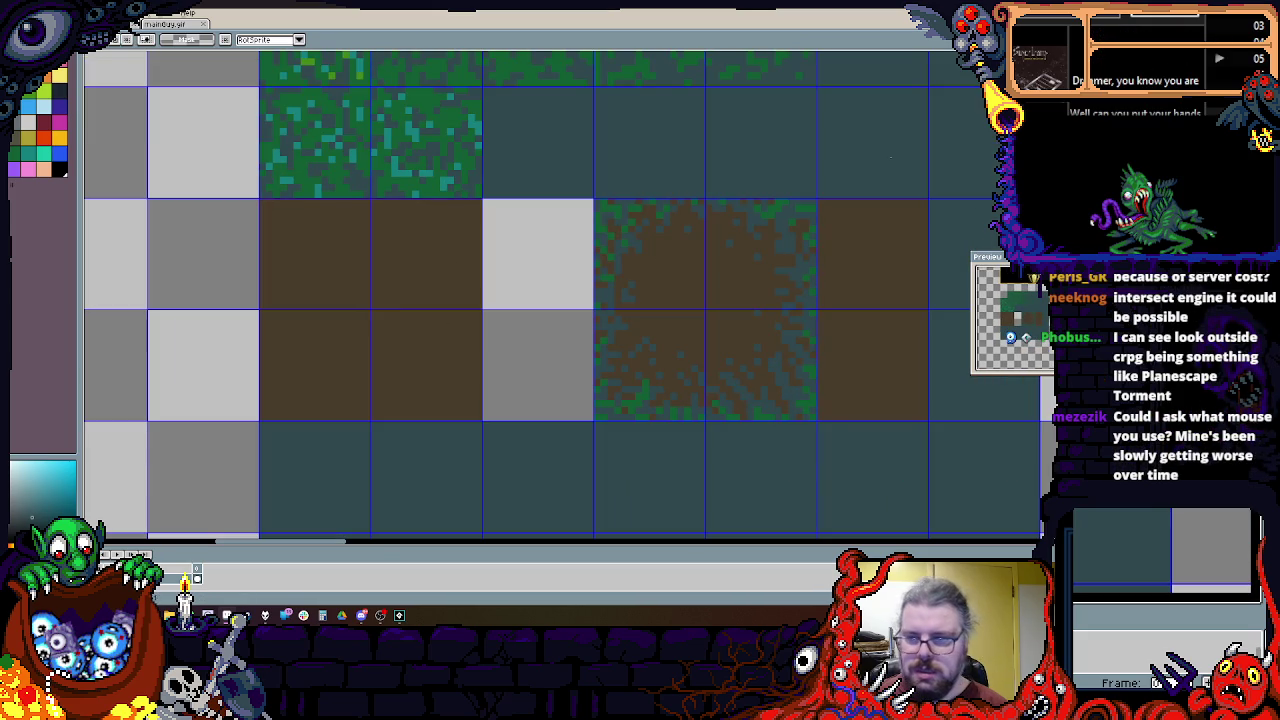
Step: Fill the empty tiles below the dirt block with solid brown
key("b")
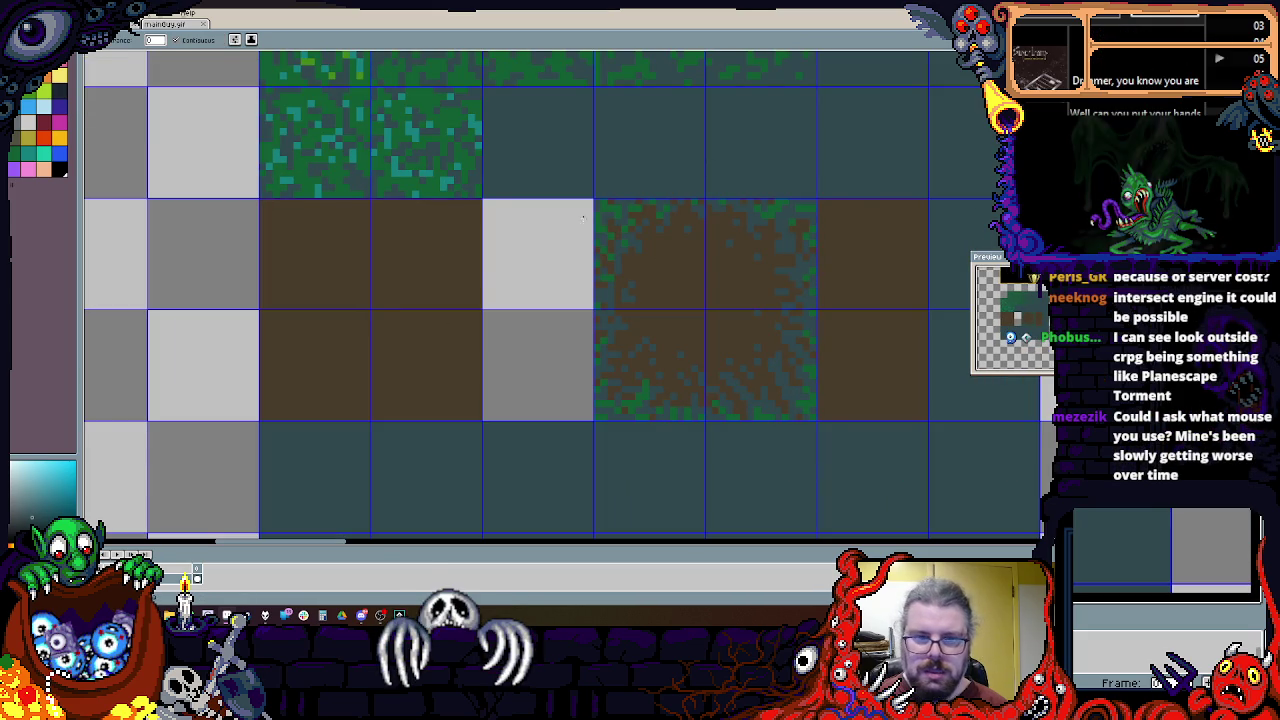
left_click(499, 270)
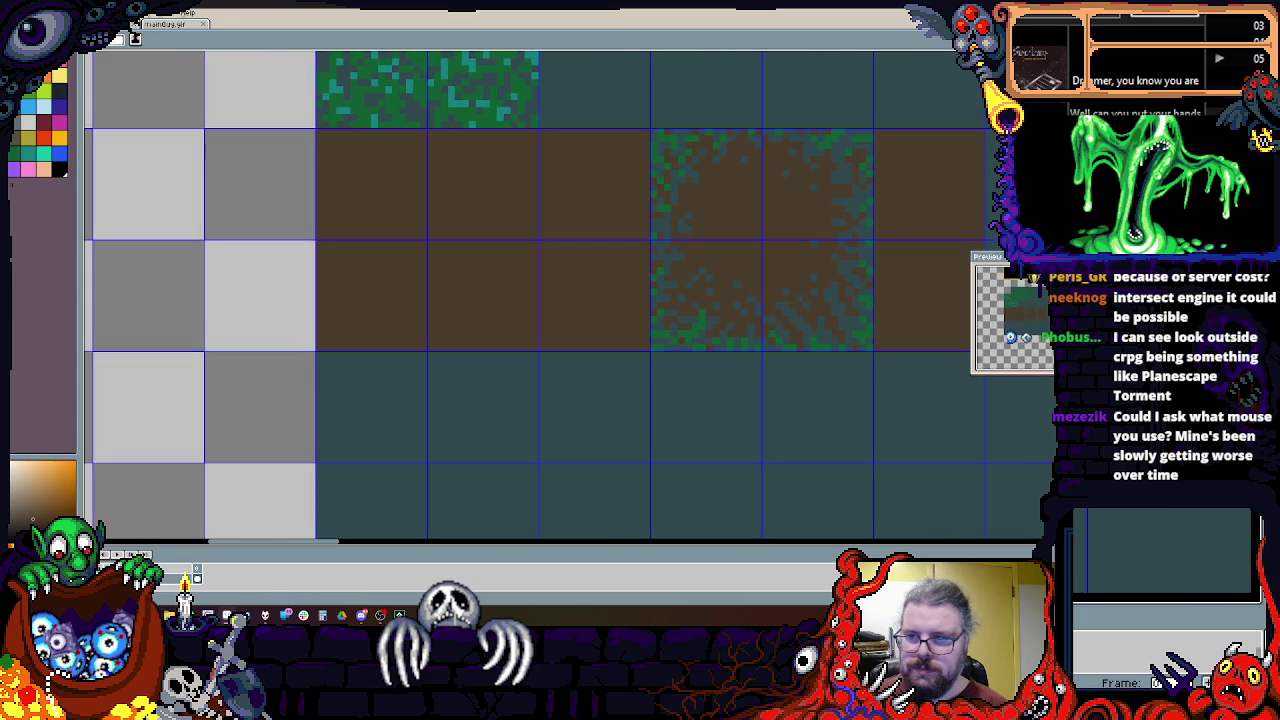
left_click_drag(642, 455, 400, 387)
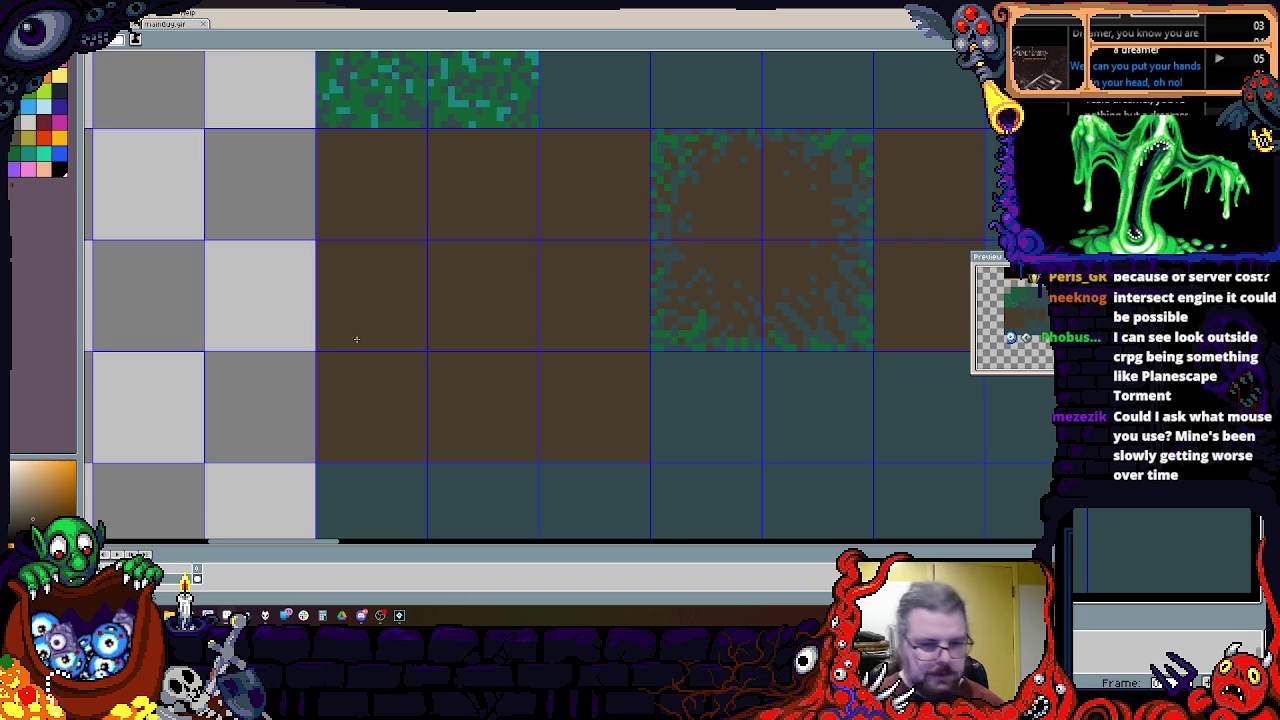
scroll(357, 337, "left", 1)
scroll(437, 370, "up", 1)
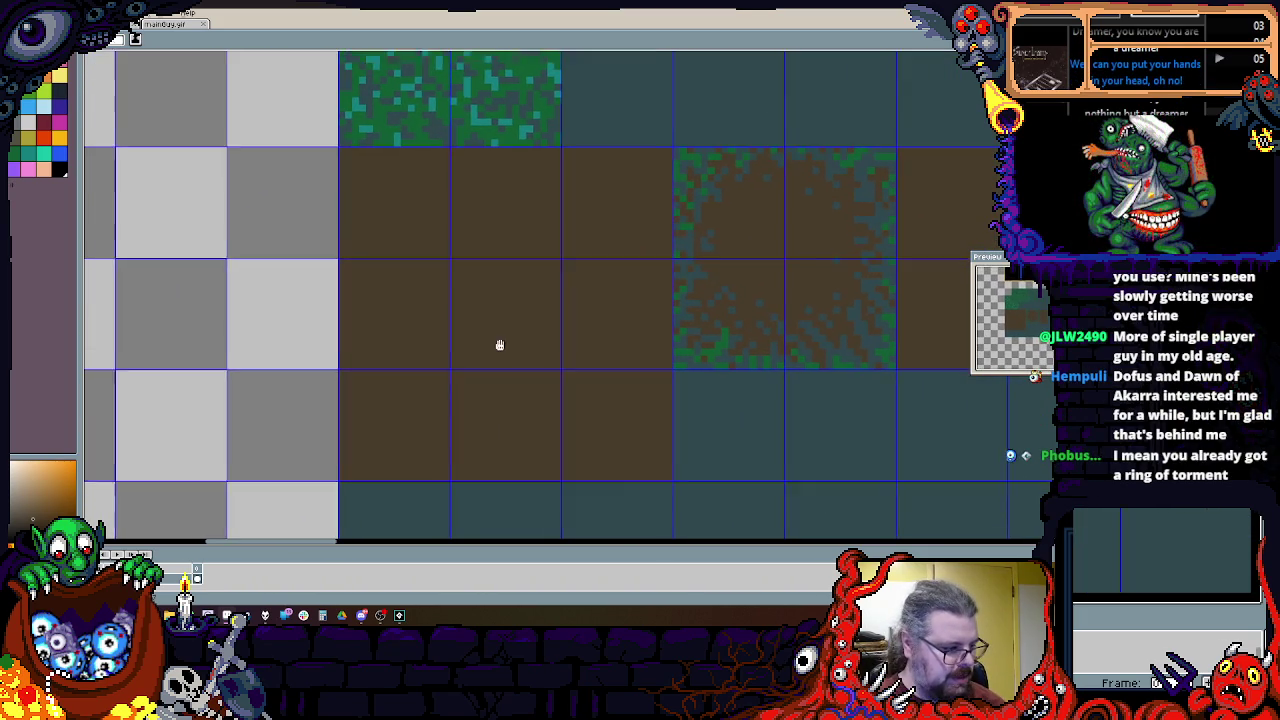
scroll(551, 277, "down", 2)
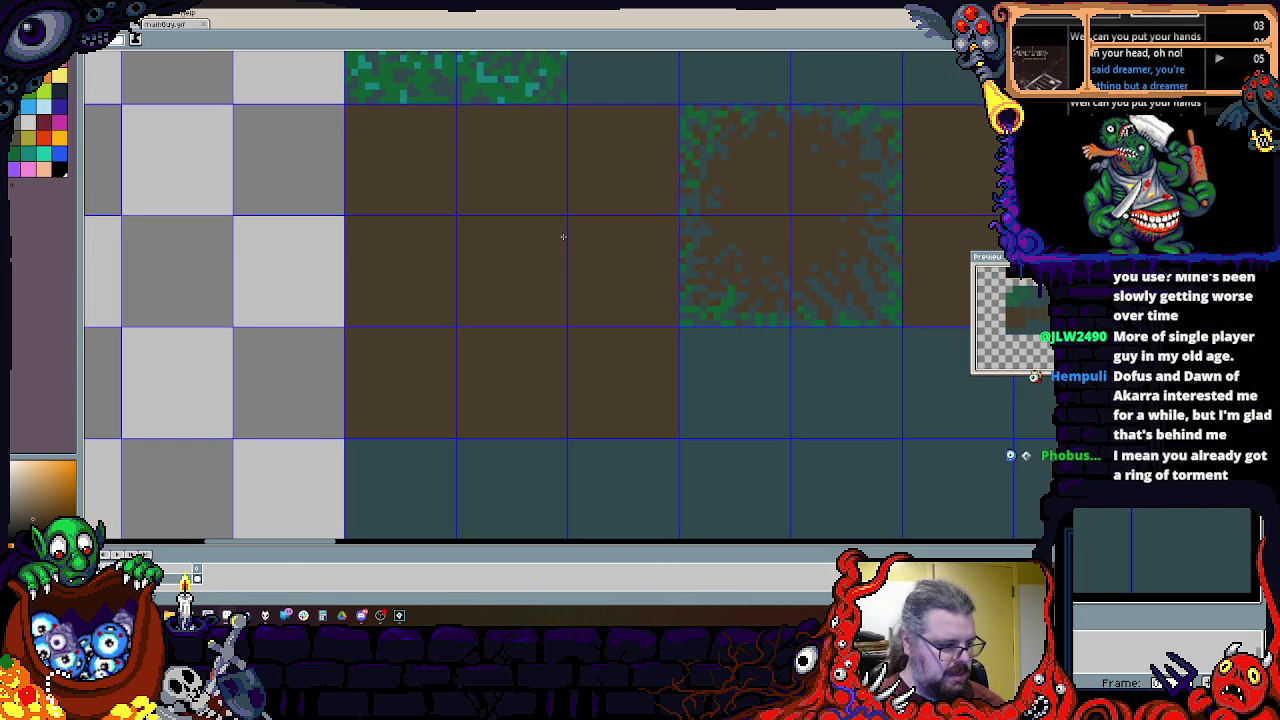
scroll(541, 266, "up", 1)
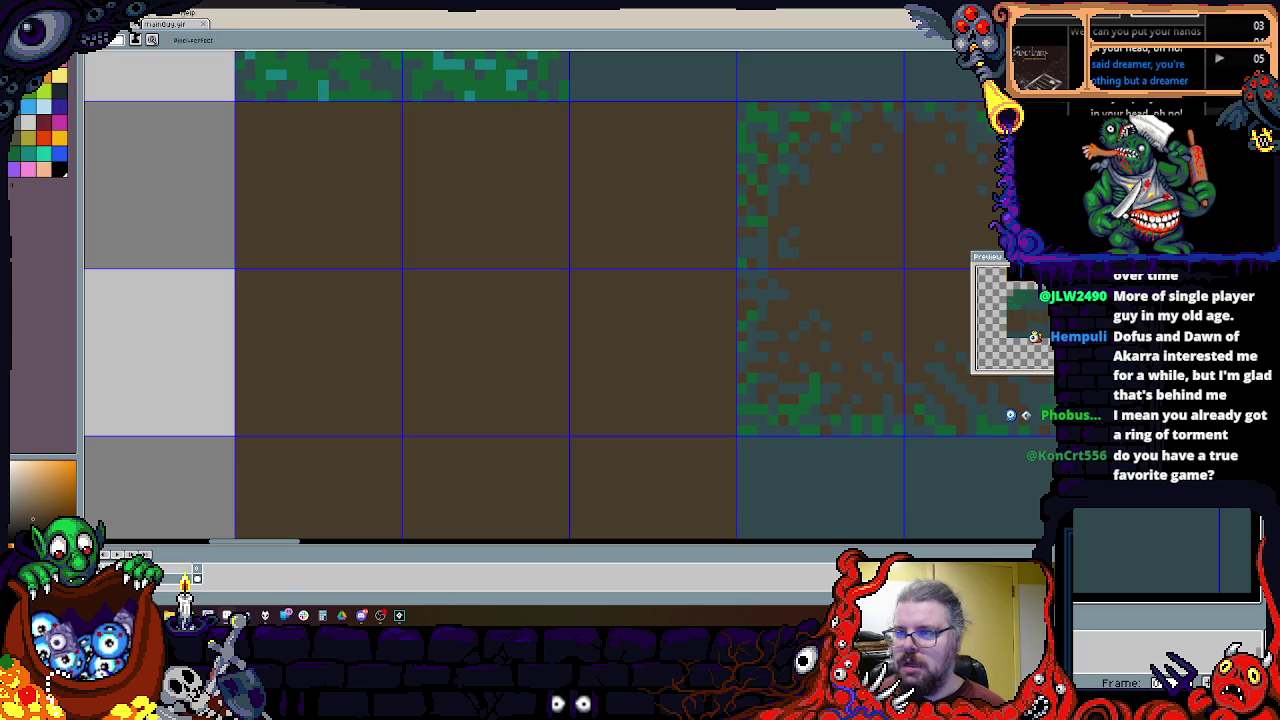
Step: Paint a ragged dark teal edge down the left side of the dirt and brown tiles
scroll(654, 260, "up", 2)
scroll(321, 233, "up", 1)
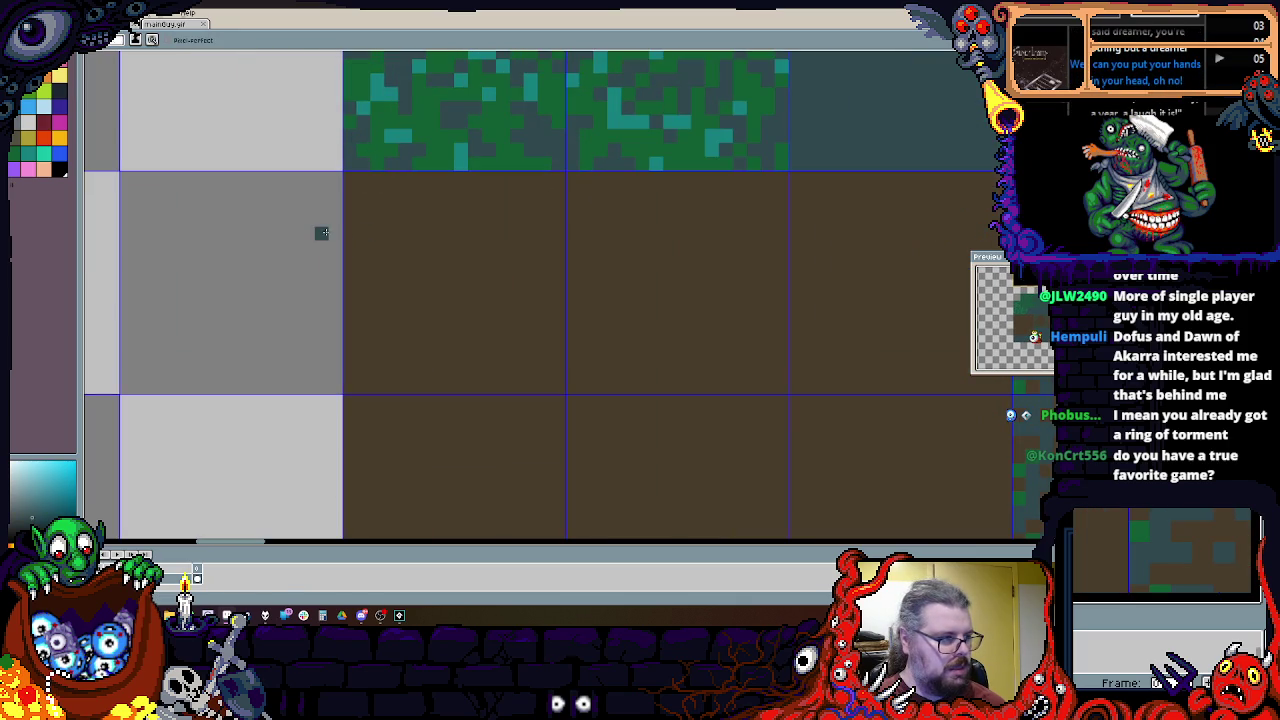
left_click_drag(348, 178, 378, 303)
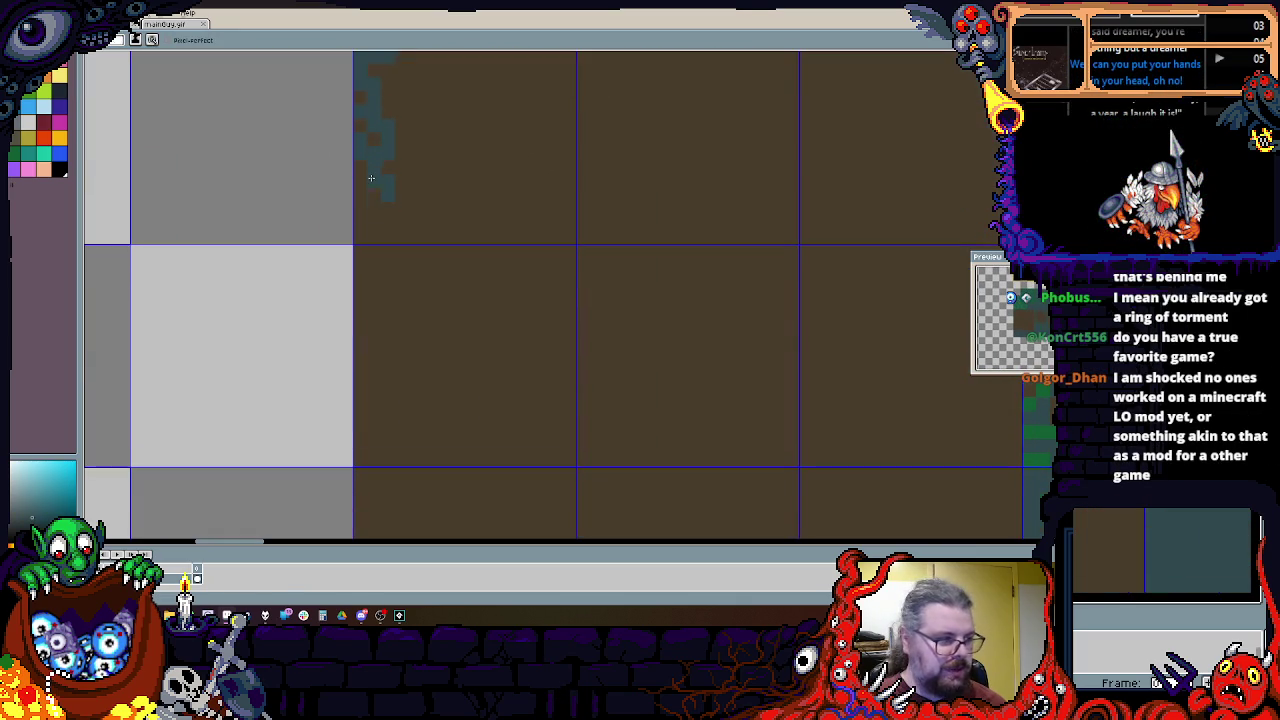
left_click_drag(372, 340, 369, 389)
scroll(368, 229, "down", 3)
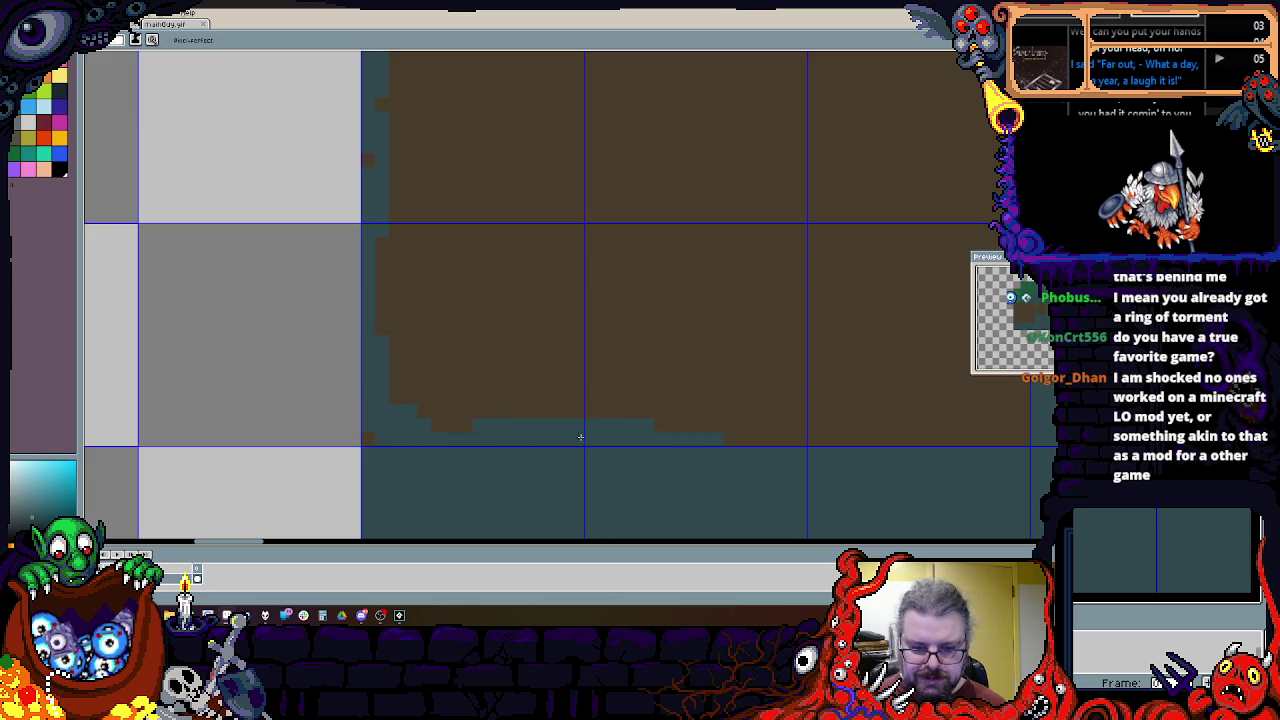
scroll(600, 438, "right", 2)
scroll(540, 430, "right", 3)
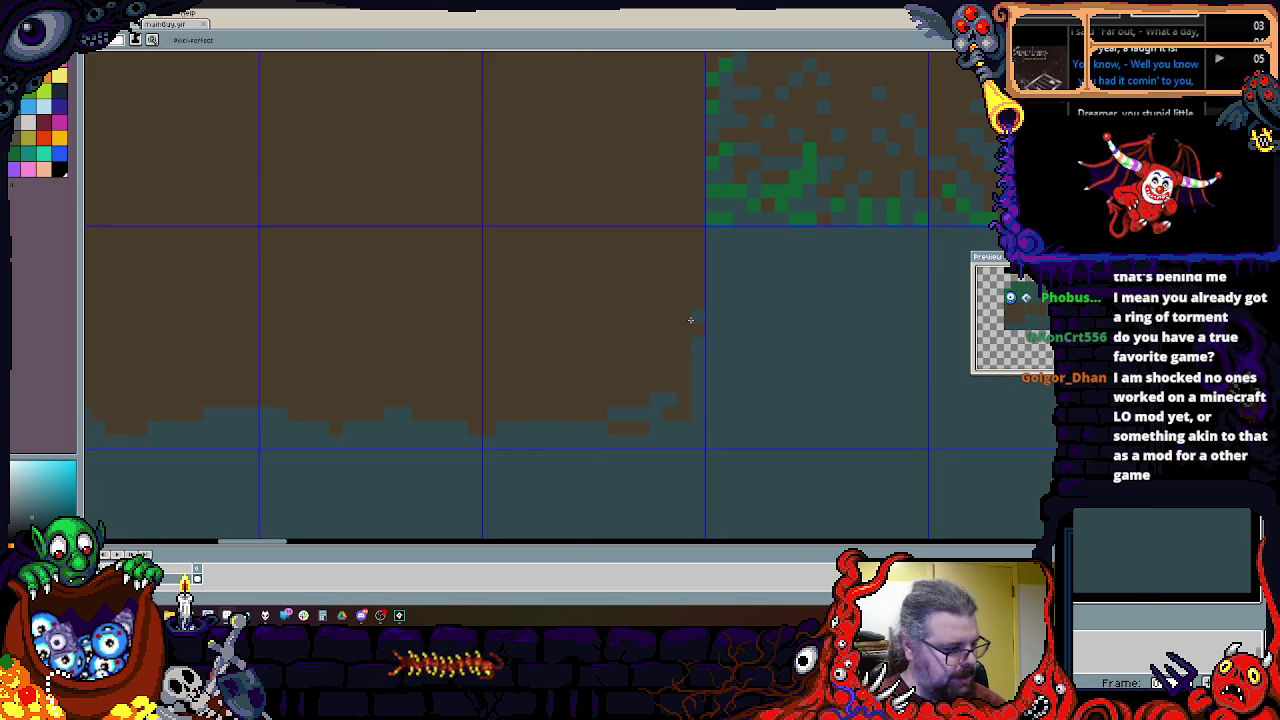
scroll(640, 400, "up", 1)
left_click_drag(690, 490, 668, 280)
scroll(688, 280, "up", 1)
scroll(695, 331, "down", 1)
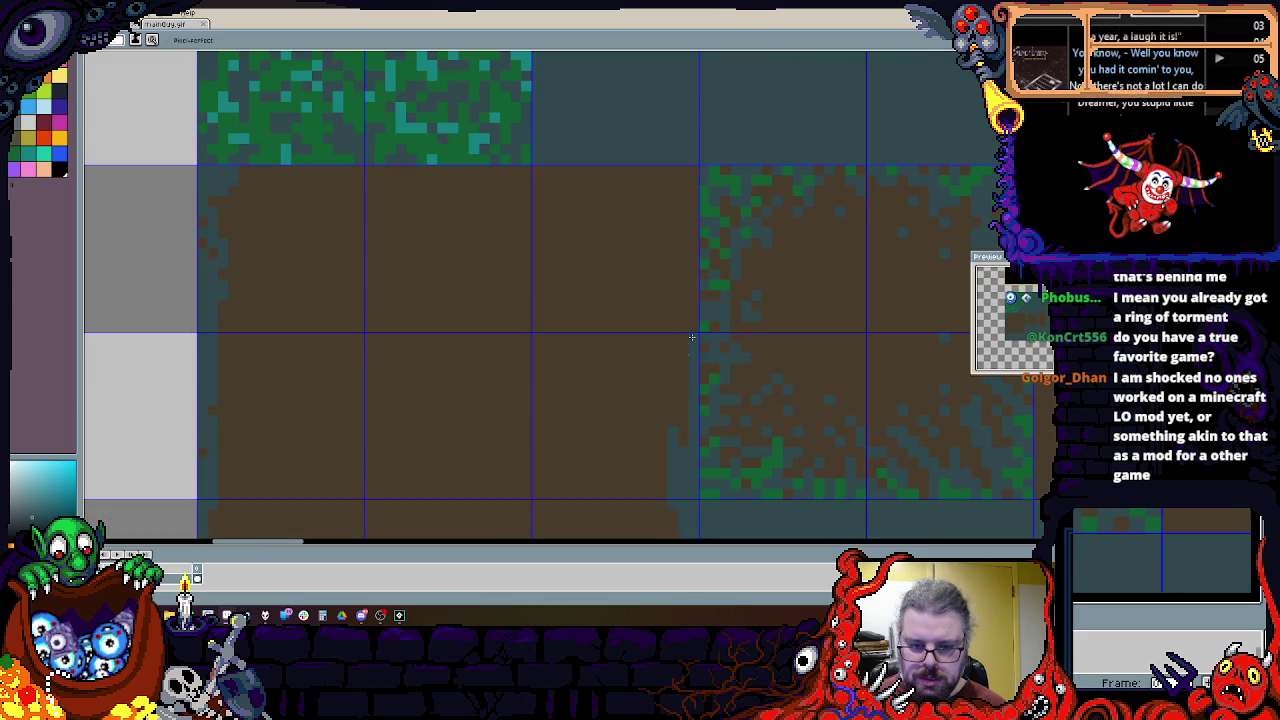
Step: Roughen the dirt tile's top-left edge with dark teal pixels
left_click_drag(695, 331, 713, 374)
scroll(713, 374, "up", 1)
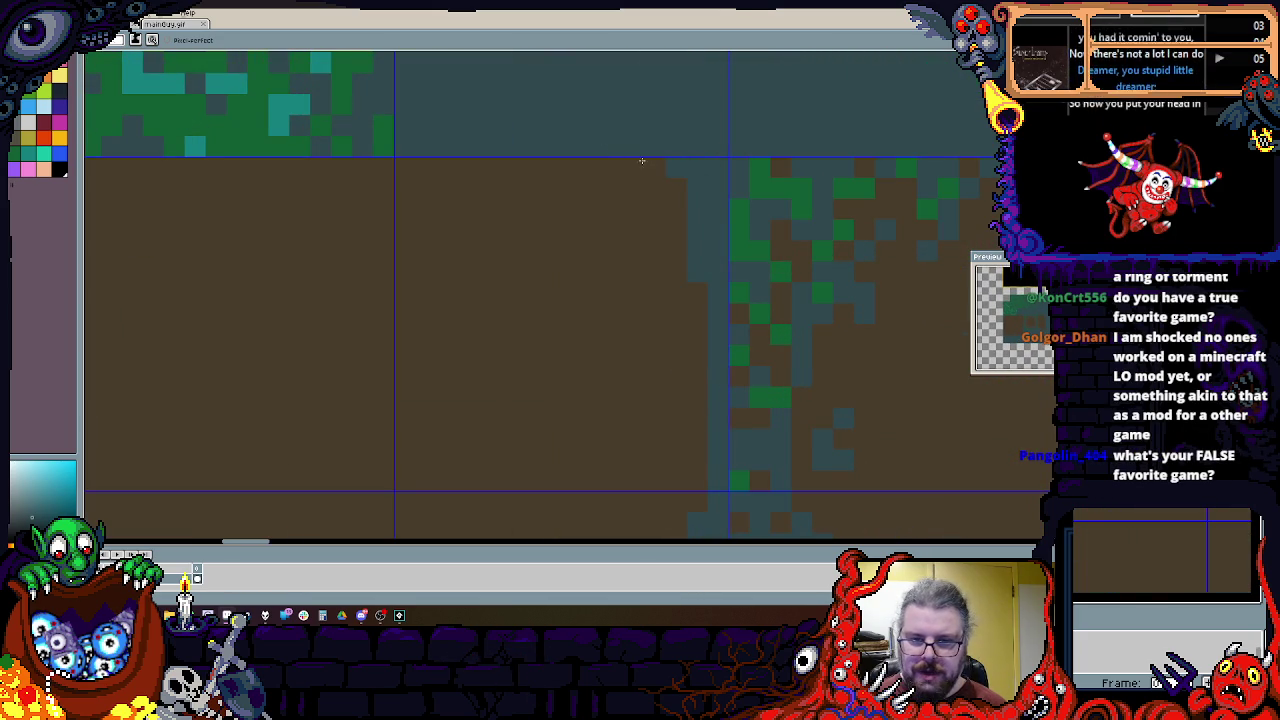
left_click_drag(590, 177, 799, 190)
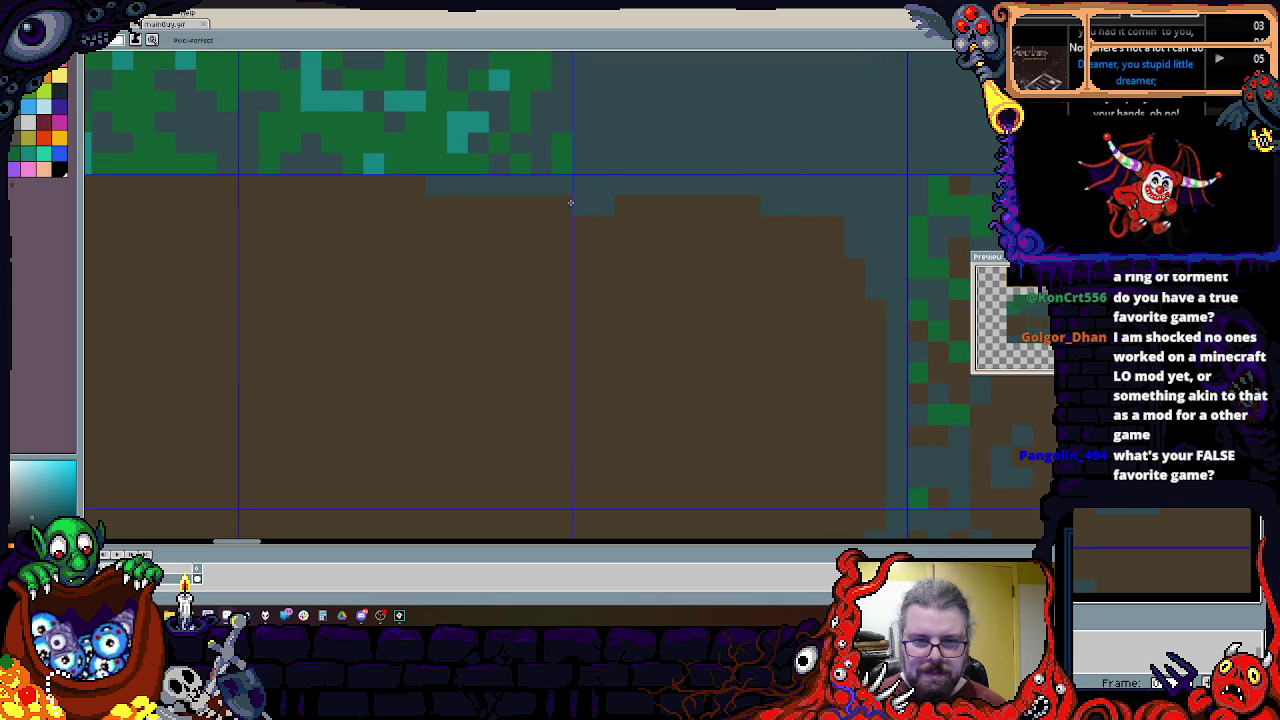
scroll(589, 198, "down", 1)
scroll(464, 181, "up", 1)
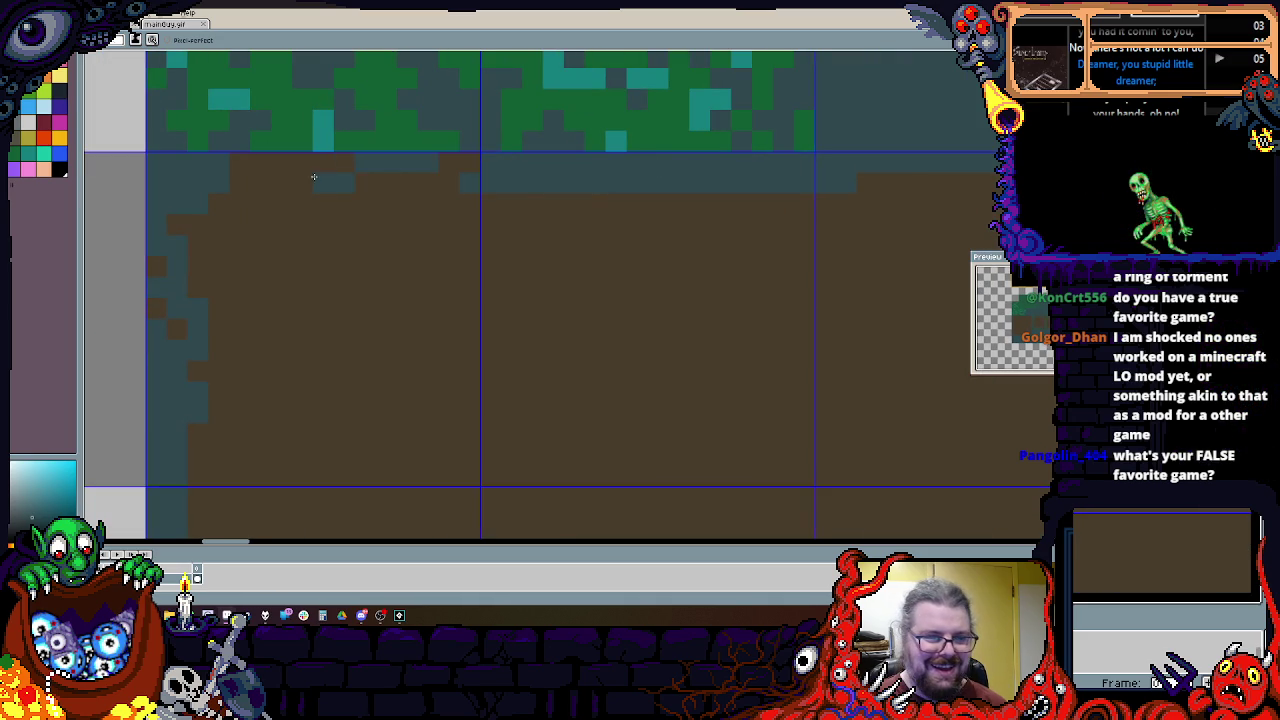
mouse_move(251, 163)
left_mouse_down()
mouse_move(223, 237)
mouse_move(331, 159)
left_mouse_up()
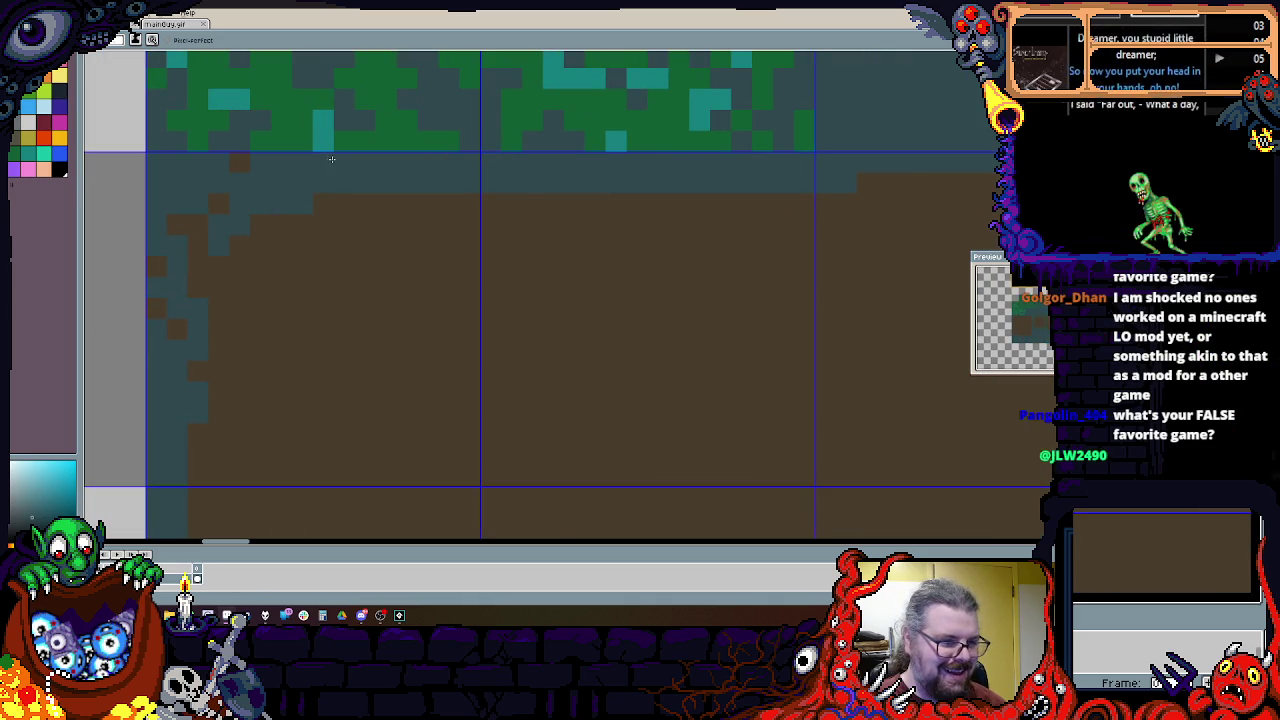
scroll(280, 306, "down", 2)
scroll(266, 289, "up", 1)
left_click_drag(266, 289, 340, 301)
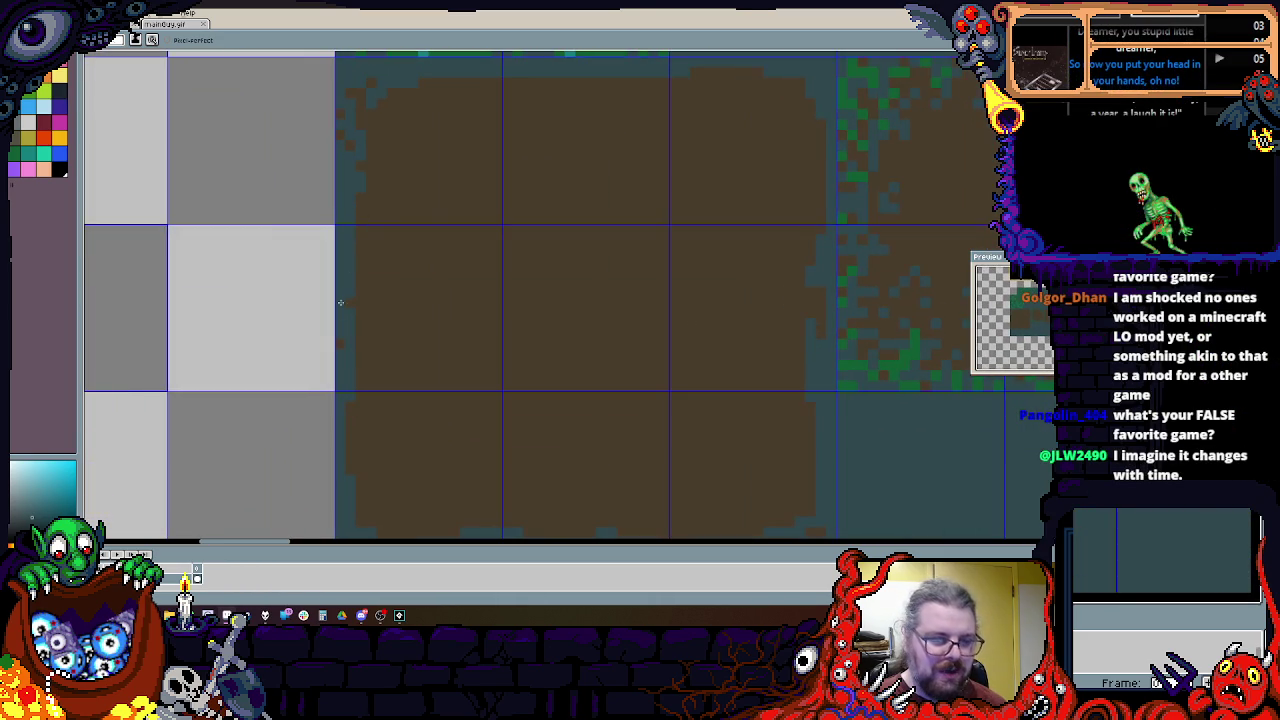
Step: Add a dark teal pixel to the dirt's ragged bottom edge
scroll(343, 314, "up", 1)
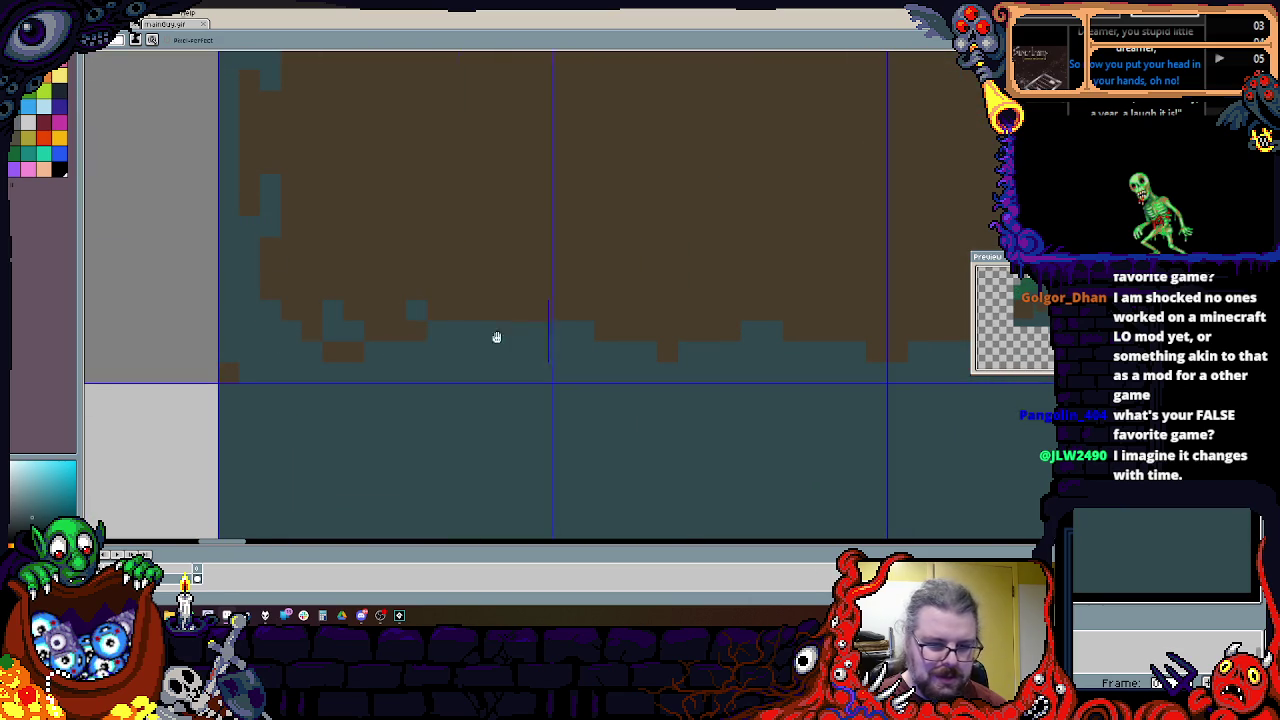
left_click_drag(519, 329, 400, 346)
left_click_drag(726, 379, 511, 400)
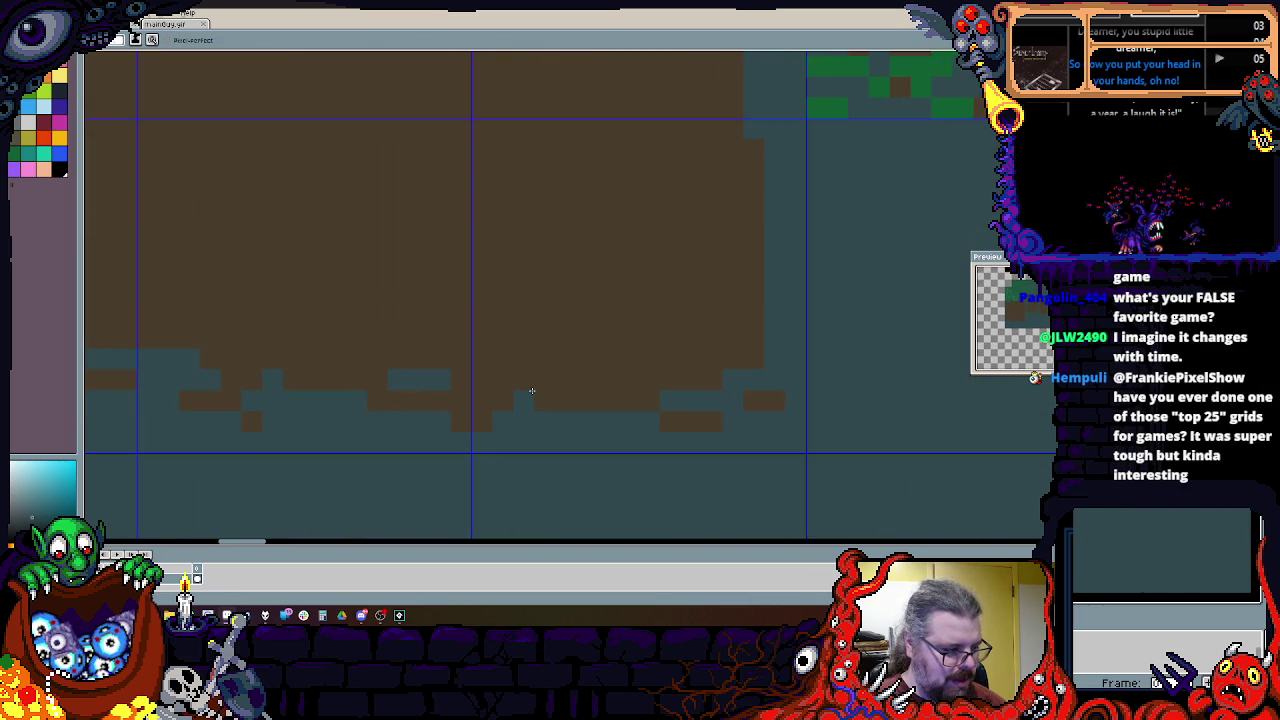
mouse_move(570, 392)
left_mouse_down()
mouse_move(500, 406)
mouse_move(679, 350)
left_mouse_up()
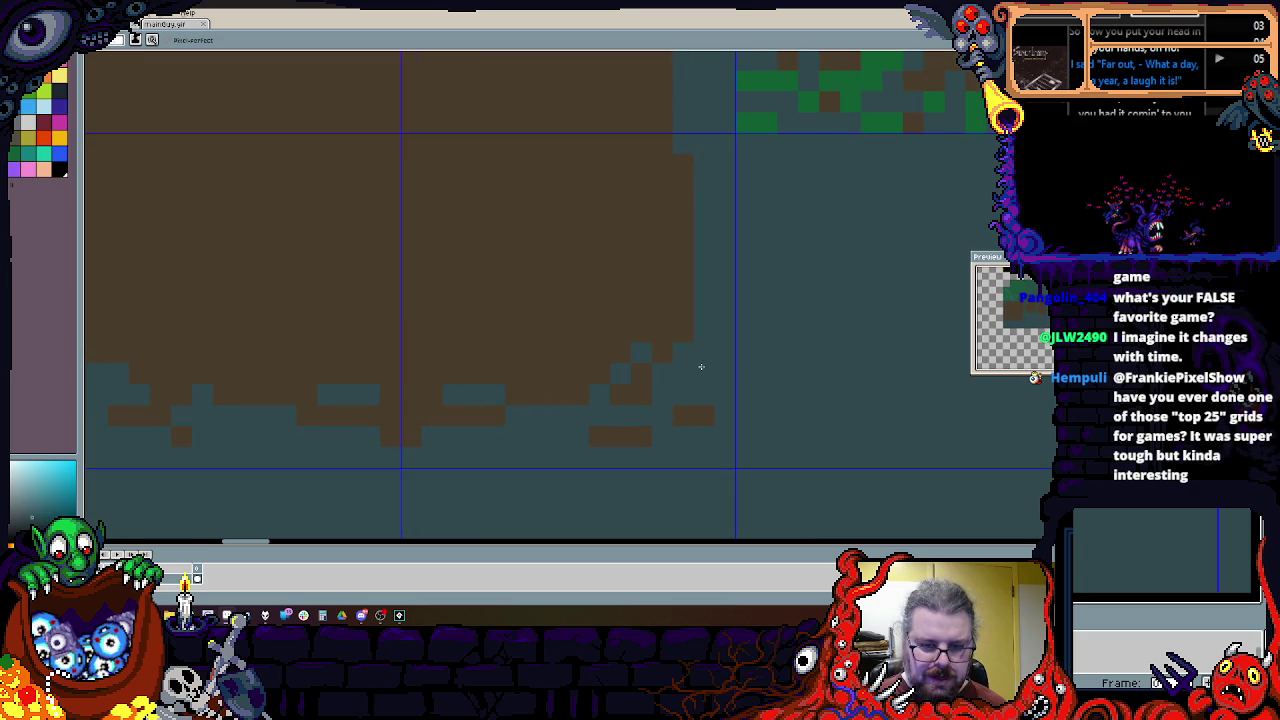
scroll(684, 348, "up", 3)
scroll(654, 280, "up", 3)
scroll(634, 391, "up", 2)
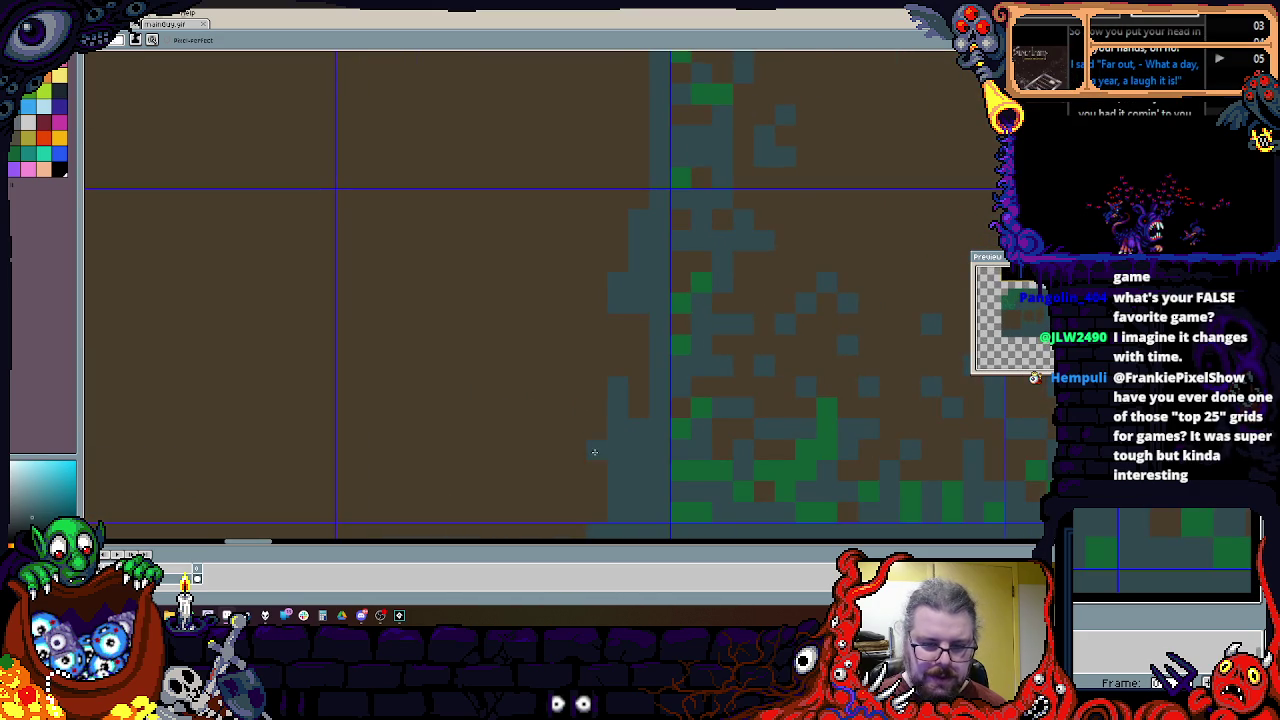
scroll(585, 370, "up", 3)
left_click(589, 336)
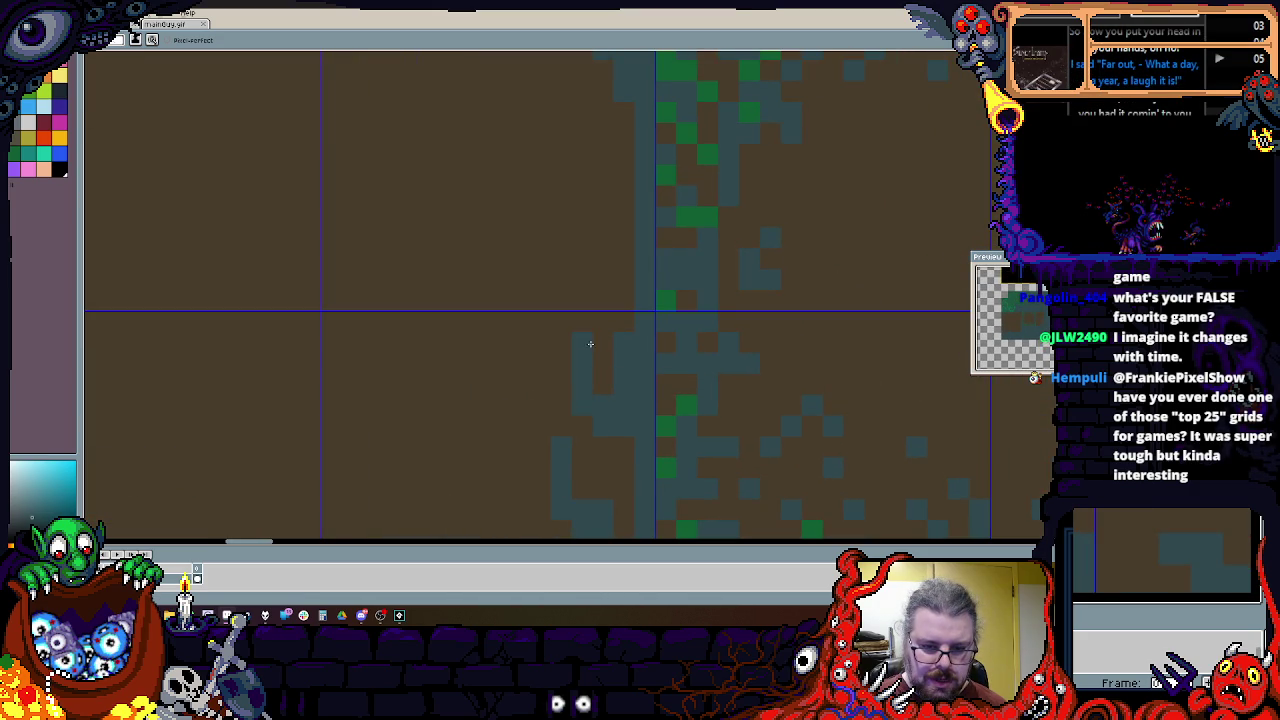
scroll(590, 345, "up", 3)
scroll(624, 401, "up", 3)
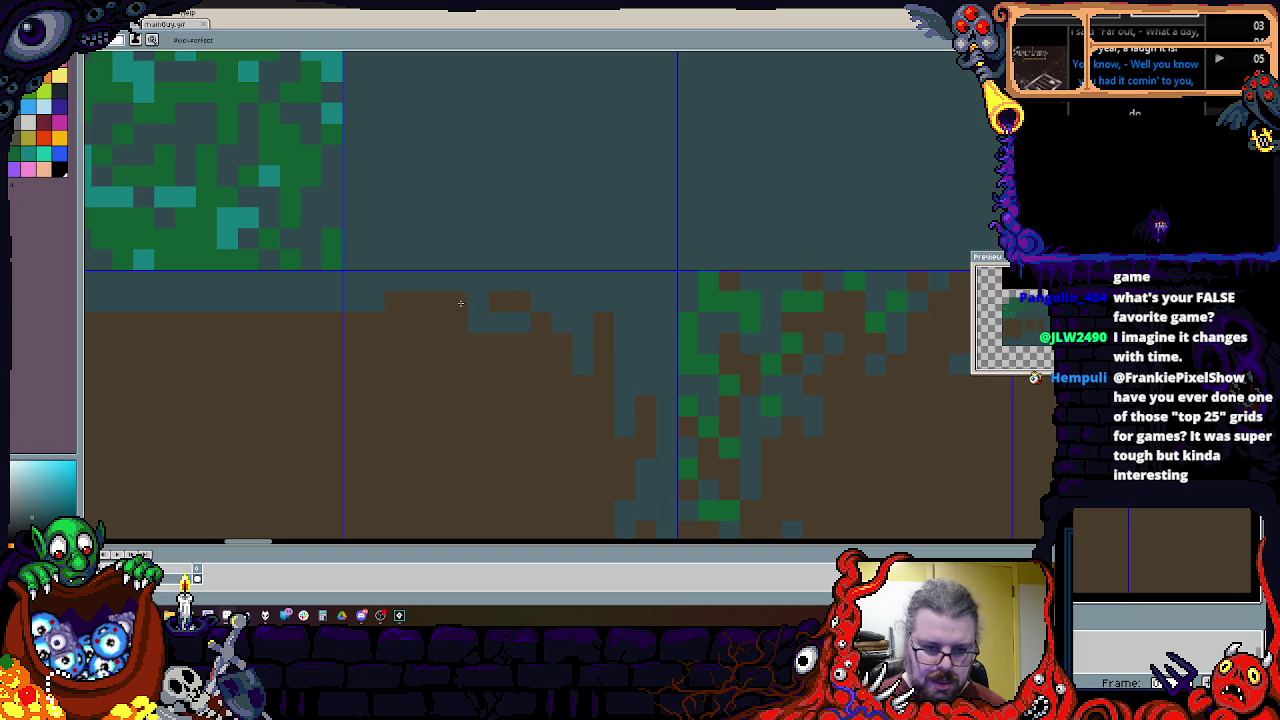
Step: Dot a couple more dark teal pixels along the dirt edge
scroll(612, 345, "left", 3)
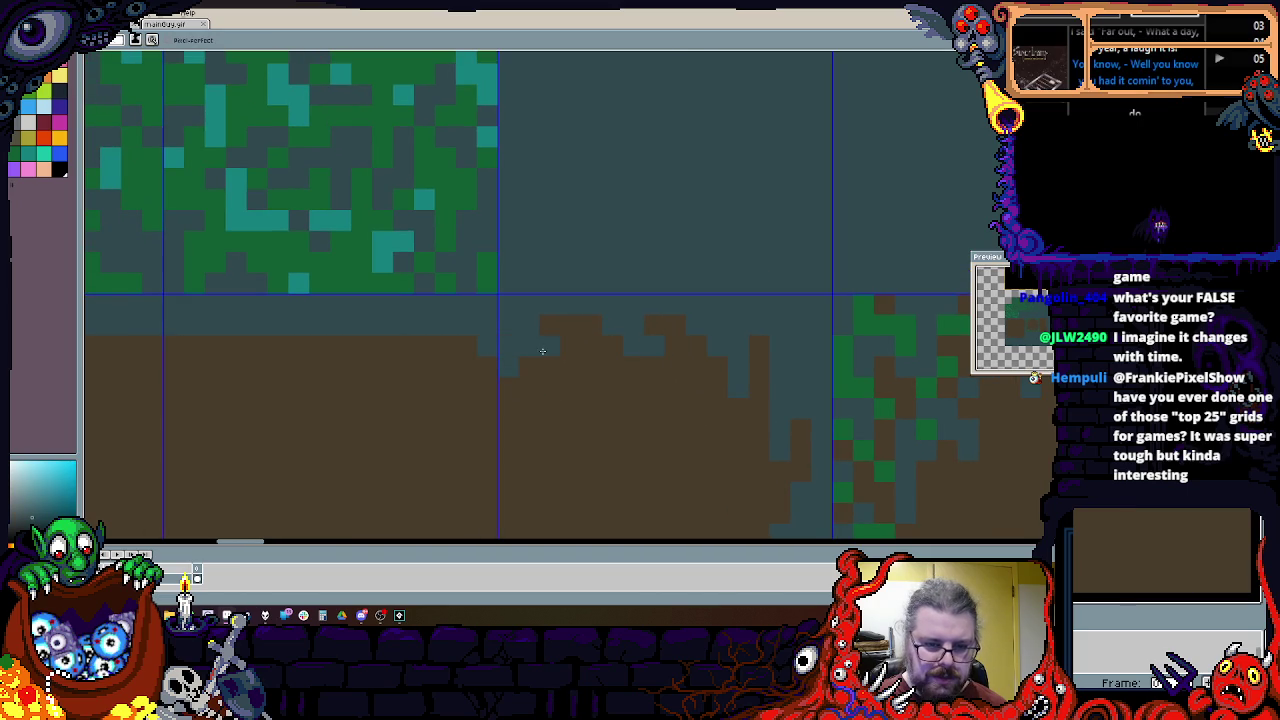
scroll(546, 351, "left", 3)
scroll(540, 354, "left", 3)
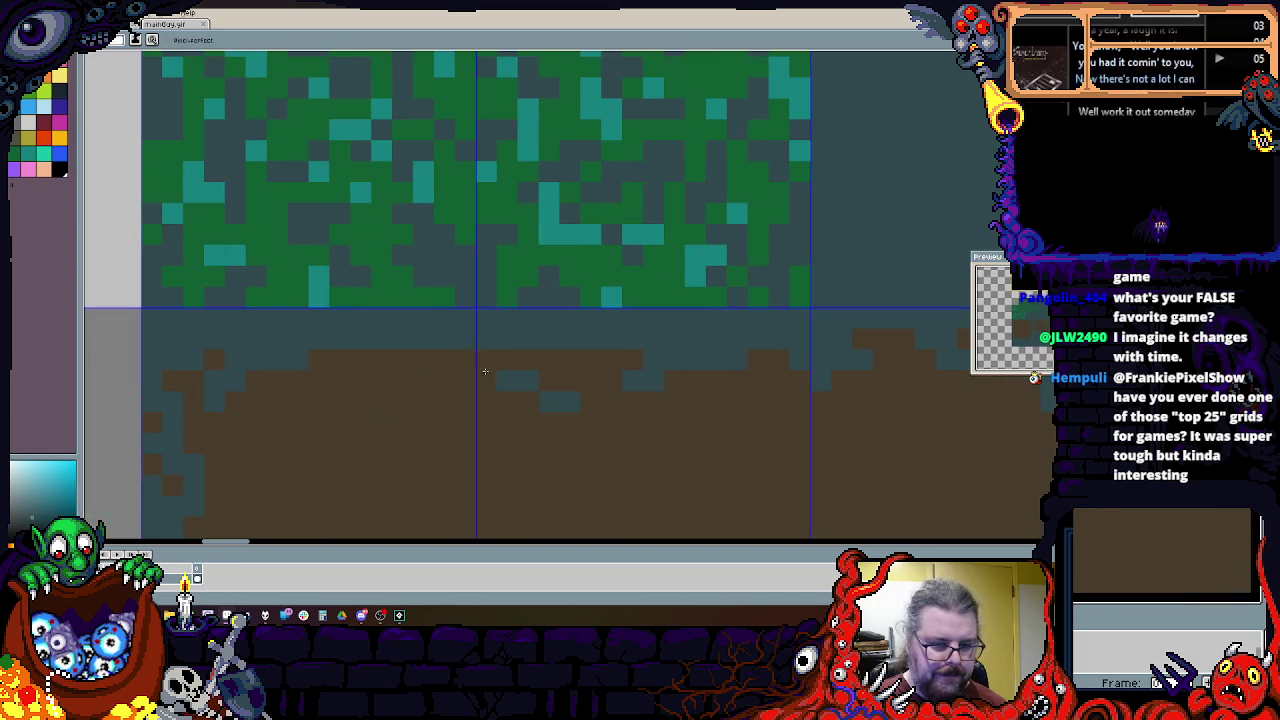
scroll(485, 347, "left", 4)
scroll(485, 347, "down", 1)
scroll(407, 465, "down", 3)
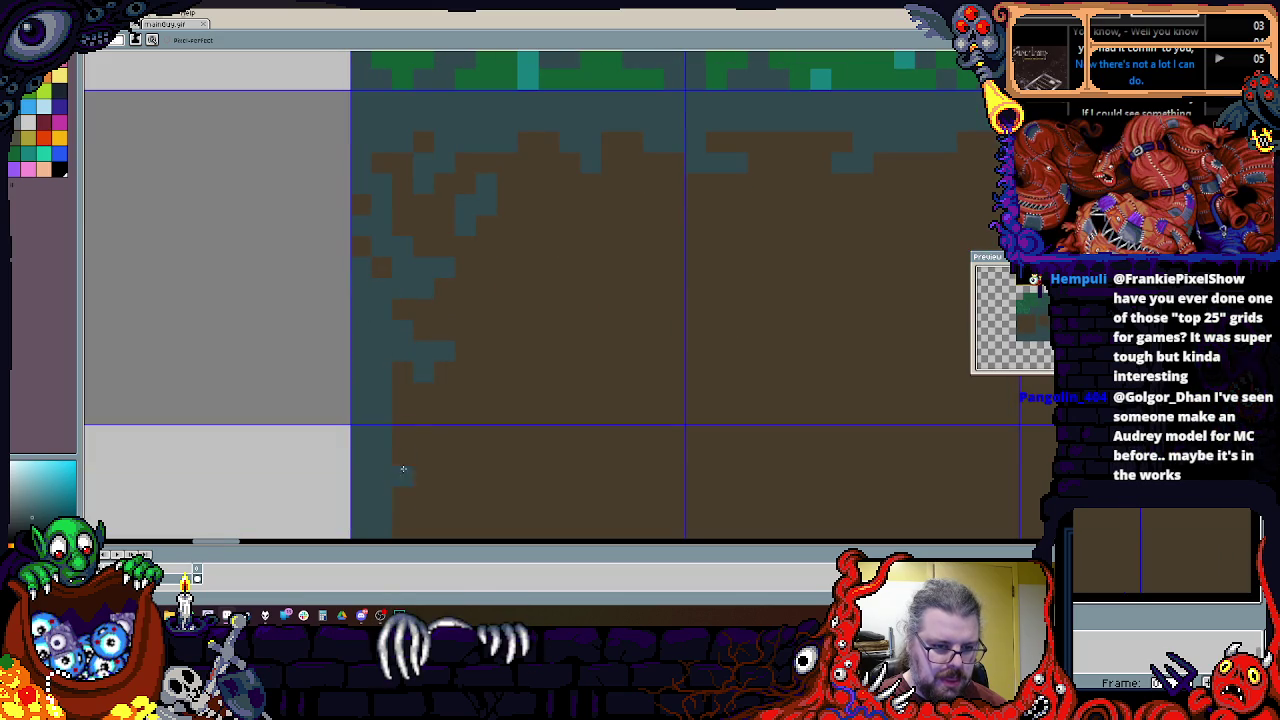
scroll(423, 482, "down", 2)
scroll(420, 437, "down", 3)
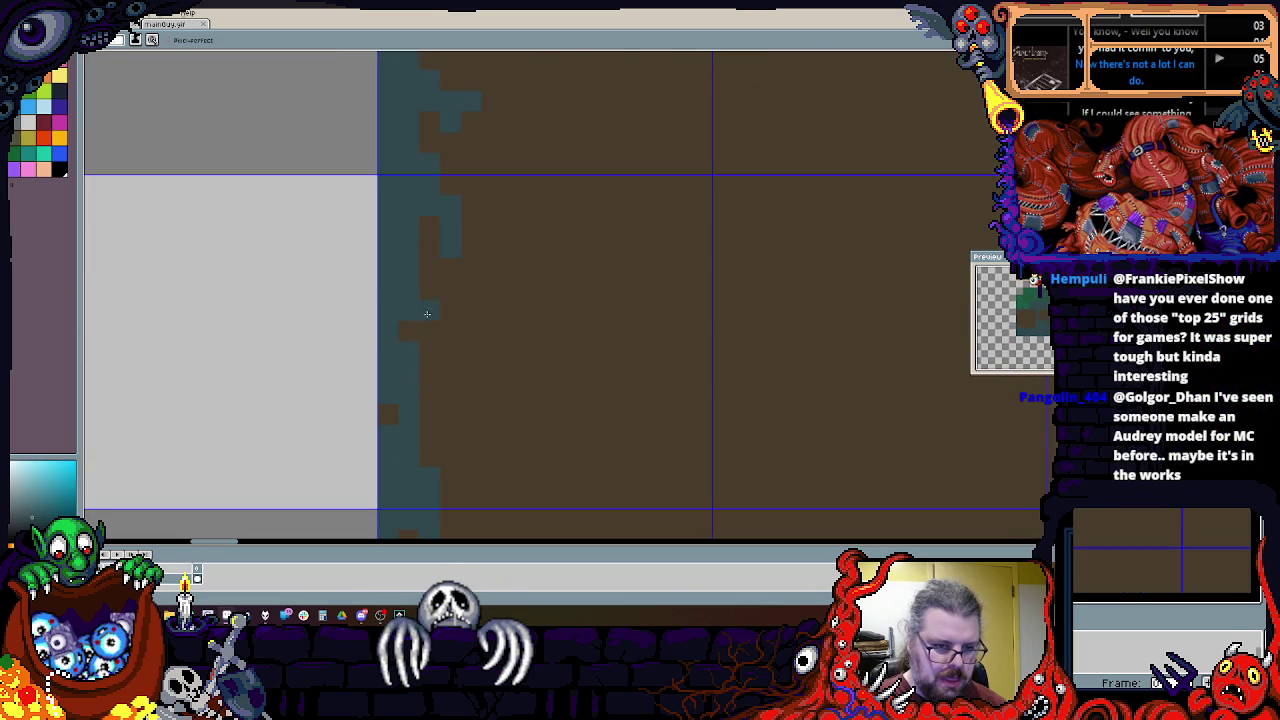
scroll(443, 470, "down", 2)
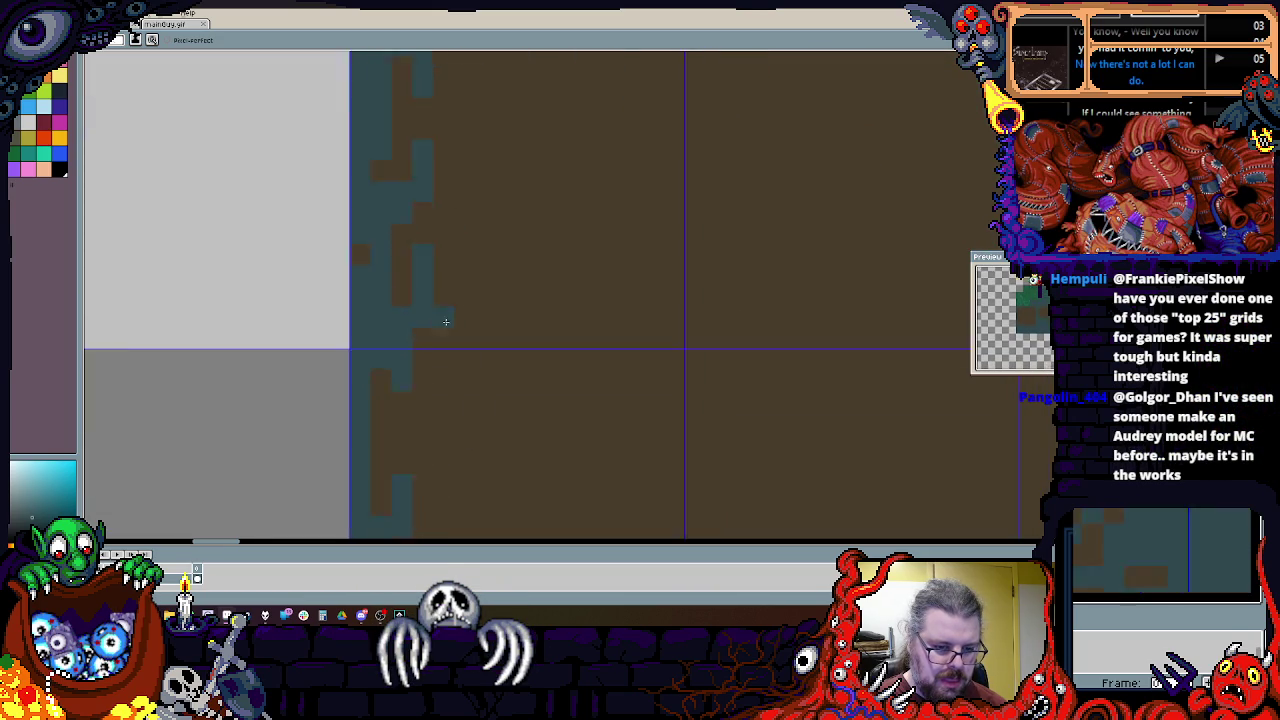
scroll(452, 428, "down", 2)
left_click(430, 378)
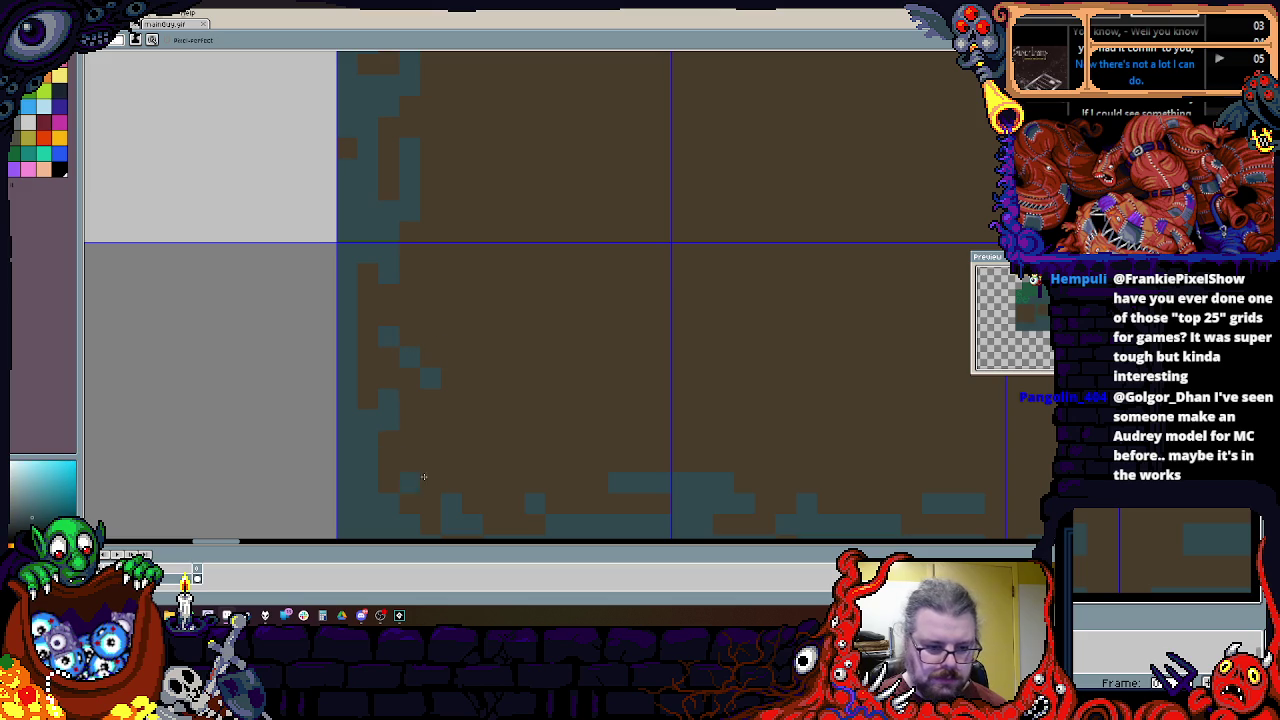
scroll(420, 466, "right", 1)
left_click(437, 384)
Step: Reshape the dirt's top edge at the grass border, filling gaps with brown pixels
scroll(289, 423, "down", 1)
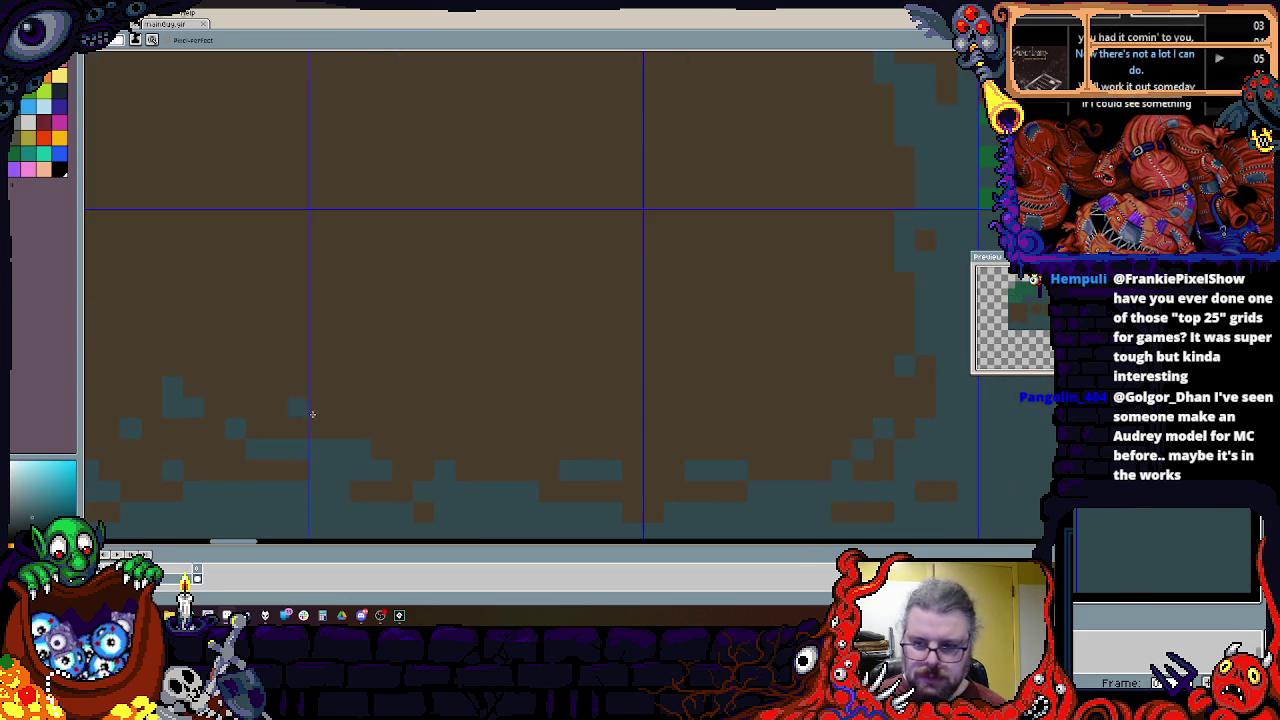
scroll(591, 443, "down", 1)
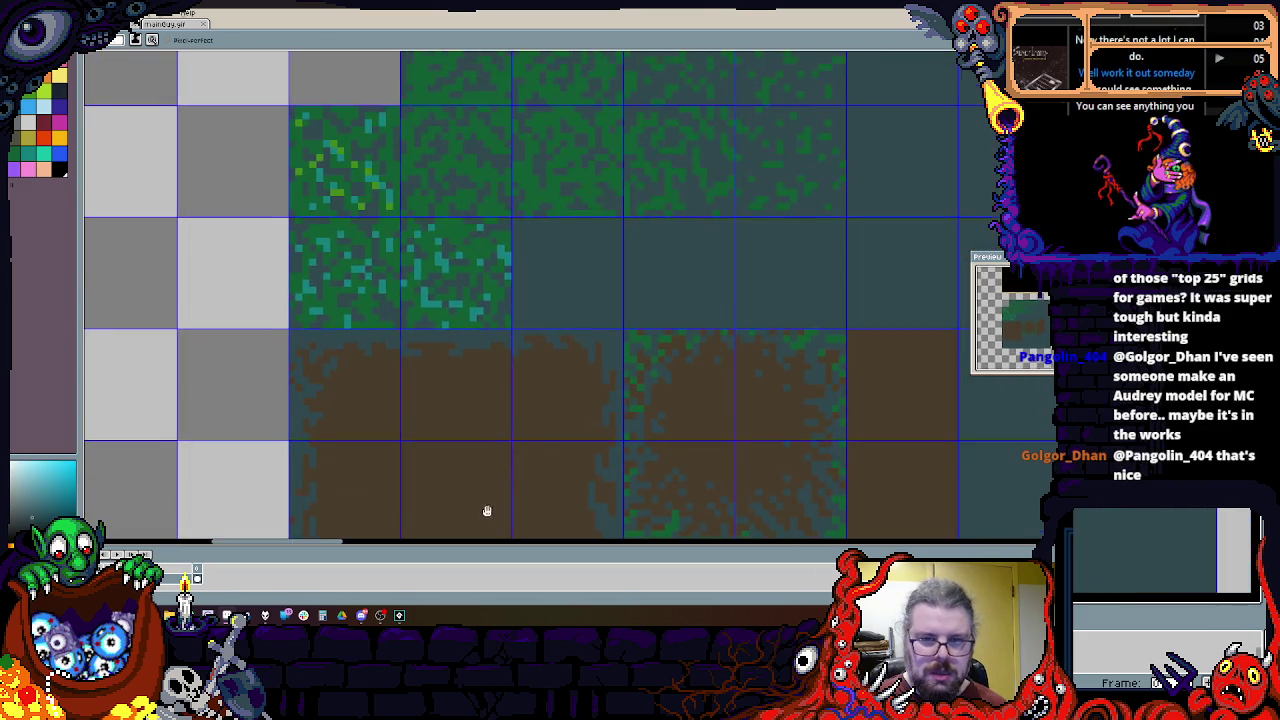
scroll(424, 243, "up", 1)
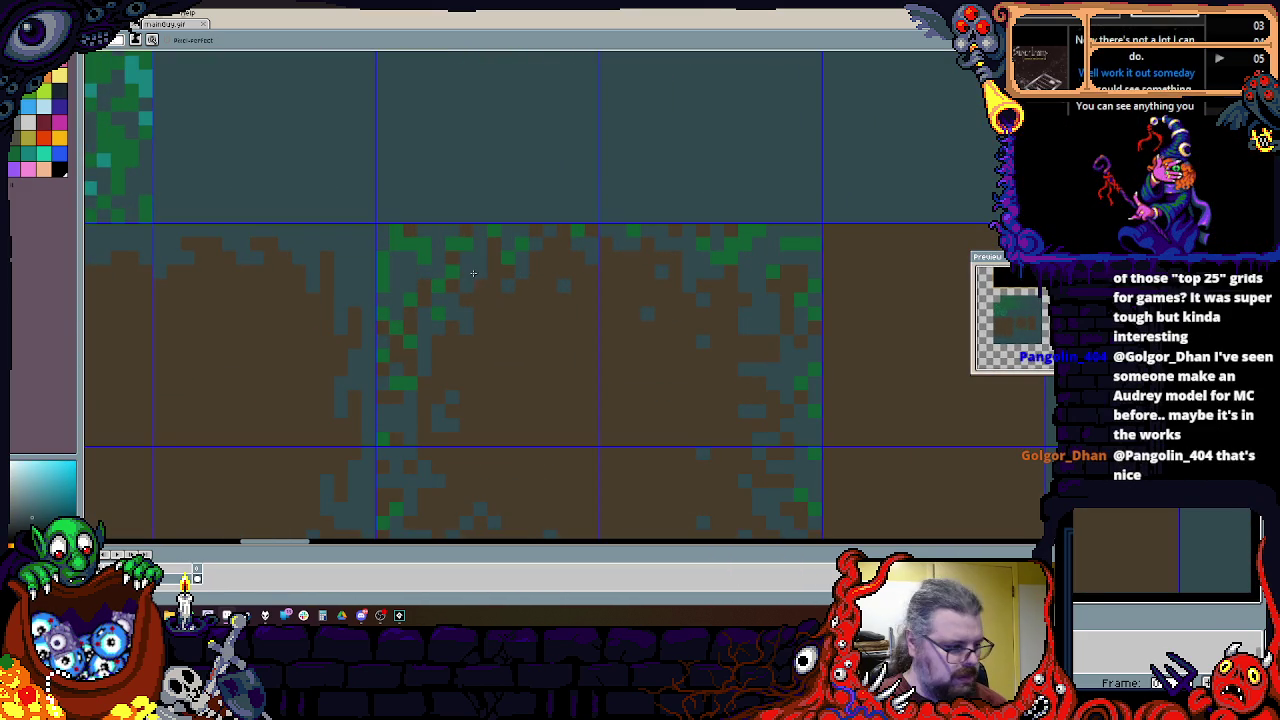
scroll(461, 310, "down", 1)
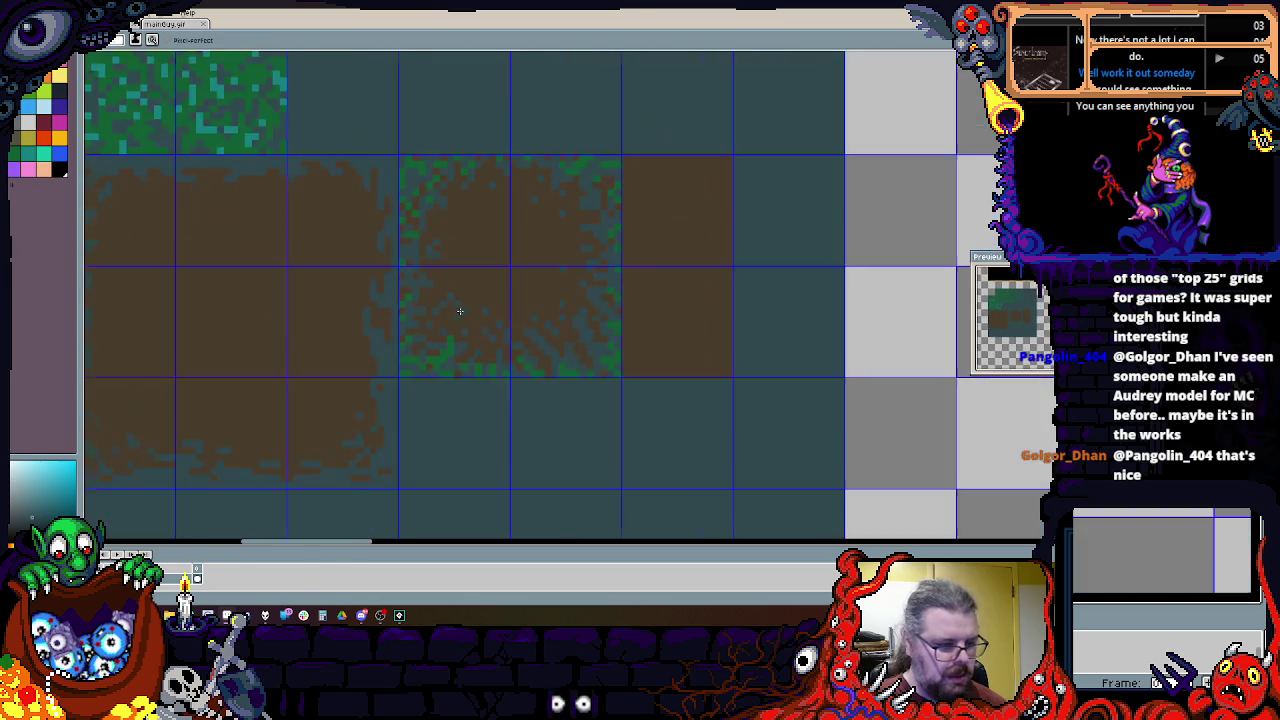
scroll(445, 290, "up", 2)
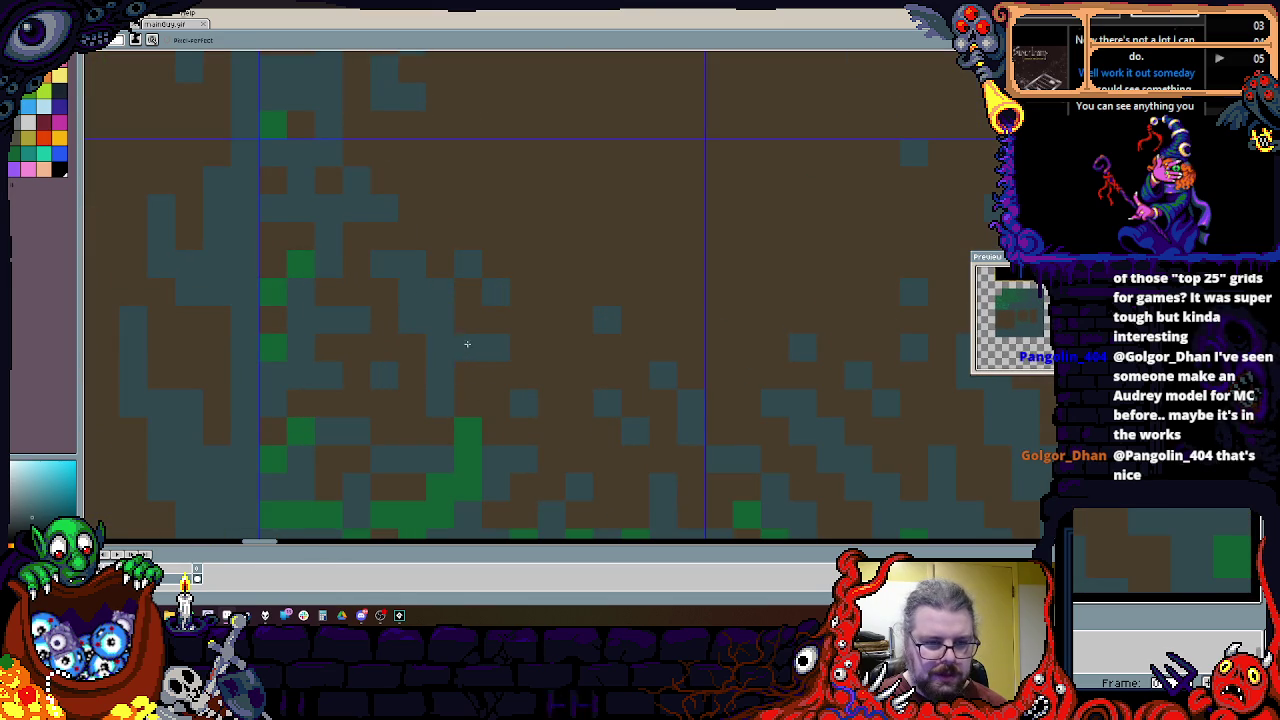
scroll(449, 389, "down", 2)
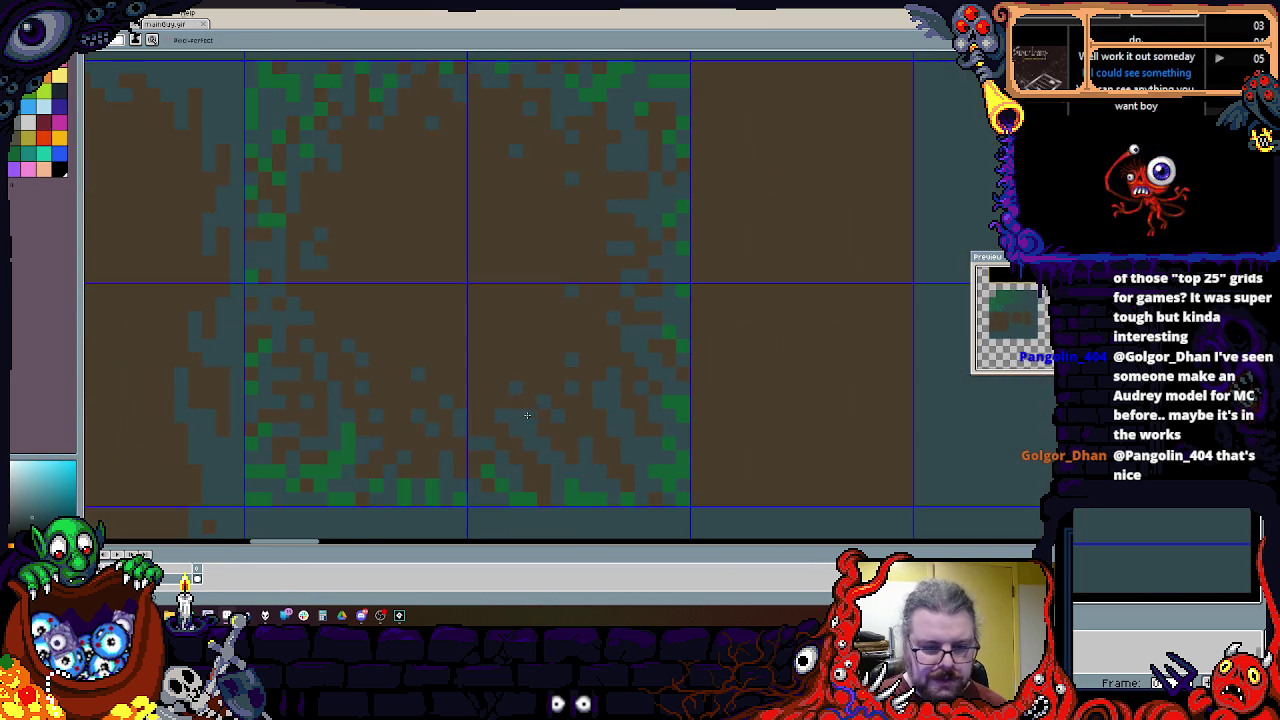
scroll(526, 415, "up", 1)
left_click_drag(563, 295, 369, 268)
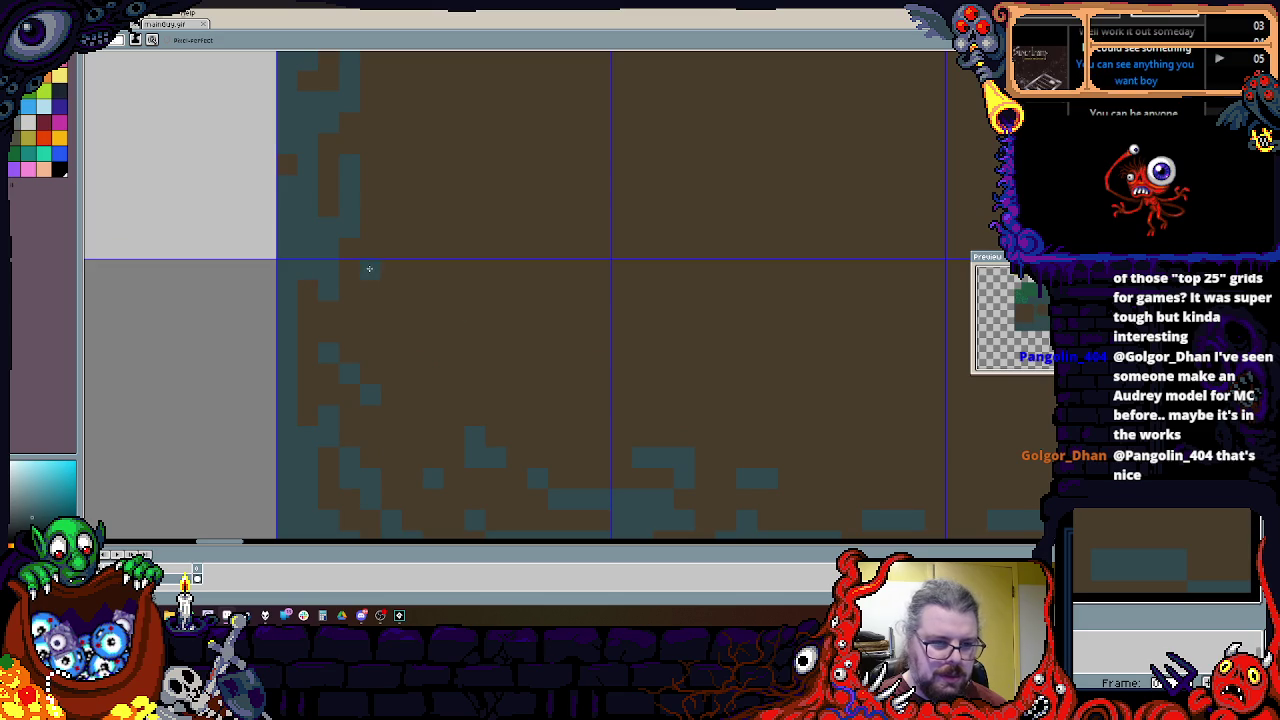
left_click_drag(380, 346, 374, 401)
scroll(355, 395, "up", 2)
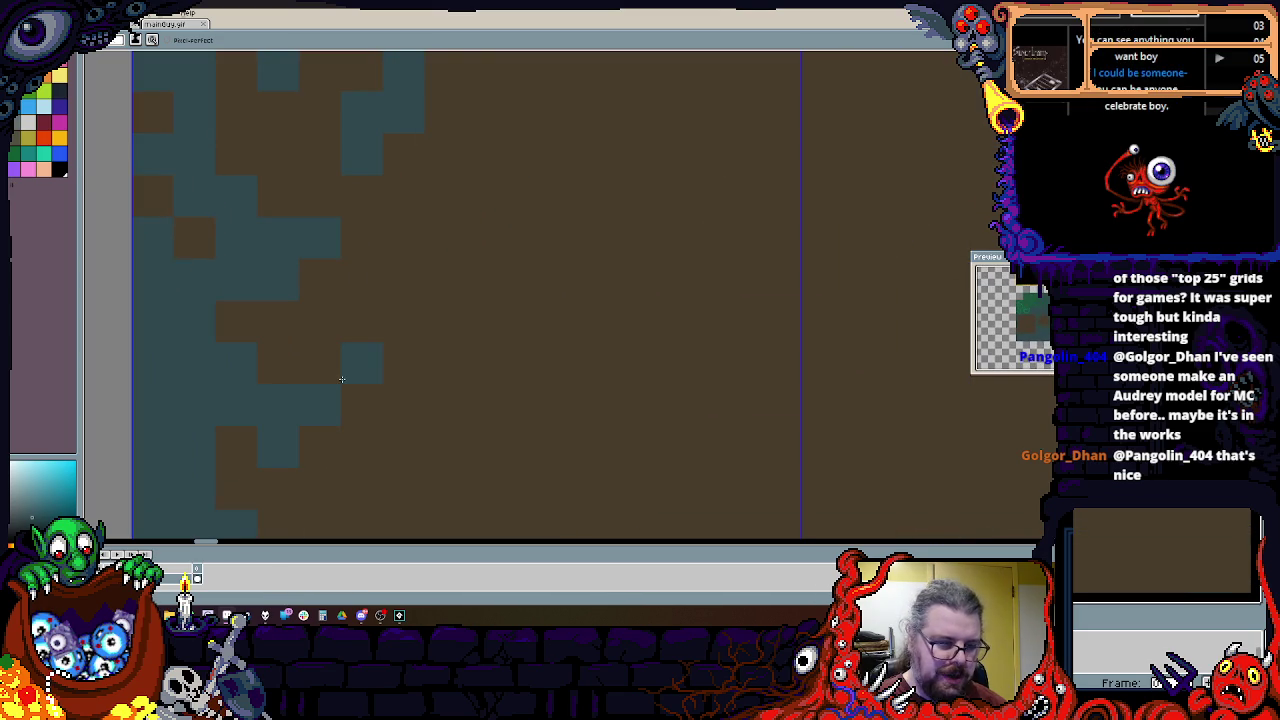
left_click_drag(388, 308, 306, 471)
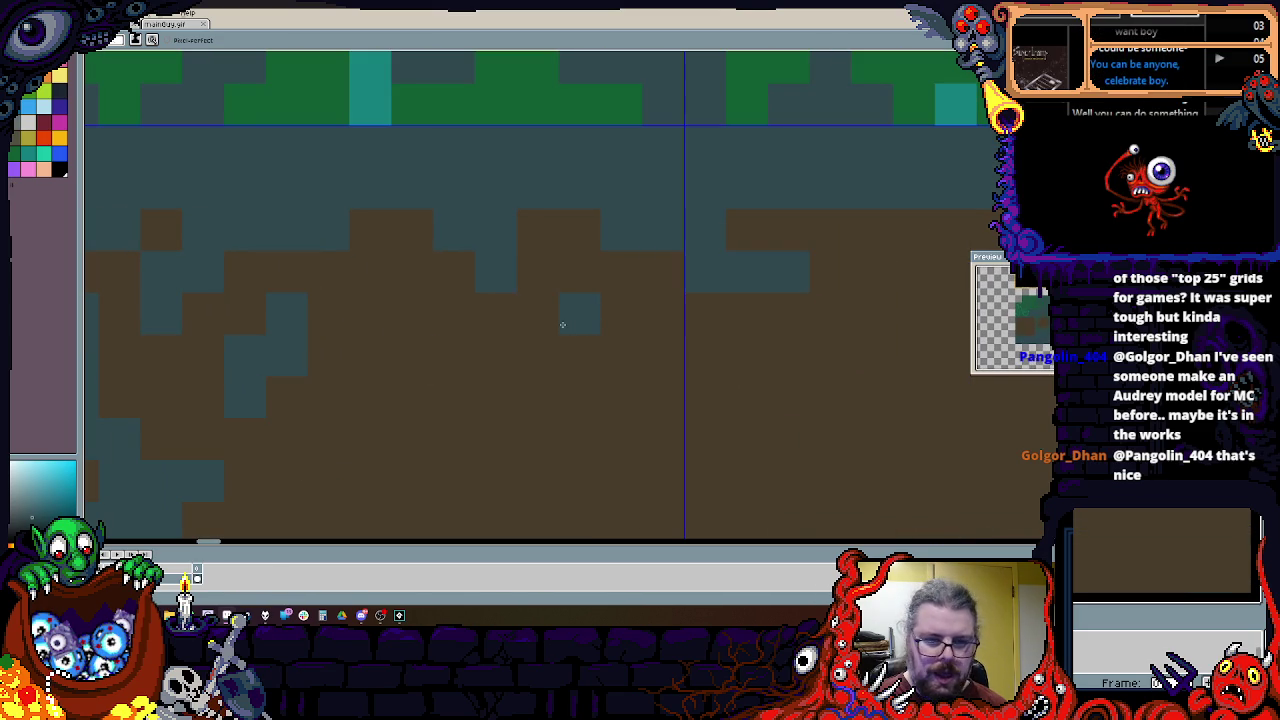
scroll(385, 340, "down", 2)
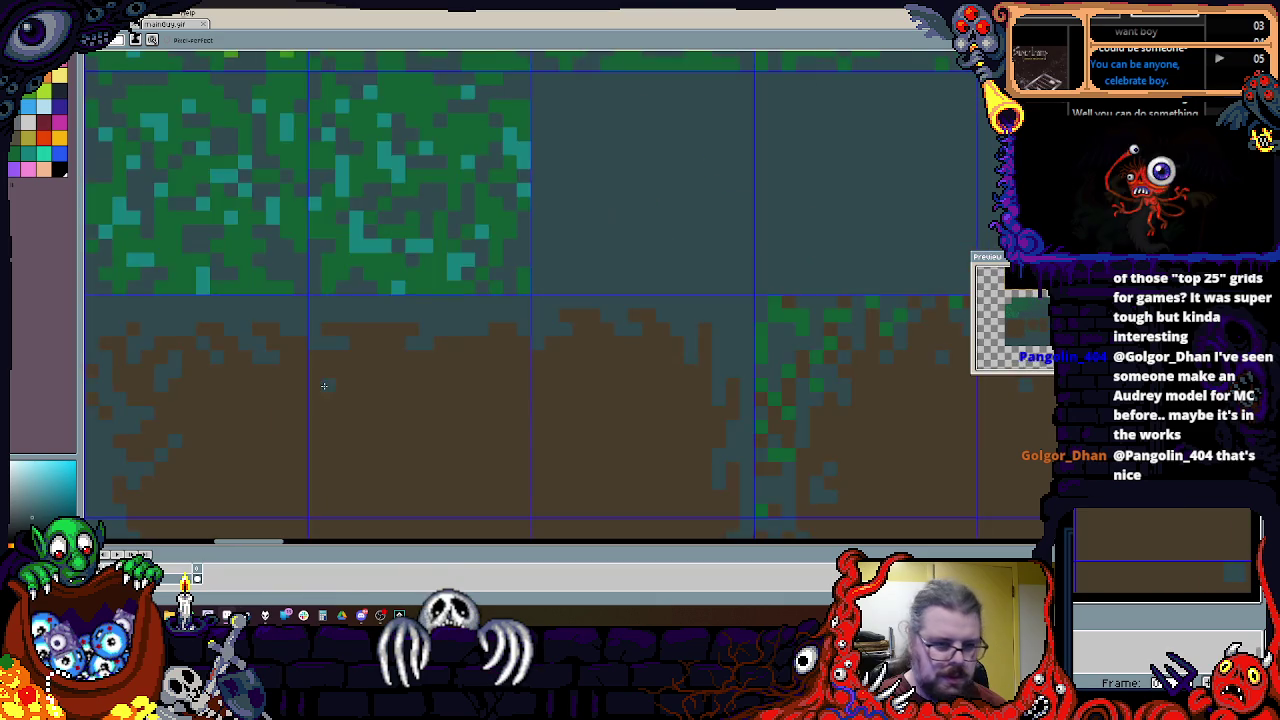
scroll(370, 360, "up", 2)
left_click_drag(290, 360, 340, 360)
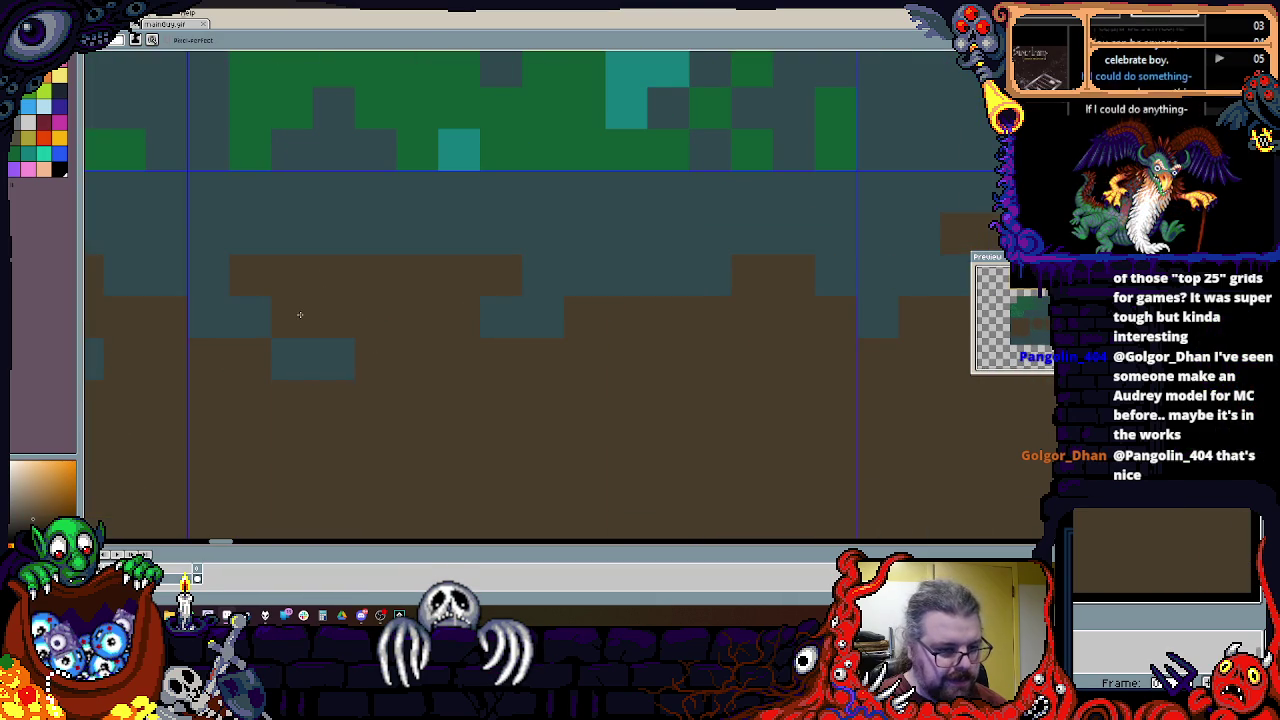
left_click(529, 230)
left_click(585, 233)
left_click_drag(335, 233, 285, 229)
Step: Repaint stray teal cells dirt brown, then widen the teal patch in the dirt edge
left_click(390, 197, "alt")
left_click(383, 309, "alt")
left_click_drag(383, 309, 400, 222)
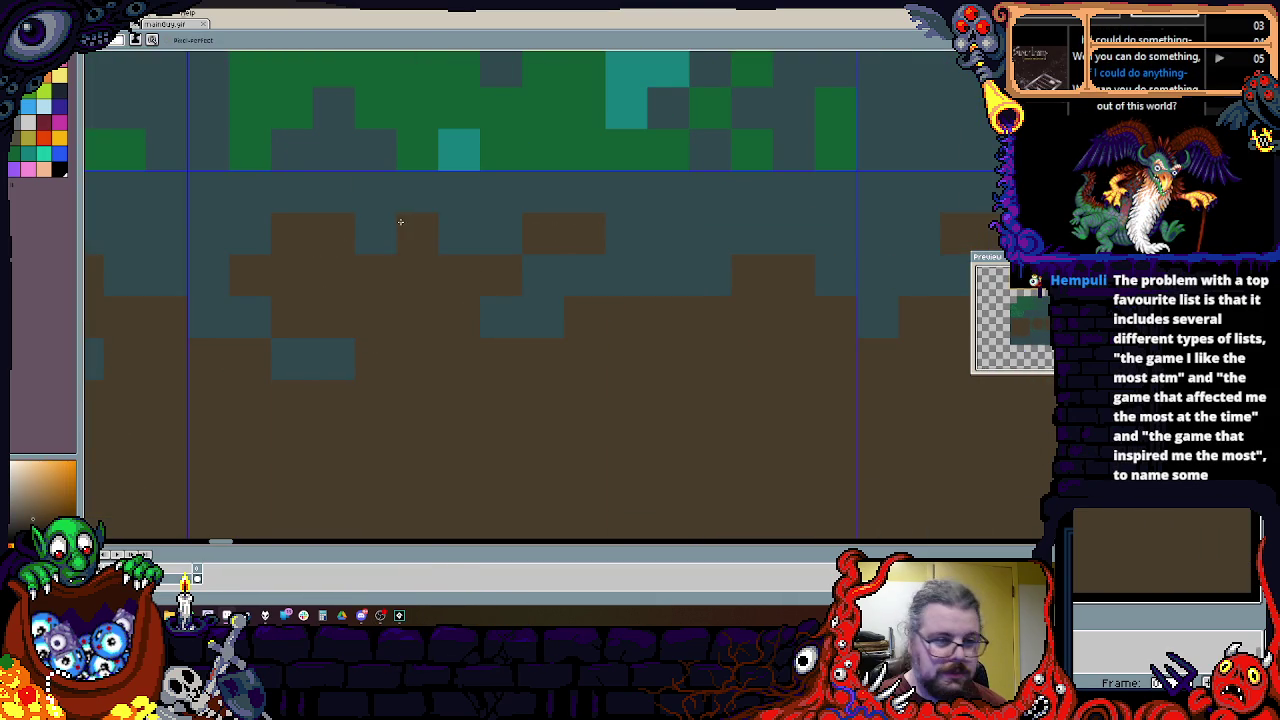
left_click(502, 256, "alt")
scroll(480, 270, "up", 2)
scroll(480, 270, "left", 1)
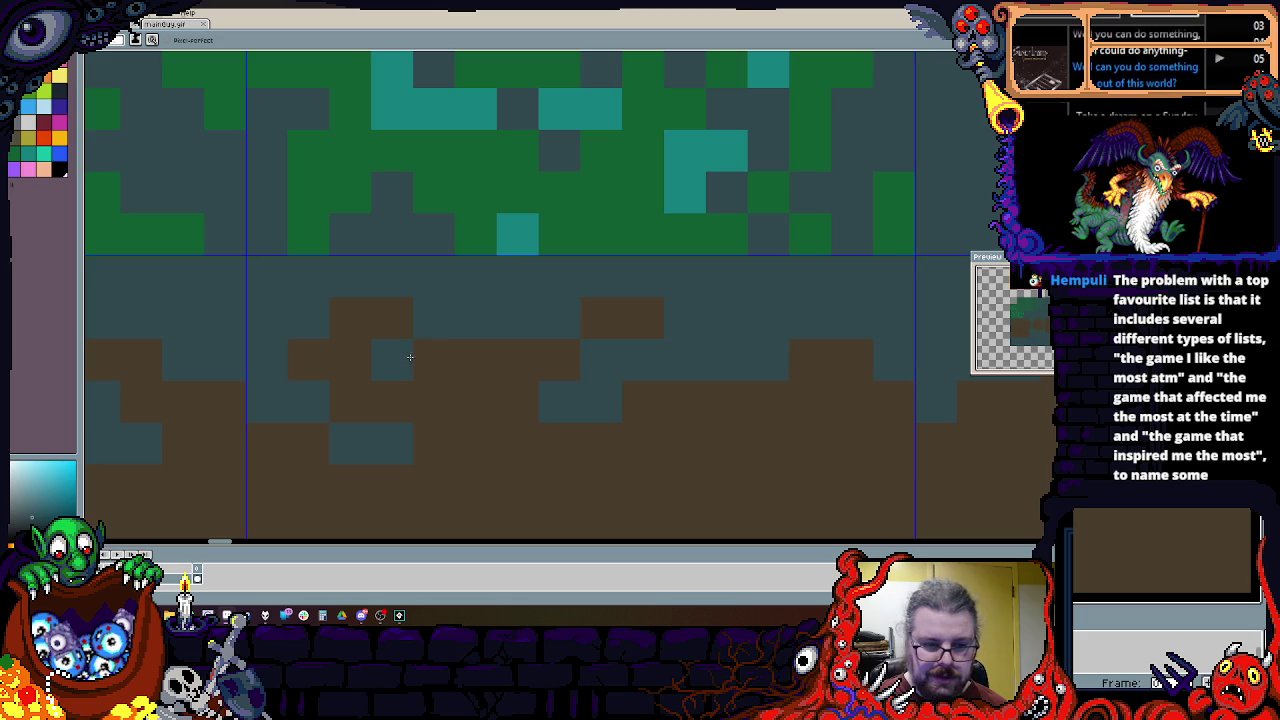
scroll(421, 415, "down", 1)
scroll(421, 415, "right", 2)
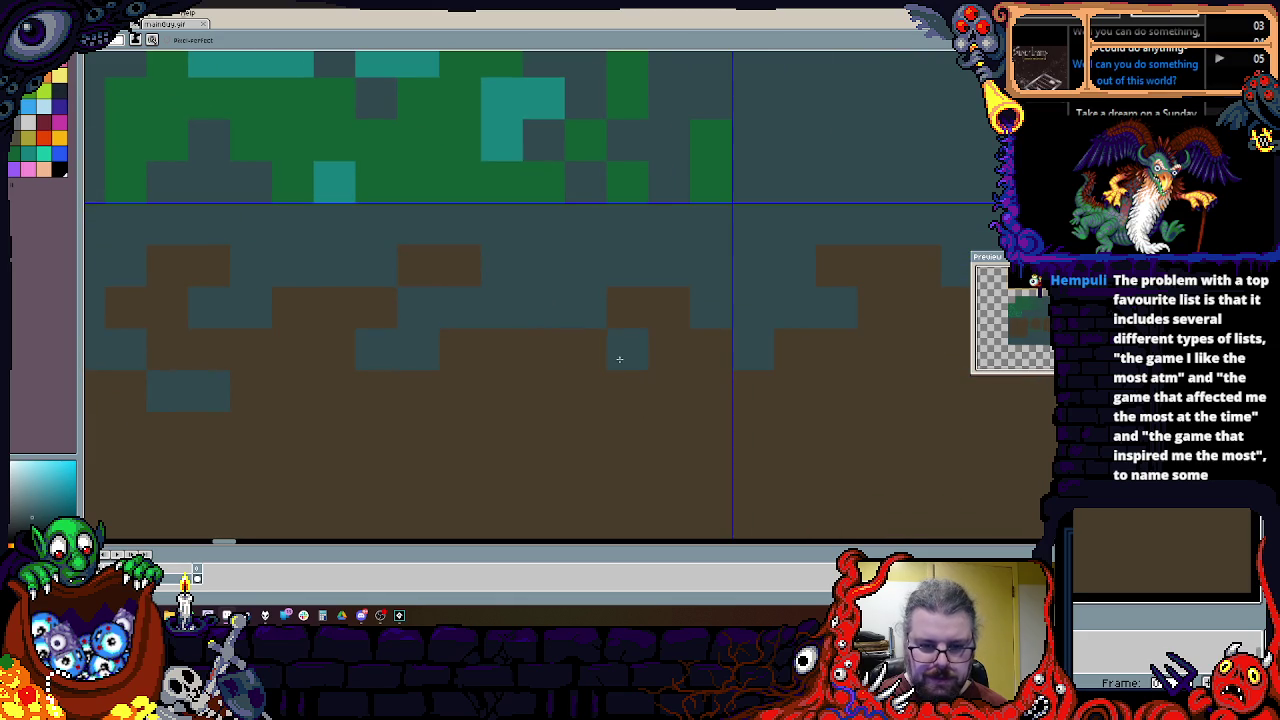
scroll(708, 435, "right", 4)
scroll(708, 435, "down", 1)
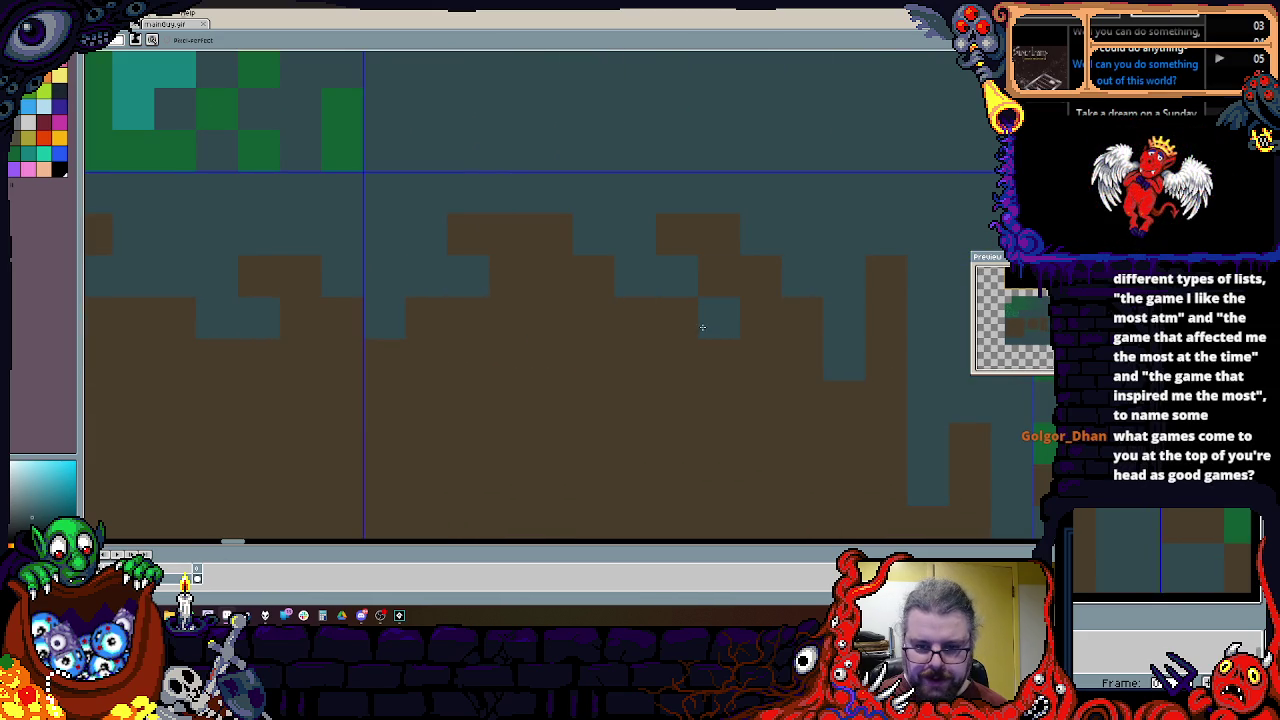
left_click(520, 320)
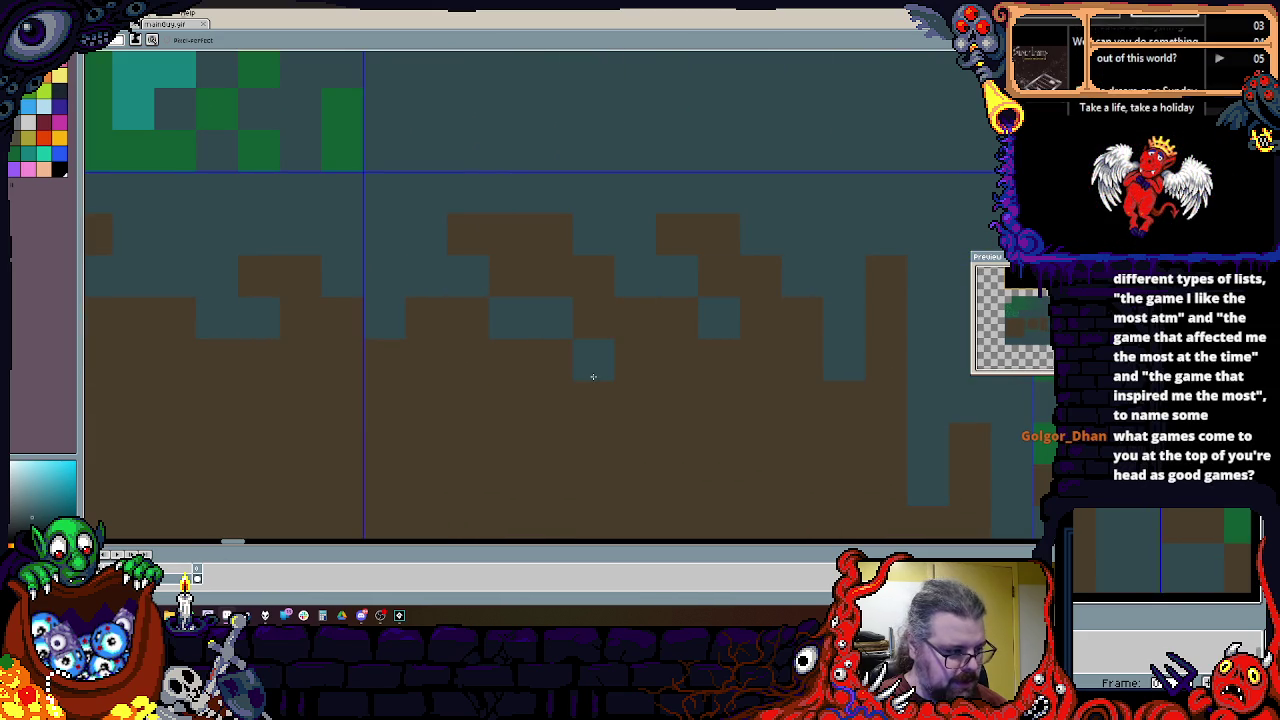
Step: Add a run of teal pixels along another section of the ragged dirt edge
scroll(593, 377, "down", 2)
scroll(594, 303, "right", 3)
scroll(629, 329, "down", 3)
scroll(589, 315, "up", 3)
scroll(741, 461, "down", 3)
scroll(698, 298, "left", 2)
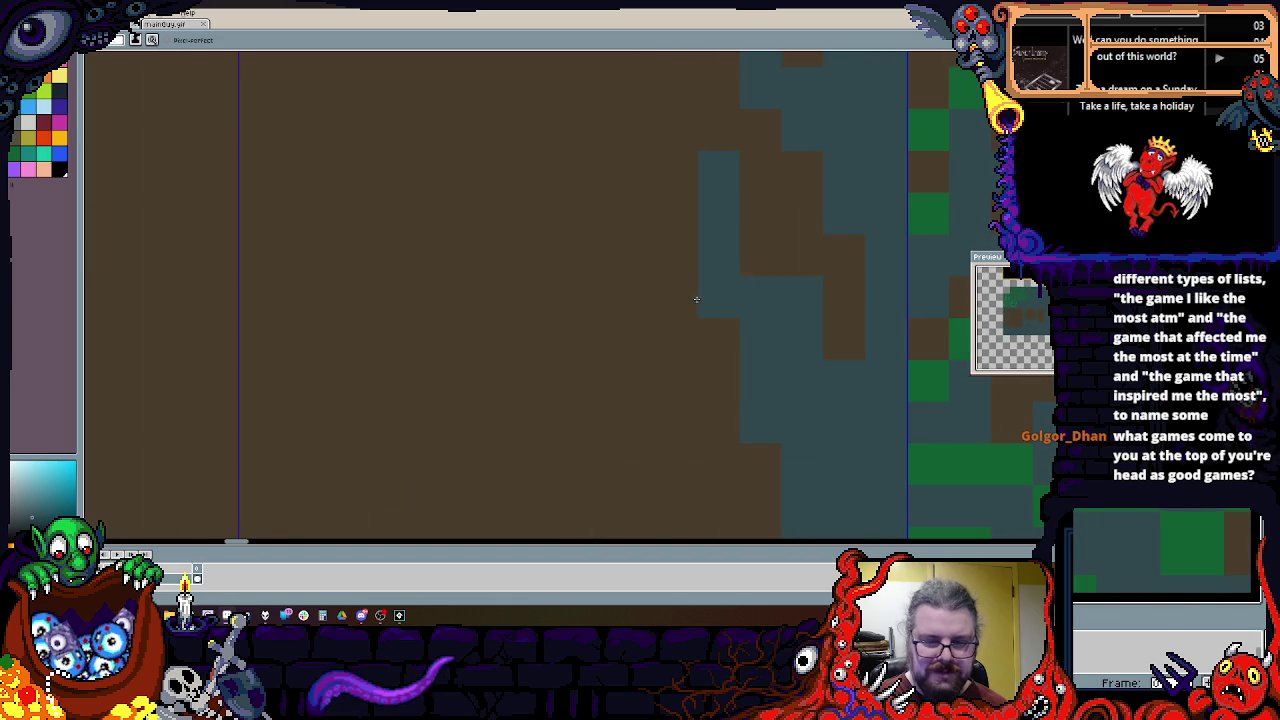
scroll(775, 259, "up", 4)
scroll(734, 200, "down", 1)
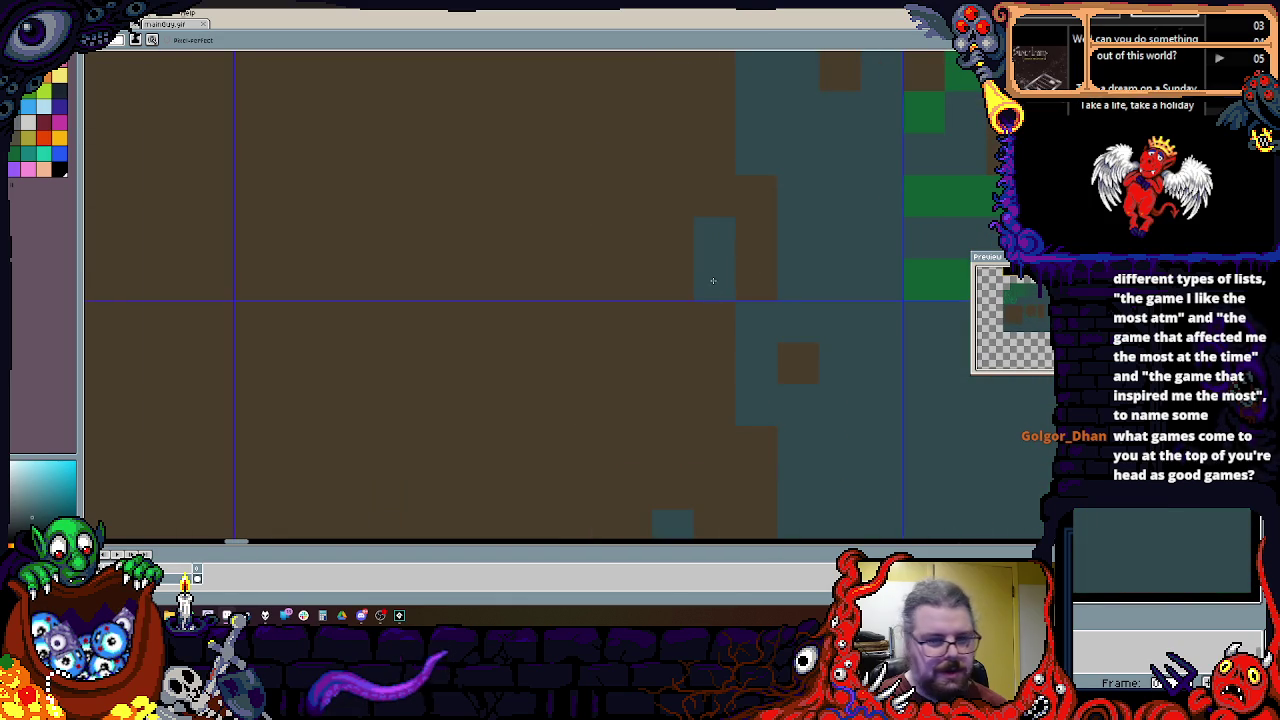
scroll(700, 229, "down", 3)
scroll(700, 230, "left", 1)
scroll(691, 289, "down", 3)
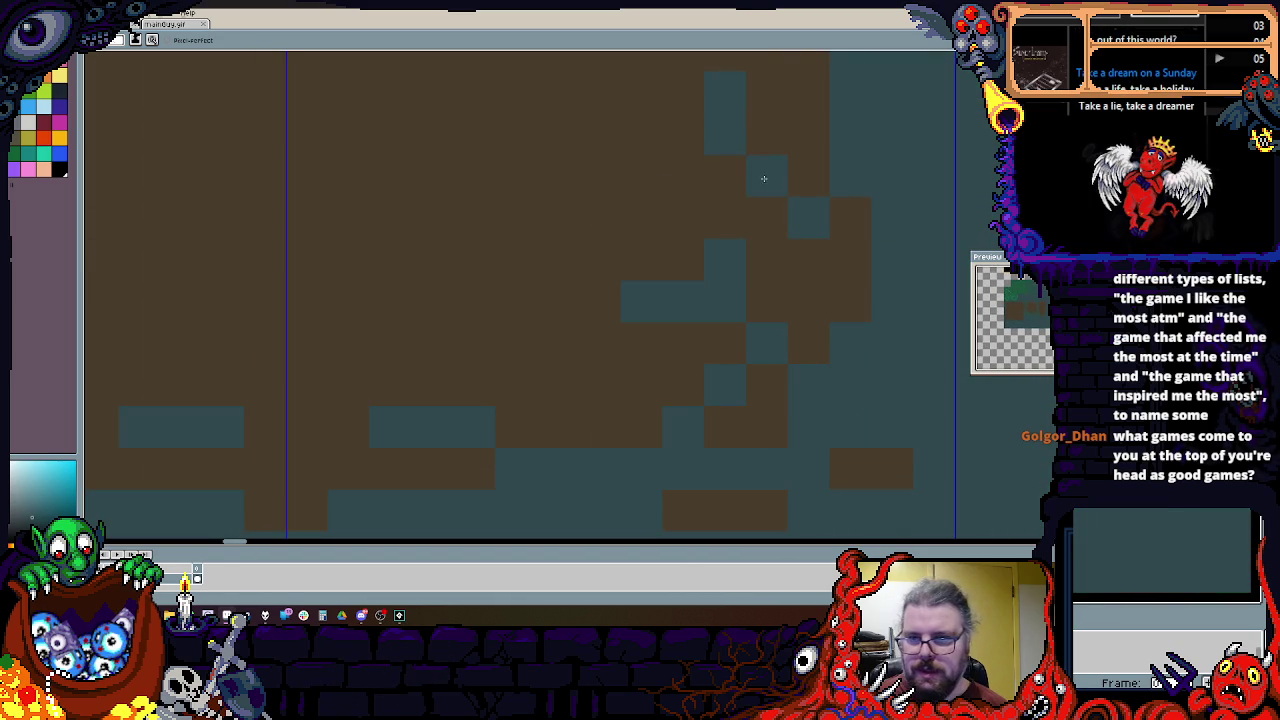
scroll(716, 218, "down", 2)
scroll(588, 272, "left", 1)
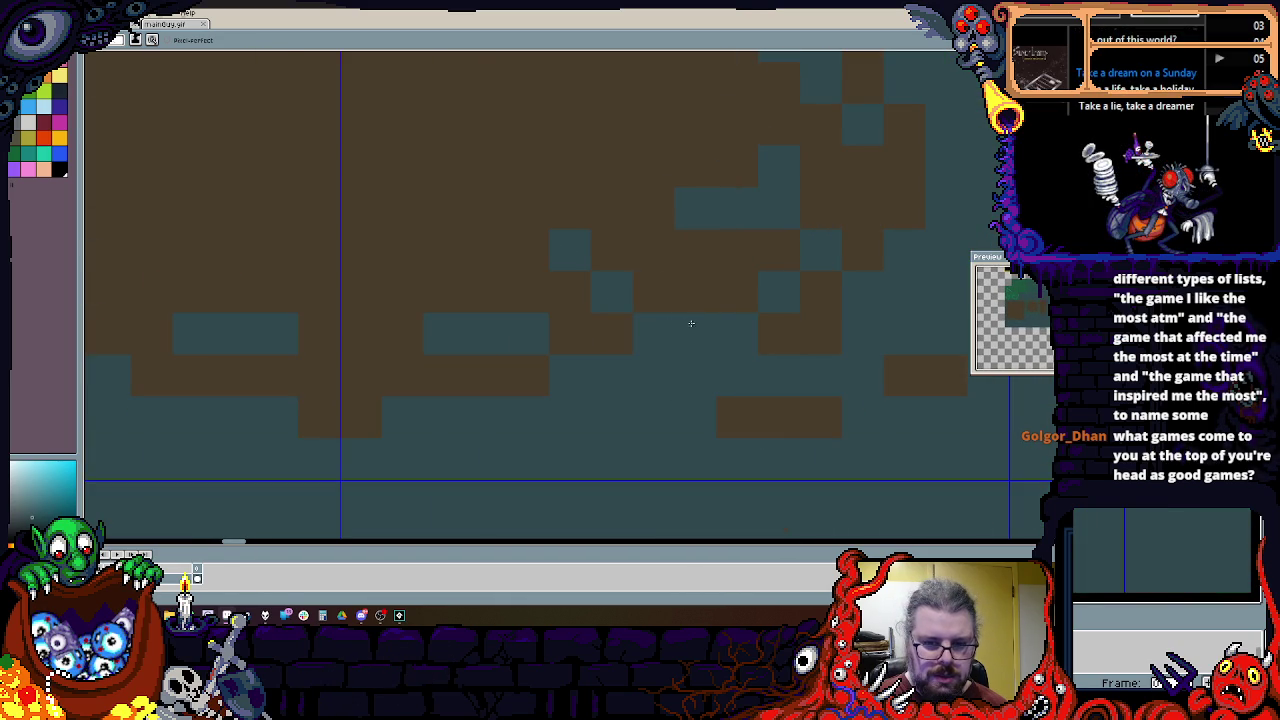
scroll(571, 306, "right", 2)
scroll(687, 316, "up", 2)
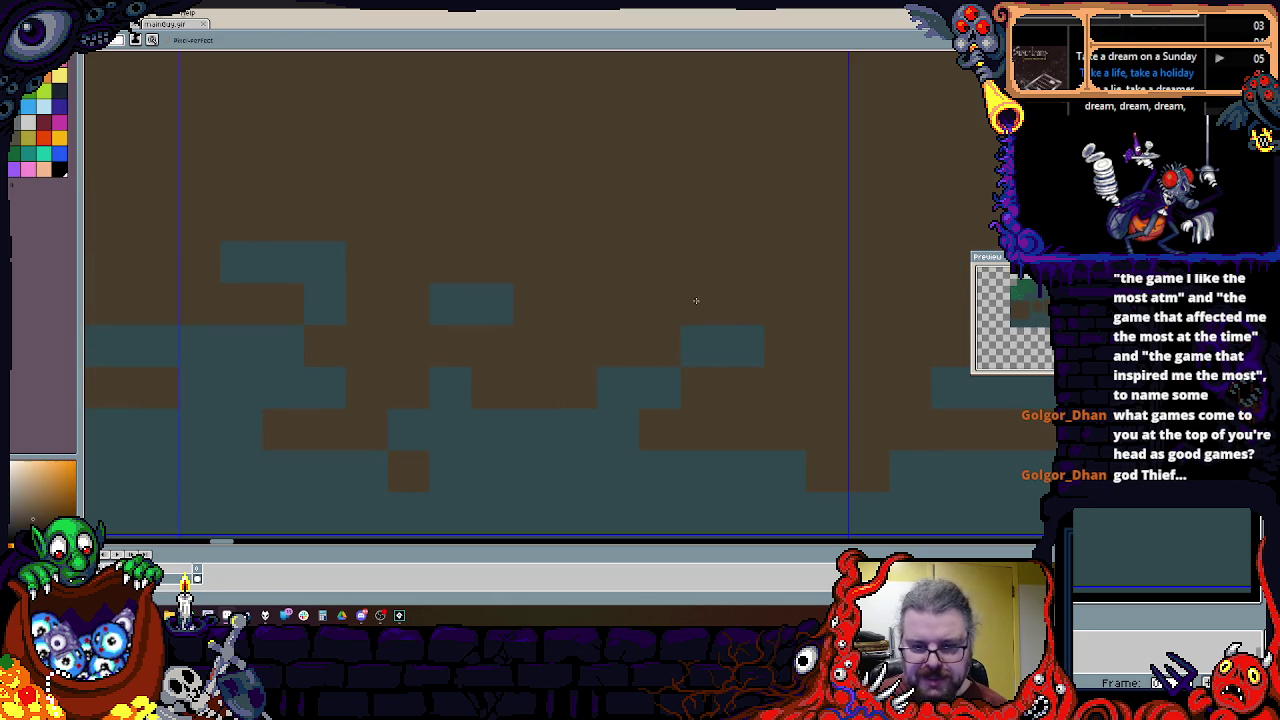
scroll(635, 343, "down", 2)
scroll(674, 233, "left", 2)
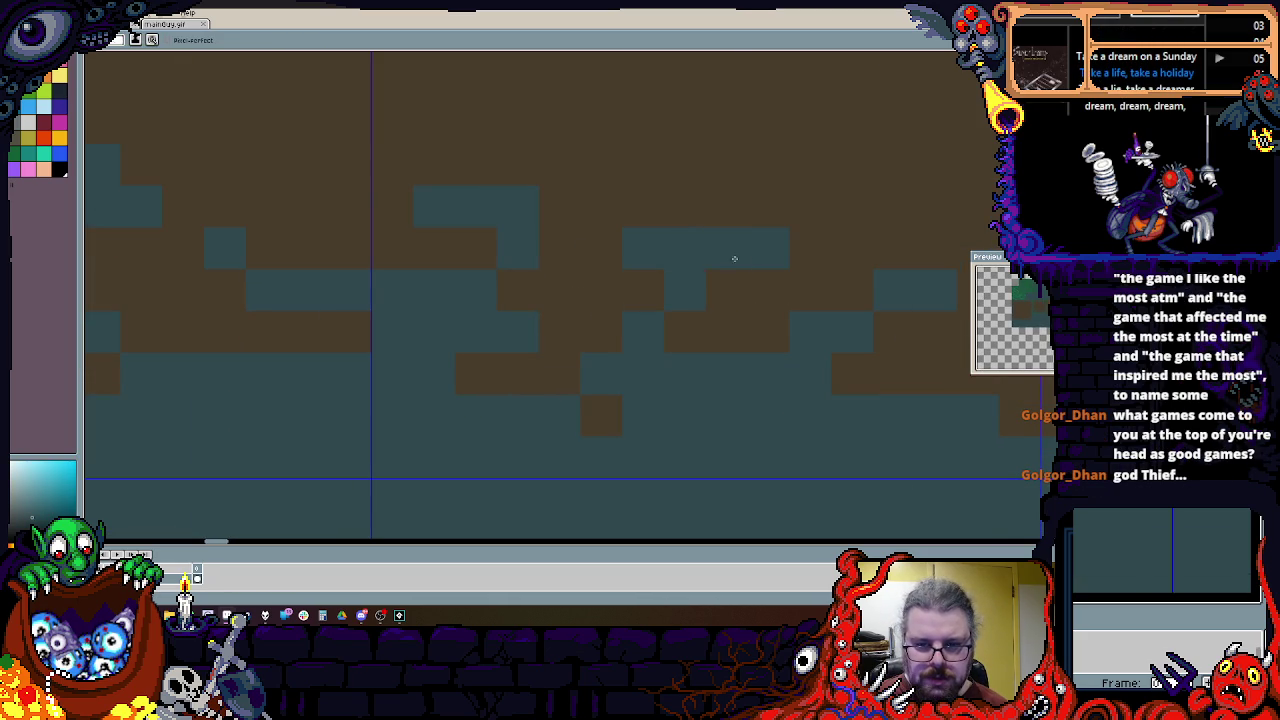
scroll(643, 263, "left", 2)
scroll(867, 214, "left", 1)
scroll(867, 214, "up", 1)
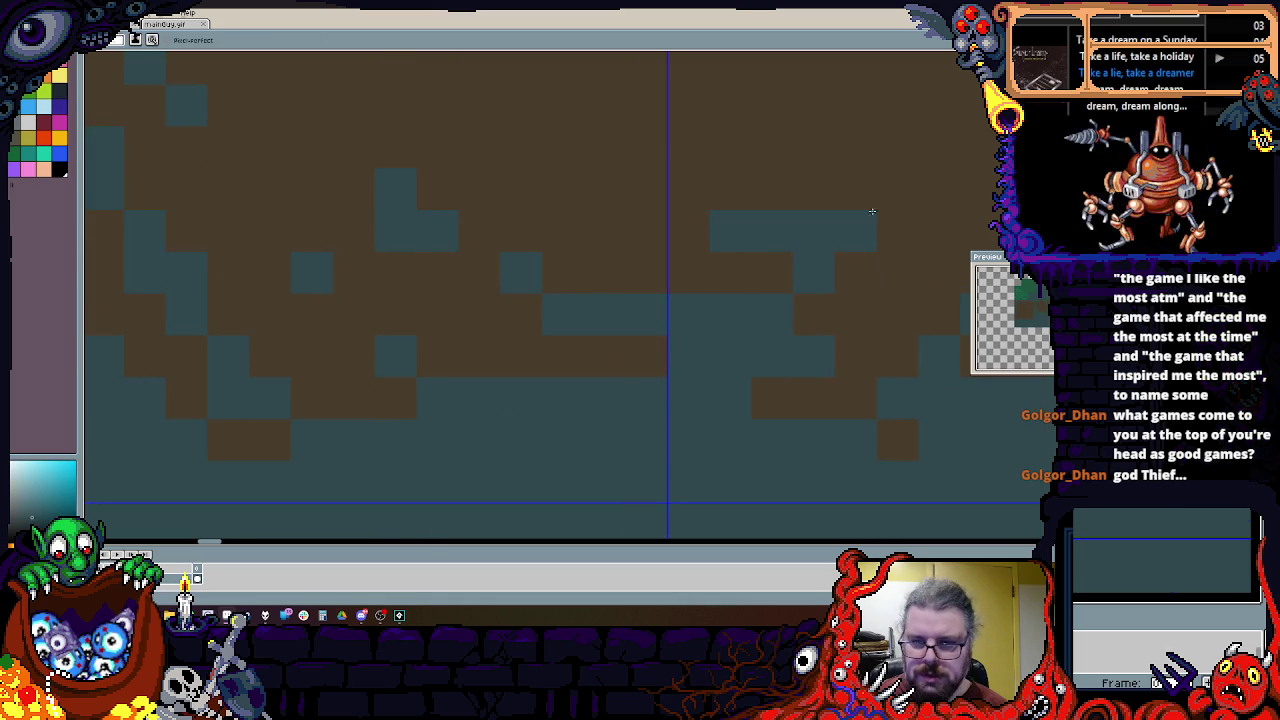
scroll(663, 294, "left", 2)
scroll(606, 337, "down", 2)
scroll(451, 171, "up", 2)
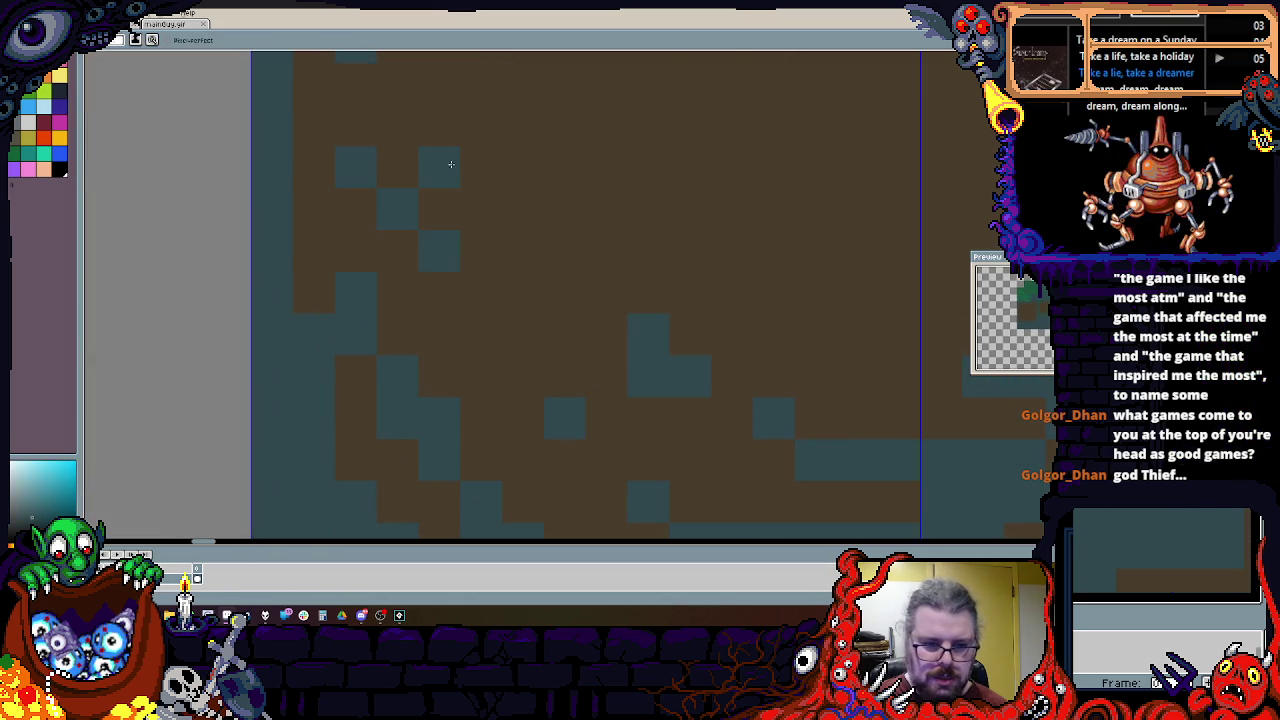
scroll(443, 188, "up", 2)
left_click_drag(510, 205, 480, 290)
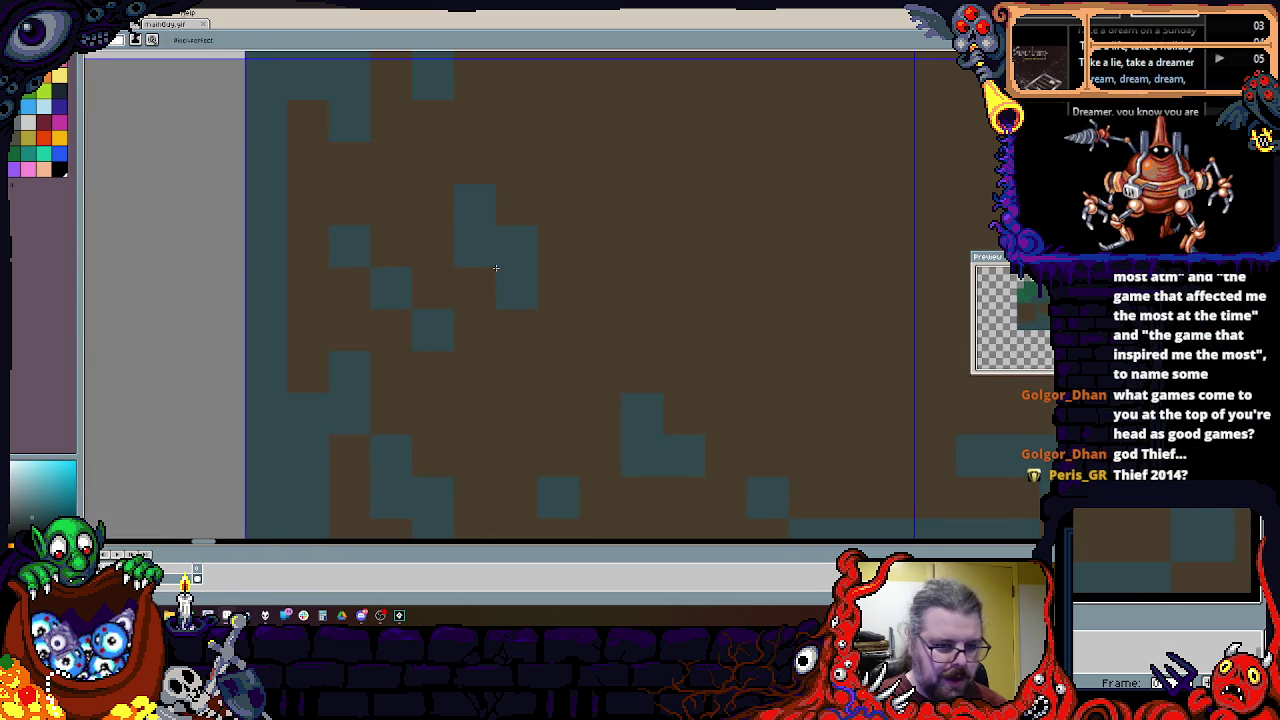
Step: Touch up teal and brown edge pixels and extend the teal block into the dirt
left_click(487, 320, "alt")
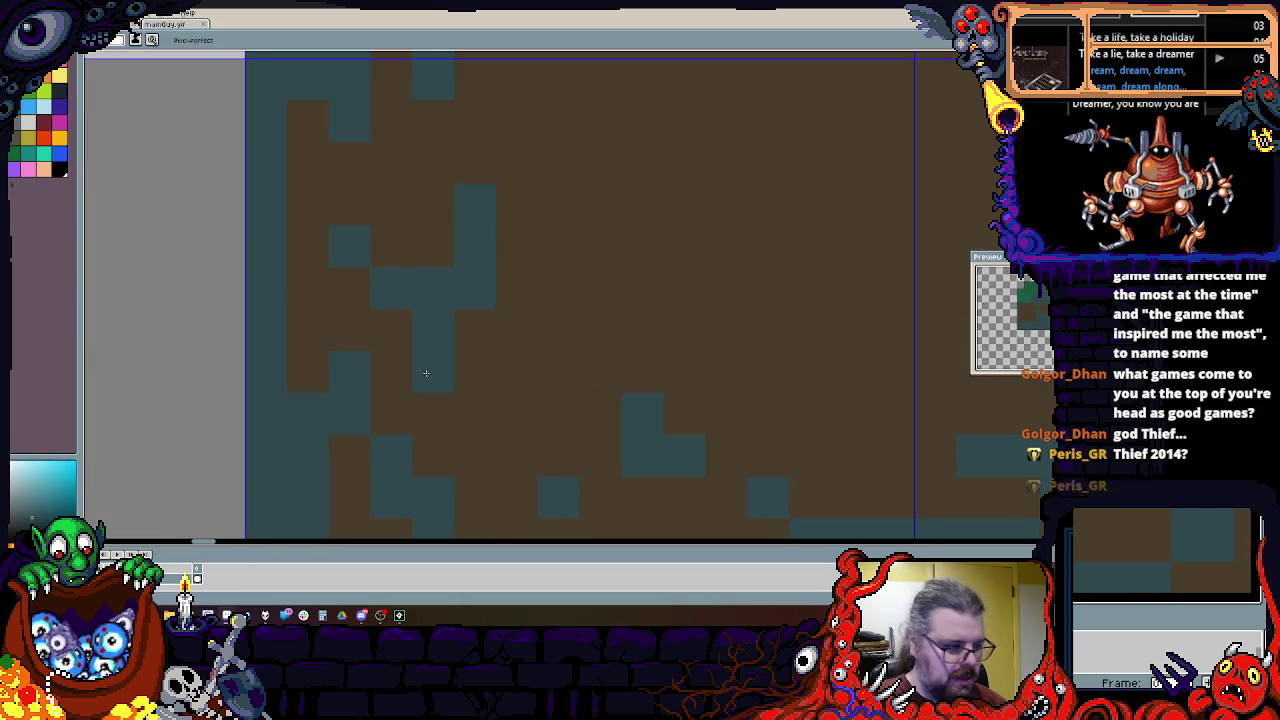
scroll(449, 280, "down", 2)
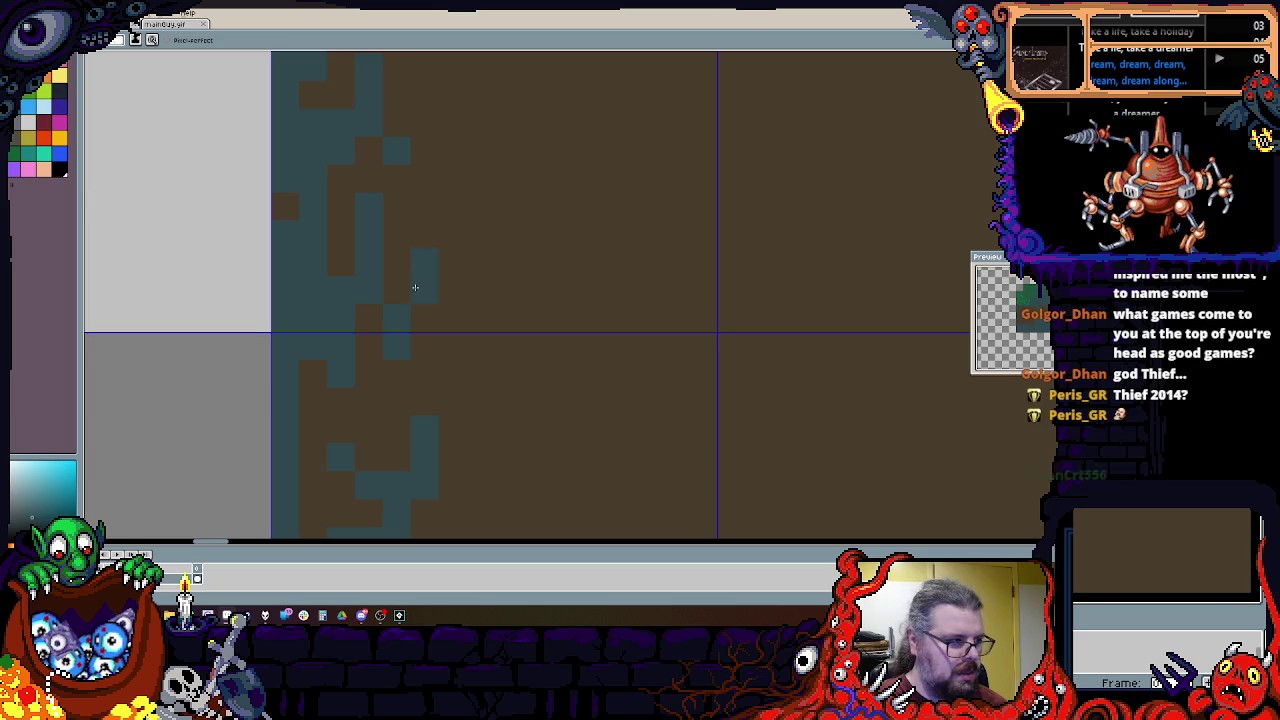
scroll(434, 266, "down", 2)
scroll(430, 312, "up", 2)
left_click_drag(408, 366, 403, 357)
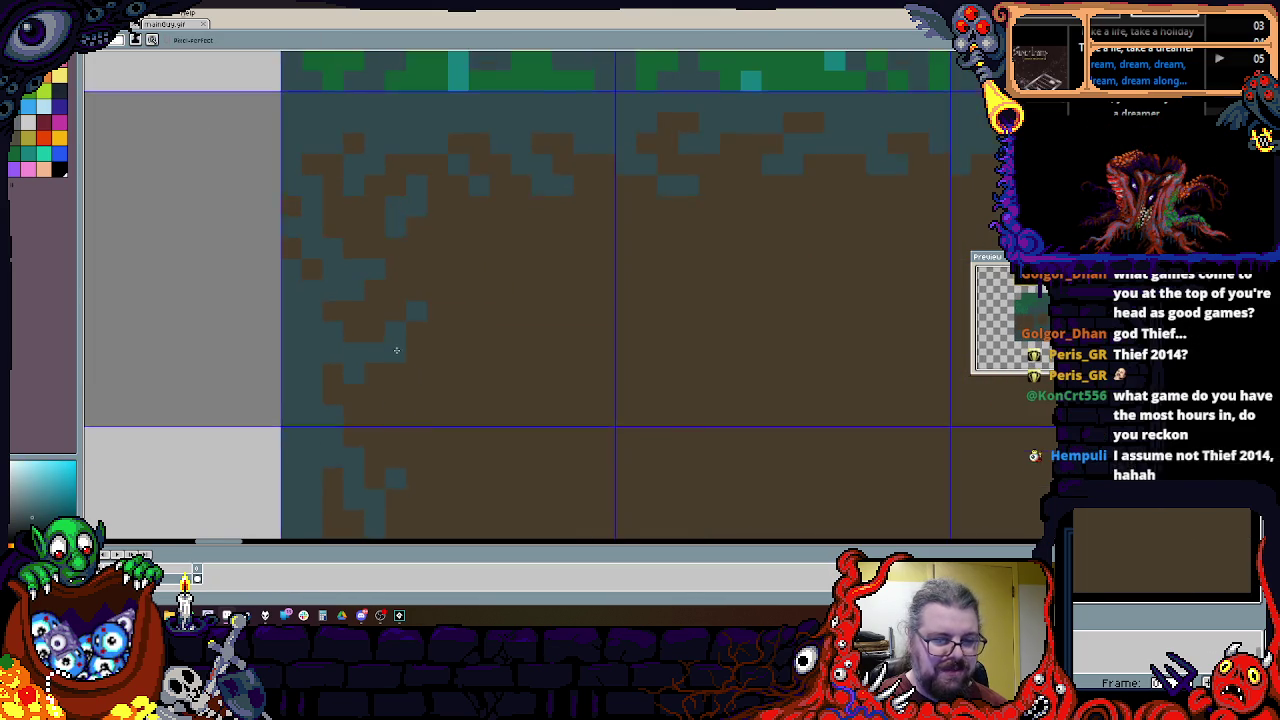
scroll(365, 413, "up", 1)
left_click_drag(385, 355, 407, 476)
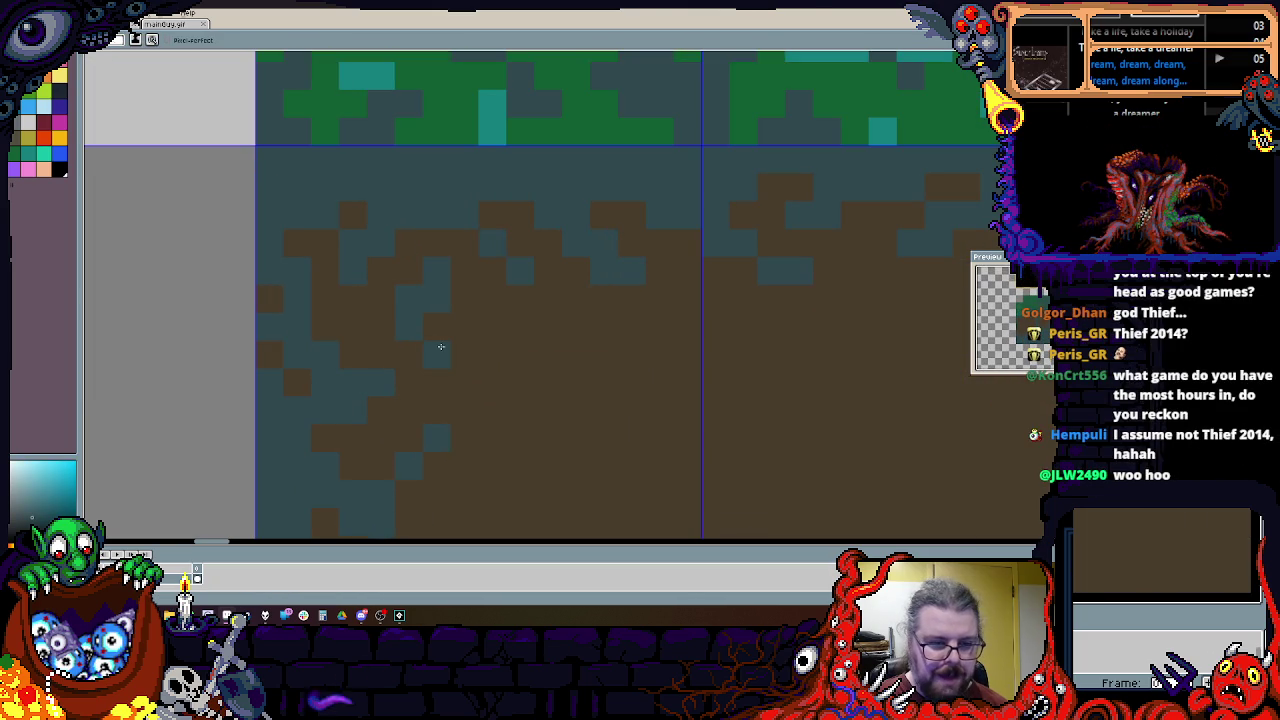
mouse_move(480, 318)
left_mouse_down()
mouse_move(521, 319)
mouse_move(454, 337)
mouse_move(509, 357)
mouse_move(409, 360)
left_mouse_up()
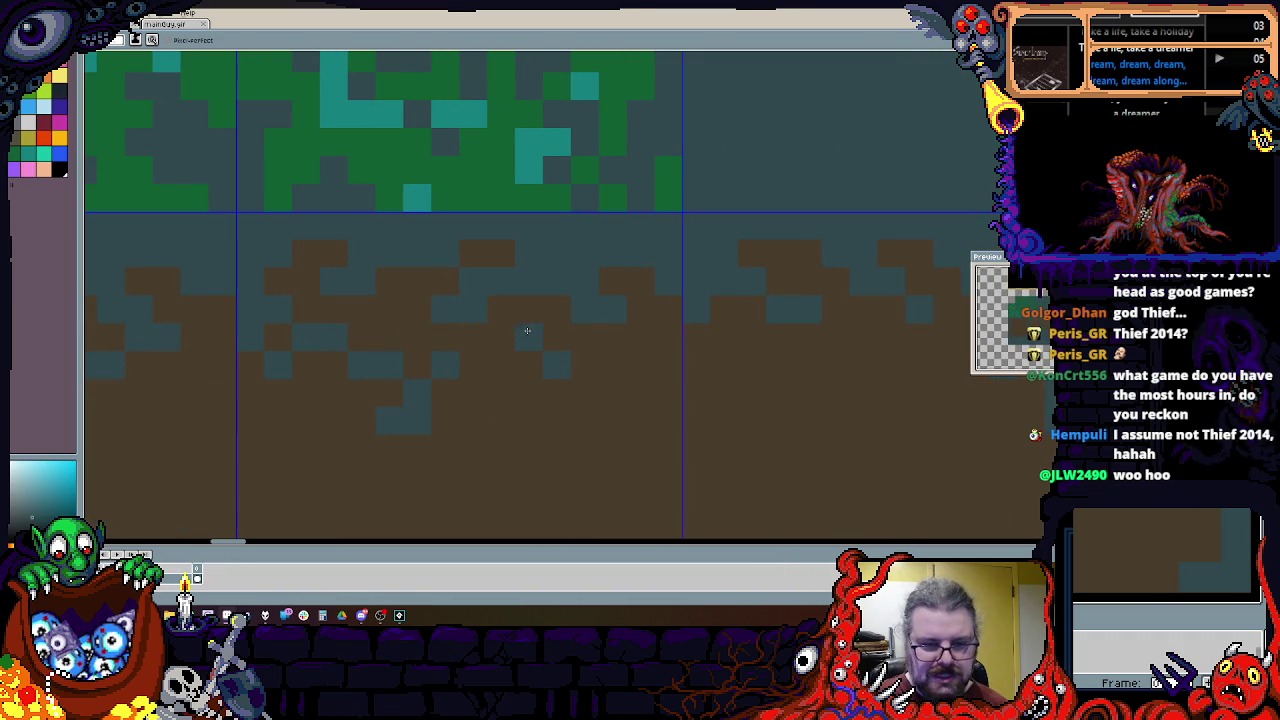
Step: Add teal specks near the bottom of the lower dirt tiles
scroll(689, 401, "down", 2)
mouse_move(689, 401)
left_mouse_down()
mouse_move(474, 351)
mouse_move(582, 320)
left_mouse_up()
scroll(582, 320, "up", 2)
left_click_drag(714, 279, 508, 305)
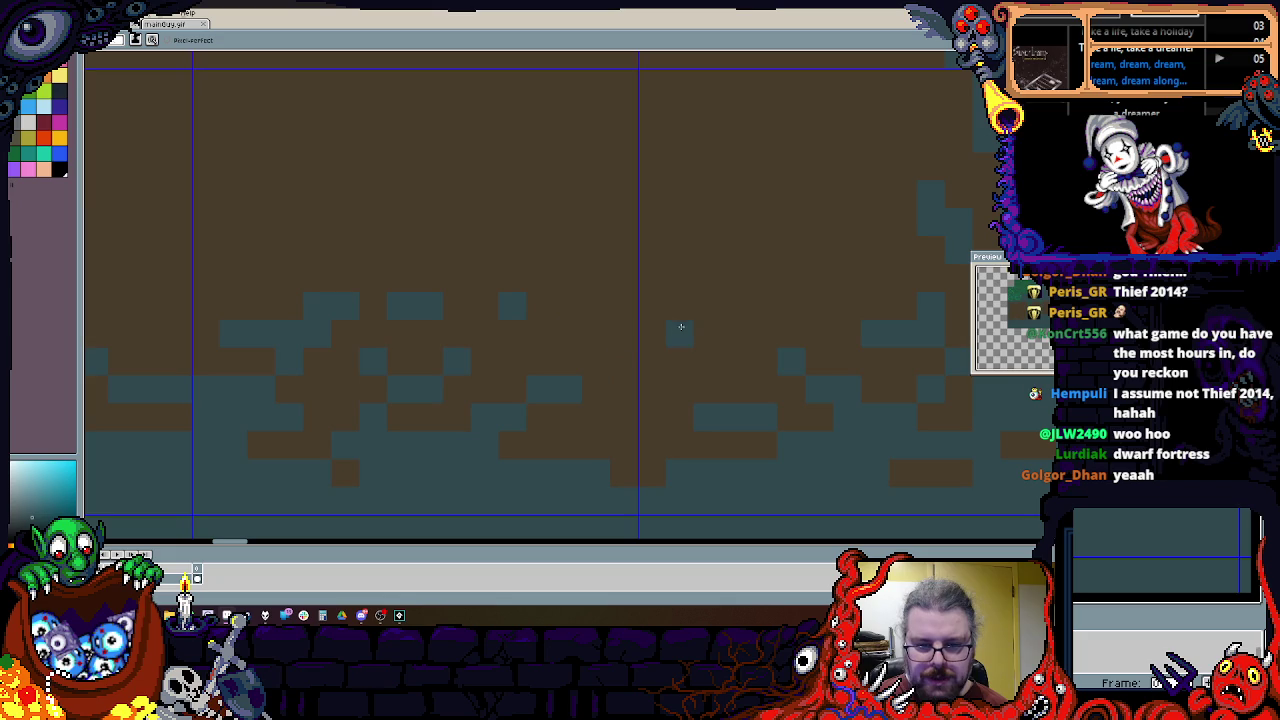
left_click_drag(745, 371, 902, 499)
left_click_drag(589, 343, 534, 483)
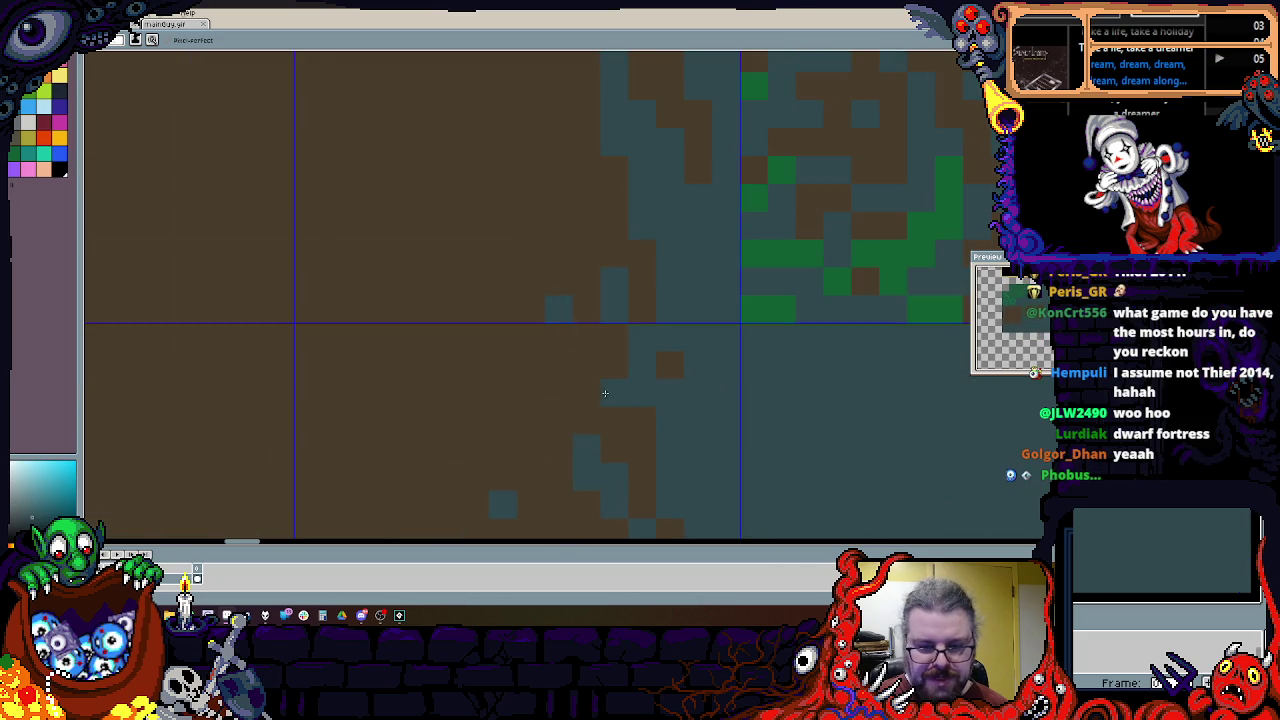
left_click_drag(563, 311, 476, 338)
mouse_move(616, 76)
left_mouse_down()
mouse_move(531, 352)
mouse_move(554, 70)
left_mouse_up()
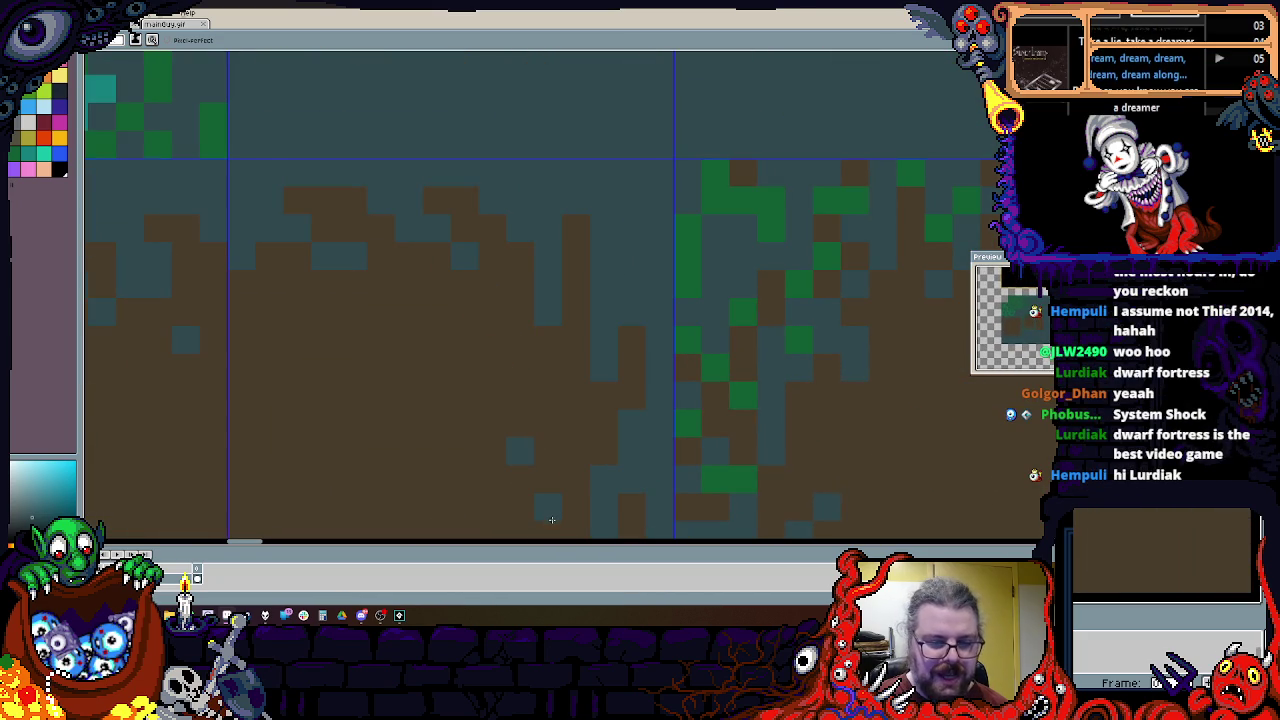
left_click_drag(479, 318, 533, 393)
Step: Dot green grass specks across the seam of the dirt transition tile
left_click_drag(432, 300, 643, 309)
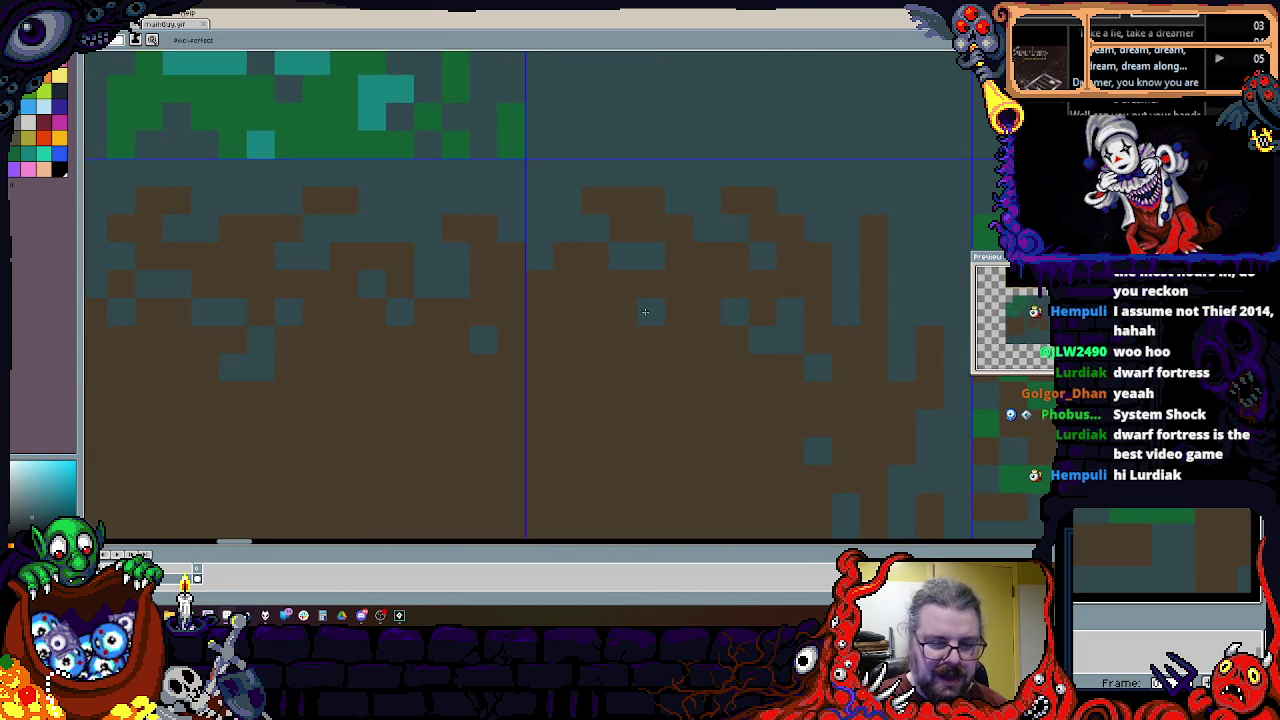
left_click_drag(423, 449, 604, 230)
left_click_drag(546, 289, 664, 265)
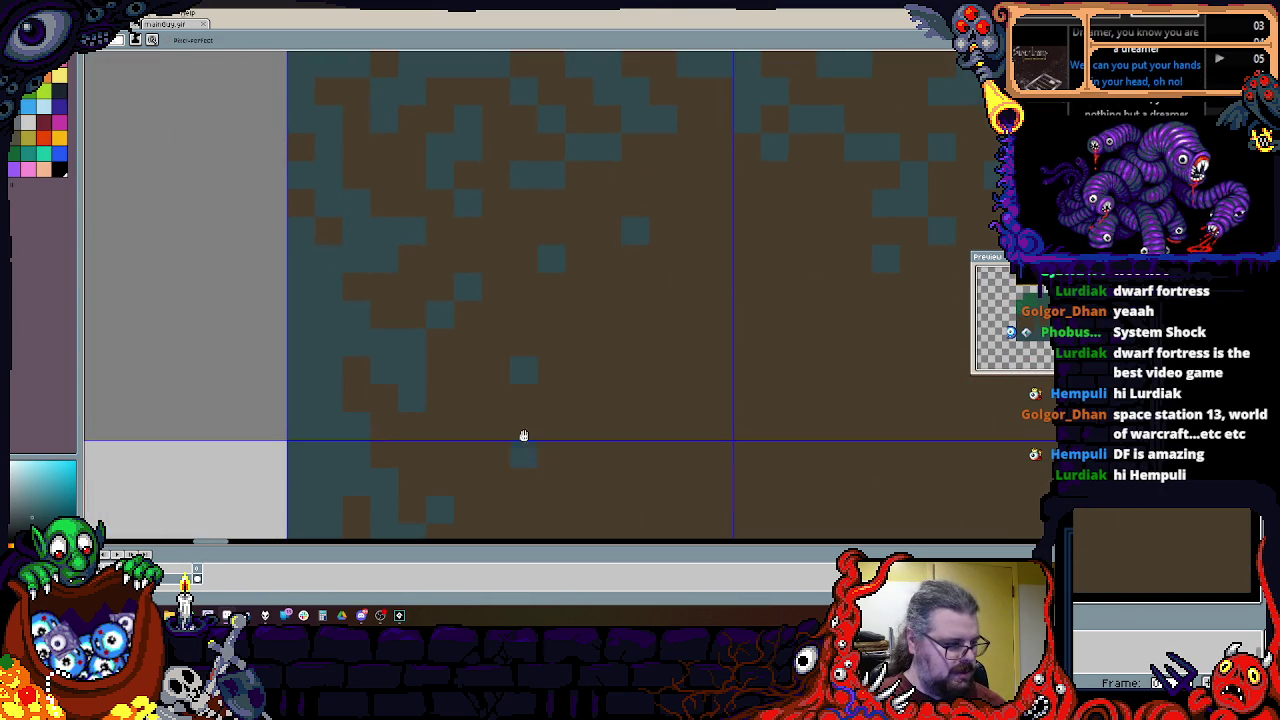
scroll(471, 279, "down", 1)
left_click_drag(471, 279, 406, 243)
scroll(406, 243, "down", 1)
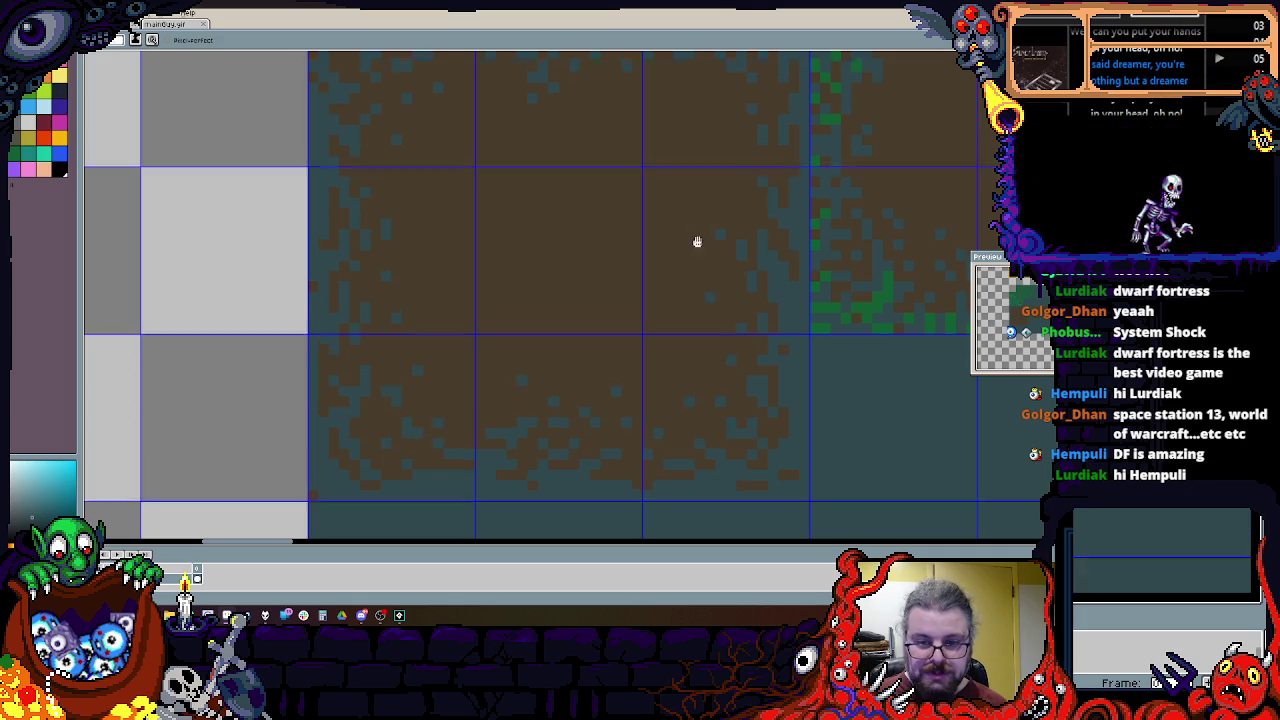
left_click_drag(743, 322, 700, 297)
scroll(660, 220, "up", 1)
scroll(650, 250, "up", 1)
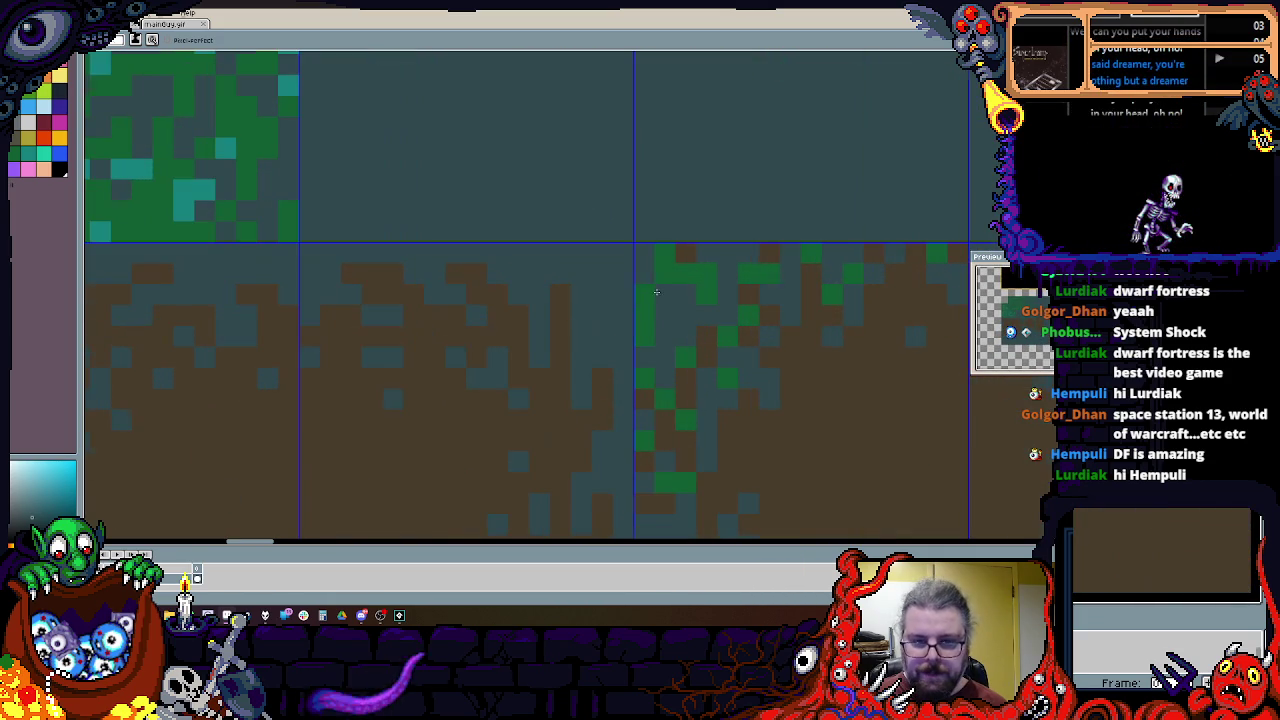
left_click_drag(647, 260, 619, 268)
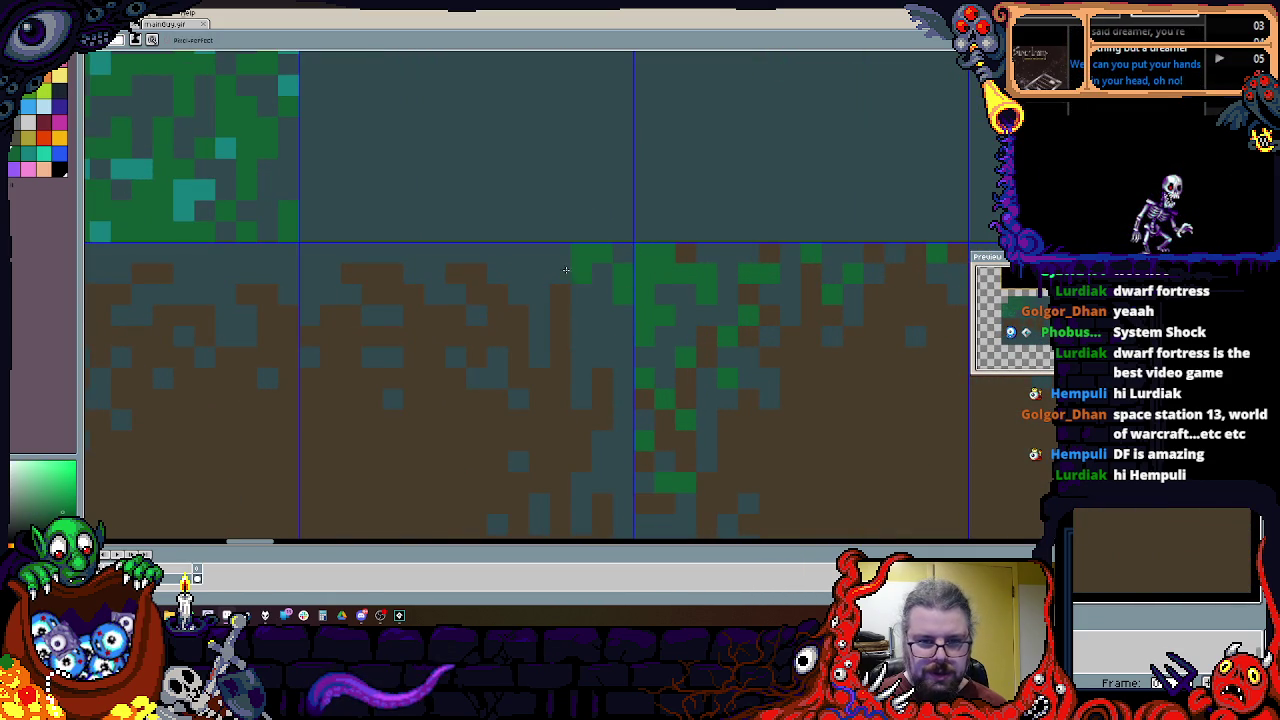
Step: Add green grass specks to the grass edge, the transition tile and the dirt edge
left_click_drag(463, 279, 664, 306)
left_click(657, 301)
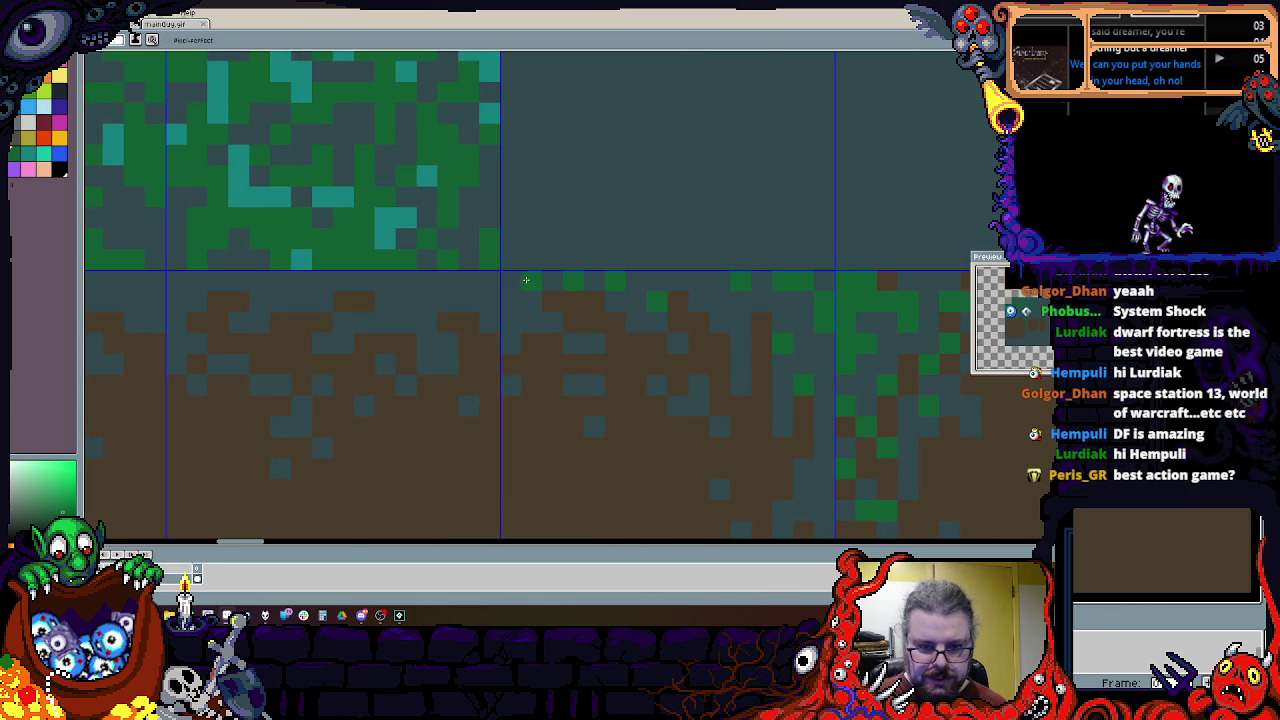
scroll(395, 300, "left", 1)
scroll(563, 236, "down", 1)
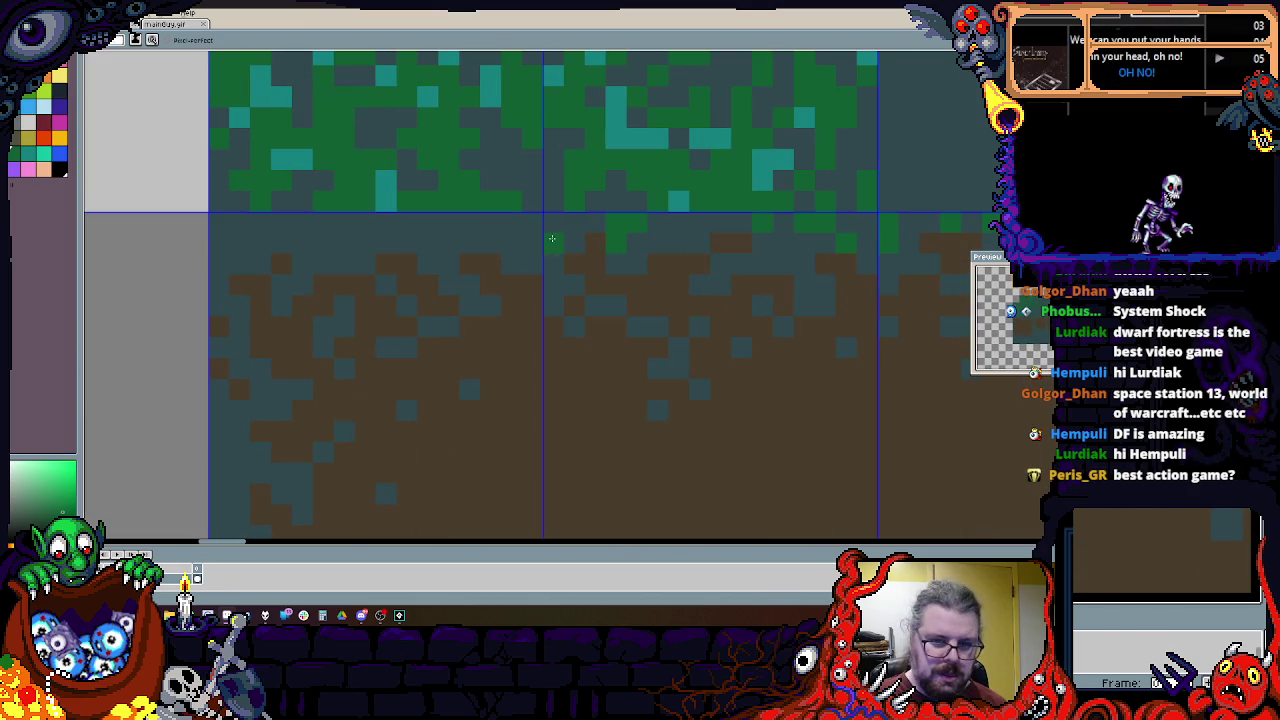
scroll(580, 234, "left", 2)
left_click(631, 242)
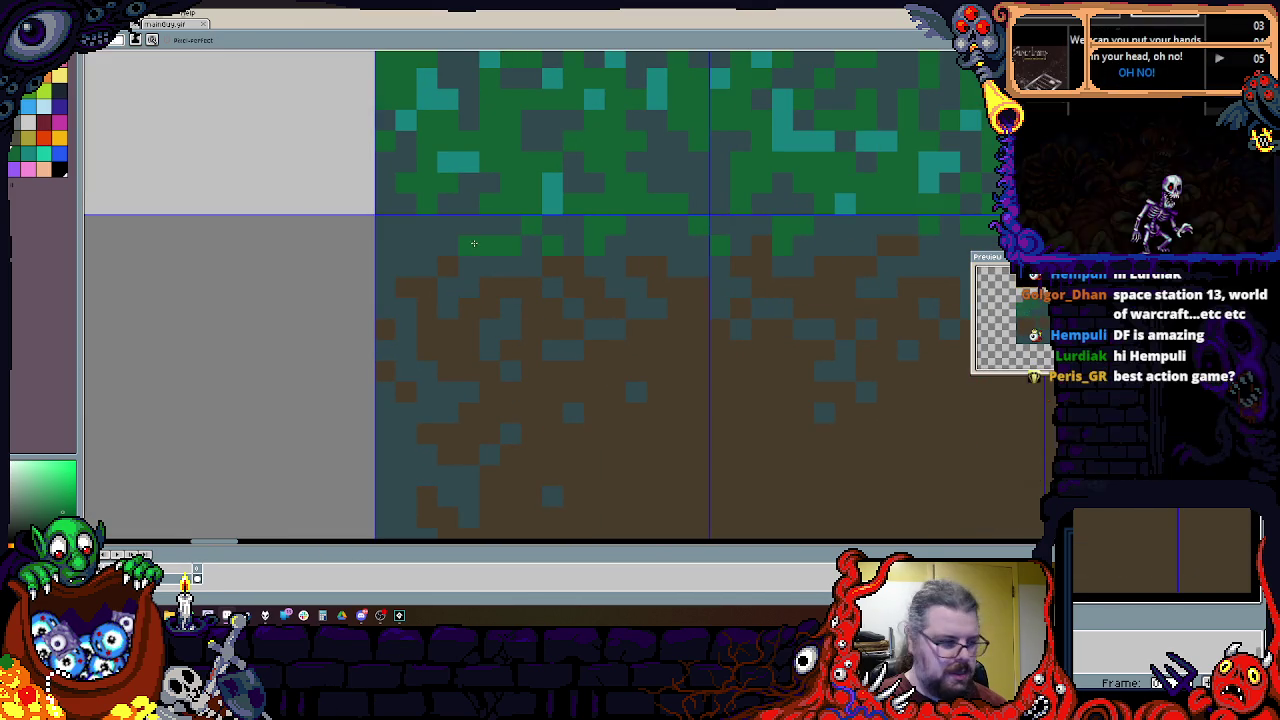
scroll(539, 231, "up", 1)
scroll(563, 207, "up", 1)
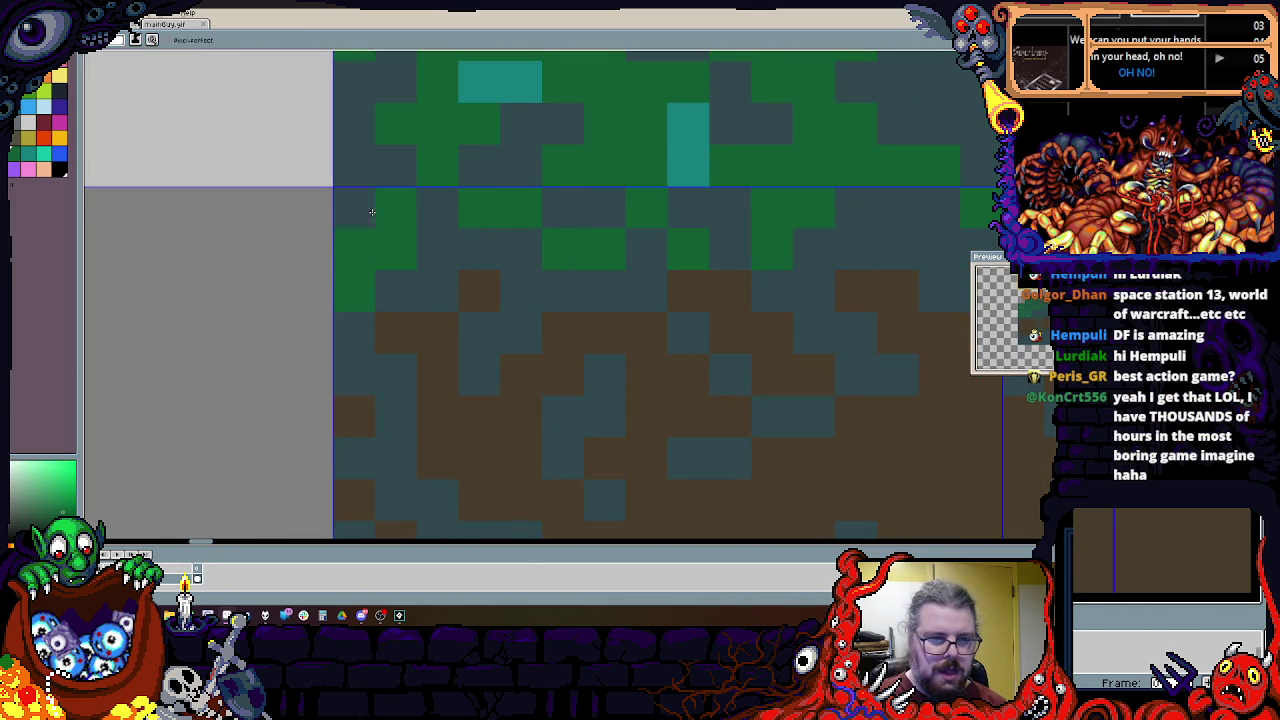
left_click(428, 333)
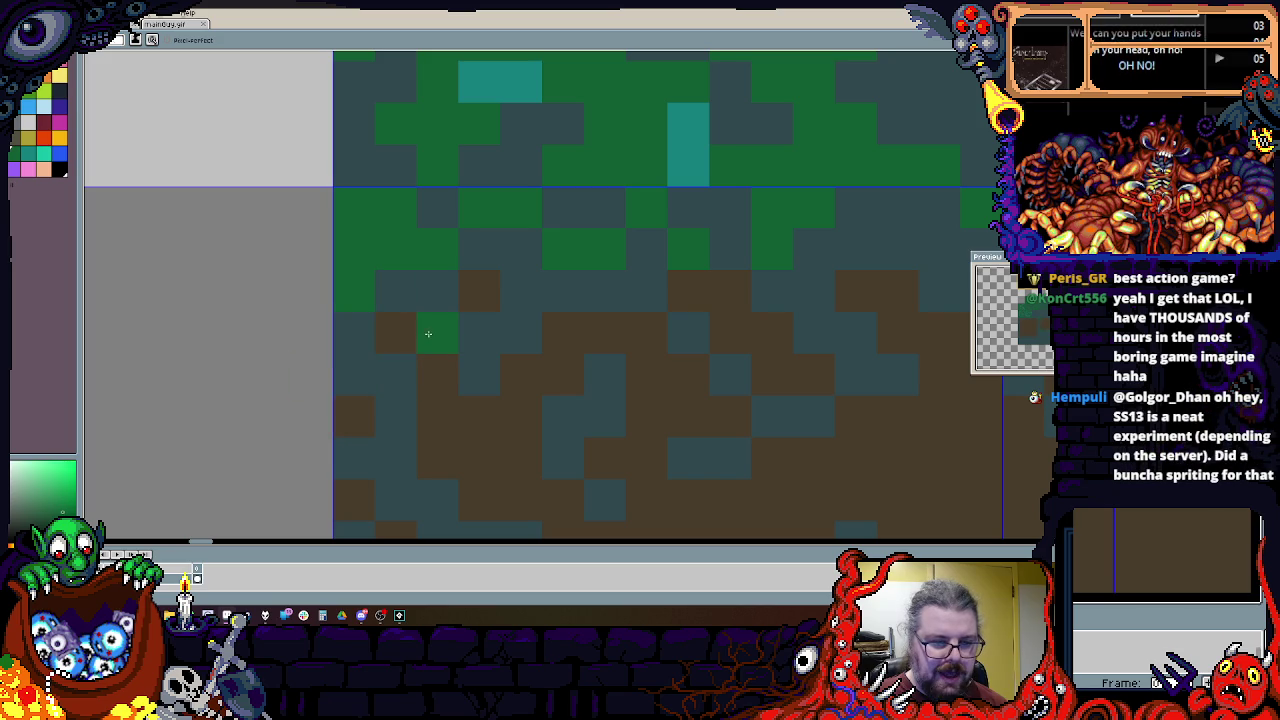
scroll(410, 400, "down", 3)
scroll(410, 400, "left", 1)
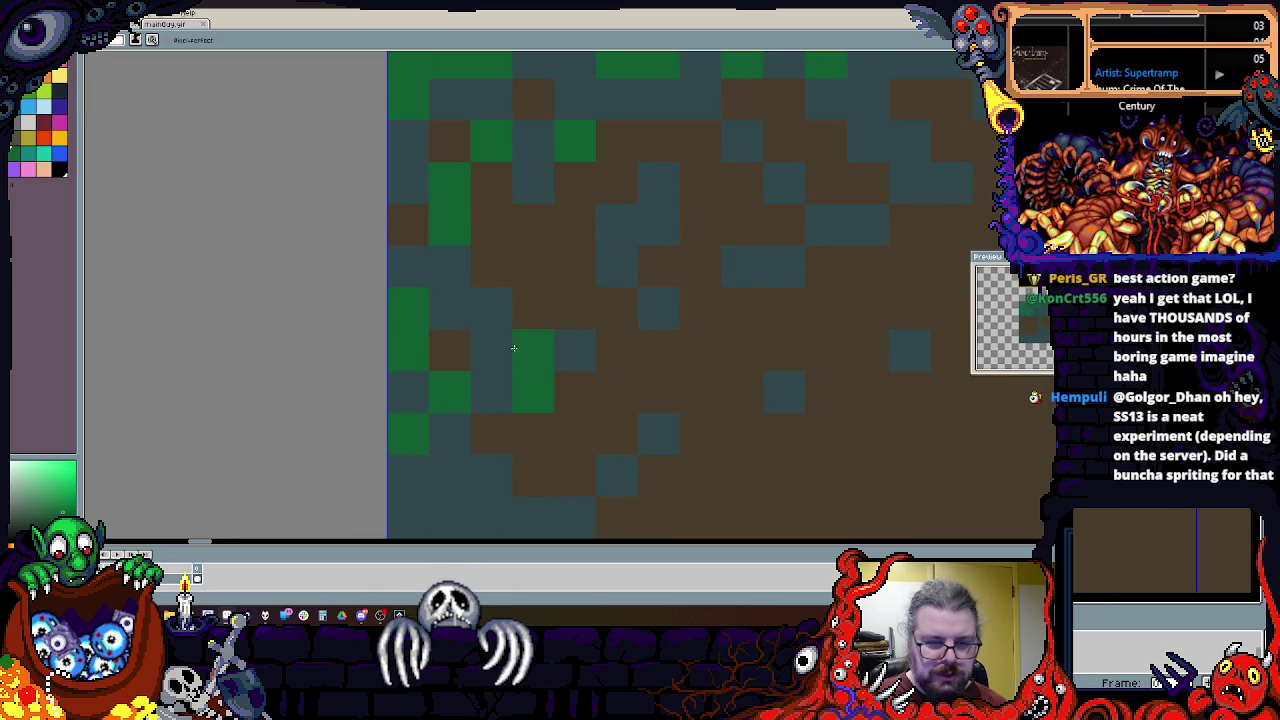
Step: Recolour a stray green pixel dark teal and paint a short green run into the dirt
left_click(455, 393)
scroll(450, 394, "right", 2)
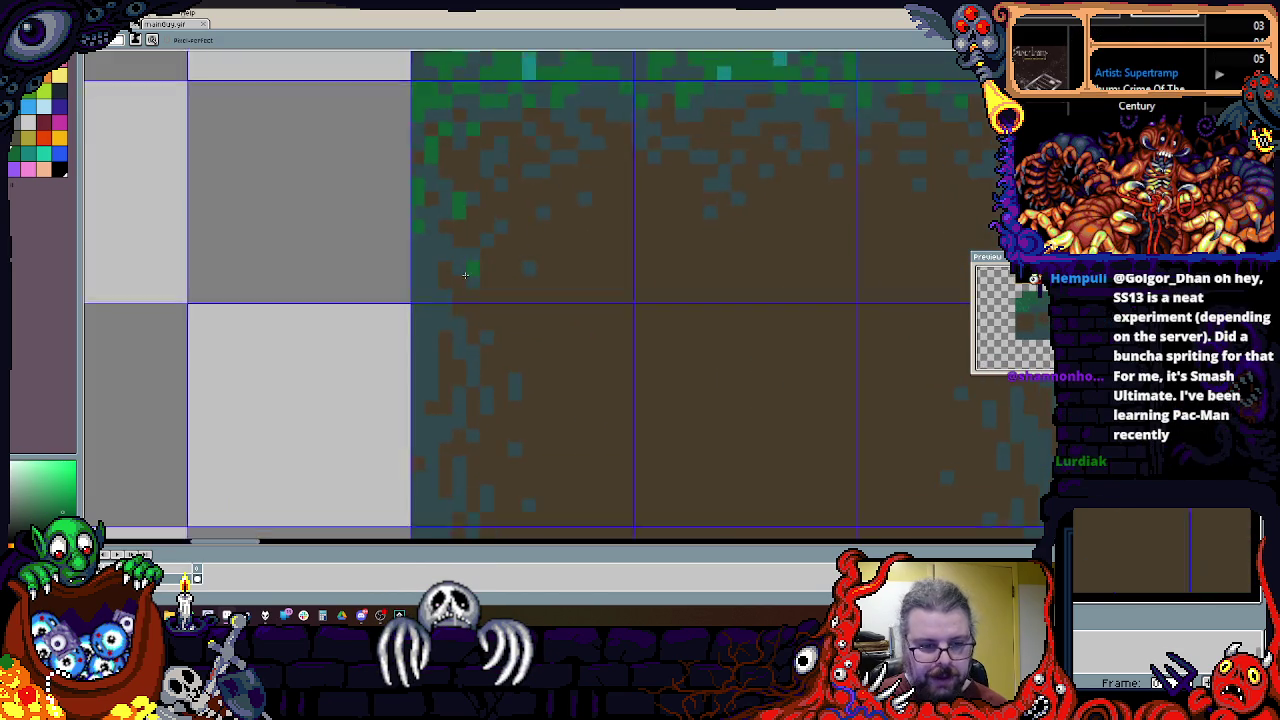
left_click_drag(404, 262, 448, 277)
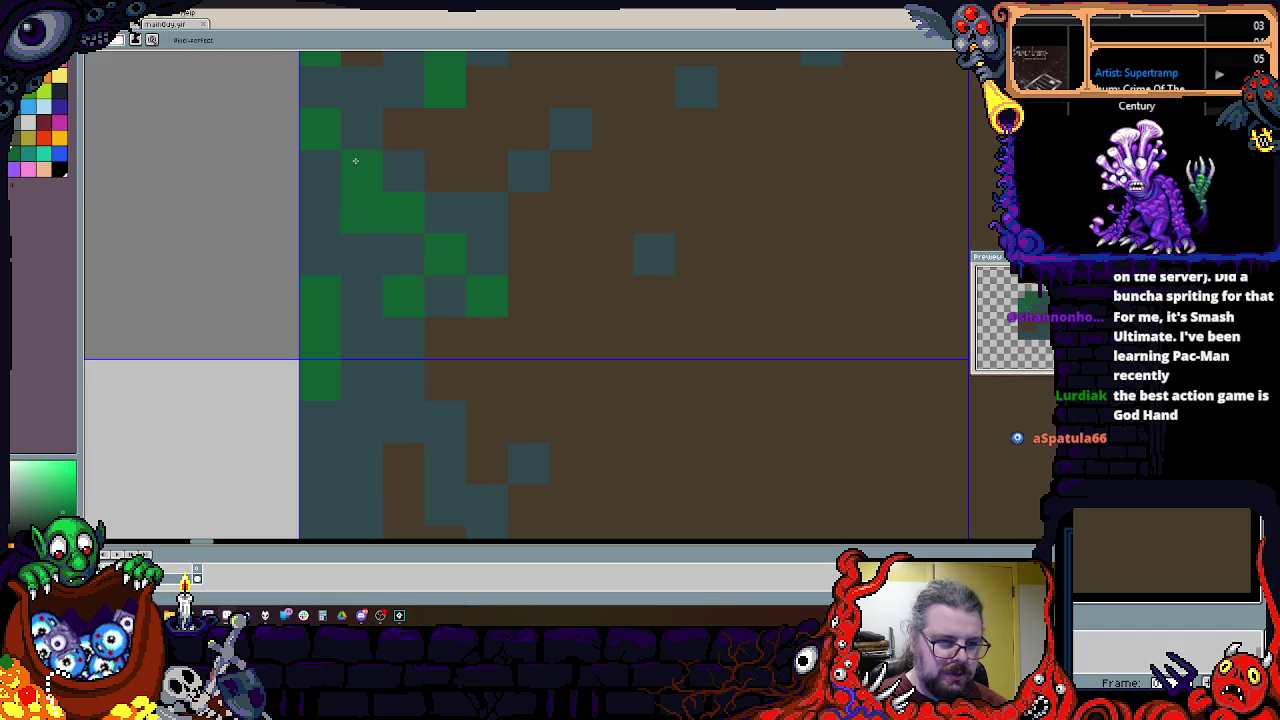
scroll(432, 248, "down", 4)
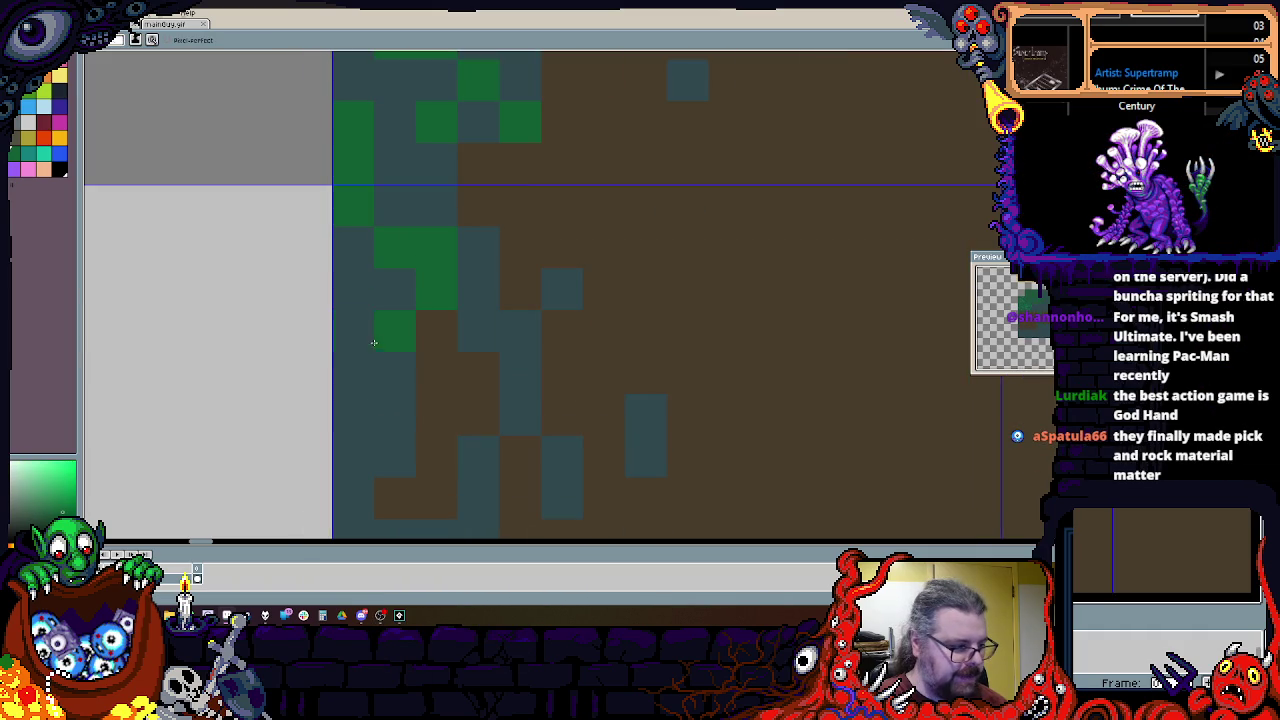
scroll(446, 458, "down", 6)
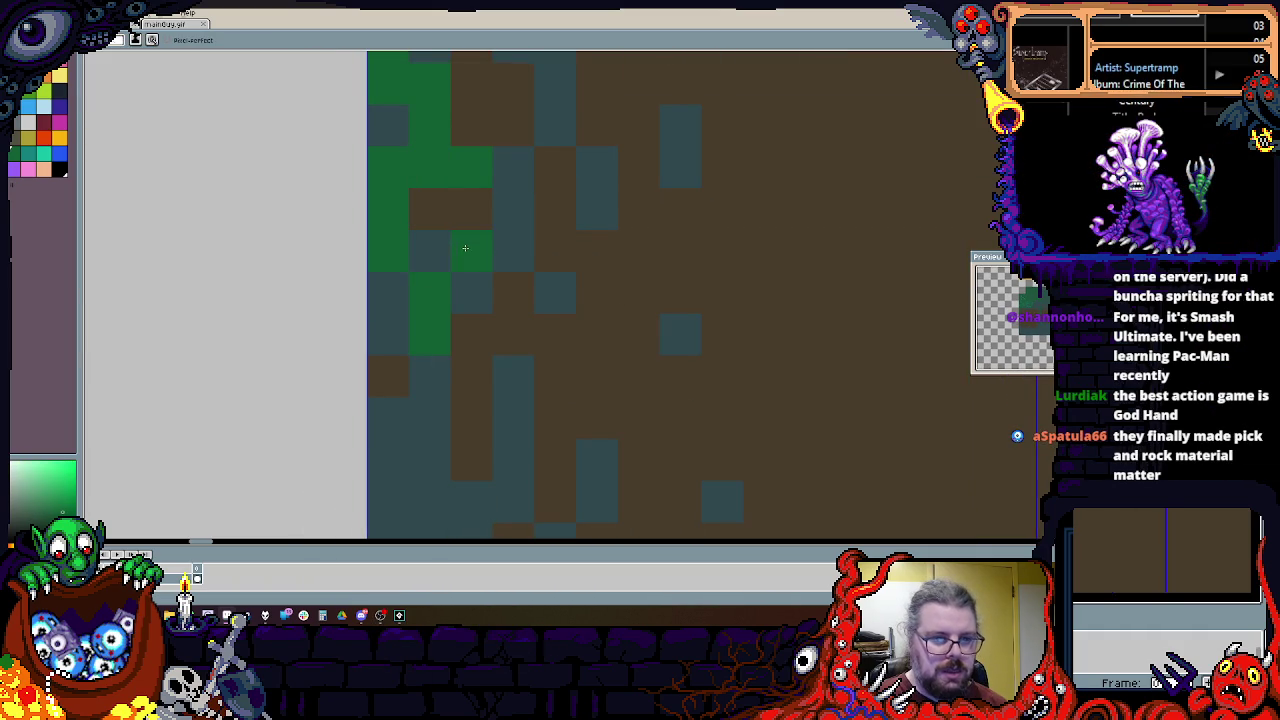
scroll(414, 320, "up", 3)
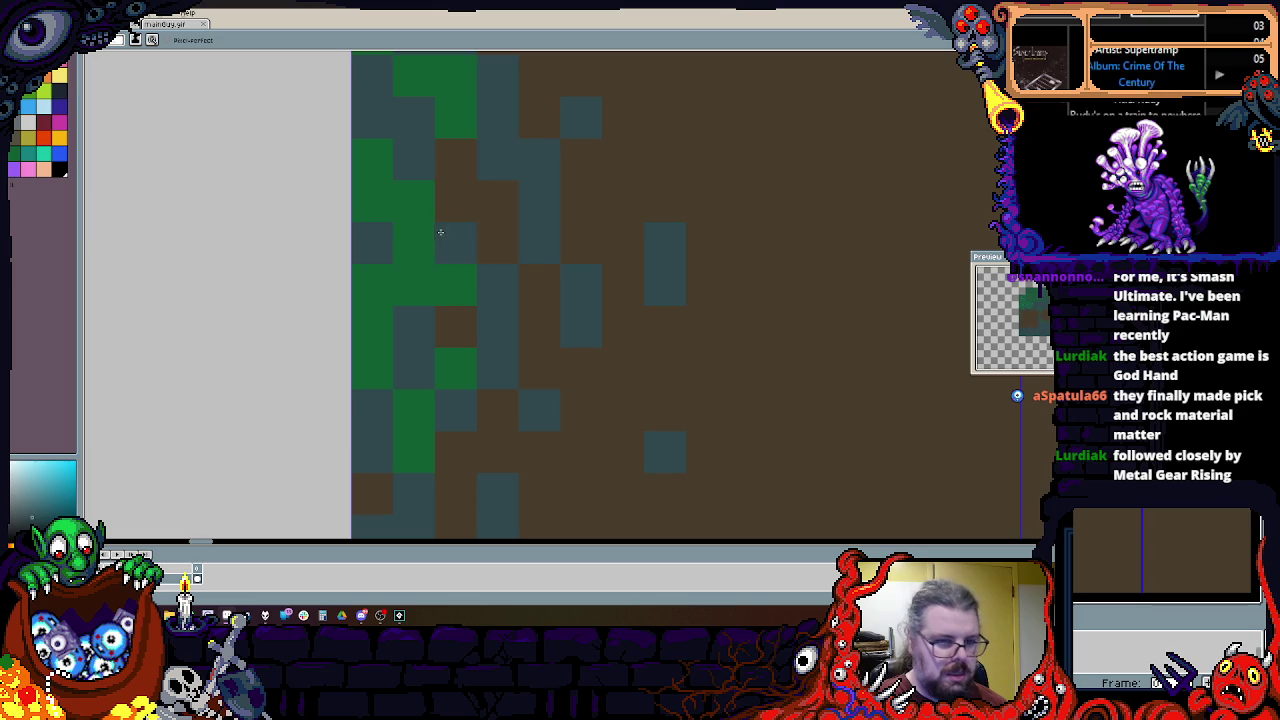
scroll(508, 217, "down", 2)
scroll(503, 263, "up", 1)
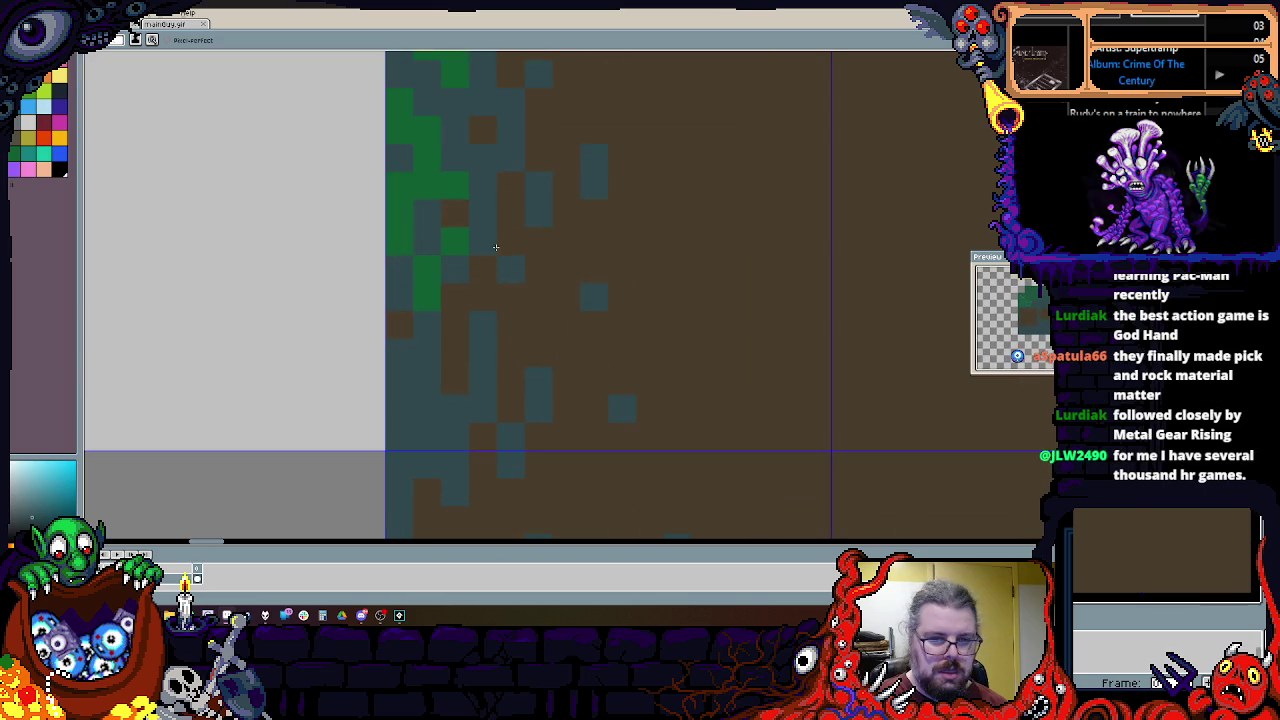
scroll(498, 364, "down", 4)
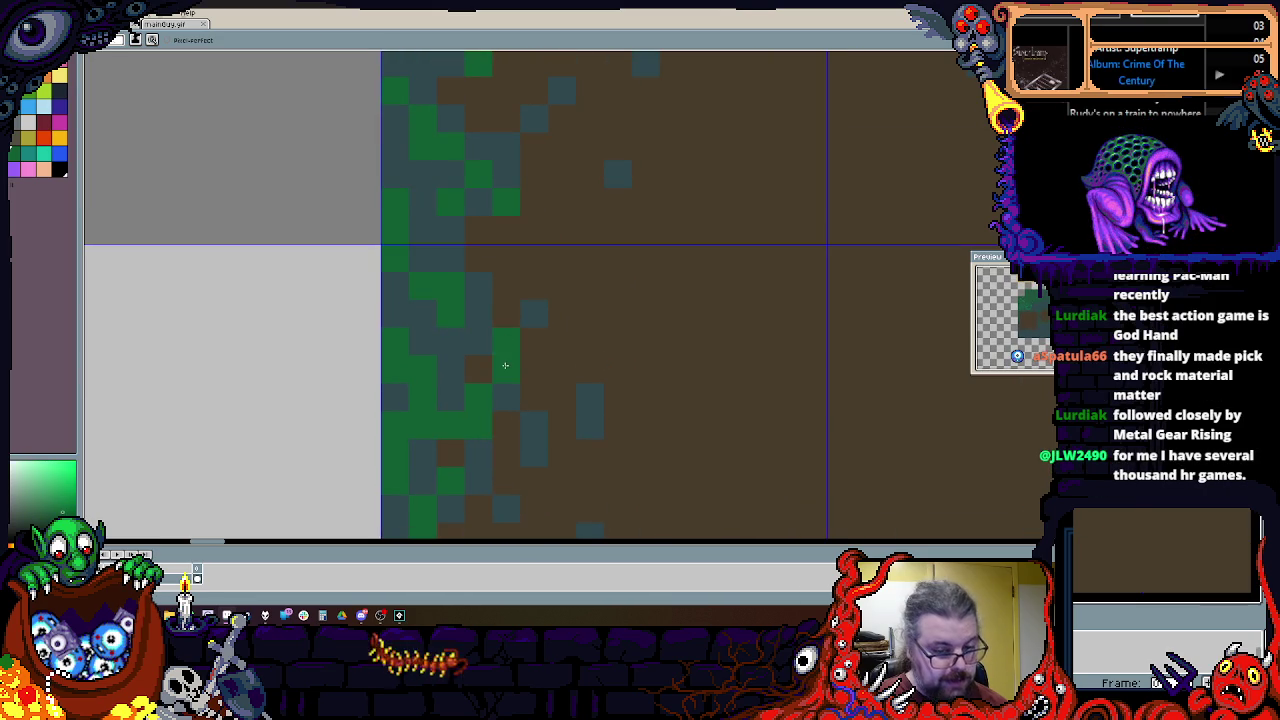
scroll(537, 157, "up", 3)
scroll(537, 157, "up", 1)
scroll(423, 349, "up", 2)
scroll(427, 231, "up", 1)
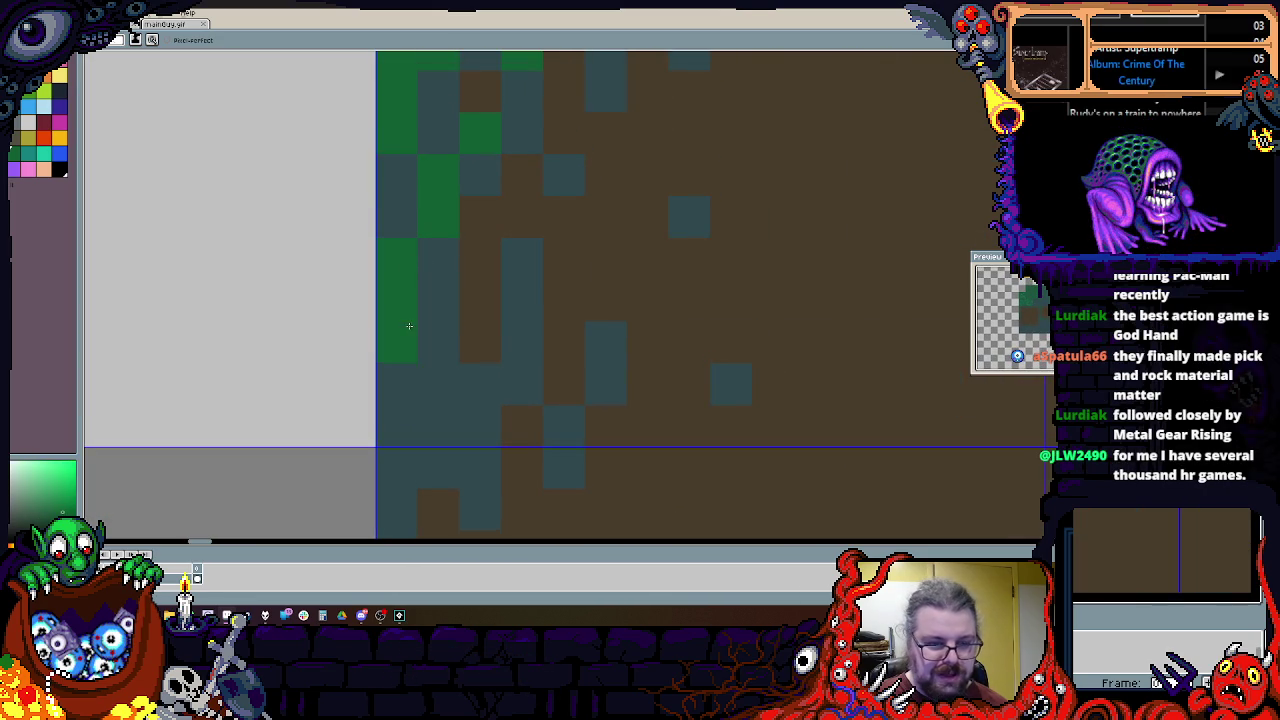
Step: Pick dark teal from the canvas and paint it over stray pixels along the edge
right_click(555, 370)
left_click(521, 259)
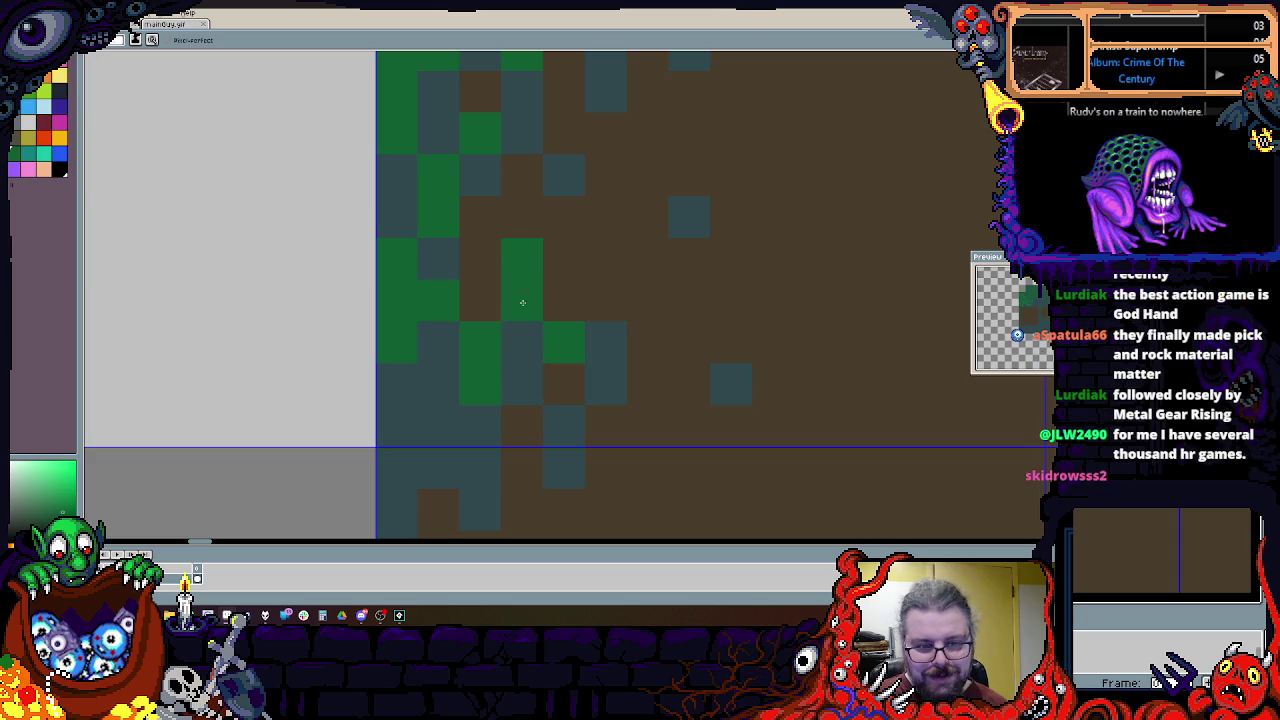
left_click(520, 303, "alt")
left_click_drag(480, 300, 566, 294)
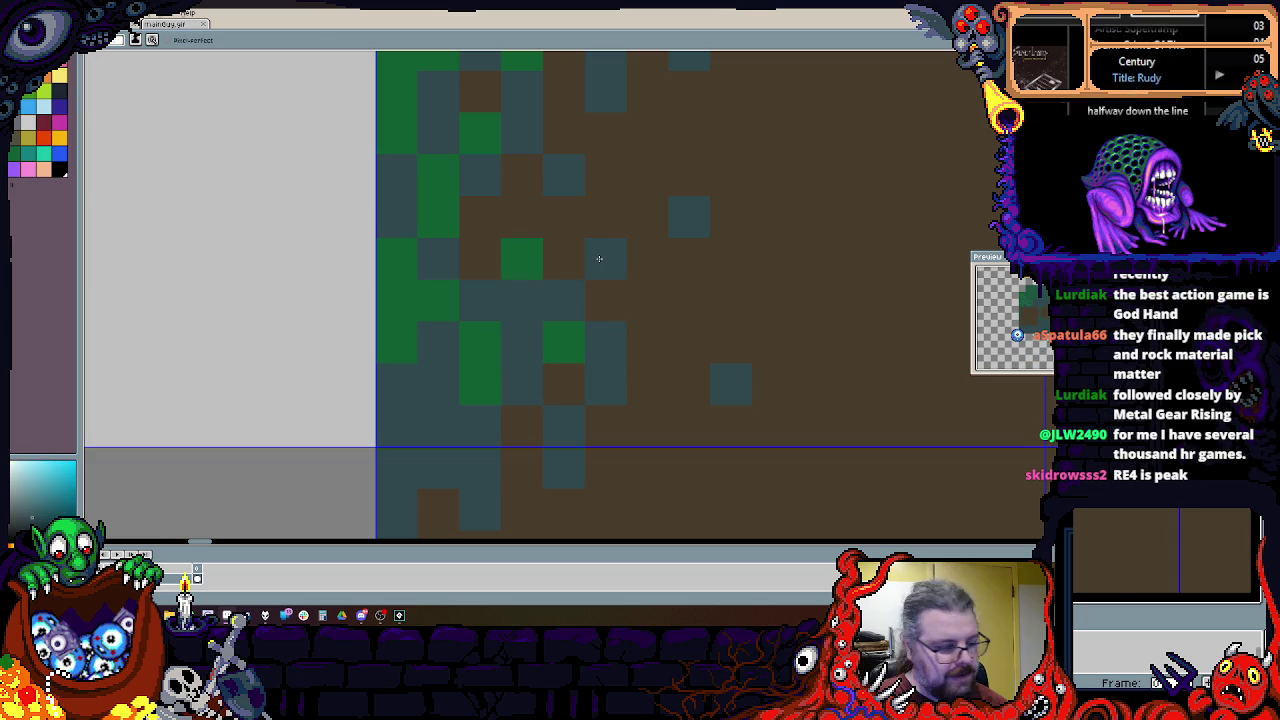
scroll(599, 259, "down", 1)
scroll(437, 277, "down", 1)
Step: Scatter green grass specks along the ragged edge and lower grassy border, some reaching into the dirt
left_click(437, 277, "alt")
scroll(437, 277, "down", 1)
scroll(420, 320, "up", 1)
left_click(406, 369)
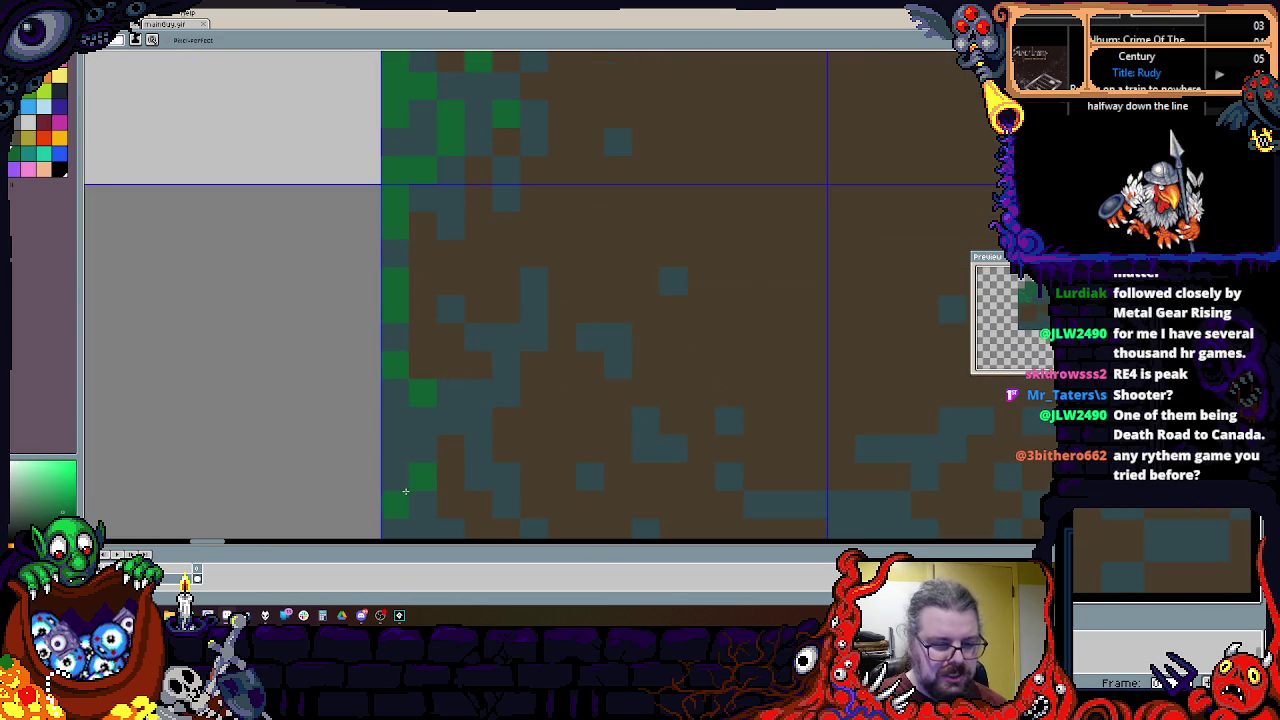
scroll(424, 471, "down", 1)
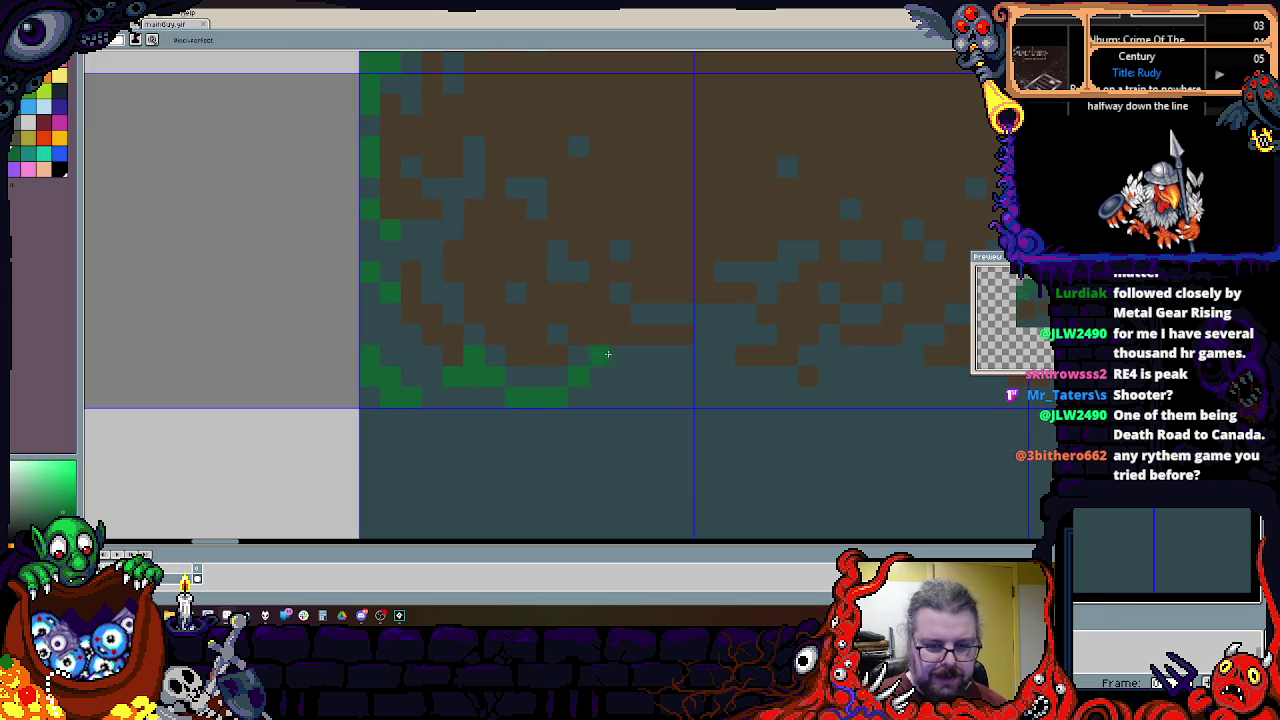
left_click(627, 377, "alt")
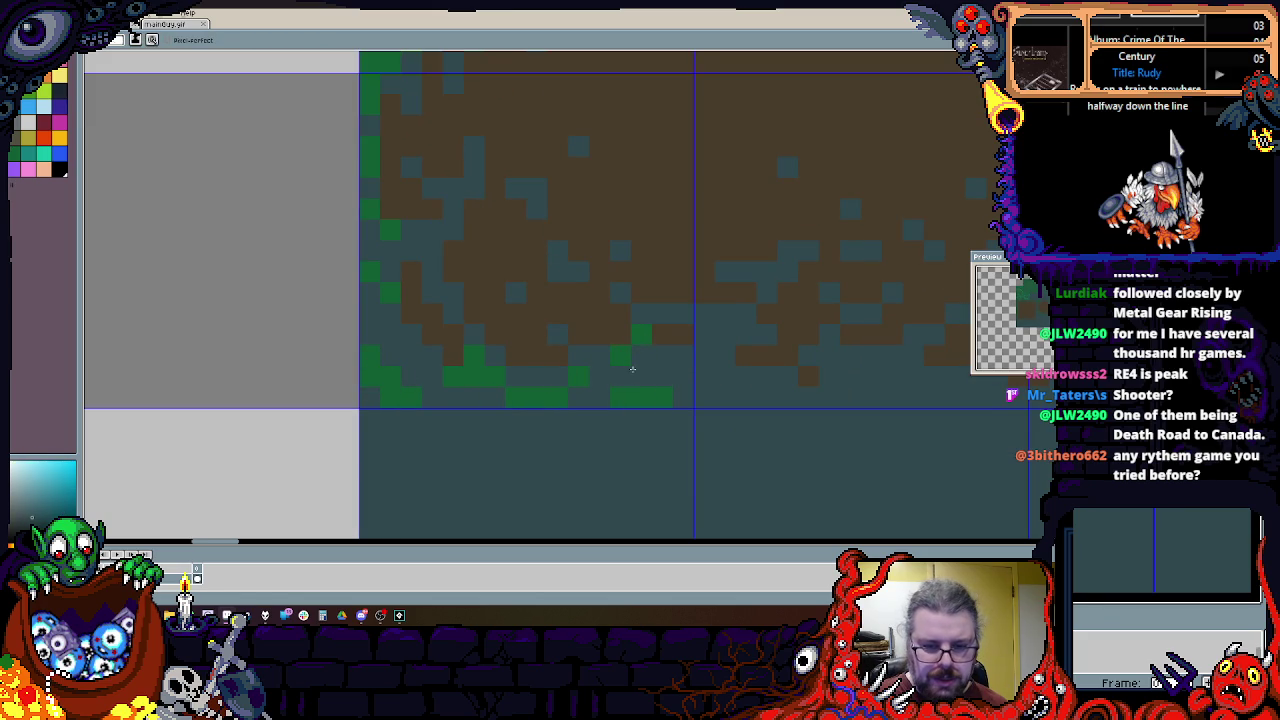
left_click(631, 363, "alt")
left_click(564, 339, "alt")
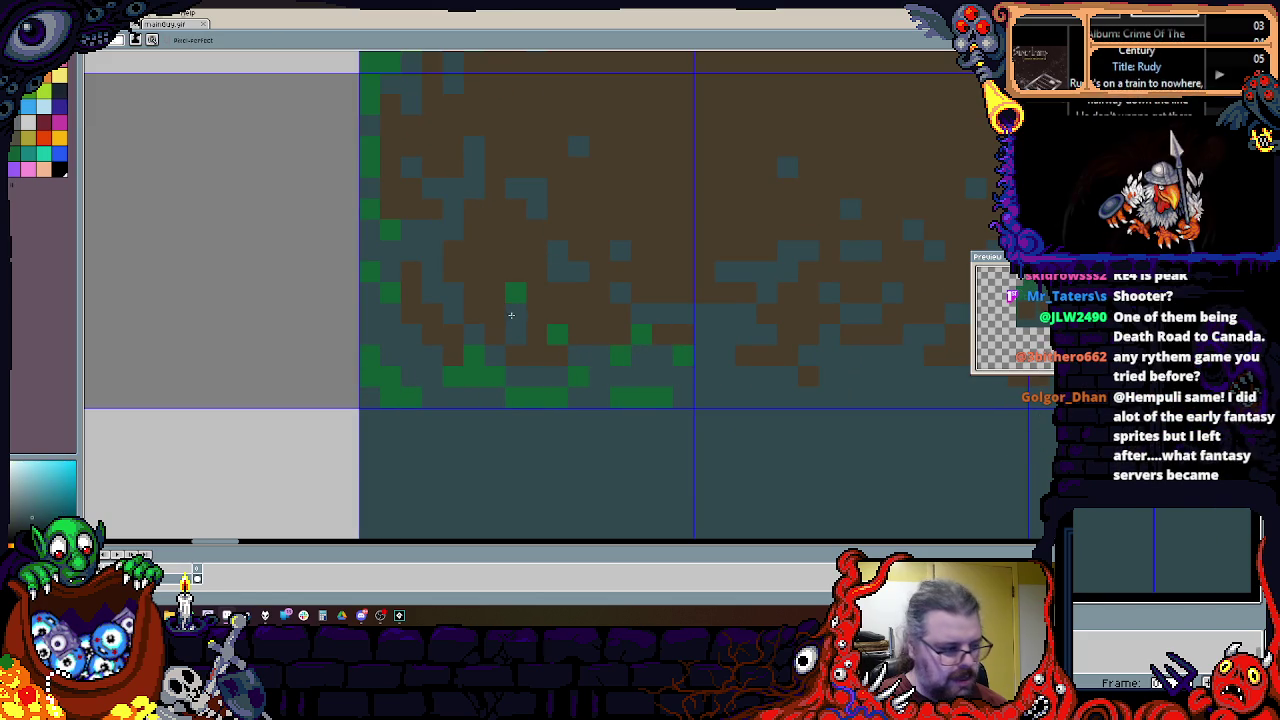
scroll(513, 334, "up", 1)
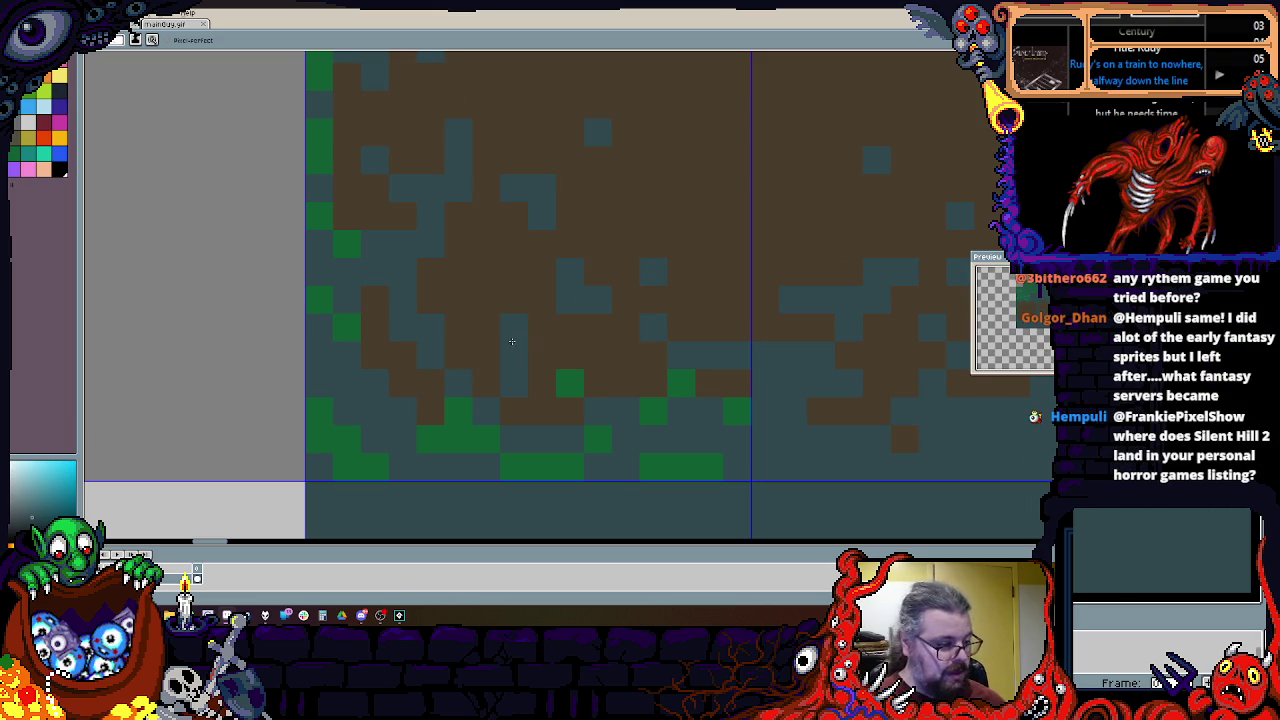
left_click(512, 340)
scroll(545, 349, "down", 5)
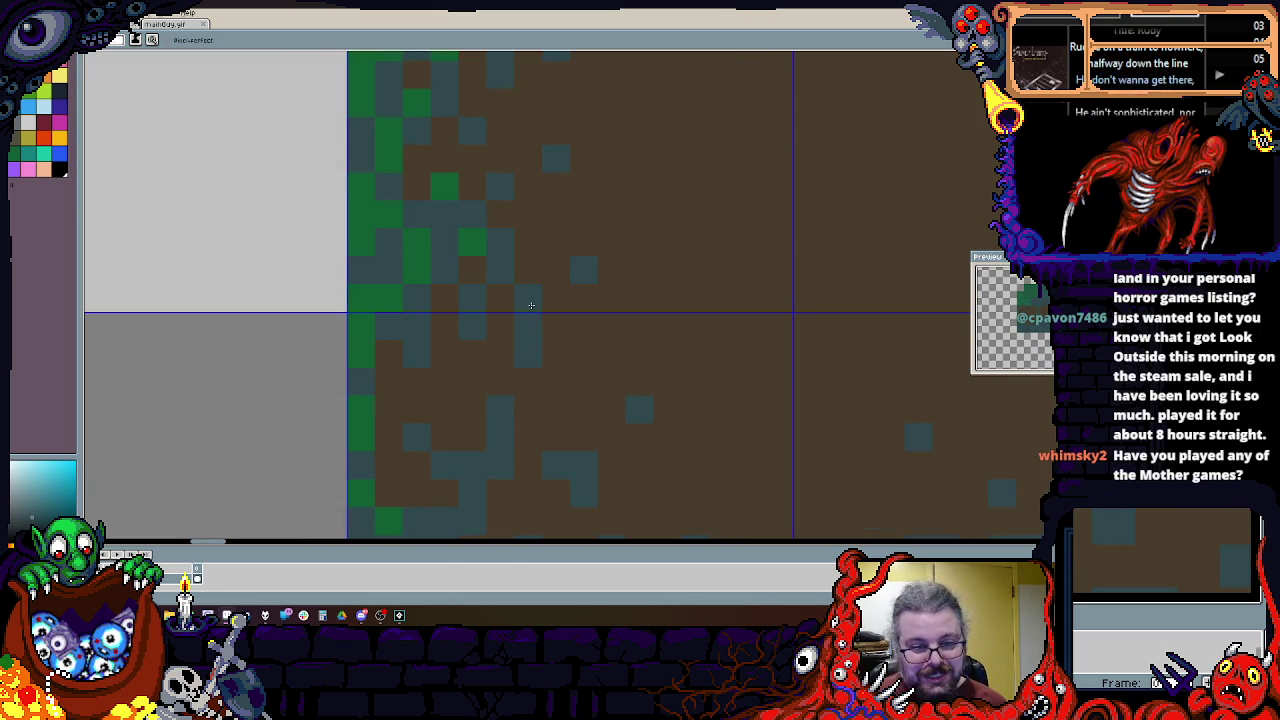
scroll(540, 364, "down", 2)
scroll(518, 457, "down", 2)
scroll(518, 457, "up", 1)
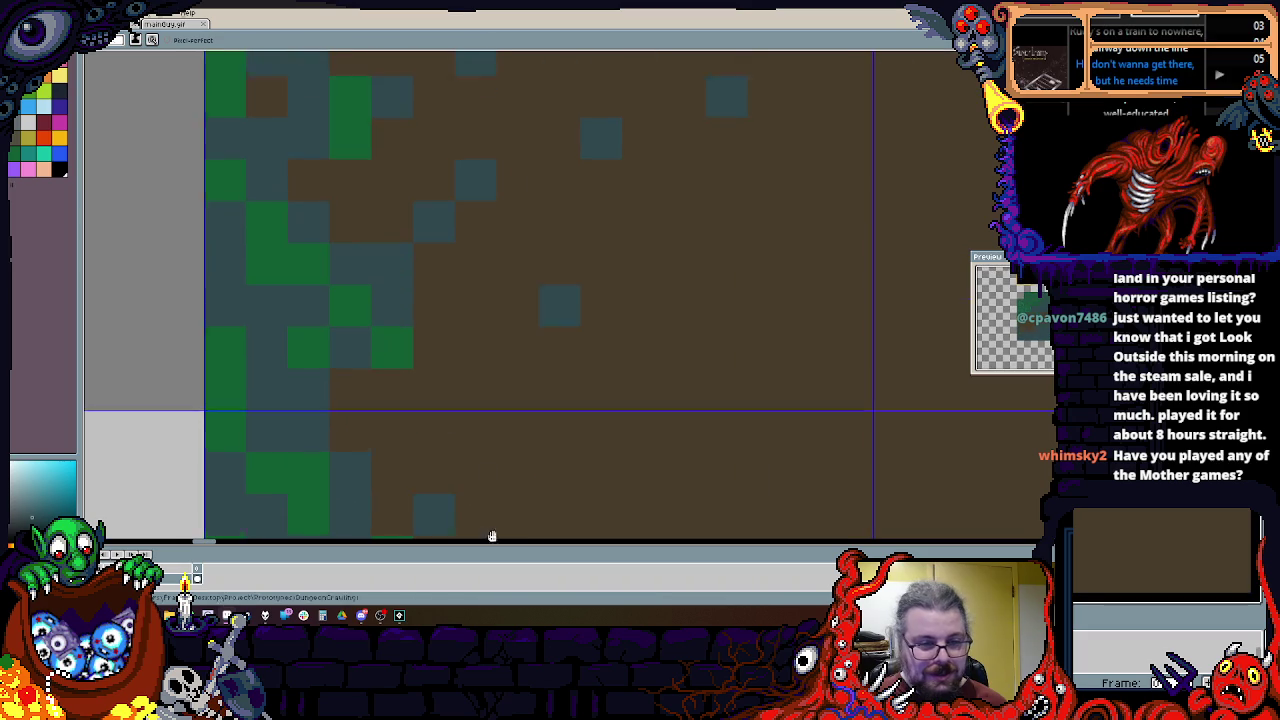
scroll(507, 448, "down", 3)
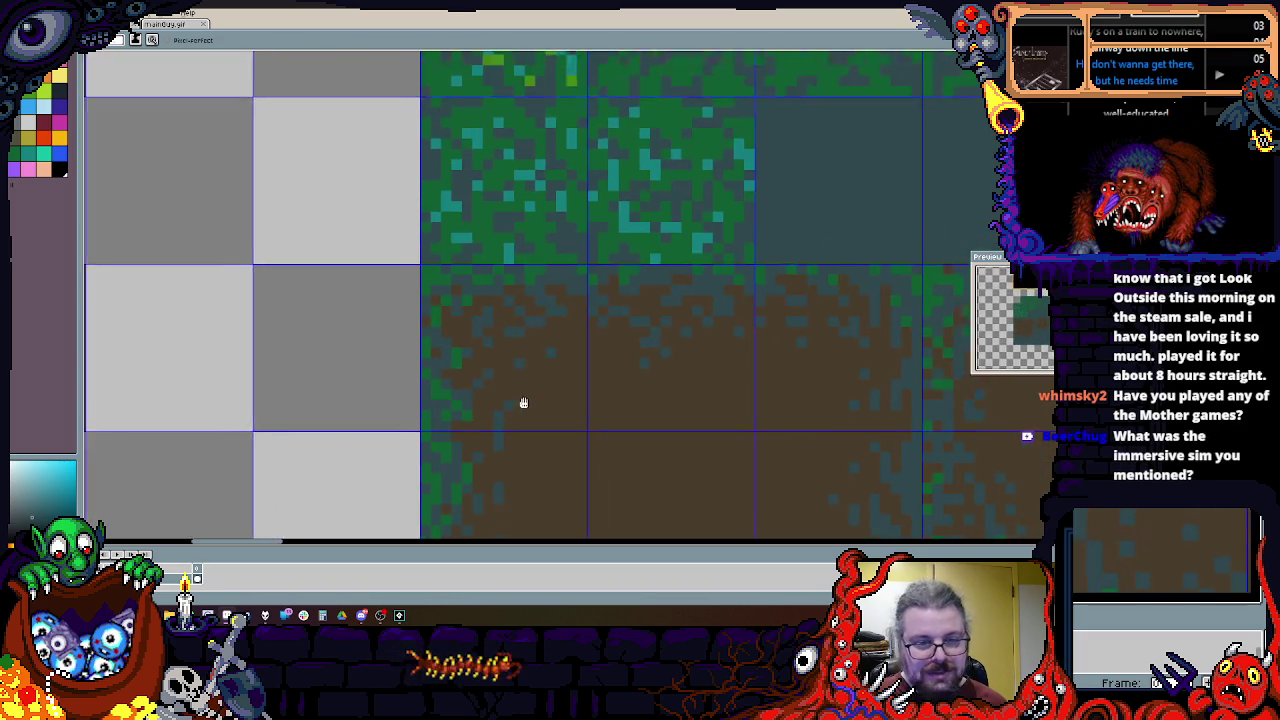
scroll(523, 403, "down", 2)
scroll(452, 356, "up", 2)
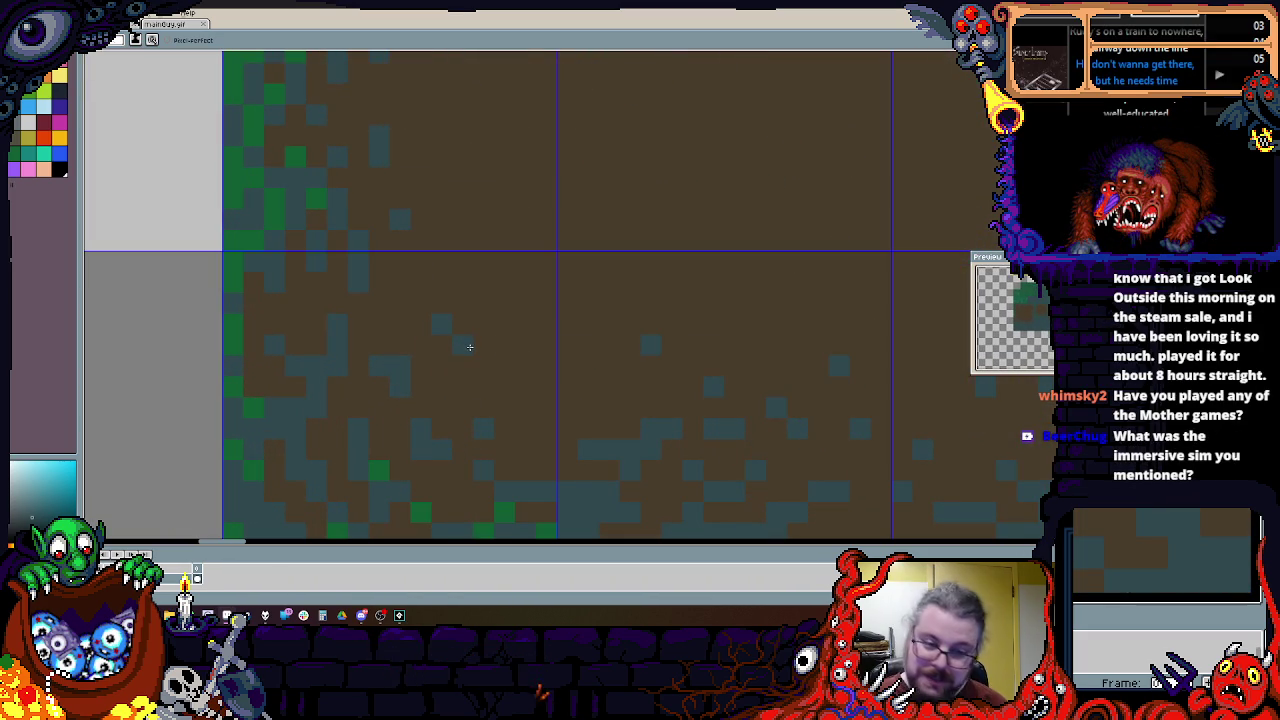
scroll(506, 441, "down", 2)
scroll(455, 438, "up", 2)
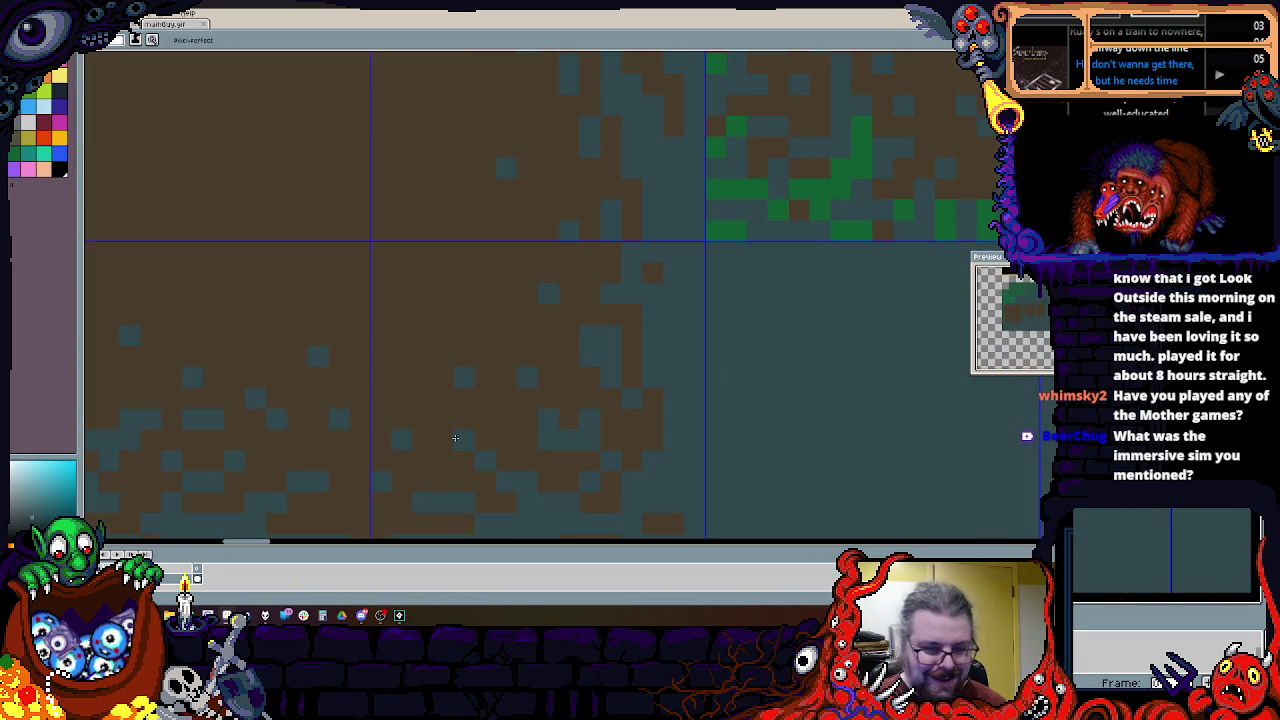
scroll(525, 410, "up", 1)
scroll(541, 473, "up", 3)
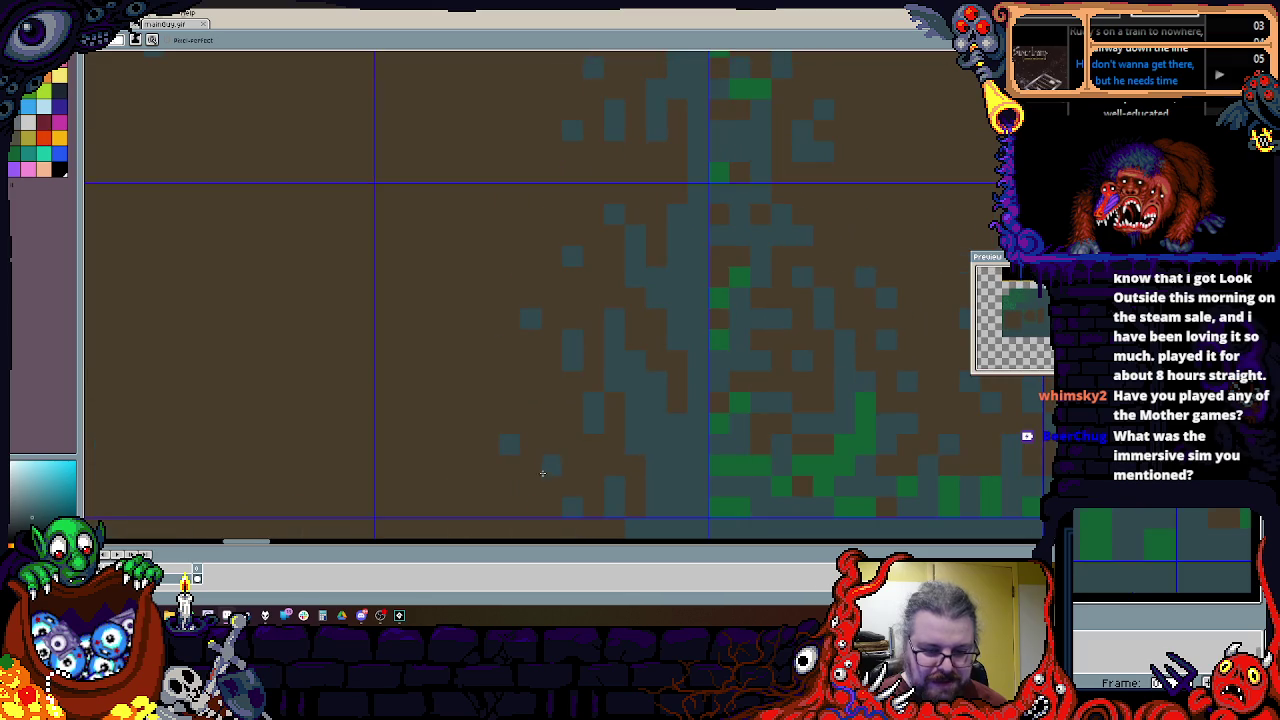
scroll(542, 370, "up", 3)
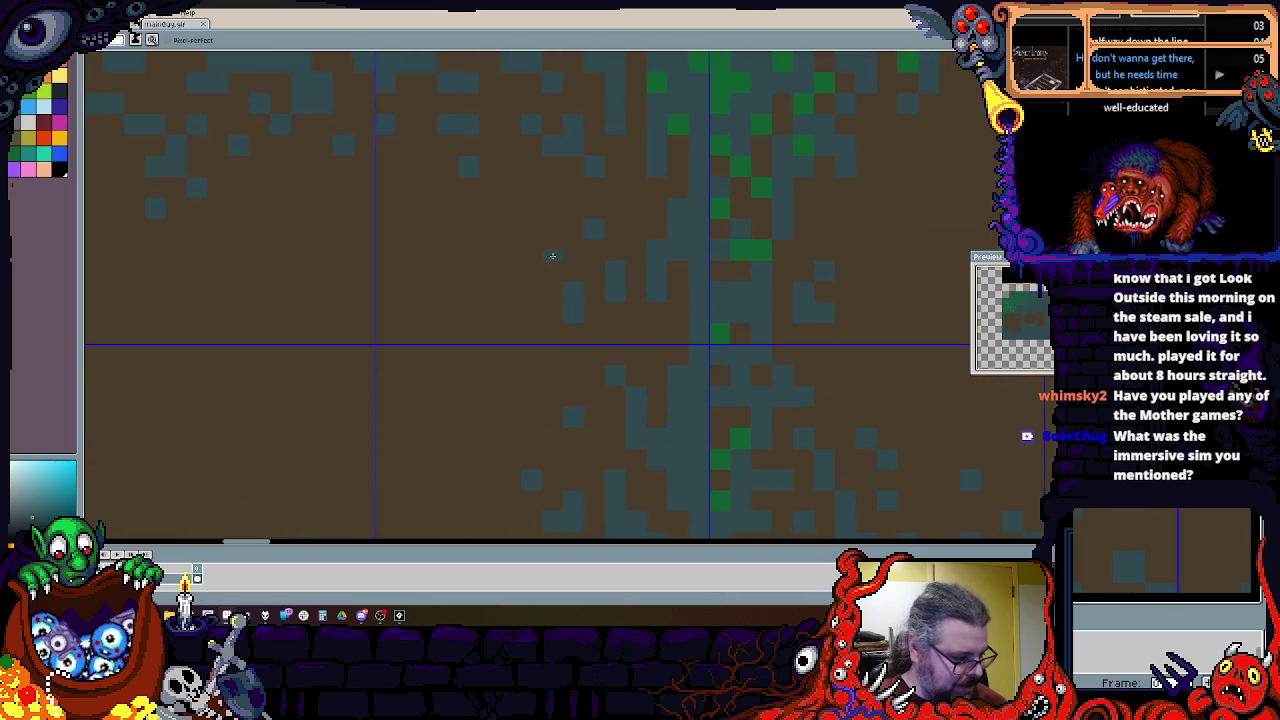
scroll(571, 343, "up", 2)
scroll(585, 343, "left", 1)
scroll(657, 351, "down", 2)
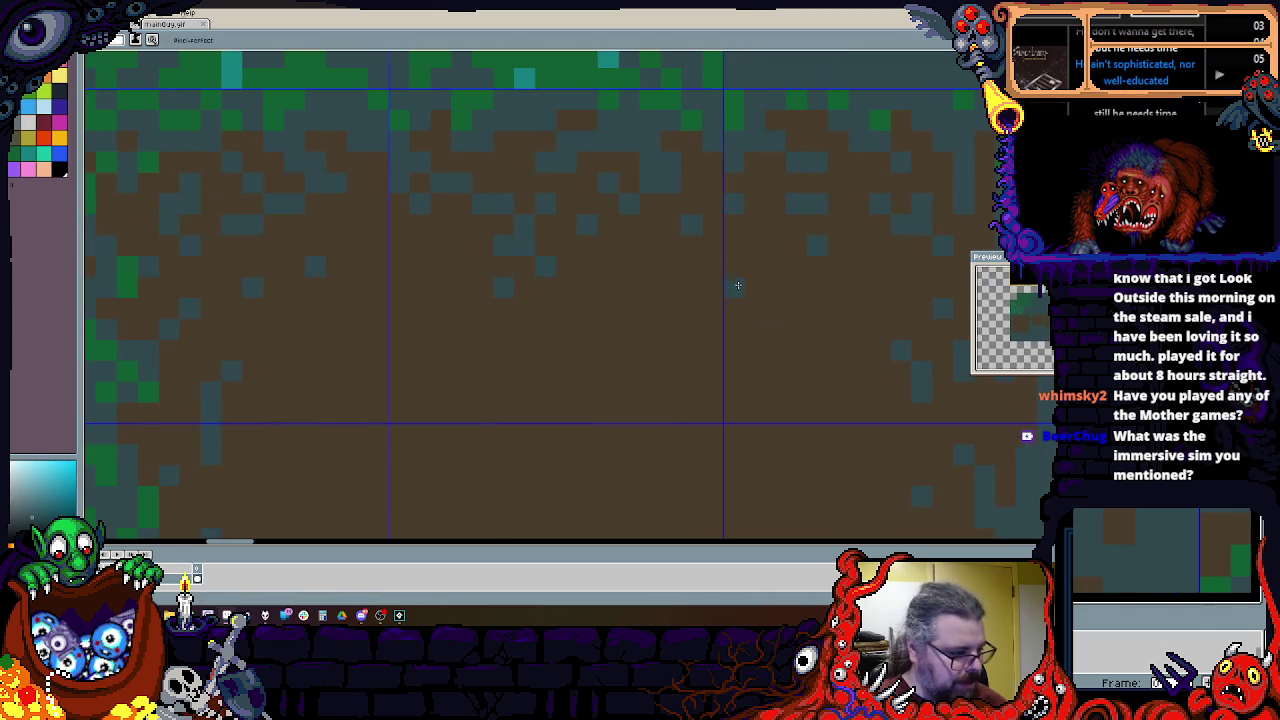
scroll(518, 330, "down", 1)
scroll(518, 343, "down", 1)
scroll(518, 343, "down", 1)
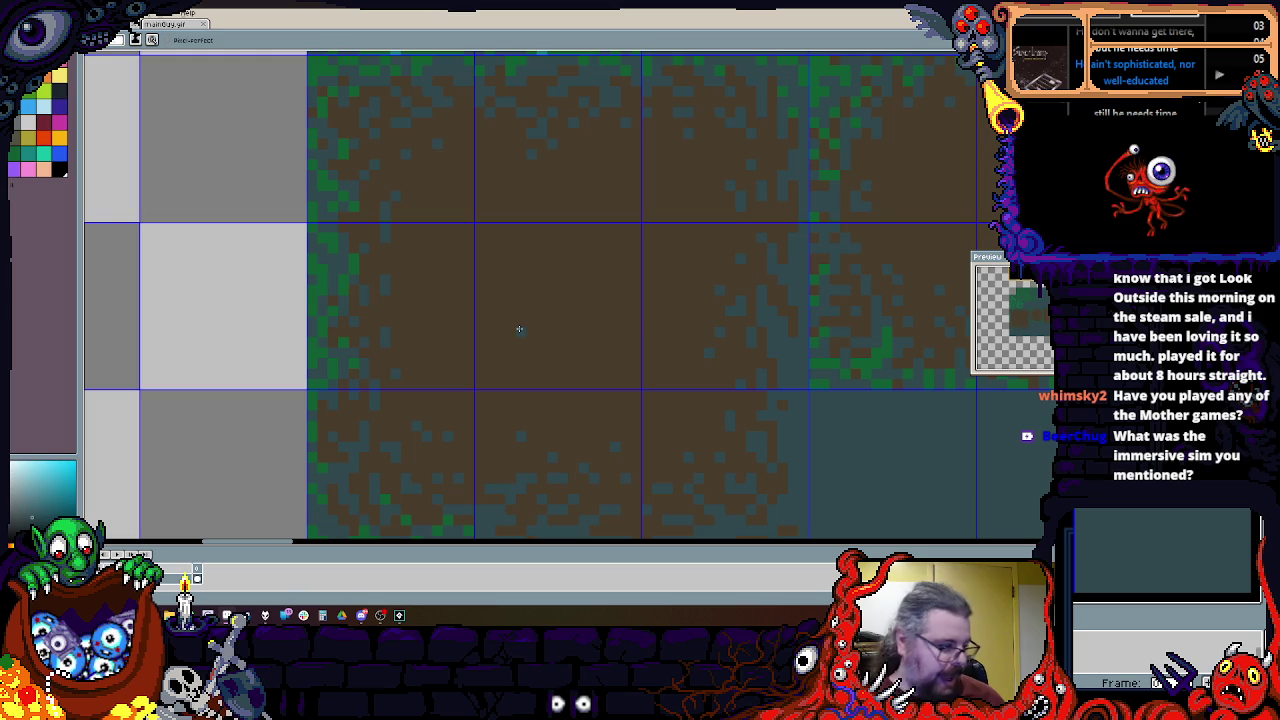
scroll(551, 271, "up", 1)
scroll(391, 217, "up", 1)
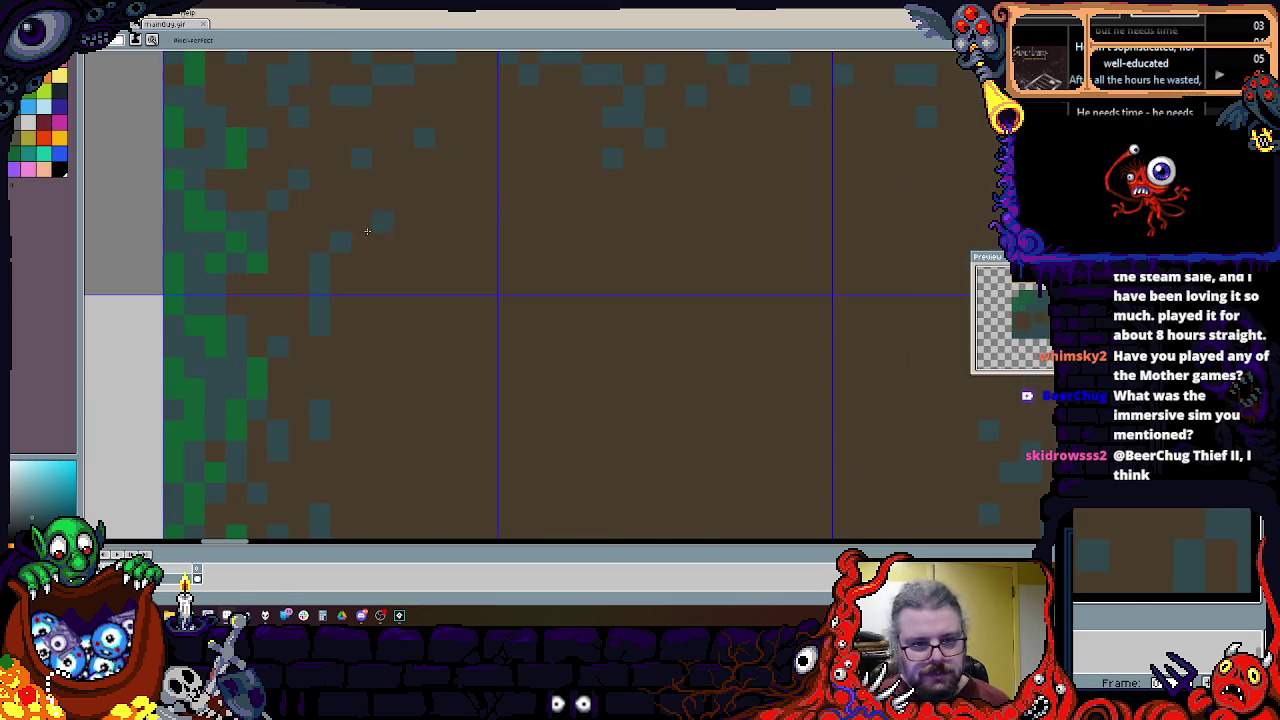
Step: Dot dark teal speckles through the upper and lower dirt, then zoom out to check the tileset
left_click(424, 283)
left_click(403, 304)
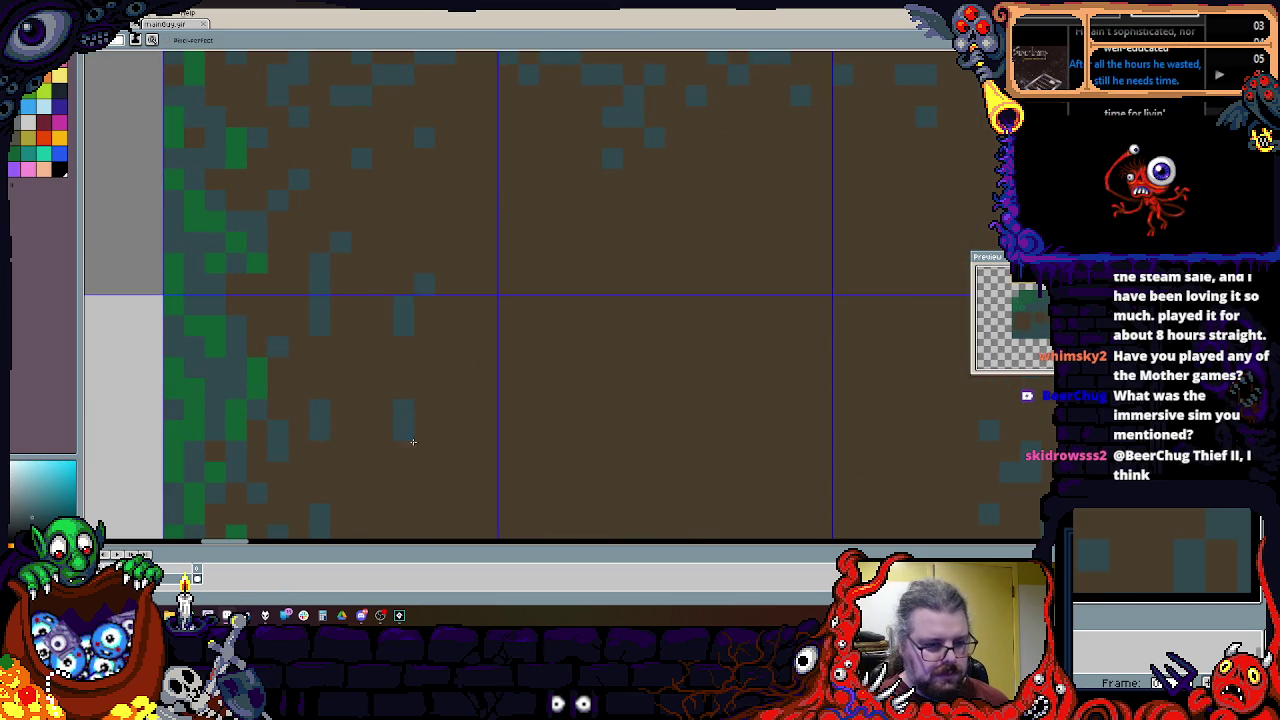
scroll(411, 429, "up", 3)
left_click(401, 356)
left_click(427, 389)
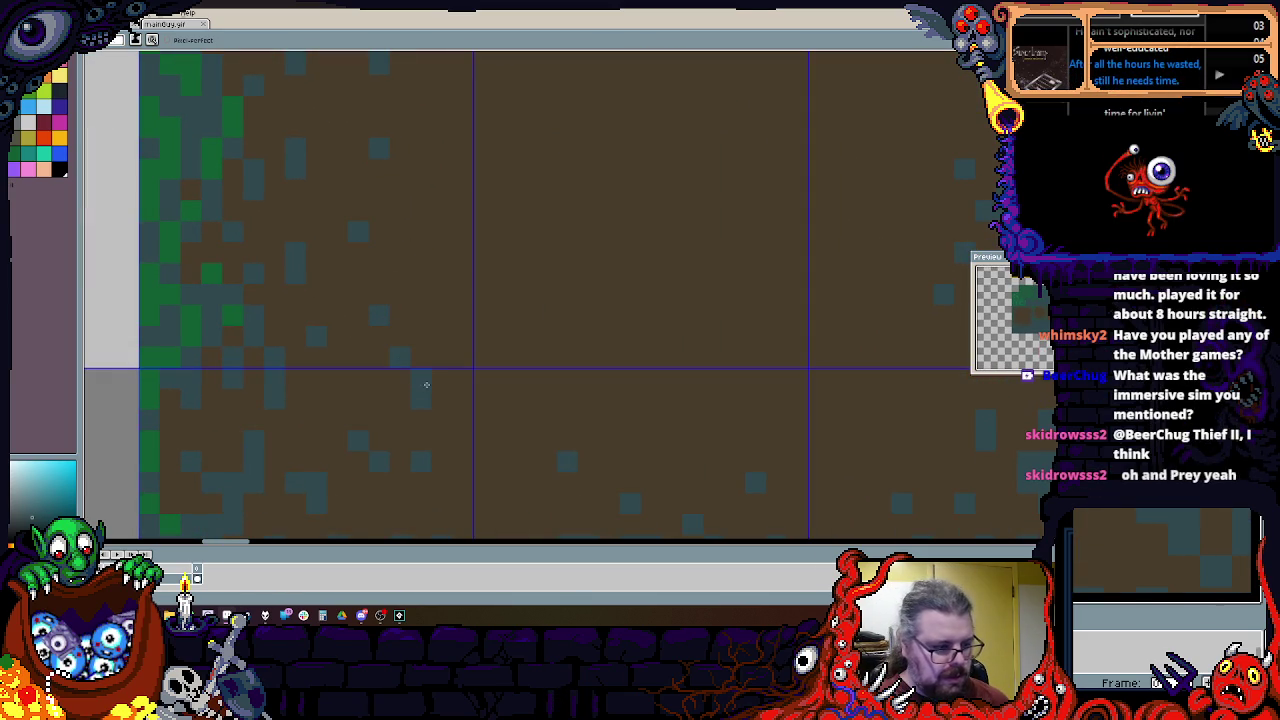
scroll(455, 375, "down", 2)
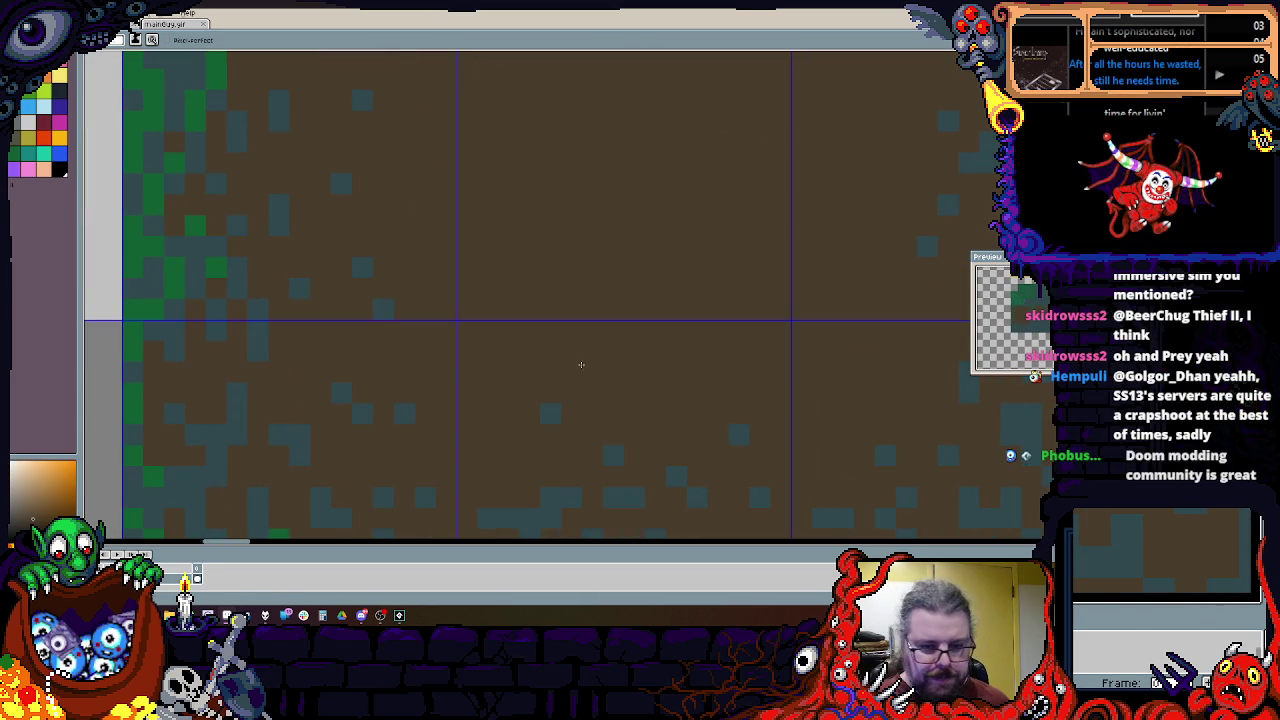
scroll(527, 297, "right", 5)
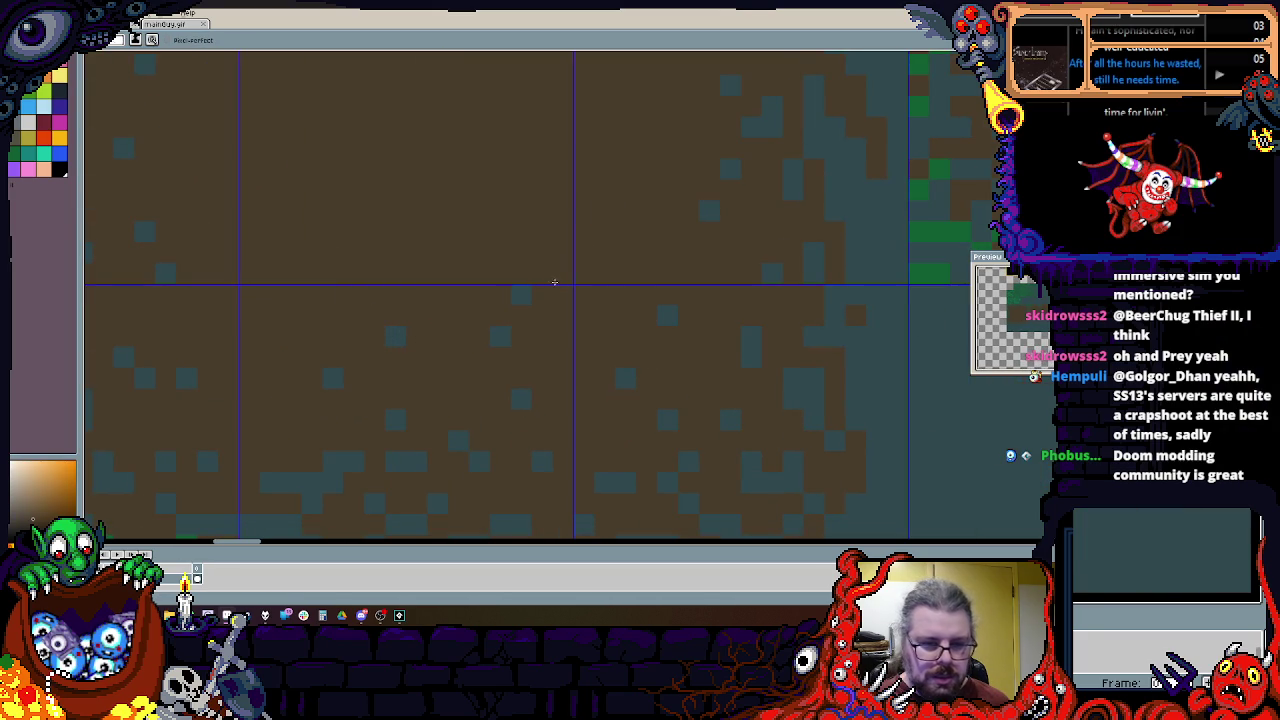
scroll(555, 282, "left", 6)
scroll(555, 282, "down", 1)
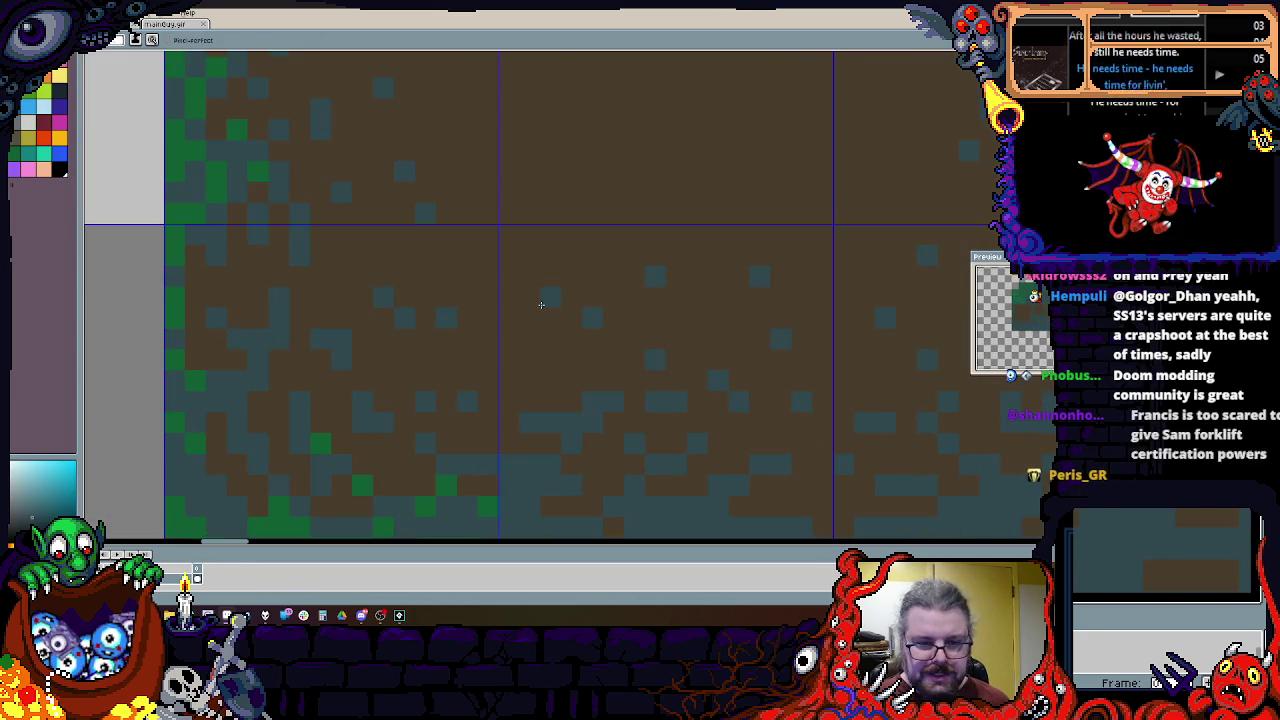
scroll(403, 272, "down", 1)
scroll(589, 309, "down", 1)
scroll(611, 297, "down", 1)
scroll(663, 279, "up", 2)
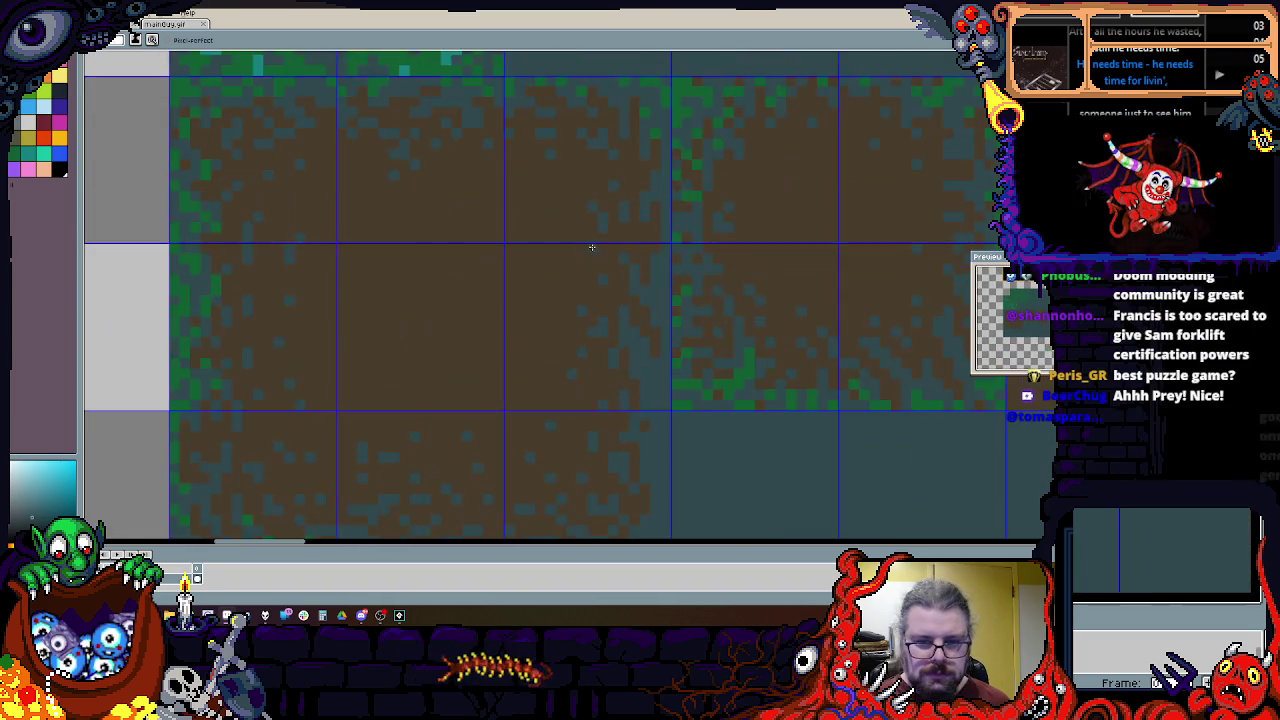
Step: Switch to single-pixel drawing with B and bring the dirt tile's bottom edge into view
scroll(591, 246, "left", 5)
key("b")
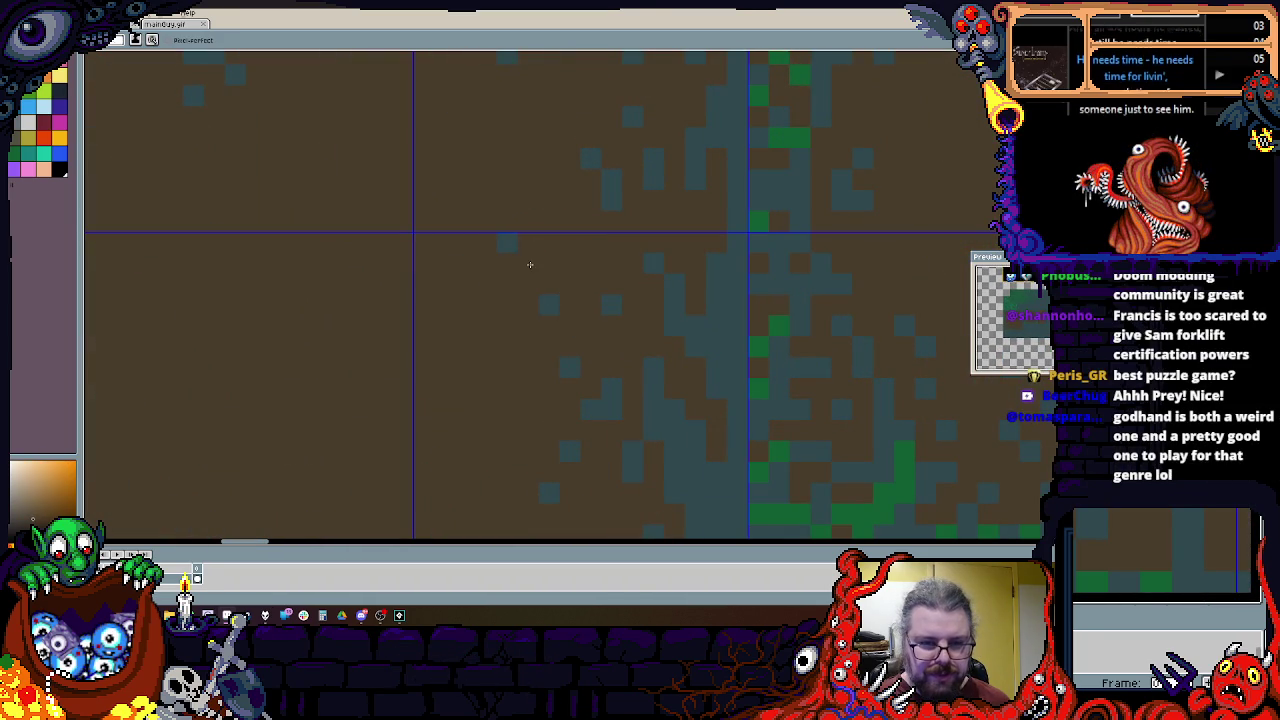
left_click_drag(503, 214, 545, 359)
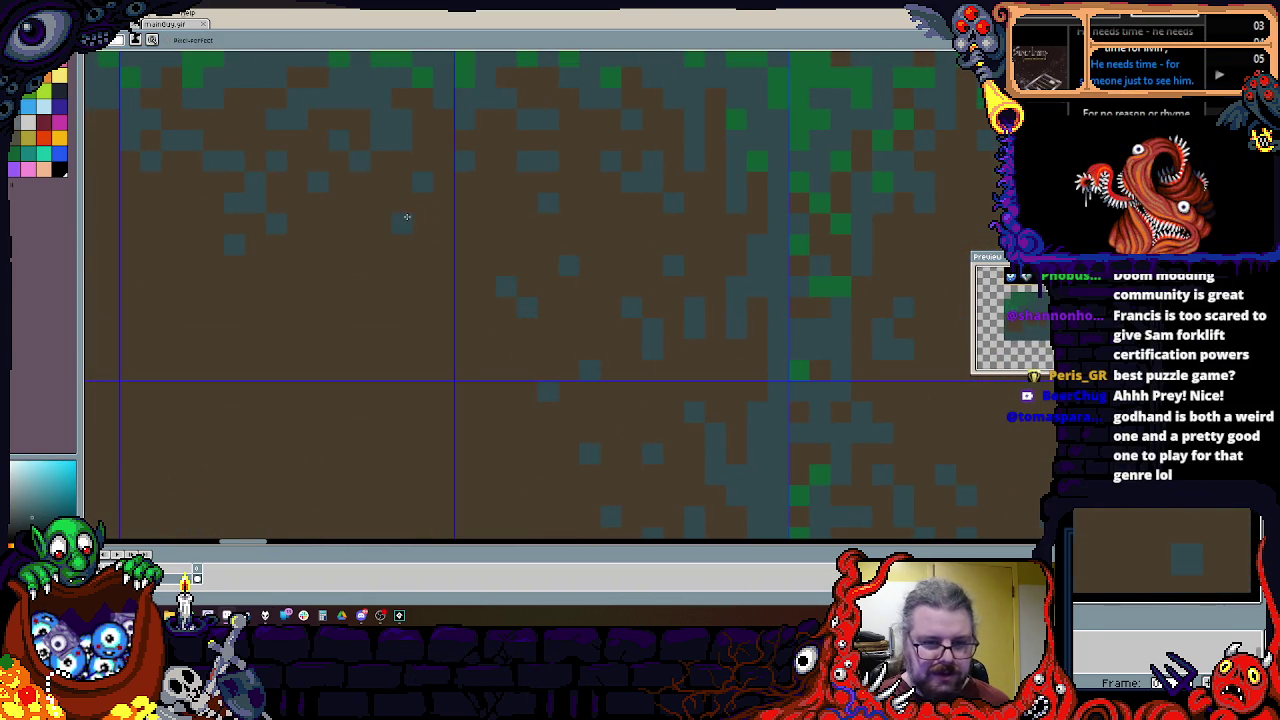
left_click_drag(400, 217, 615, 251)
scroll(457, 208, "down", 2)
scroll(577, 260, "down", 2)
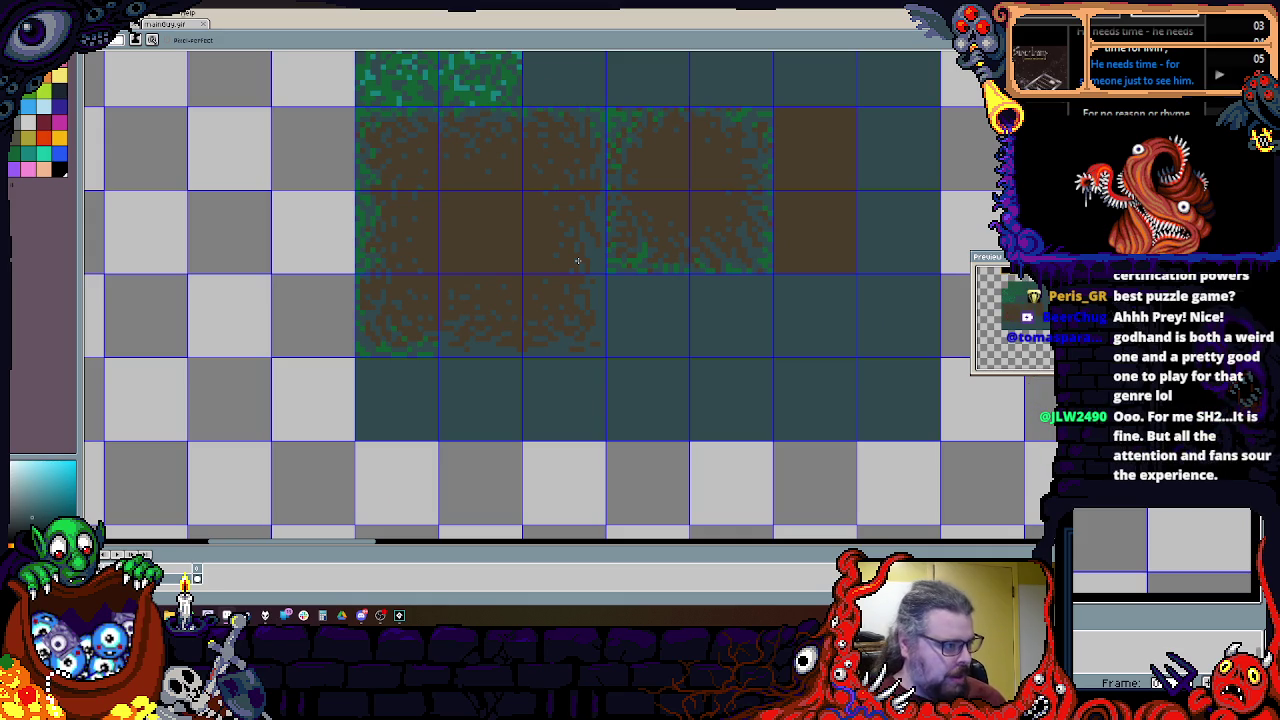
mouse_move(568, 251)
left_mouse_down()
mouse_move(563, 471)
mouse_move(538, 301)
mouse_move(556, 255)
mouse_move(534, 437)
mouse_move(571, 351)
mouse_move(504, 332)
mouse_move(506, 391)
left_mouse_up()
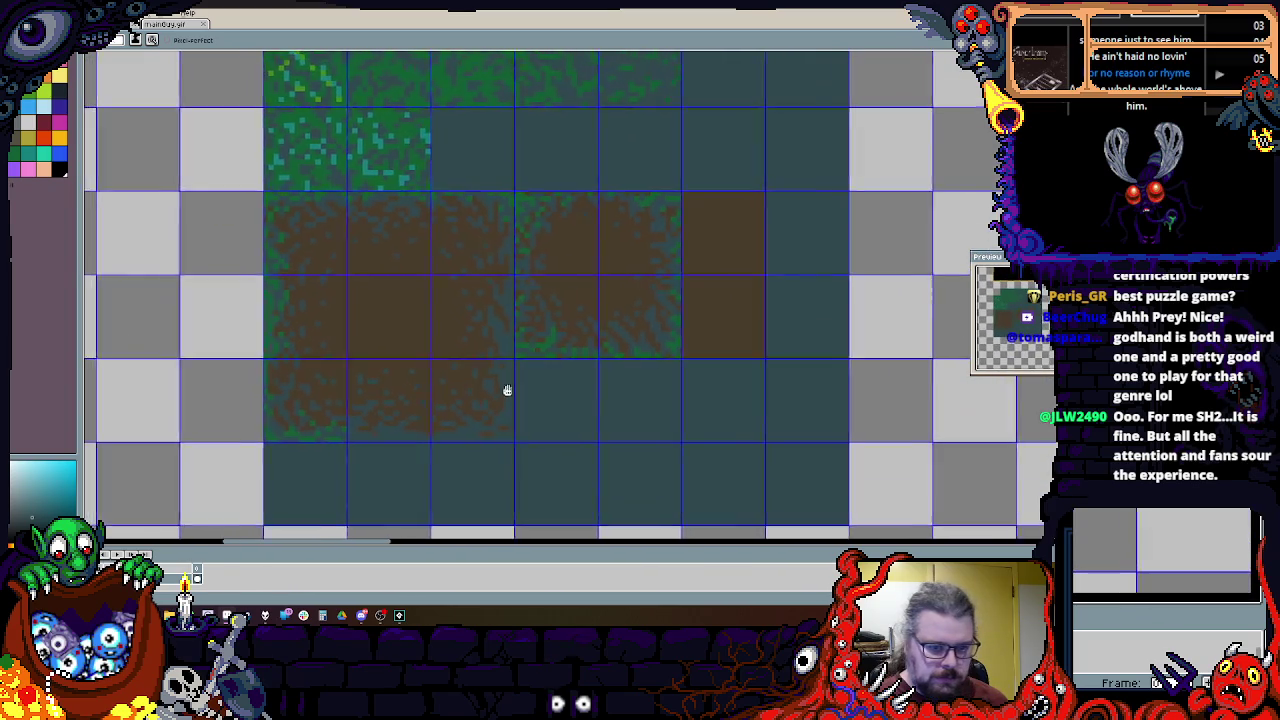
scroll(279, 335, "up", 3)
left_click_drag(243, 328, 359, 363)
scroll(359, 363, "down", 1)
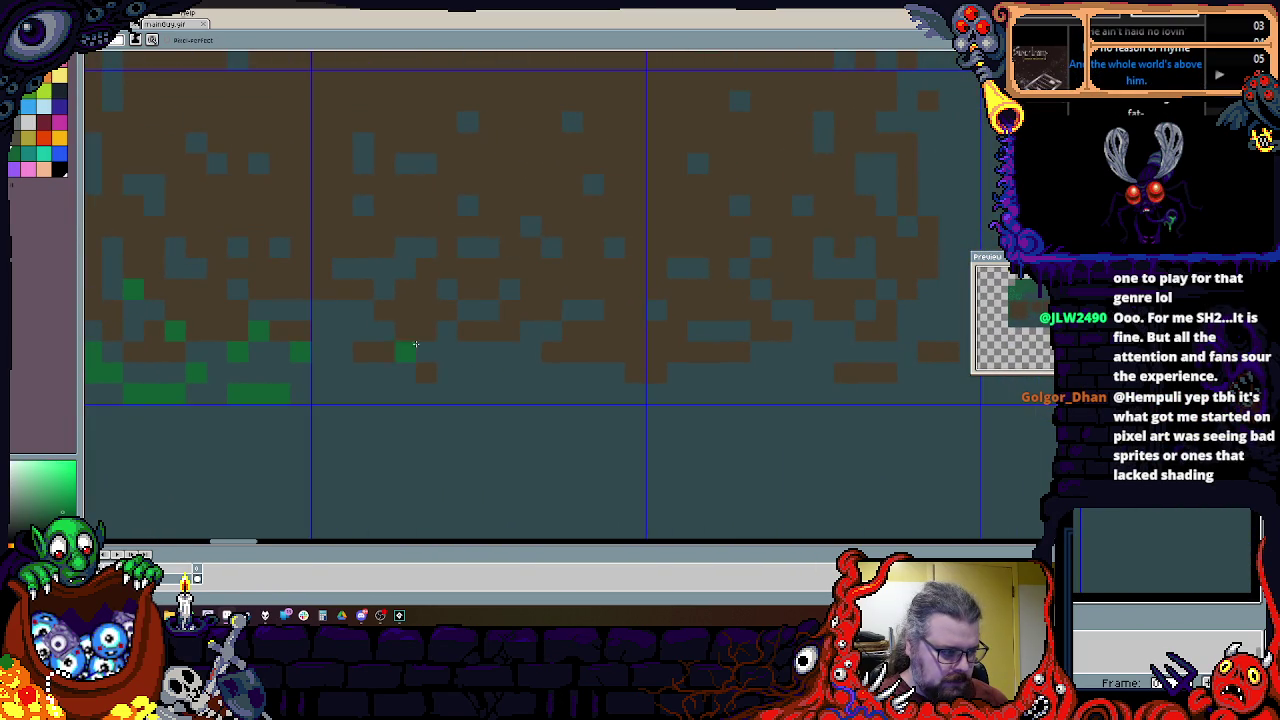
scroll(497, 351, "down", 1)
scroll(486, 349, "up", 2)
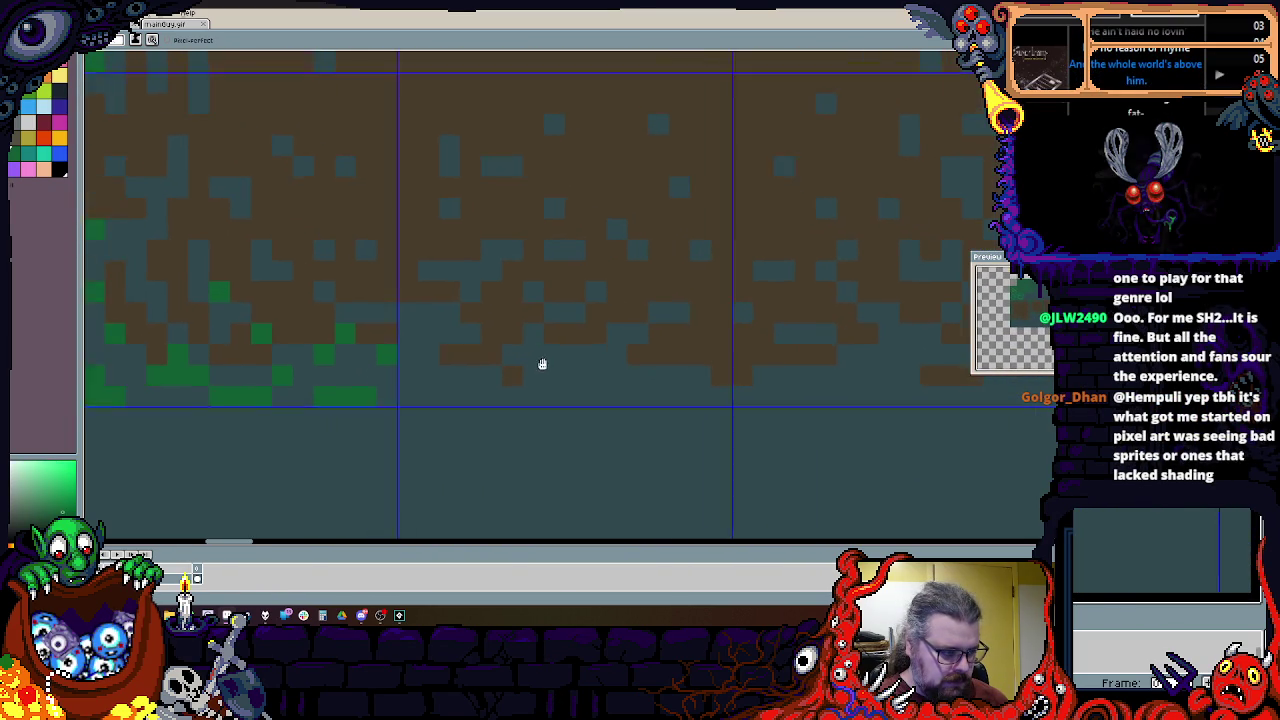
scroll(434, 400, "up", 1)
Step: Paint green grass pixels along the dirt tile's bottom rows
left_click_drag(378, 383, 481, 401)
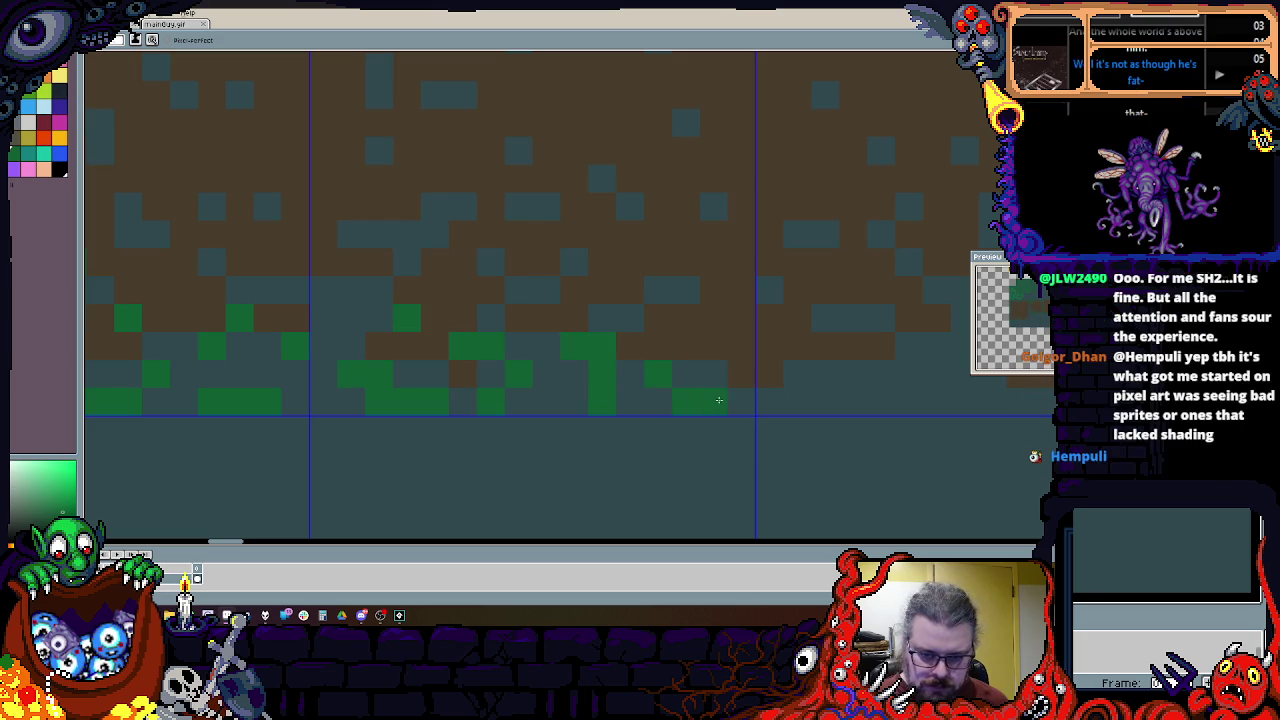
left_click_drag(672, 352, 712, 398)
scroll(447, 369, "right", 3)
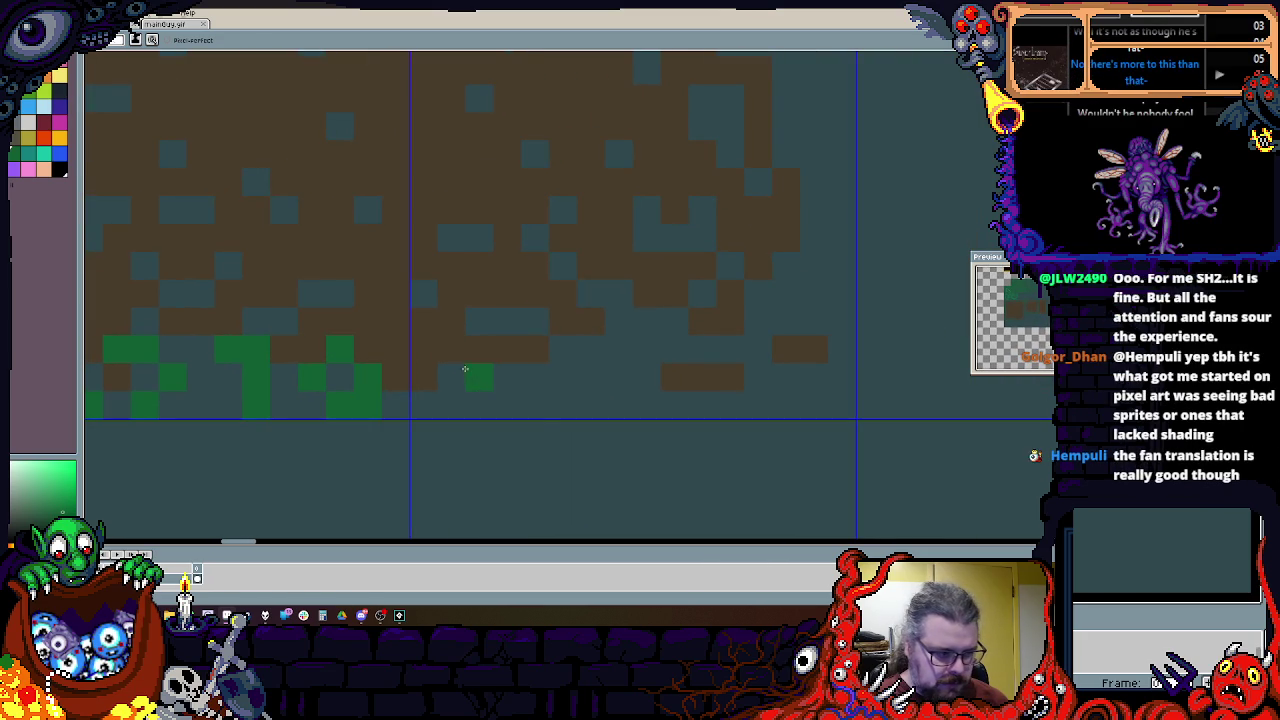
left_click_drag(523, 402, 590, 402)
mouse_move(507, 348)
left_mouse_down()
mouse_move(590, 348)
mouse_move(700, 402)
left_mouse_up()
left_click(618, 318)
Step: Cover two stray green pixels with teal, then paint more green grass along the bottom edge
left_click_drag(628, 323, 540, 354)
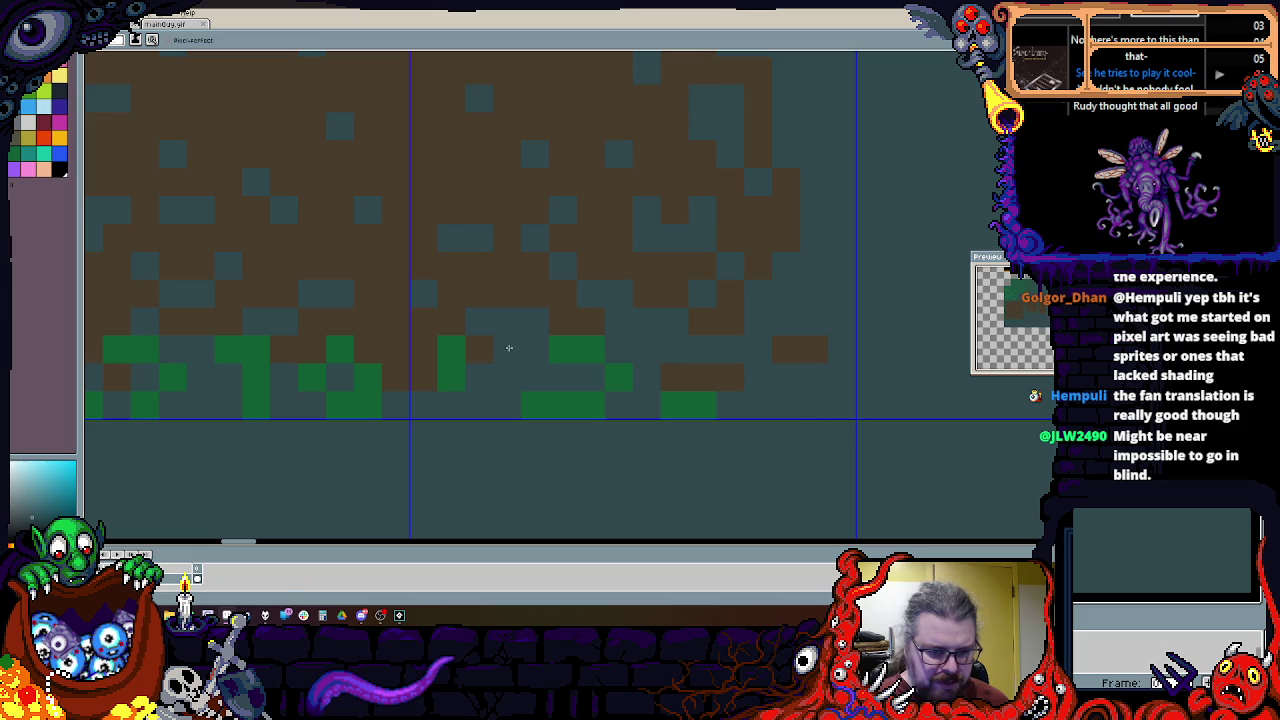
key("x")
left_click(674, 348)
scroll(600, 380, "right", 2)
left_click_drag(620, 466, 642, 443)
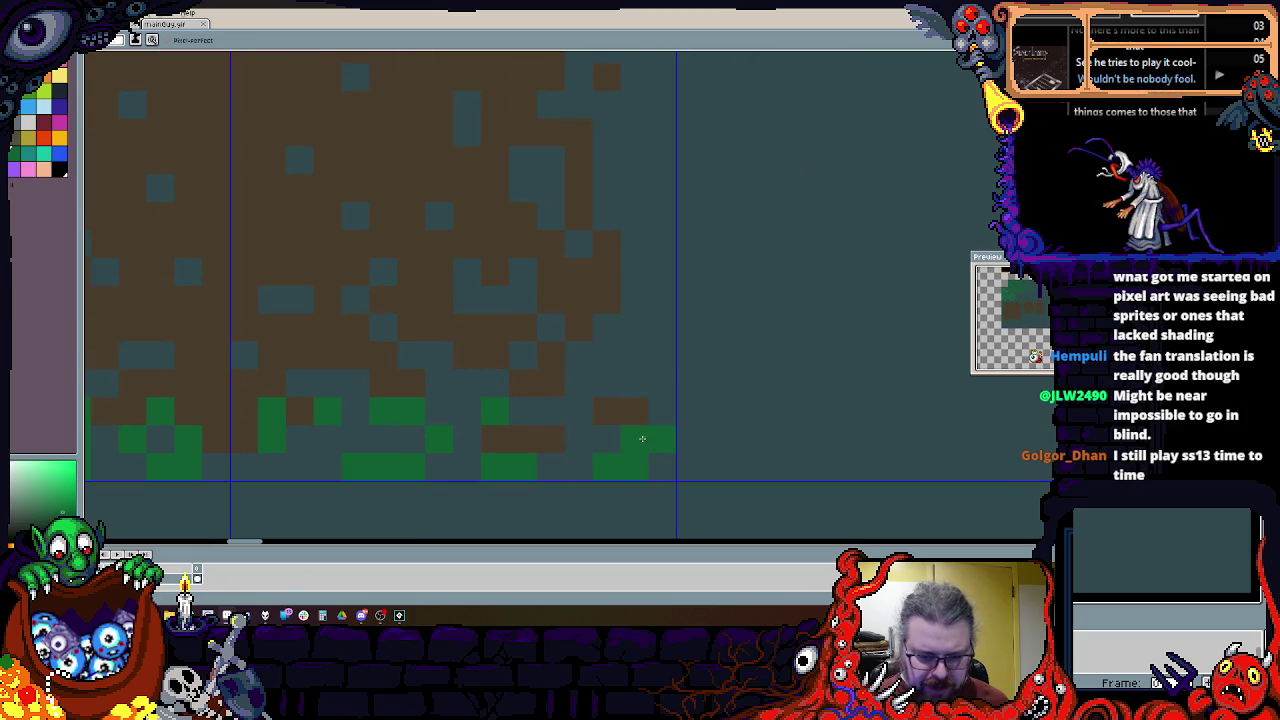
Step: Place green grass pixels along the vertical tile seam and one near the dirt tile's top edge
scroll(571, 330, "down", 5)
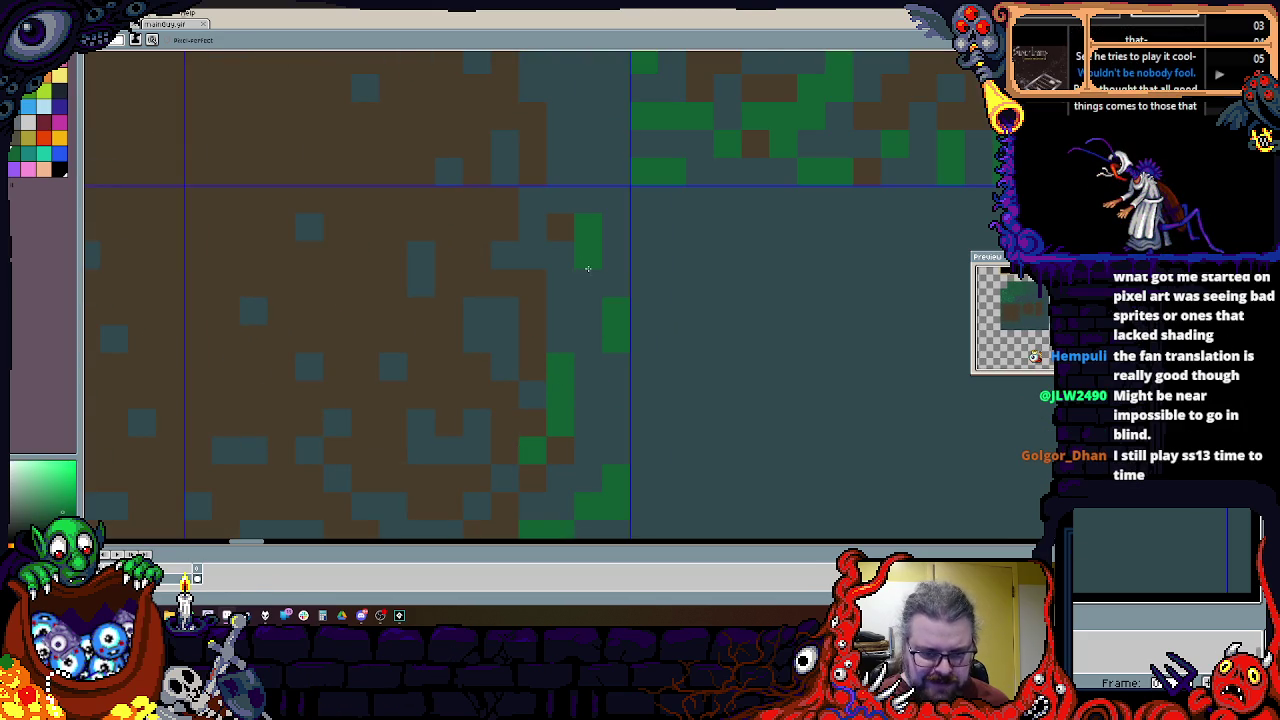
left_click(532, 283)
scroll(534, 400, "up", 2)
scroll(550, 390, "up", 2)
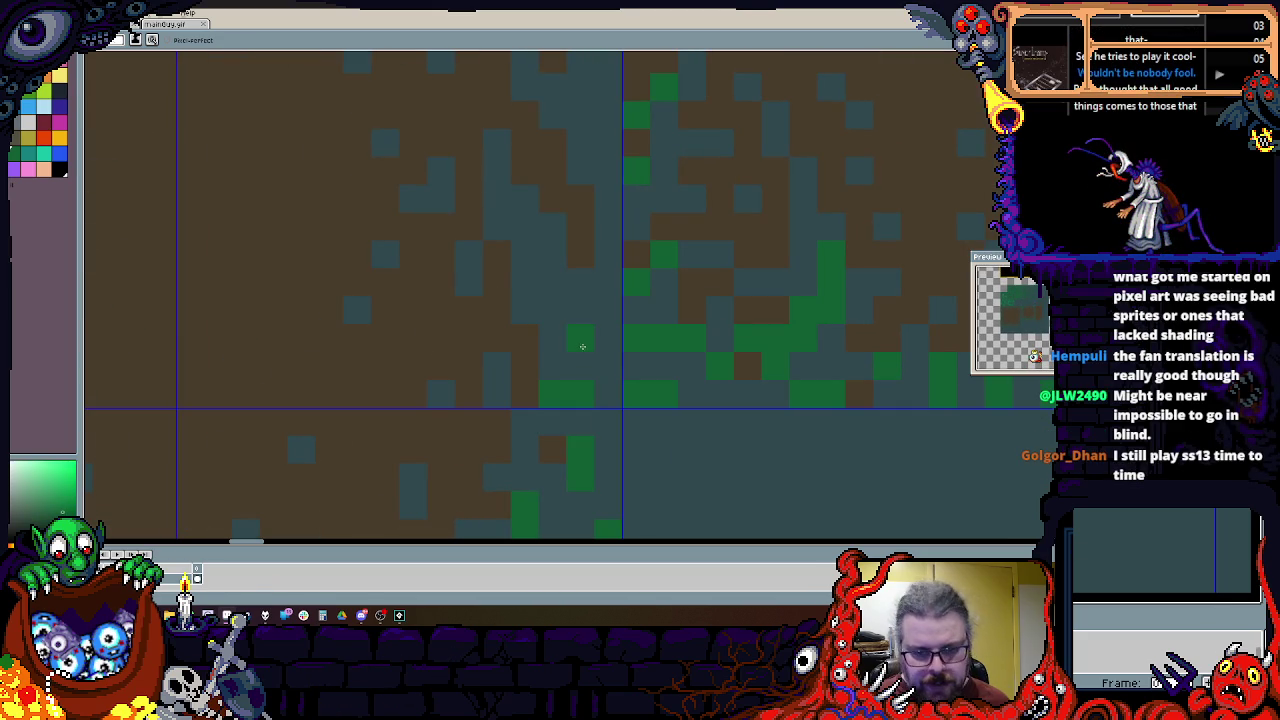
scroll(547, 395, "up", 2)
scroll(495, 350, "down", 5)
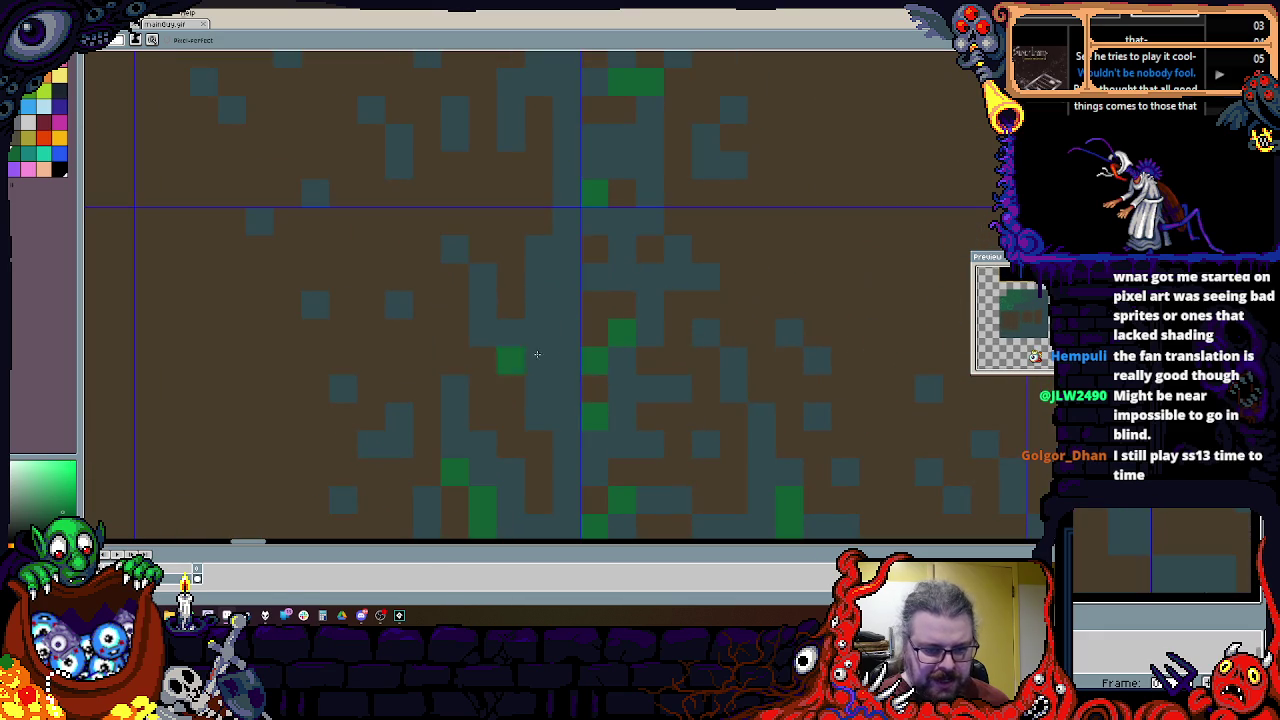
scroll(550, 420, "down", 2)
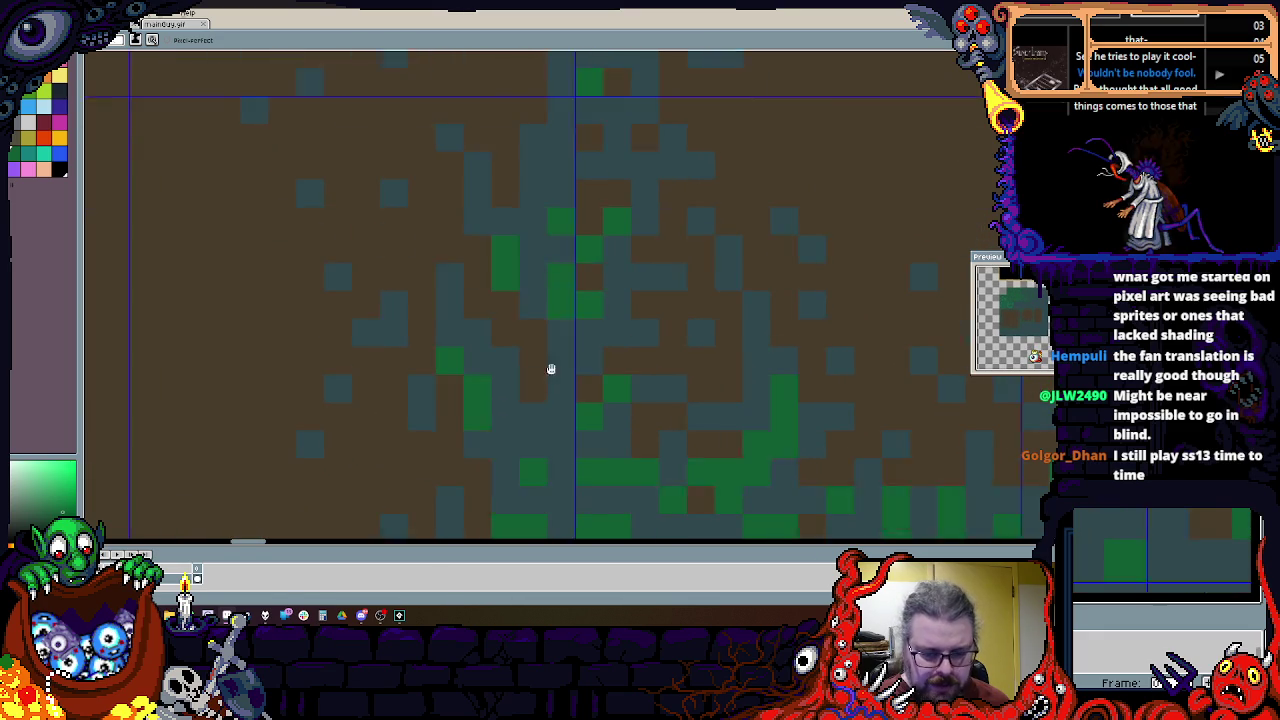
scroll(500, 424, "up", 3)
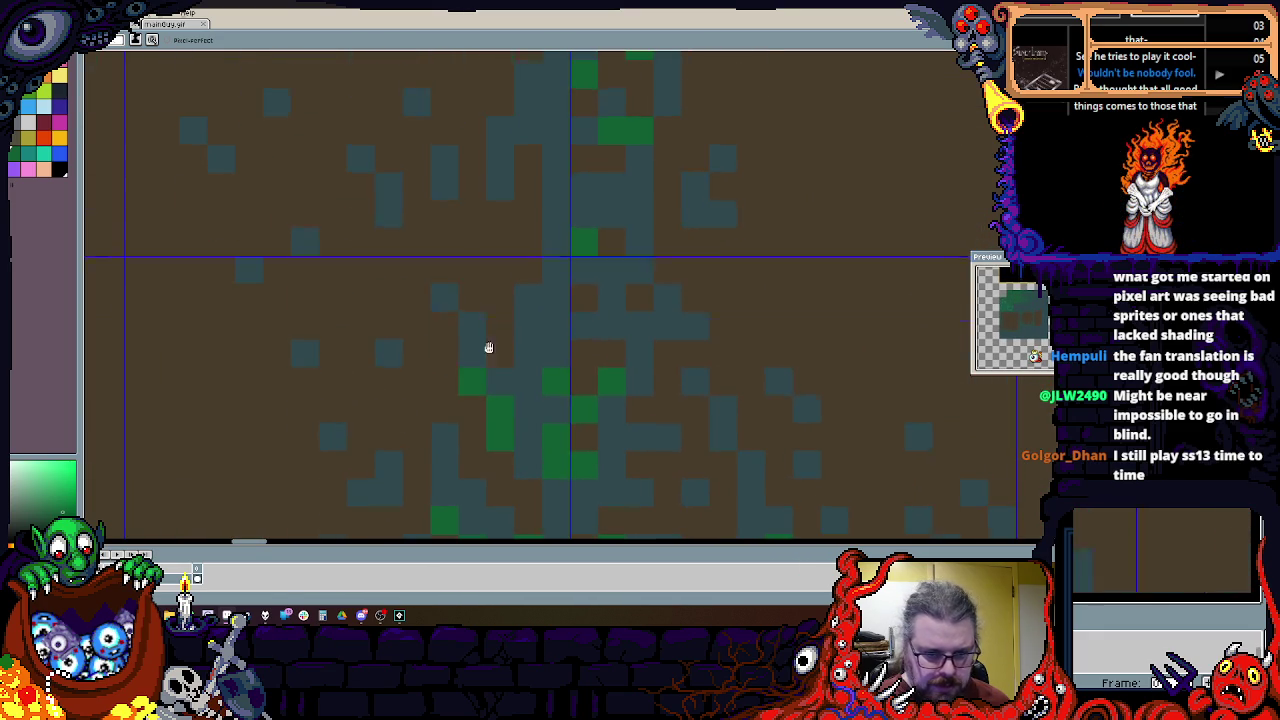
scroll(549, 447, "up", 3)
scroll(561, 398, "up", 2)
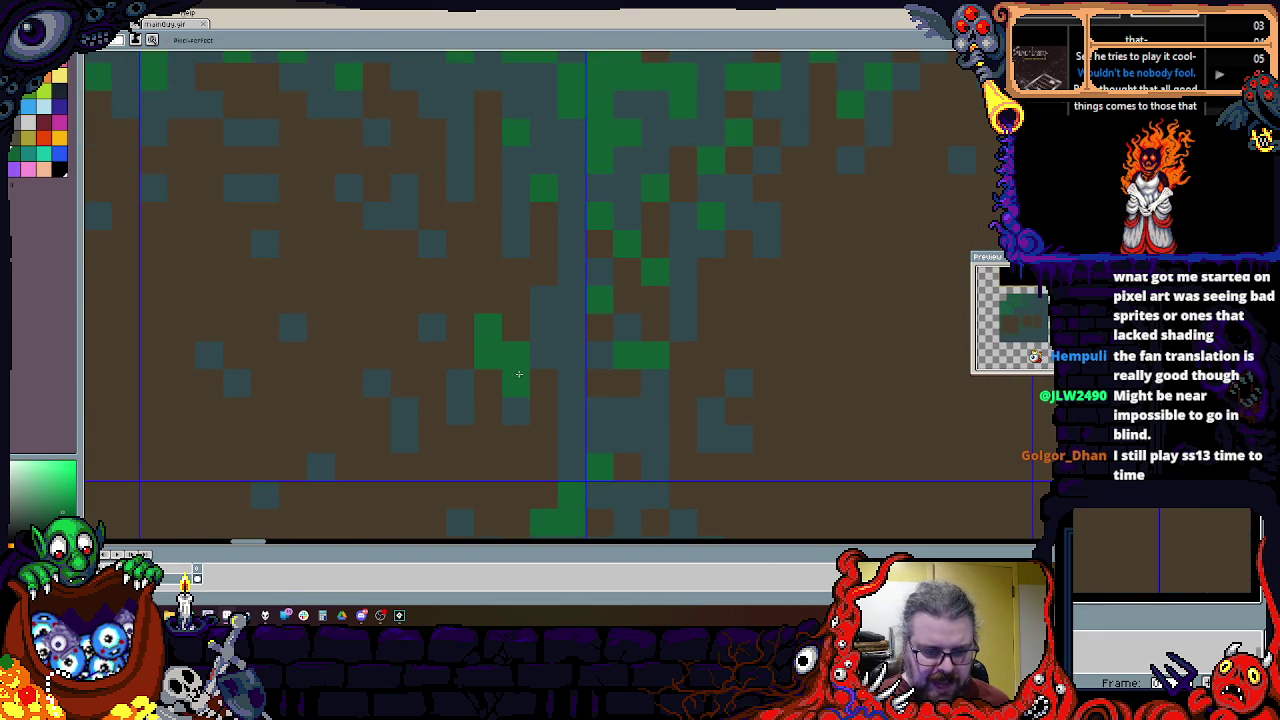
left_click_drag(548, 382, 560, 464)
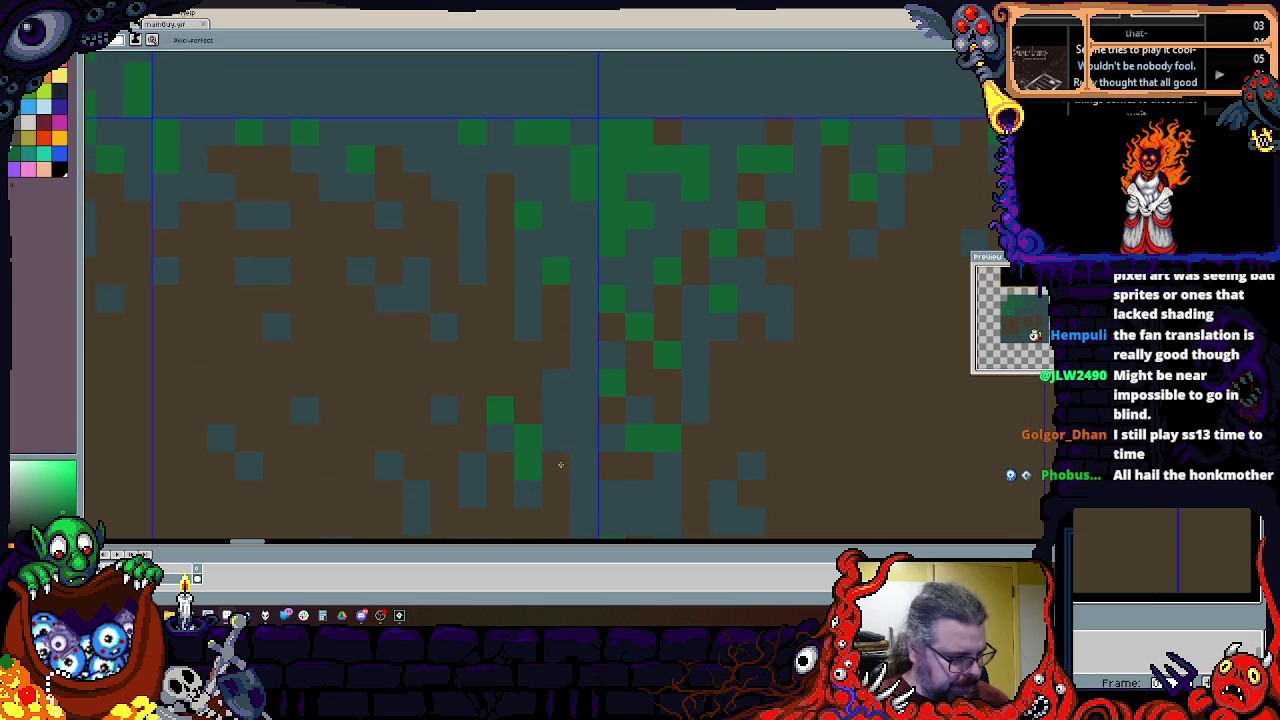
left_click(585, 380)
left_click(541, 270)
left_click(433, 182)
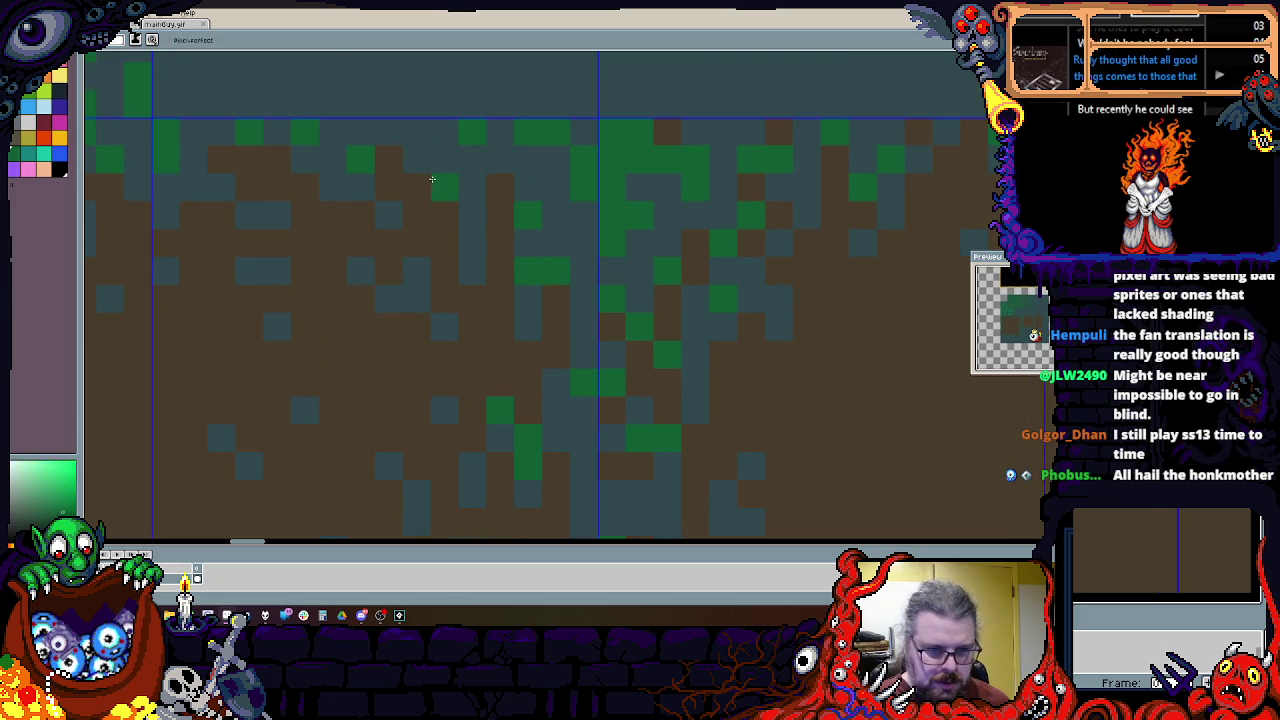
scroll(674, 337, "down", 1)
scroll(620, 280, "down", 1)
scroll(597, 239, "down", 1)
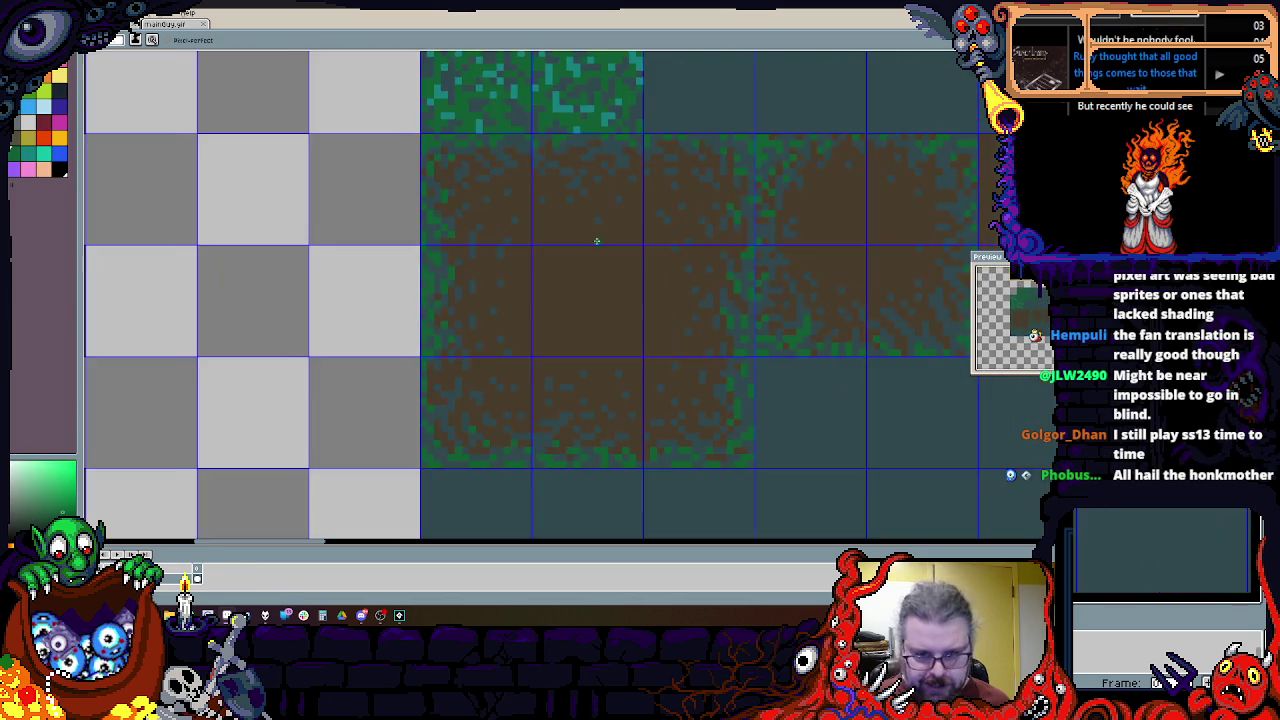
scroll(551, 380, "up", 3)
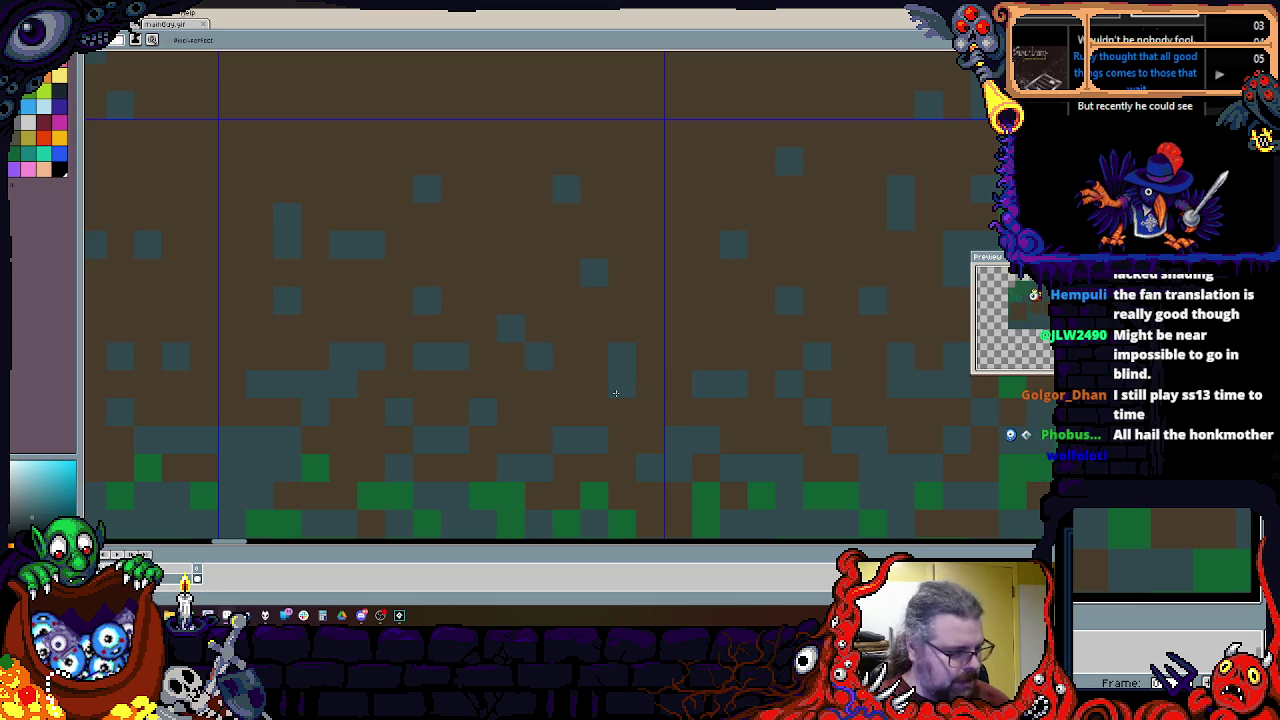
Step: Pan over the dirt tile and the tileset's left edge to review the tiles
left_click_drag(590, 332, 561, 312)
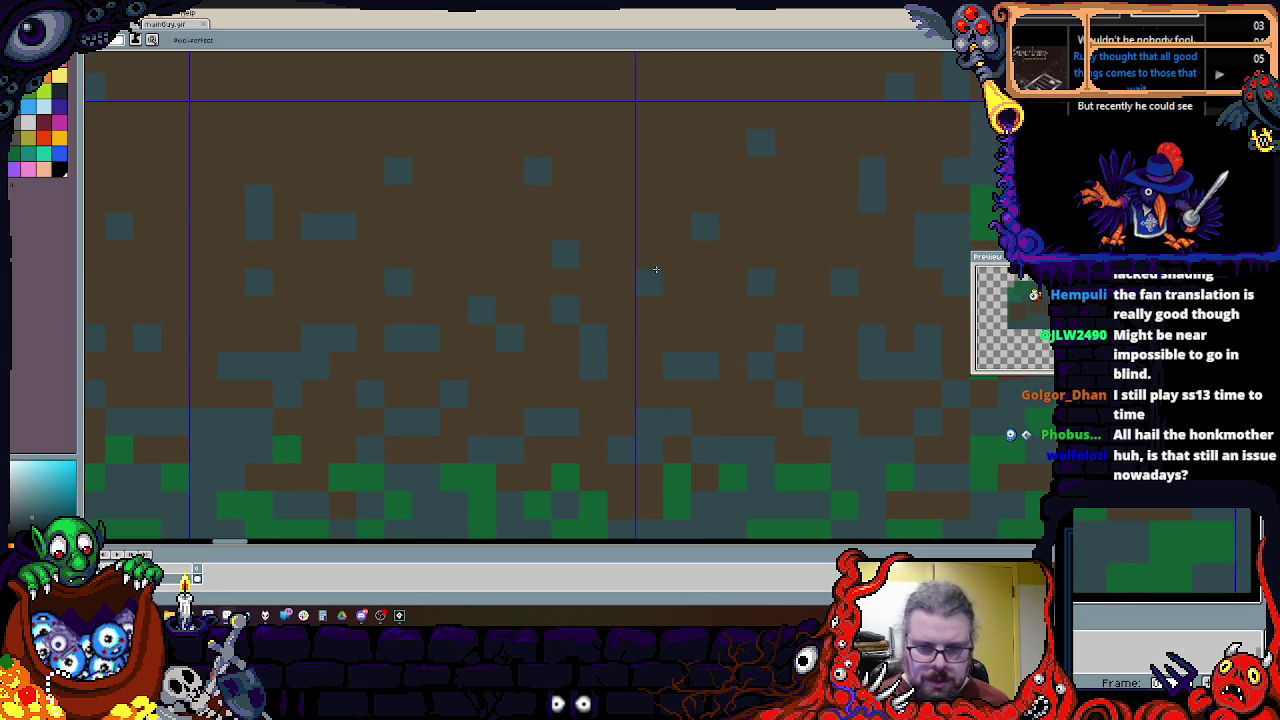
scroll(629, 286, "down", 3)
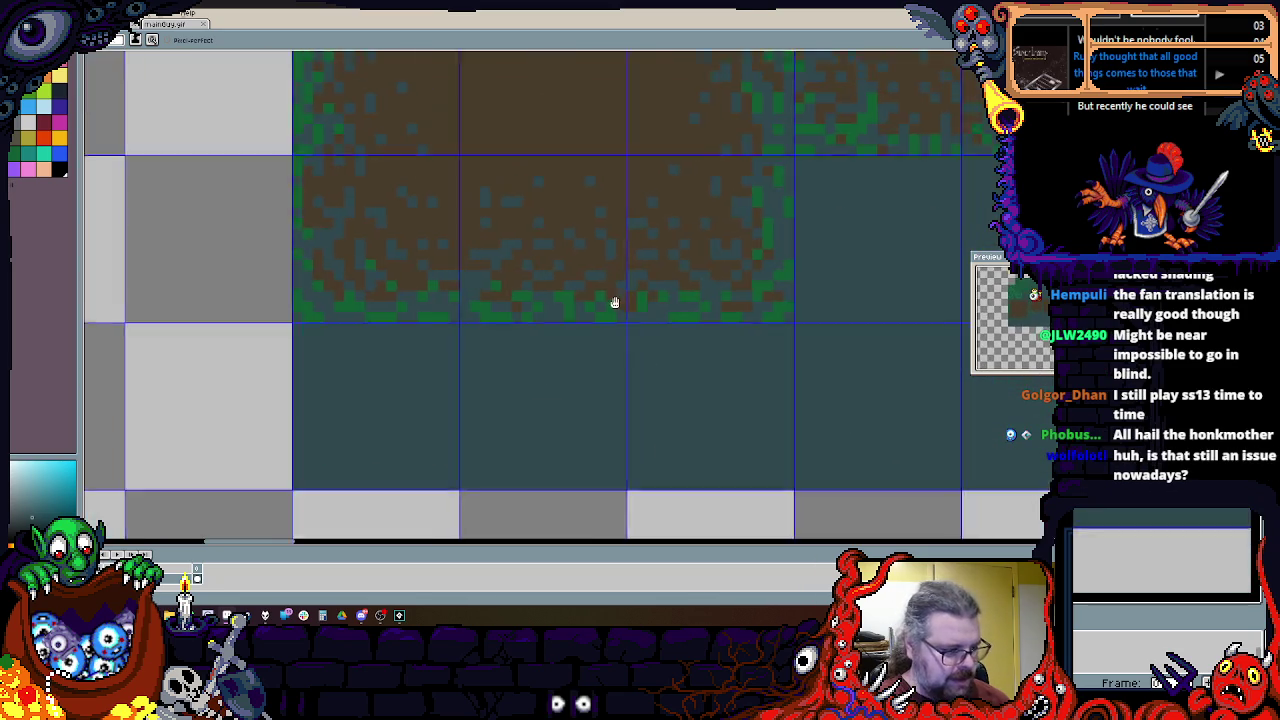
scroll(629, 286, "up", 2)
left_click_drag(494, 326, 591, 277)
scroll(523, 263, "down", 2)
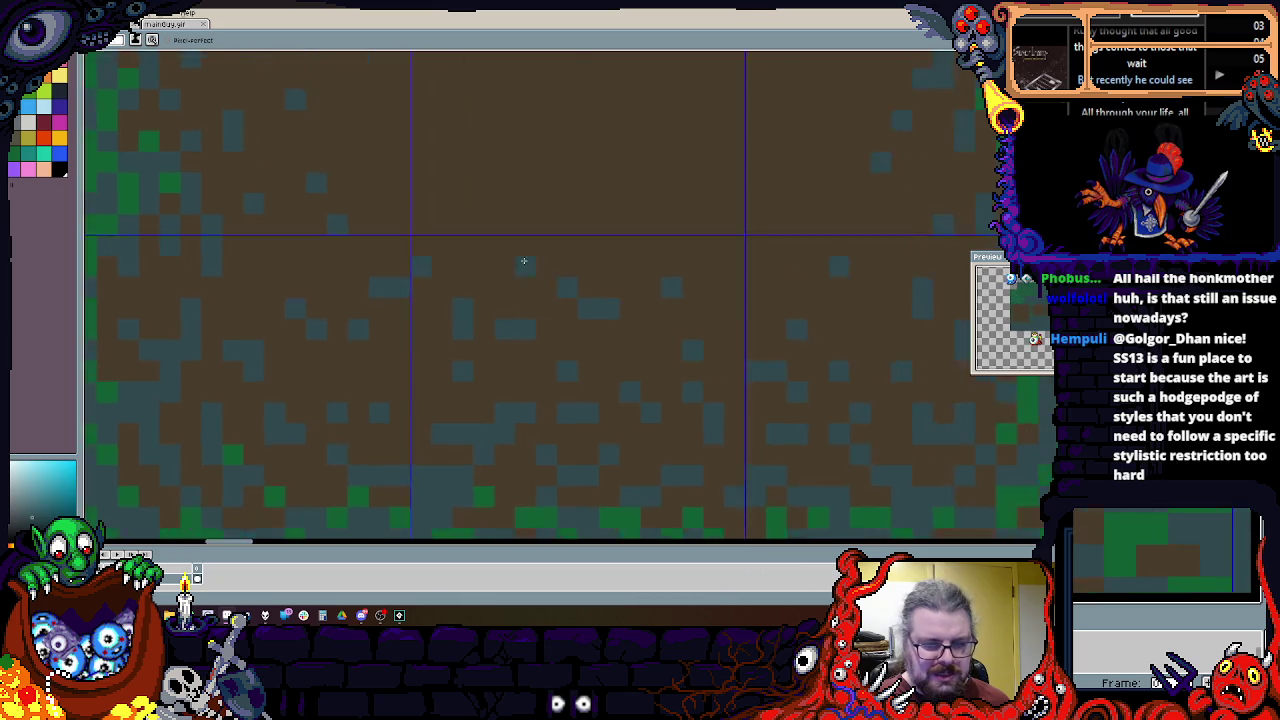
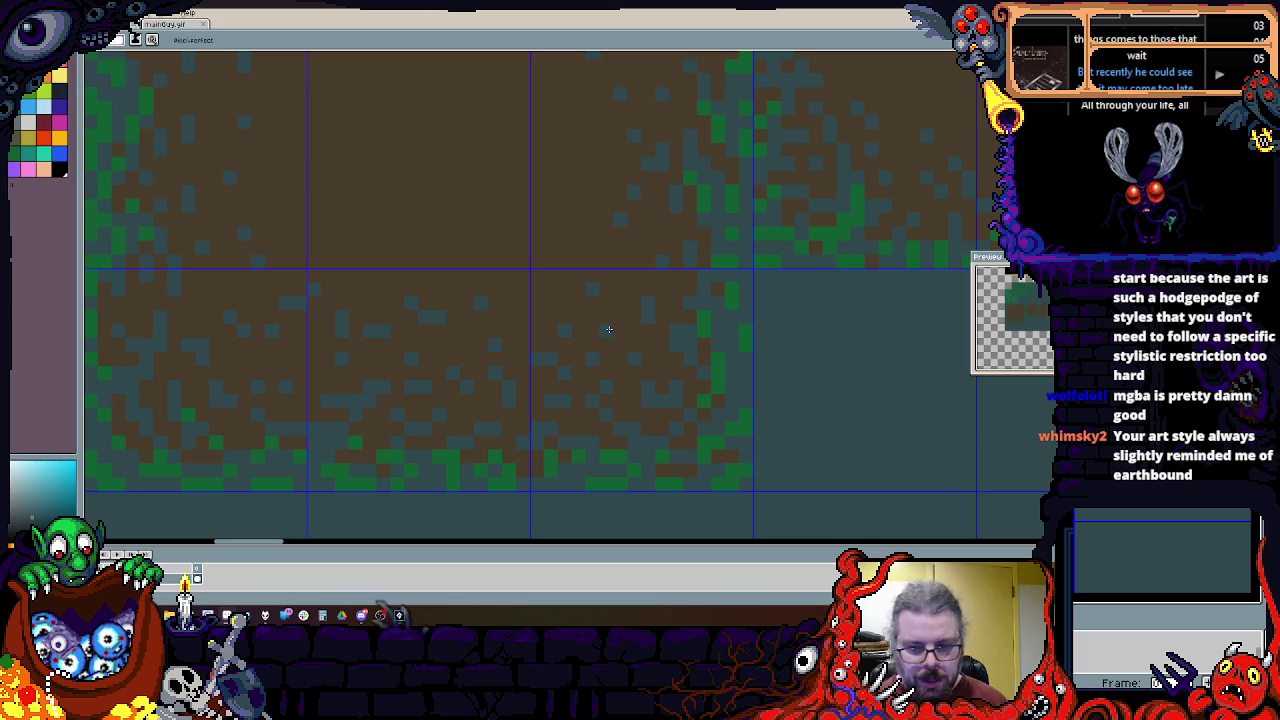
Step: Zoom and pan across the tileset to inspect the grass, dirt and transition tiles
scroll(560, 300, "down", 2)
scroll(460, 255, "up", 2)
scroll(434, 241, "up", 1)
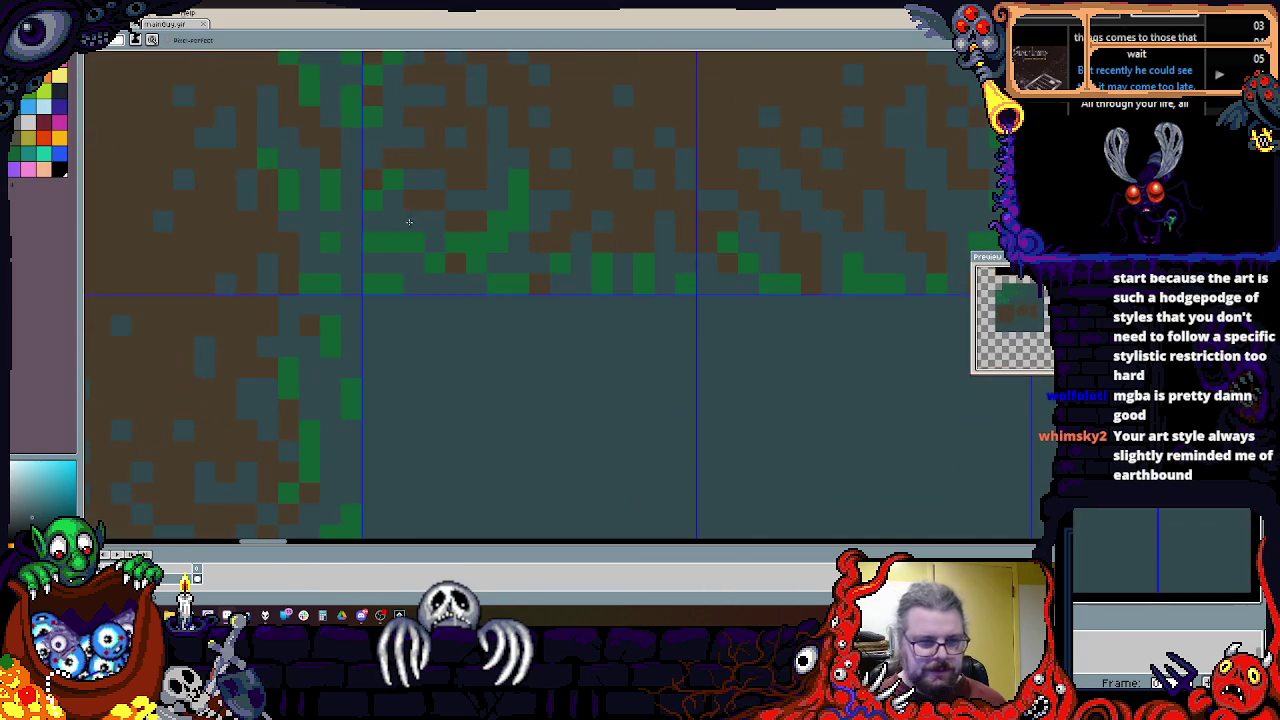
scroll(426, 297, "down", 2)
scroll(406, 340, "up", 2)
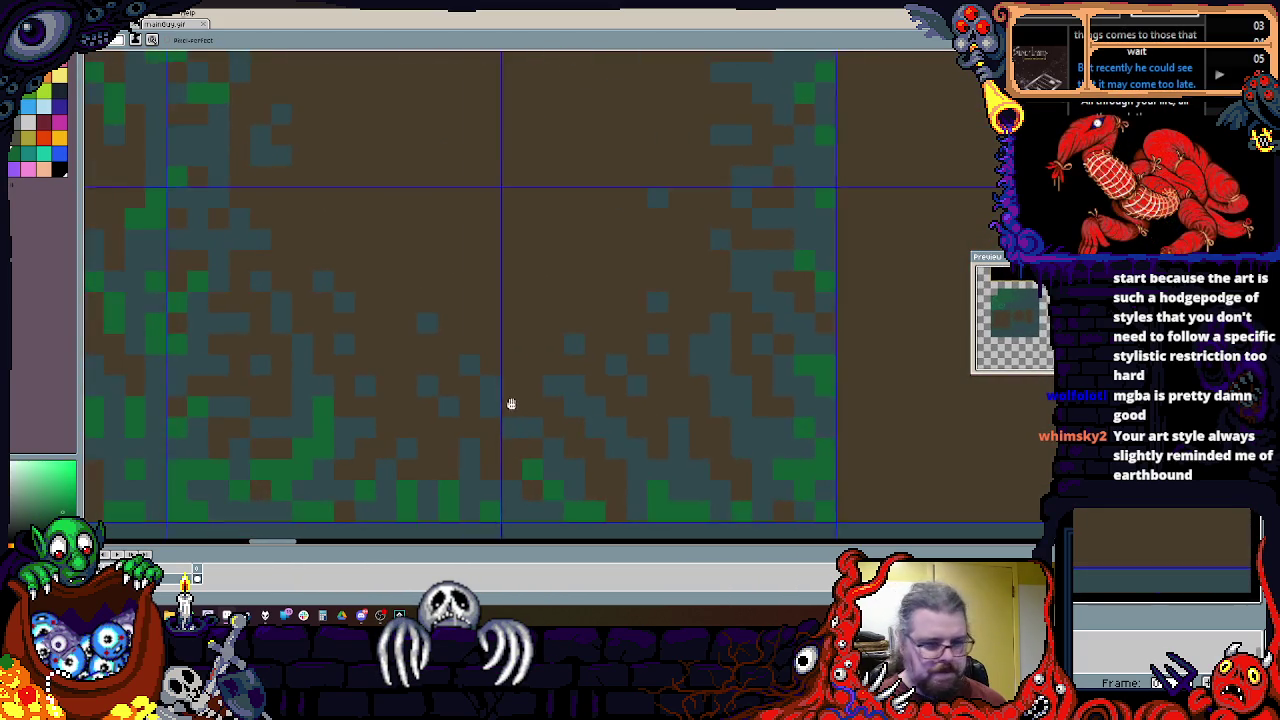
scroll(757, 386, "down", 3)
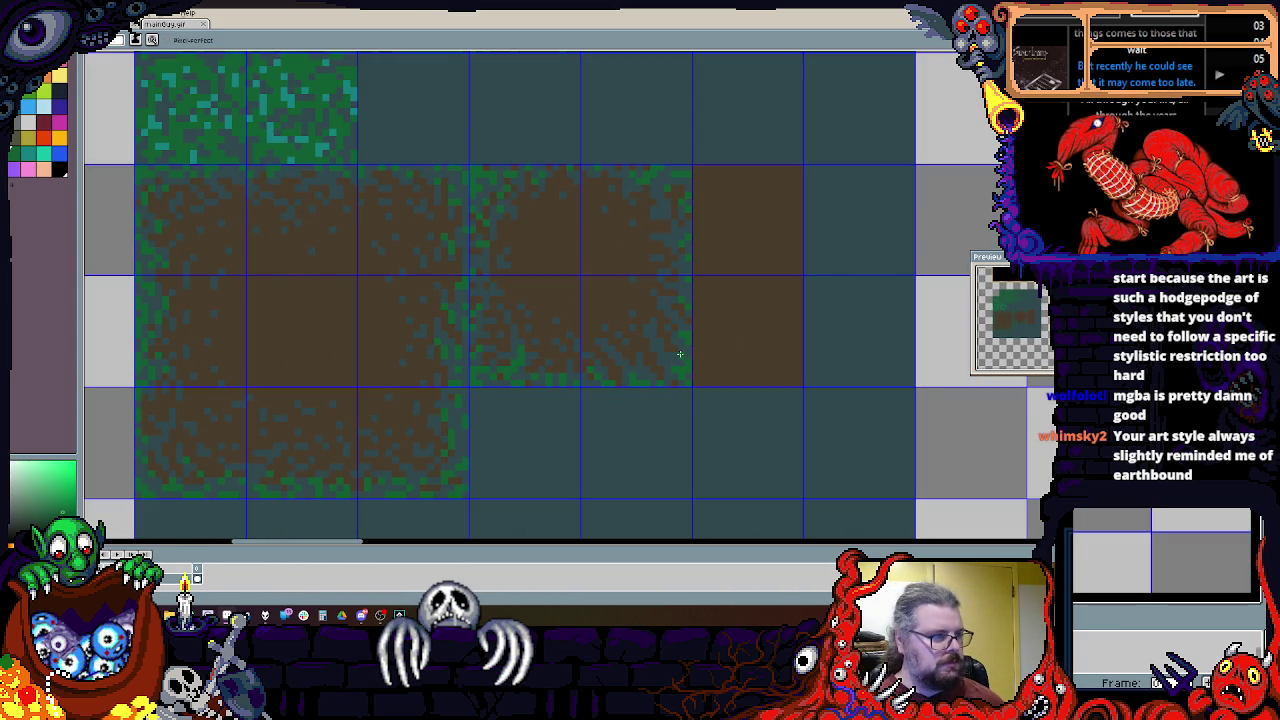
scroll(608, 334, "down", 2)
mouse_move(585, 337)
left_mouse_down()
mouse_move(565, 404)
mouse_move(569, 390)
left_mouse_up()
scroll(620, 460, "up", 1)
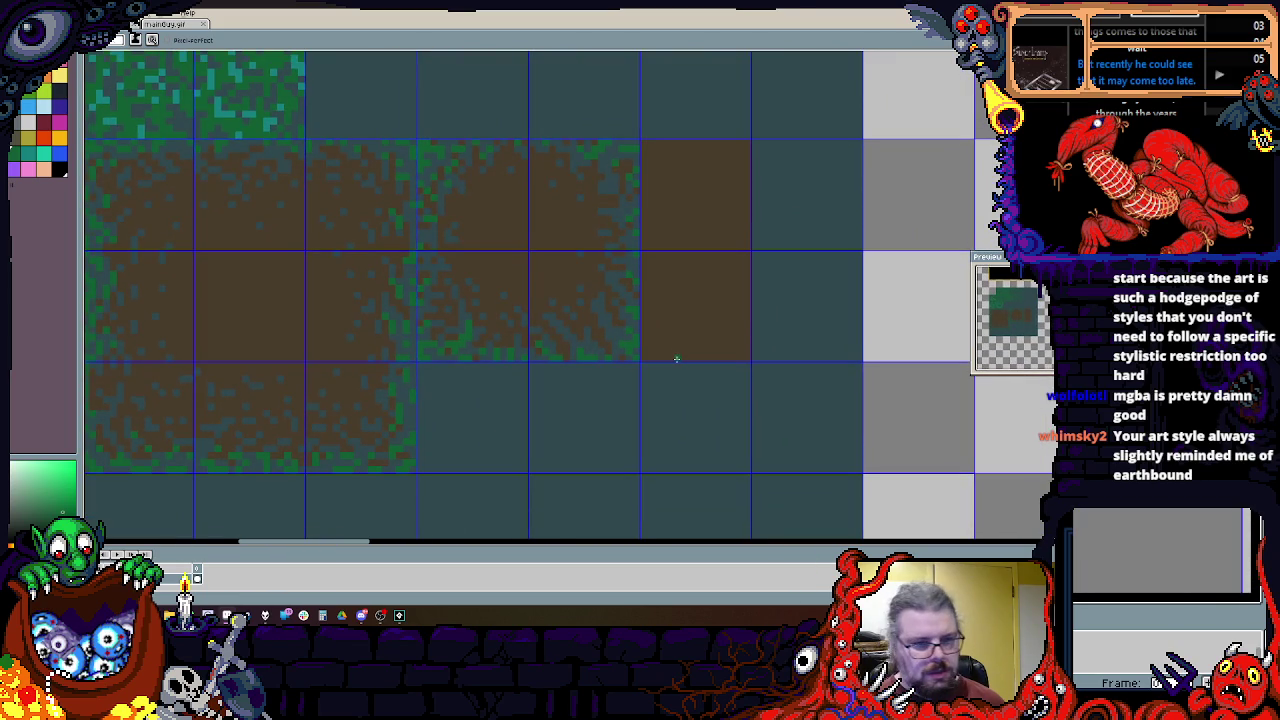
left_click_drag(670, 357, 815, 334)
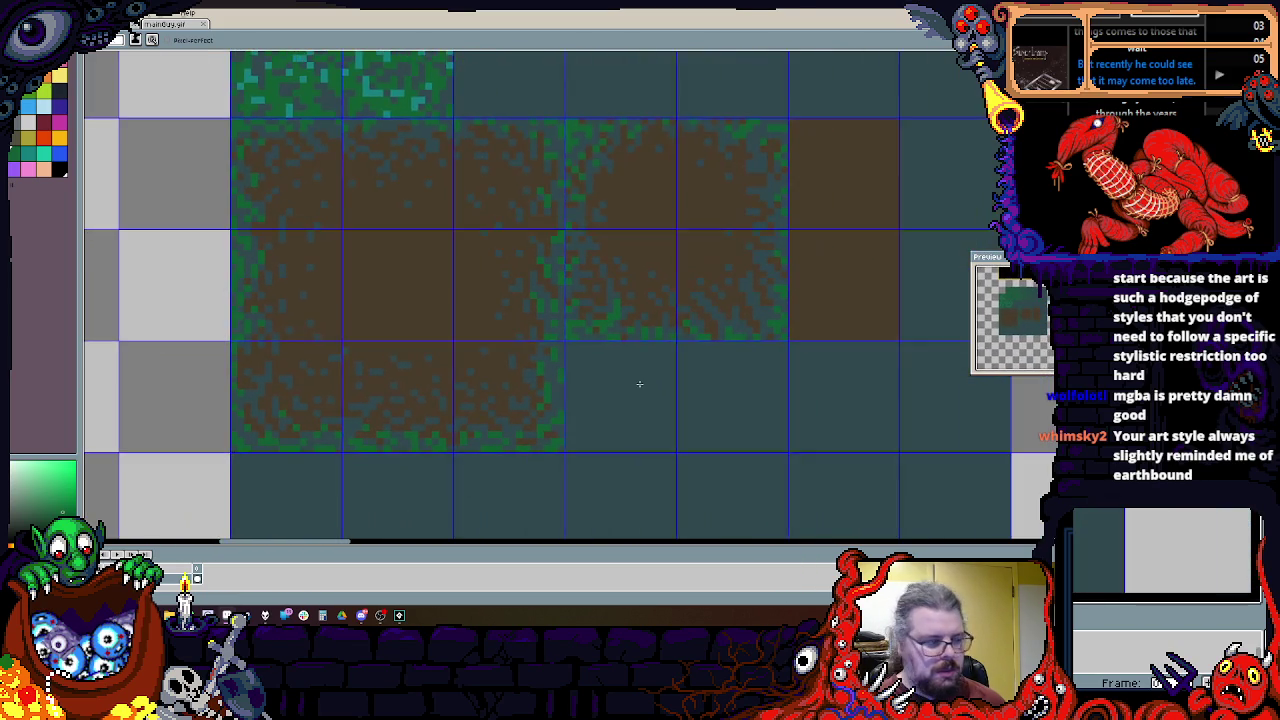
left_click_drag(751, 370, 614, 420)
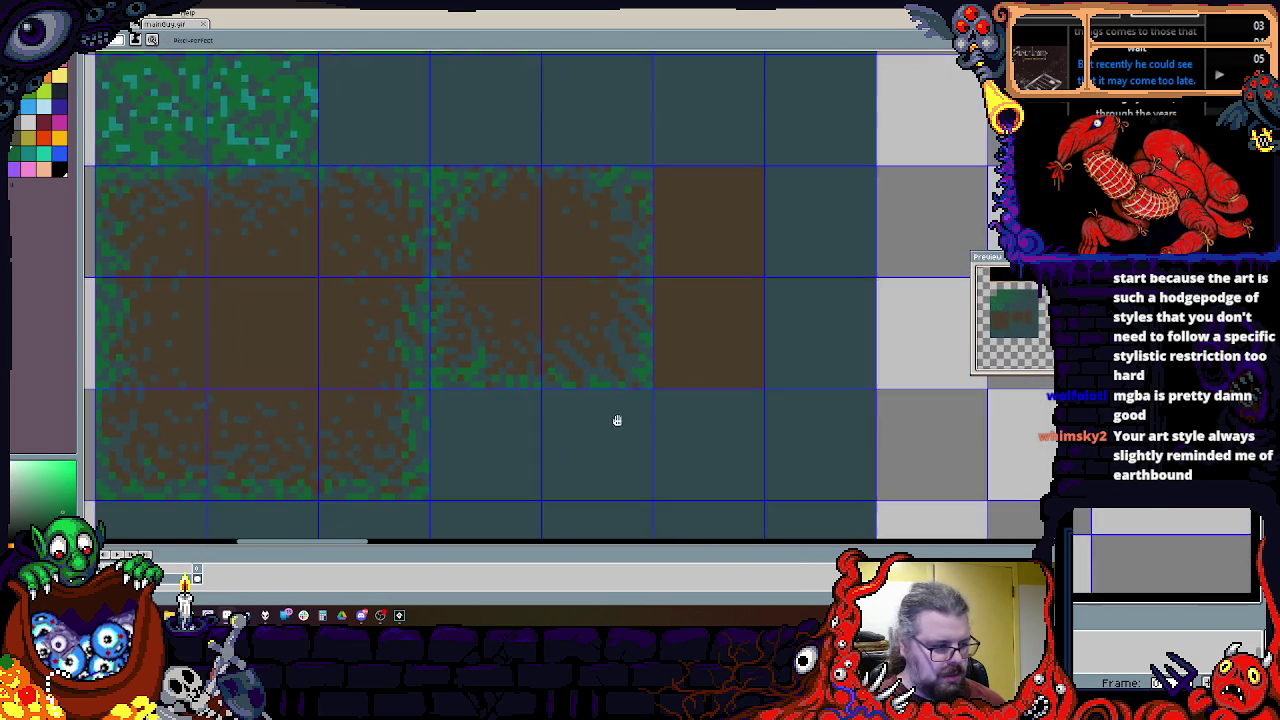
scroll(614, 420, "up", 1)
scroll(651, 414, "up", 1)
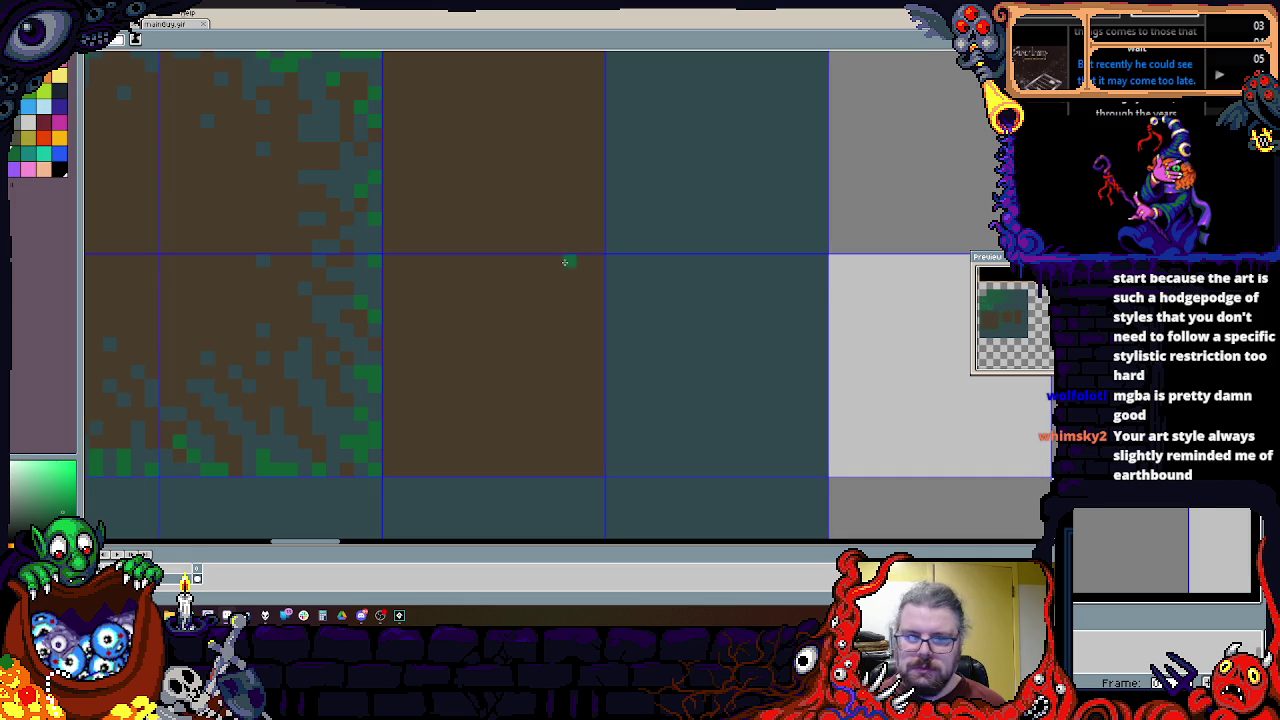
scroll(567, 260, "down", 1)
left_click_drag(567, 260, 563, 93)
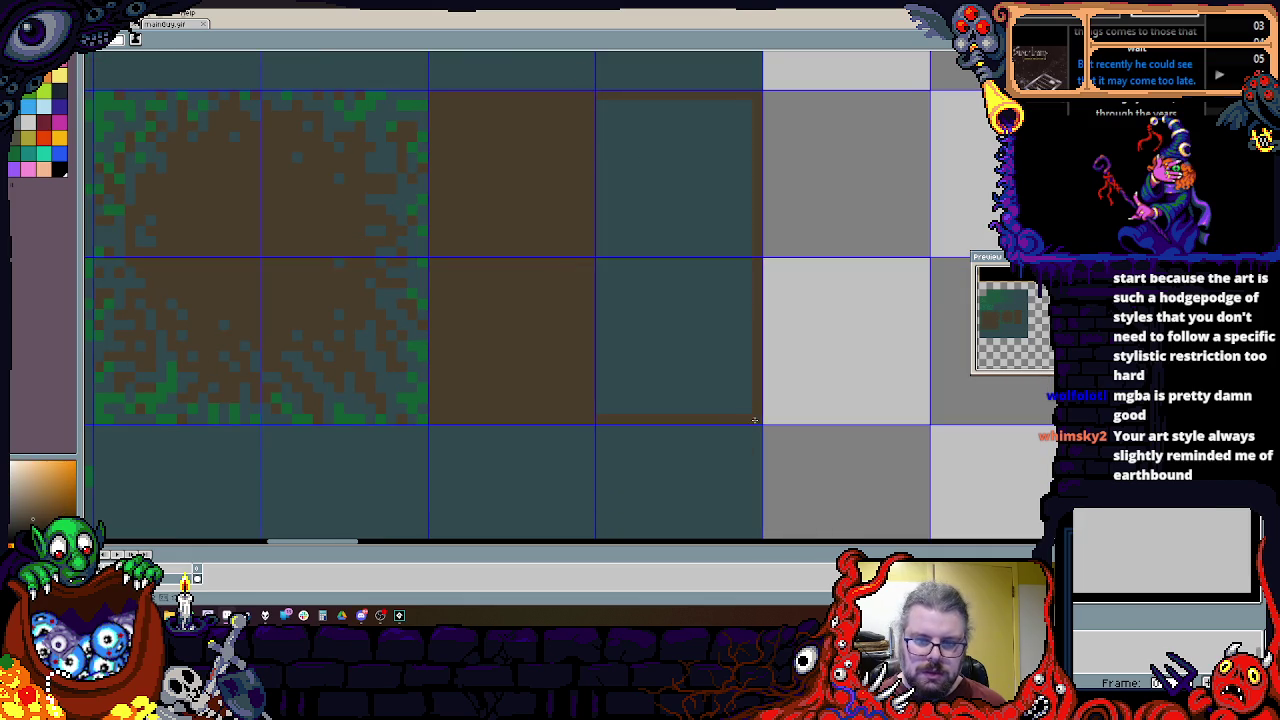
scroll(754, 420, "down", 3)
scroll(589, 277, "up", 1)
left_click_drag(589, 277, 680, 343)
scroll(592, 356, "up", 2)
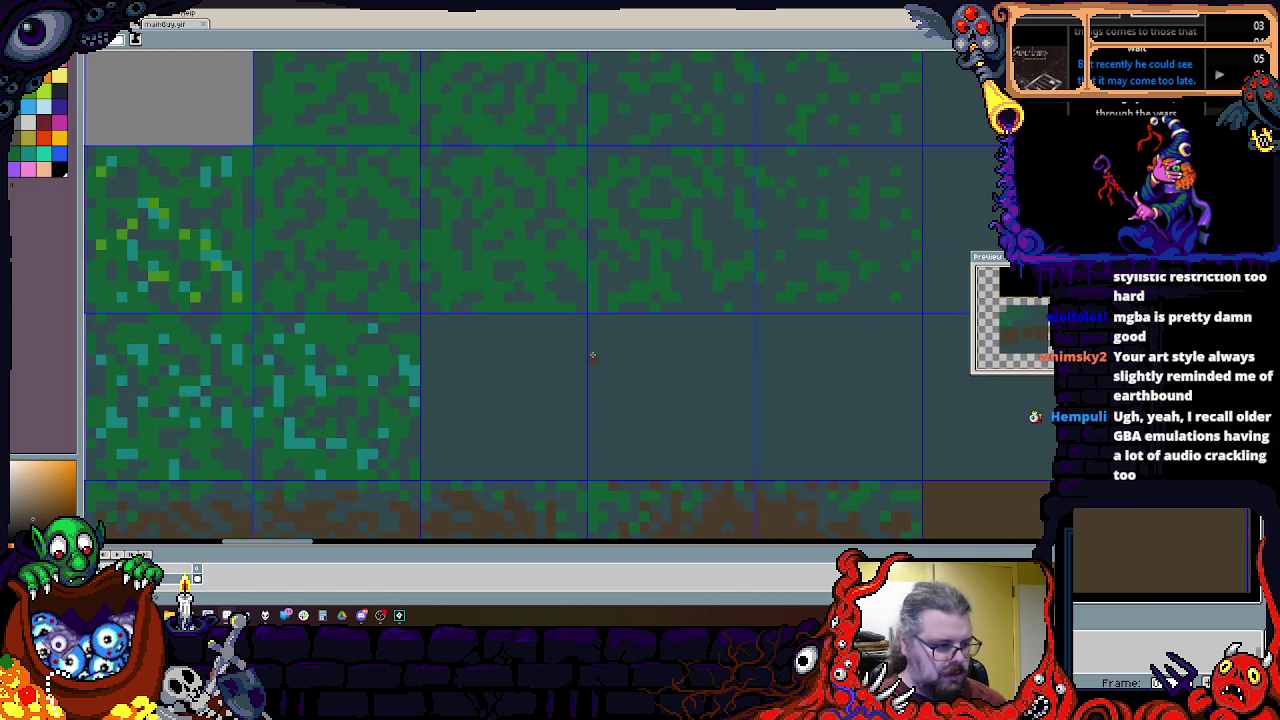
left_click_drag(592, 356, 409, 137)
Step: Make the teal ground colour the current painting colour
scroll(557, 277, "down", 1)
scroll(702, 340, "down", 1)
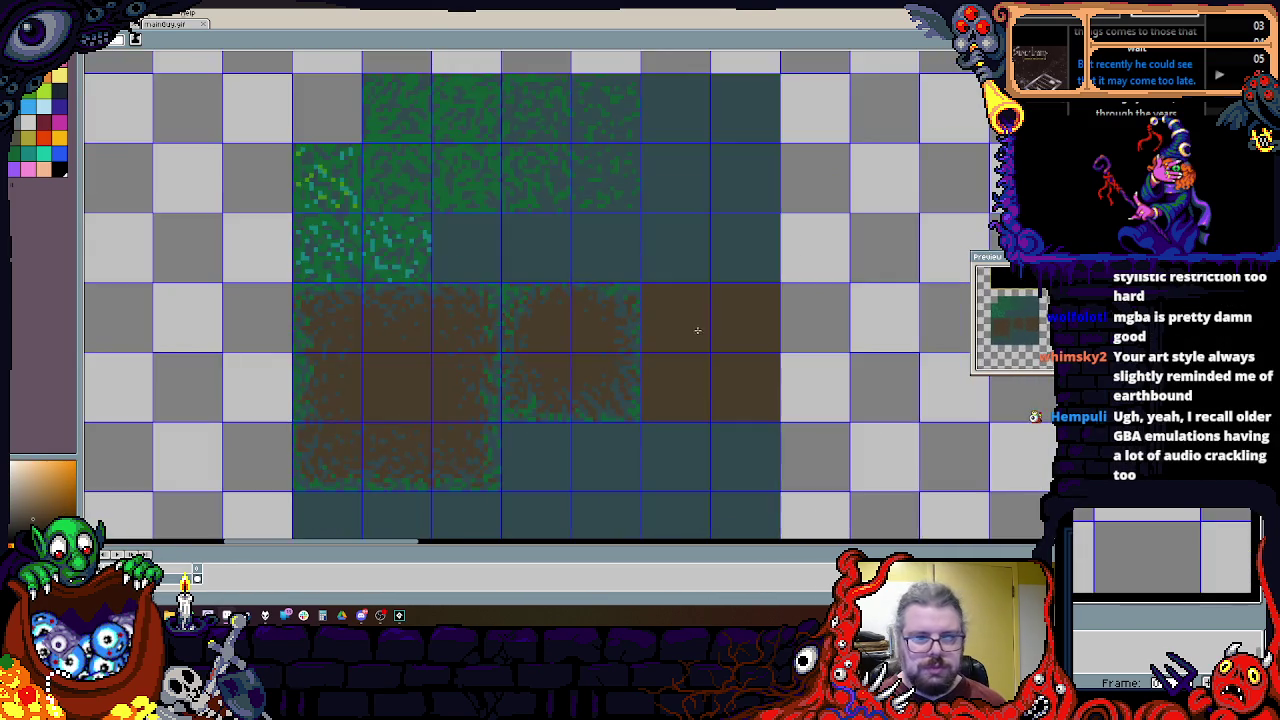
scroll(702, 340, "up", 1)
scroll(620, 309, "up", 2)
scroll(620, 309, "up", 1)
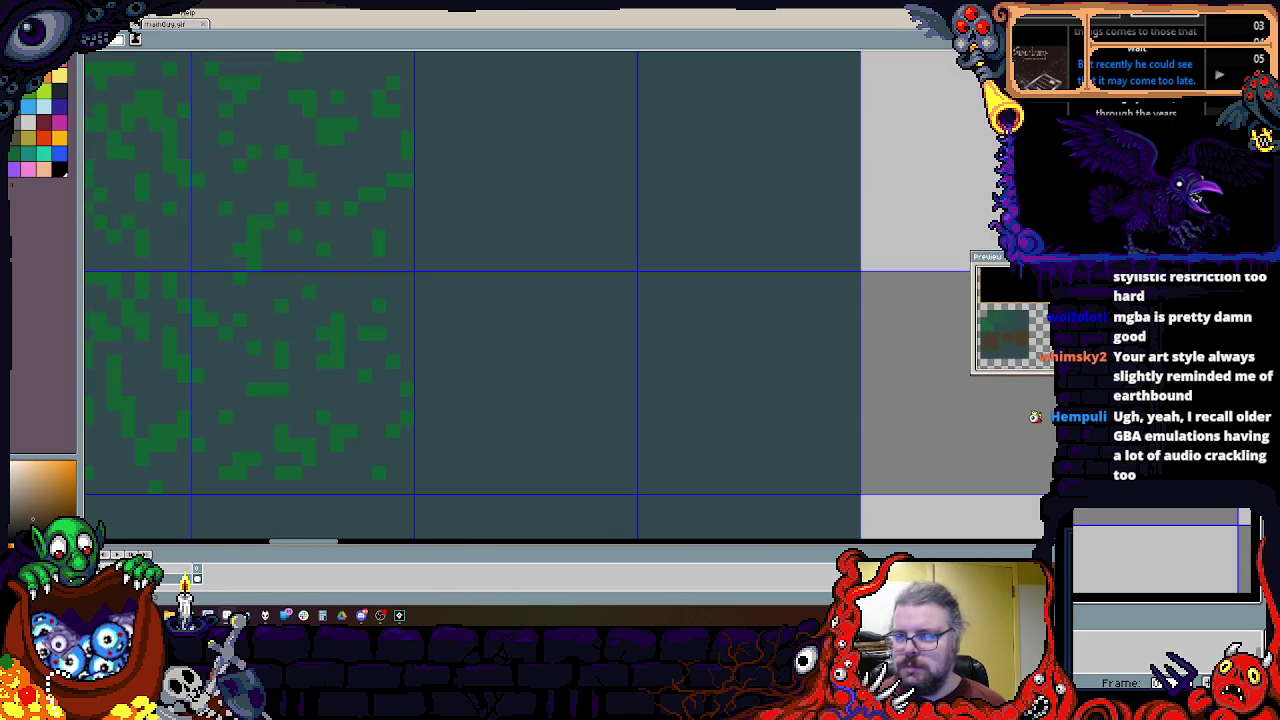
left_click(68, 98)
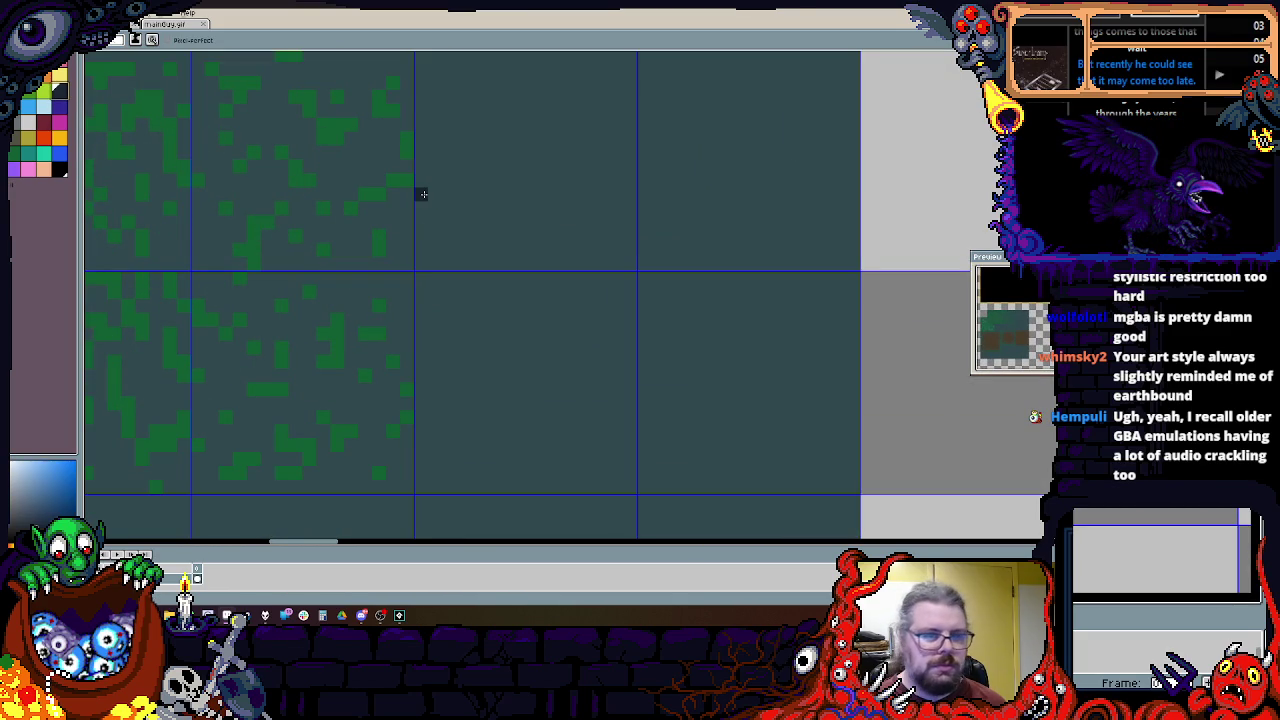
Step: Fill the empty two-cell gap at the teal ground's right edge with teal
scroll(322, 200, "down", 1)
scroll(534, 240, "down", 1)
scroll(491, 294, "up", 1)
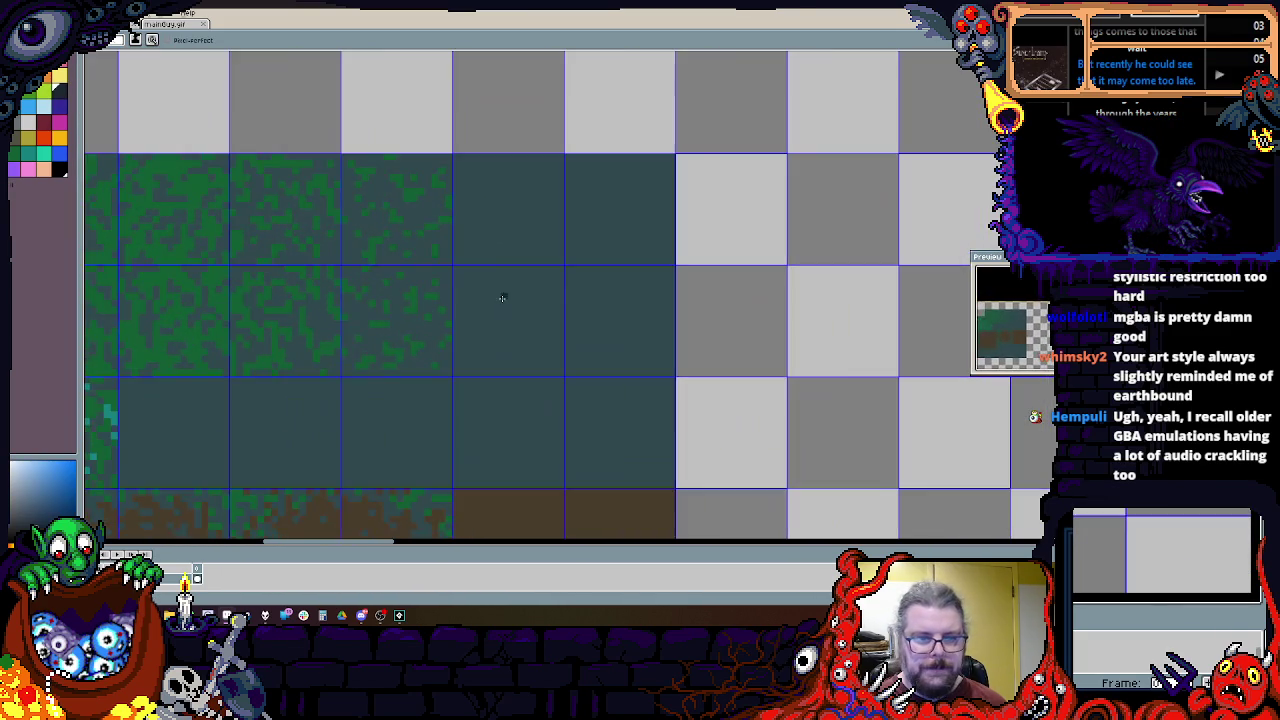
scroll(680, 280, "down", 2)
scroll(665, 300, "up", 1)
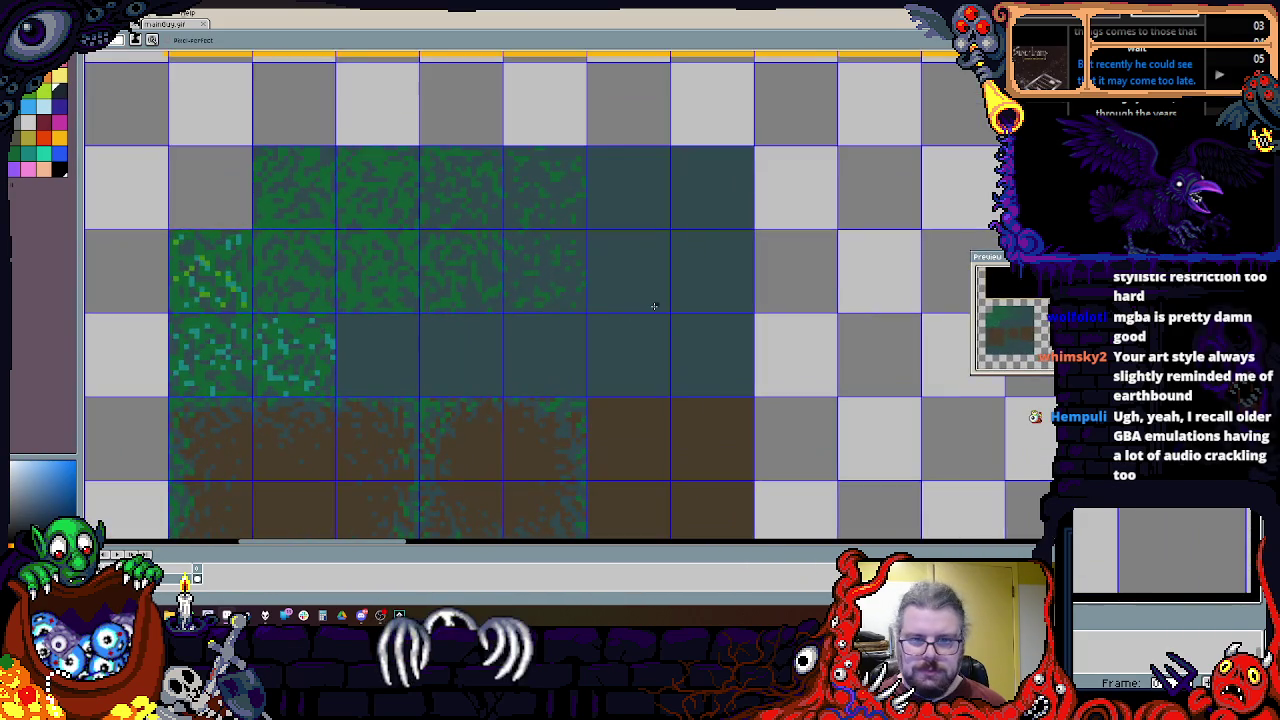
scroll(658, 307, "down", 1)
scroll(660, 310, "up", 1)
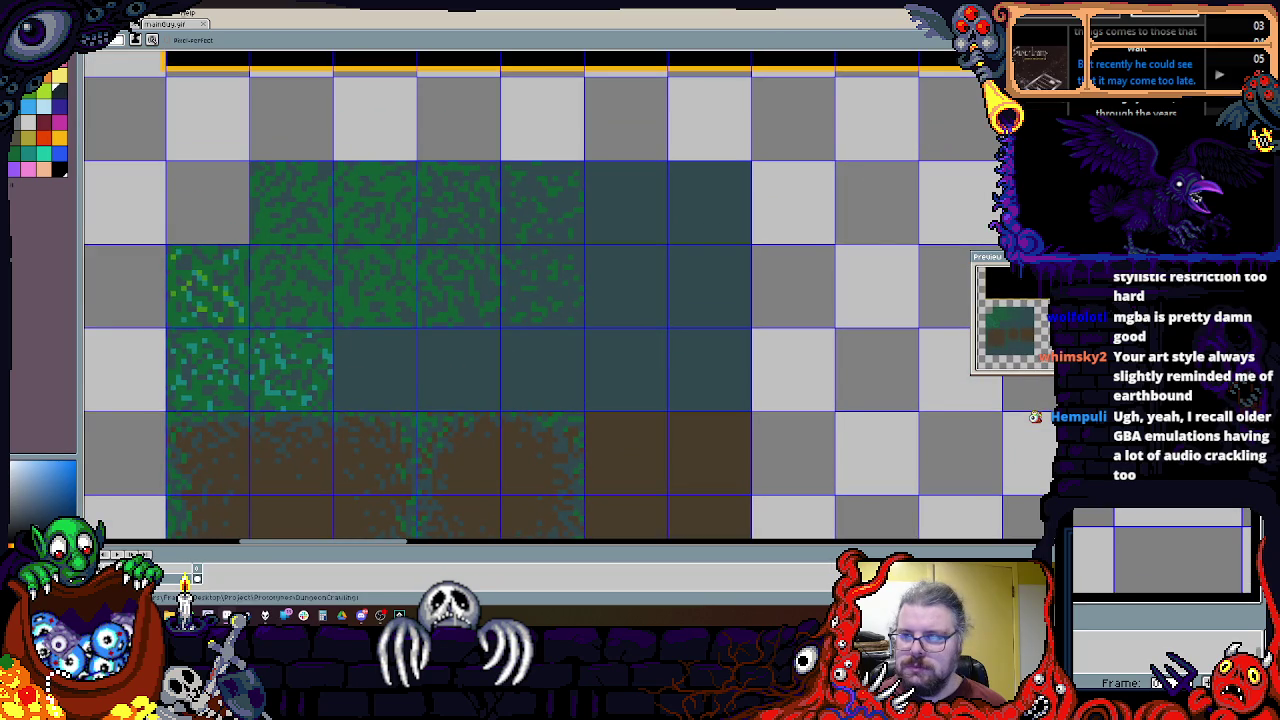
scroll(600, 249, "down", 1)
scroll(606, 160, "down", 1)
scroll(620, 120, "up", 1)
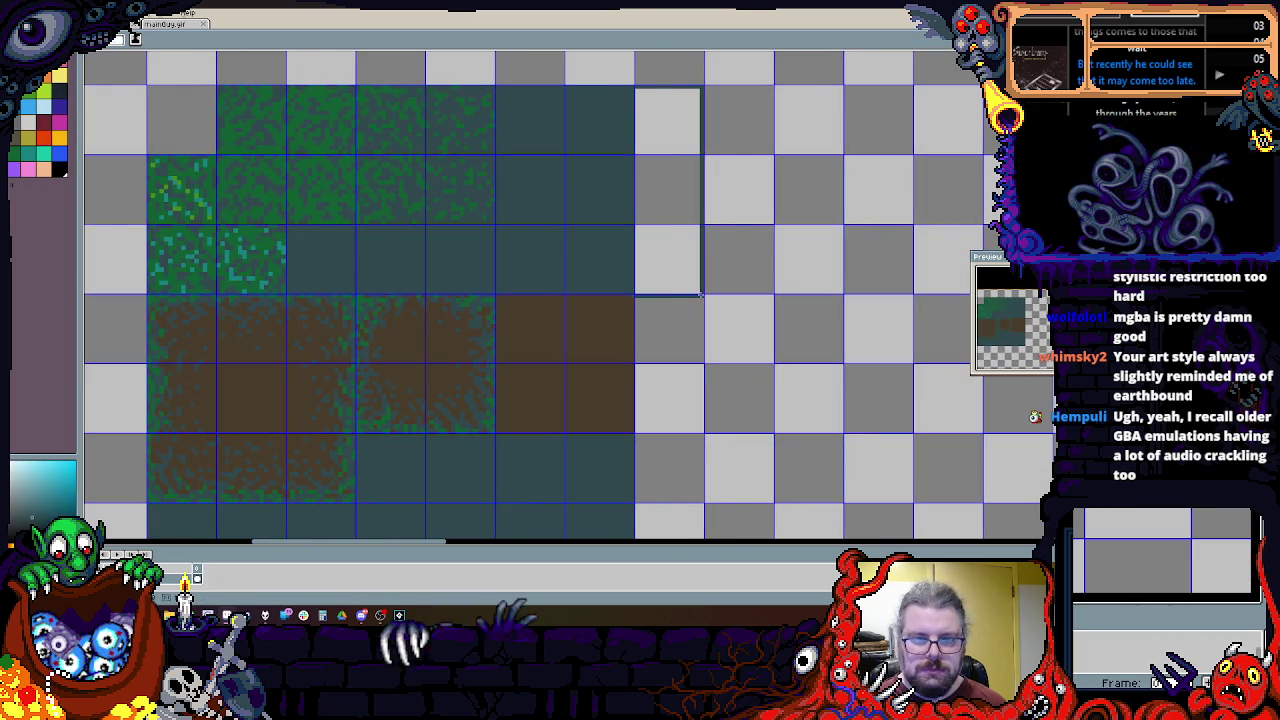
scroll(620, 170, "down", 1)
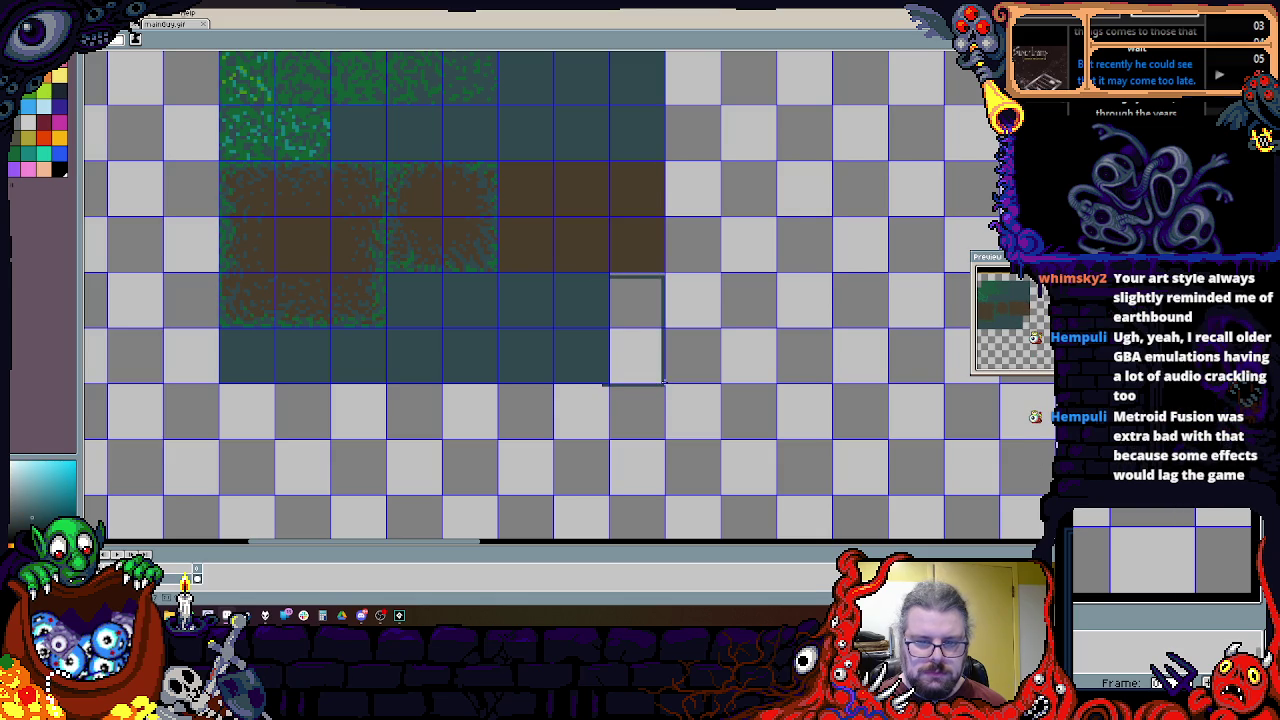
left_click(664, 379)
Step: Select a three-cell column of empty tiles to the right of the tileset
scroll(667, 300, "up", 3)
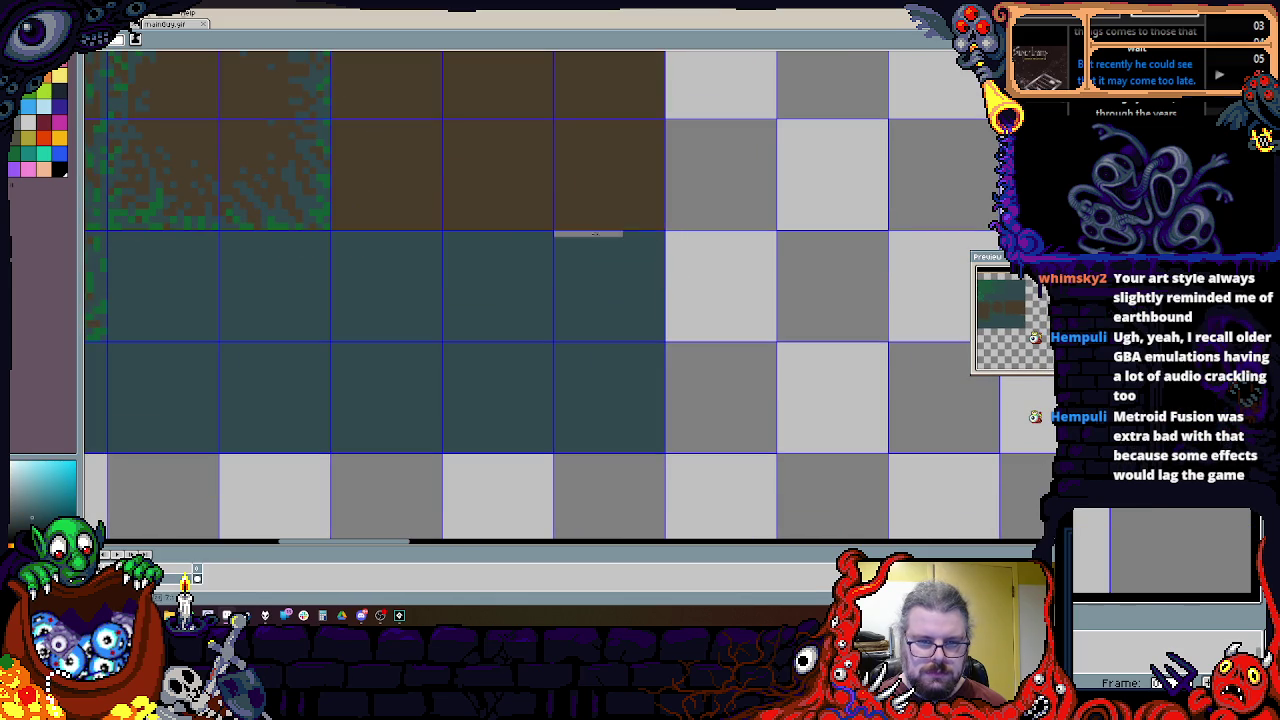
scroll(492, 235, "down", 2)
scroll(598, 344, "down", 1)
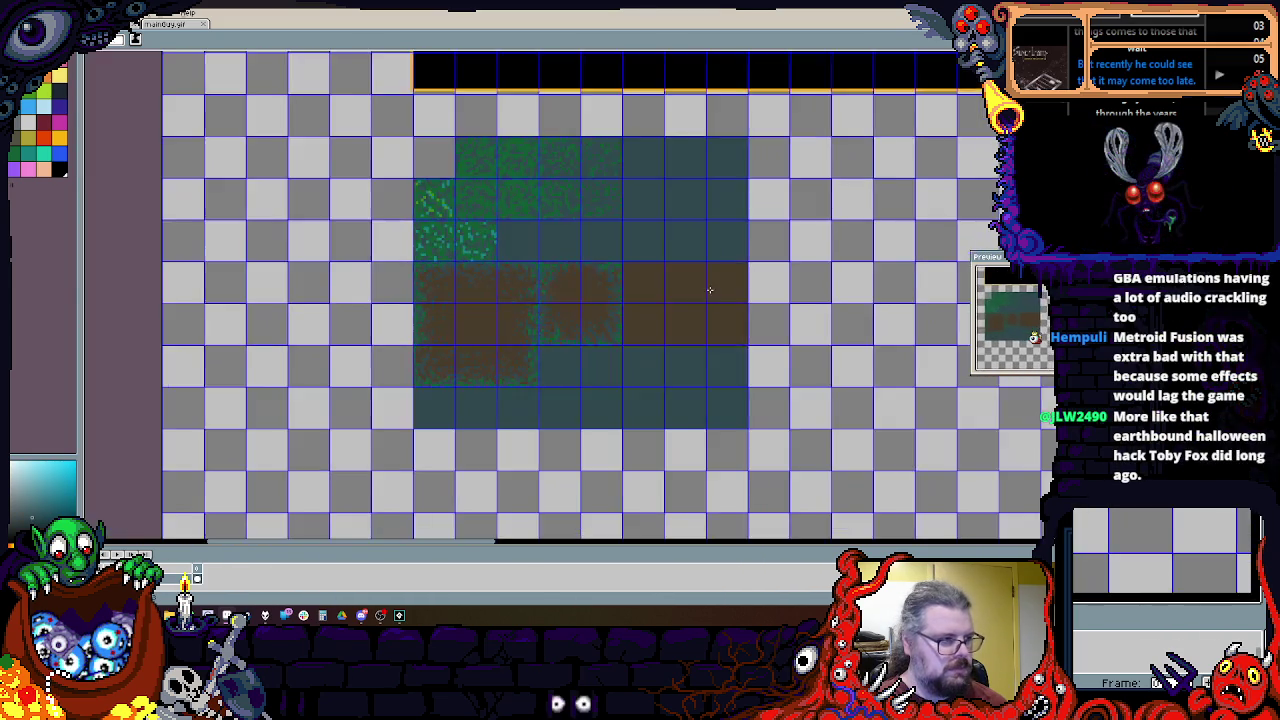
scroll(598, 344, "up", 1)
scroll(683, 254, "up", 1)
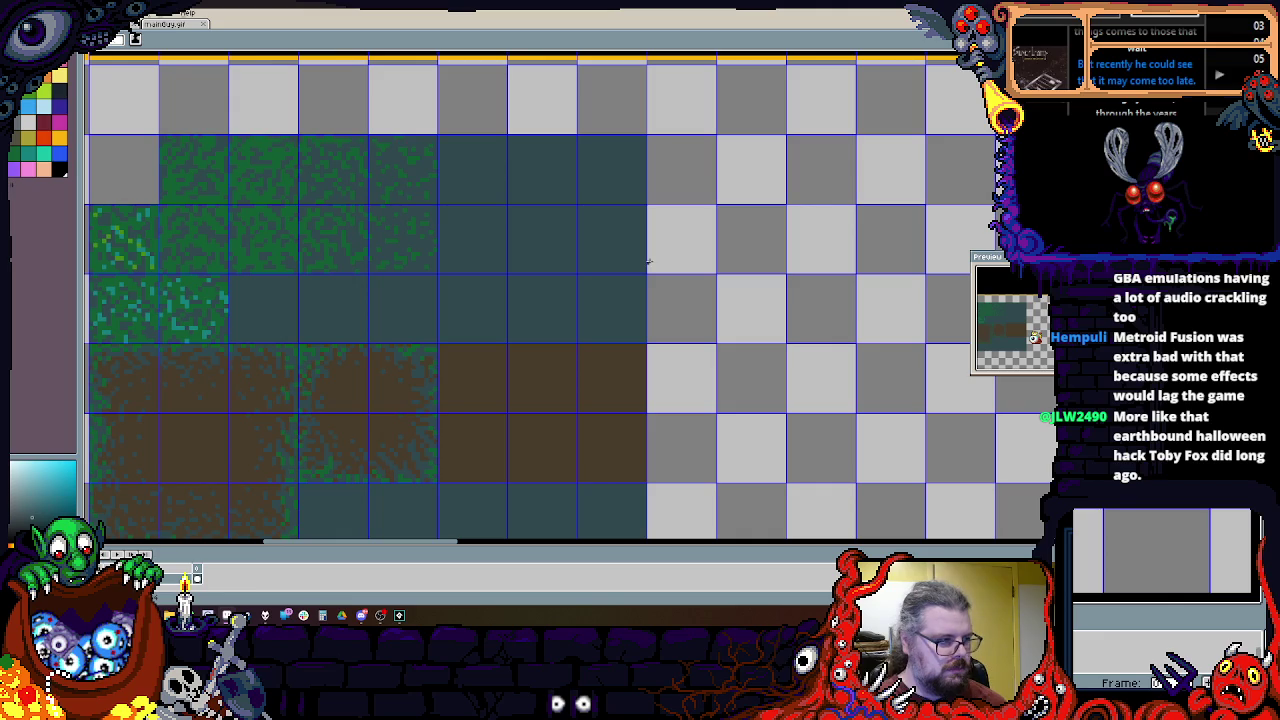
scroll(633, 285, "up", 1)
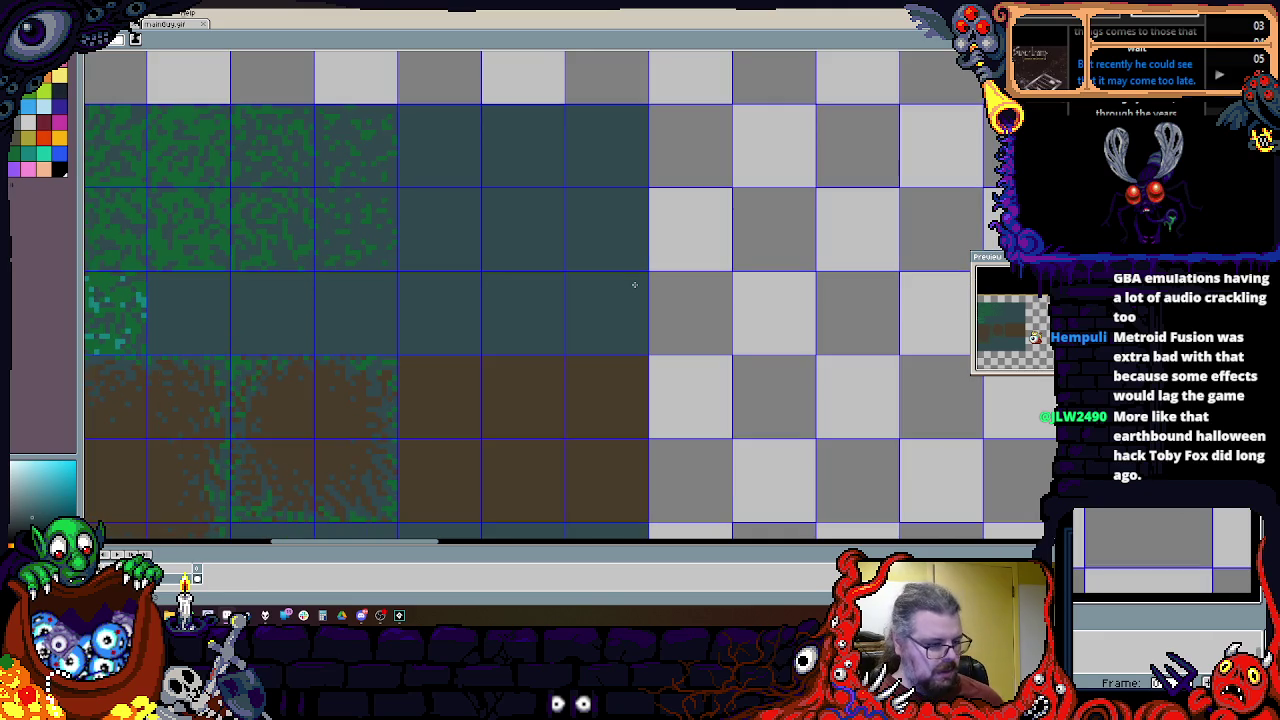
scroll(606, 323, "down", 1)
scroll(646, 274, "up", 1)
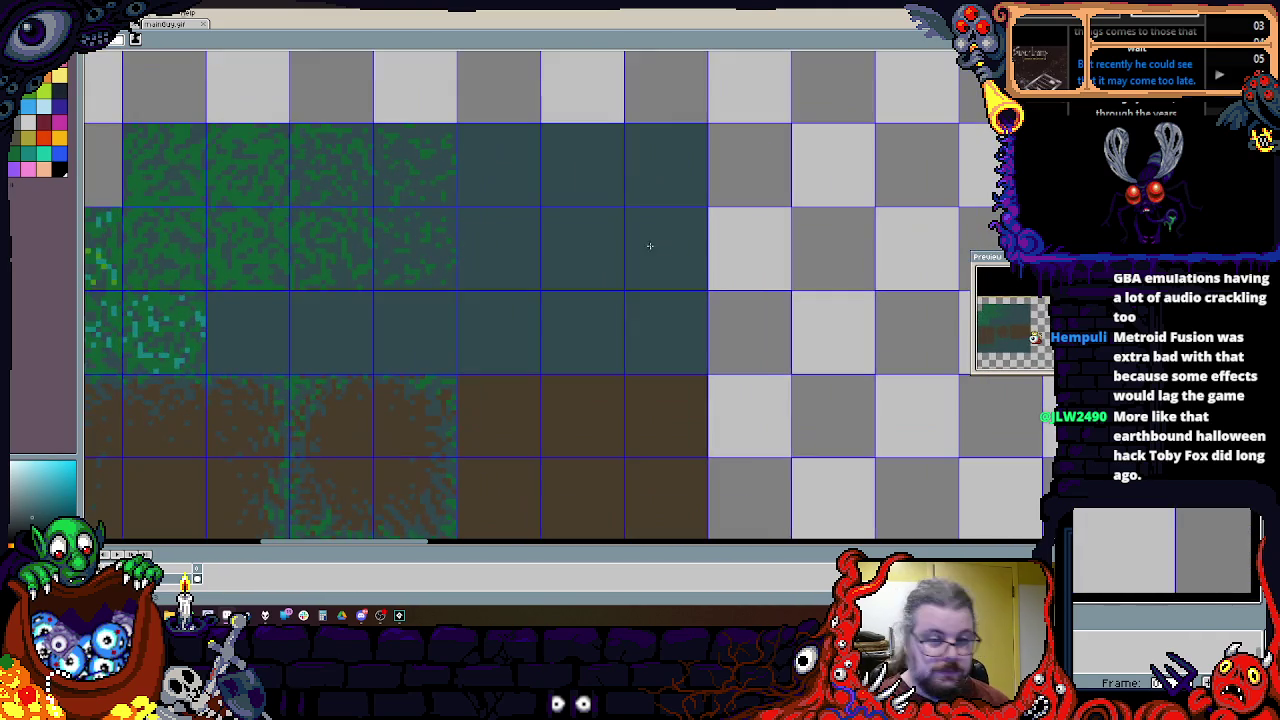
mouse_move(759, 310)
left_mouse_down()
mouse_move(790, 375)
mouse_move(614, 177)
left_mouse_up()
Step: Fill the selected column with teal and the next block of cells with brown dirt
key("f")
scroll(614, 177, "up", 1)
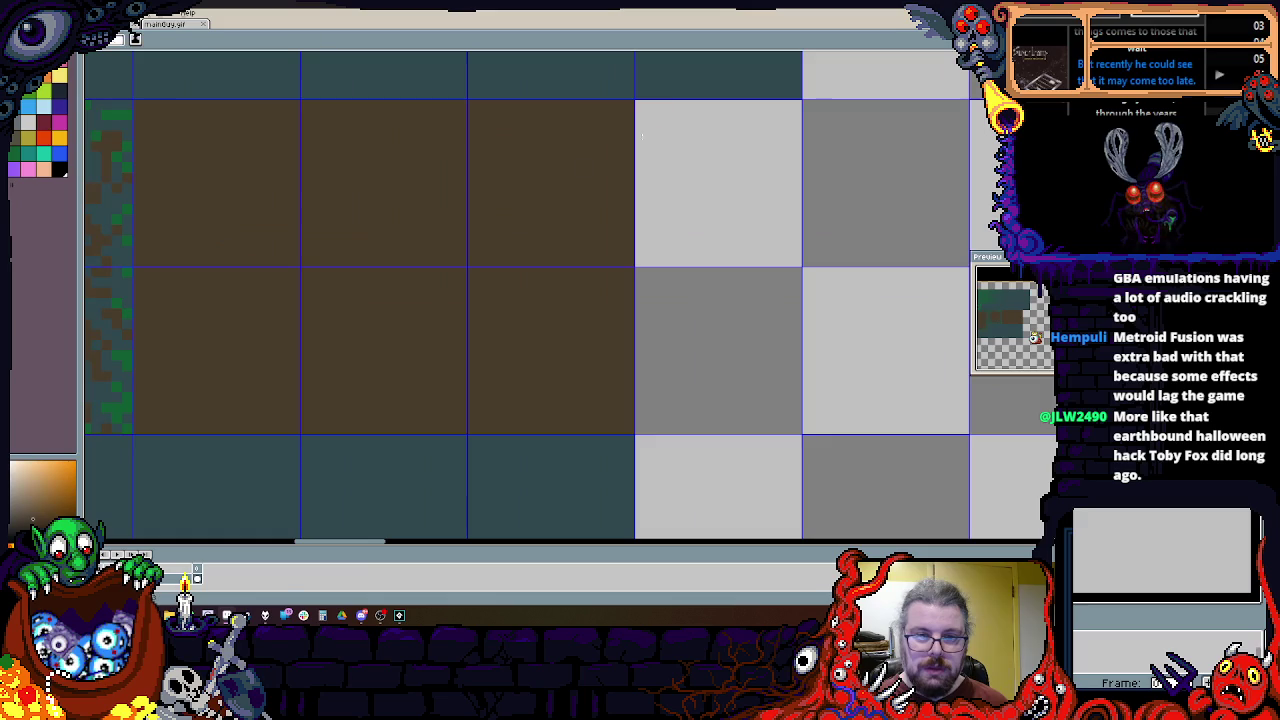
left_click_drag(640, 103, 795, 428)
key("f")
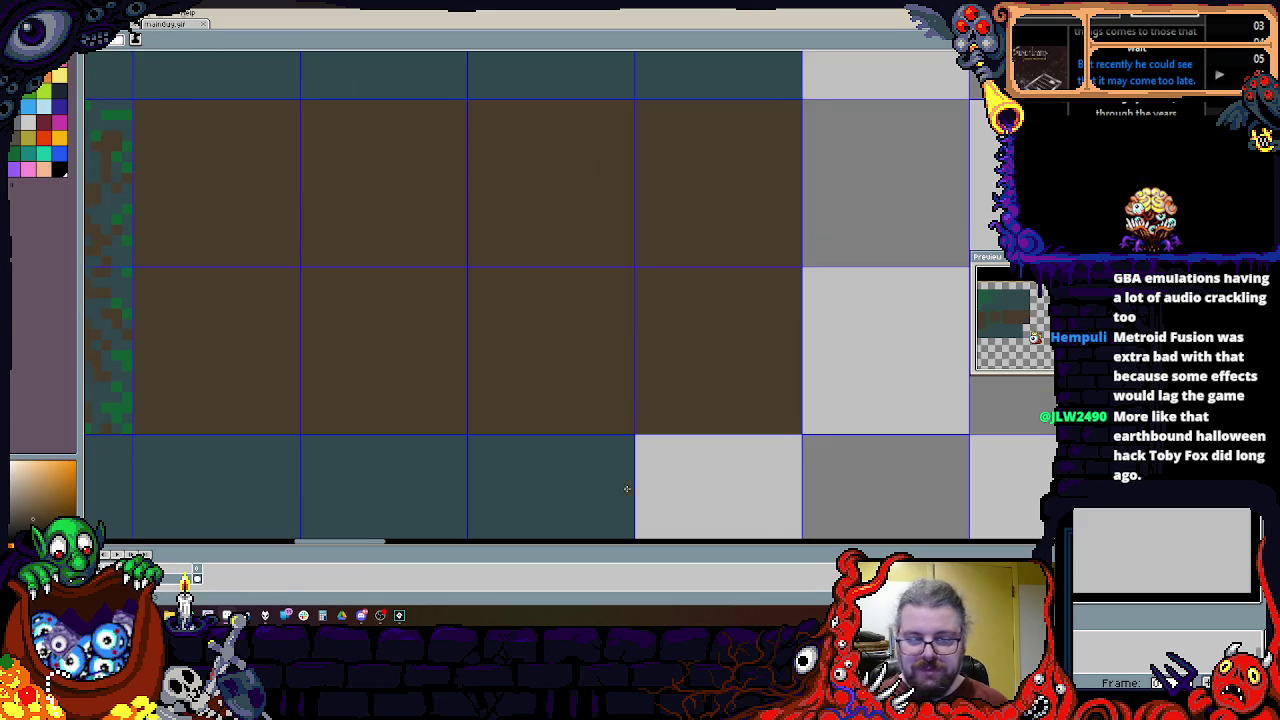
Step: Fill the remaining empty column beside the teal ground with teal
scroll(555, 258, "down", 1)
left_click_drag(605, 233, 712, 455)
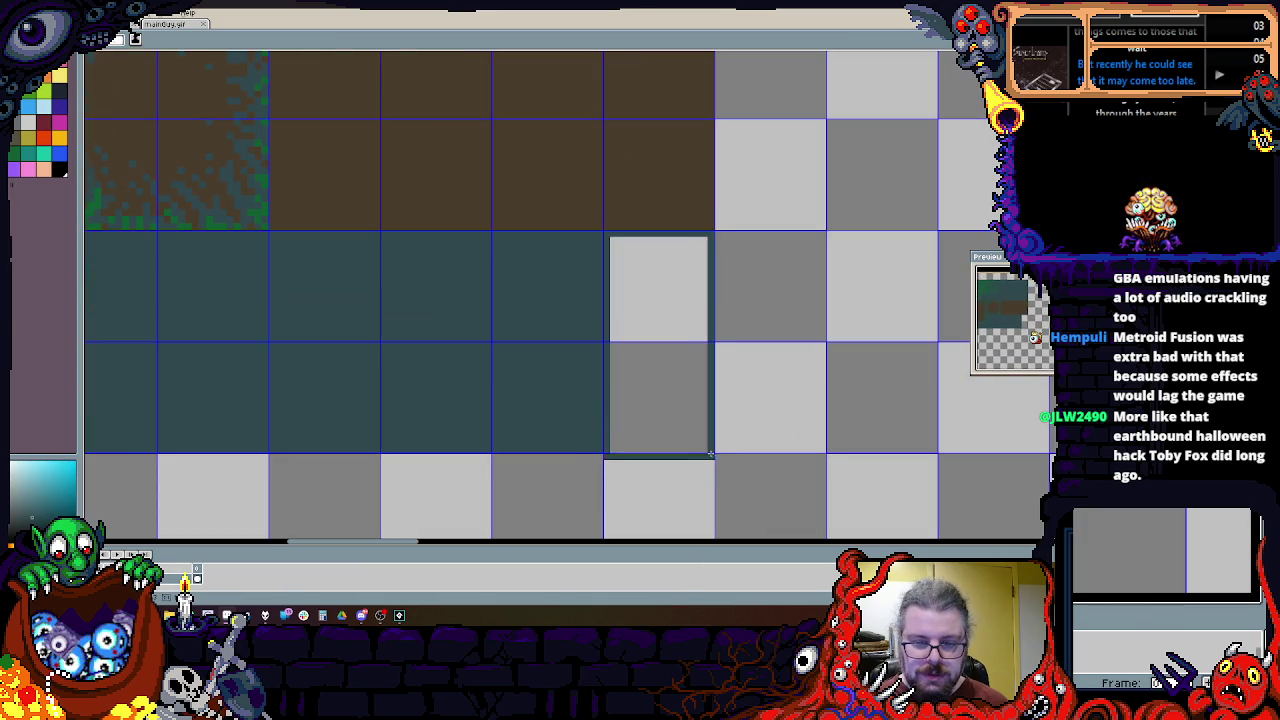
key("f")
scroll(612, 406, "down", 1)
scroll(612, 406, "down", 1)
left_click_drag(563, 275, 609, 340)
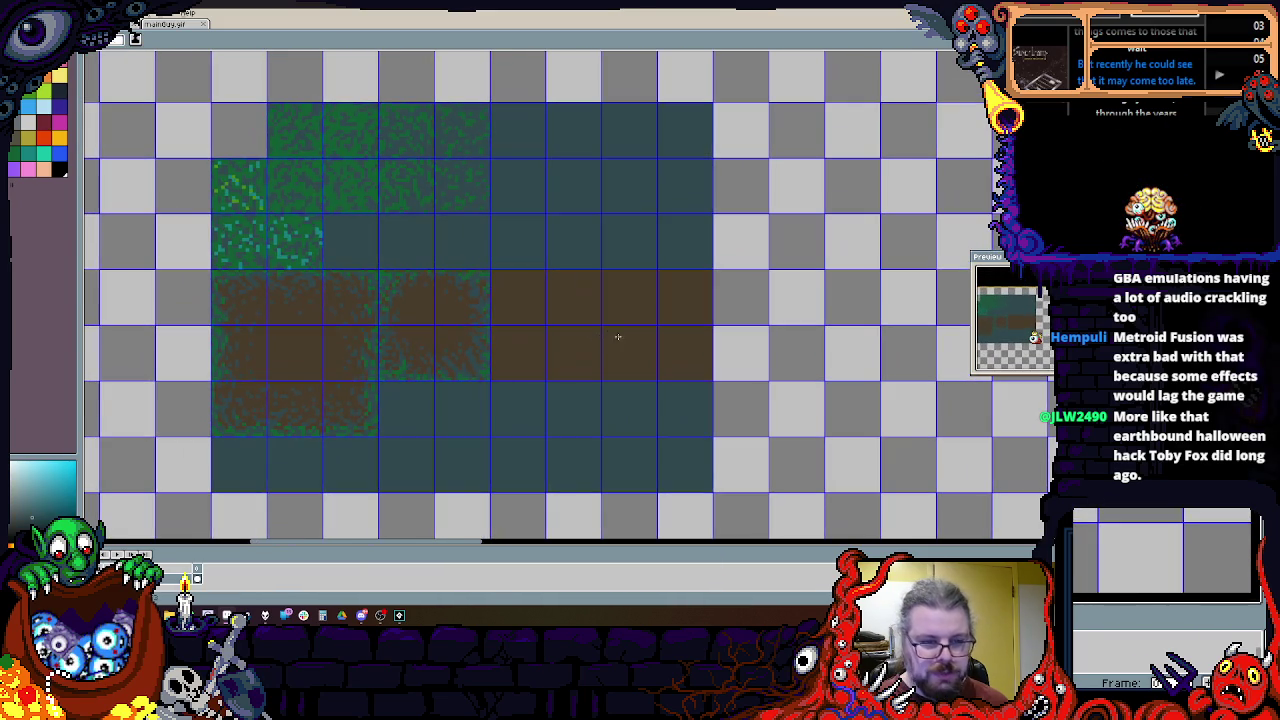
scroll(619, 330, "up", 2)
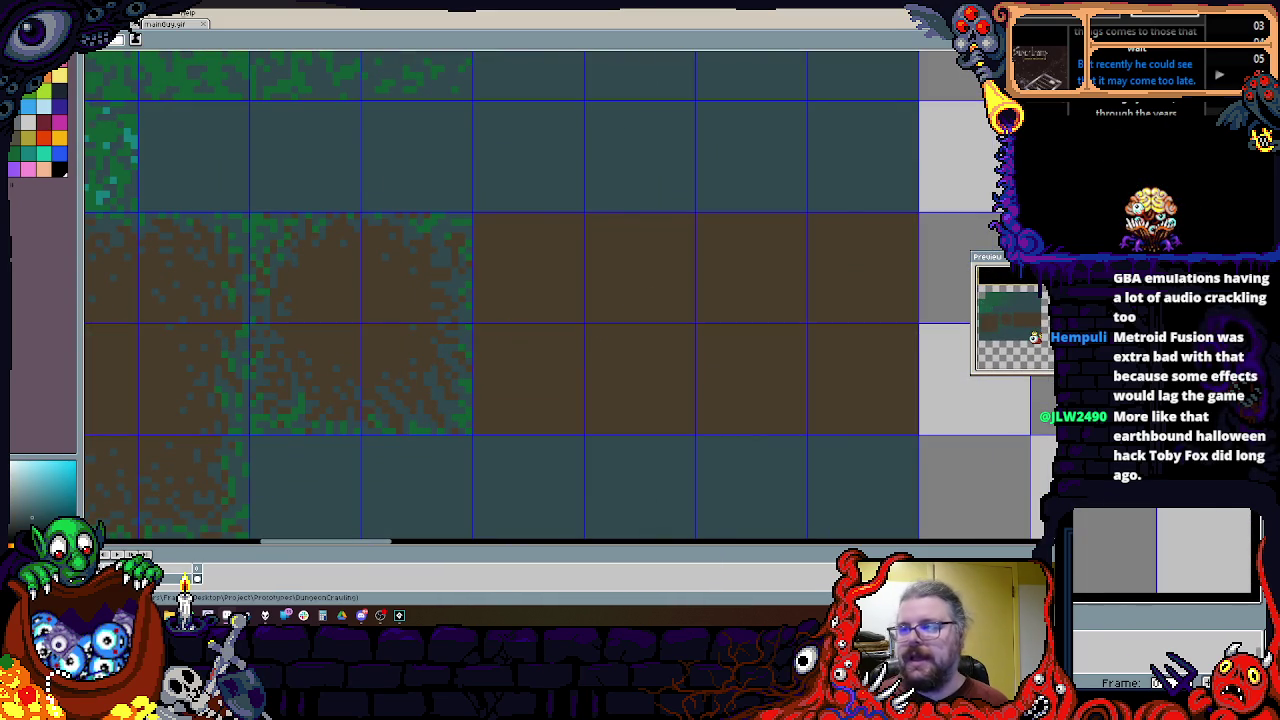
scroll(784, 133, "up", 1)
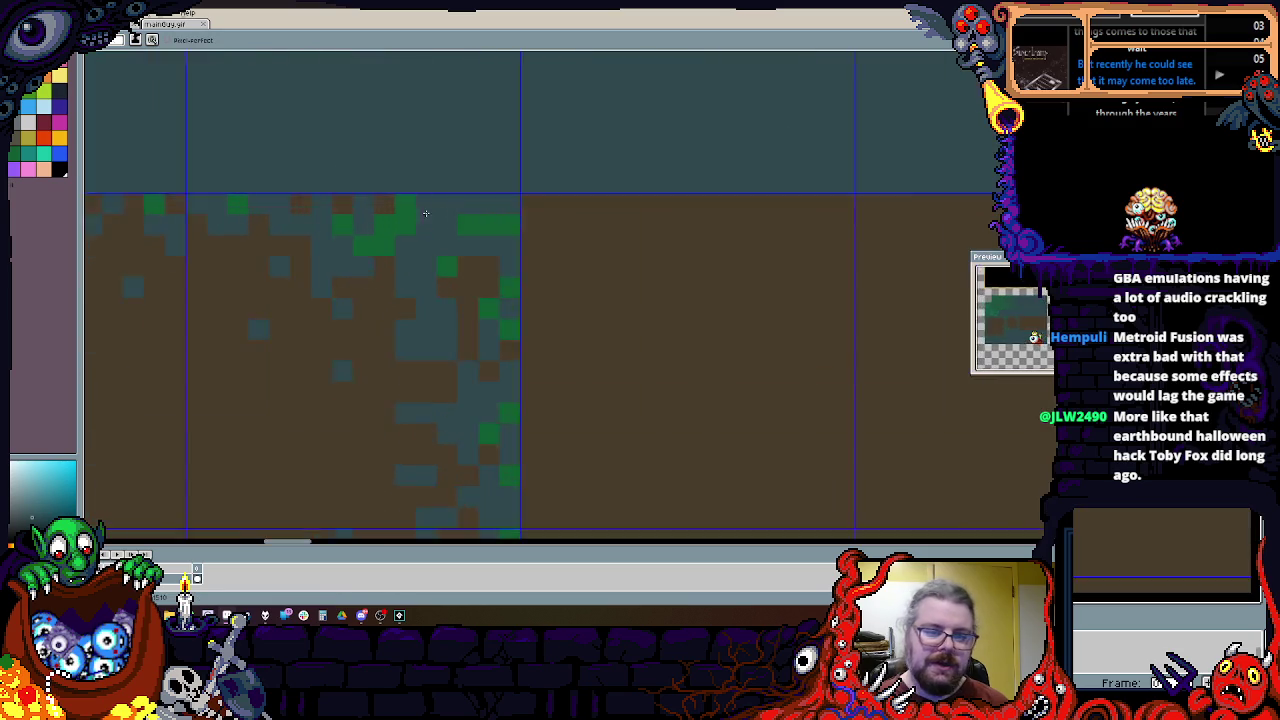
Step: Bring the empty teal ground tiles above the dirt band into view
scroll(745, 262, "up", 1)
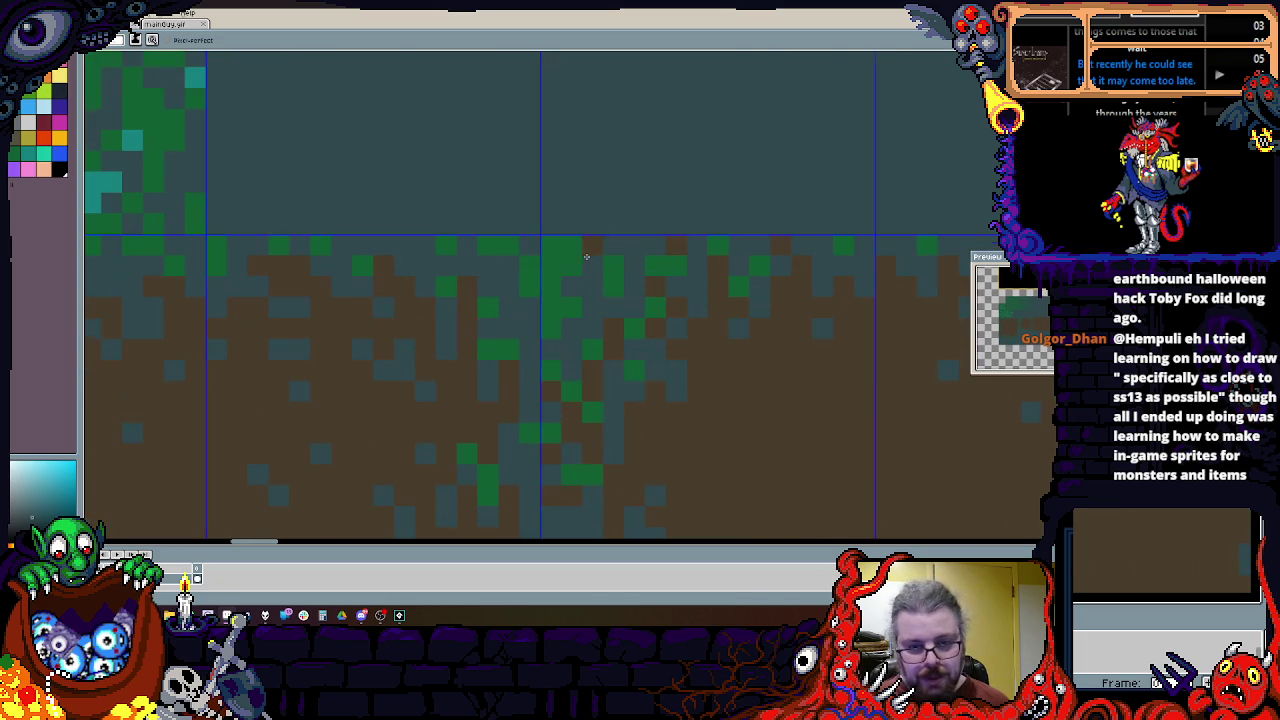
scroll(663, 337, "down", 2)
scroll(663, 337, "down", 1)
scroll(651, 399, "up", 3)
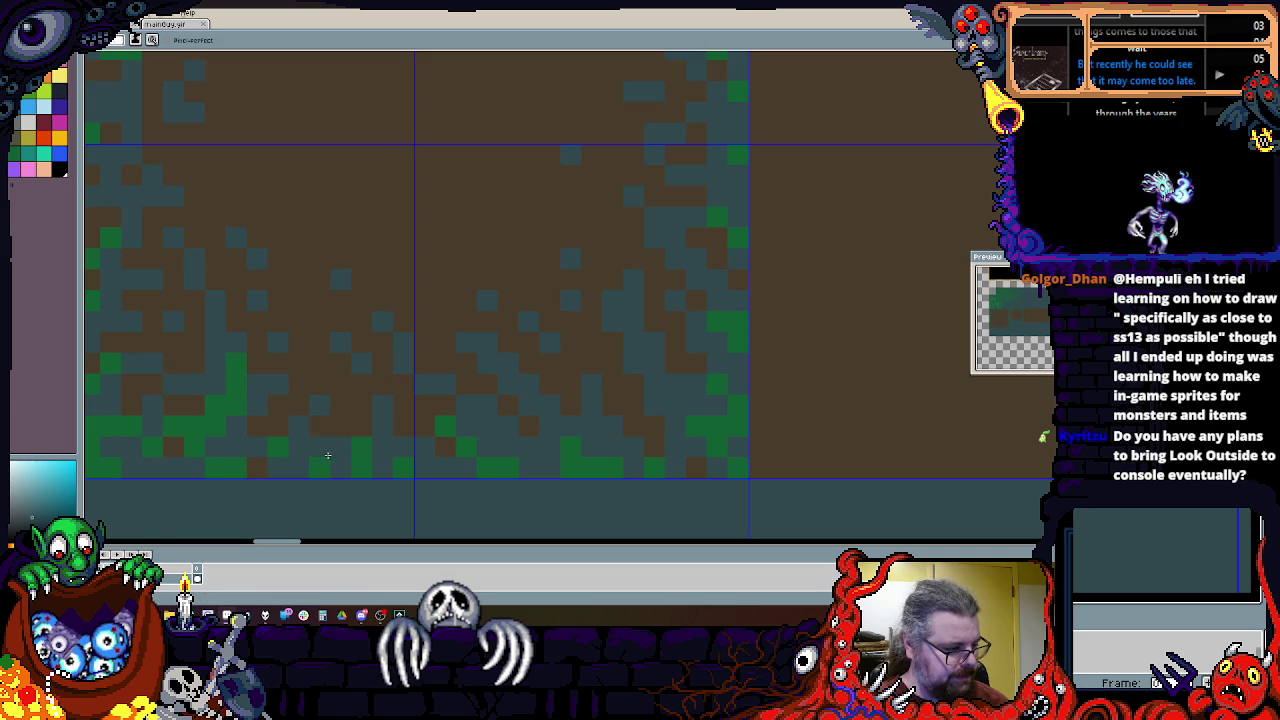
scroll(310, 457, "down", 2)
scroll(450, 457, "down", 1)
scroll(583, 456, "up", 3)
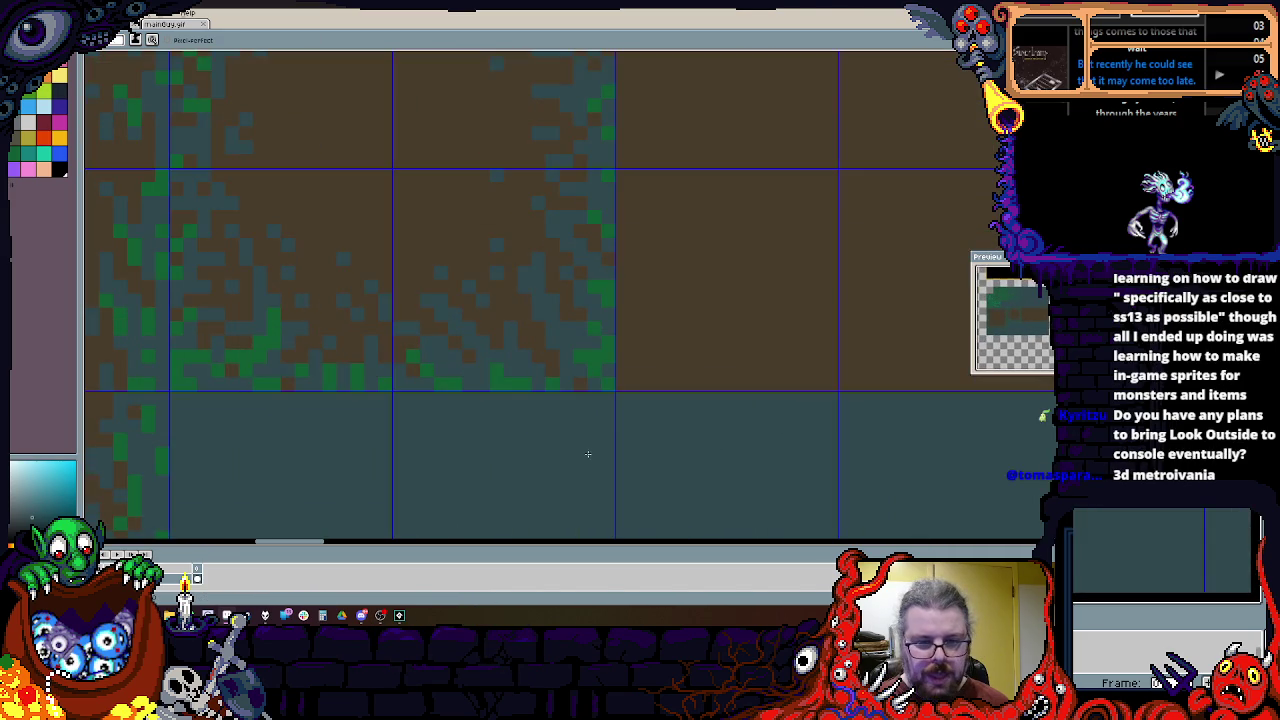
scroll(600, 440, "down", 1)
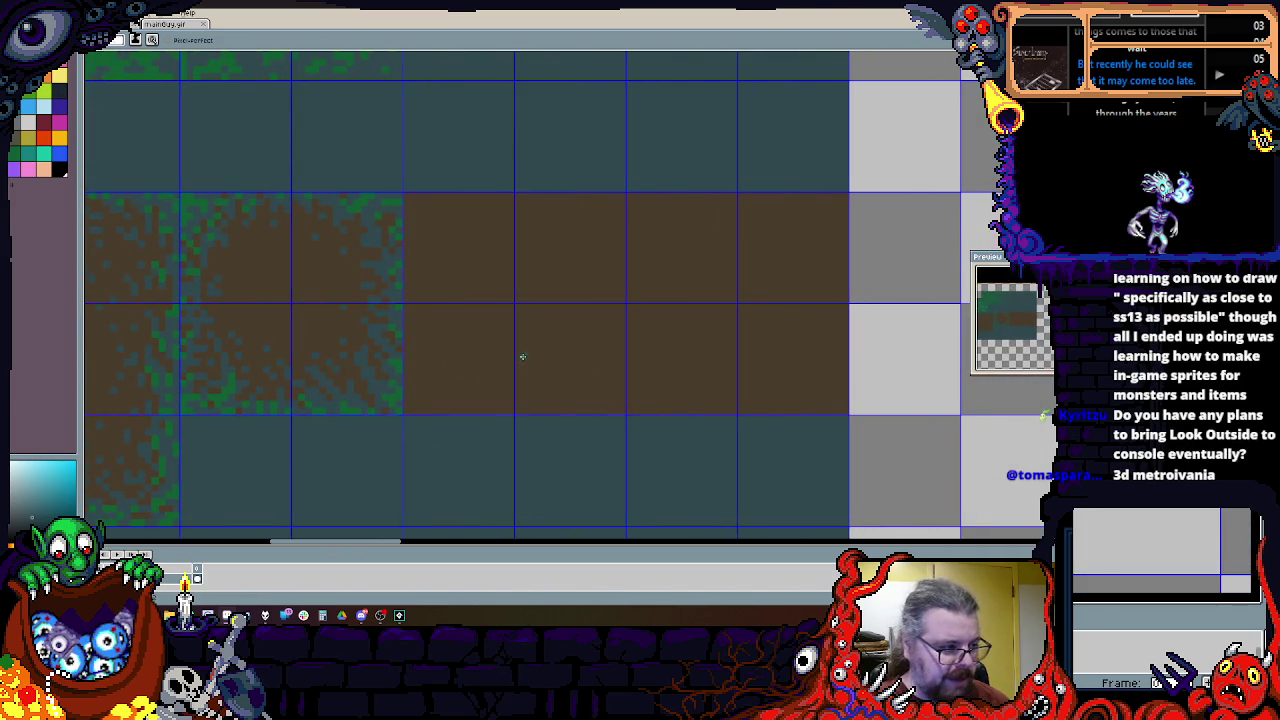
scroll(620, 394, "down", 1)
scroll(603, 380, "up", 1)
scroll(623, 323, "up", 1)
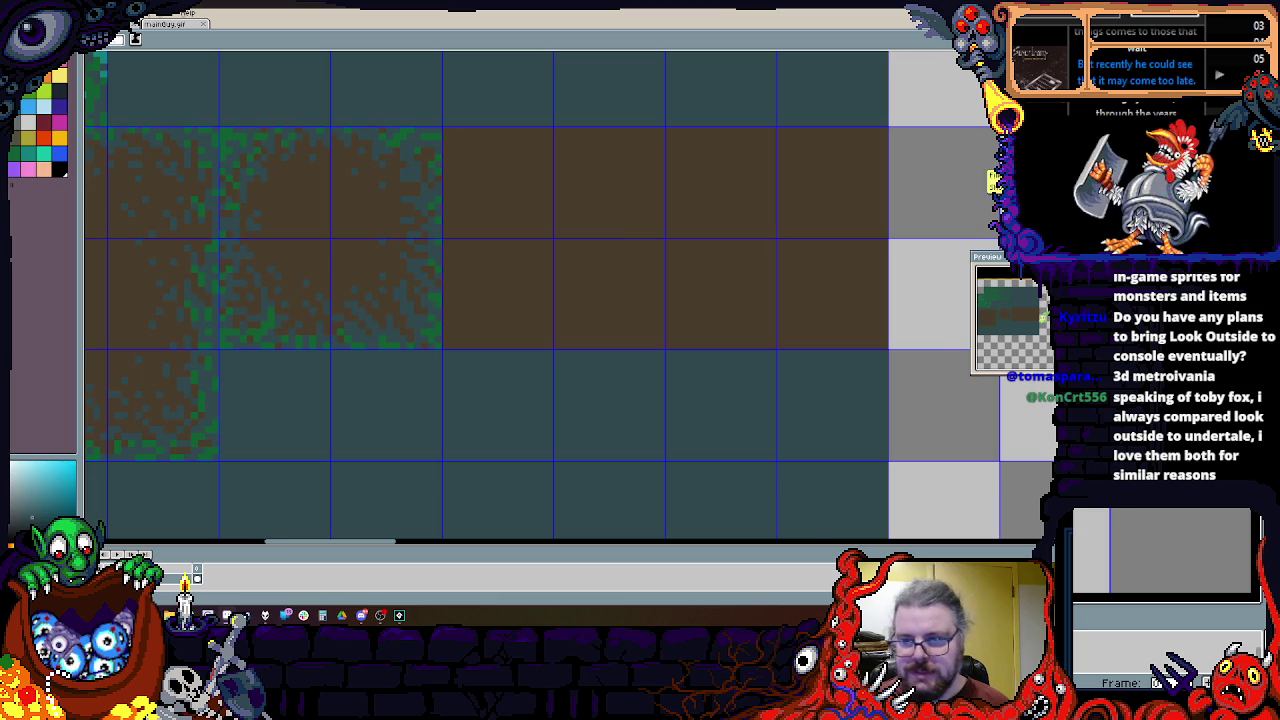
left_click_drag(417, 285, 349, 246)
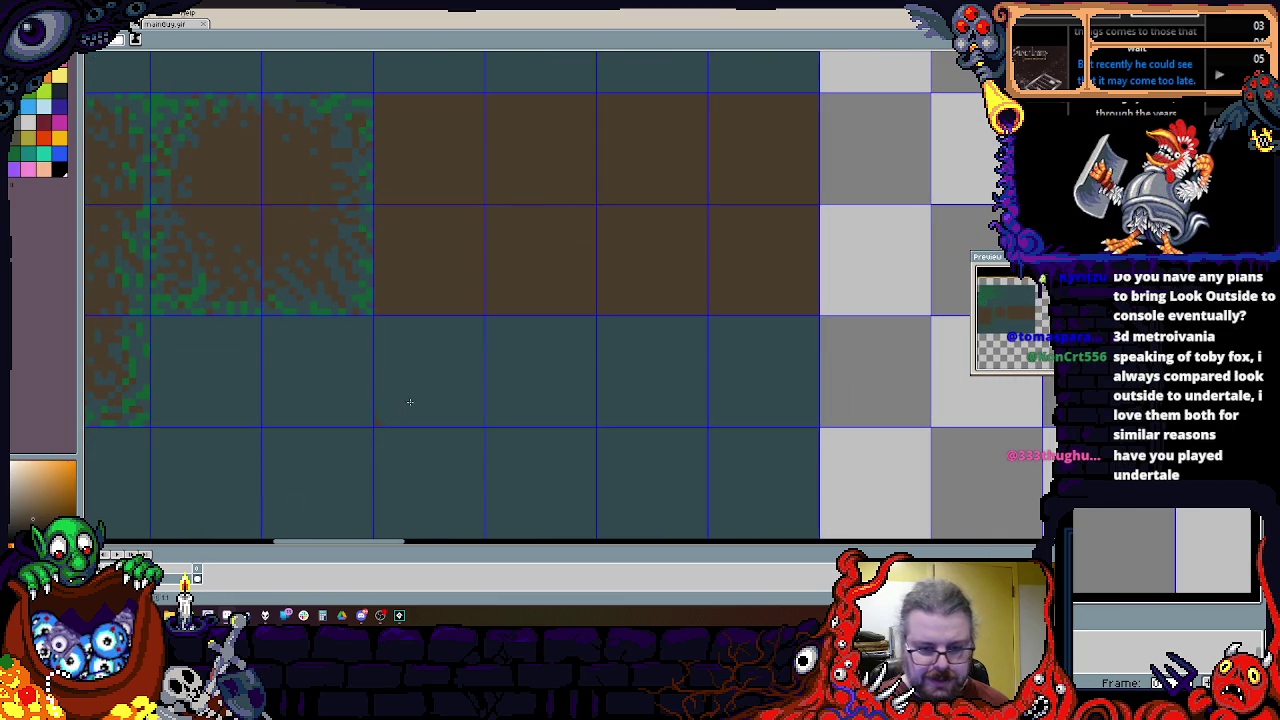
scroll(687, 289, "down", 1)
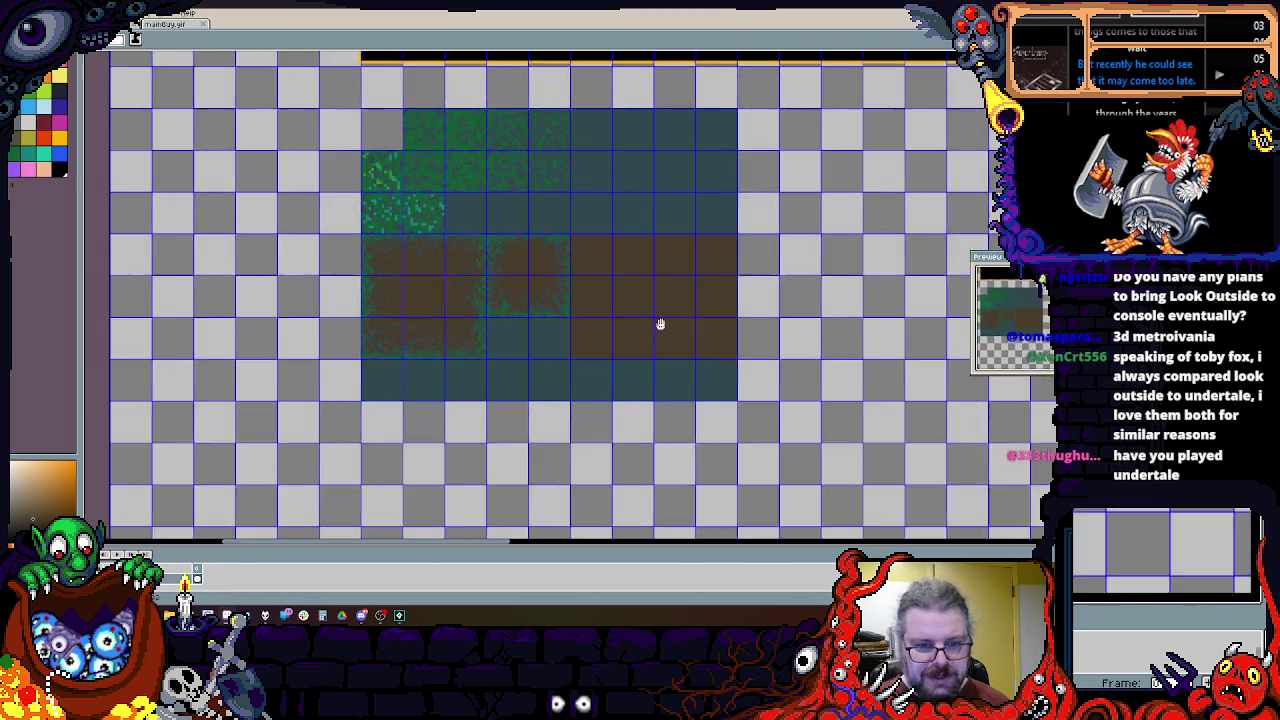
scroll(692, 373, "up", 1)
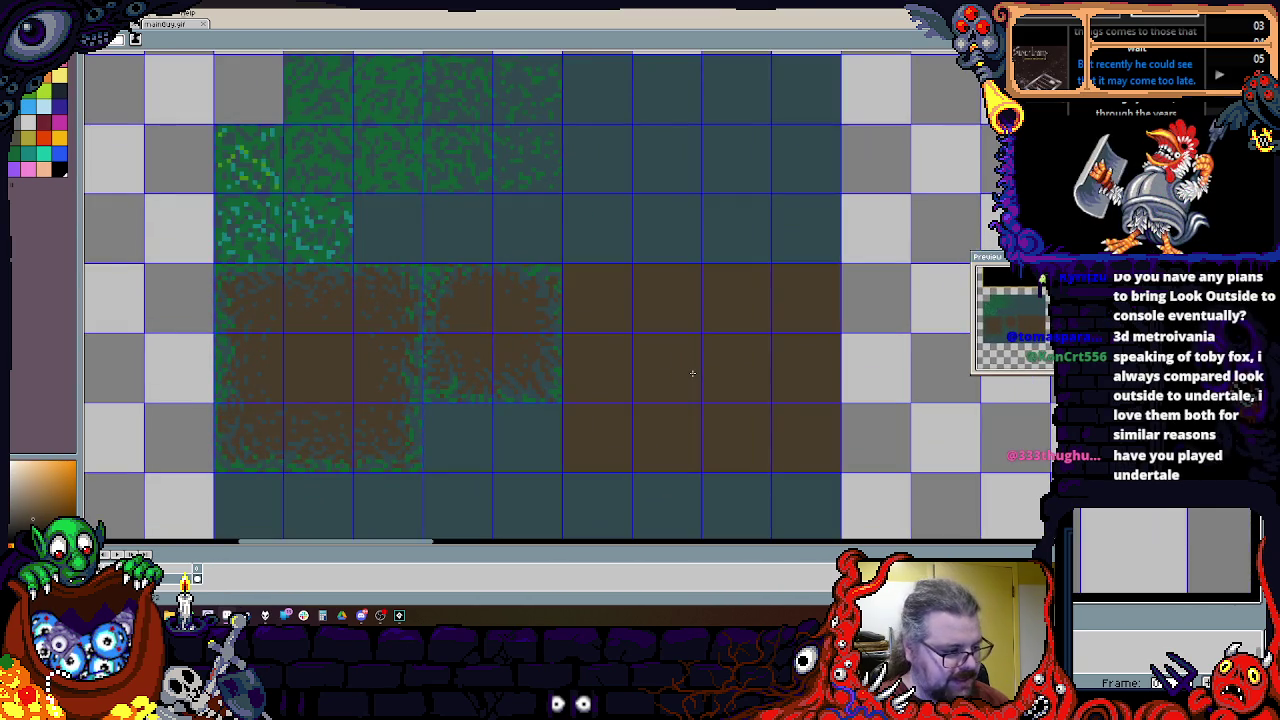
scroll(591, 155, "up", 1)
scroll(583, 286, "up", 1)
mouse_move(449, 300)
left_mouse_down()
mouse_move(514, 246)
mouse_move(476, 319)
left_mouse_up()
Step: Pick black and fill a three-by-three tile block with it for the cave hole
scroll(557, 289, "up", 1)
scroll(557, 289, "down", 2)
scroll(557, 297, "up", 1)
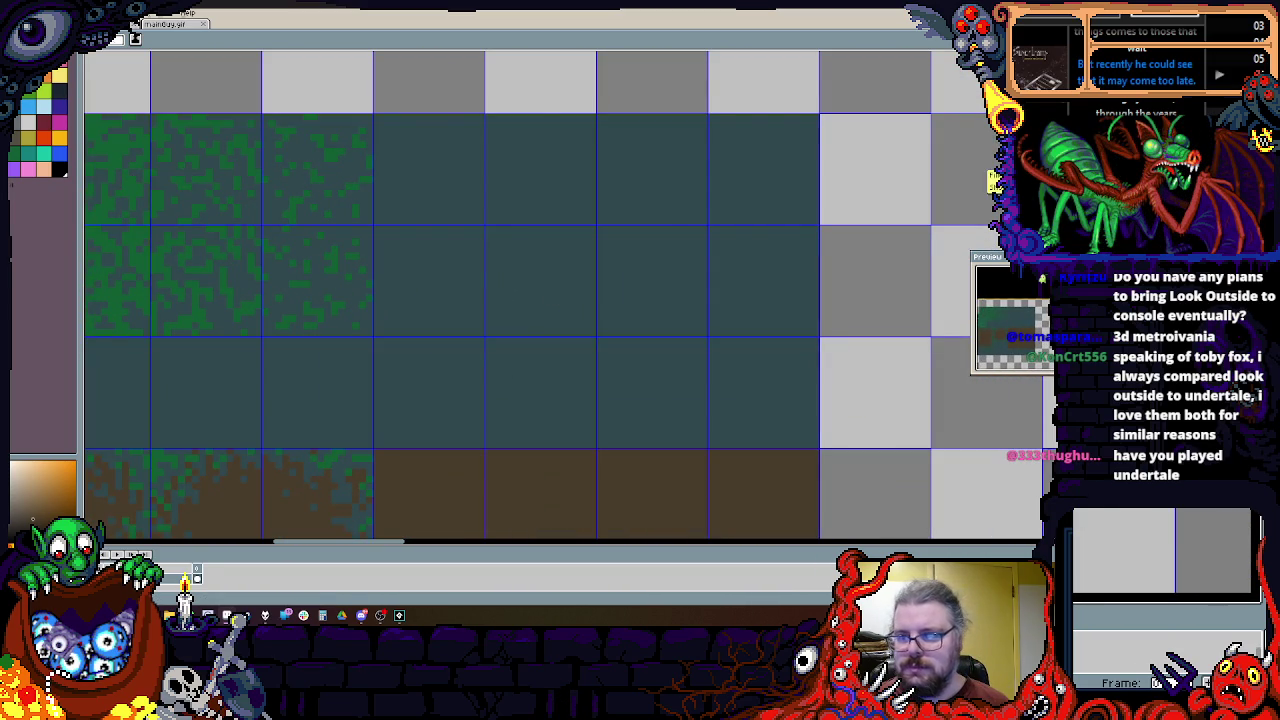
left_click(59, 170)
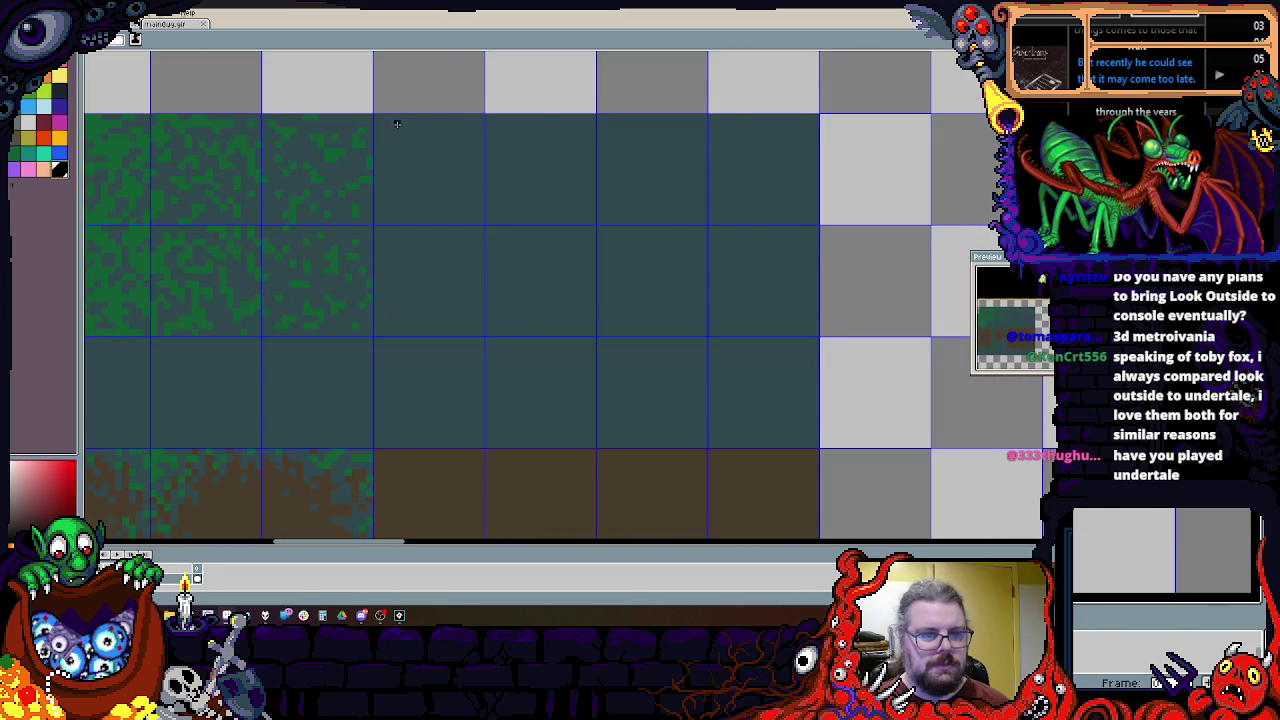
mouse_move(378, 119)
left_mouse_down()
mouse_move(654, 449)
mouse_move(706, 448)
left_mouse_up()
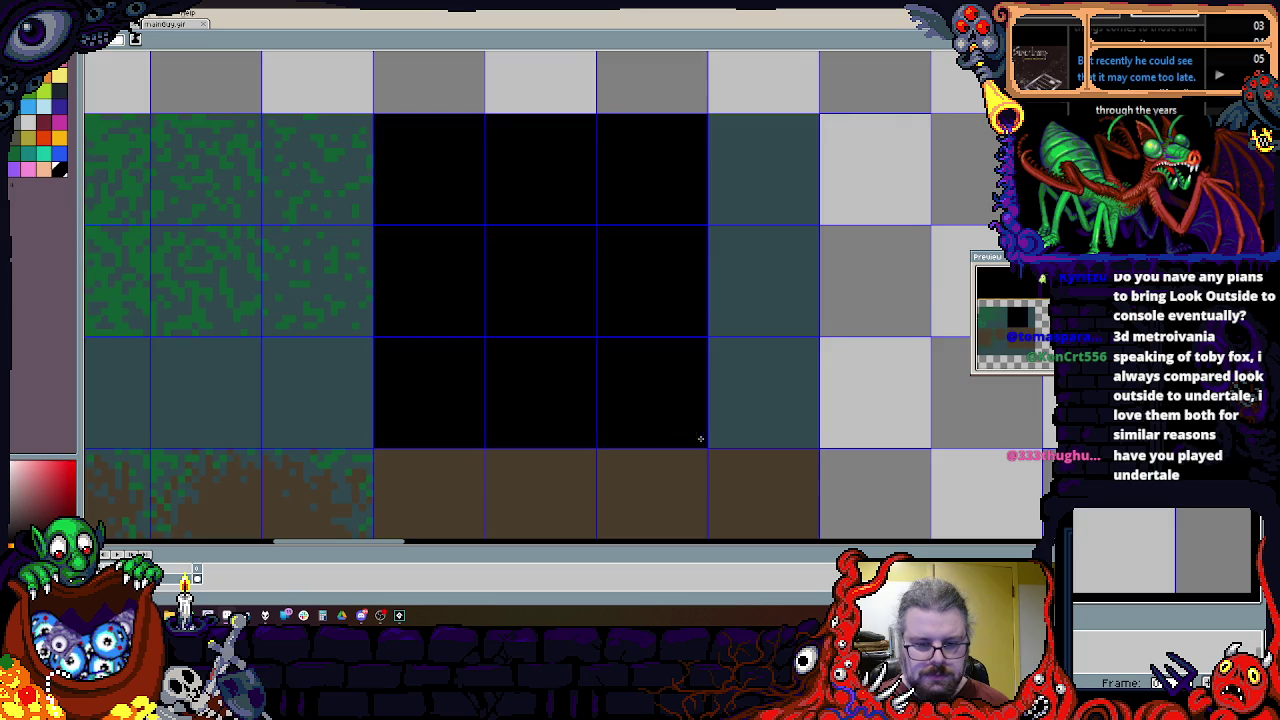
Step: Sample the teal colour and roughen the cave's lower-left corner and left side
scroll(596, 401, "up", 1)
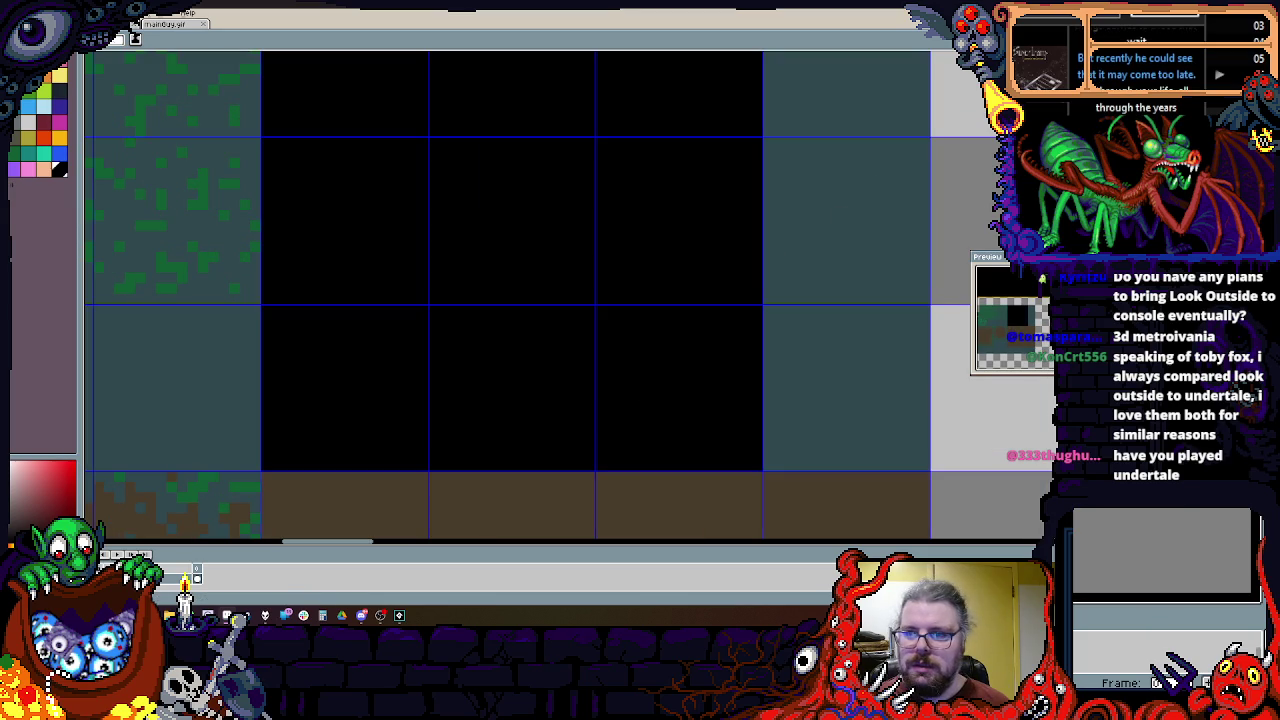
left_click(246, 436, "alt")
mouse_move(274, 462)
left_mouse_down()
mouse_move(288, 400)
mouse_move(300, 440)
mouse_move(270, 442)
mouse_move(408, 461)
left_mouse_up()
left_click(298, 368)
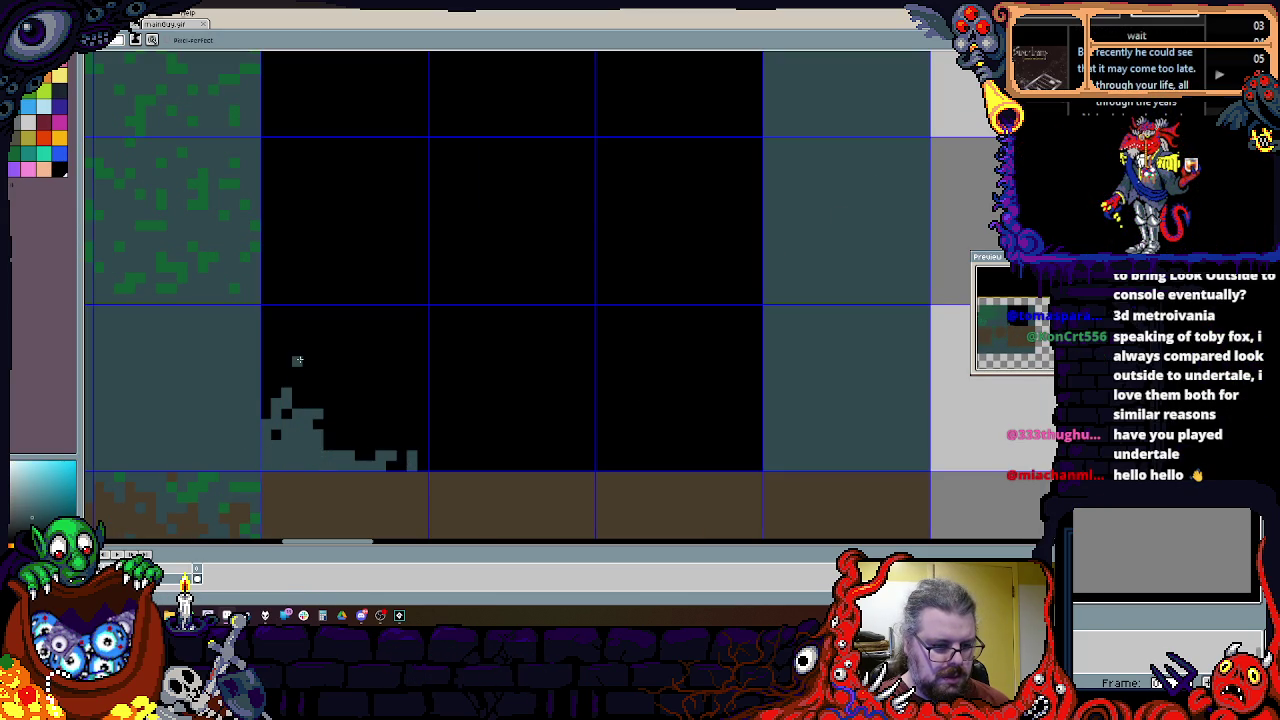
scroll(278, 340, "up", 1)
left_click_drag(277, 337, 256, 421)
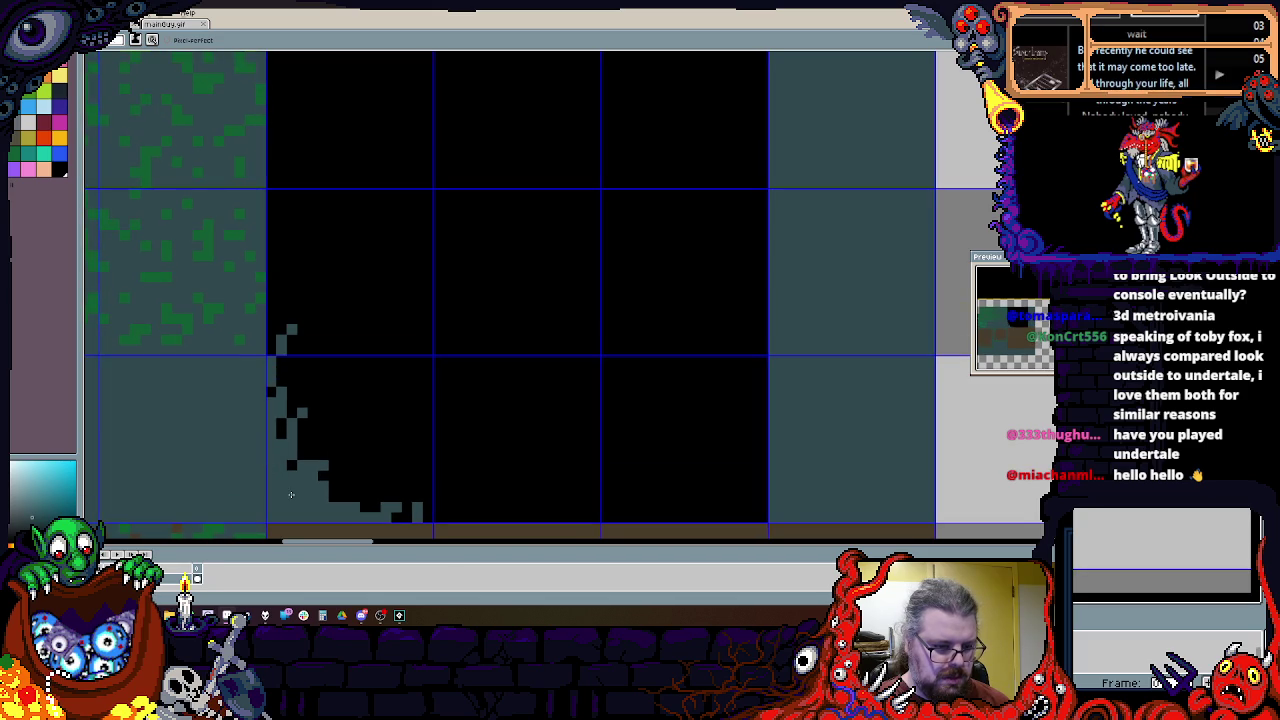
Step: Paint a jagged teal edge along the cave's bottom through to its bottom-right
scroll(273, 255, "up", 5)
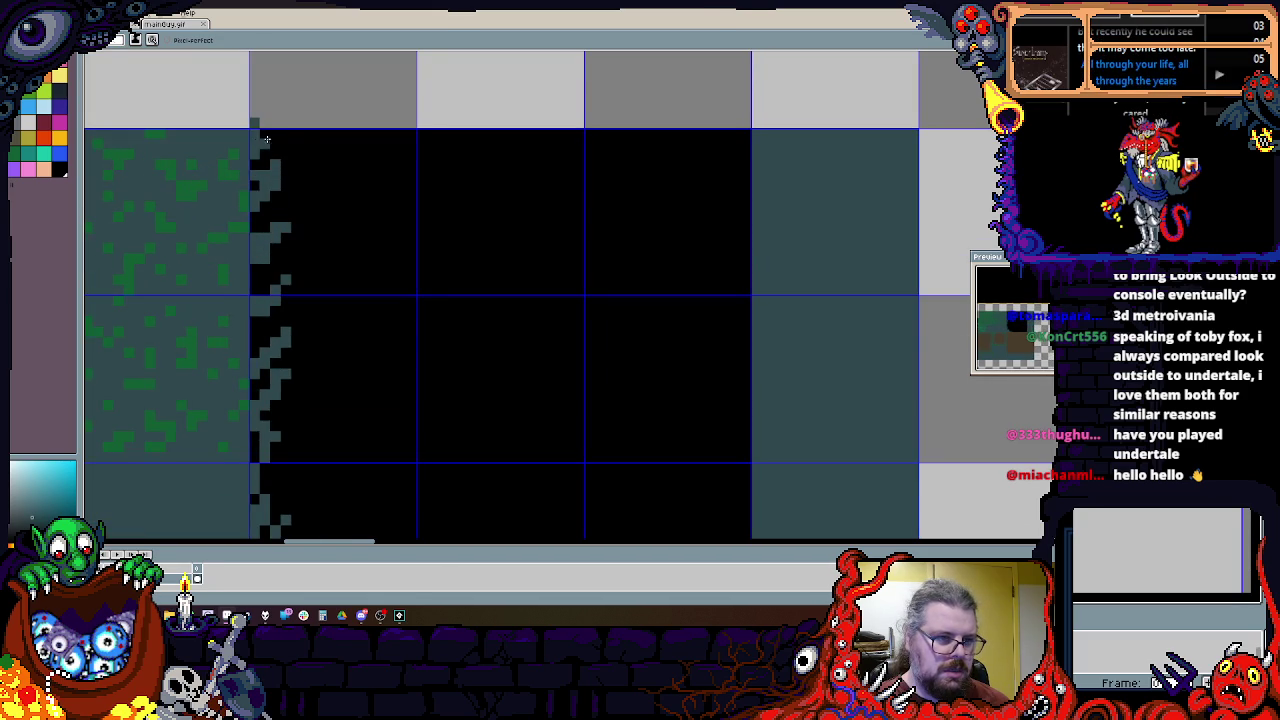
scroll(280, 134, "down", 1)
scroll(280, 134, "up", 3)
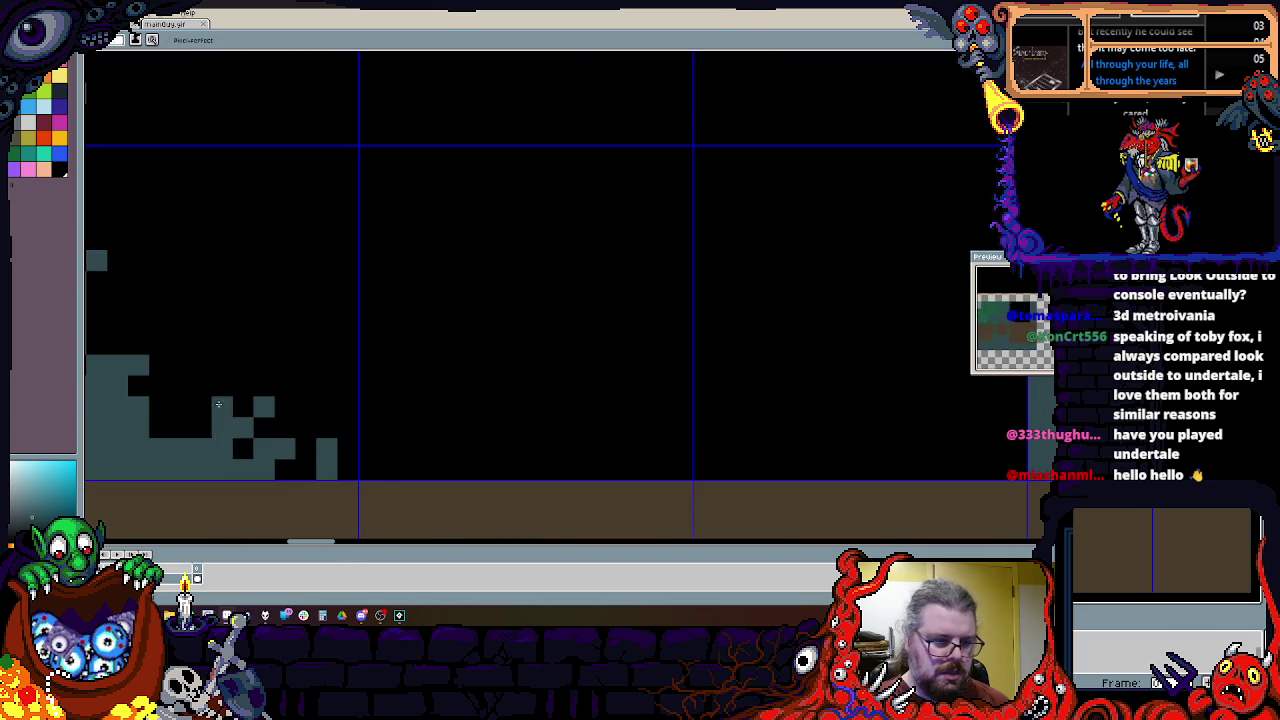
left_click_drag(211, 433, 321, 383)
scroll(321, 383, "right", 3)
left_click_drag(316, 466, 546, 445)
mouse_move(275, 425)
left_mouse_down()
mouse_move(356, 446)
mouse_move(602, 446)
left_mouse_up()
mouse_move(524, 443)
left_mouse_down()
mouse_move(500, 438)
mouse_move(768, 332)
left_mouse_up()
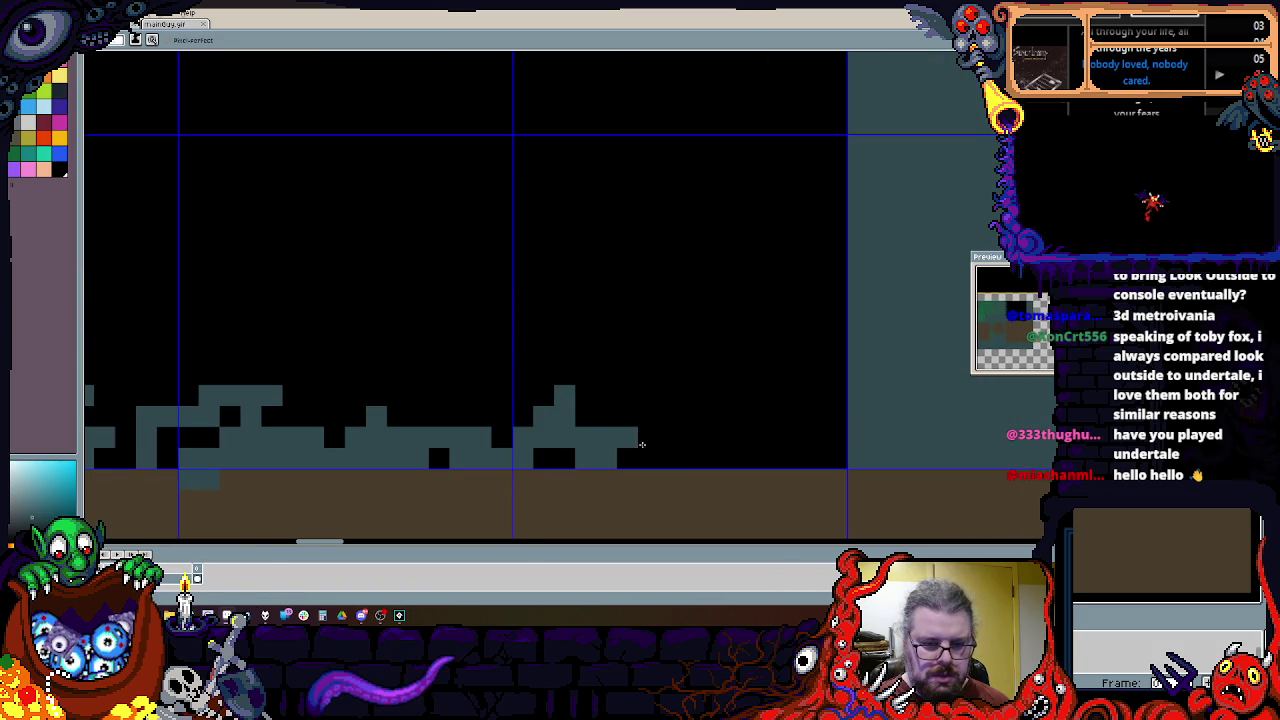
left_click_drag(805, 373, 797, 373)
mouse_move(800, 410)
left_mouse_down()
mouse_move(780, 440)
mouse_move(551, 455)
left_mouse_up()
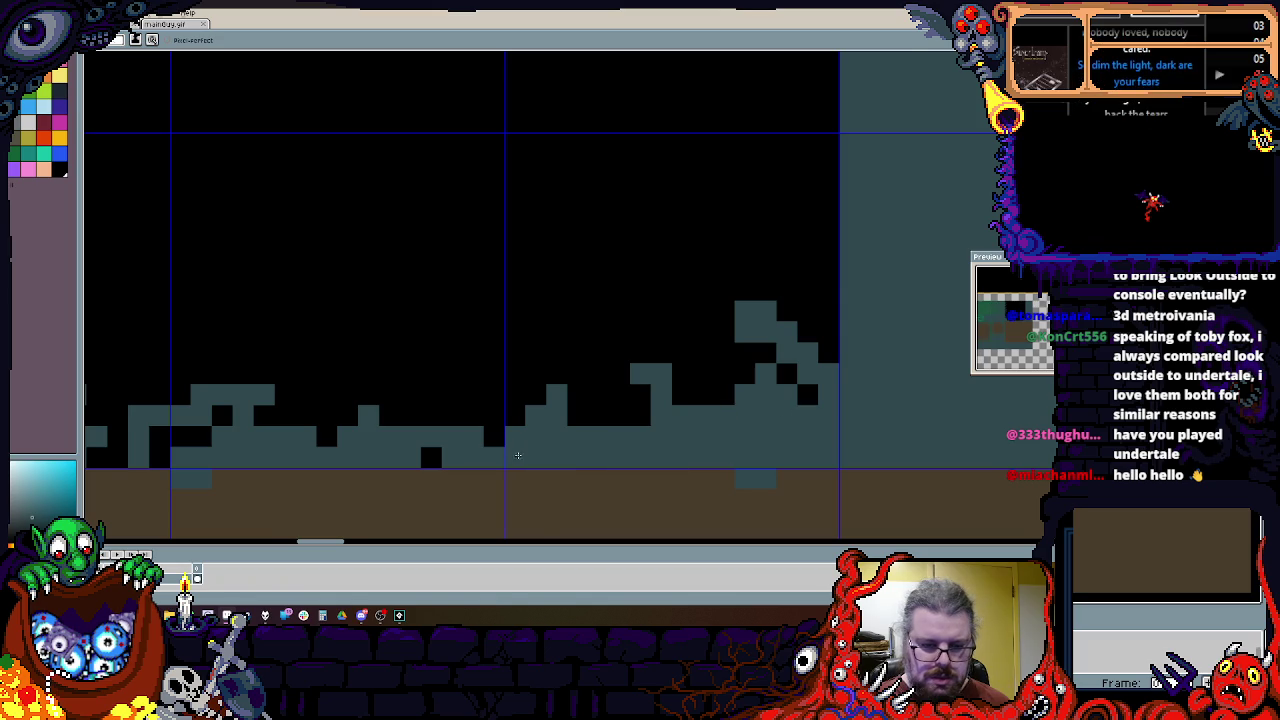
Step: Add jagged teal pixels along the cave's left and top edges
scroll(551, 455, "left", 3)
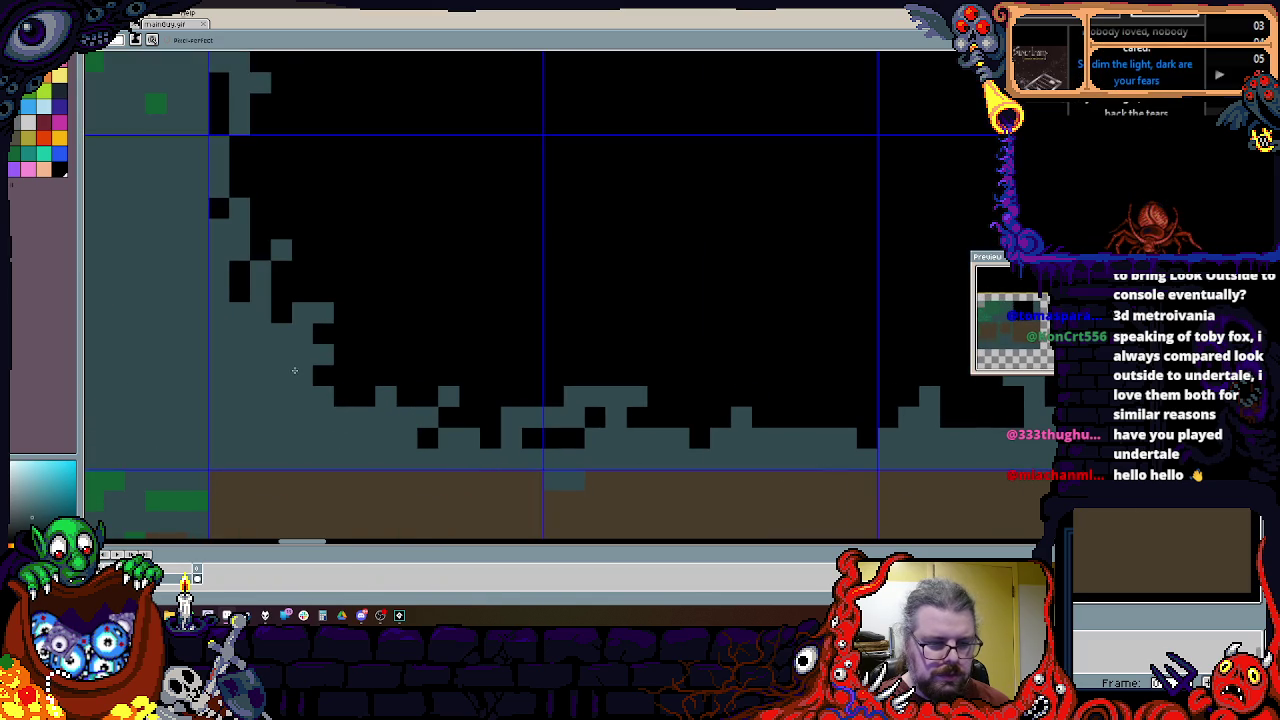
scroll(326, 395, "down", 4)
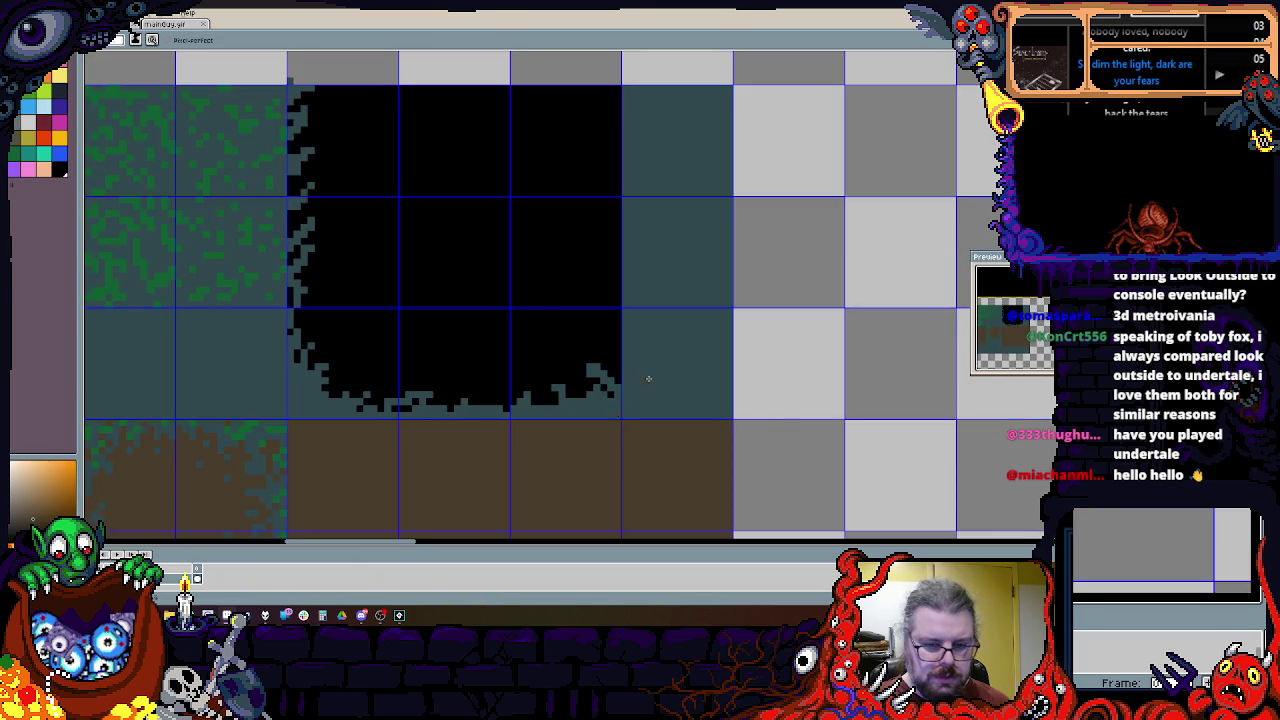
scroll(632, 392, "up", 2)
scroll(619, 386, "up", 2)
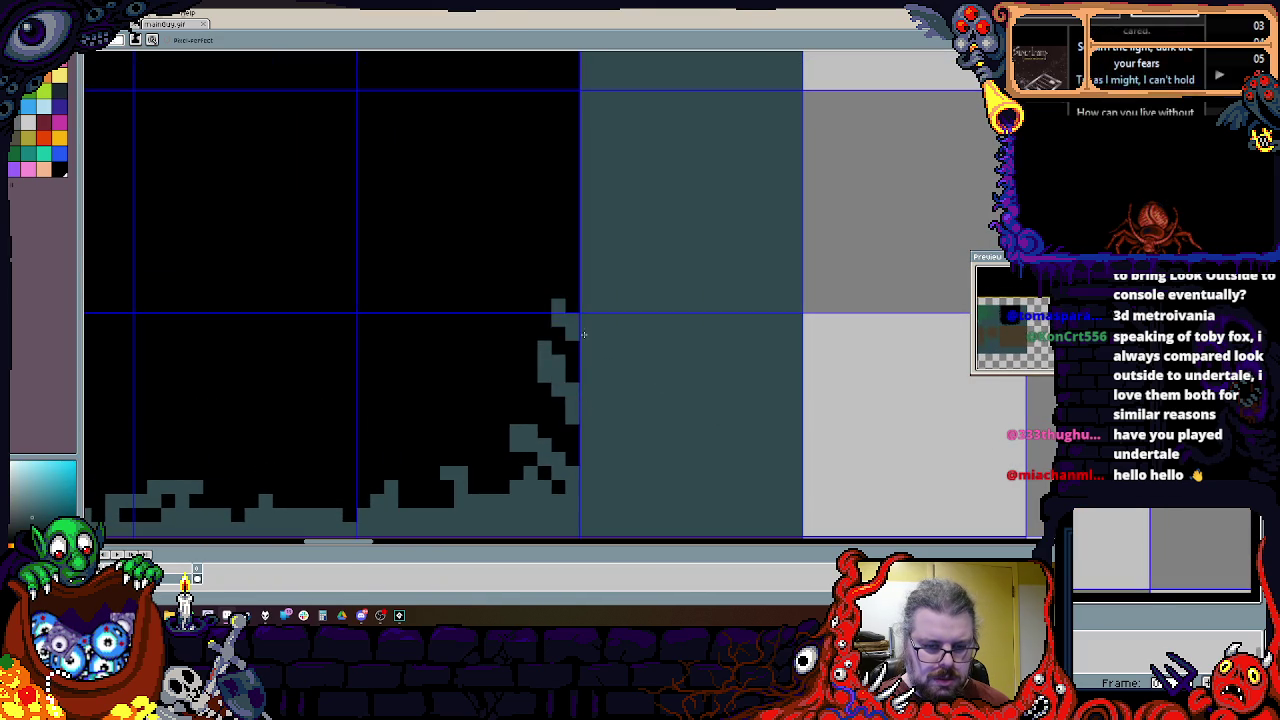
scroll(618, 398, "up", 2)
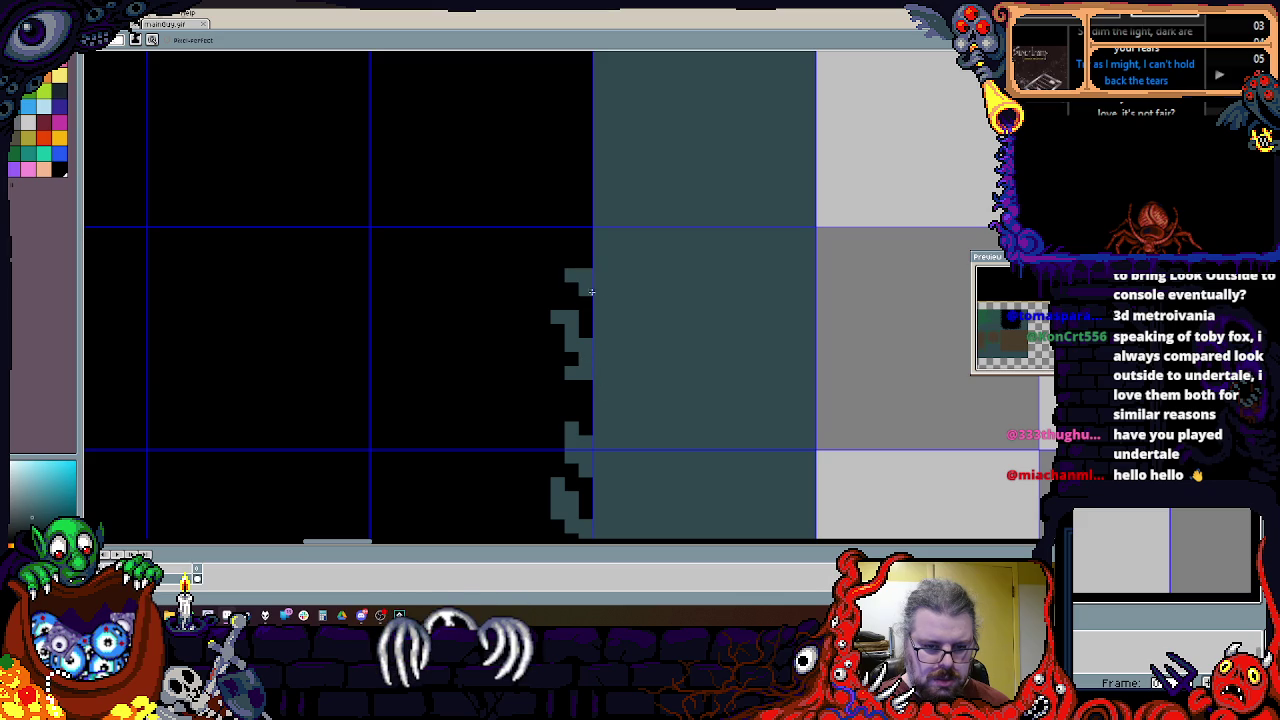
scroll(560, 395, "up", 2)
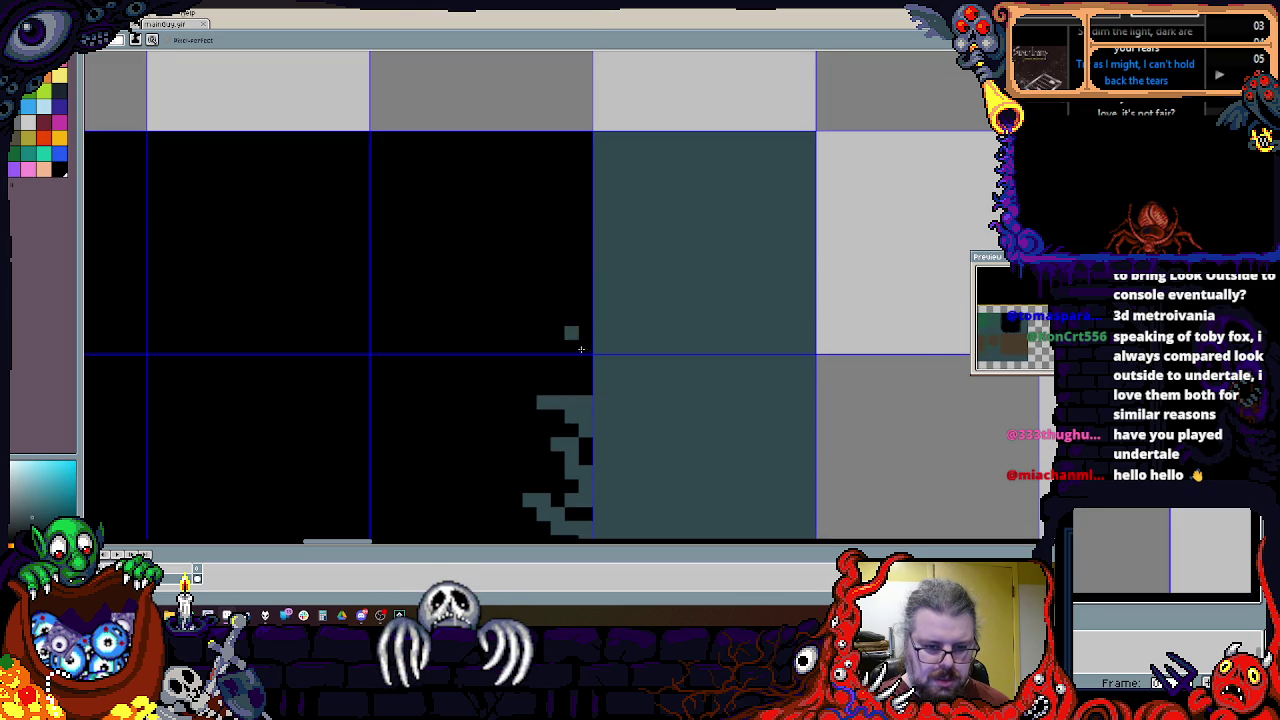
scroll(255, 276, "left", 3)
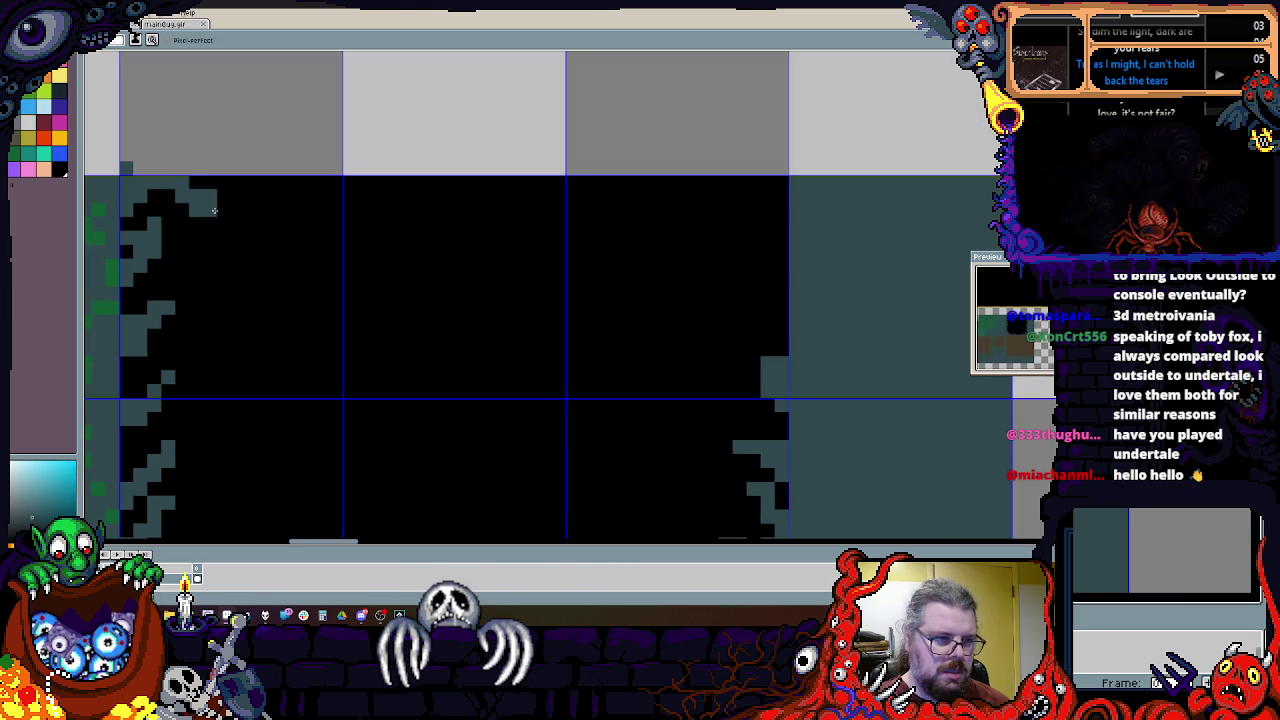
mouse_move(213, 207)
left_mouse_down()
mouse_move(186, 206)
mouse_move(258, 193)
left_mouse_up()
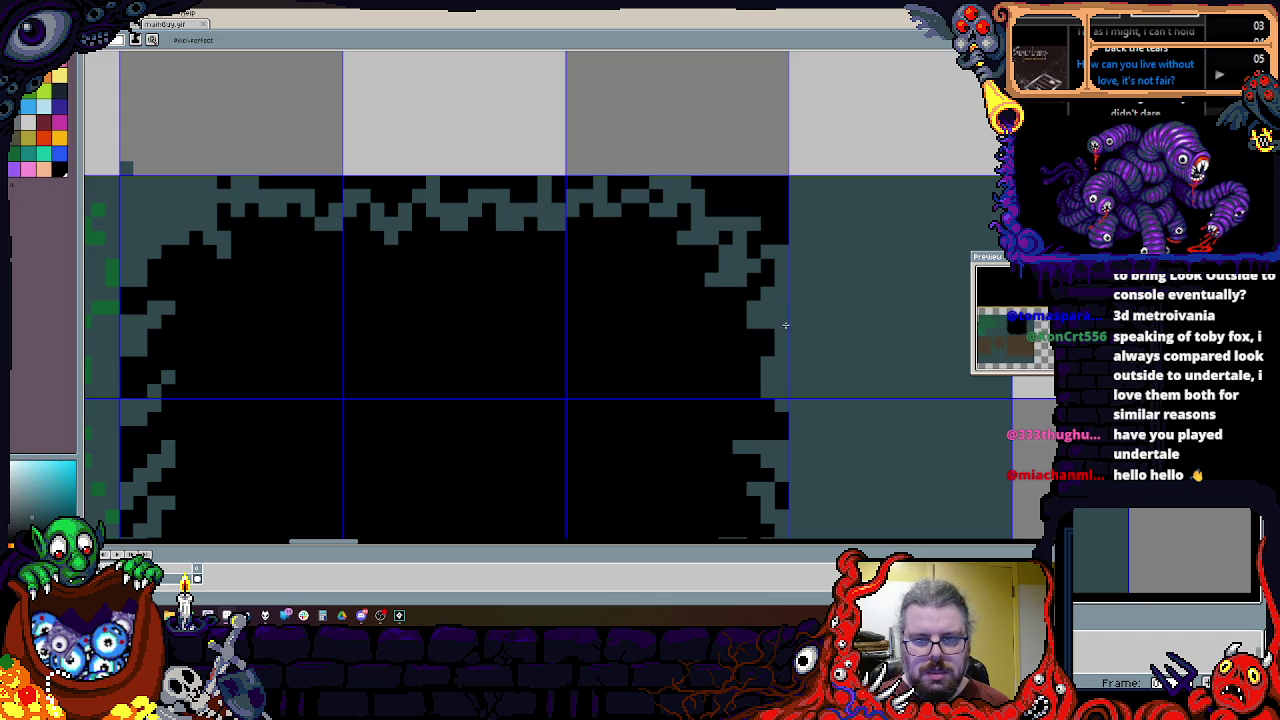
mouse_move(775, 217)
left_mouse_down()
mouse_move(720, 196)
mouse_move(725, 210)
mouse_move(620, 189)
left_mouse_up()
Step: Flood-fill the stray black strip above the cave with teal
scroll(432, 200, "left", 3)
key("g")
left_click(341, 184)
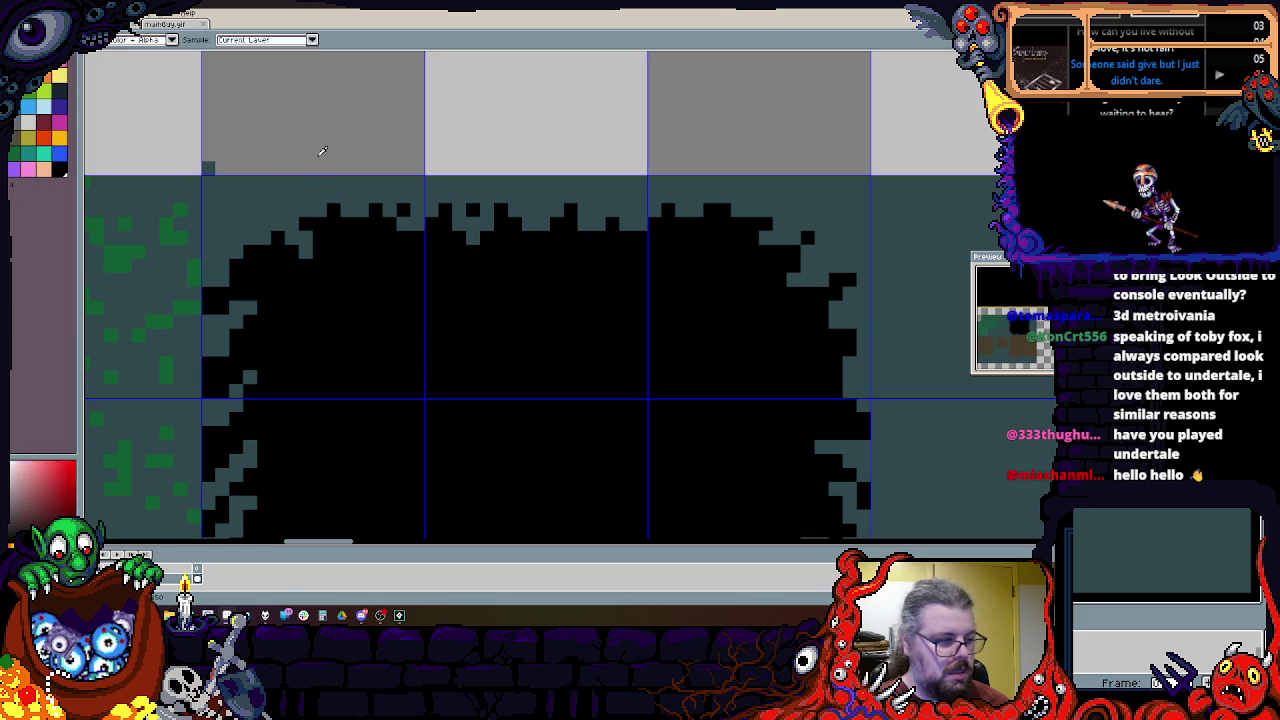
scroll(409, 346, "down", 3)
scroll(537, 334, "up", 1)
scroll(560, 417, "up", 2)
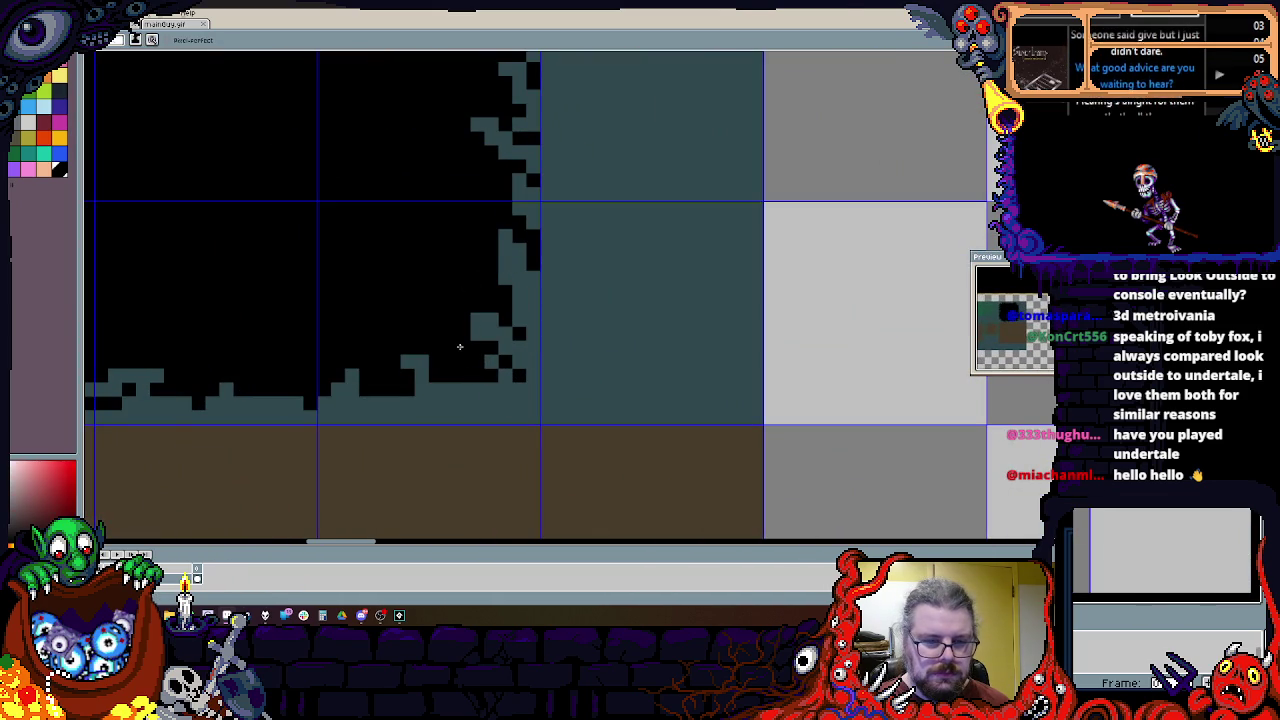
scroll(600, 310, "down", 2)
scroll(624, 318, "up", 1)
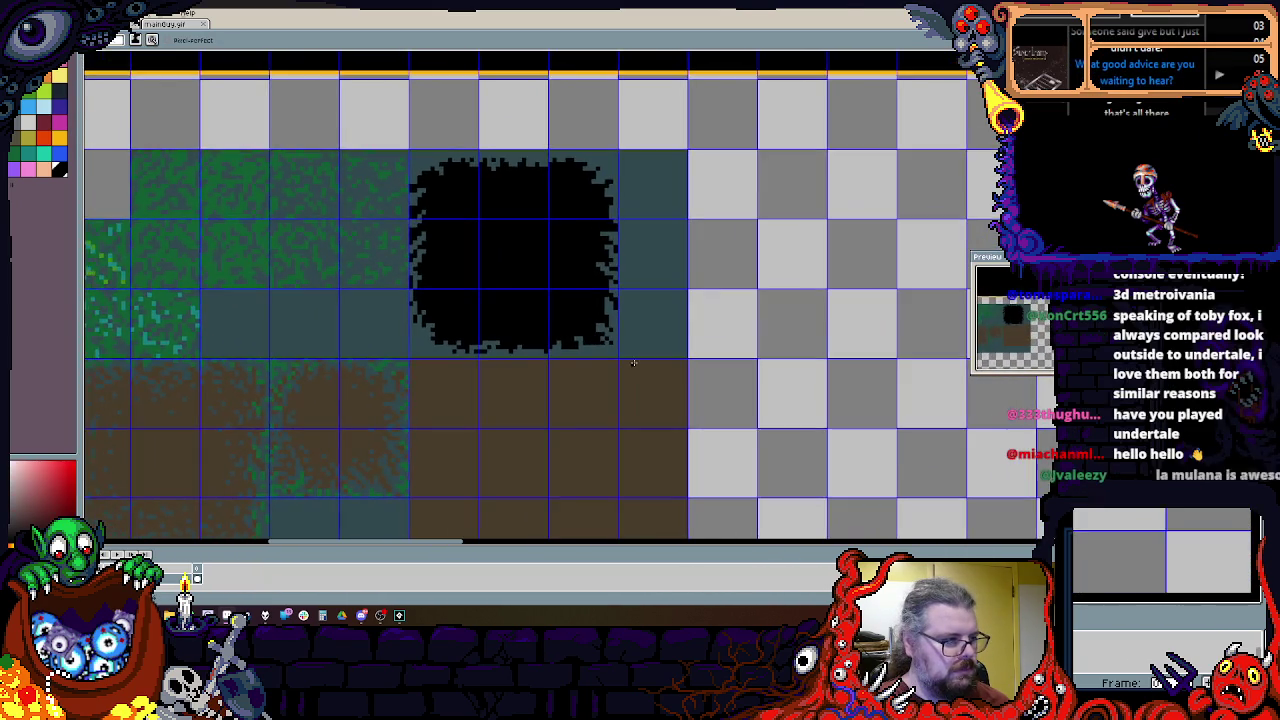
Step: Extend the dirt fill one column right and turn the empty bottom-right tile teal
scroll(589, 328, "down", 1)
scroll(612, 322, "up", 1)
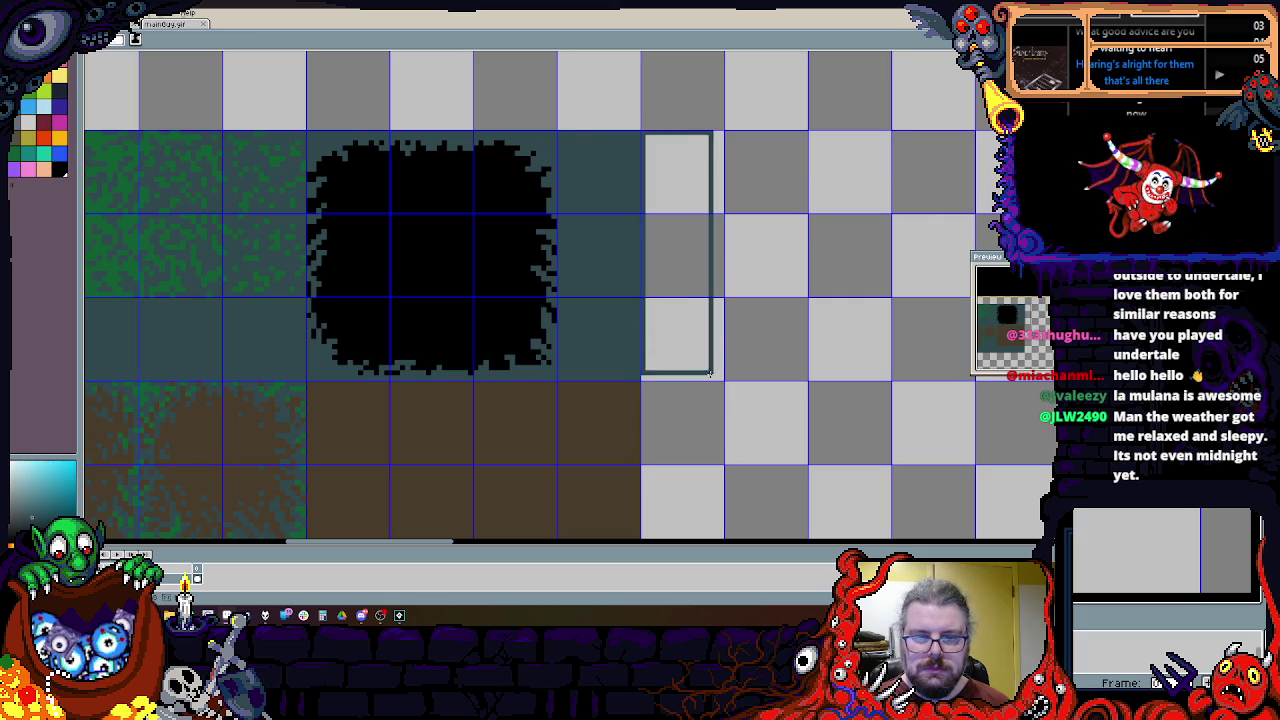
scroll(650, 160, "down", 3)
left_click_drag(621, 131, 609, 387)
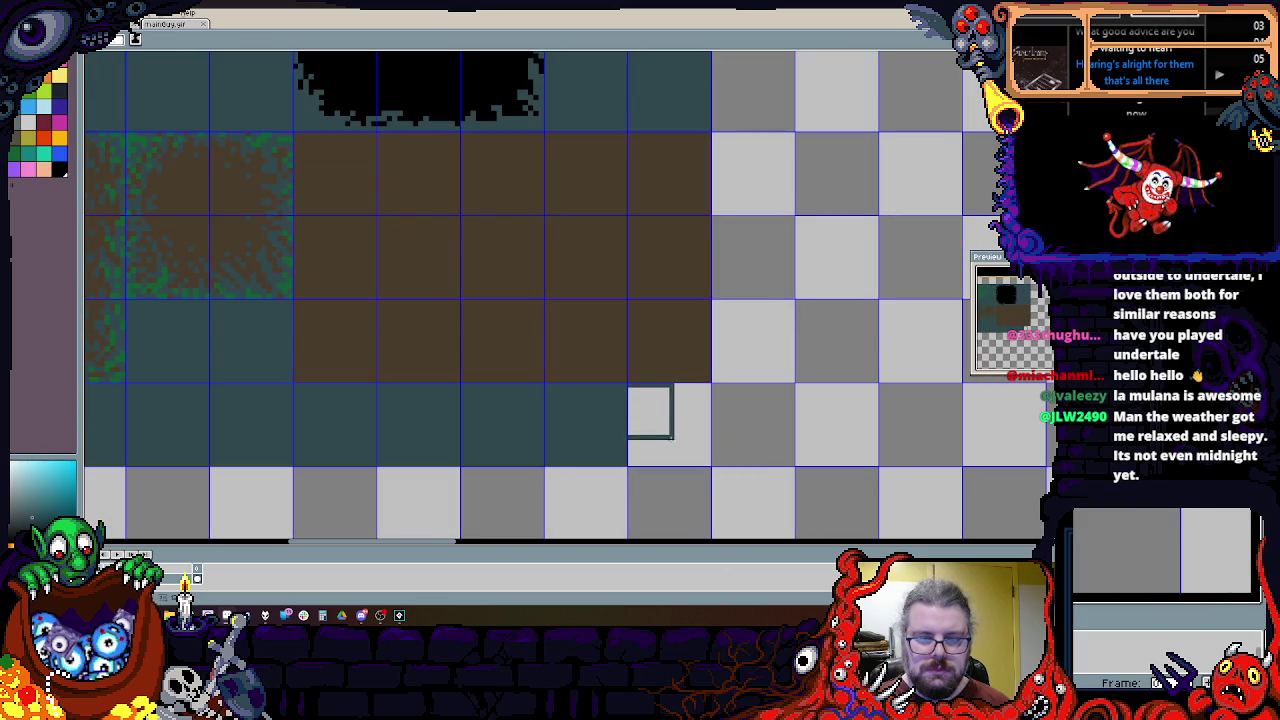
left_click(711, 461)
Step: Sample the teal ground colour and scatter teal pixels along the cave hole's lower-right edge
scroll(616, 354, "down", 2)
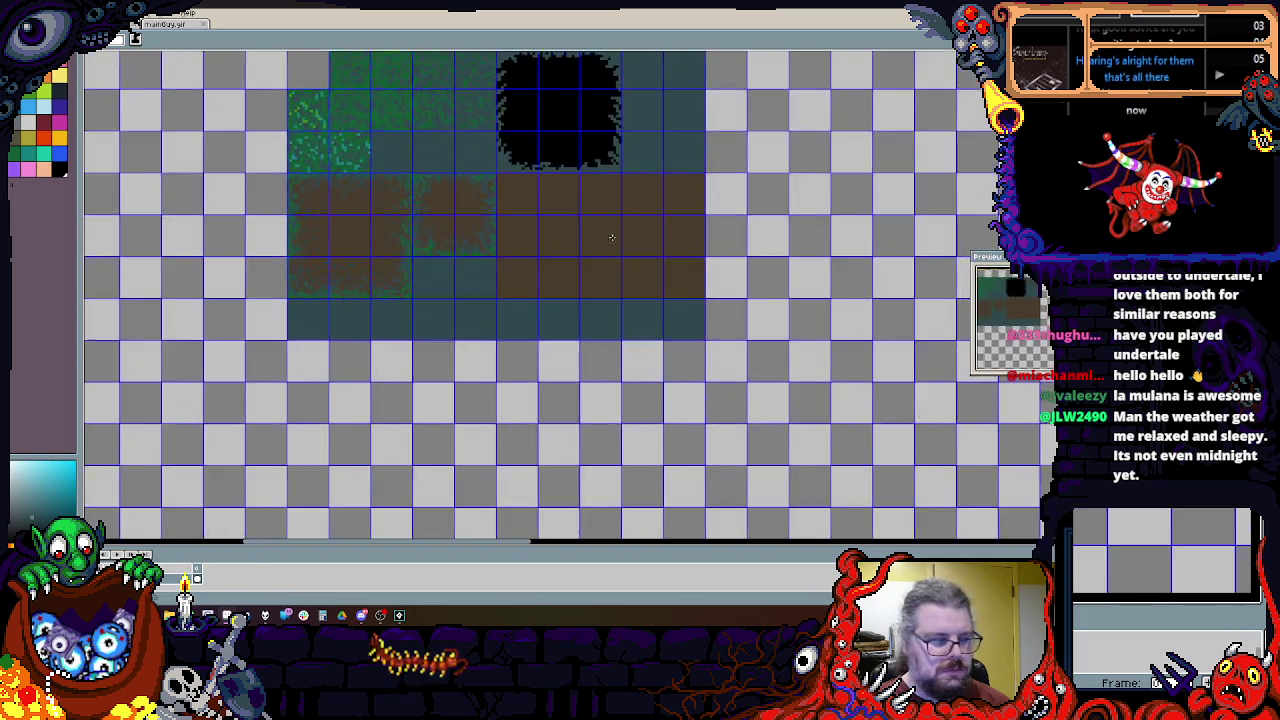
scroll(616, 354, "up", 1)
scroll(655, 200, "up", 1)
scroll(669, 271, "down", 1)
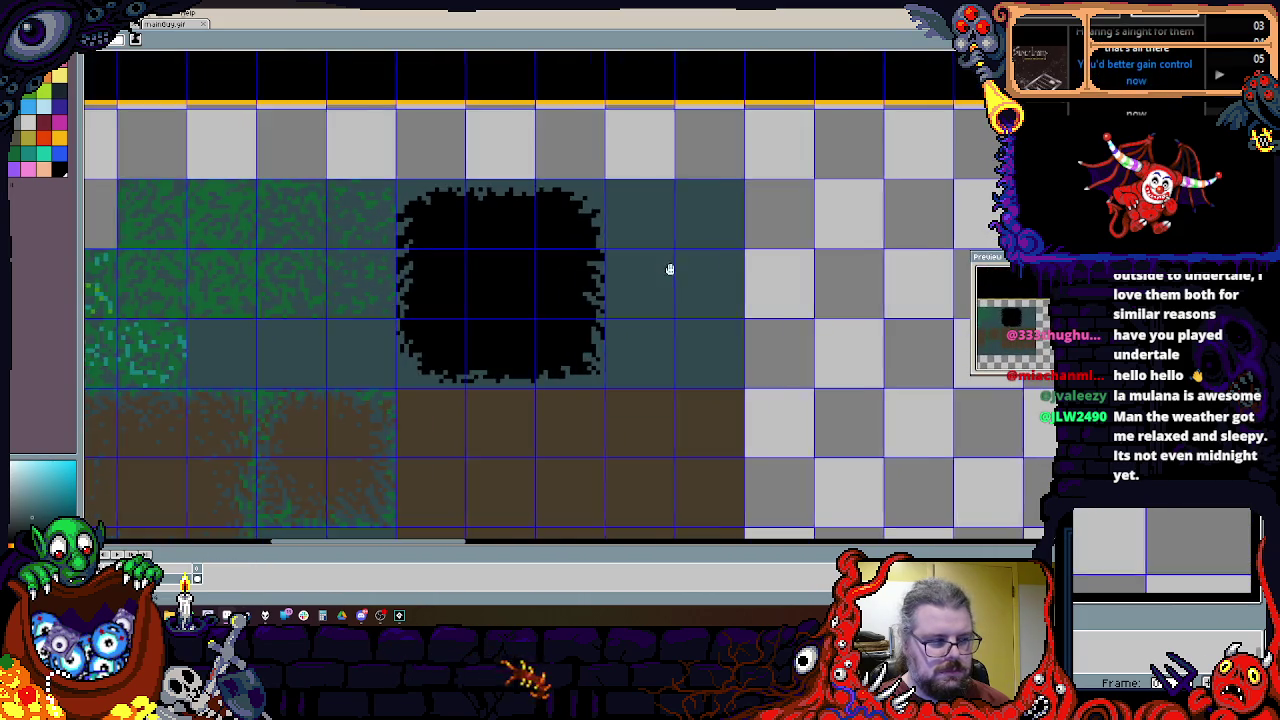
scroll(661, 226, "up", 1)
scroll(677, 220, "up", 1)
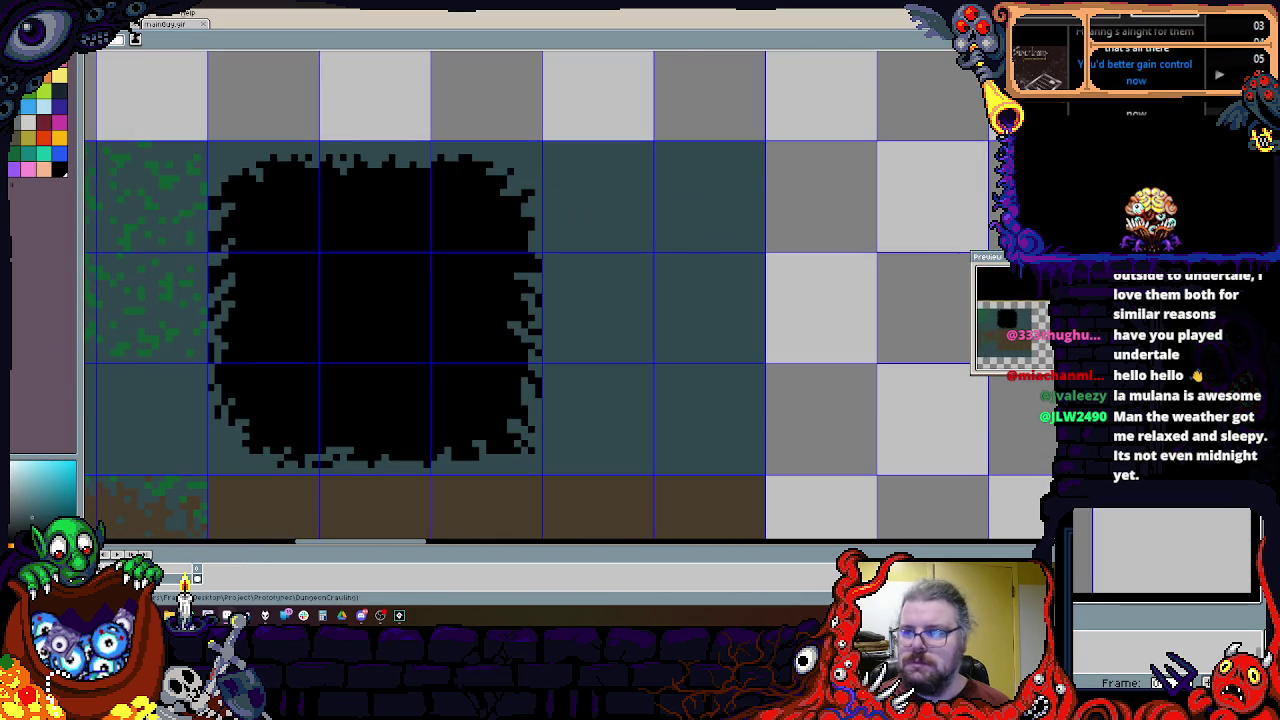
scroll(521, 208, "up", 2)
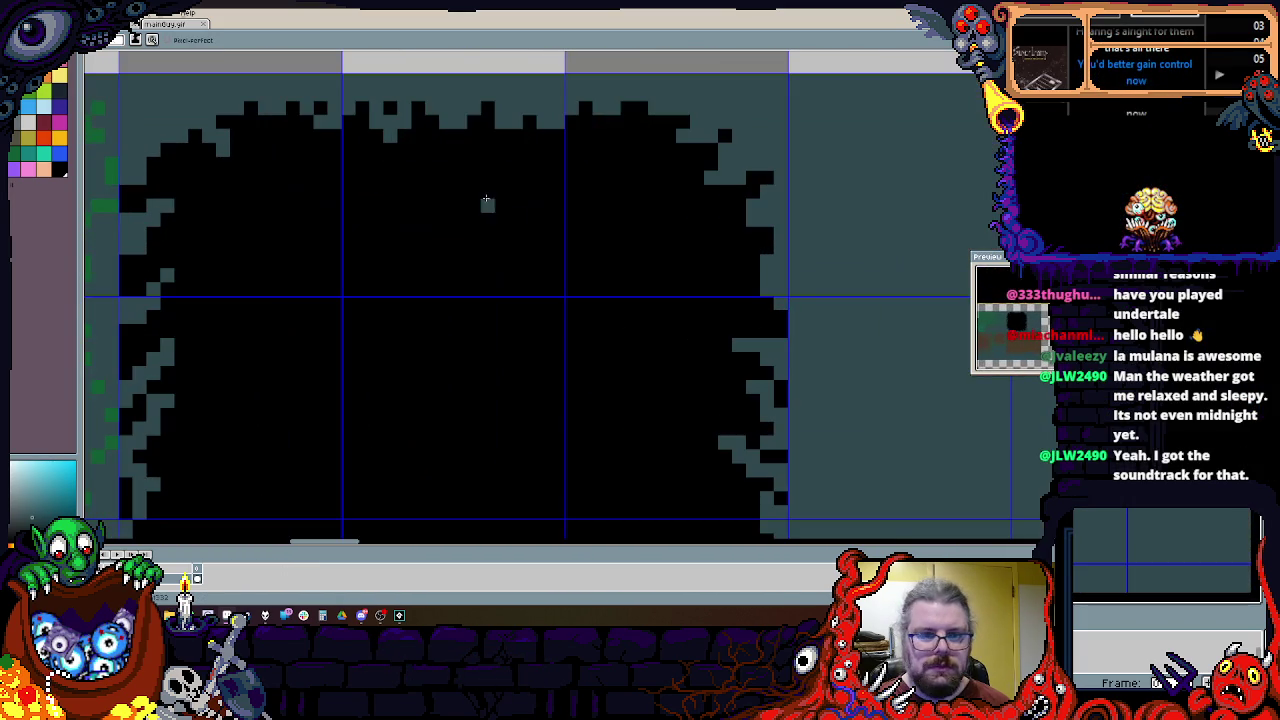
scroll(416, 155, "down", 3)
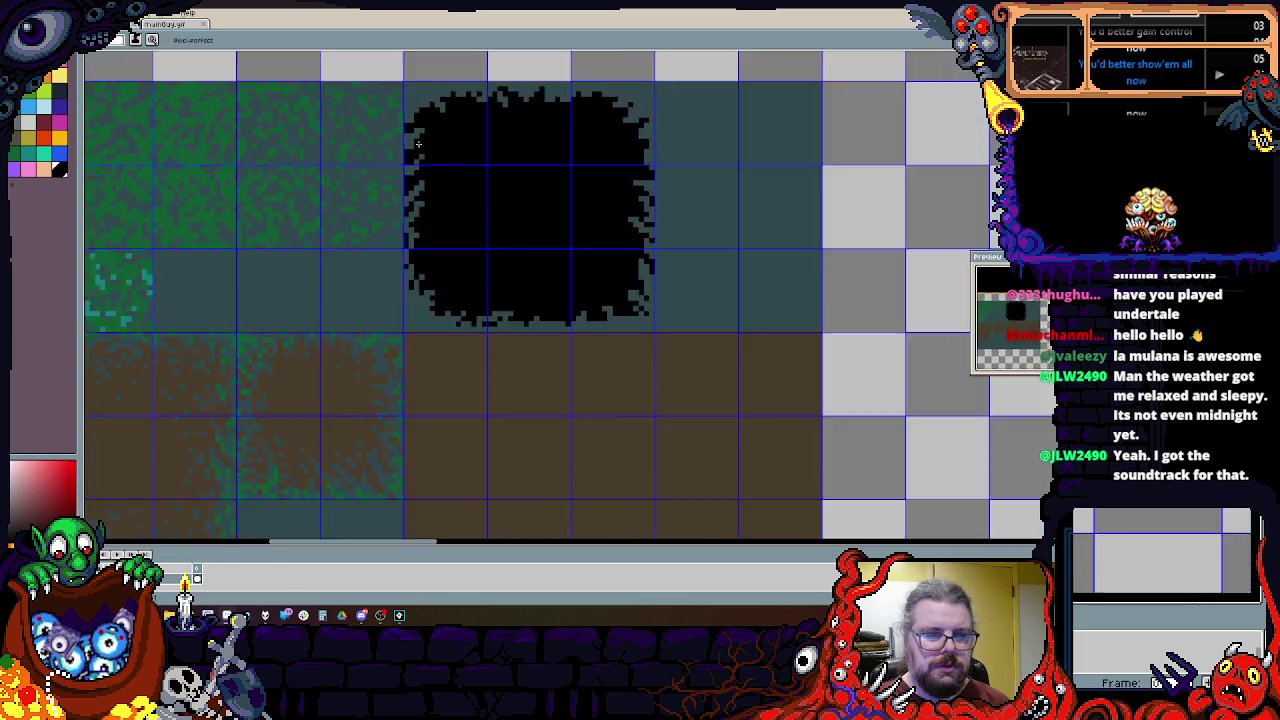
scroll(416, 100, "up", 2)
left_click(416, 58, "alt")
scroll(390, 118, "down", 1)
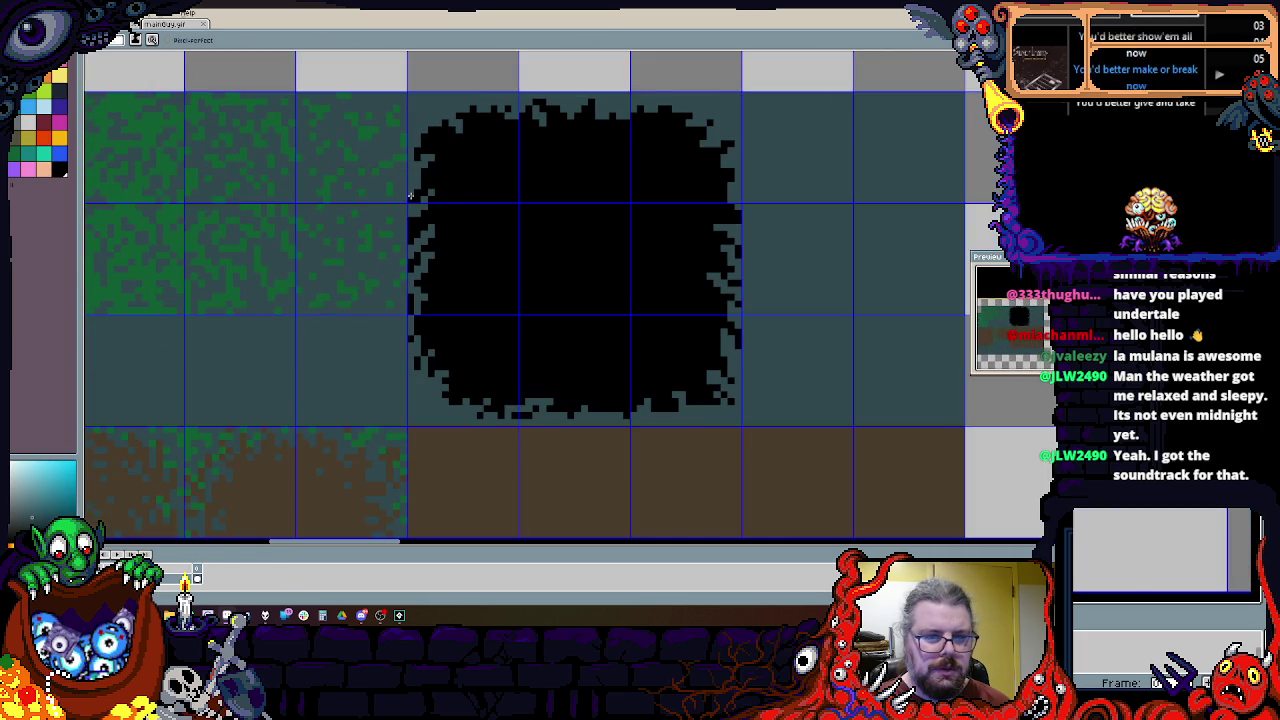
left_click_drag(477, 232, 340, 206)
scroll(590, 190, "up", 1)
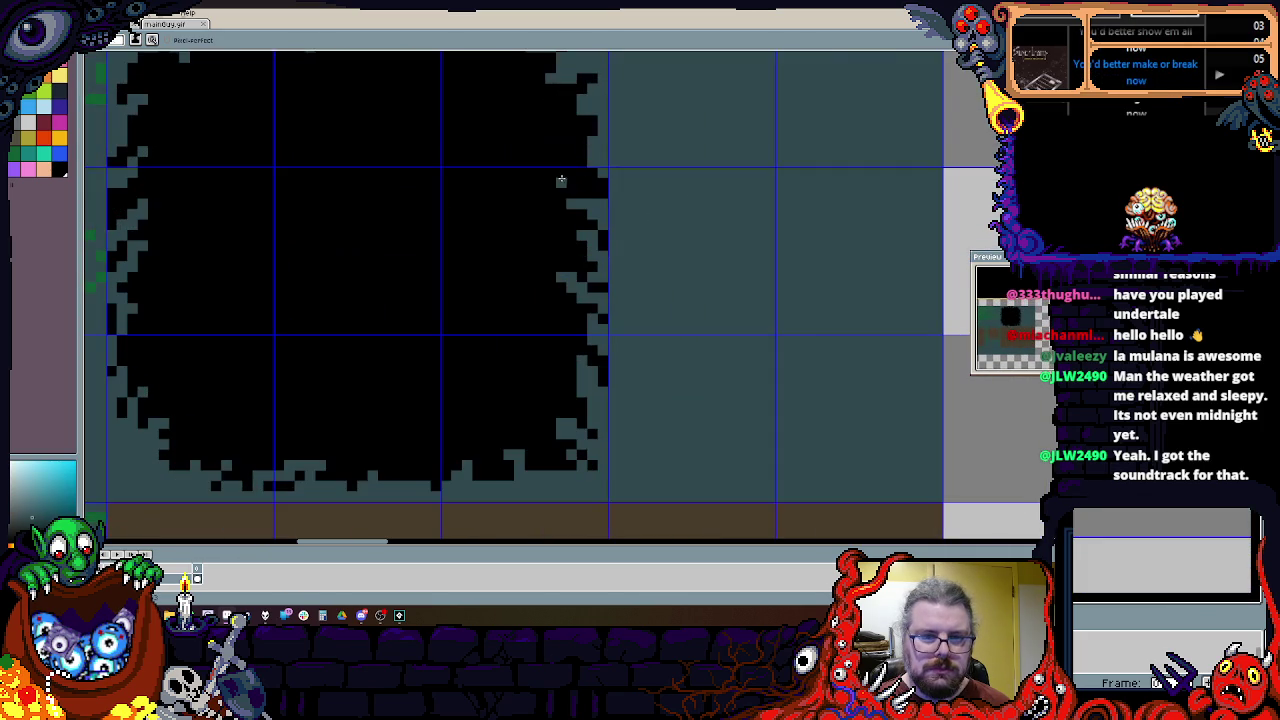
scroll(600, 213, "down", 2)
scroll(771, 263, "up", 1)
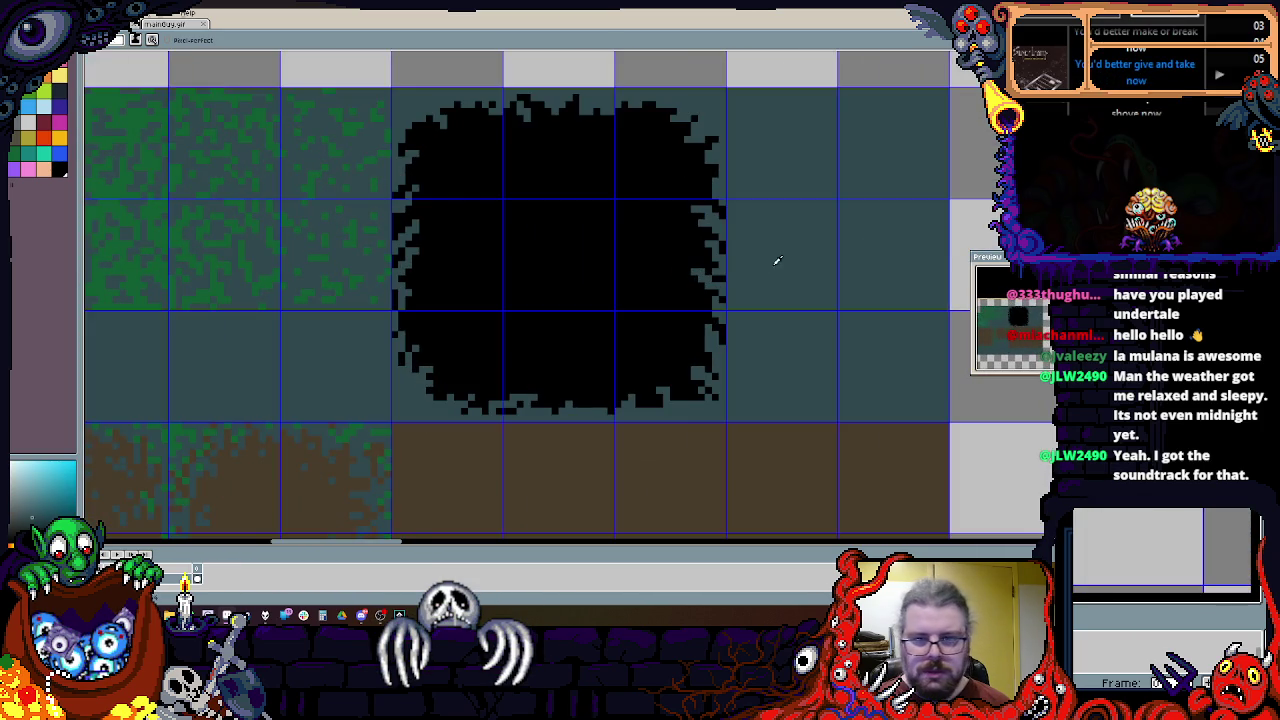
scroll(680, 405, "up", 2)
left_click_drag(682, 408, 695, 378)
scroll(691, 374, "down", 2)
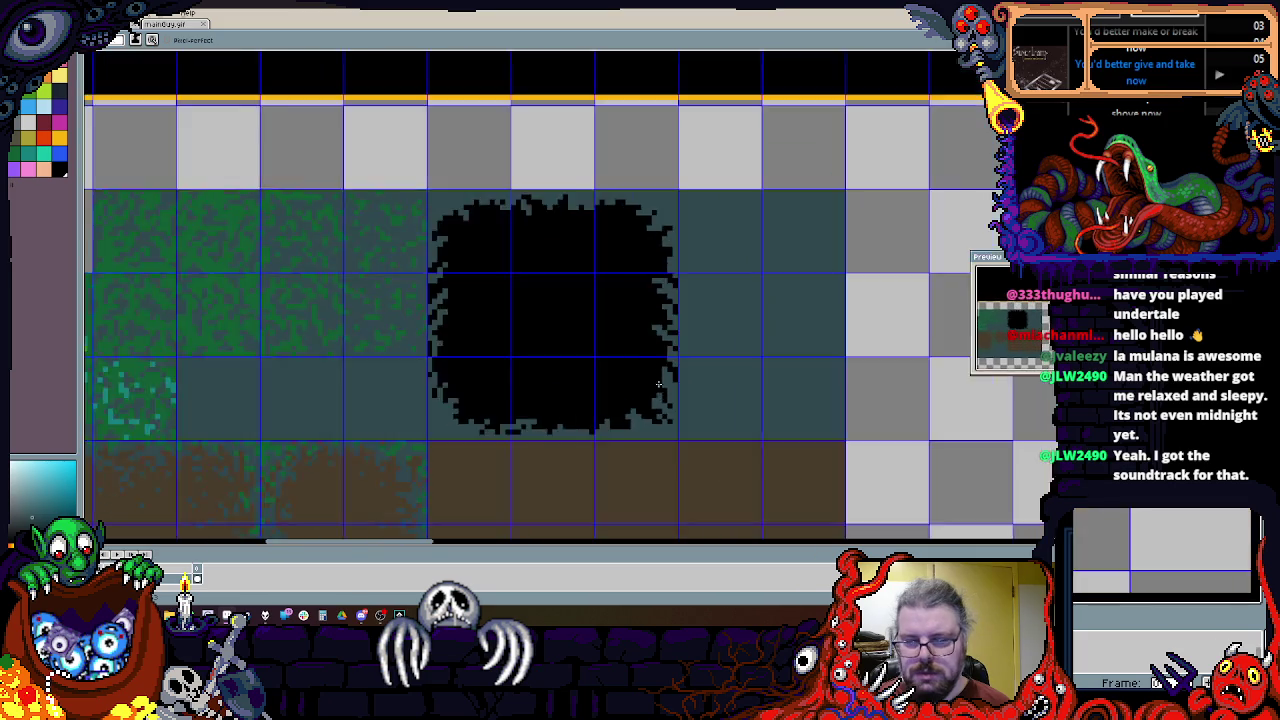
scroll(503, 391, "up", 1)
scroll(583, 319, "up", 1)
Step: Pick a darker teal colour and dot pixels along the hole's upper-left inner edge
left_click(57, 112)
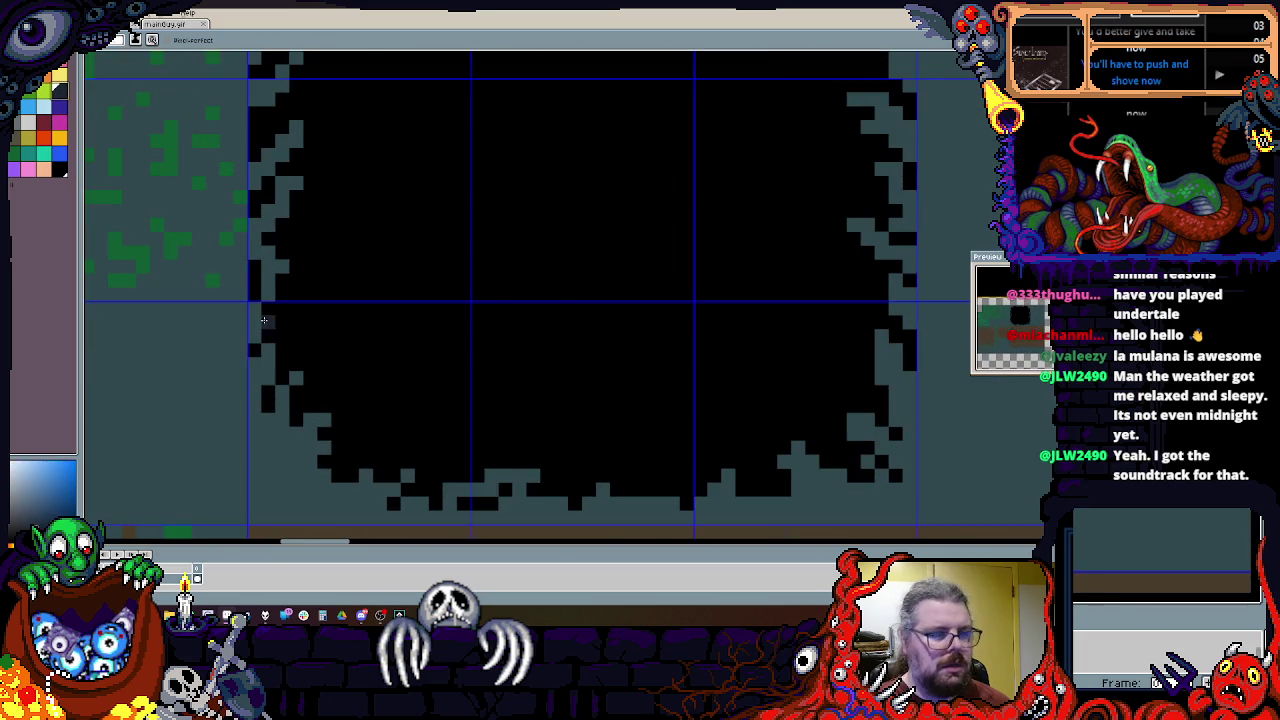
scroll(255, 300, "up", 2)
scroll(234, 229, "down", 2)
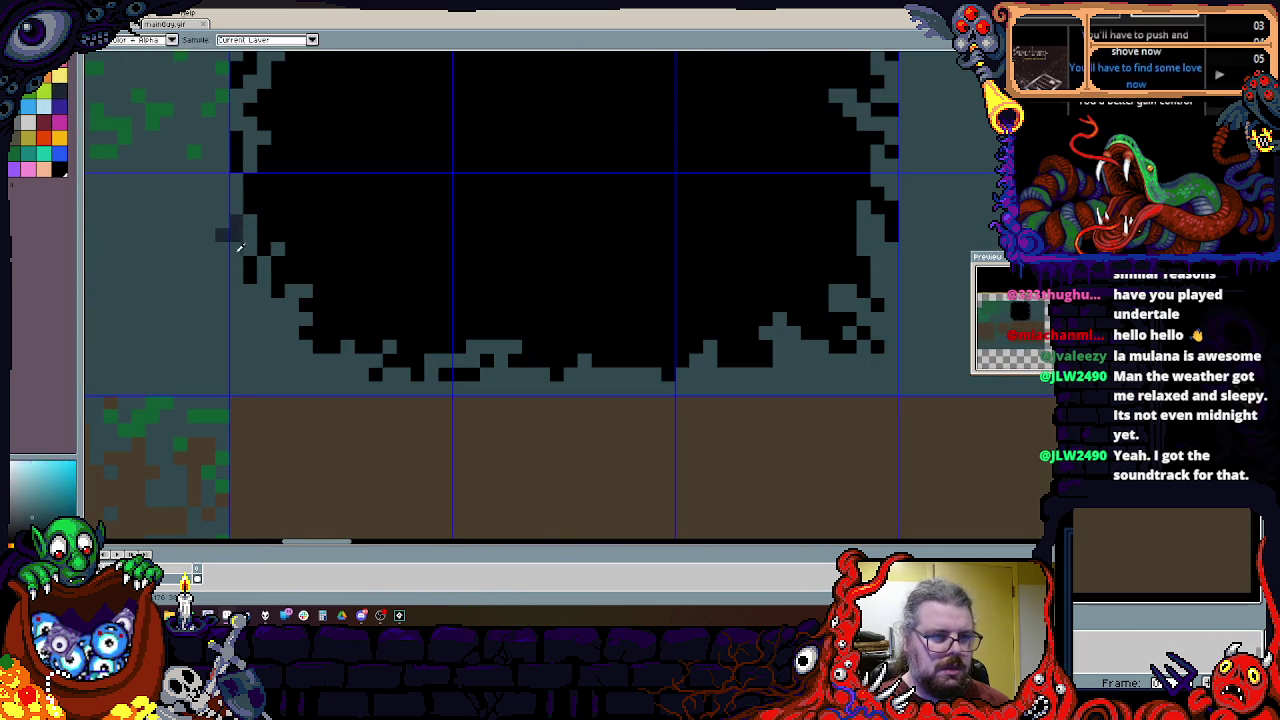
left_click(260, 194)
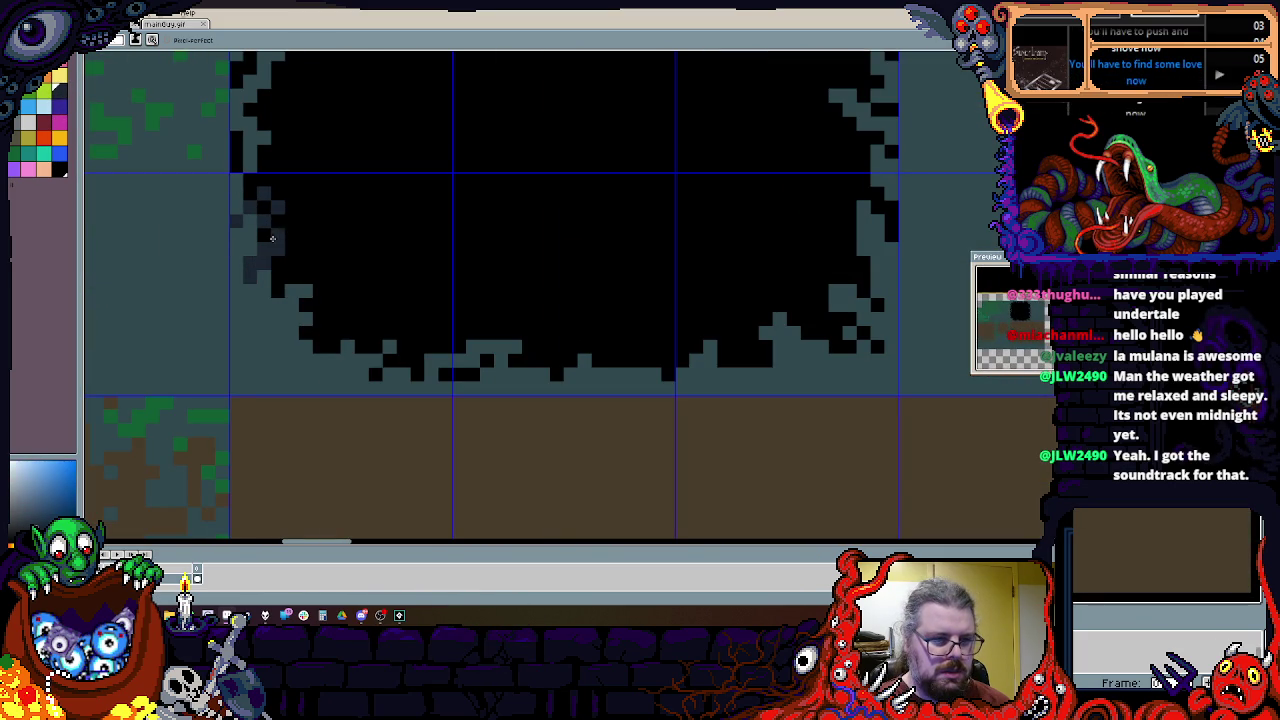
Step: Paint dark grey shading down the cave hole's left edge and across its bottom
mouse_move(326, 264)
left_mouse_down()
mouse_move(336, 315)
mouse_move(517, 341)
left_mouse_up()
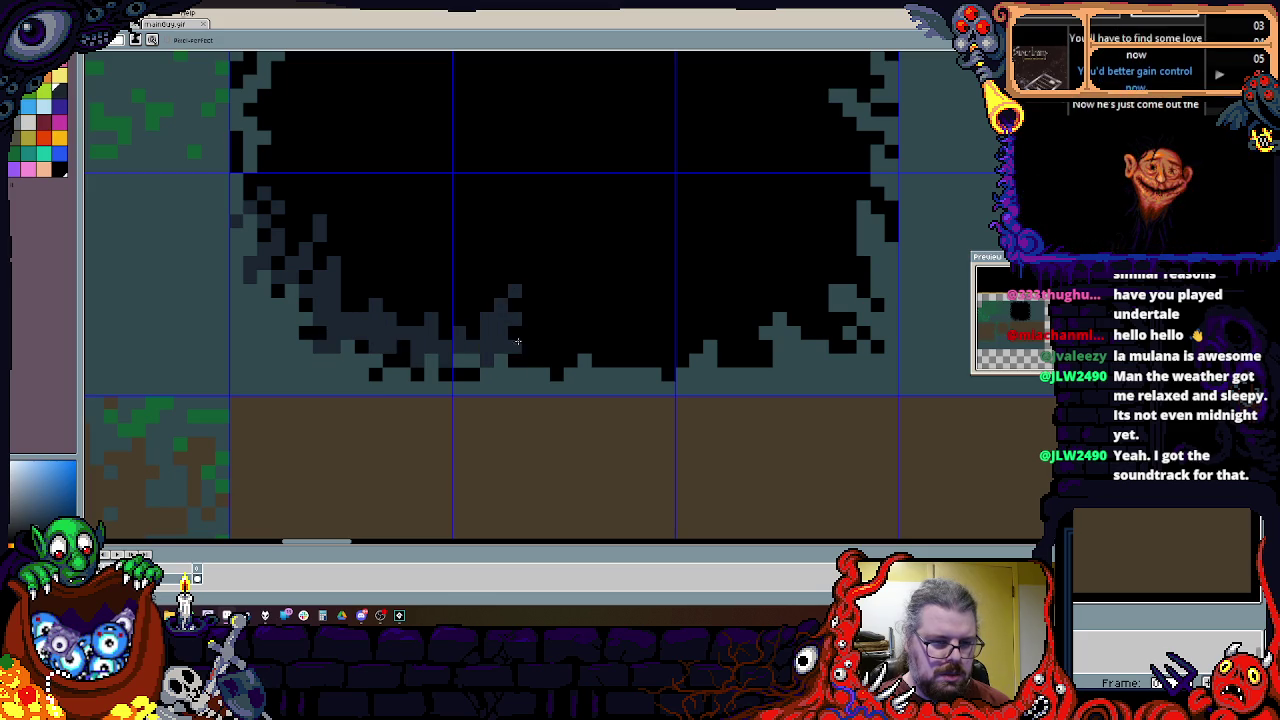
left_click_drag(655, 316, 532, 373)
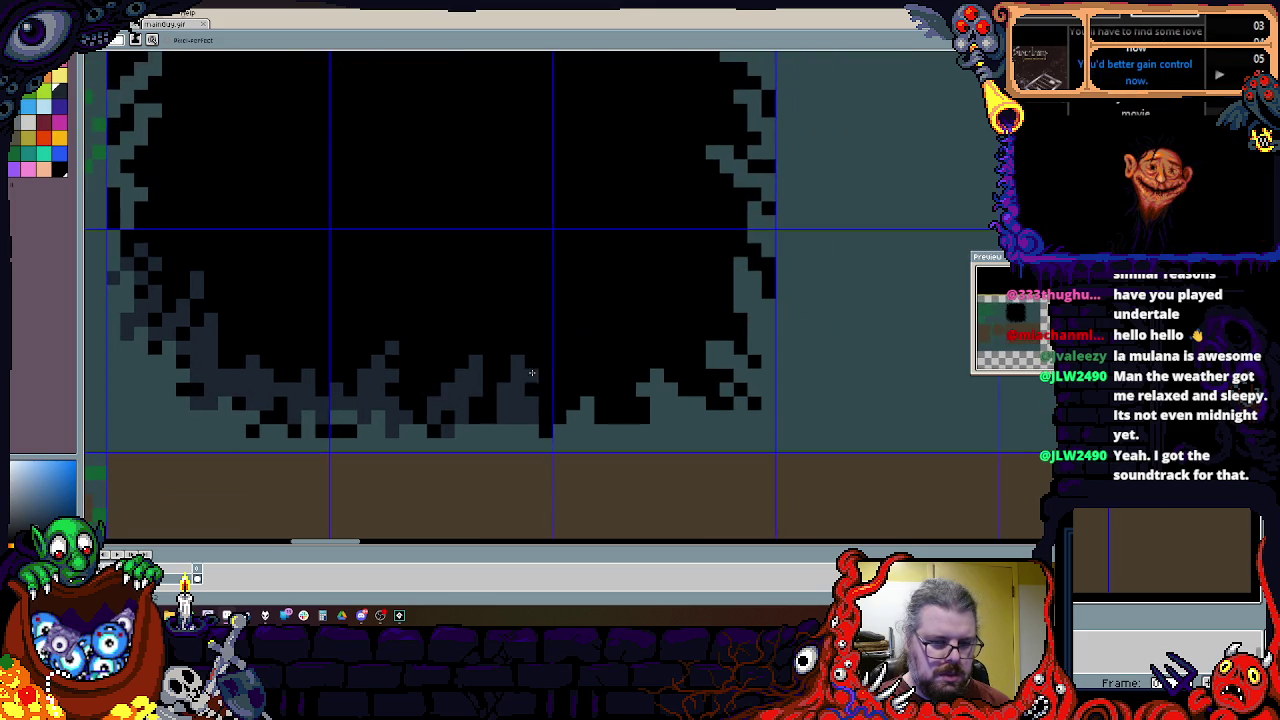
scroll(600, 414, "up", 1)
scroll(560, 418, "up", 1)
scroll(517, 423, "up", 1)
mouse_move(482, 473)
left_mouse_down()
mouse_move(535, 400)
mouse_move(608, 440)
mouse_move(591, 360)
mouse_move(638, 425)
left_mouse_up()
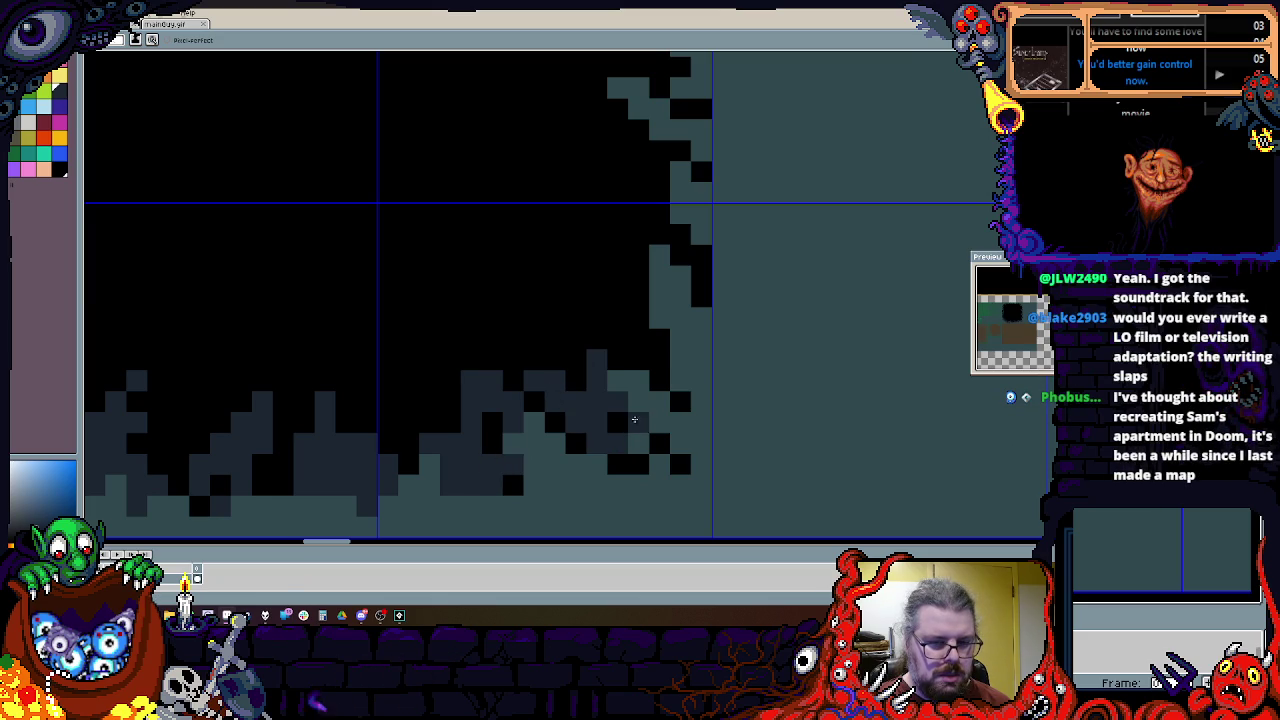
Step: Shade the hole's top edge and interior with dark grey strokes
left_click_drag(634, 297, 573, 354)
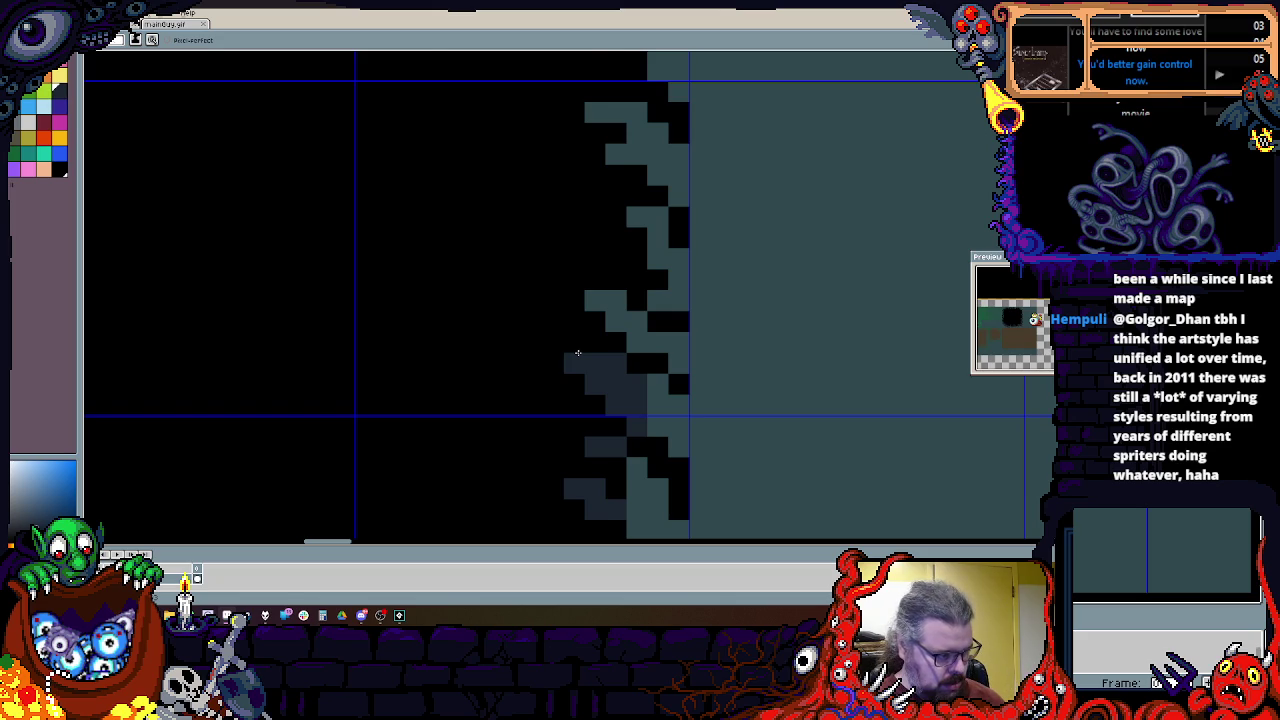
scroll(577, 353, "down", 3)
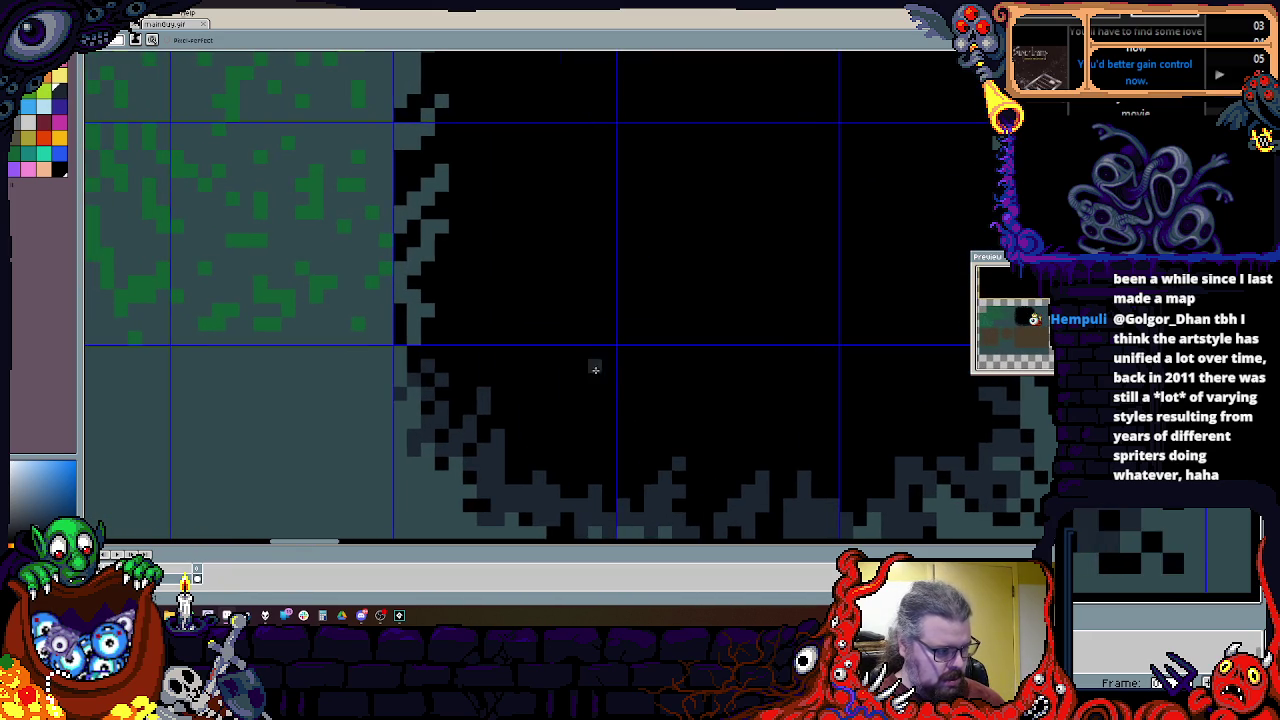
scroll(497, 372, "up", 1)
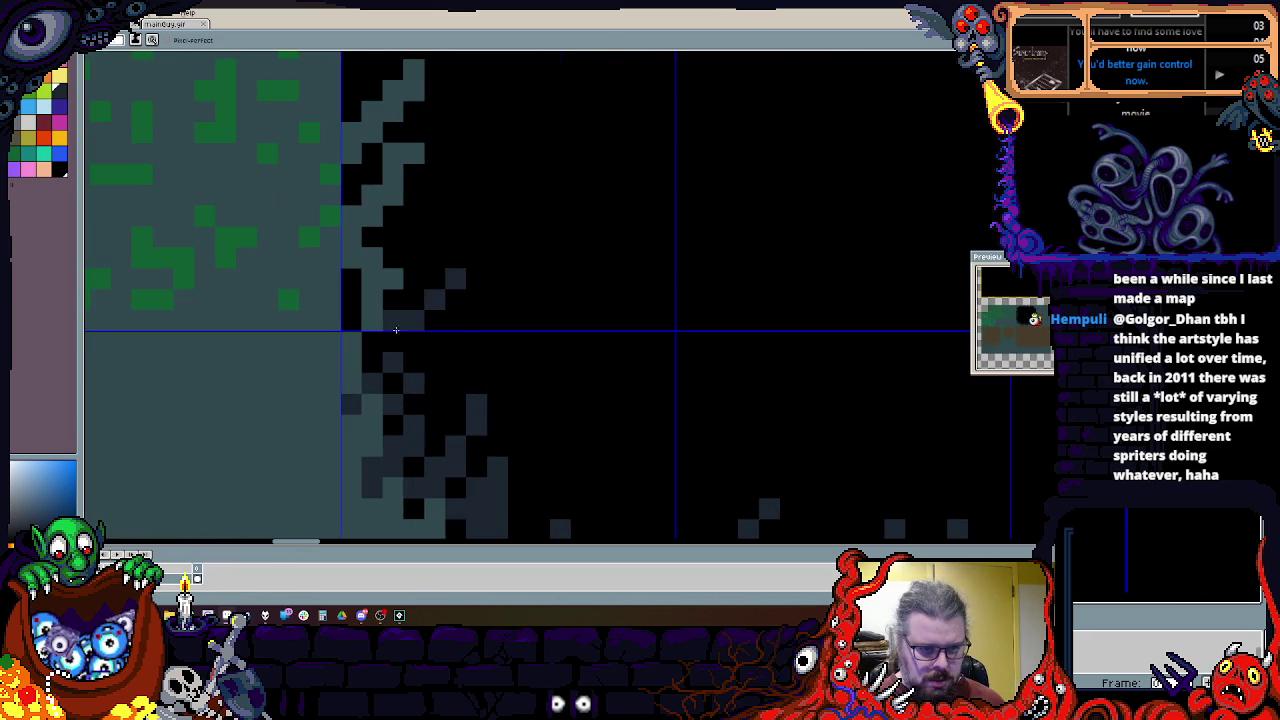
left_click_drag(404, 250, 383, 366)
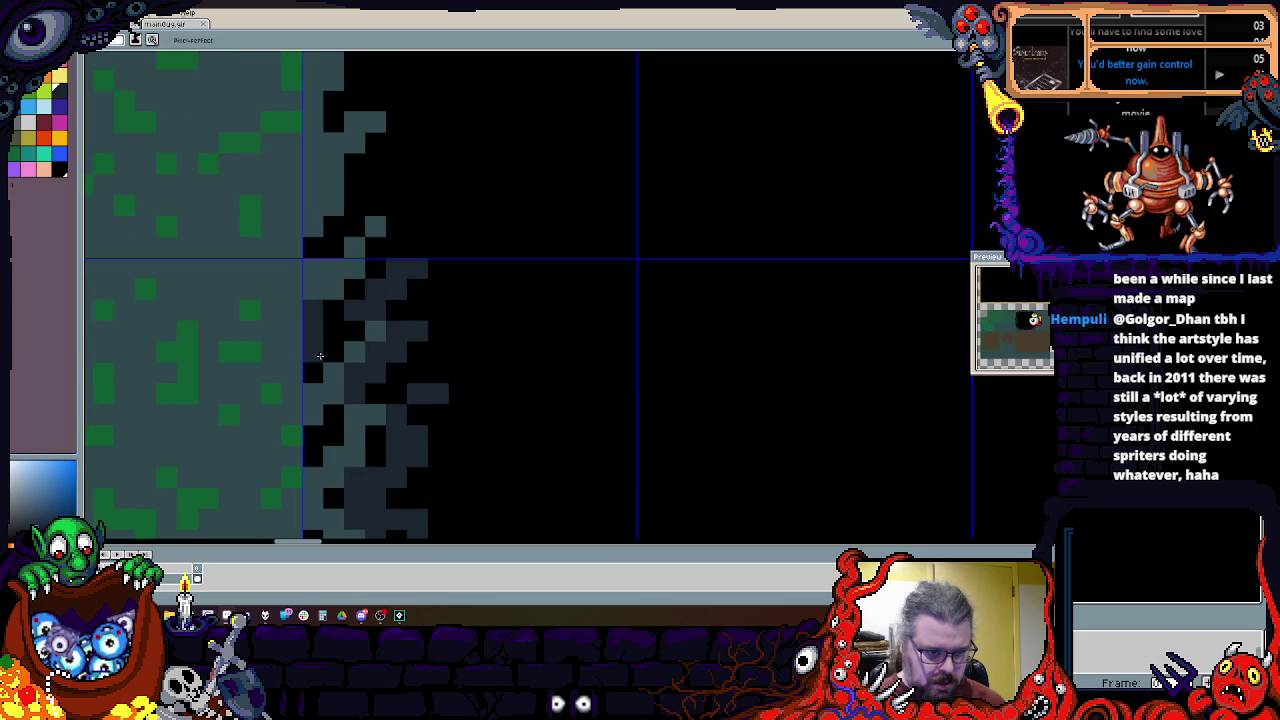
scroll(354, 294, "up", 3)
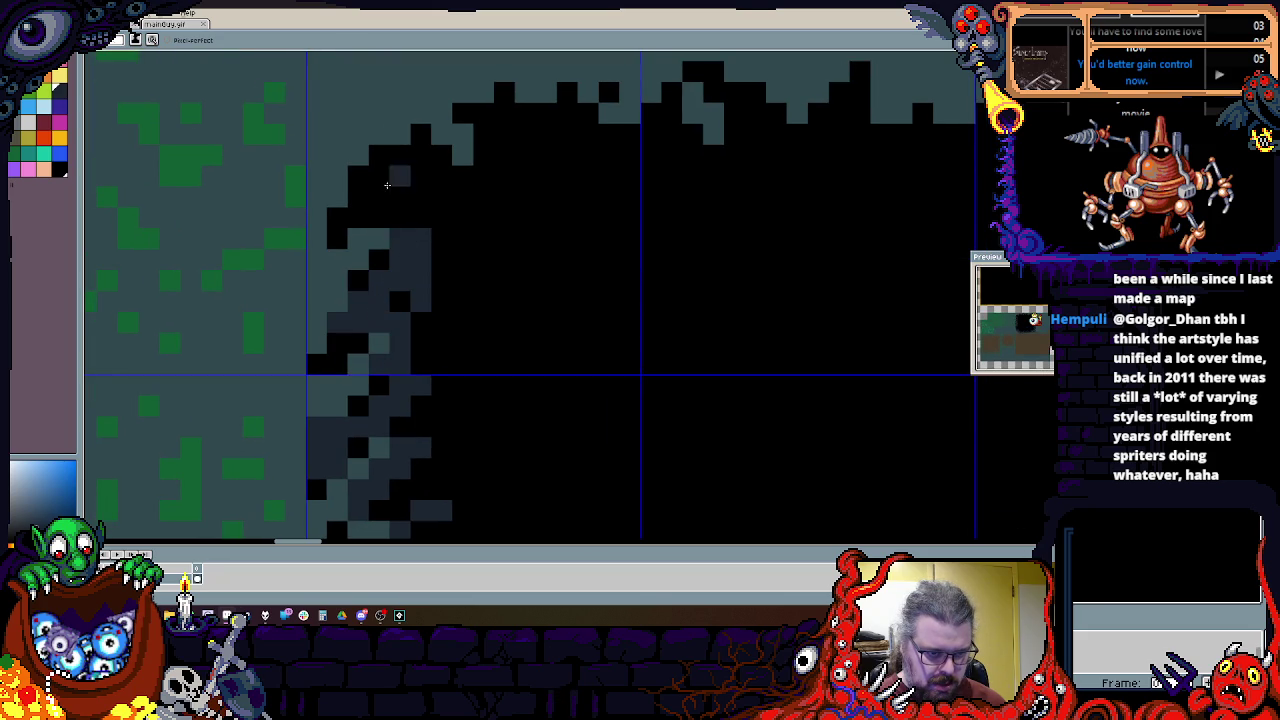
scroll(428, 240, "up", 3)
scroll(428, 240, "right", 5)
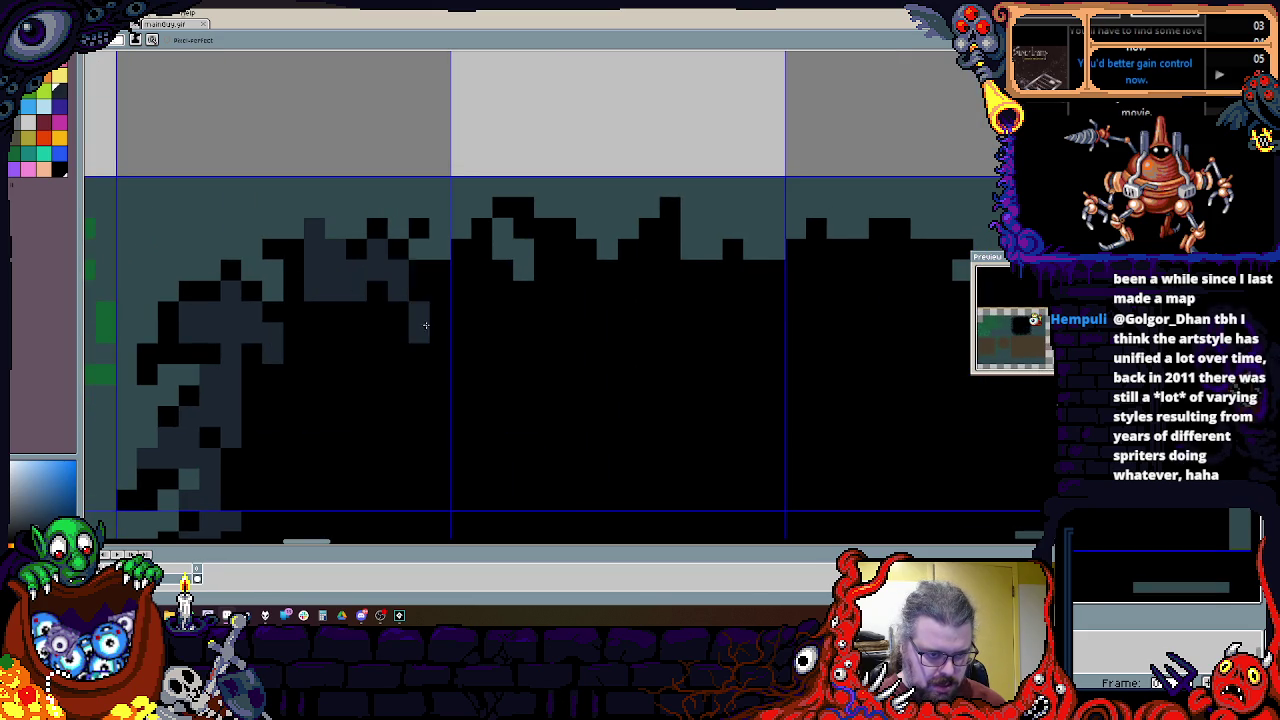
left_click_drag(478, 319, 432, 338)
mouse_move(501, 256)
left_mouse_down()
mouse_move(631, 297)
mouse_move(484, 349)
mouse_move(392, 332)
left_mouse_up()
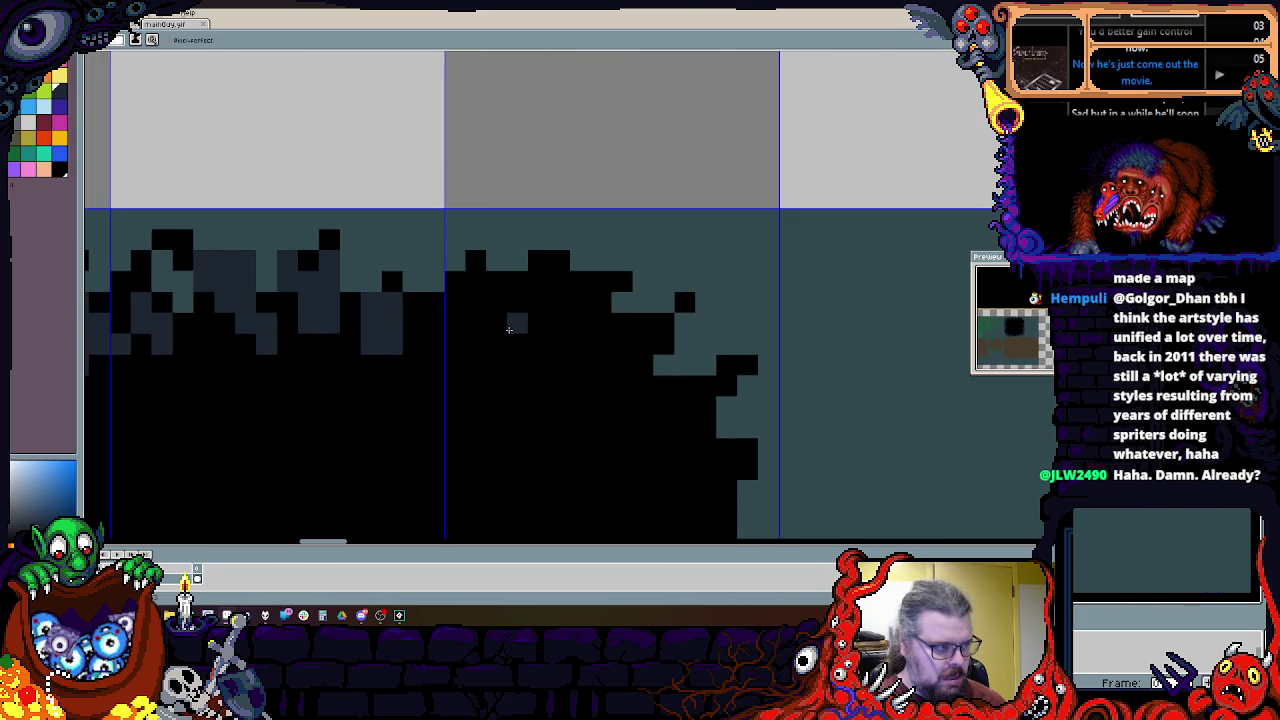
mouse_move(487, 264)
left_mouse_down()
mouse_move(560, 290)
mouse_move(640, 405)
mouse_move(703, 420)
mouse_move(661, 270)
mouse_move(700, 345)
mouse_move(690, 388)
left_mouse_up()
Step: Refine the shading with teal highlights and extra dark grey pixel clusters near the top
left_click_drag(640, 262, 612, 253)
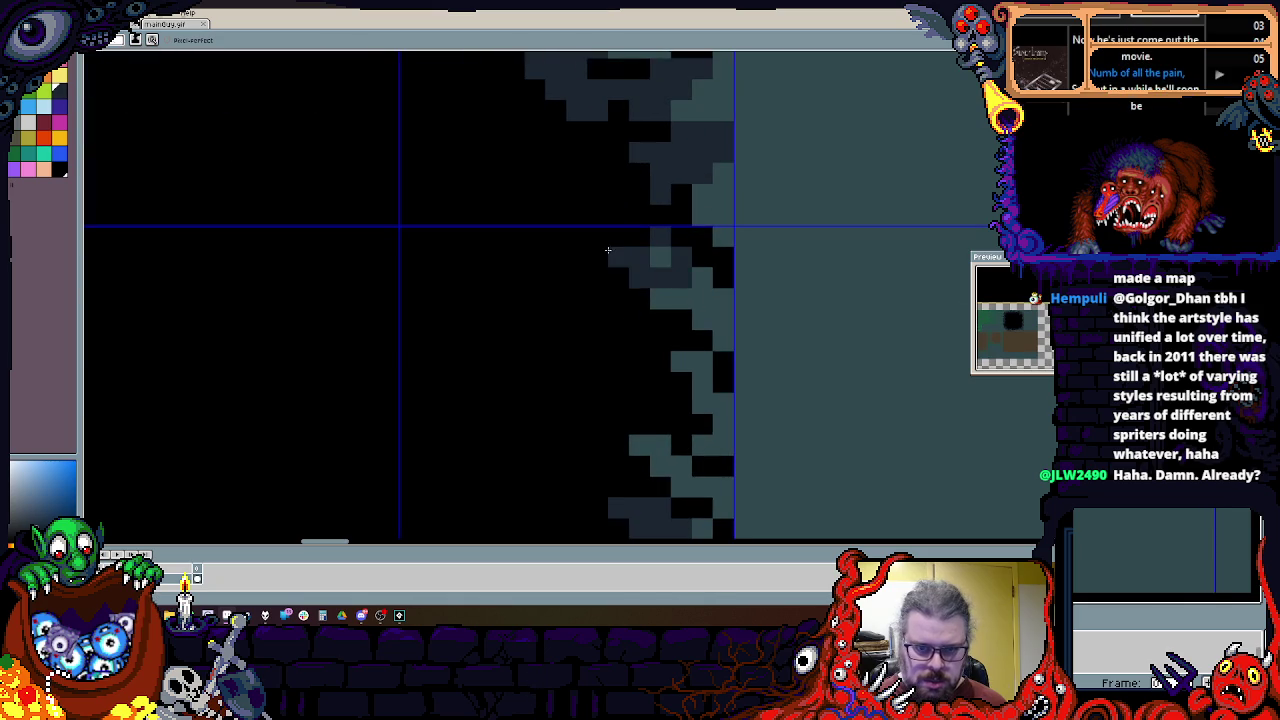
mouse_move(613, 323)
left_mouse_down()
mouse_move(660, 403)
mouse_move(640, 460)
left_mouse_up()
mouse_move(560, 240)
left_mouse_down()
mouse_move(601, 281)
mouse_move(623, 354)
left_mouse_up()
scroll(417, 394, "down", 3)
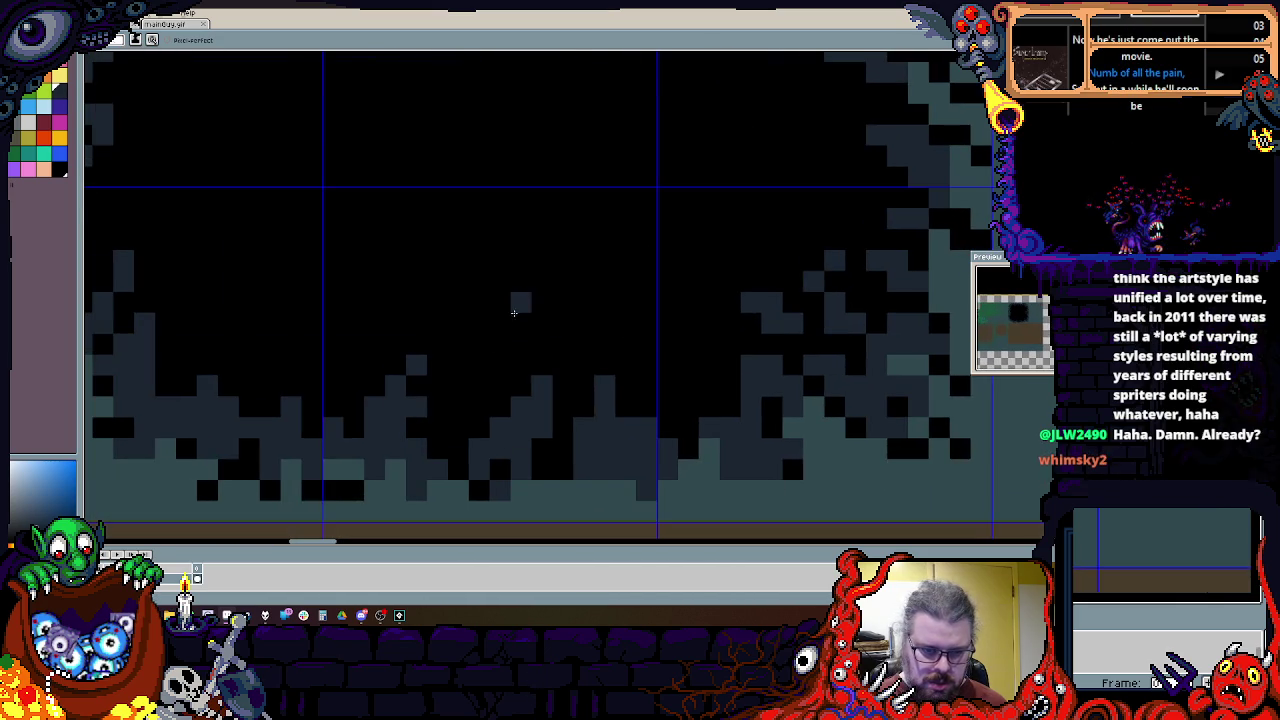
scroll(551, 330, "left", 3)
scroll(551, 330, "up", 3)
mouse_move(575, 310)
left_mouse_down()
mouse_move(563, 343)
mouse_move(480, 395)
mouse_move(422, 281)
left_mouse_up()
scroll(422, 281, "up", 5)
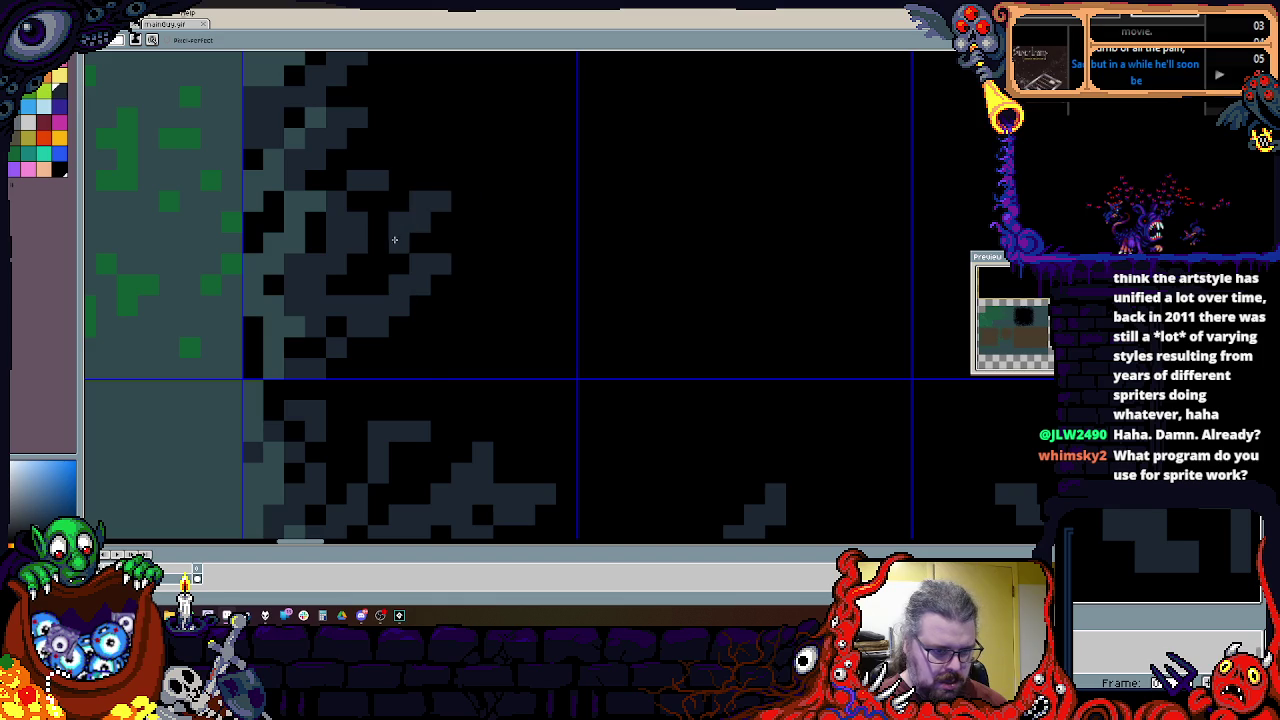
scroll(427, 336, "up", 3)
scroll(371, 289, "up", 3)
left_click_drag(326, 395, 359, 295)
scroll(414, 230, "down", 3)
scroll(395, 216, "up", 2)
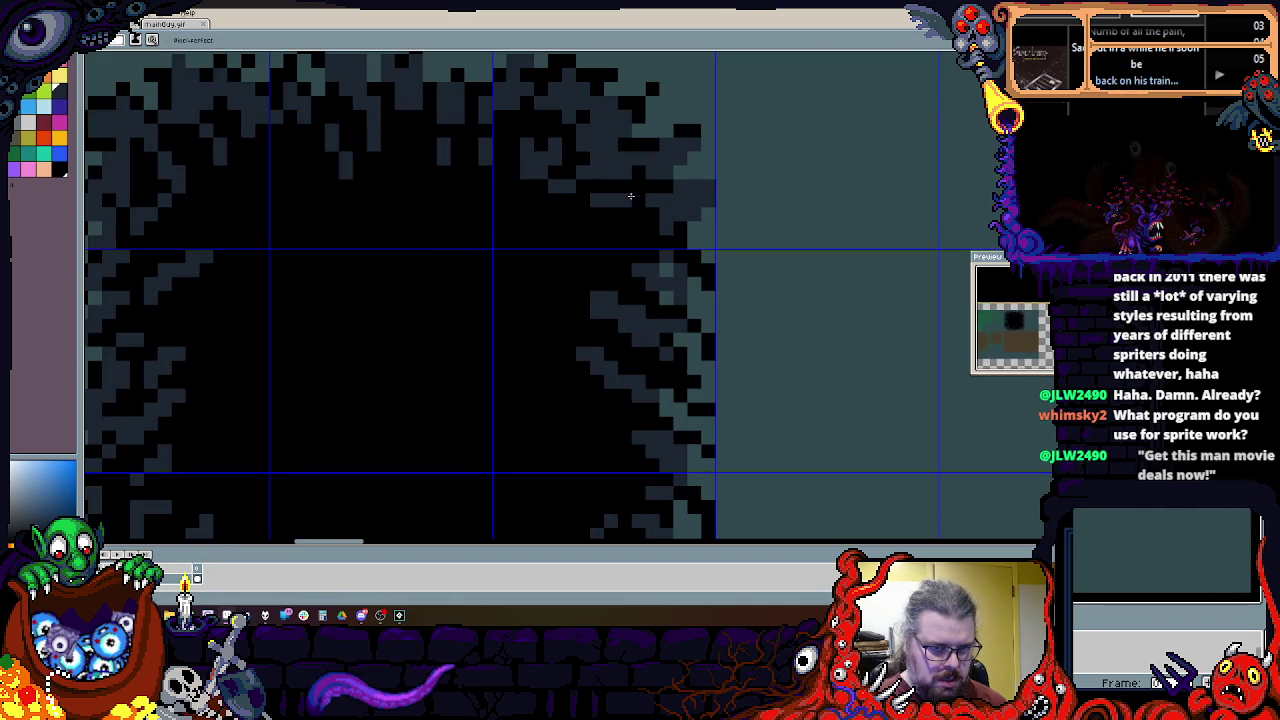
Step: Zoom out to the whole tile grid and select the empty area below the existing tiles
left_click_drag(582, 339, 582, 324)
scroll(582, 324, "down", 2)
scroll(534, 289, "up", 2)
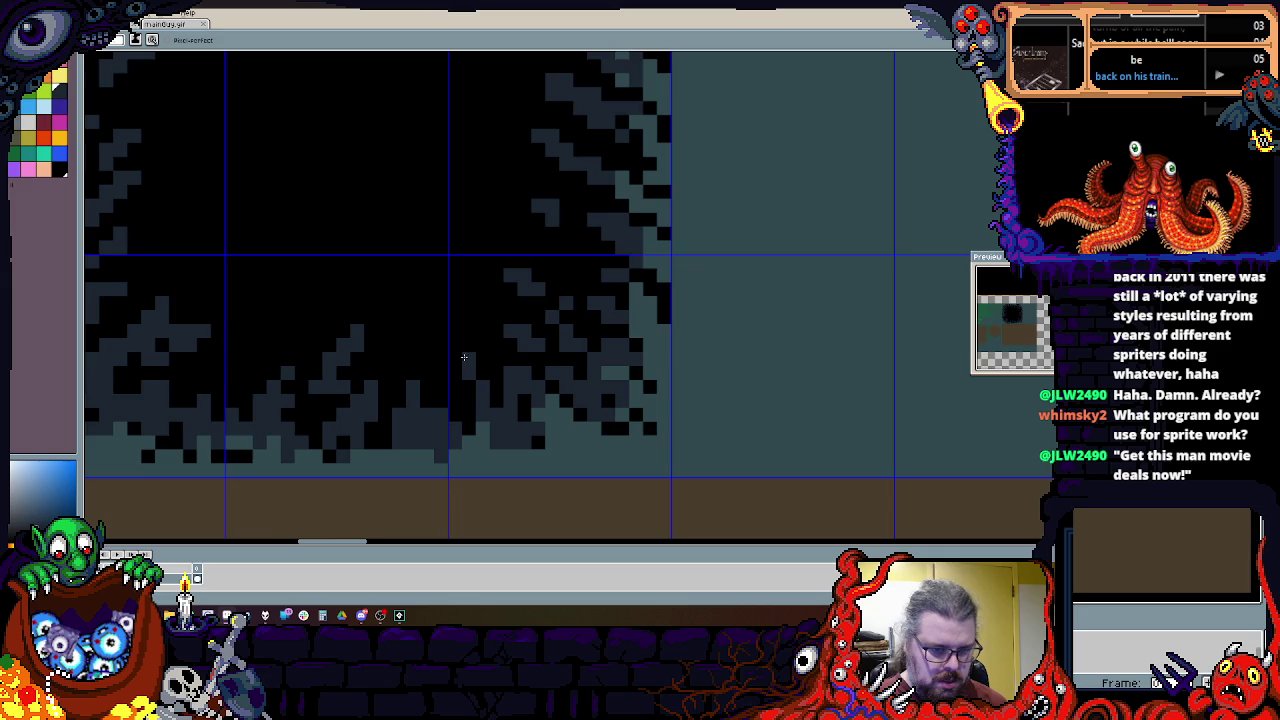
scroll(446, 332, "left", 3)
scroll(419, 371, "down", 3)
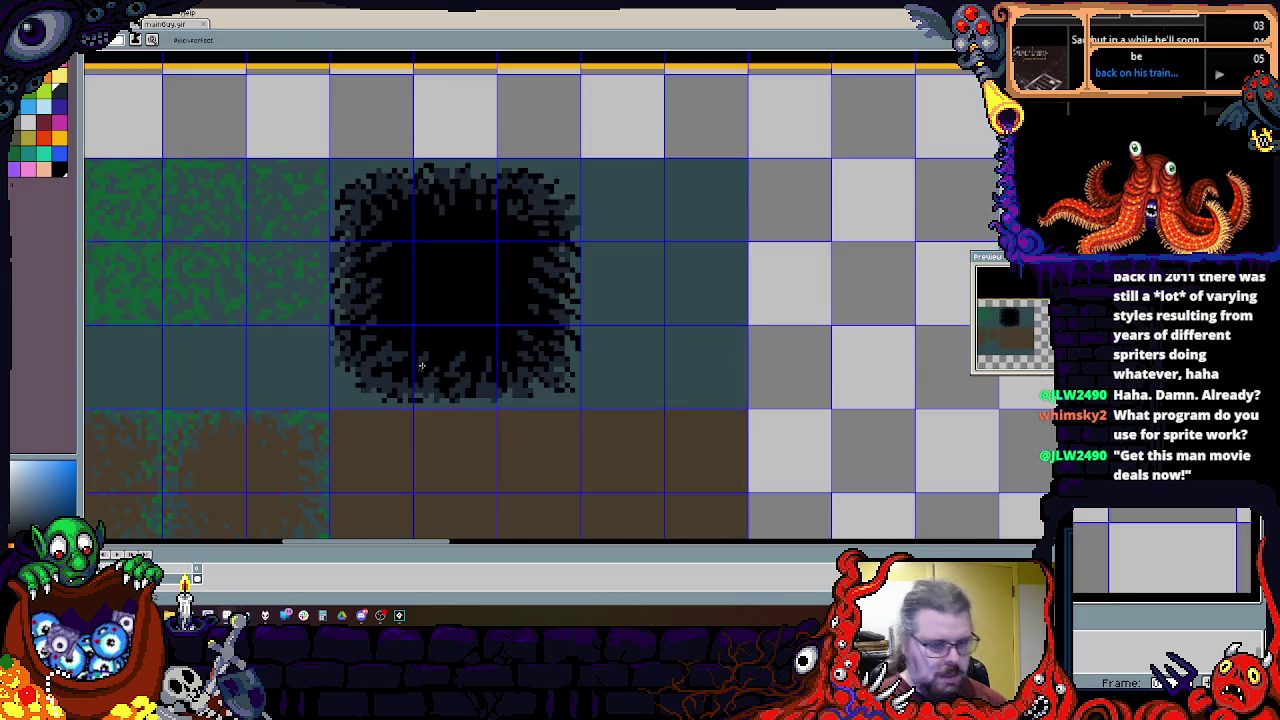
scroll(288, 158, "up", 2)
scroll(300, 165, "up", 2)
scroll(340, 220, "up", 1)
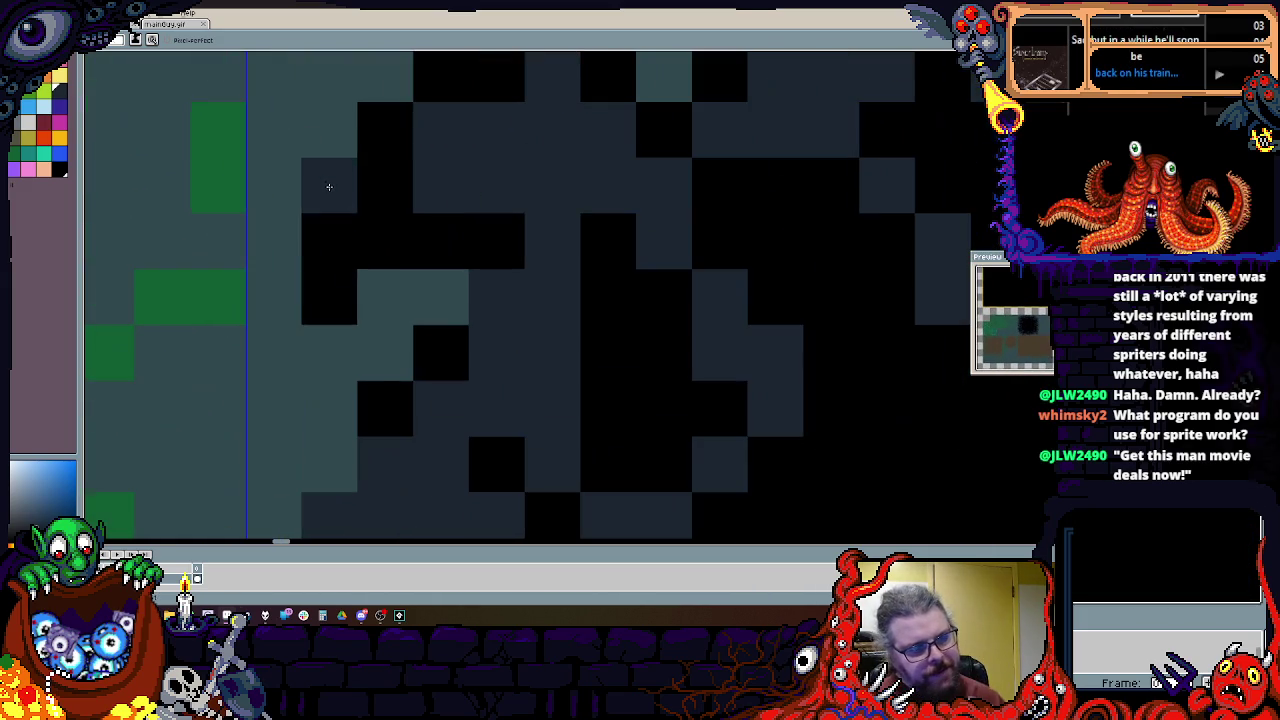
scroll(340, 300, "up", 1)
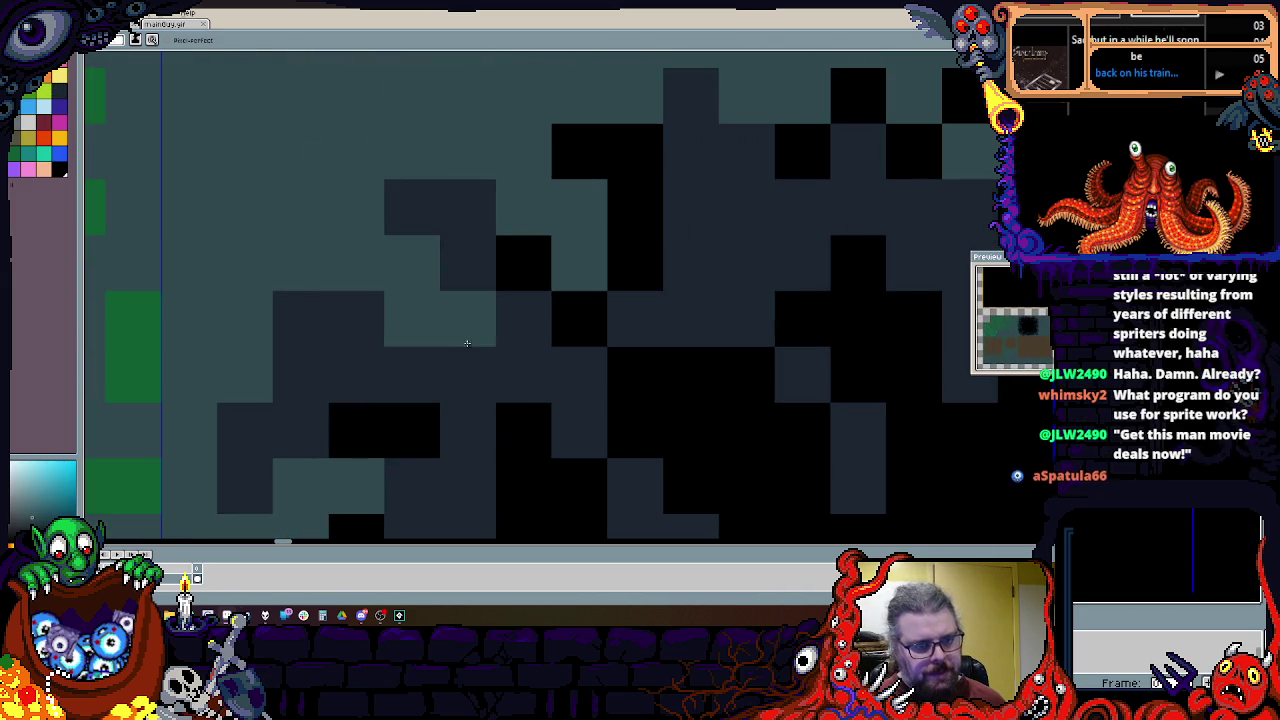
scroll(206, 387, "down", 2)
mouse_move(206, 387)
left_mouse_down()
mouse_move(471, 275)
mouse_move(406, 320)
mouse_move(629, 277)
left_mouse_up()
scroll(471, 275, "down", 1)
scroll(471, 275, "down", 2)
scroll(473, 276, "down", 1)
scroll(406, 320, "up", 1)
scroll(691, 260, "down", 1)
scroll(691, 260, "up", 1)
scroll(457, 245, "up", 1)
scroll(457, 245, "down", 2)
scroll(720, 126, "down", 3)
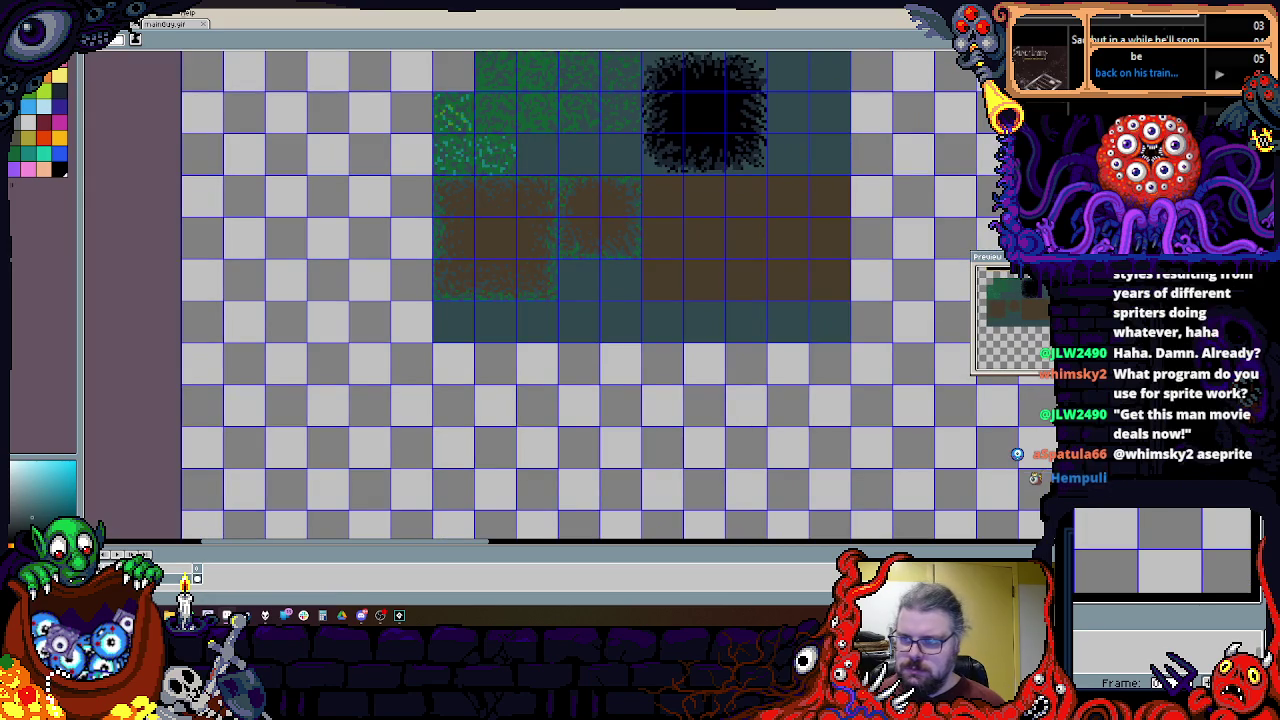
mouse_move(434, 342)
left_mouse_down()
mouse_move(398, 310)
mouse_move(811, 433)
mouse_move(812, 477)
mouse_move(773, 418)
left_mouse_up()
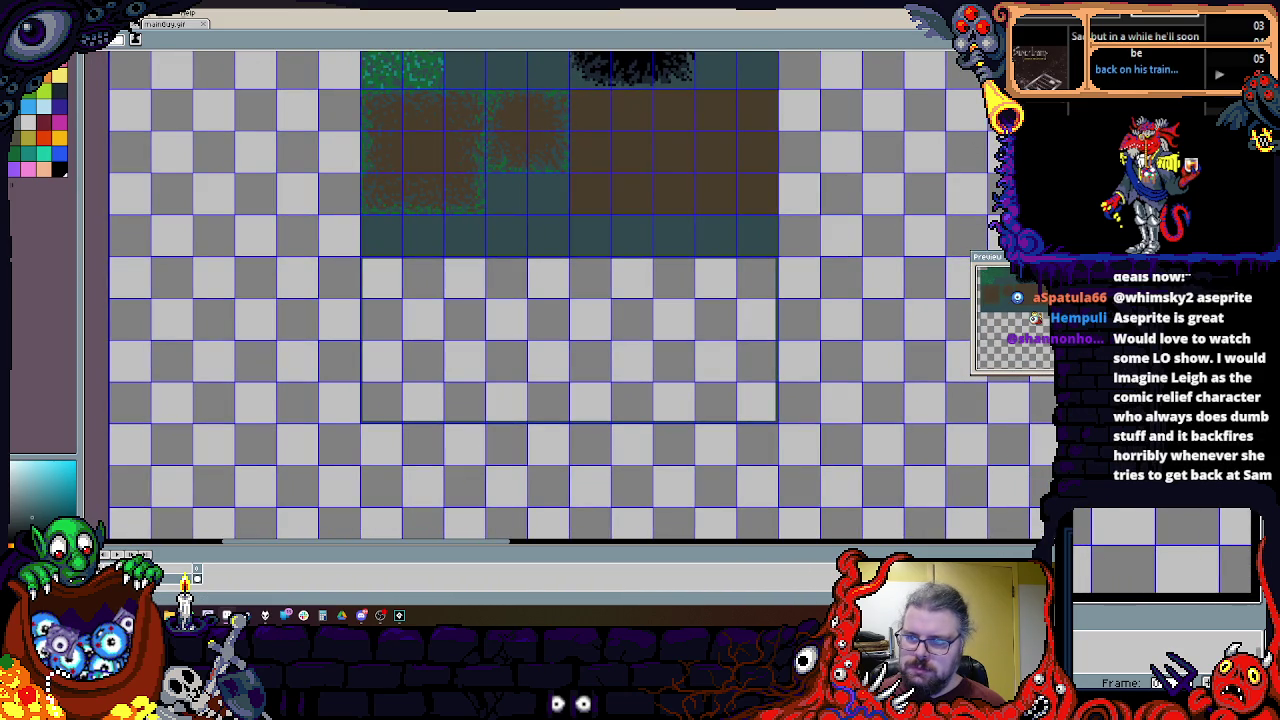
Step: Fill the selected empty rows dark teal and a 2x2 block solid brown, then use the pencil
scroll(541, 292, "up", 1)
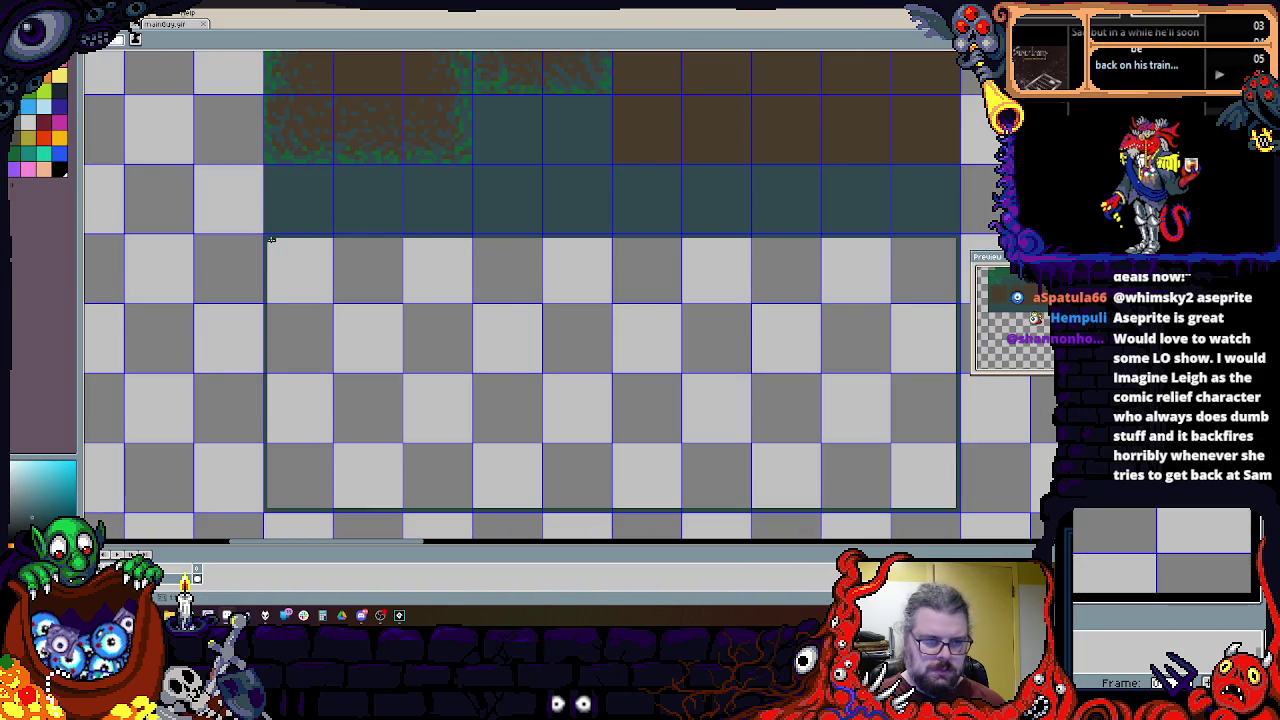
key("f")
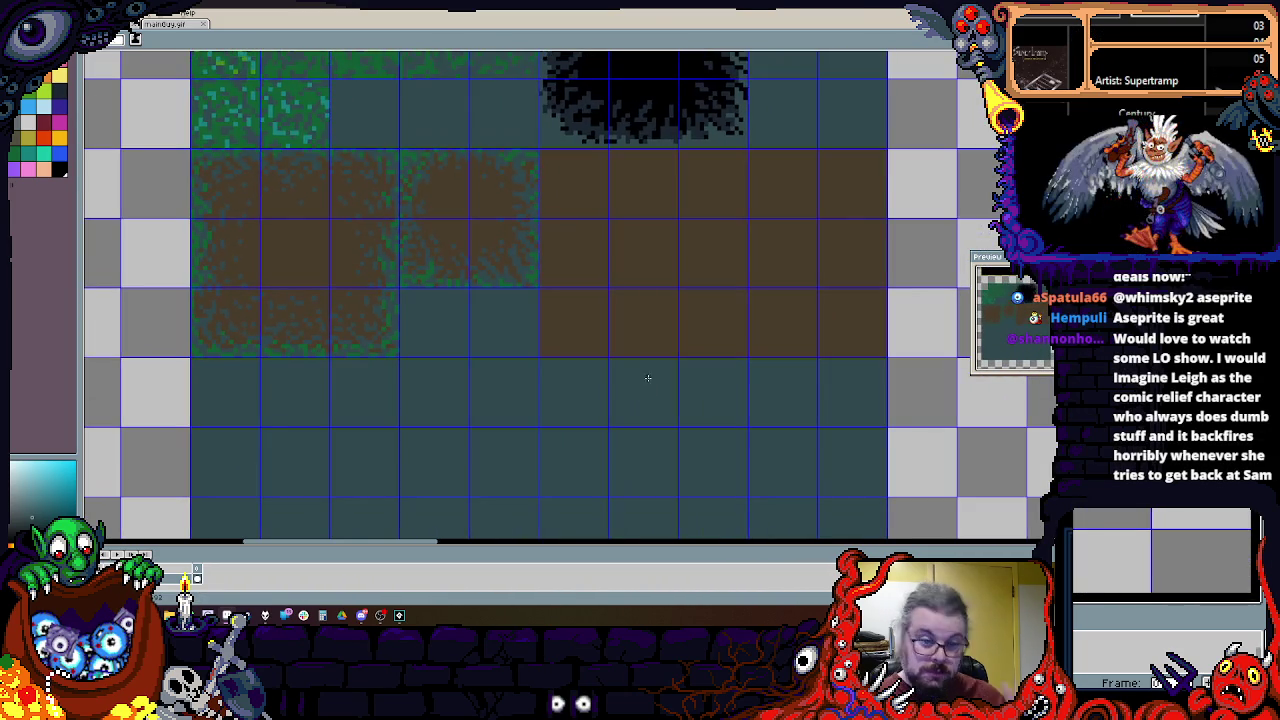
scroll(560, 286, "up", 1)
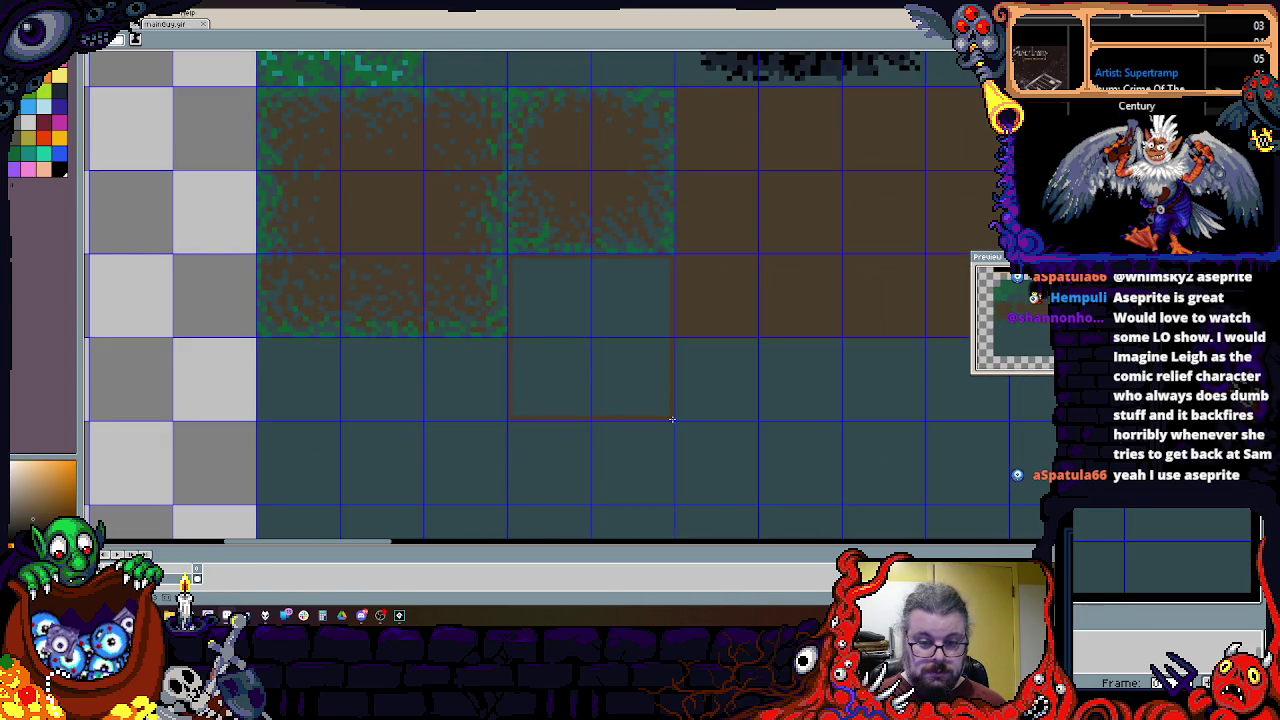
key("f")
scroll(630, 372, "up", 1)
key("b")
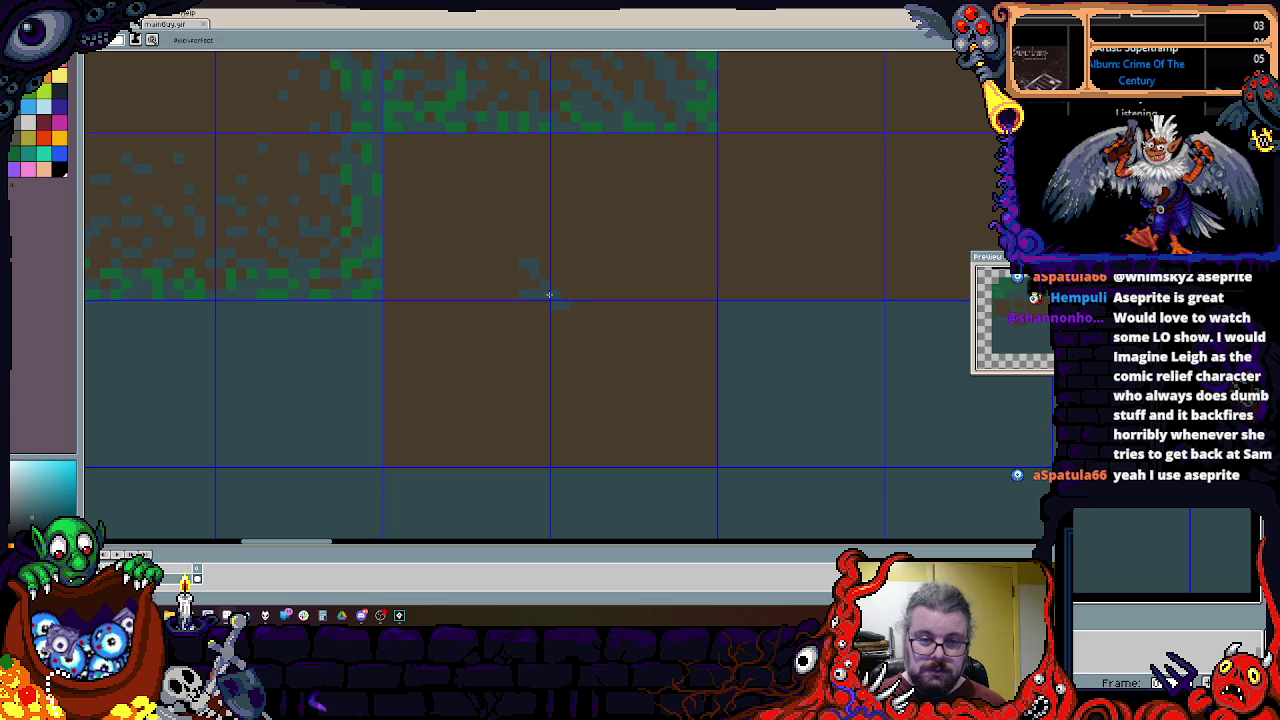
Step: Dab dark teal pixels into the brown block and pick teal and light cyan colours
left_click_drag(585, 245, 521, 284)
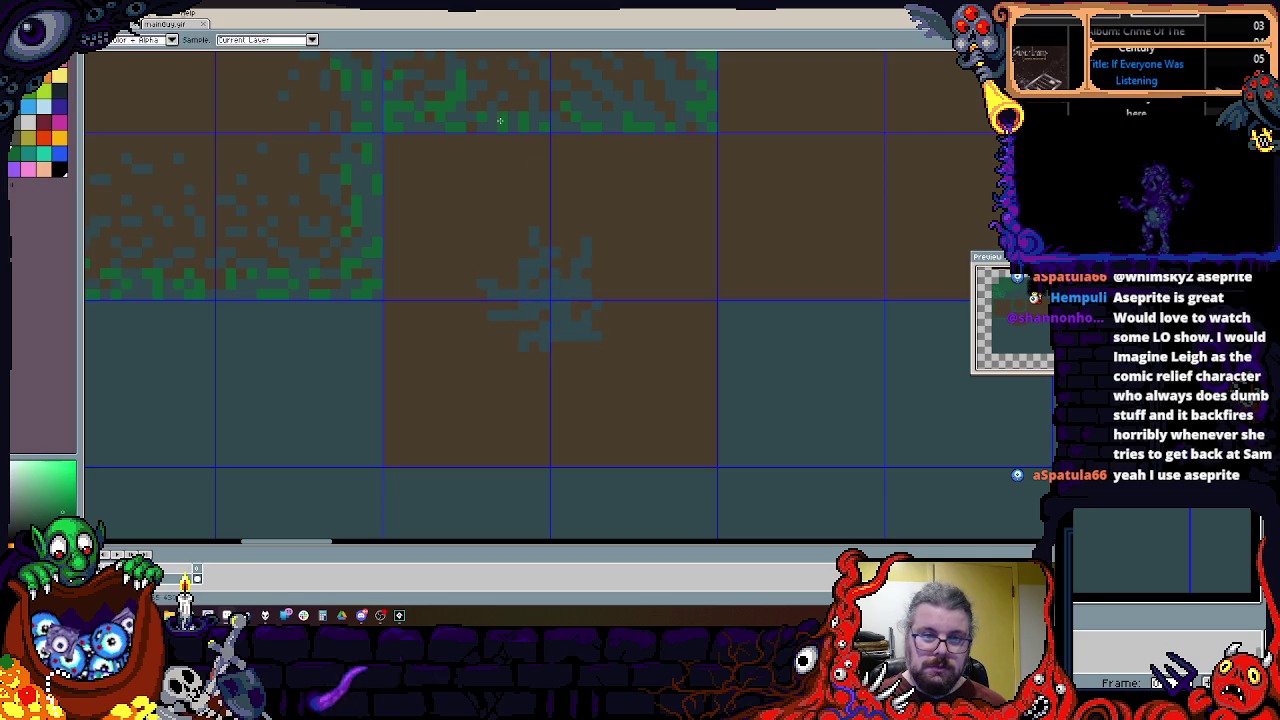
left_click(544, 298, "alt")
left_click(552, 300, "alt")
left_click(585, 308, "alt")
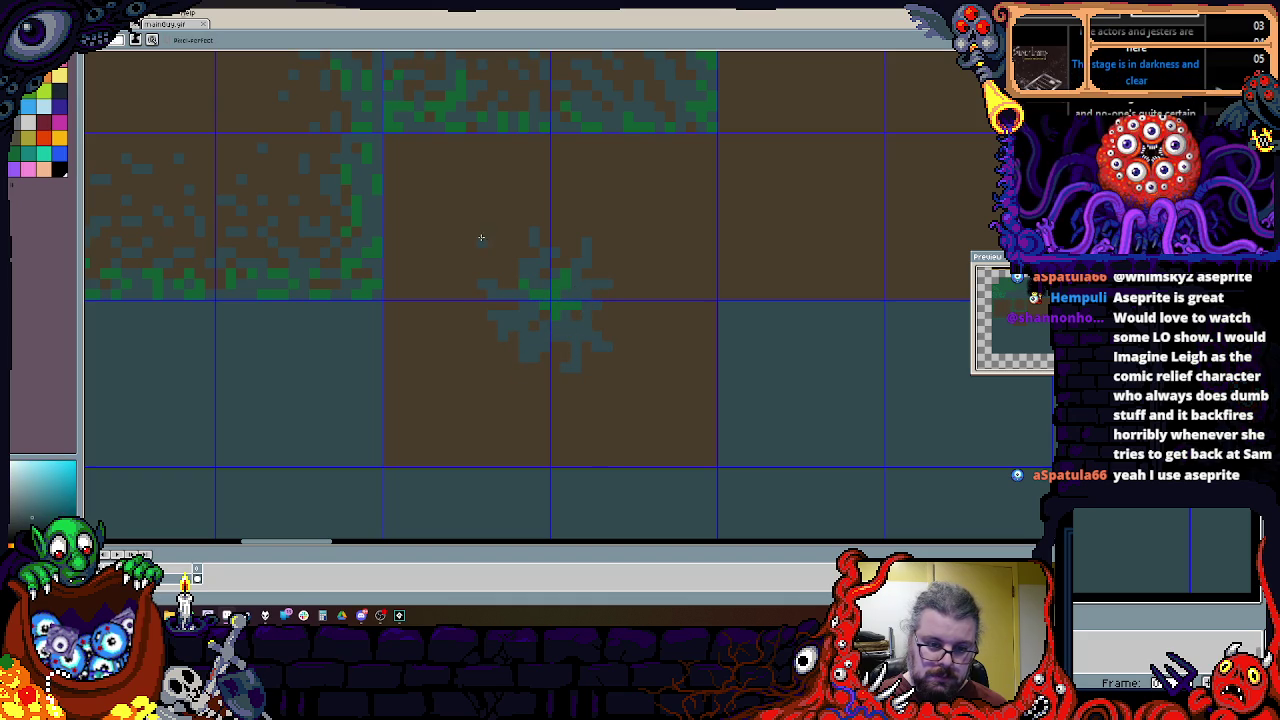
Step: Bring the empty lower teal ground into view and drag out the pool's rectangle
scroll(563, 232, "down", 1)
scroll(557, 277, "up", 1)
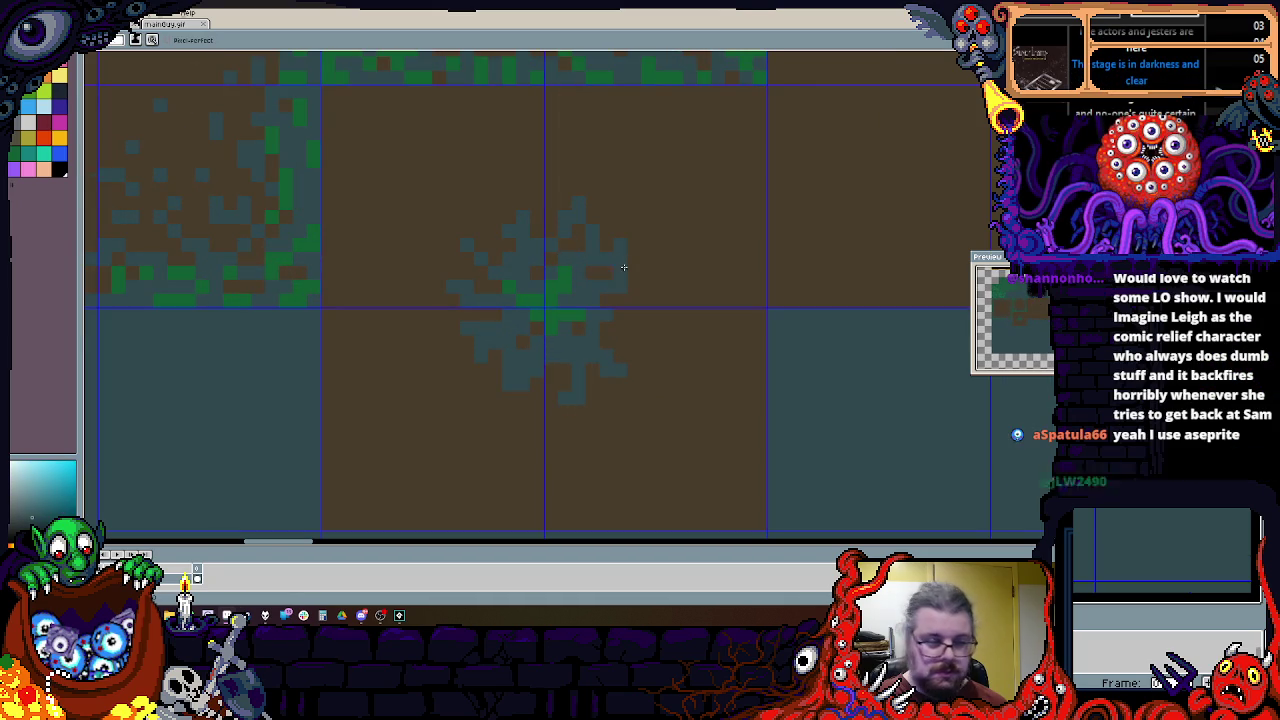
scroll(659, 291, "down", 3)
scroll(659, 291, "down", 1)
mouse_move(605, 350)
left_mouse_down()
mouse_move(560, 319)
mouse_move(598, 392)
left_mouse_up()
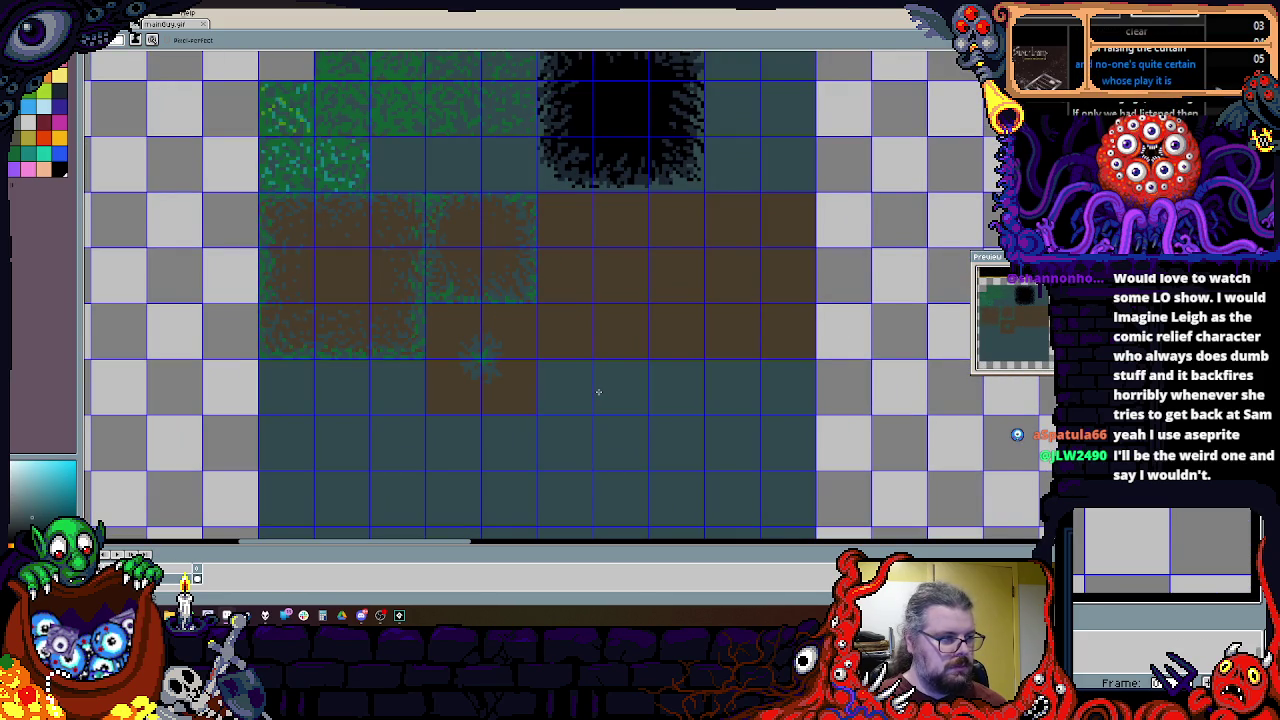
scroll(594, 356, "up", 1)
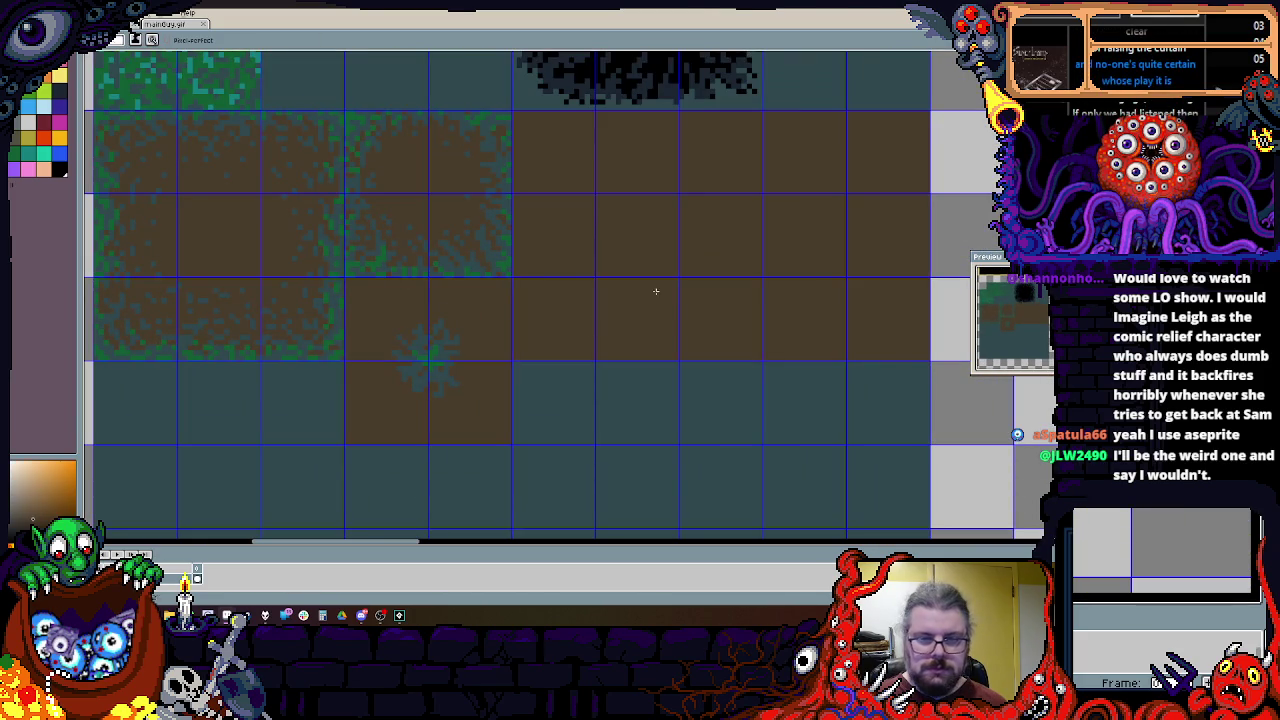
key("b")
scroll(534, 340, "down", 1)
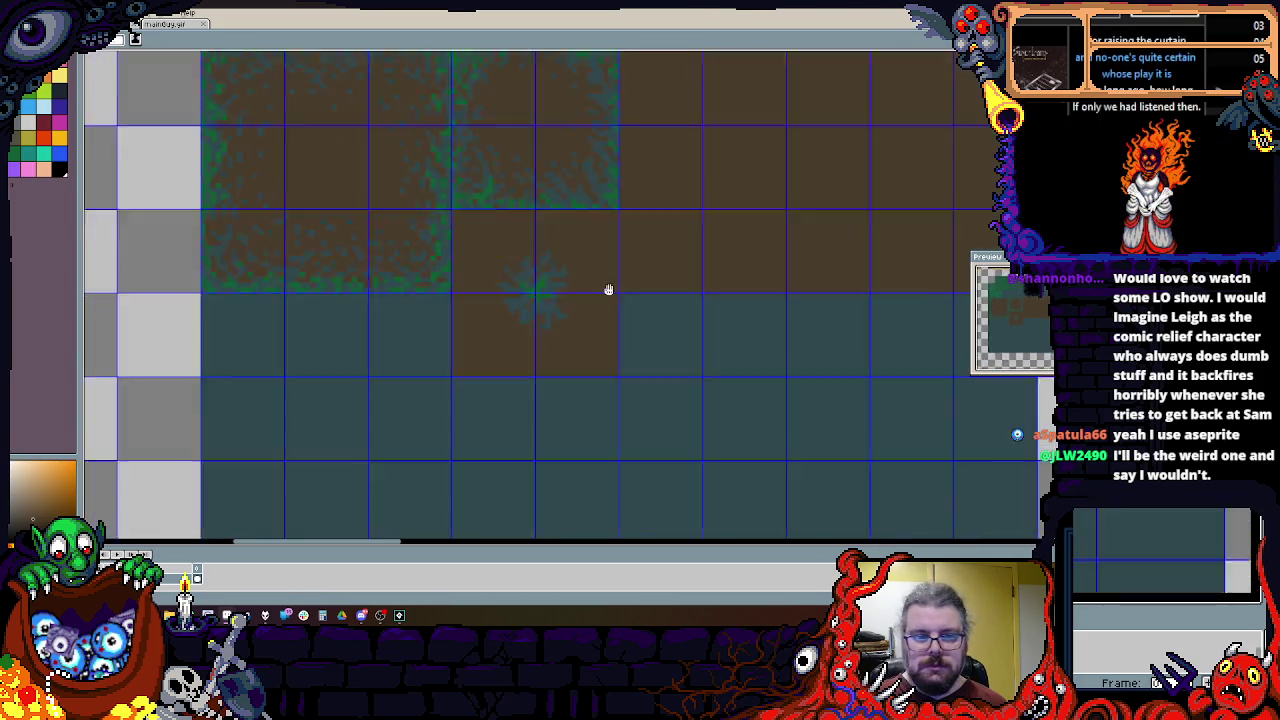
left_click_drag(534, 340, 570, 339)
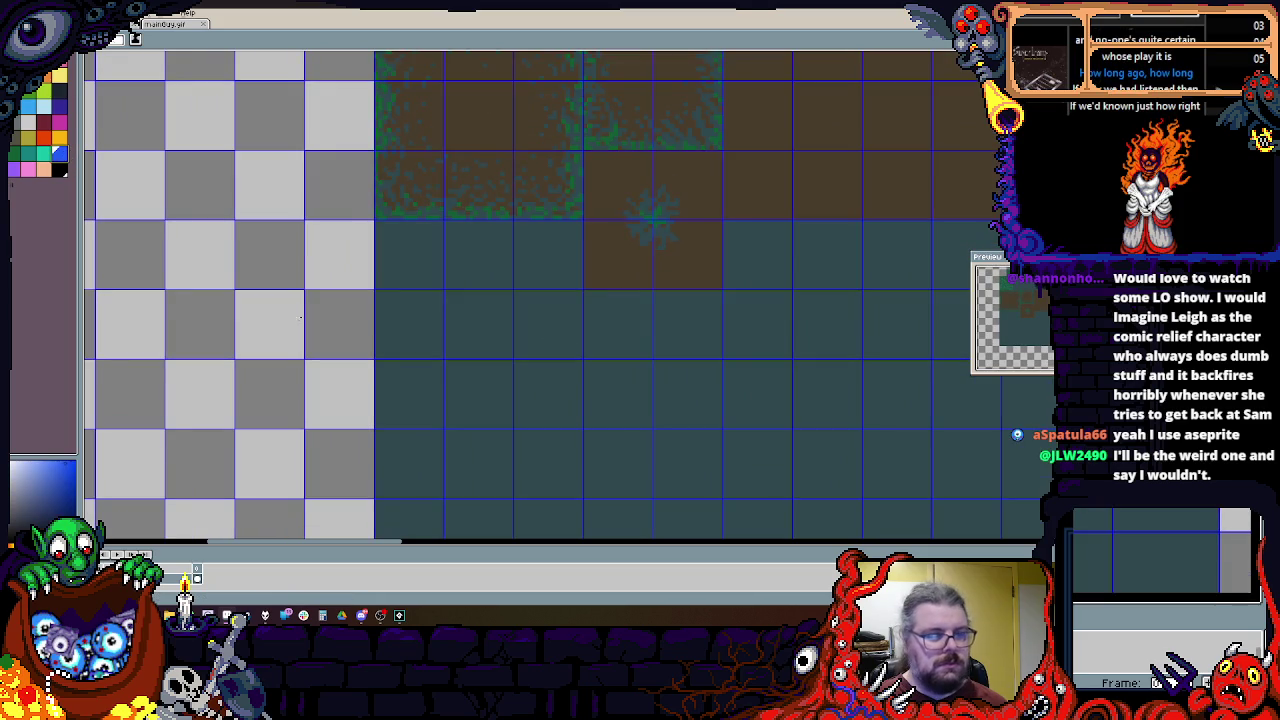
scroll(248, 205, "up", 1)
left_click_drag(456, 221, 385, 288)
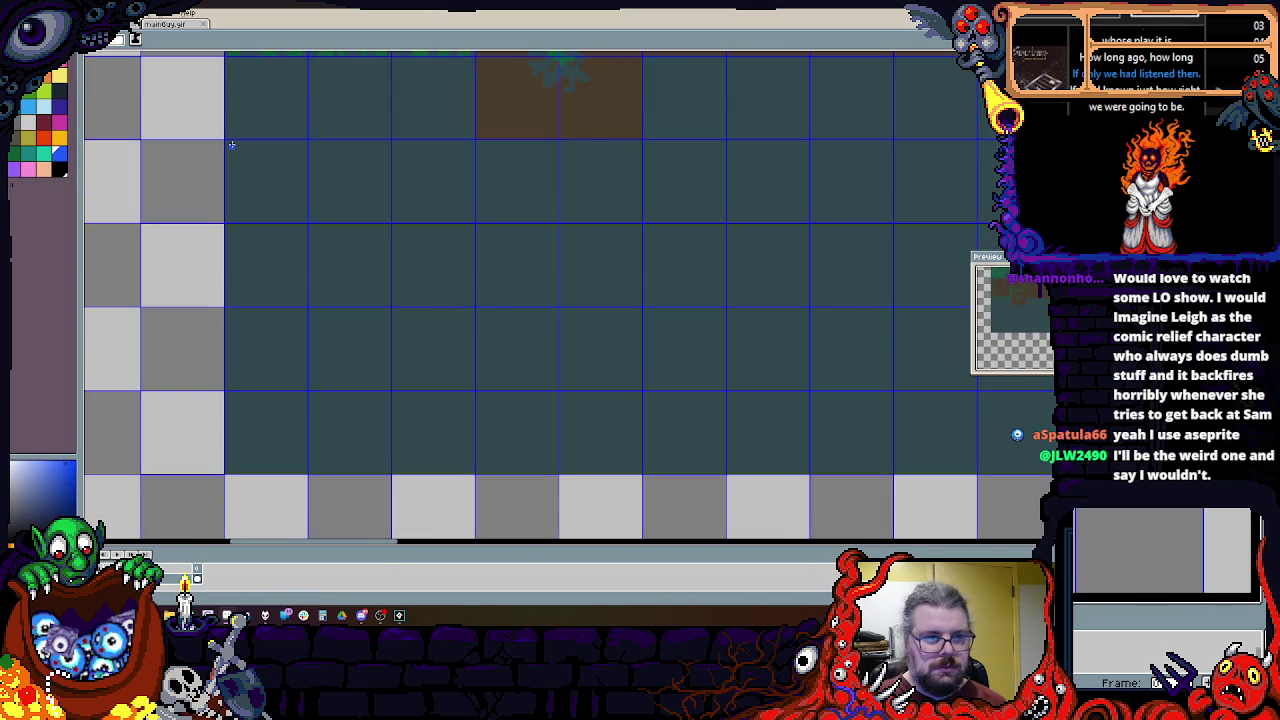
left_click_drag(226, 141, 476, 387)
Step: Fill the outlined rectangle with solid blue
left_click(468, 388)
scroll(468, 388, "down", 1)
scroll(471, 391, "up", 1)
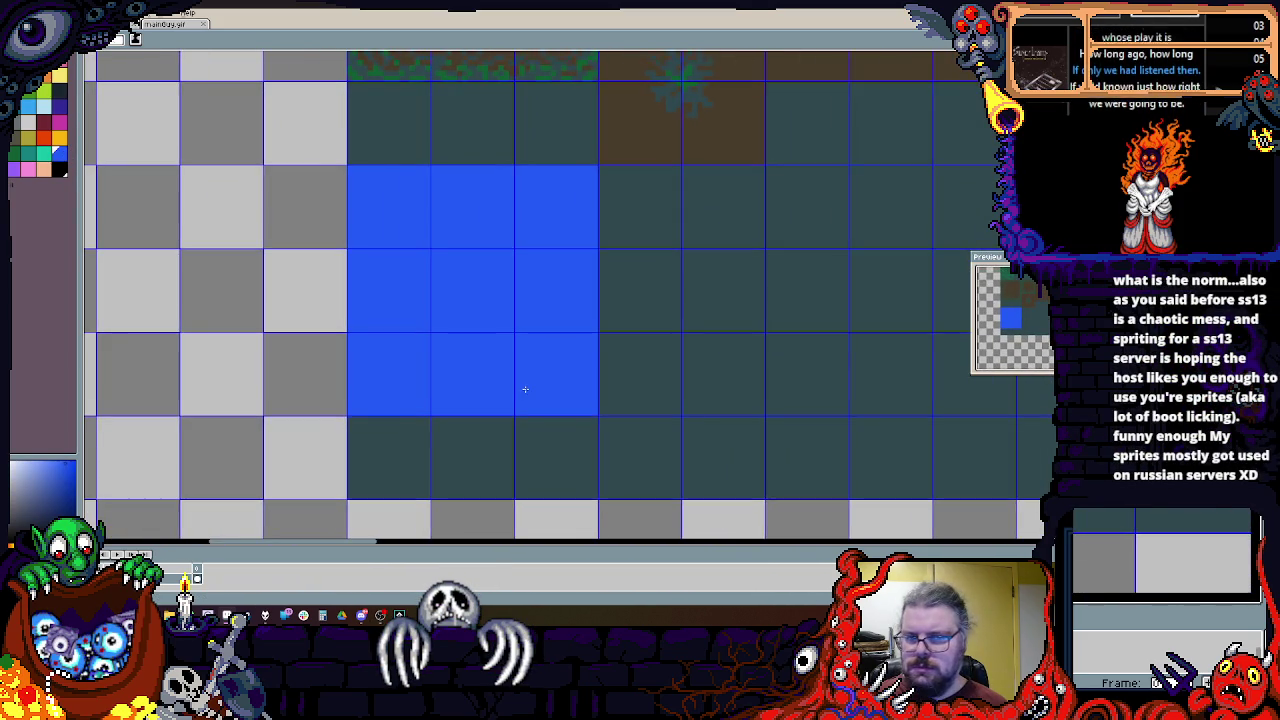
scroll(525, 389, "up", 1)
scroll(440, 334, "down", 1)
scroll(440, 371, "up", 1)
scroll(509, 486, "up", 1)
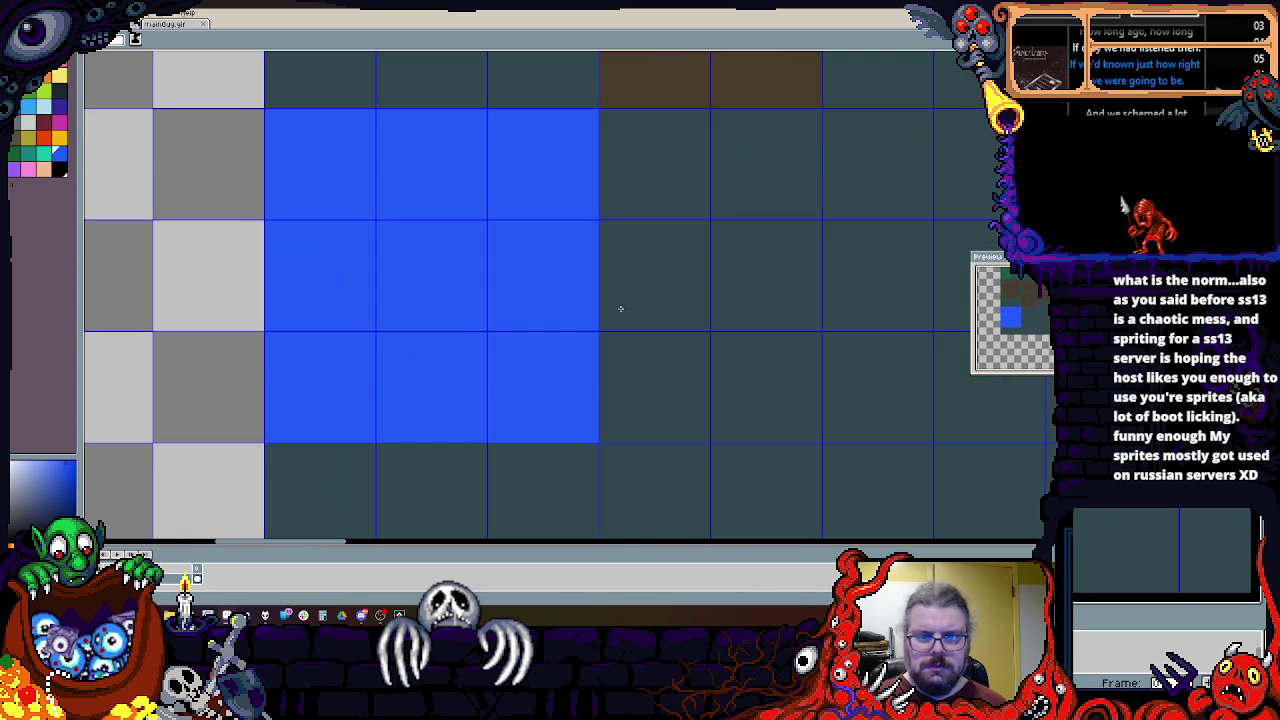
scroll(514, 343, "up", 2)
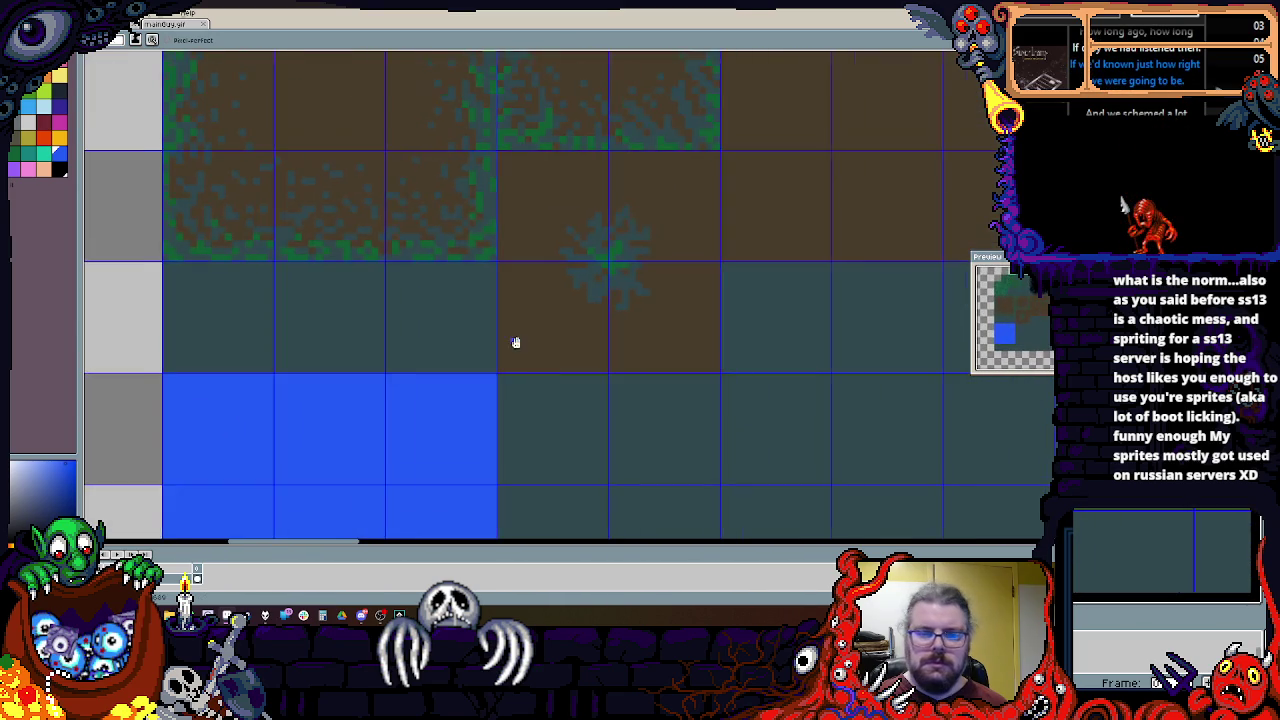
scroll(202, 181, "down", 1)
scroll(311, 277, "up", 2)
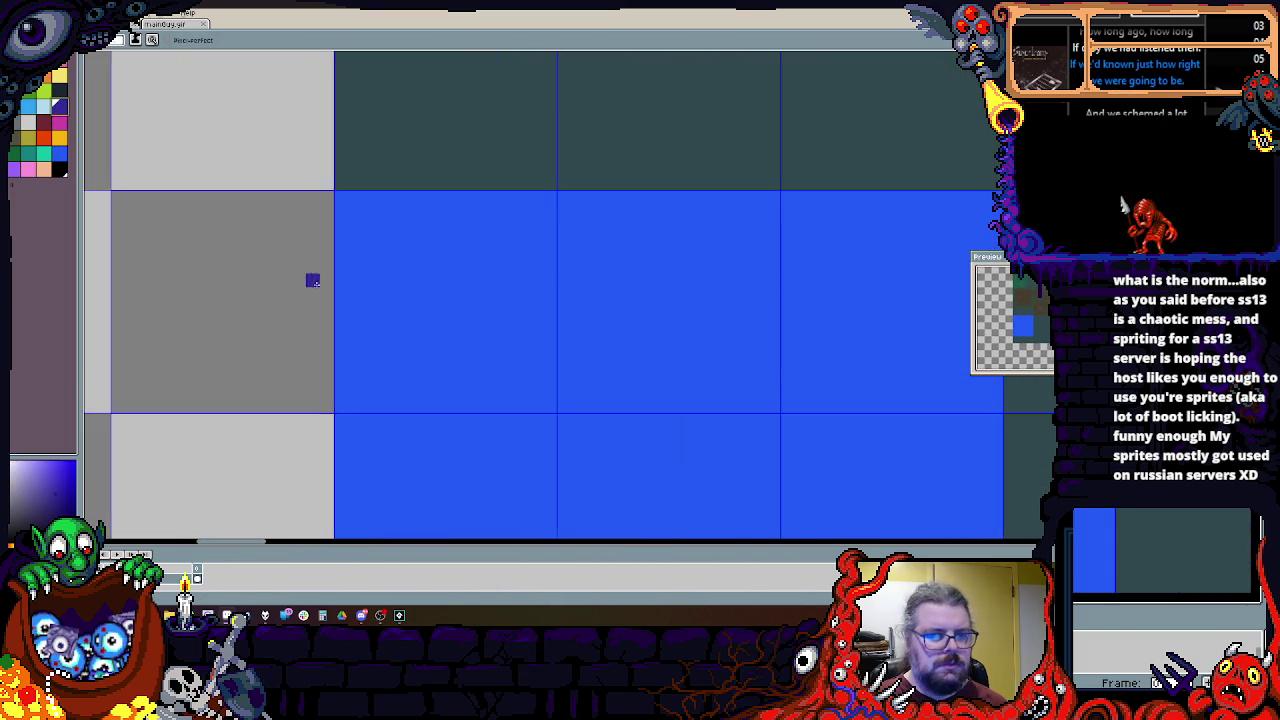
scroll(200, 263, "down", 2)
scroll(211, 274, "up", 1)
Step: Sample the teal ground and chip jagged notches into the blue block's top and right edges
left_click(253, 167, "alt")
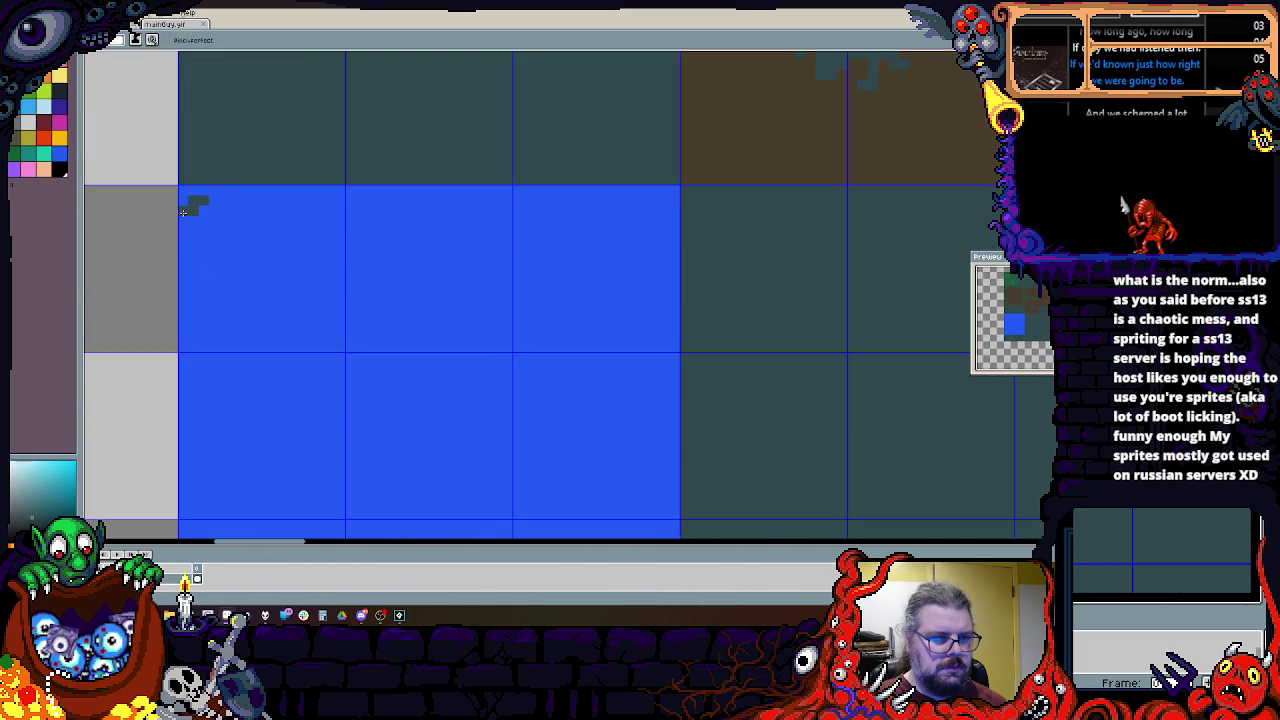
left_click_drag(183, 211, 357, 190)
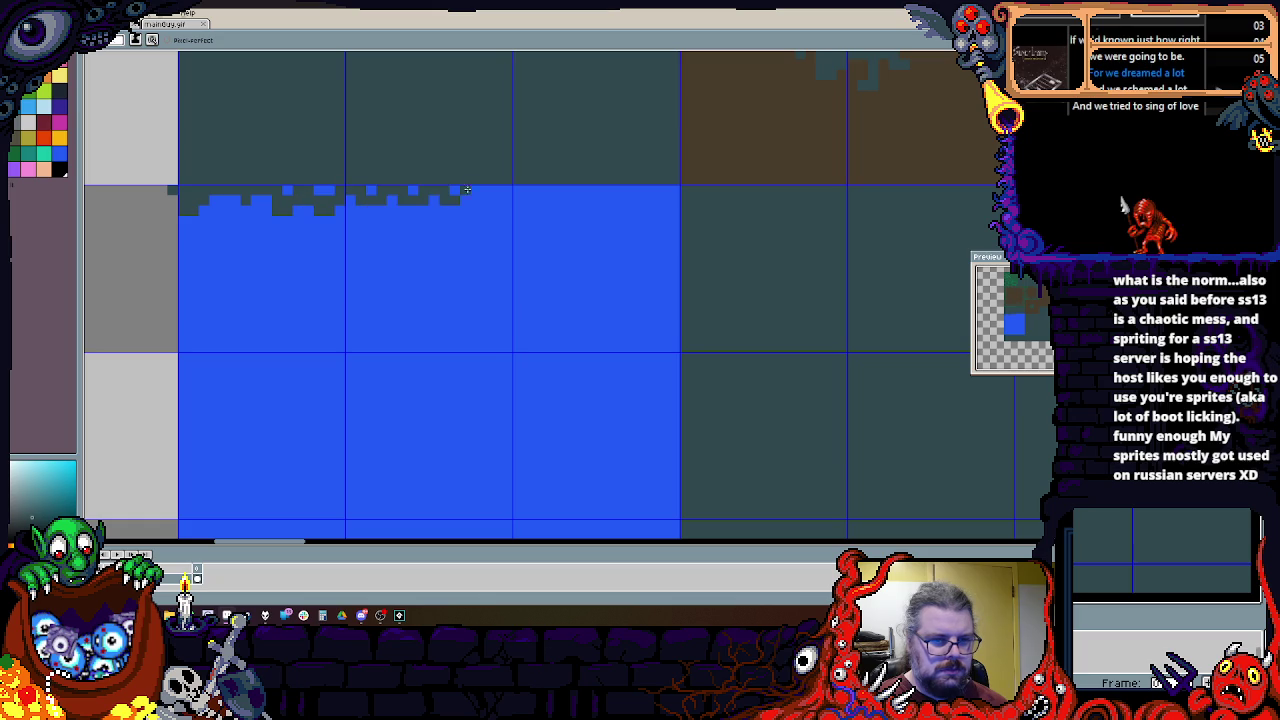
left_click_drag(591, 191, 669, 195)
mouse_move(671, 246)
left_mouse_down()
mouse_move(678, 400)
mouse_move(642, 316)
mouse_move(640, 368)
left_mouse_up()
mouse_move(640, 368)
left_mouse_down()
mouse_move(657, 289)
mouse_move(603, 345)
left_mouse_up()
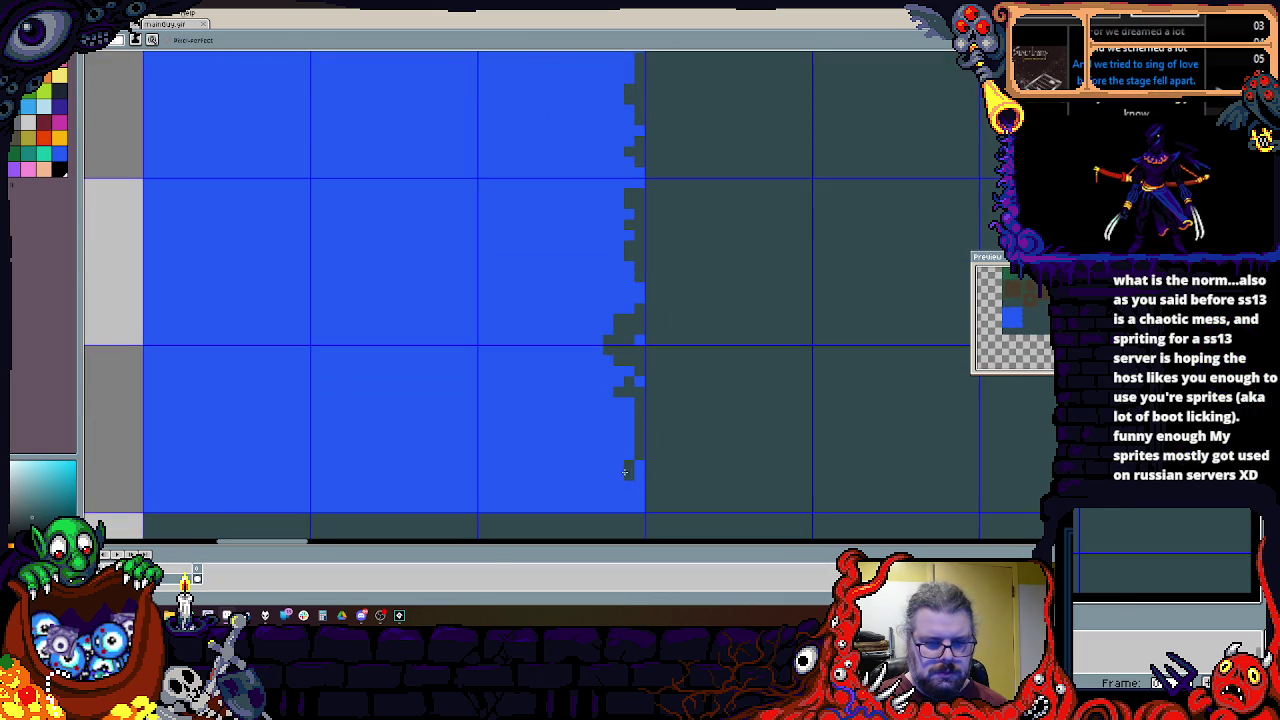
Step: Roughen the blue block's left edge with teal and dark pixels
scroll(626, 471, "up", 1)
left_click_drag(626, 471, 711, 376)
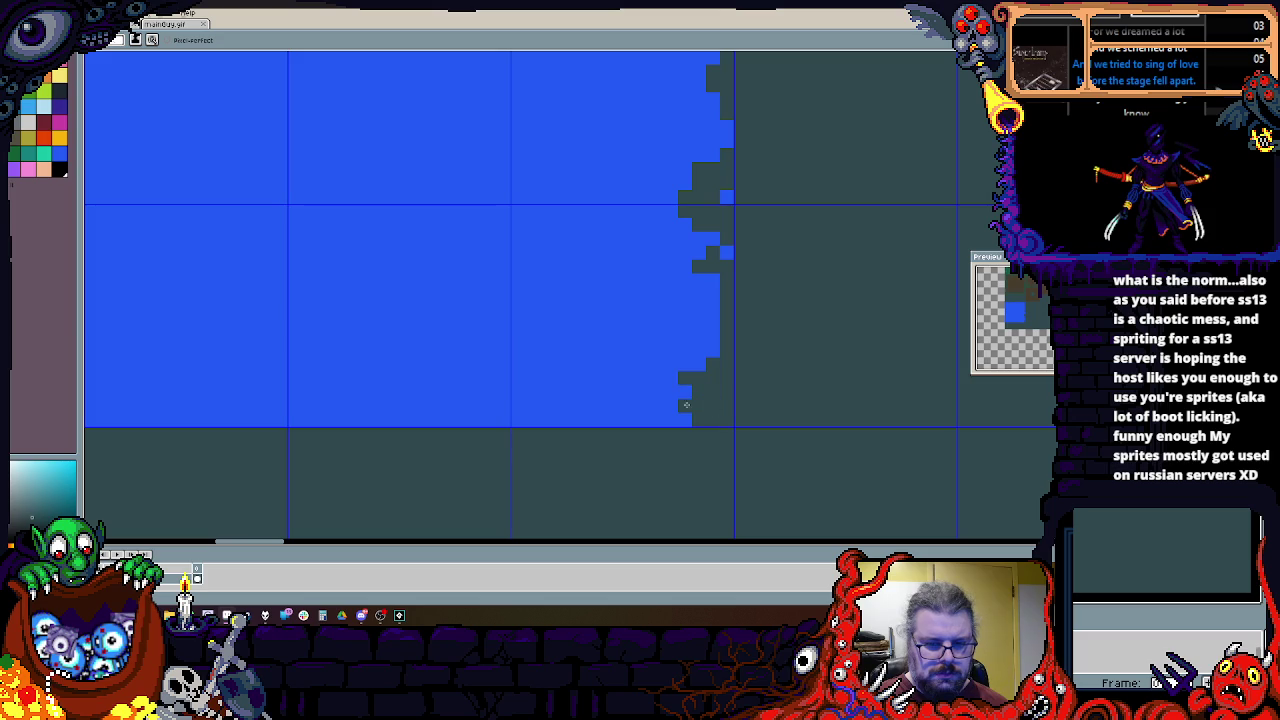
left_click_drag(492, 406, 703, 471)
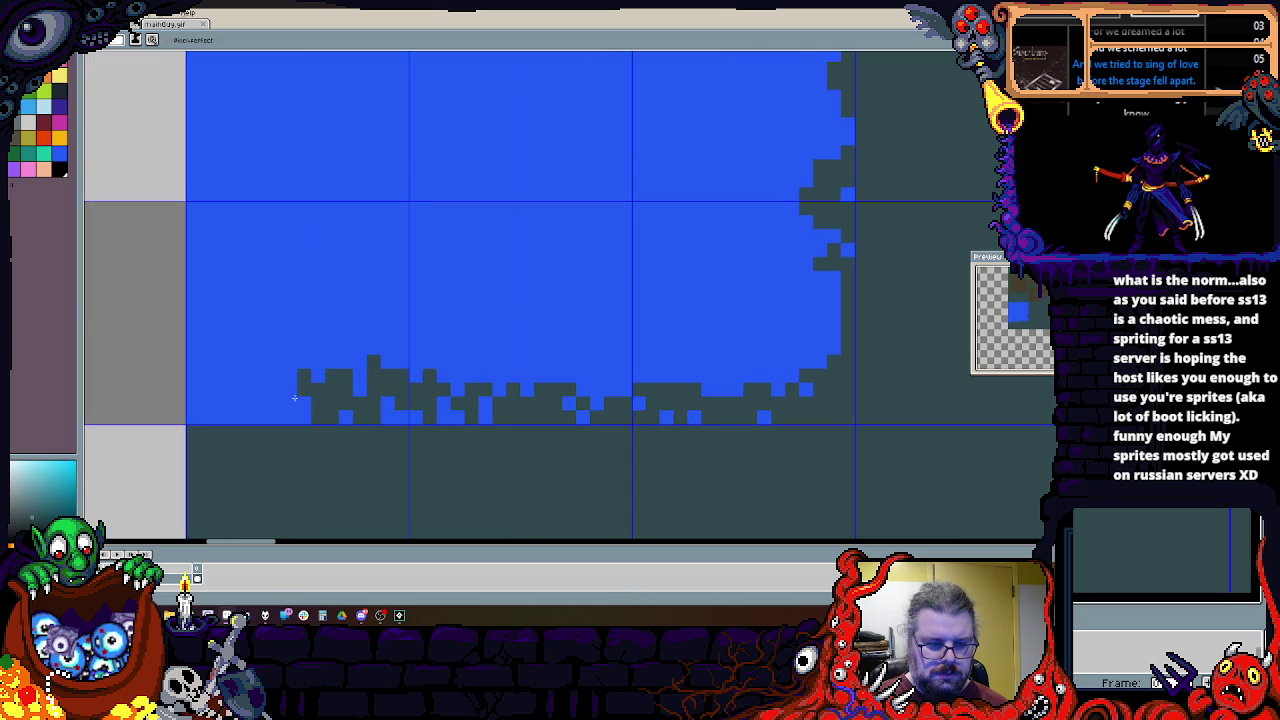
mouse_move(212, 350)
left_mouse_down()
mouse_move(212, 285)
mouse_move(213, 366)
left_mouse_up()
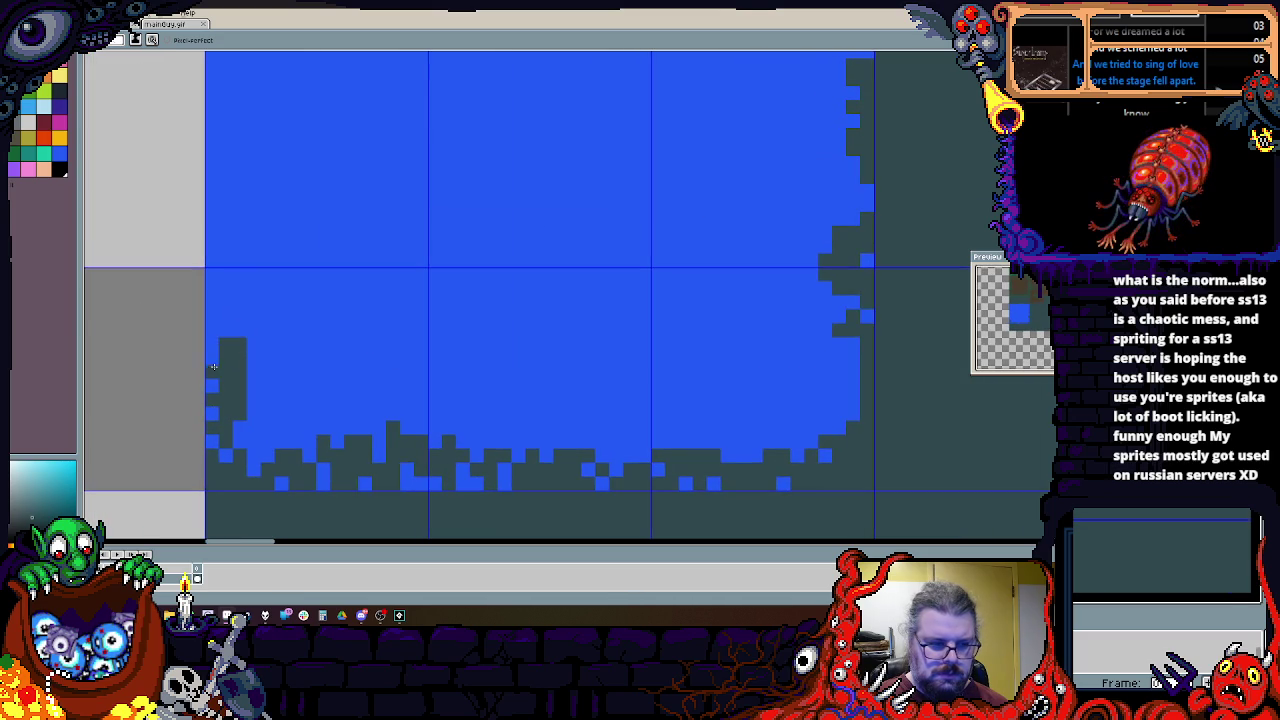
left_click_drag(217, 310, 226, 258)
mouse_move(226, 258)
left_mouse_down()
mouse_move(266, 319)
mouse_move(237, 358)
left_mouse_up()
left_click_drag(236, 330, 208, 387)
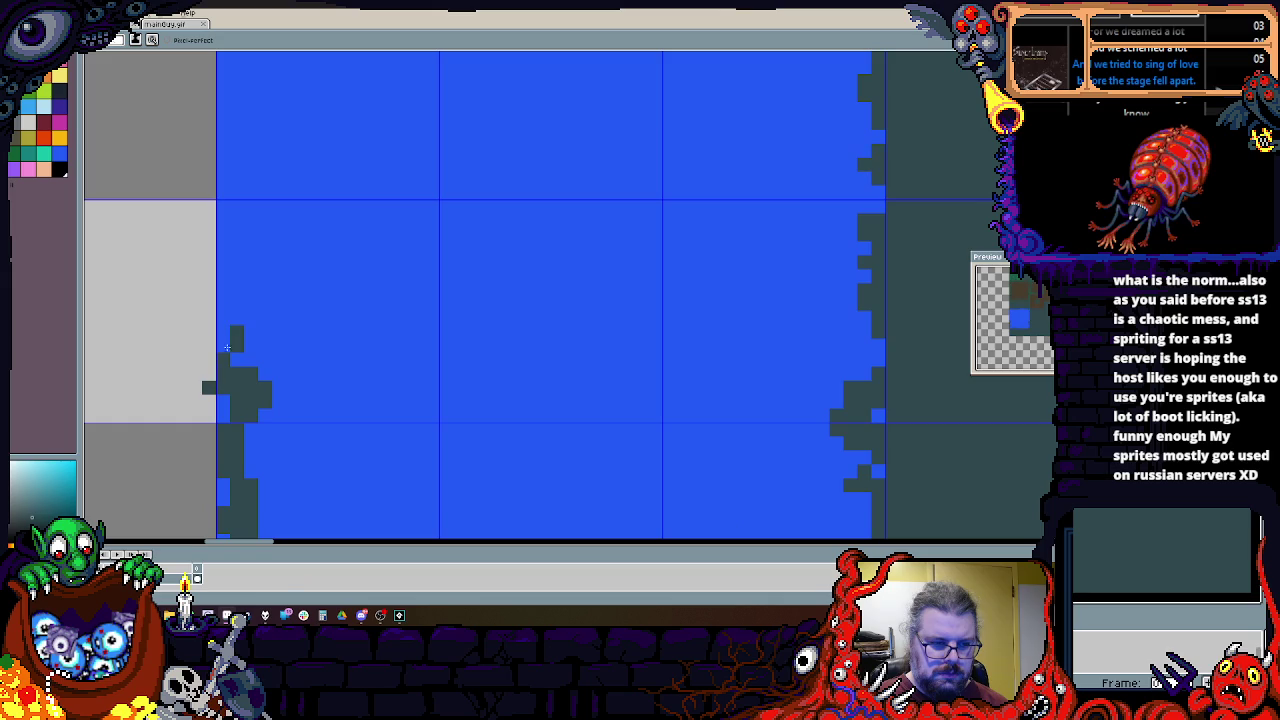
mouse_move(236, 258)
left_mouse_down()
mouse_move(240, 330)
mouse_move(232, 160)
mouse_move(234, 263)
mouse_move(231, 198)
mouse_move(580, 175)
left_mouse_up()
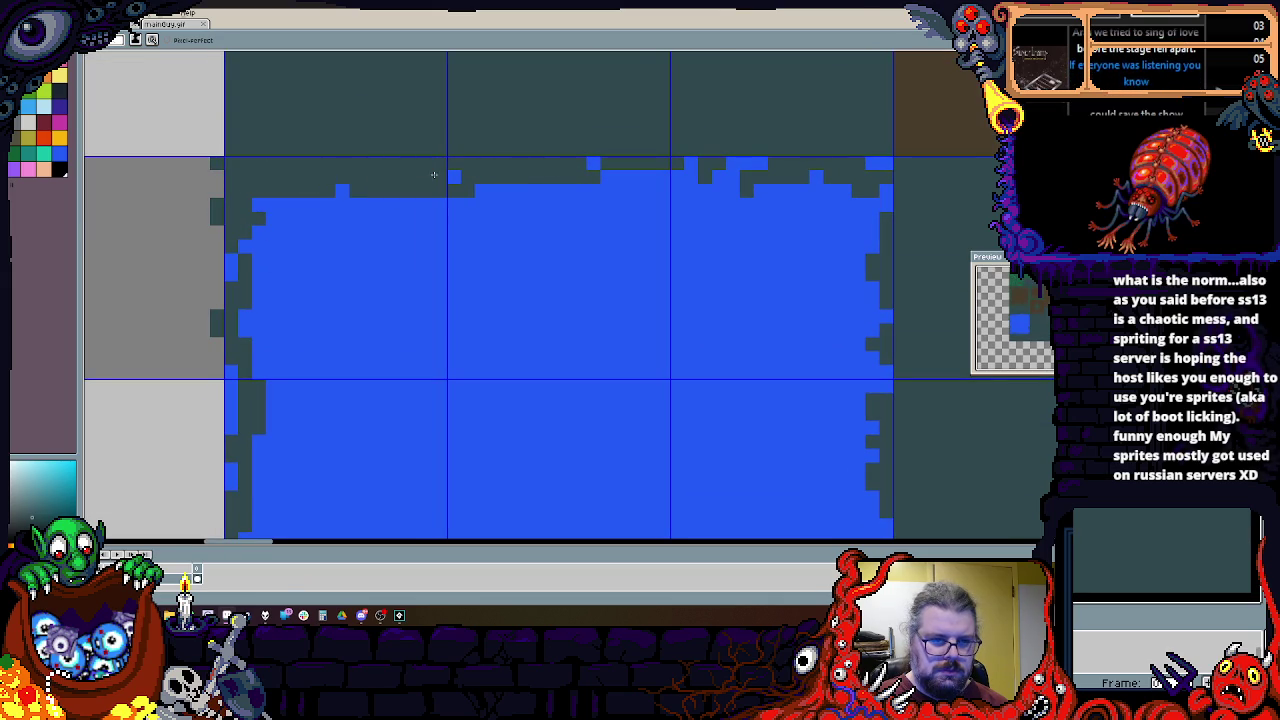
Step: Roughen the pool's top edge by patching blue gaps and nibbling teal pixels into it
left_click(385, 245, "alt")
left_click(328, 191)
left_click_drag(491, 211, 261, 272)
left_click(300, 150, "alt")
mouse_move(356, 225)
left_mouse_down()
mouse_move(538, 225)
mouse_move(600, 265)
mouse_move(650, 275)
left_mouse_up()
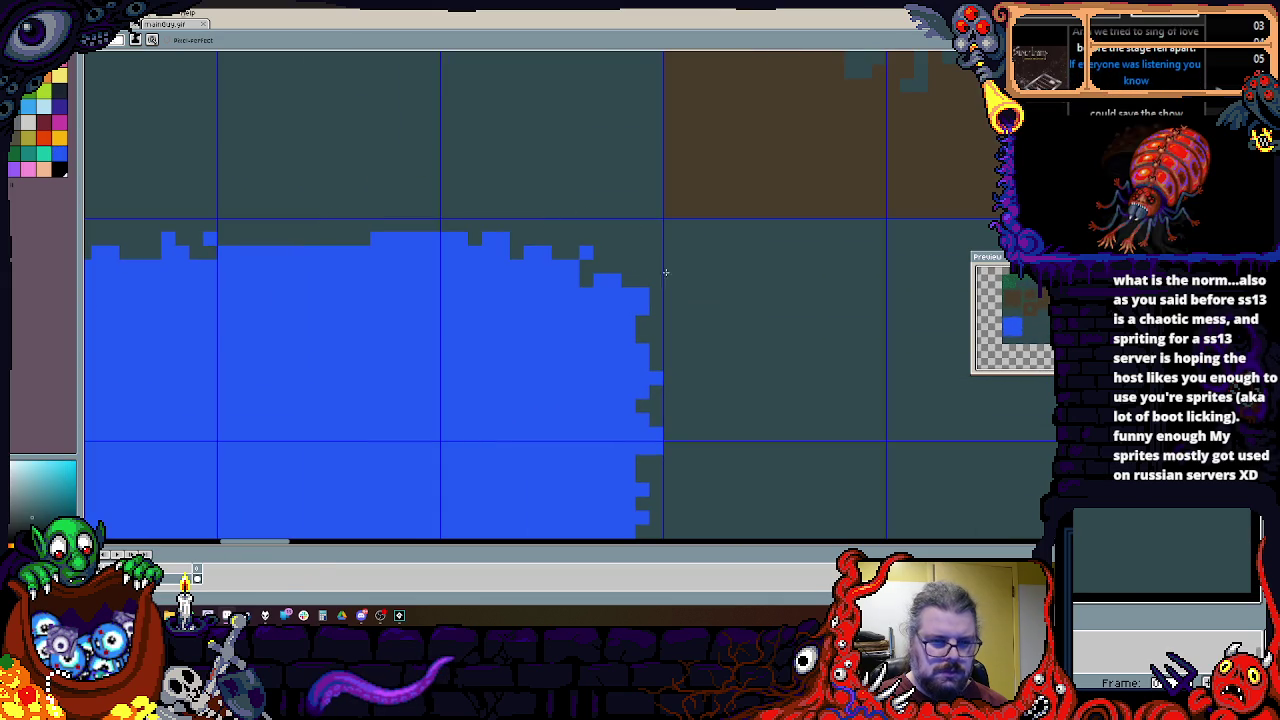
Step: Check the block's left, bottom and right edges, then darken a pixel on its right edge
scroll(579, 343, "down", 3)
scroll(579, 343, "up", 3)
mouse_move(197, 398)
left_mouse_down()
mouse_move(467, 498)
mouse_move(470, 430)
left_mouse_up()
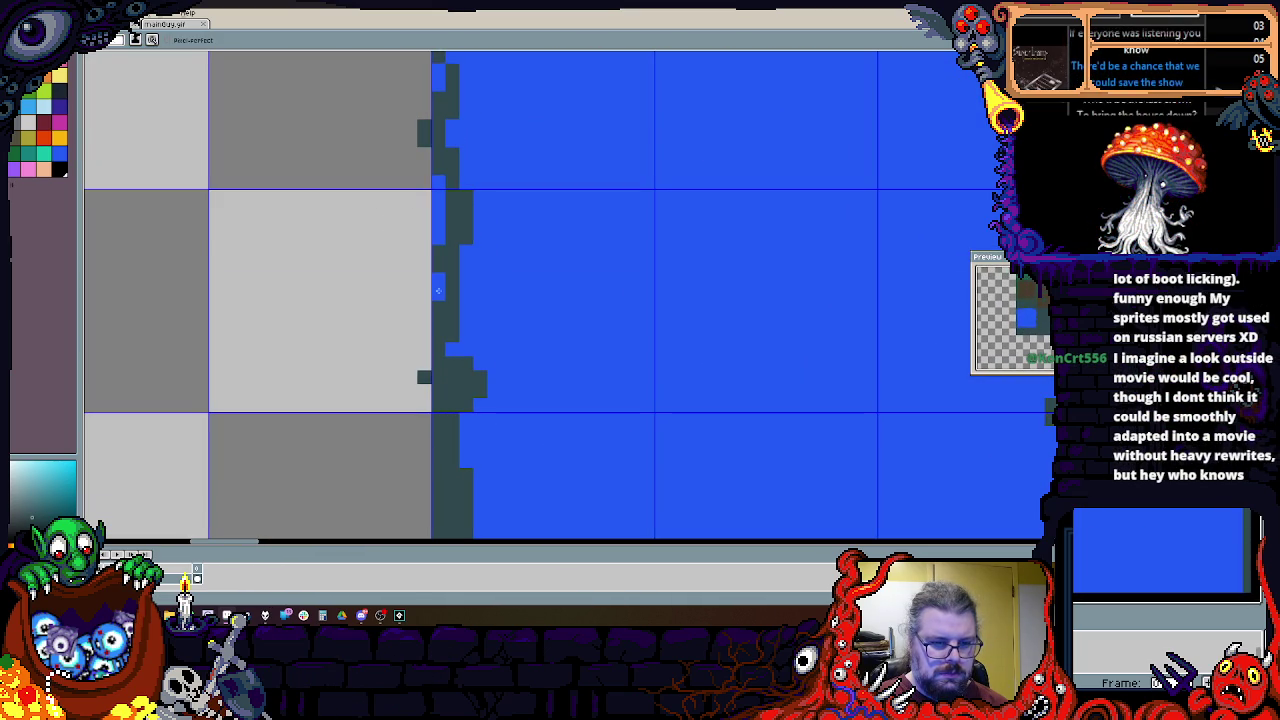
scroll(561, 385, "down", 2)
scroll(561, 385, "up", 2)
left_click_drag(561, 385, 344, 491)
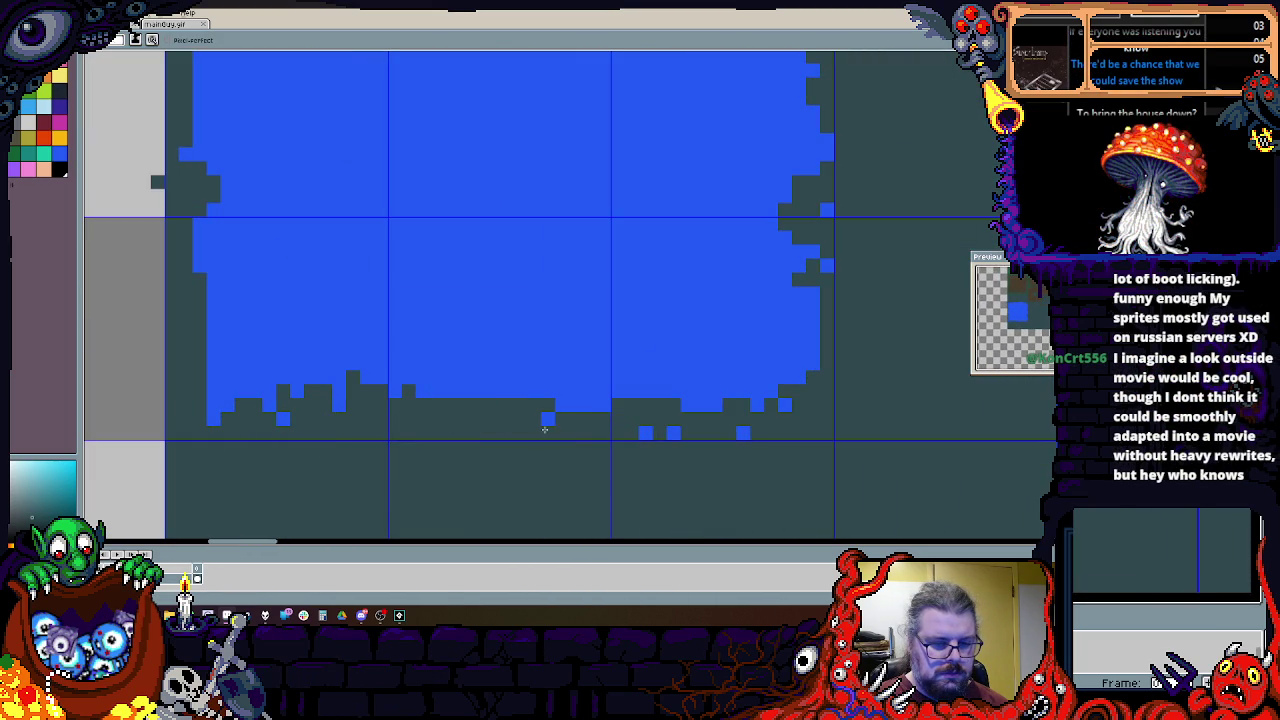
left_click_drag(654, 434, 615, 450)
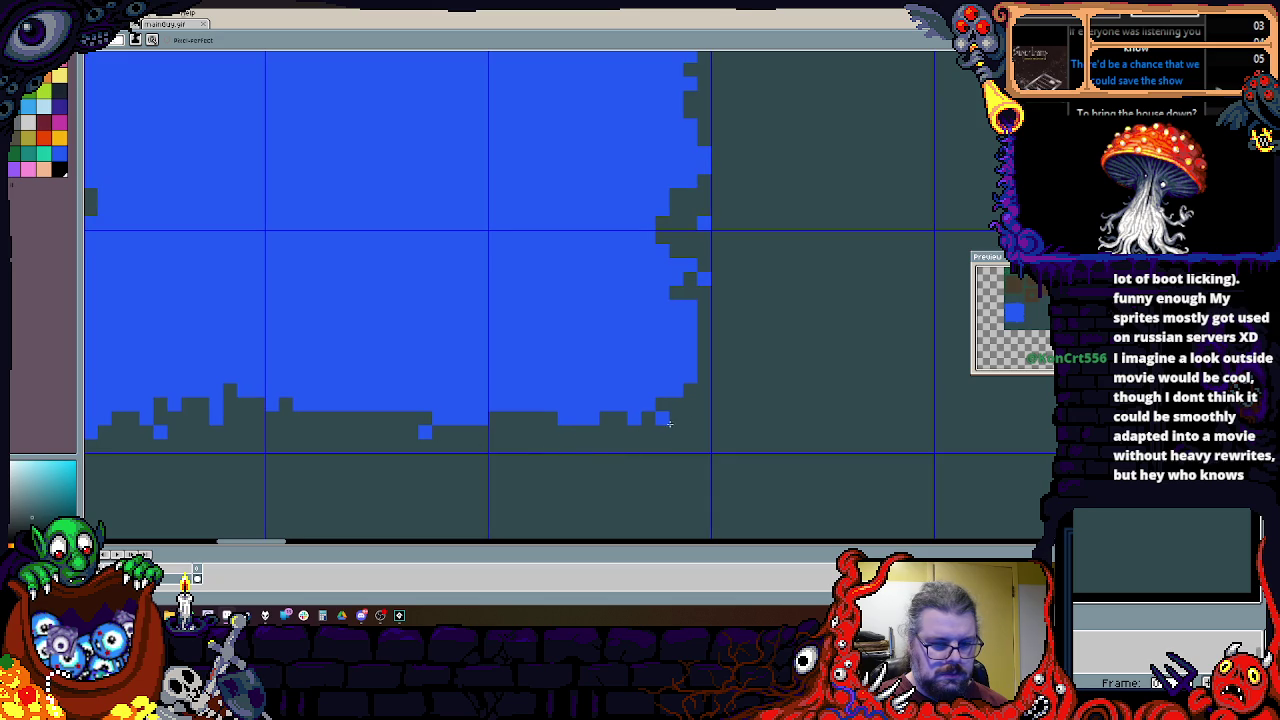
scroll(659, 437, "up", 2)
scroll(694, 354, "down", 1)
left_click(698, 297)
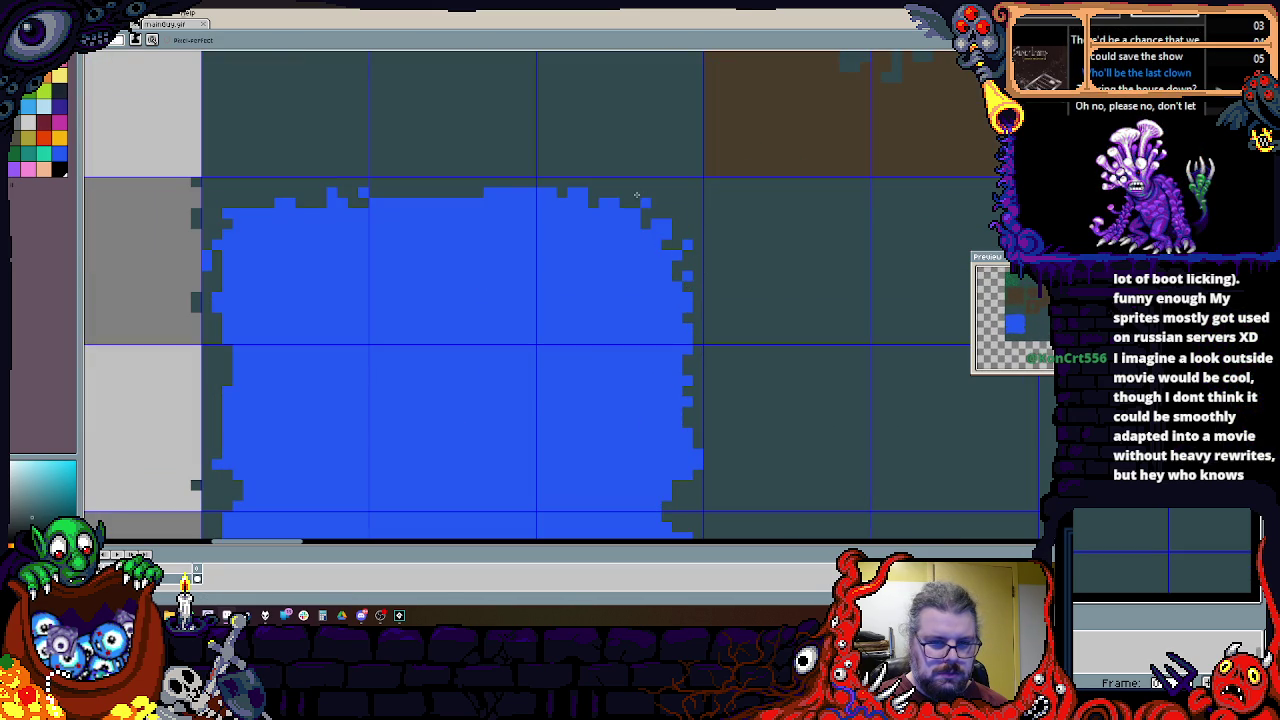
Step: Darken scattered pixels along the block's top-left corner and left edge
left_click(244, 220)
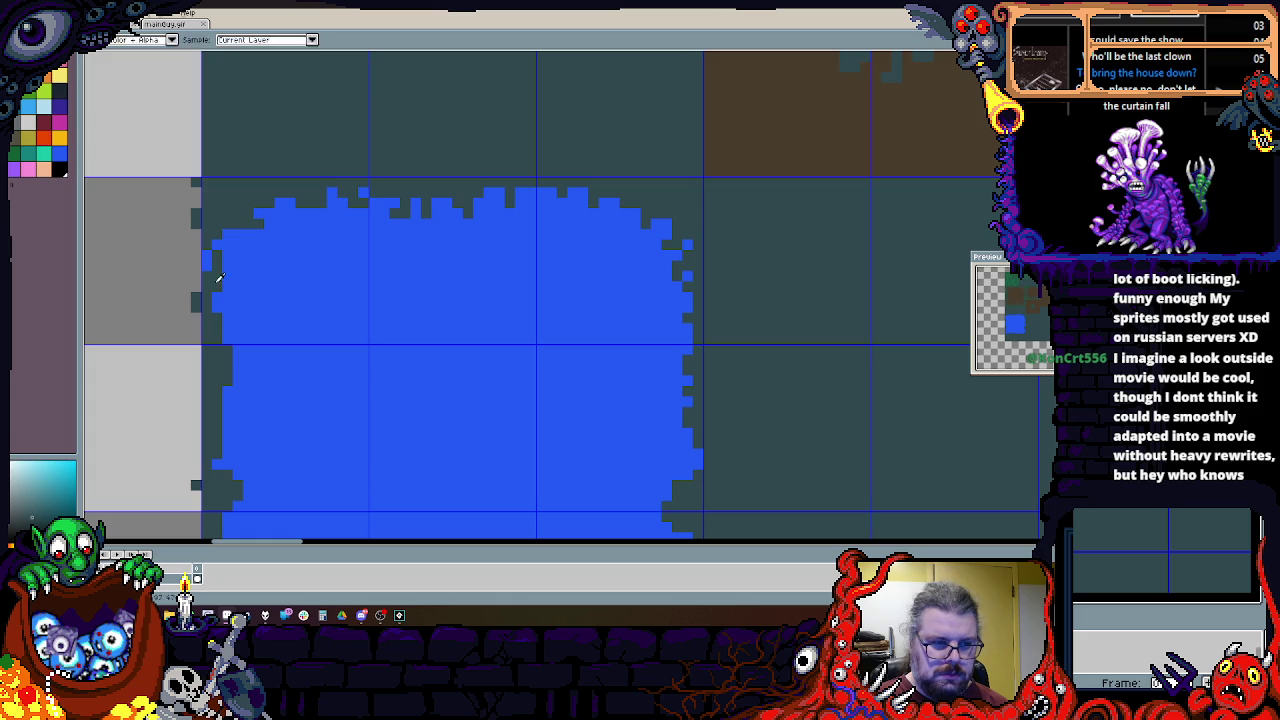
left_click_drag(230, 228, 226, 256)
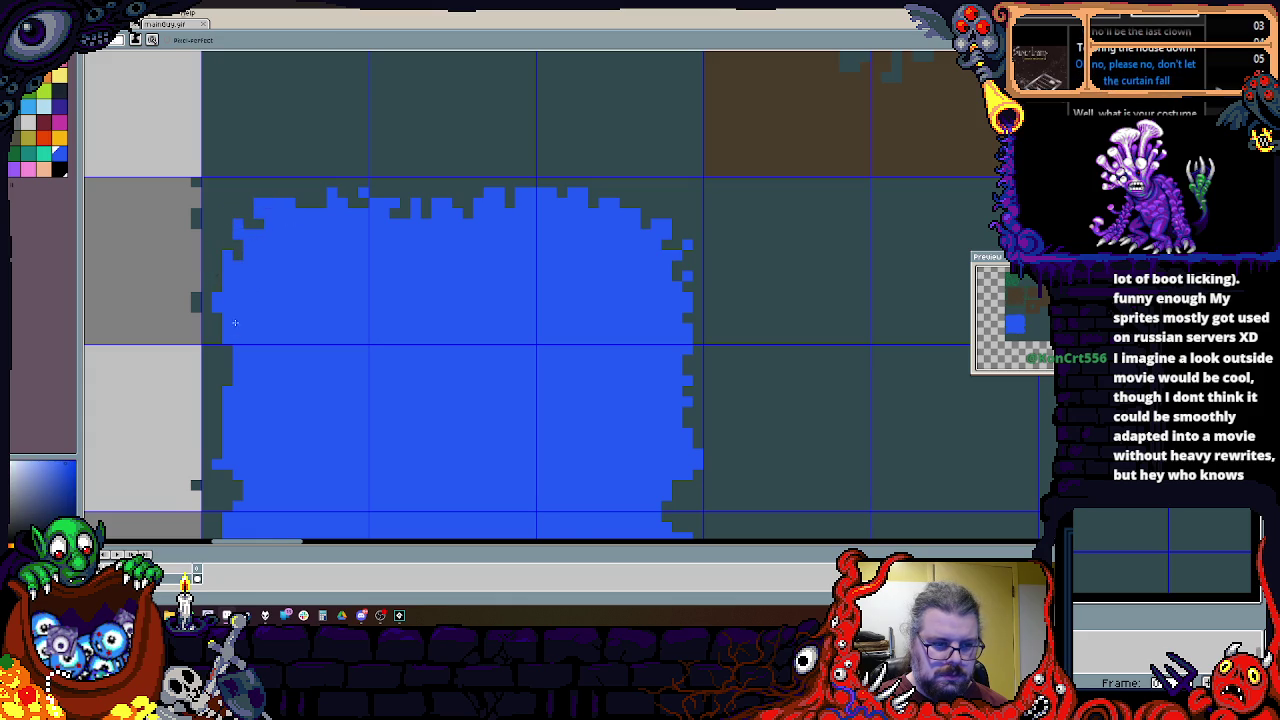
scroll(236, 318, "up", 2)
left_click_drag(254, 300, 282, 422)
scroll(282, 422, "down", 2)
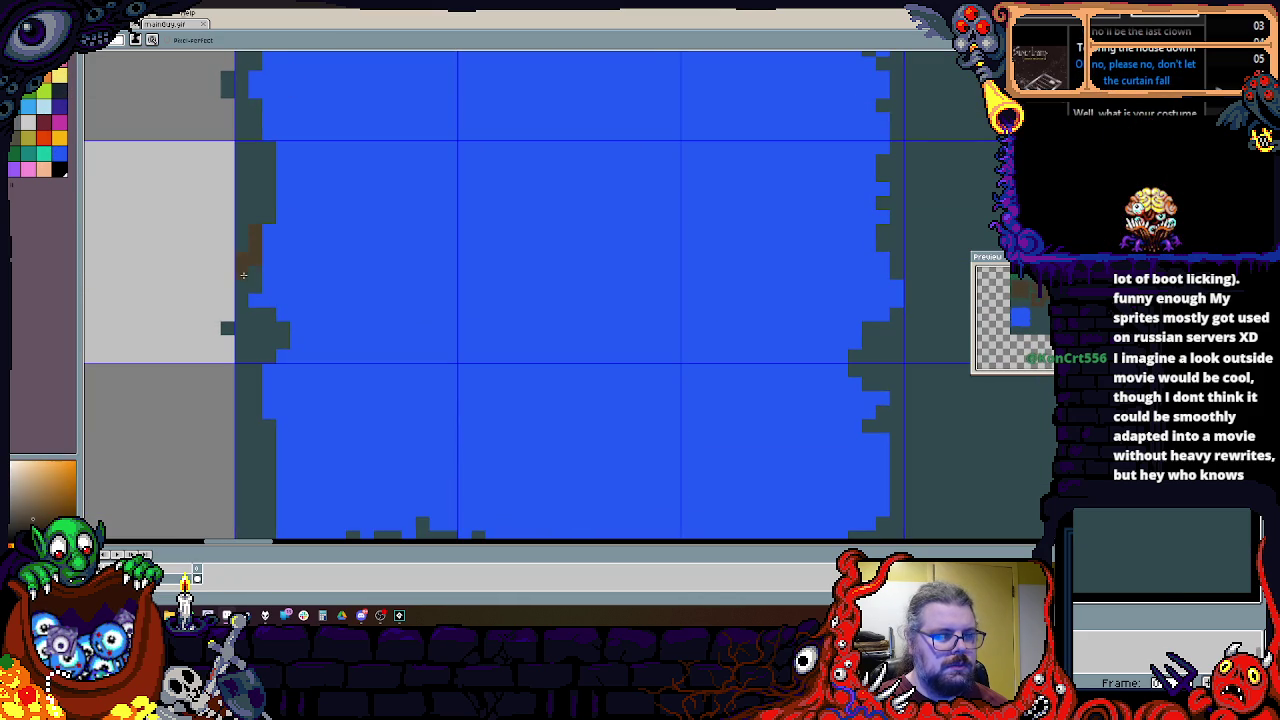
Step: Pick a dark swatch and outline the blue block's left edge and bottom into the lower-right corner
left_click(59, 104)
mouse_move(255, 232)
left_mouse_down()
mouse_move(290, 336)
mouse_move(268, 400)
mouse_move(285, 427)
mouse_move(272, 327)
left_mouse_up()
mouse_move(281, 402)
left_mouse_down()
mouse_move(325, 370)
mouse_move(335, 425)
mouse_move(437, 368)
mouse_move(408, 404)
left_mouse_up()
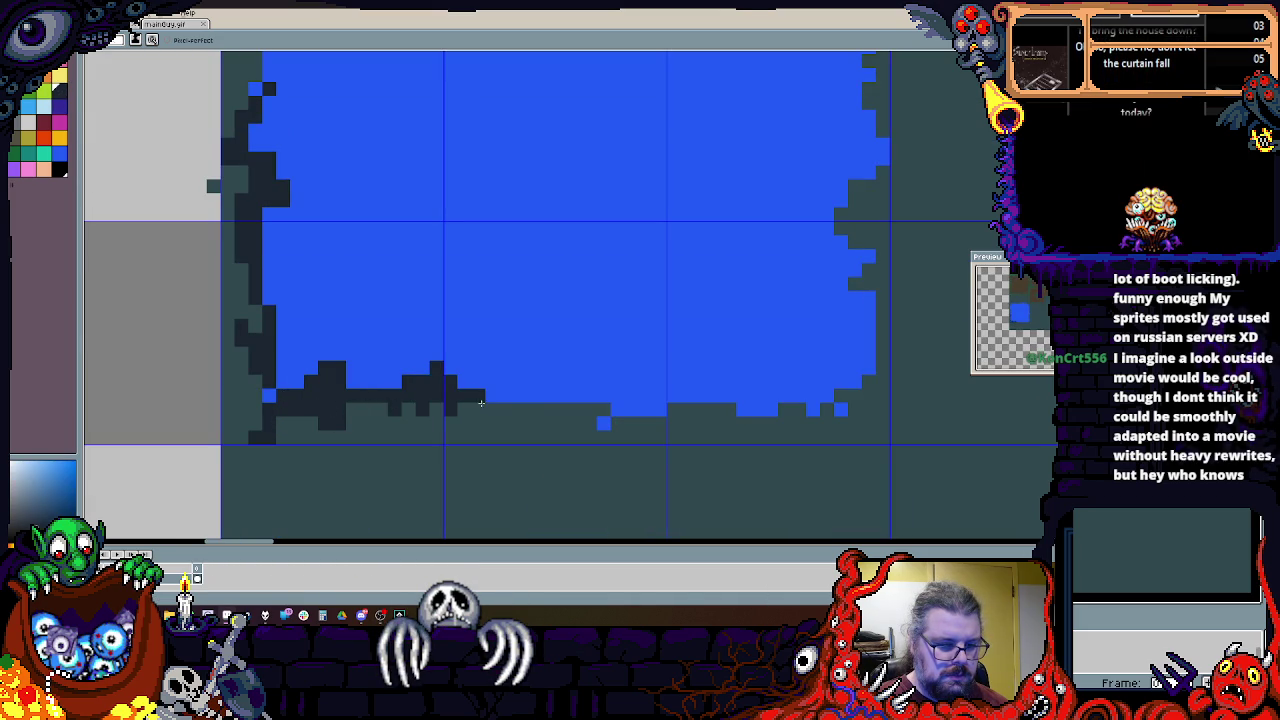
mouse_move(580, 404)
left_mouse_down()
mouse_move(608, 417)
mouse_move(466, 437)
mouse_move(601, 416)
mouse_move(591, 474)
mouse_move(571, 441)
left_mouse_up()
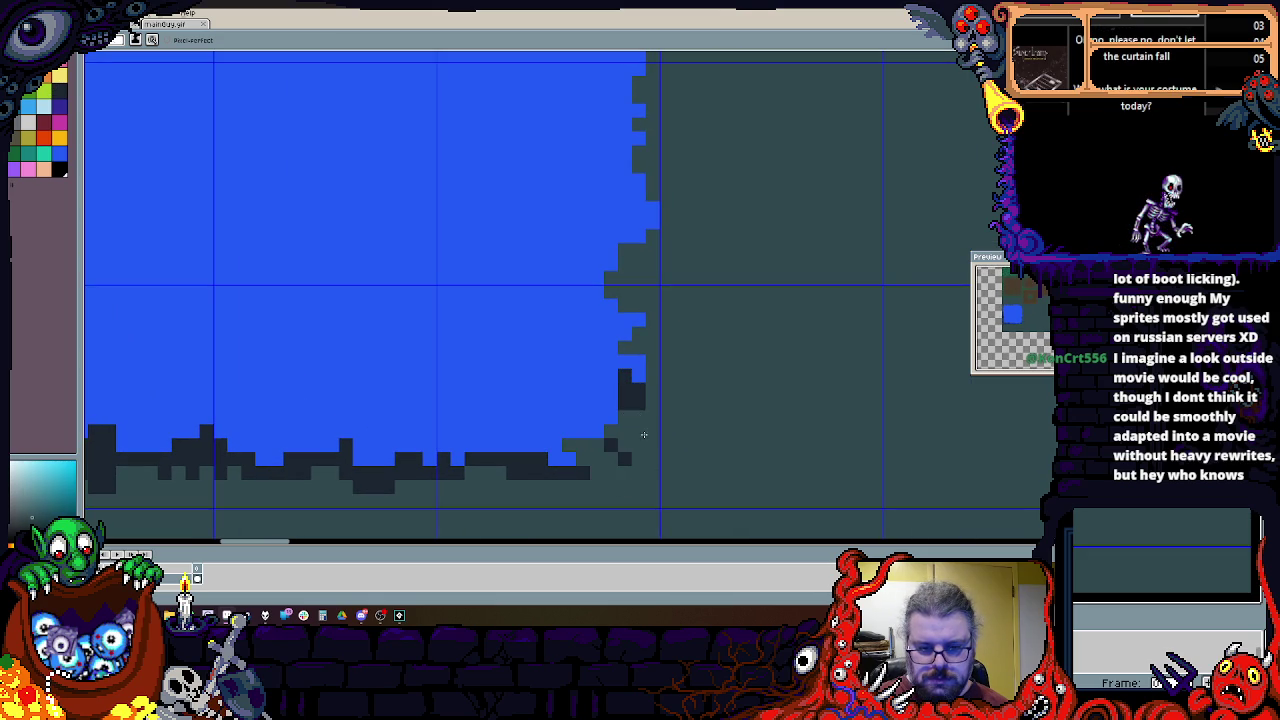